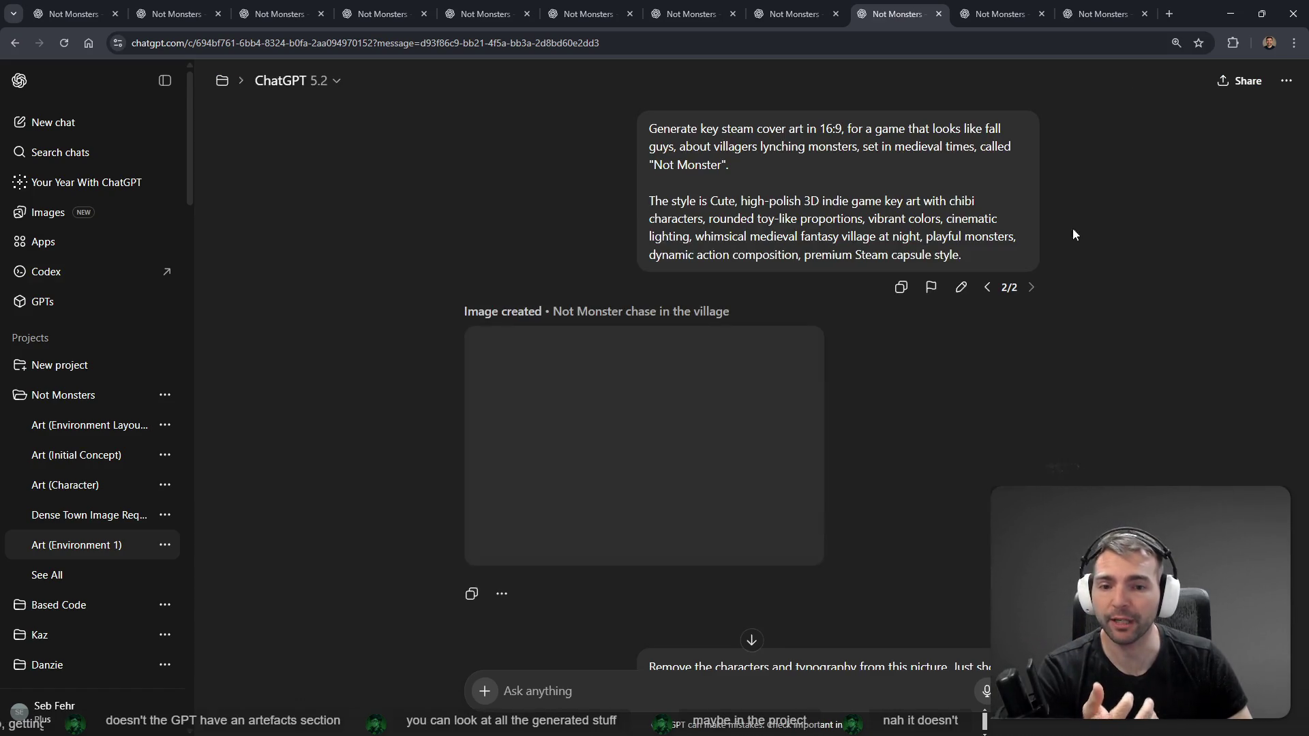
Step: Replace the 'remove the post' prompt with a dictated guard tower request, resend it, and open Images in a new tab
scroll(1068, 274, down, 20)
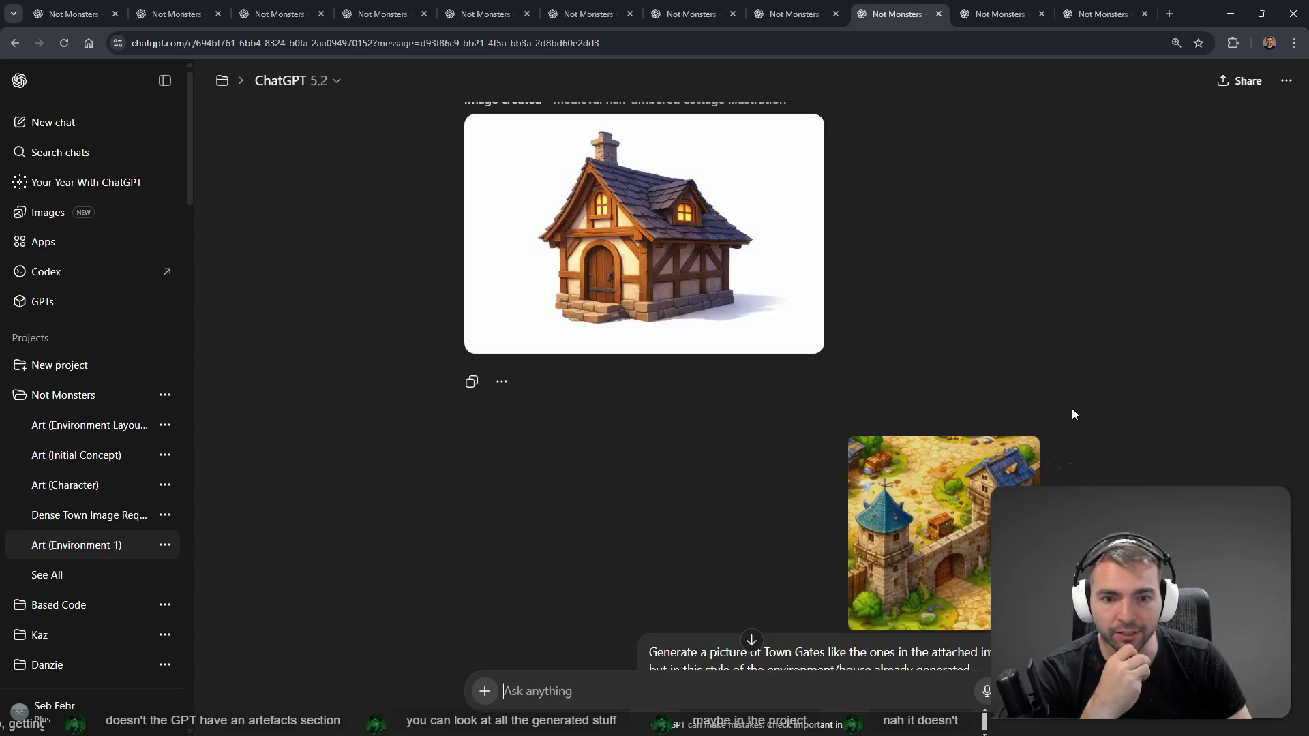
scroll(1039, 398, up, 15)
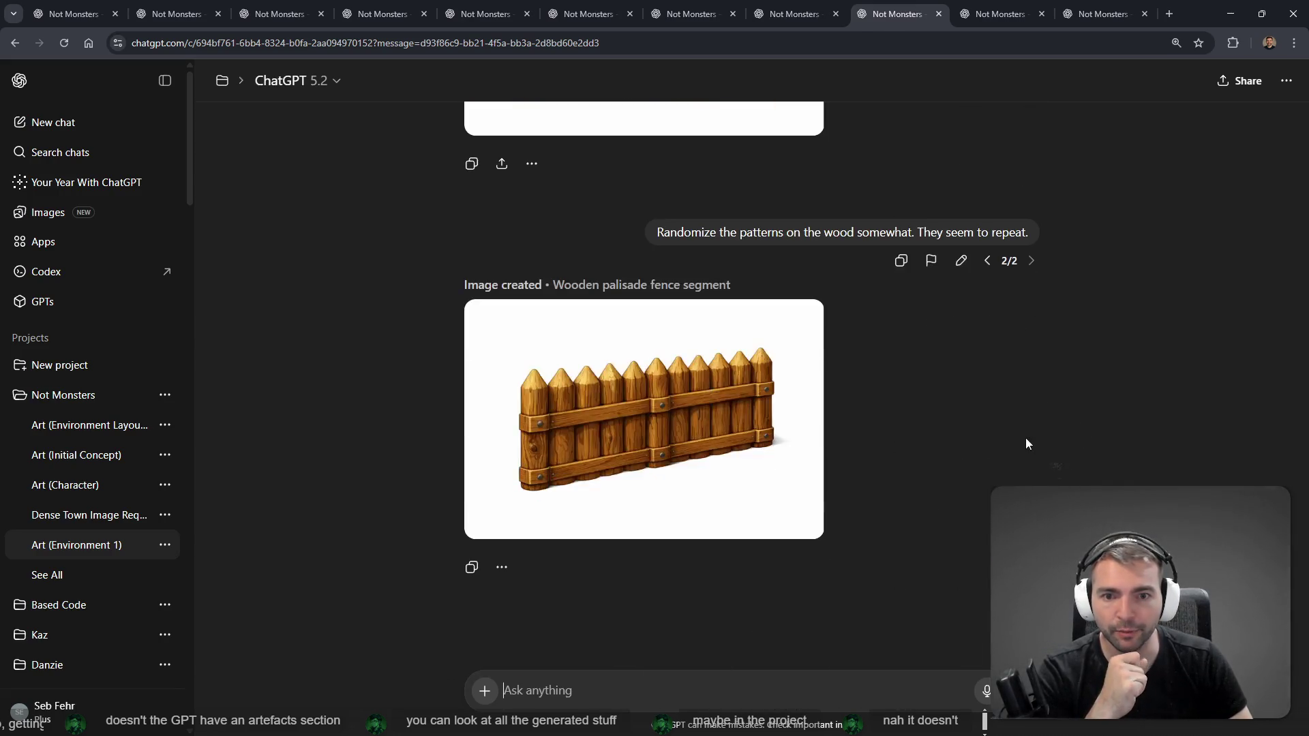
scroll(1090, 424, down, 10)
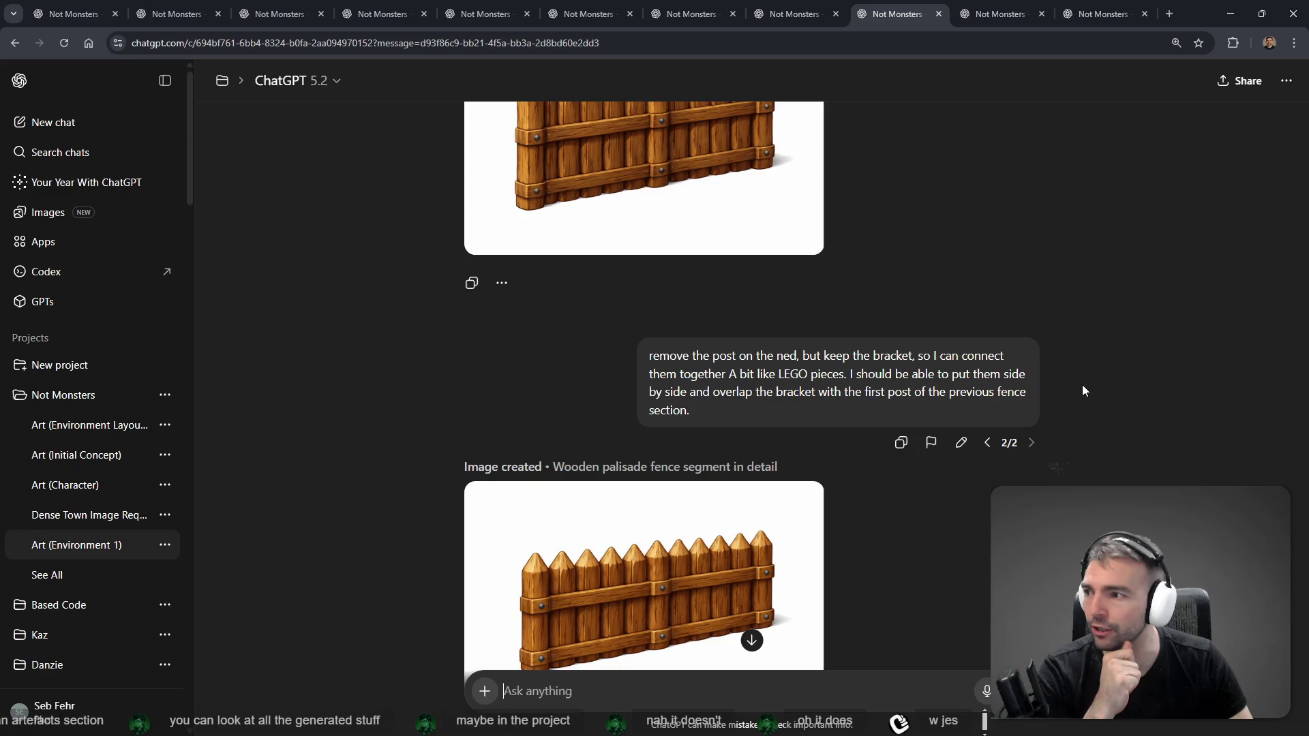
scroll(1081, 396, down, 8)
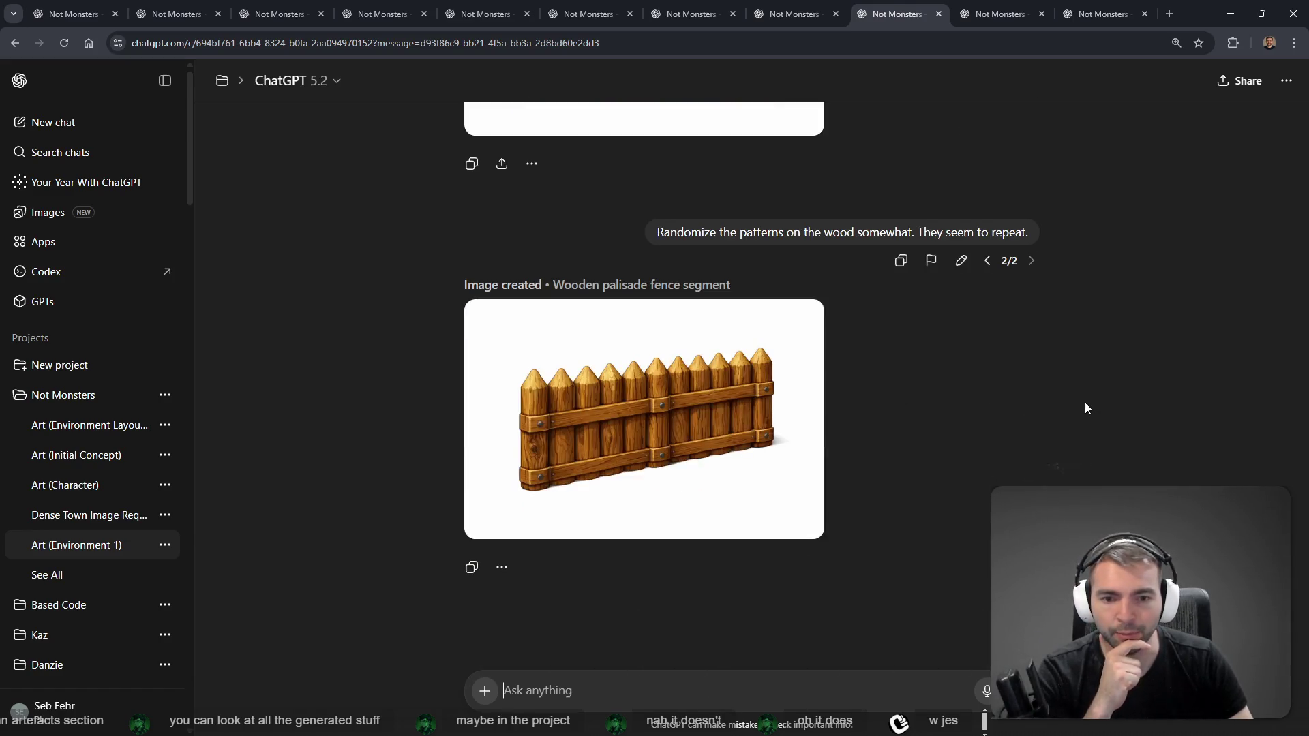
scroll(928, 580, up, 15)
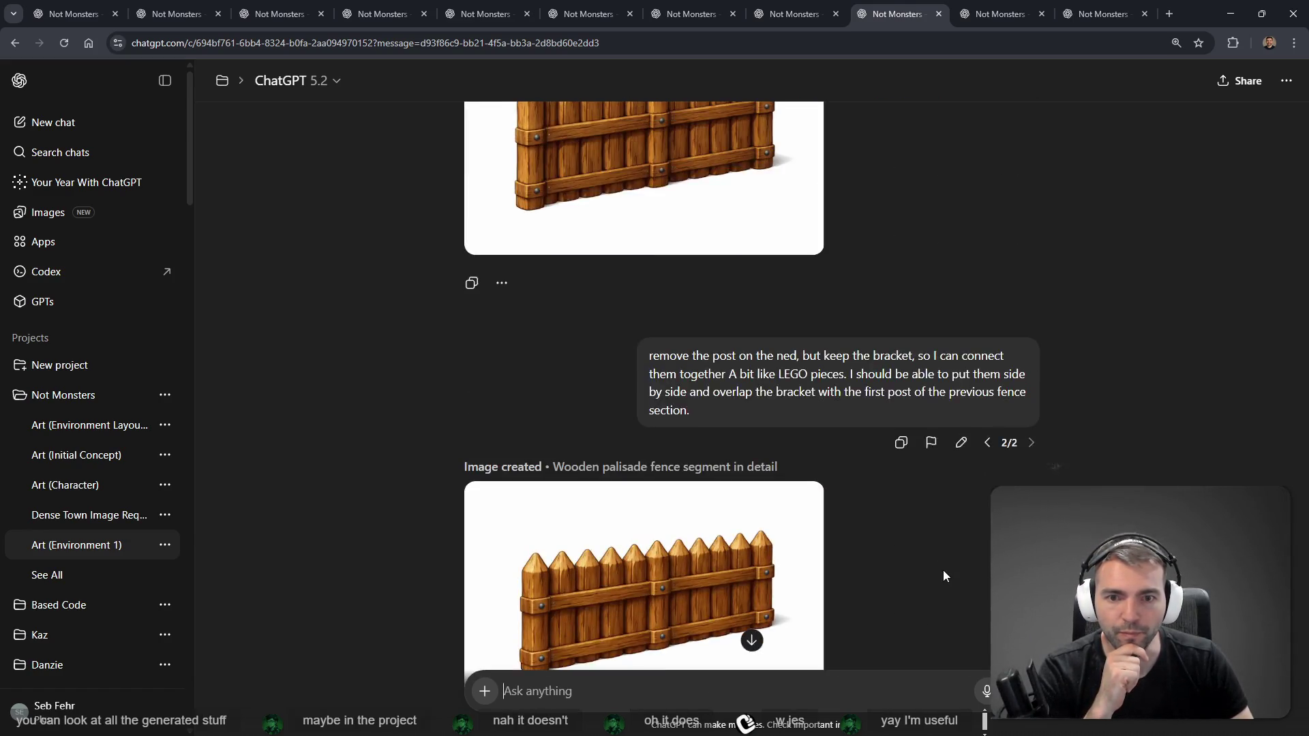
scroll(907, 464, down, 4)
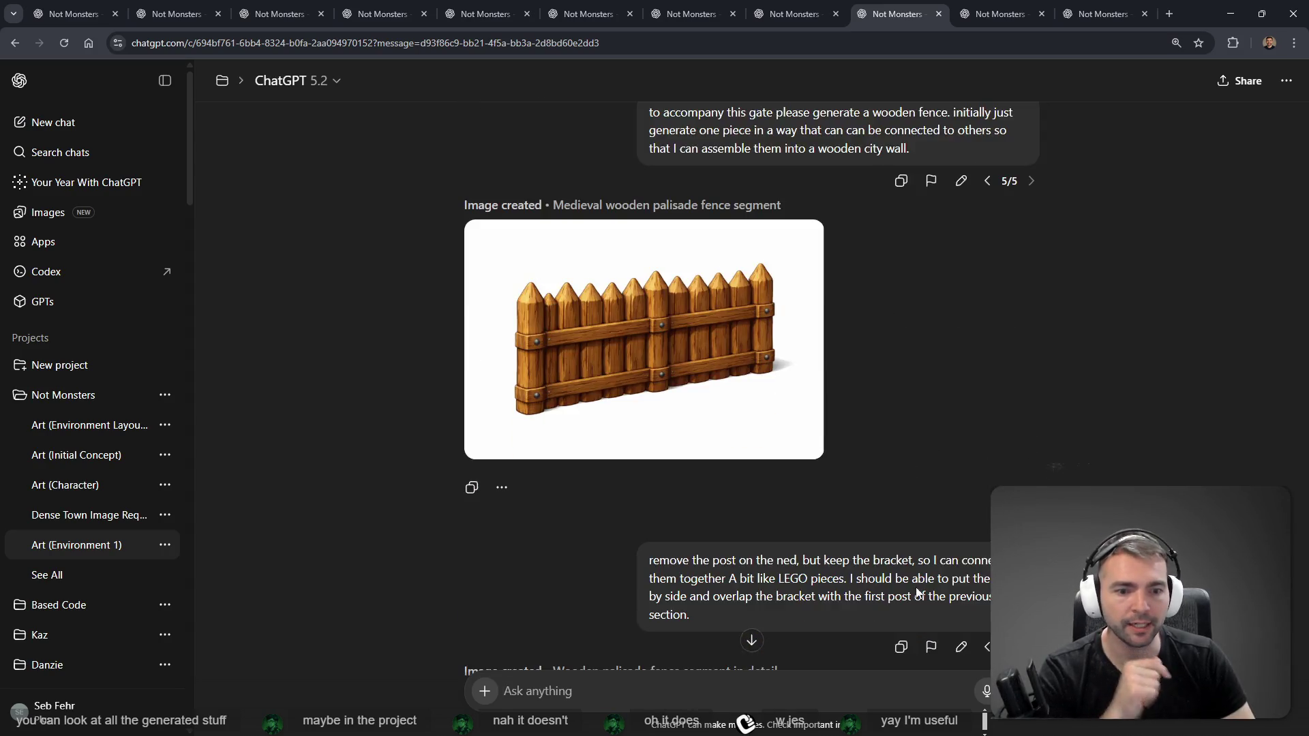
click(961, 647)
key(ctrl+a)
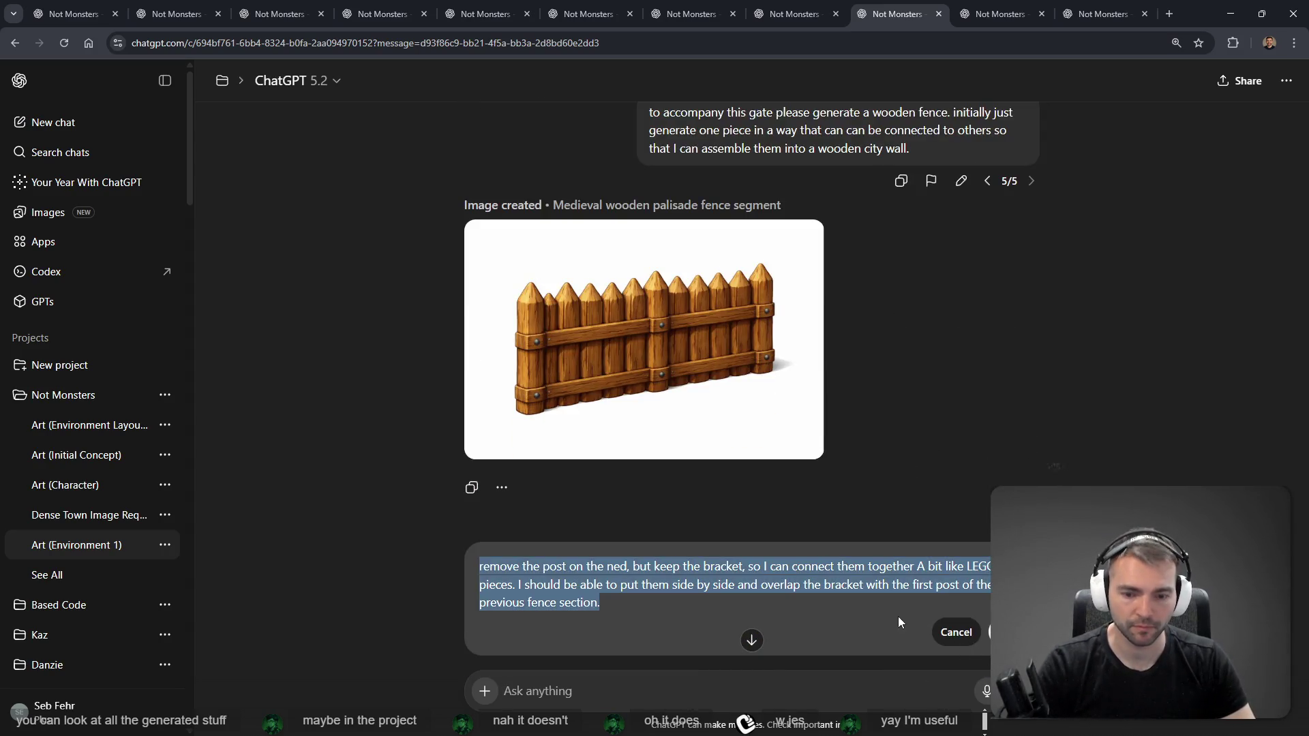
key(BackSpace)
key(super+h)
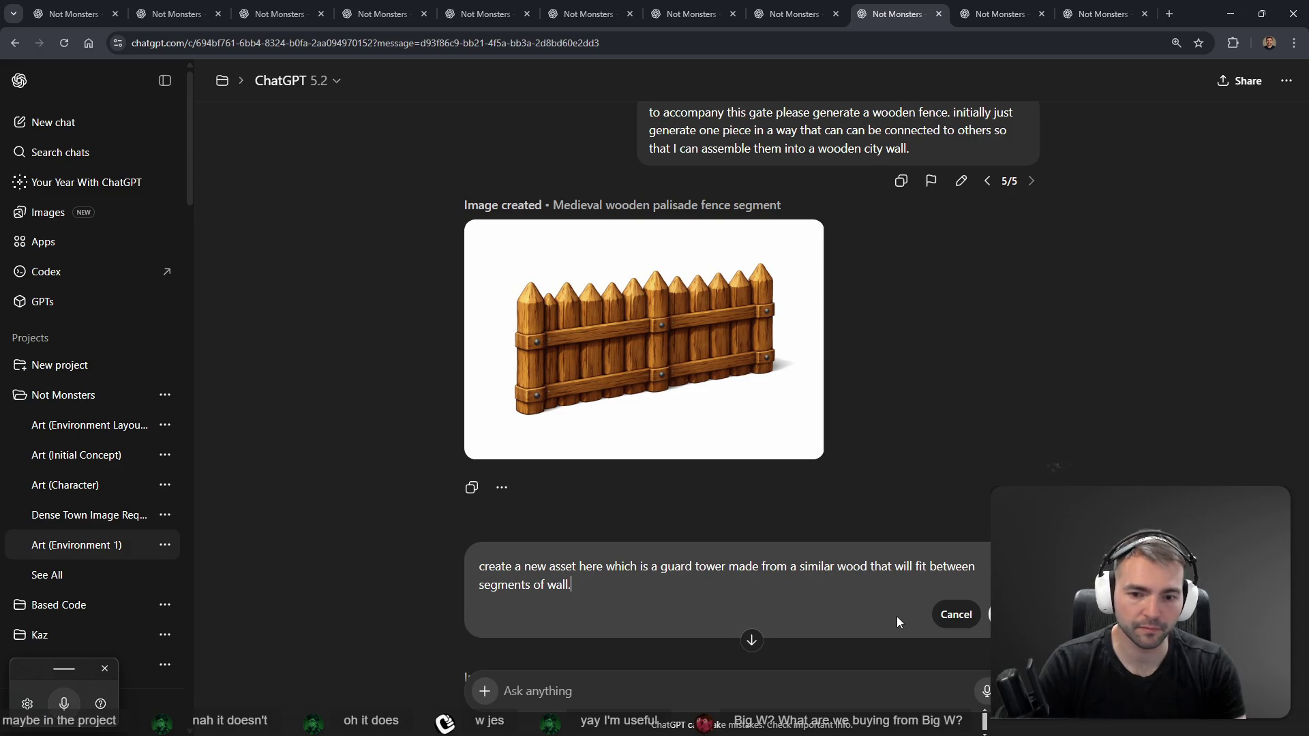
key(Return)
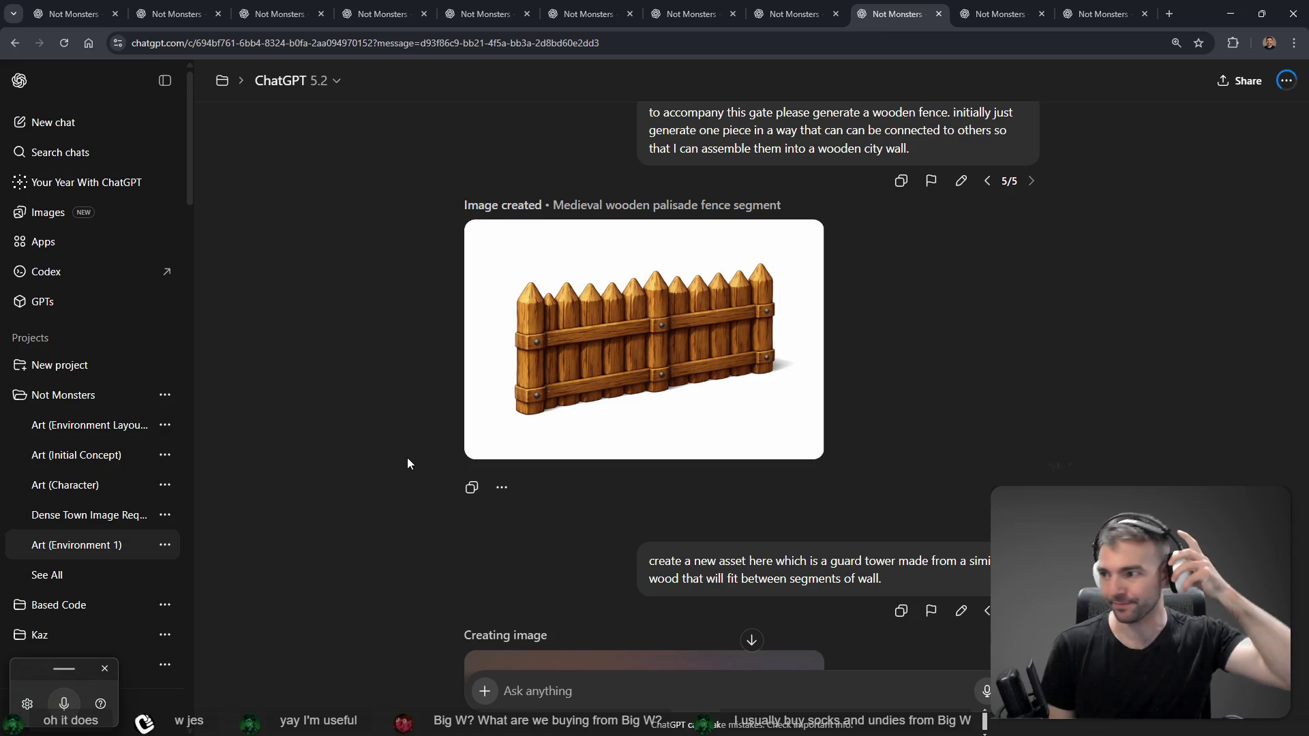
scroll(653, 442, down, 5)
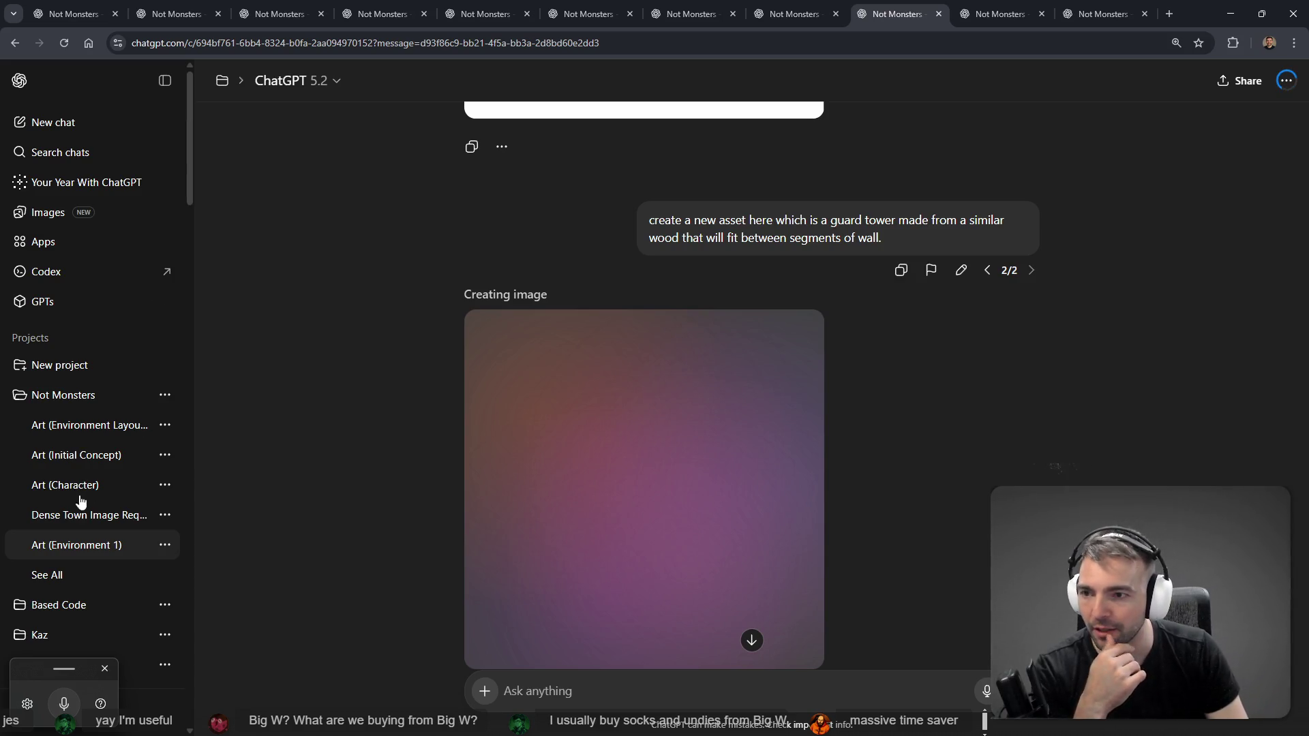
middle_click(45, 214)
Step: In the Images tab, scroll My images and view the golden triangle emblem enlarged
click(919, 8)
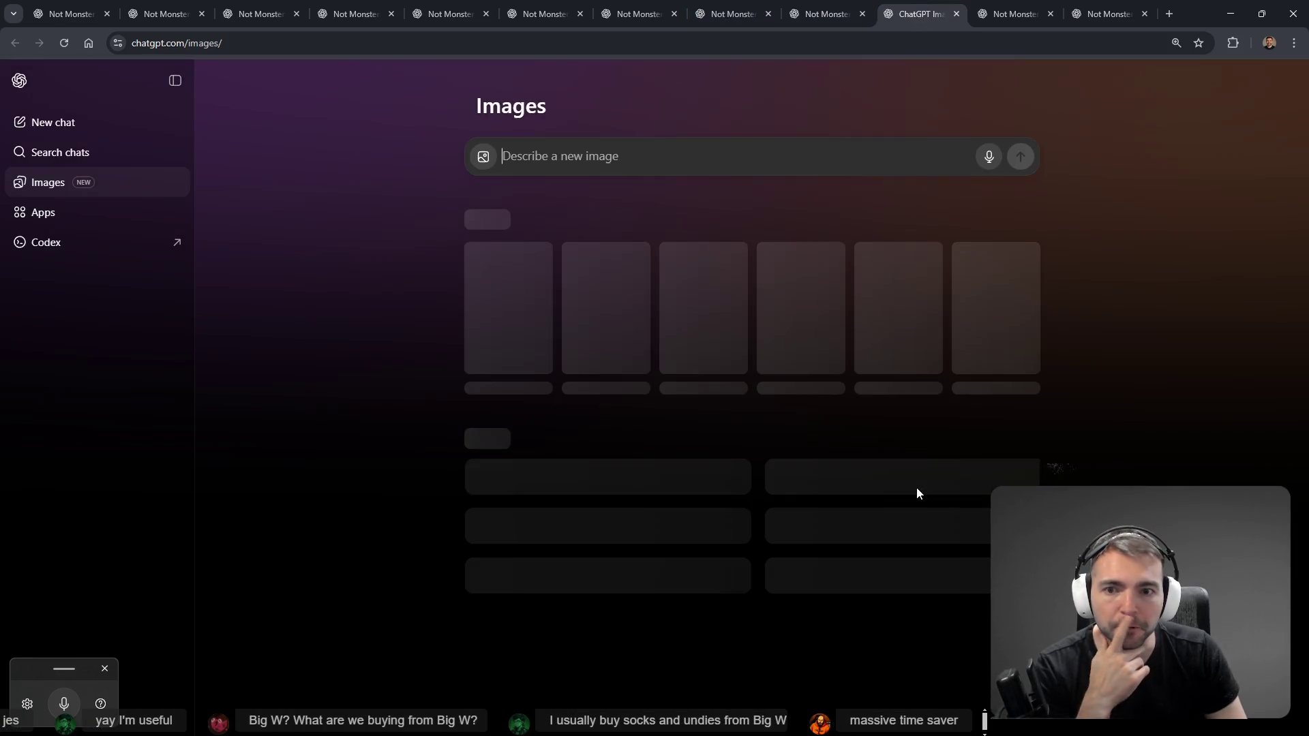
scroll(1065, 374, down, 2)
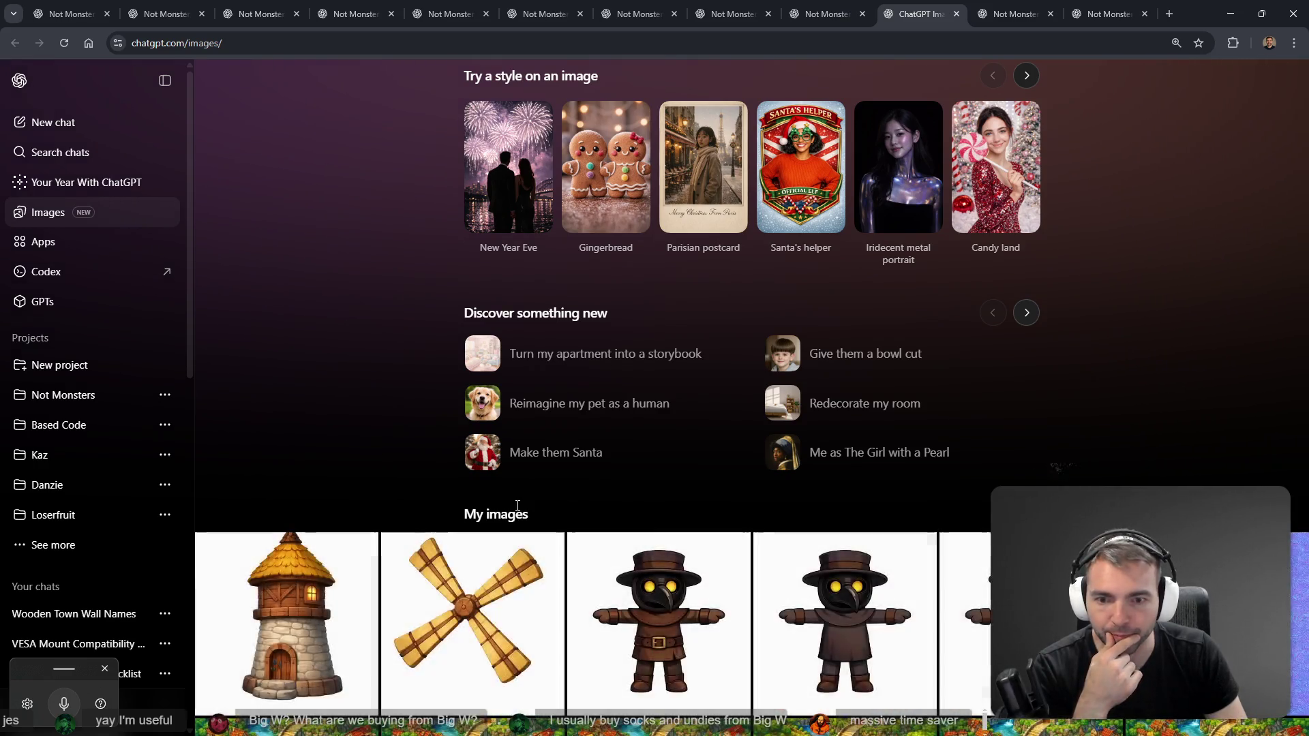
scroll(613, 491, down, 15)
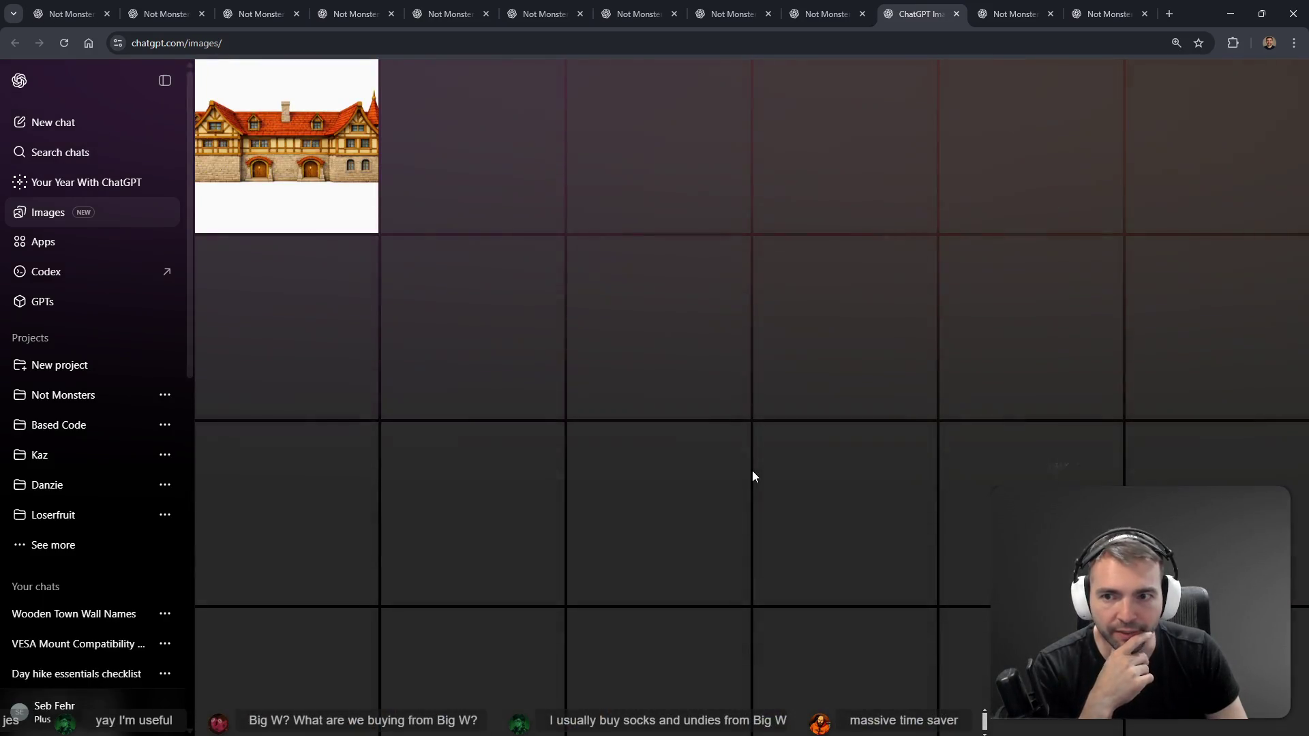
scroll(777, 469, down, 2)
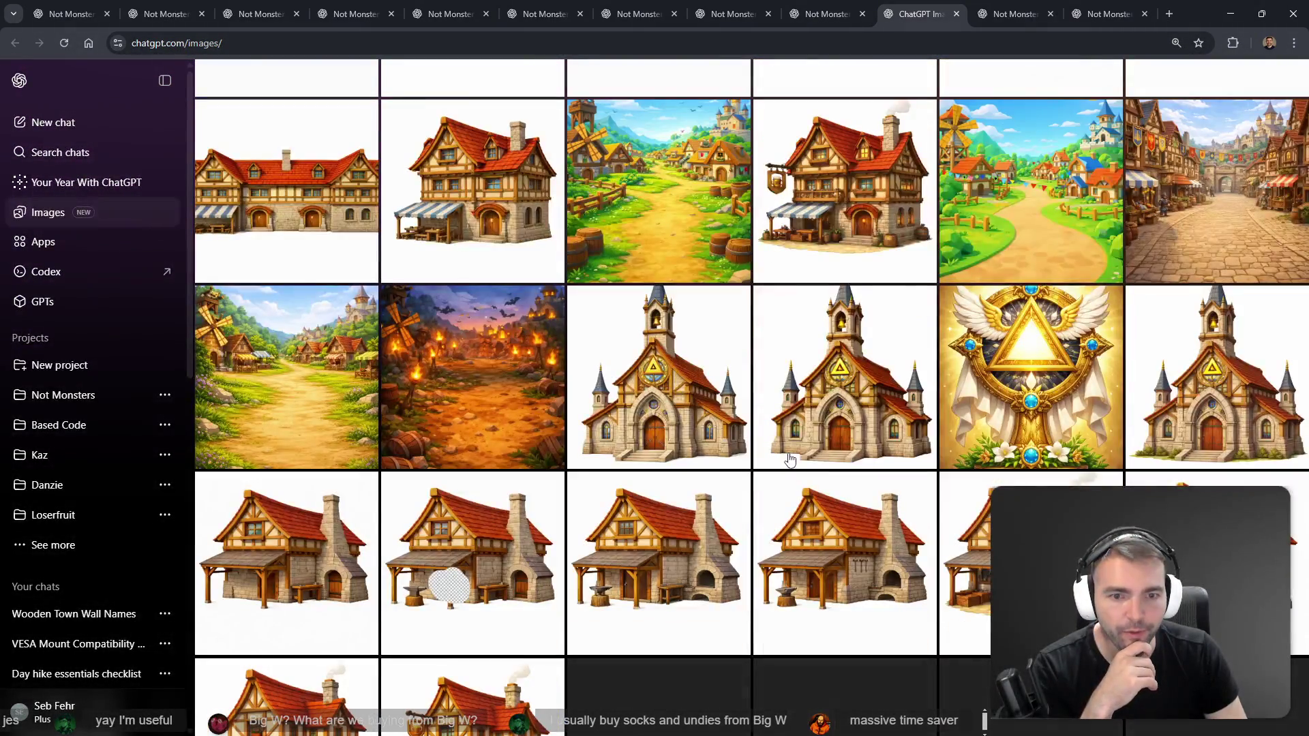
scroll(784, 463, down, 2)
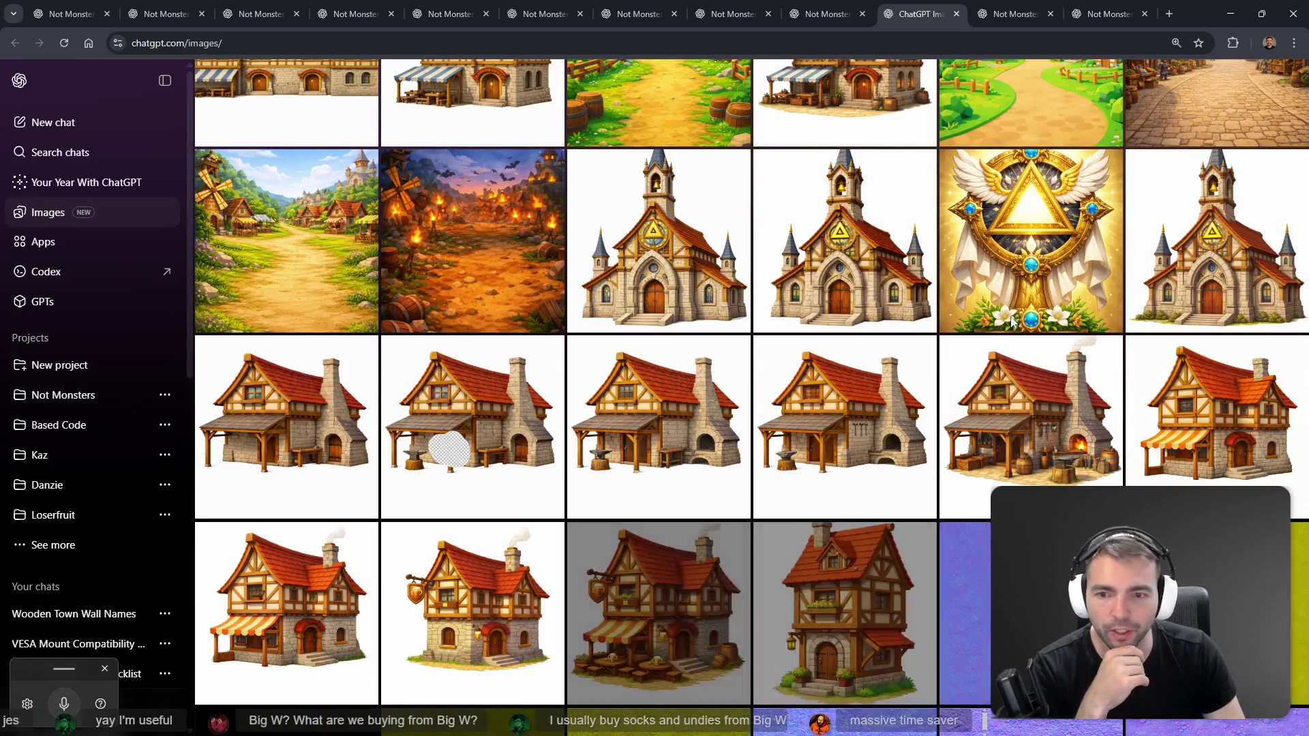
click(1011, 323)
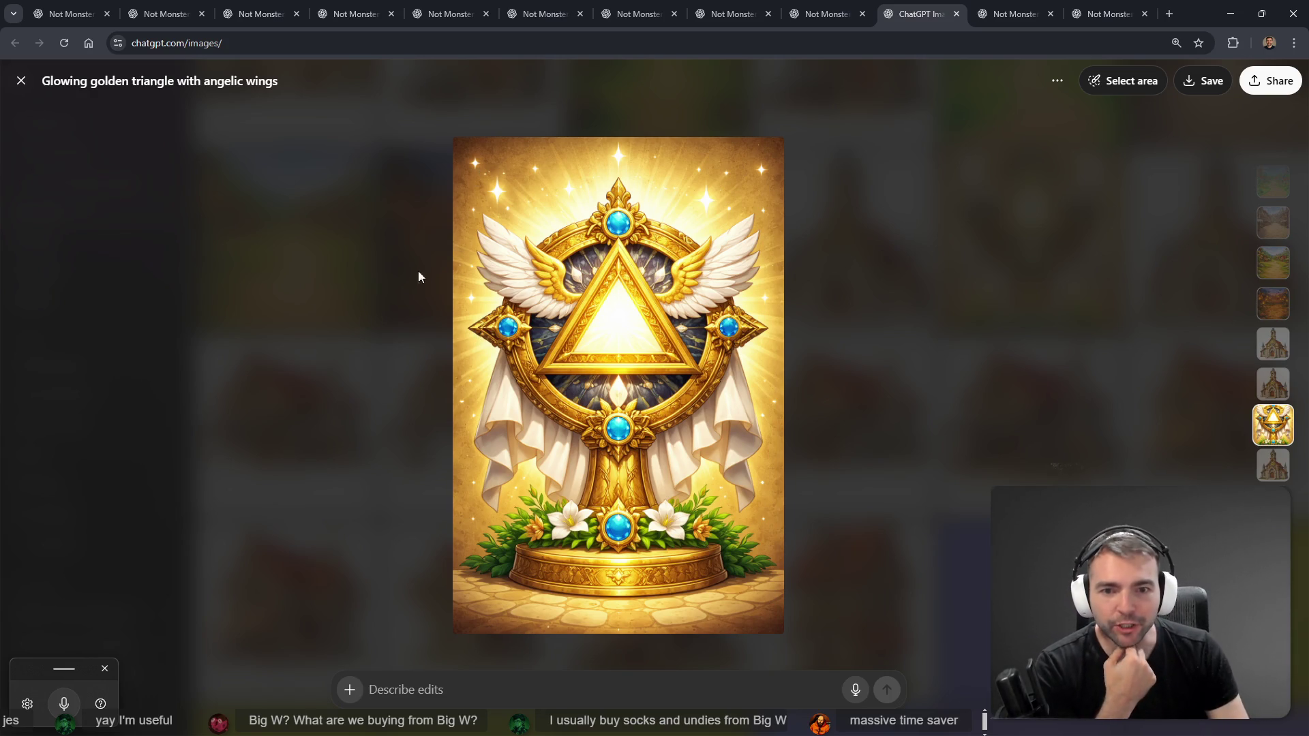
click(394, 285)
Step: Preview the bride and groom image and its options, then keep browsing the gallery
scroll(619, 368, down, 8)
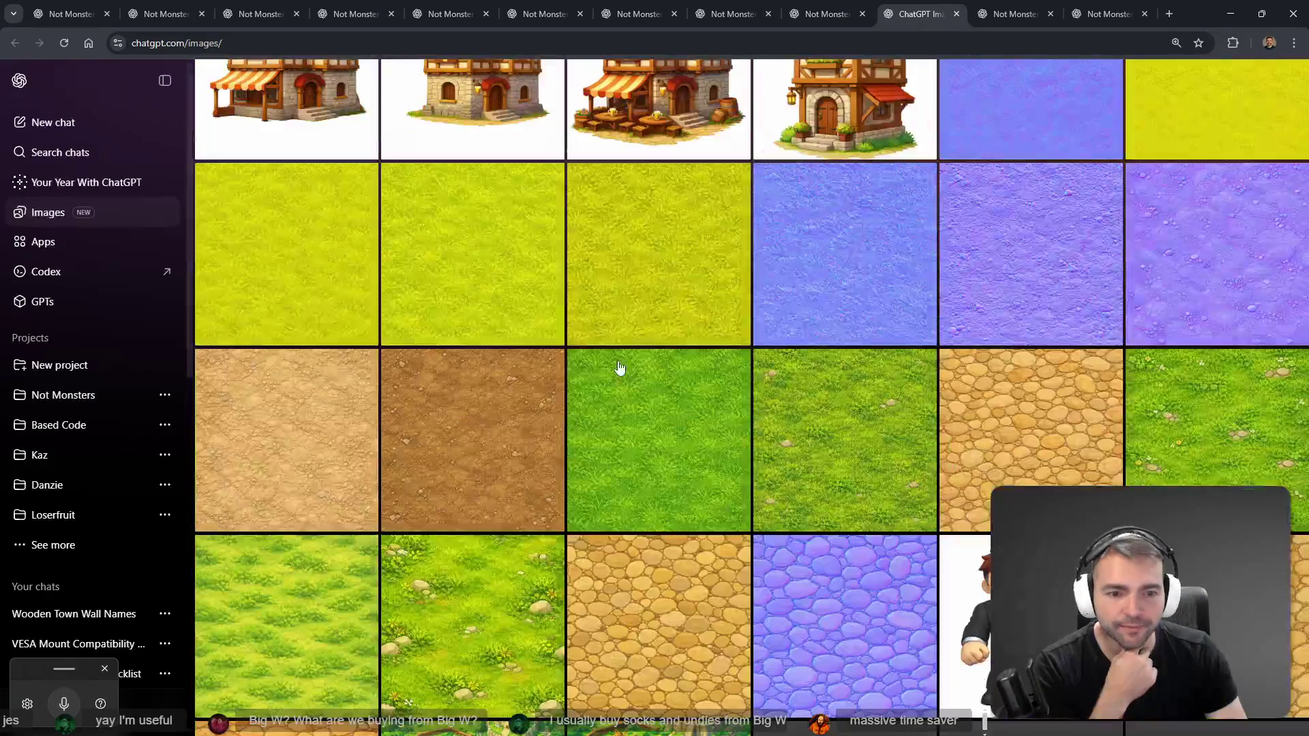
scroll(619, 368, down, 7)
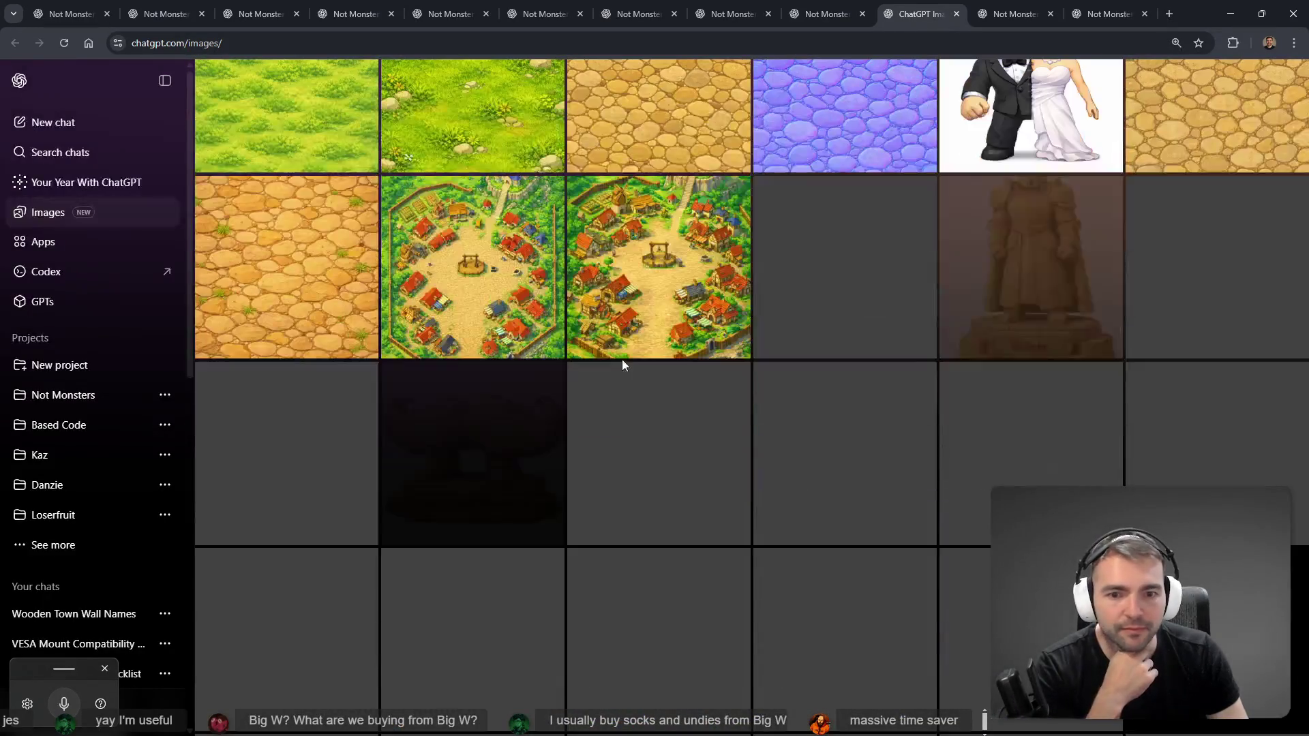
scroll(634, 362, down, 8)
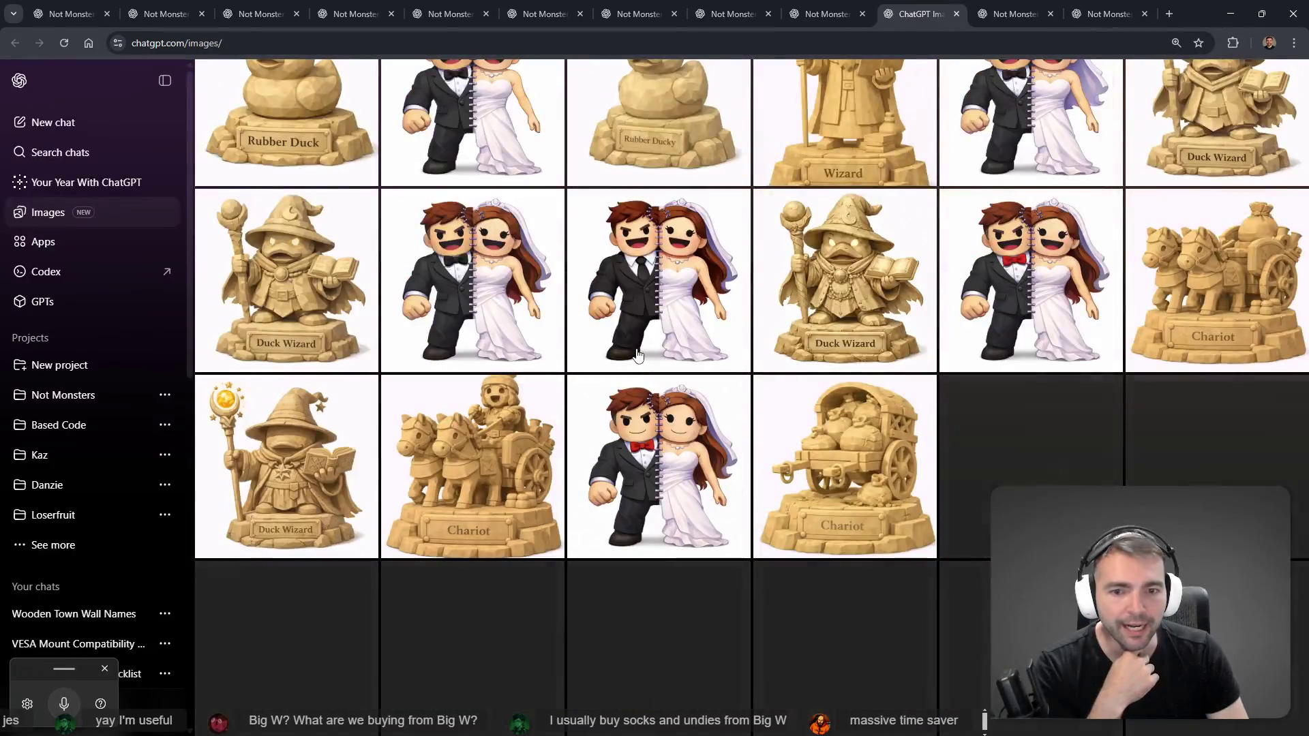
scroll(637, 355, down, 3)
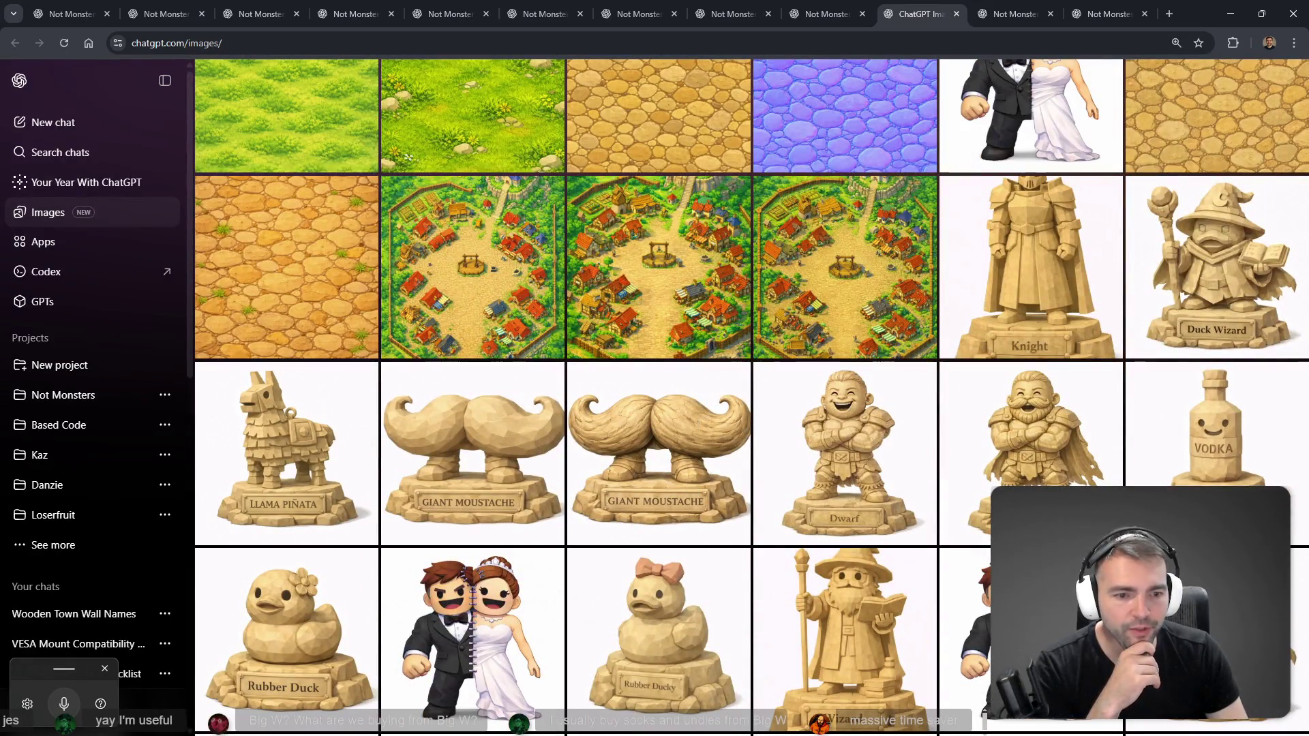
click(1043, 613)
click(1057, 80)
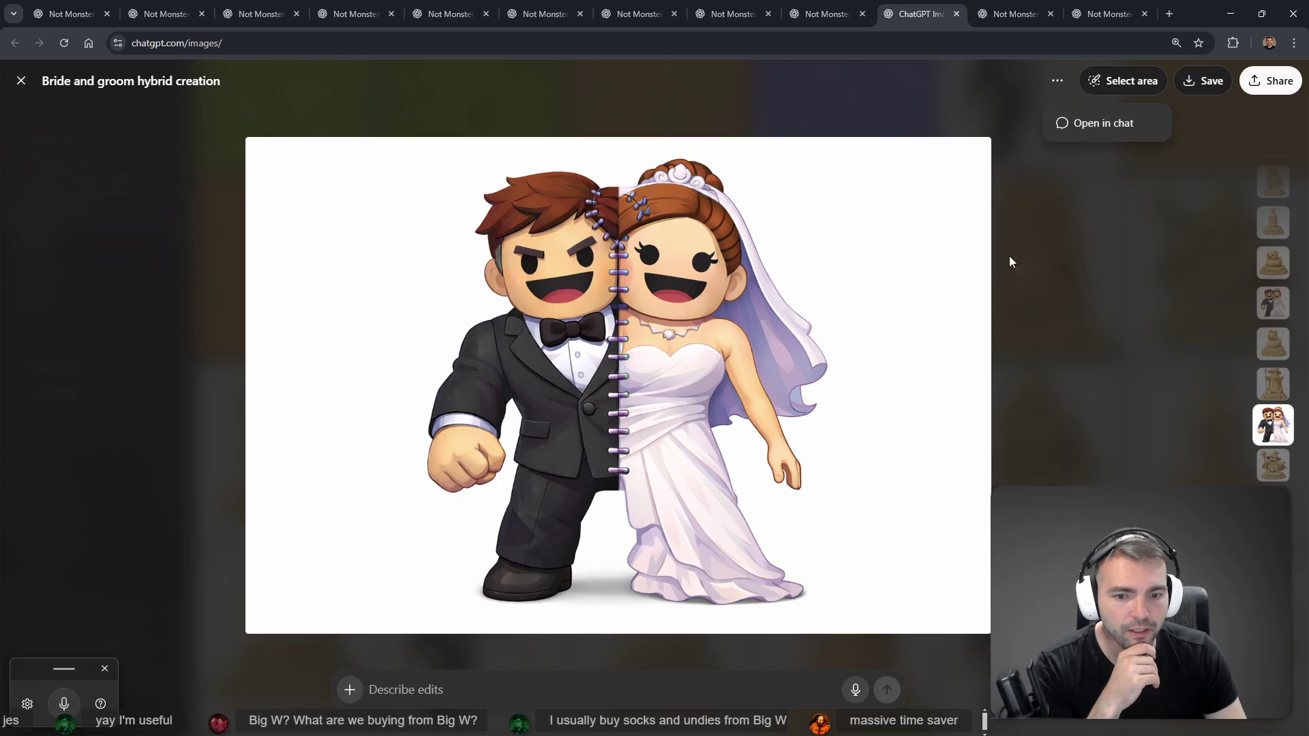
click(149, 321)
scroll(747, 533, down, 10)
scroll(746, 533, up, 15)
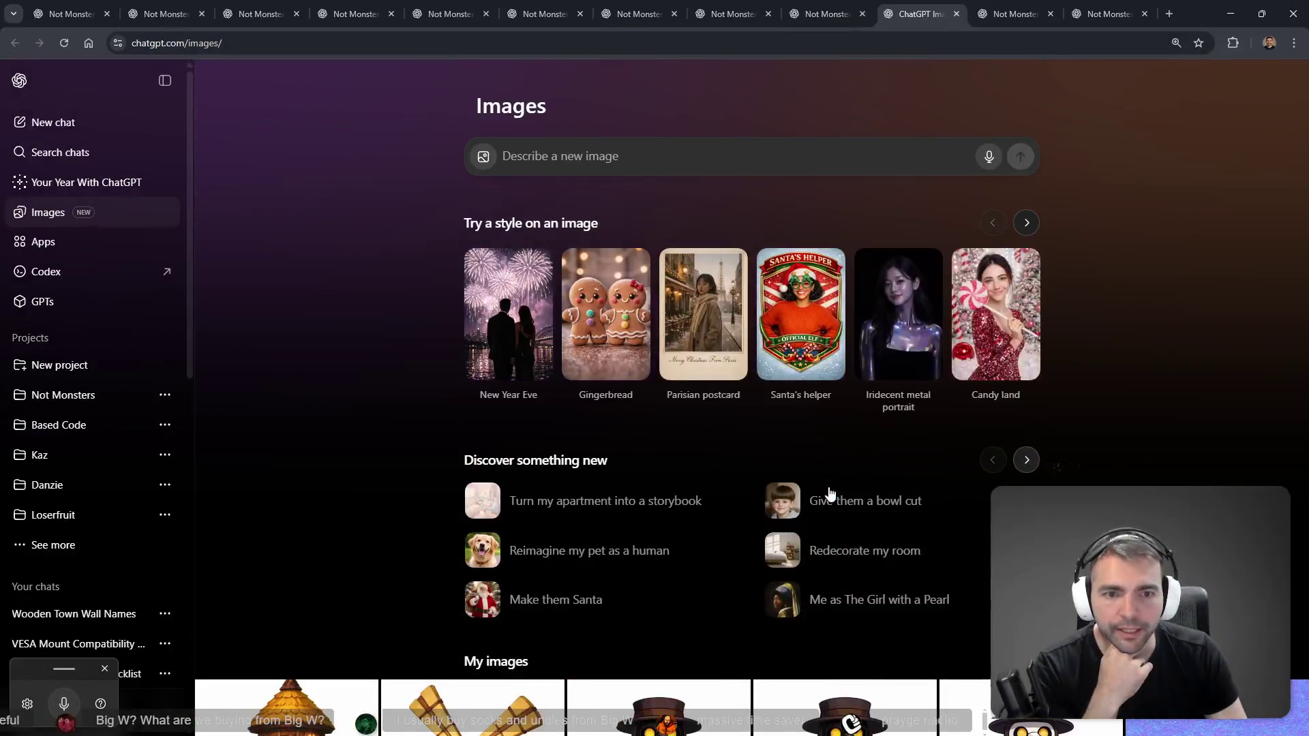
scroll(838, 491, down, 7)
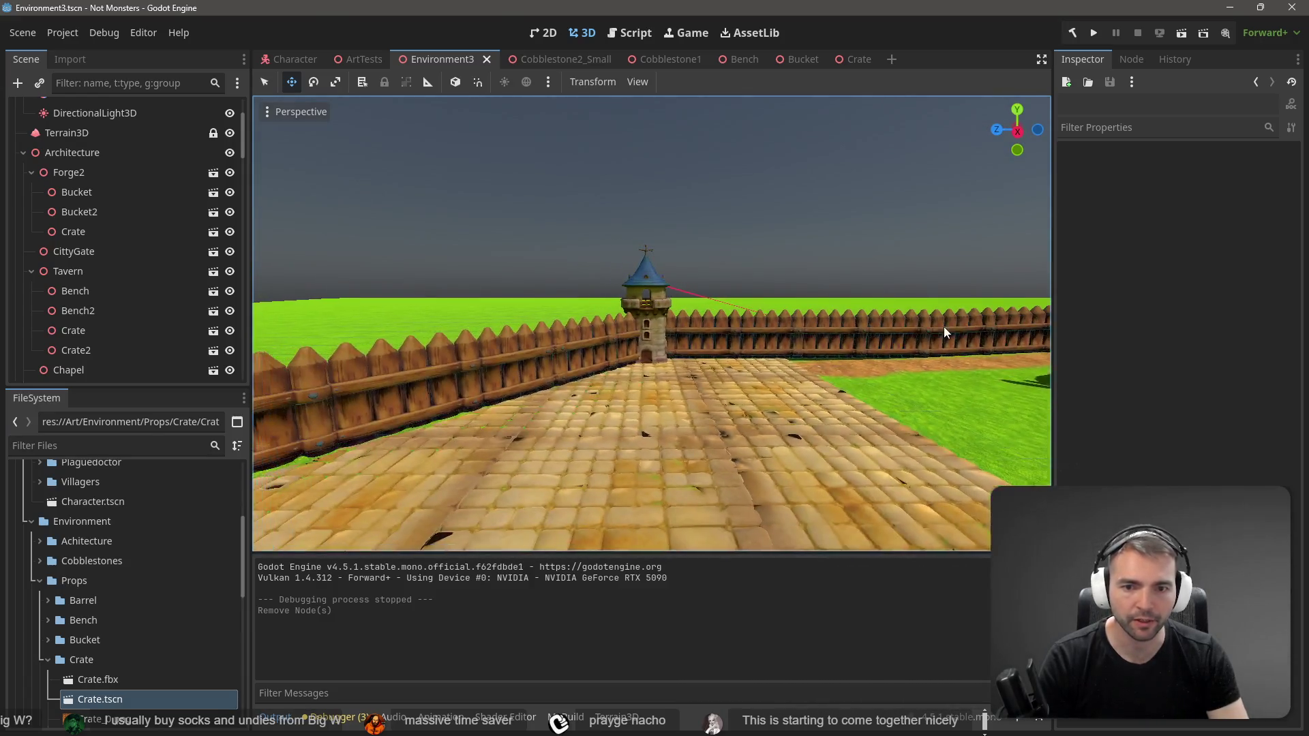
key(alt+Tab)
scroll(954, 328, down, 4)
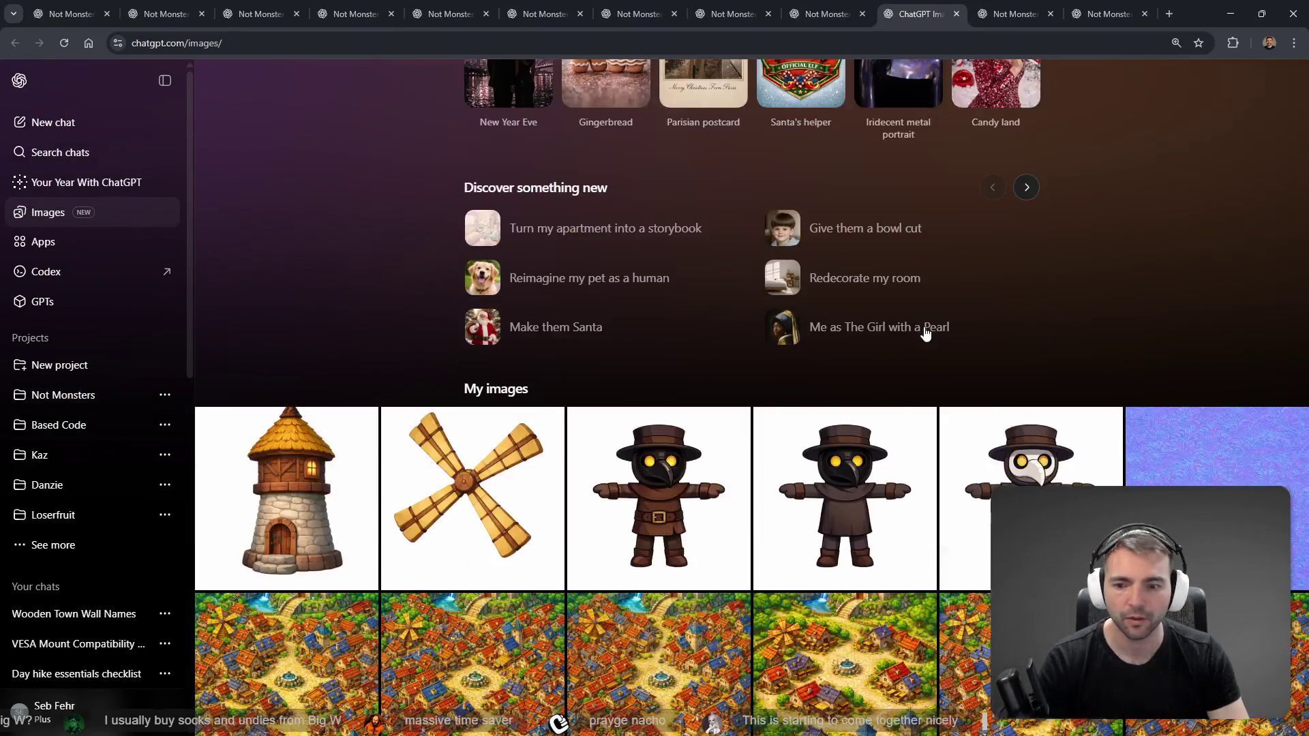
Step: Cycle through the open Not Monsters chat tabs back to the guard tower chat
click(1012, 12)
click(1091, 6)
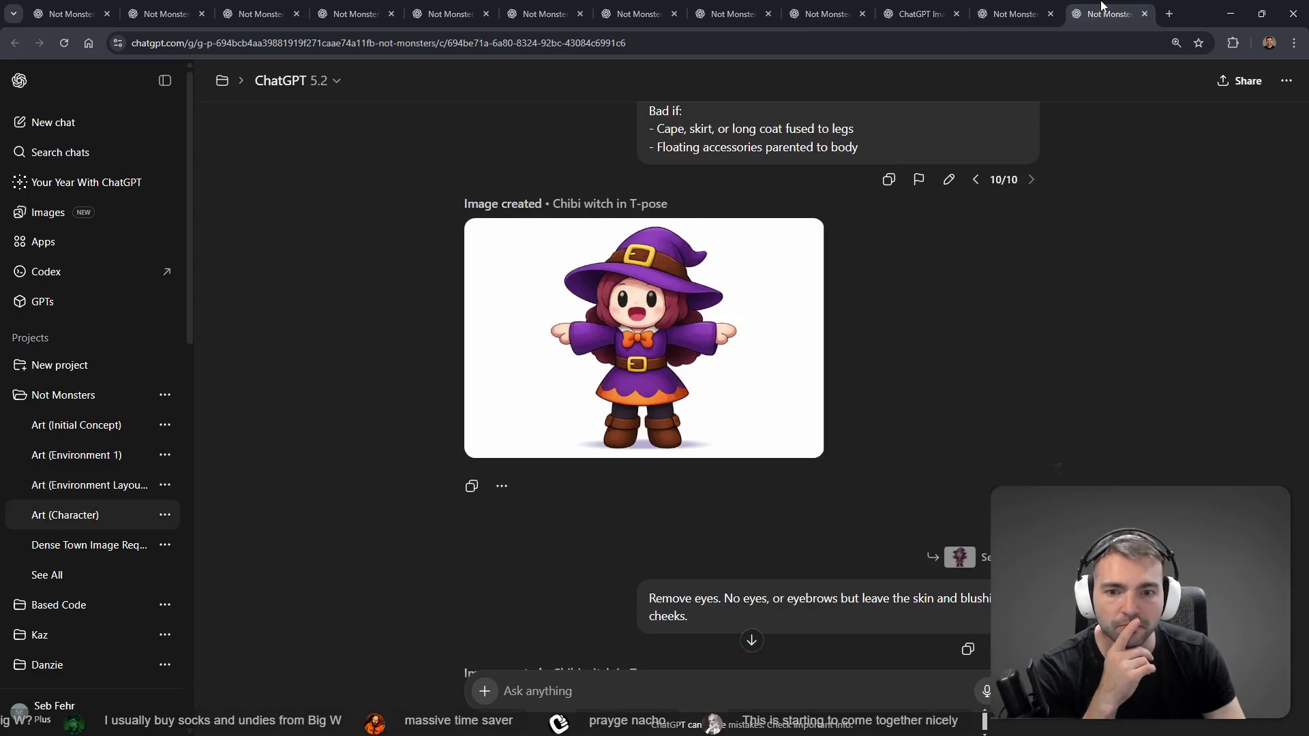
click(1050, 7)
click(906, 7)
click(805, 7)
scroll(783, 214, down, 2)
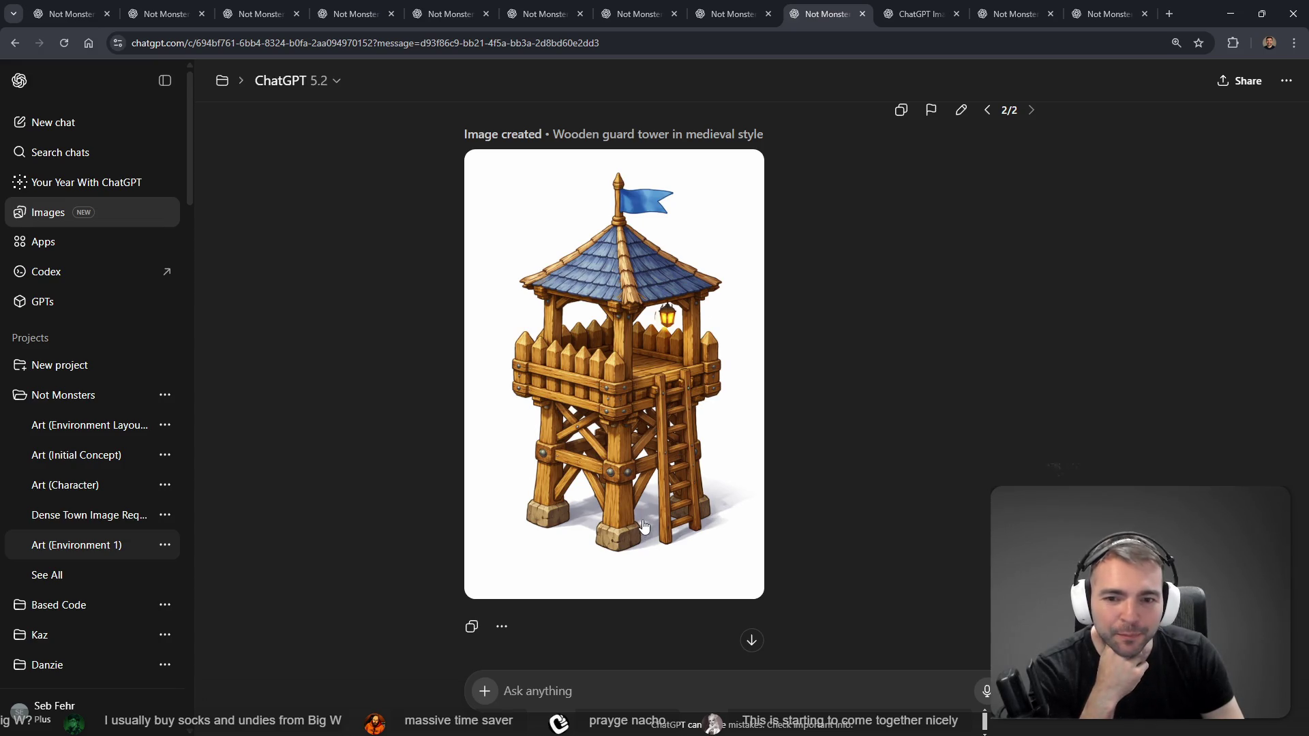
Step: Clear the dictated follow-up text and open the finished guard tower image in the viewer
click(621, 691)
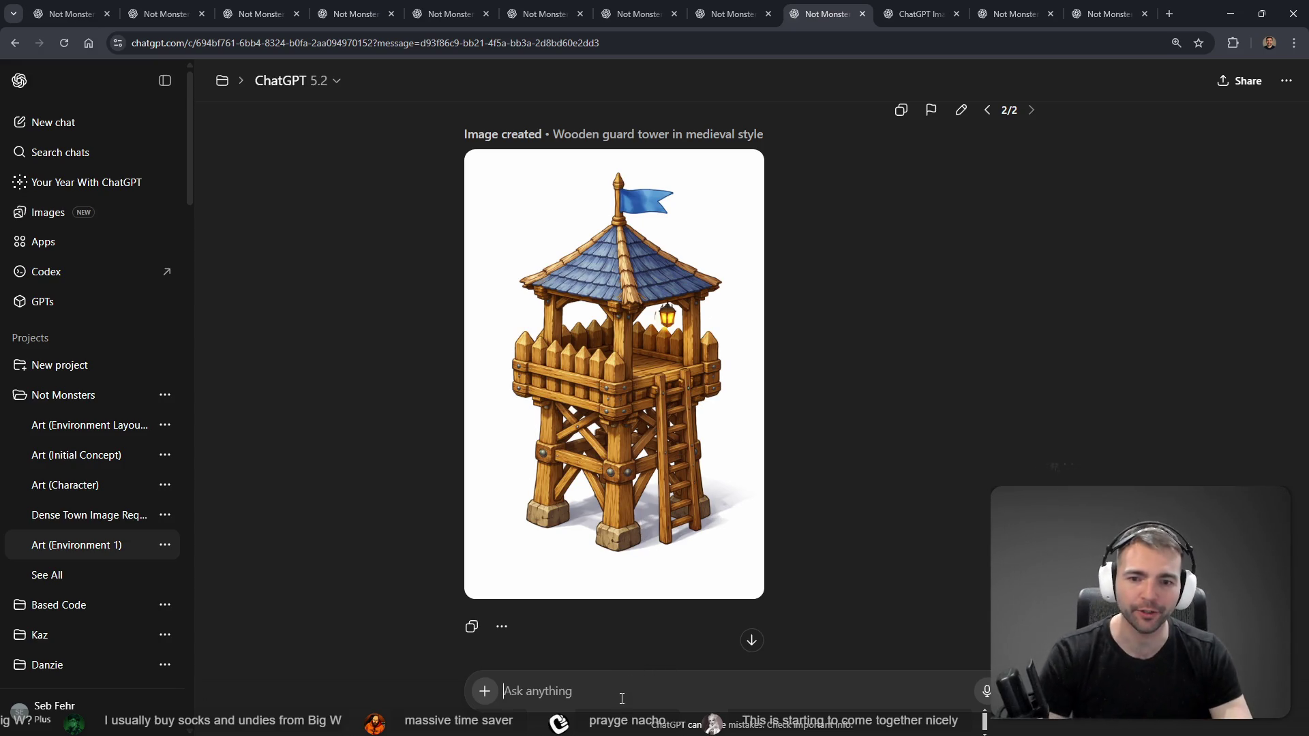
key(super+h)
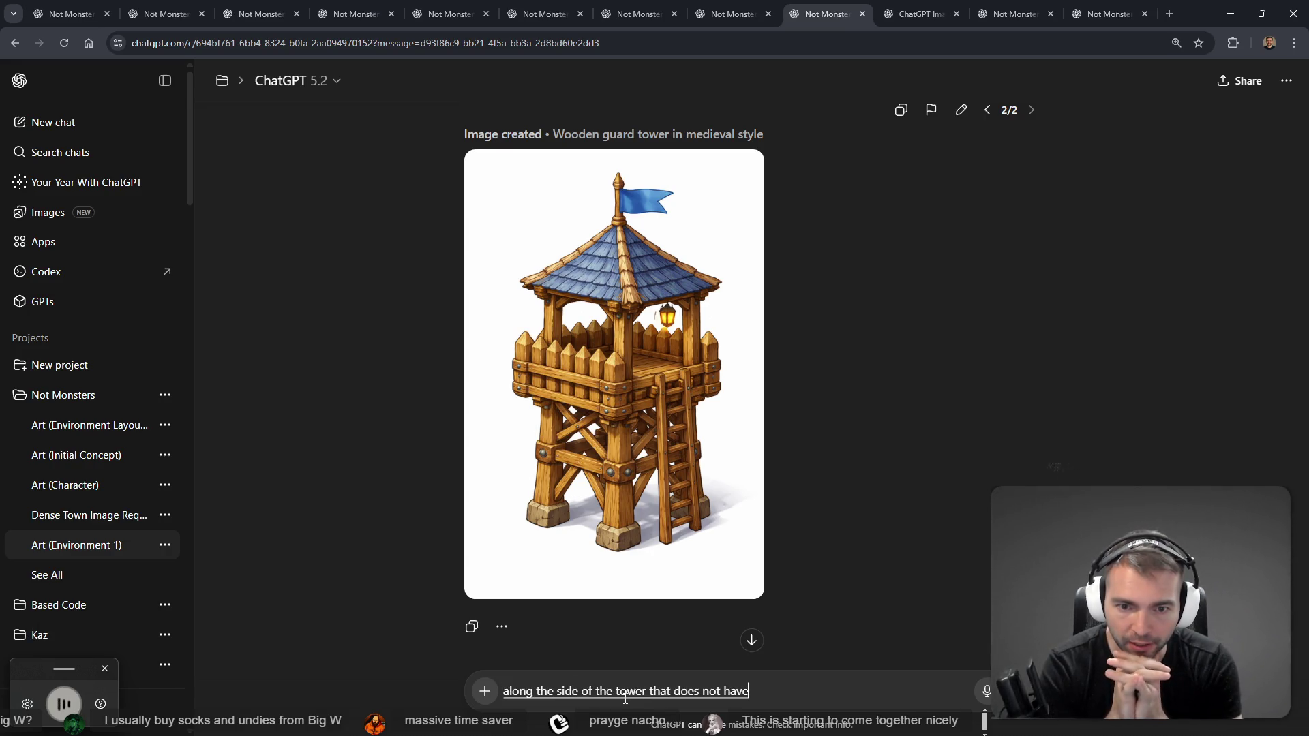
key(ctrl+a)
key(BackSpace)
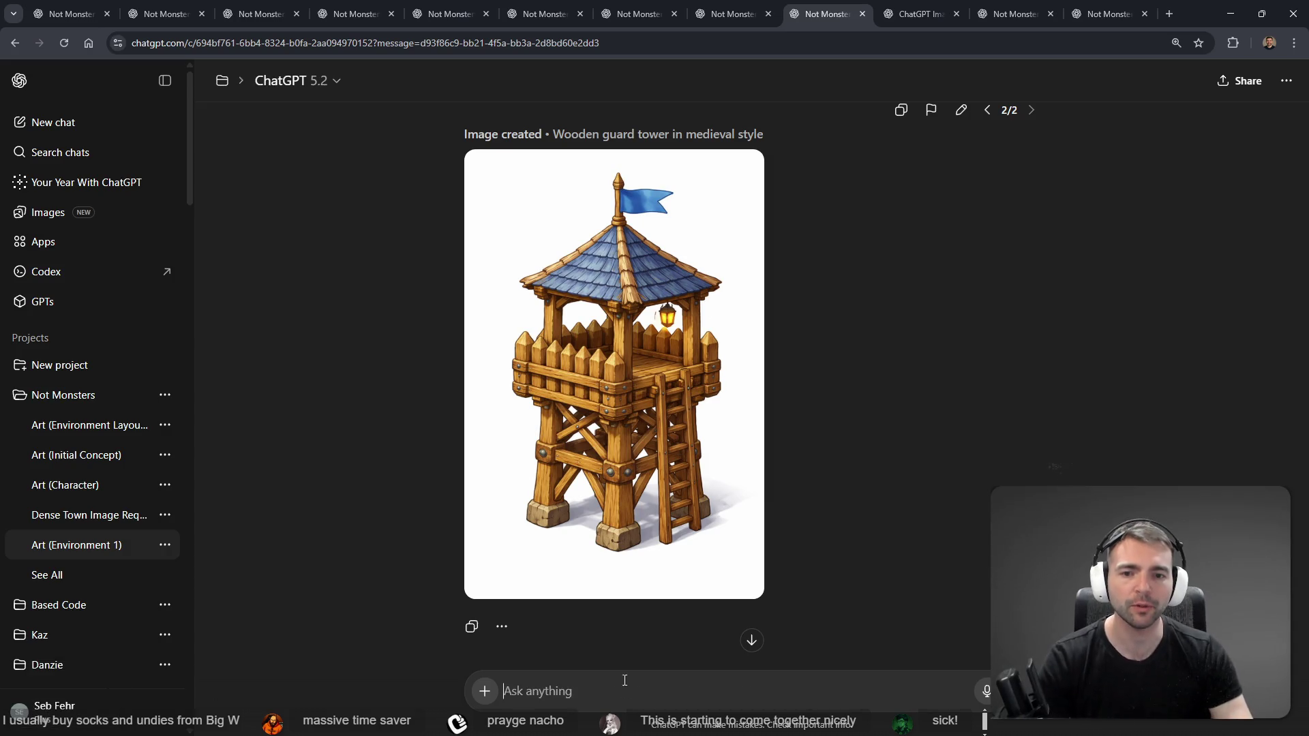
click(642, 374)
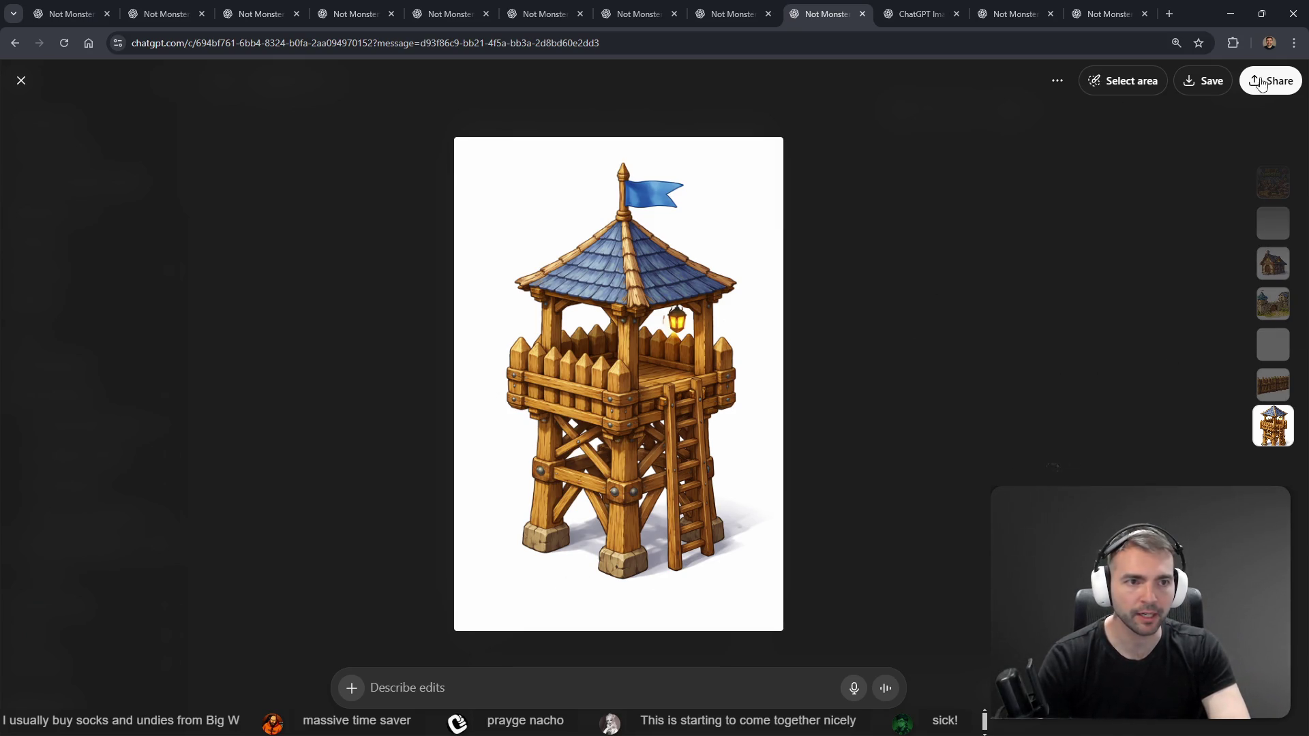
Step: Mark the lantern and flag on the guard tower and send a dictated request to remove them
click(1118, 82)
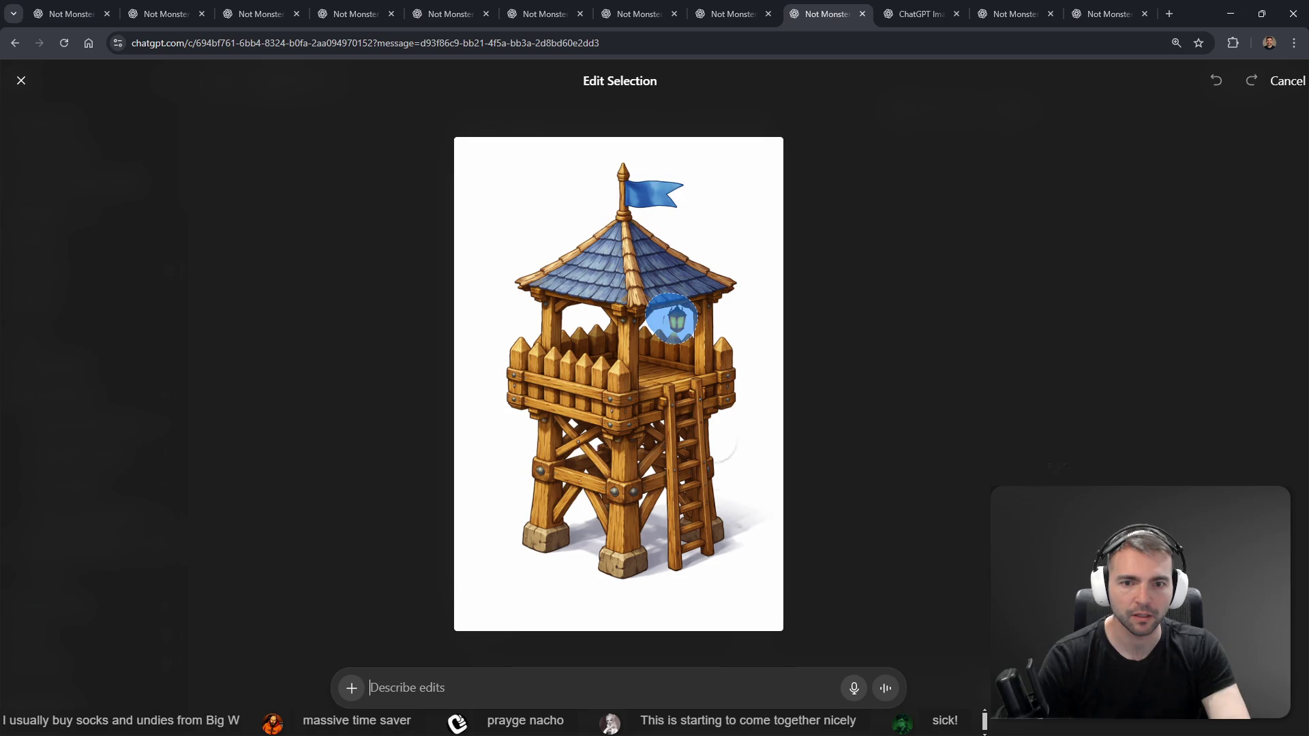
key(super+h)
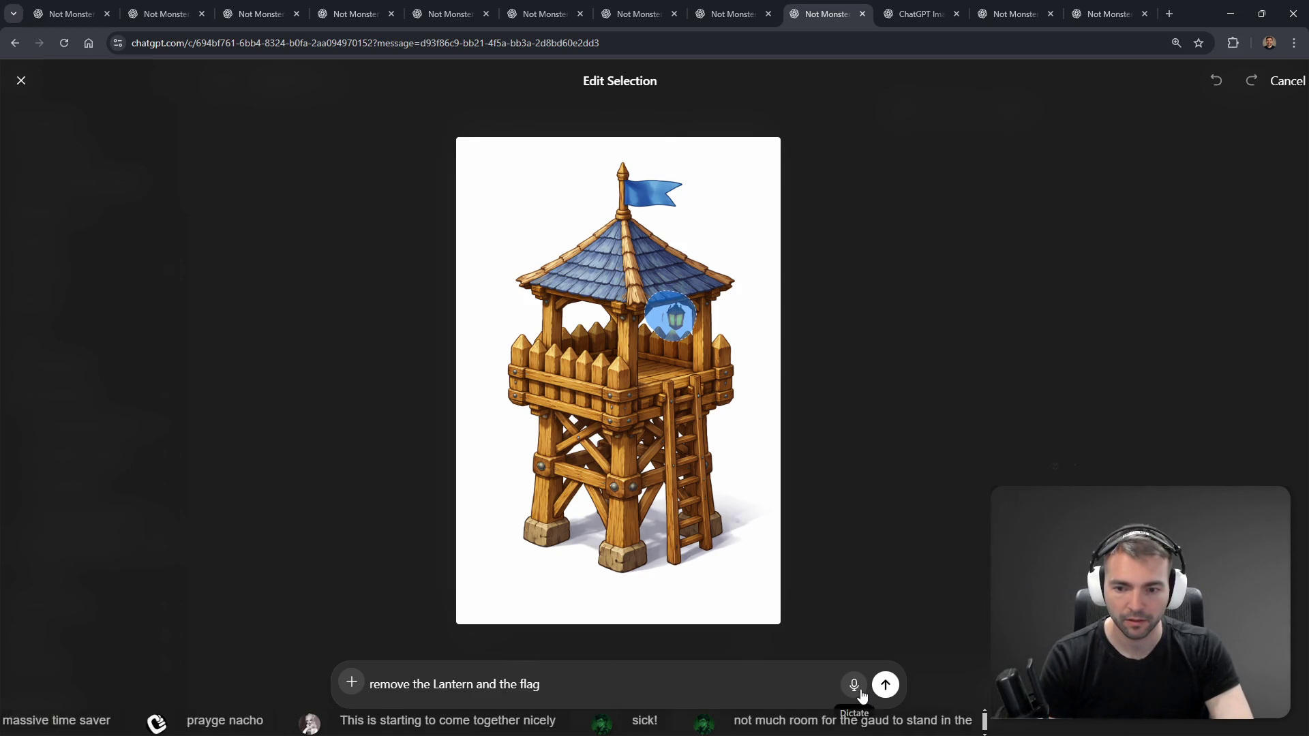
mouse_move(634, 177)
mouse_down()
mouse_move(617, 198)
mouse_move(671, 198)
mouse_up()
click(886, 684)
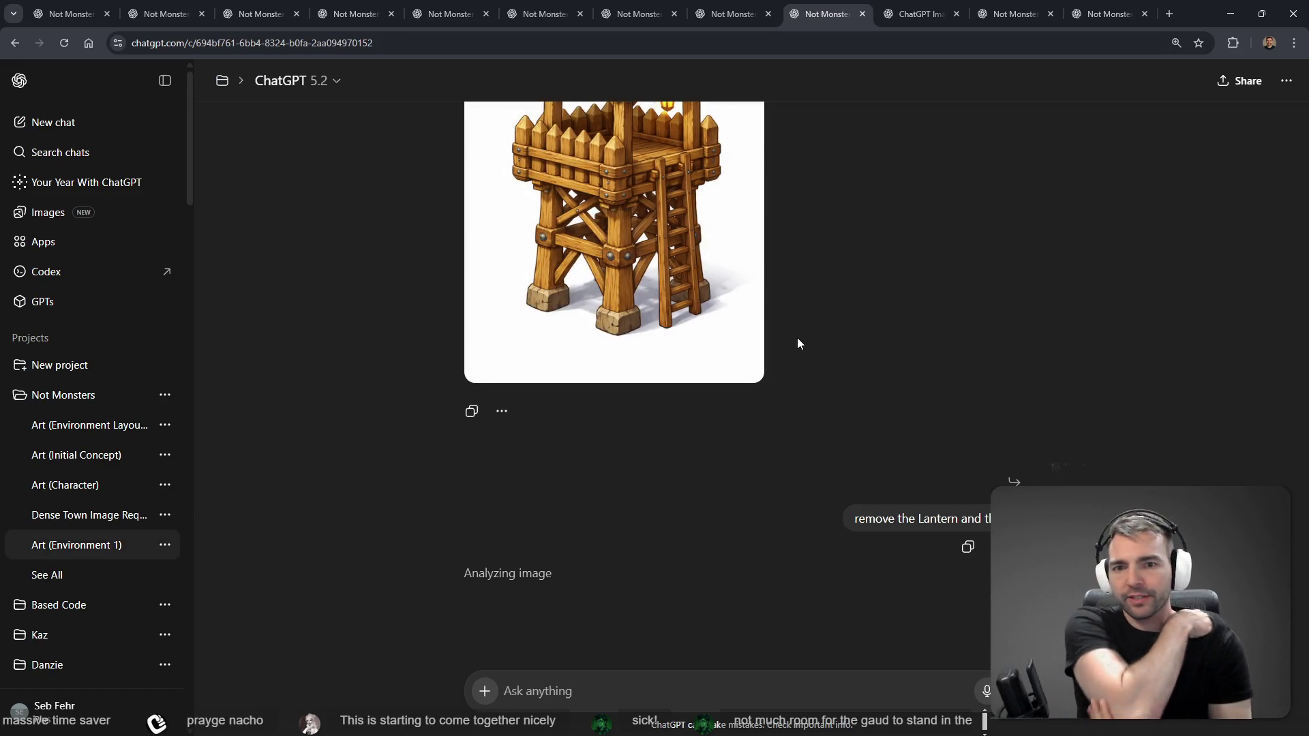
scroll(798, 341, up, 5)
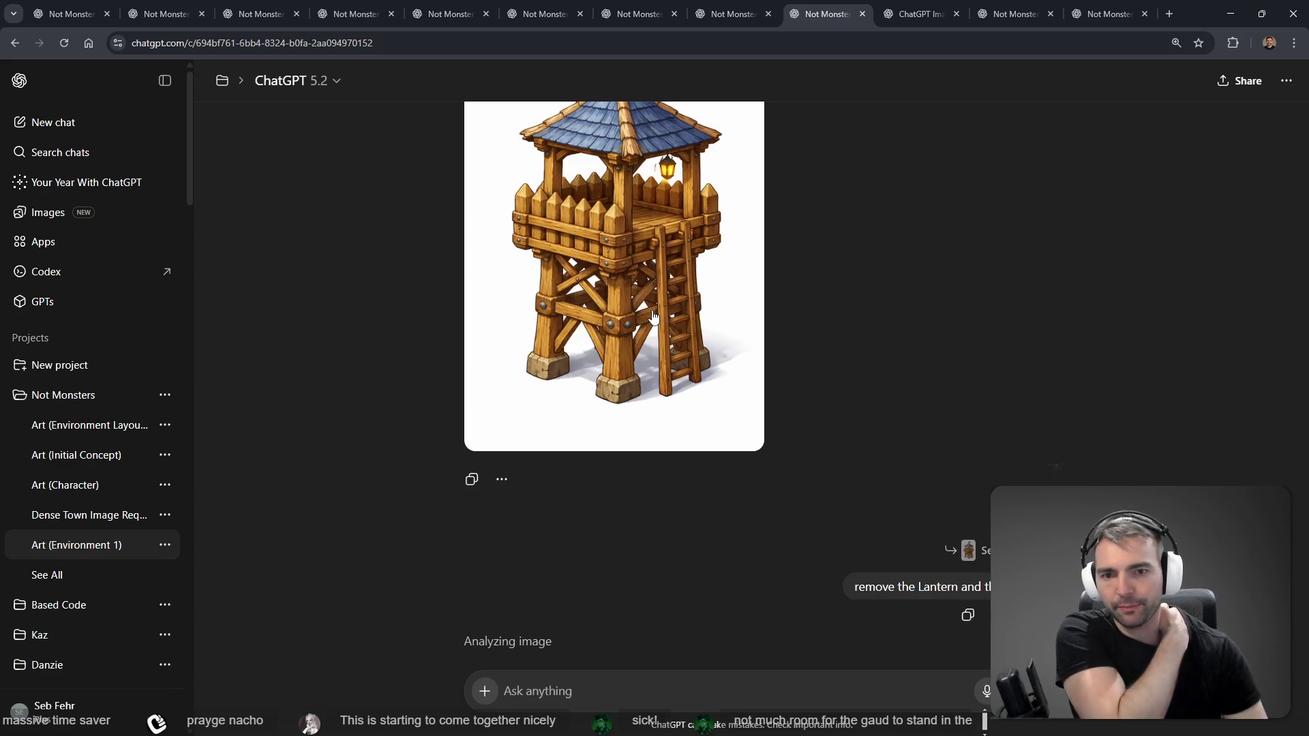
scroll(677, 312, down, 2)
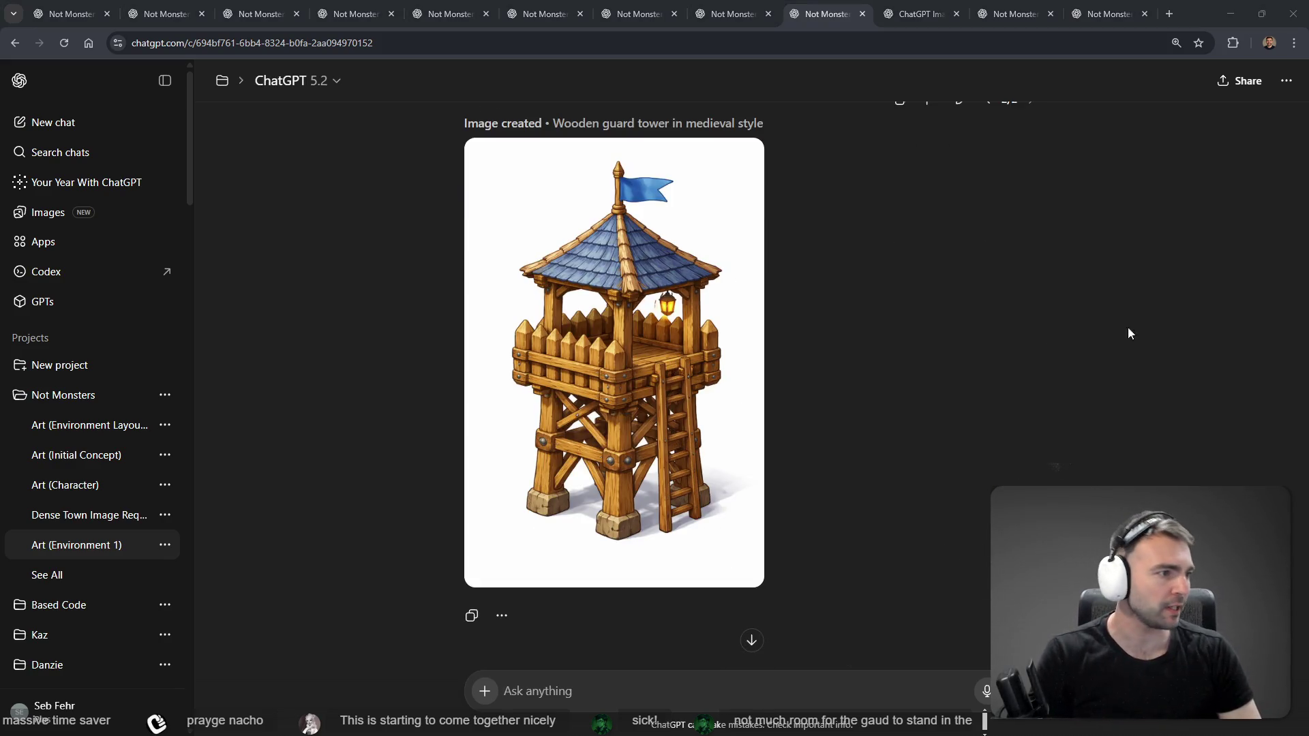
key(alt+Tab)
Step: Delete the extra WatchTower4 from the village scene
scroll(895, 331, up, 6)
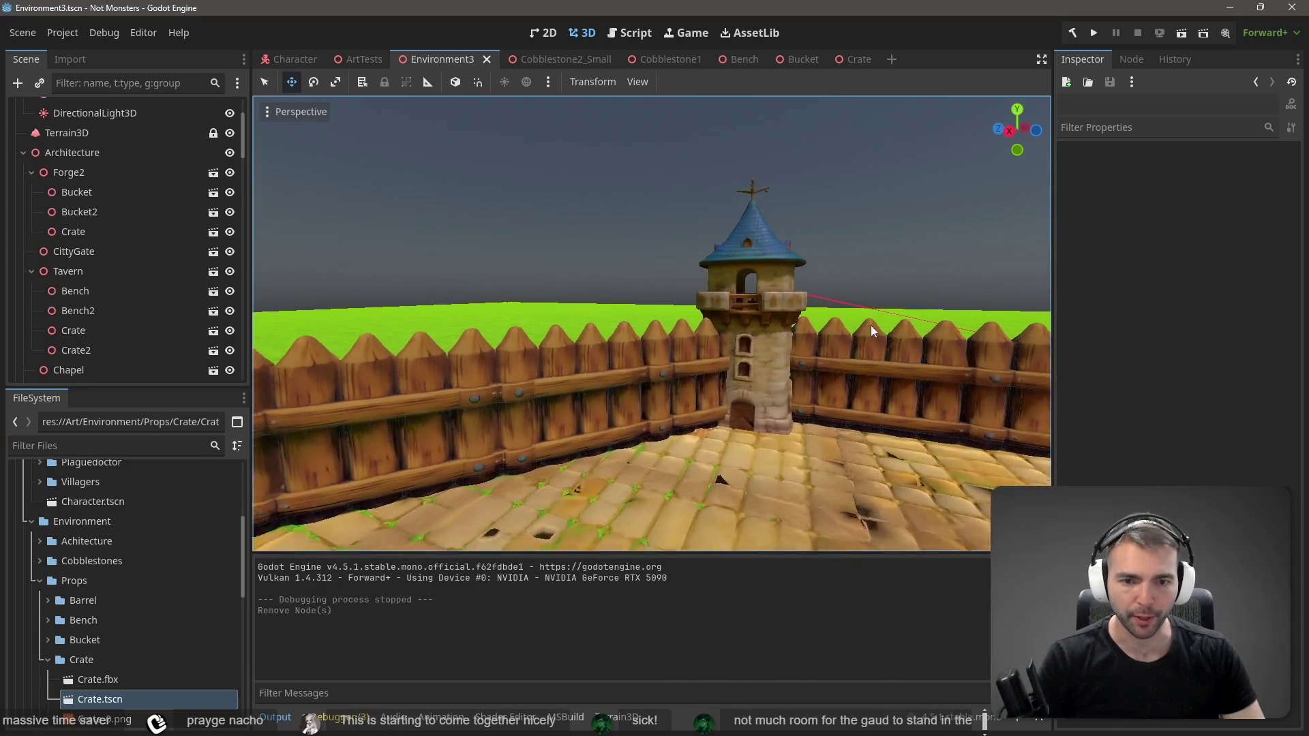
click(762, 285)
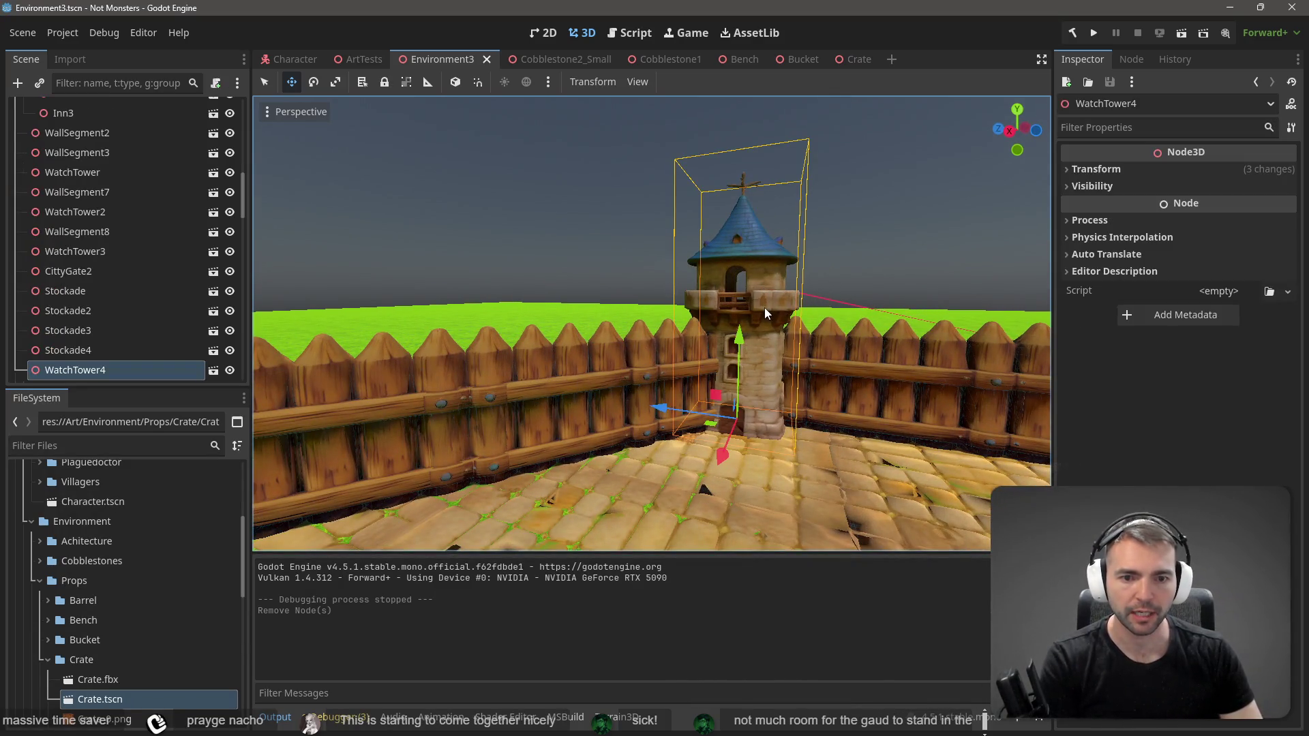
key(Delete)
click(632, 378)
Step: Reposition the Stockade5 fence section along the wall on the Z and X axes
click(830, 358)
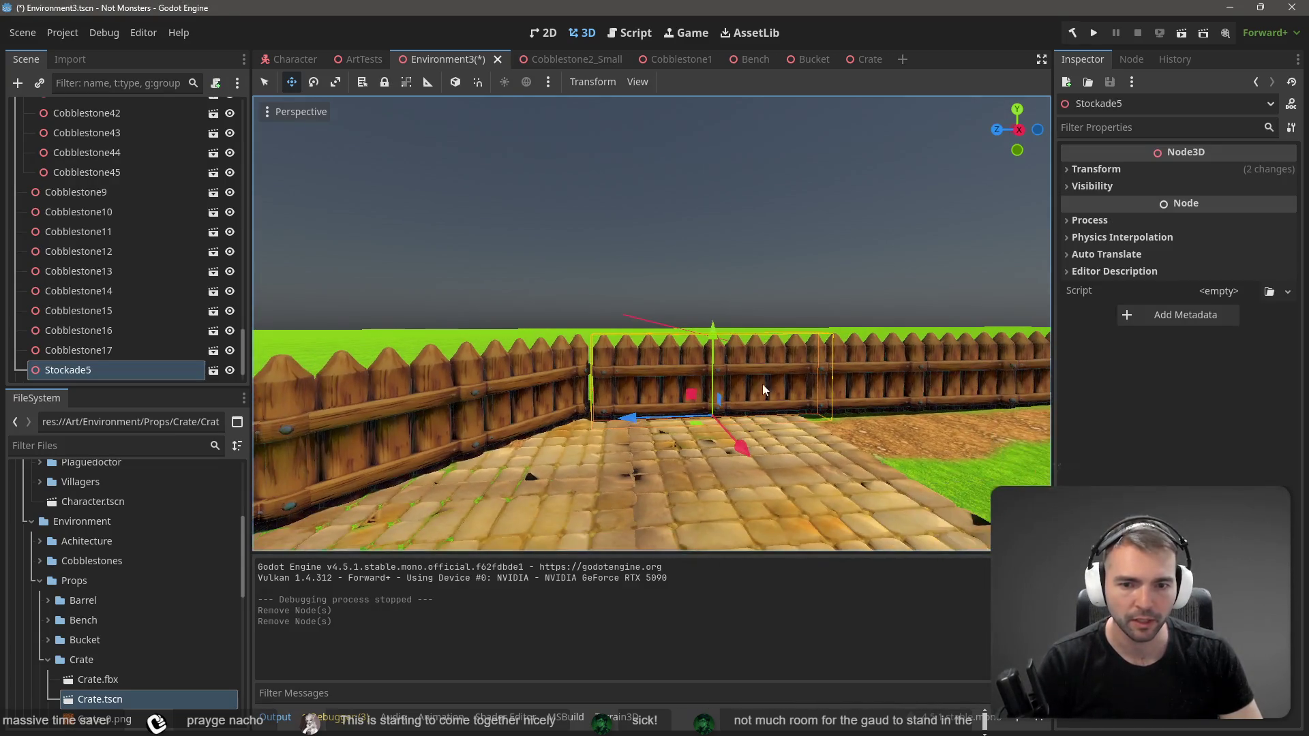
drag(627, 416, 608, 418)
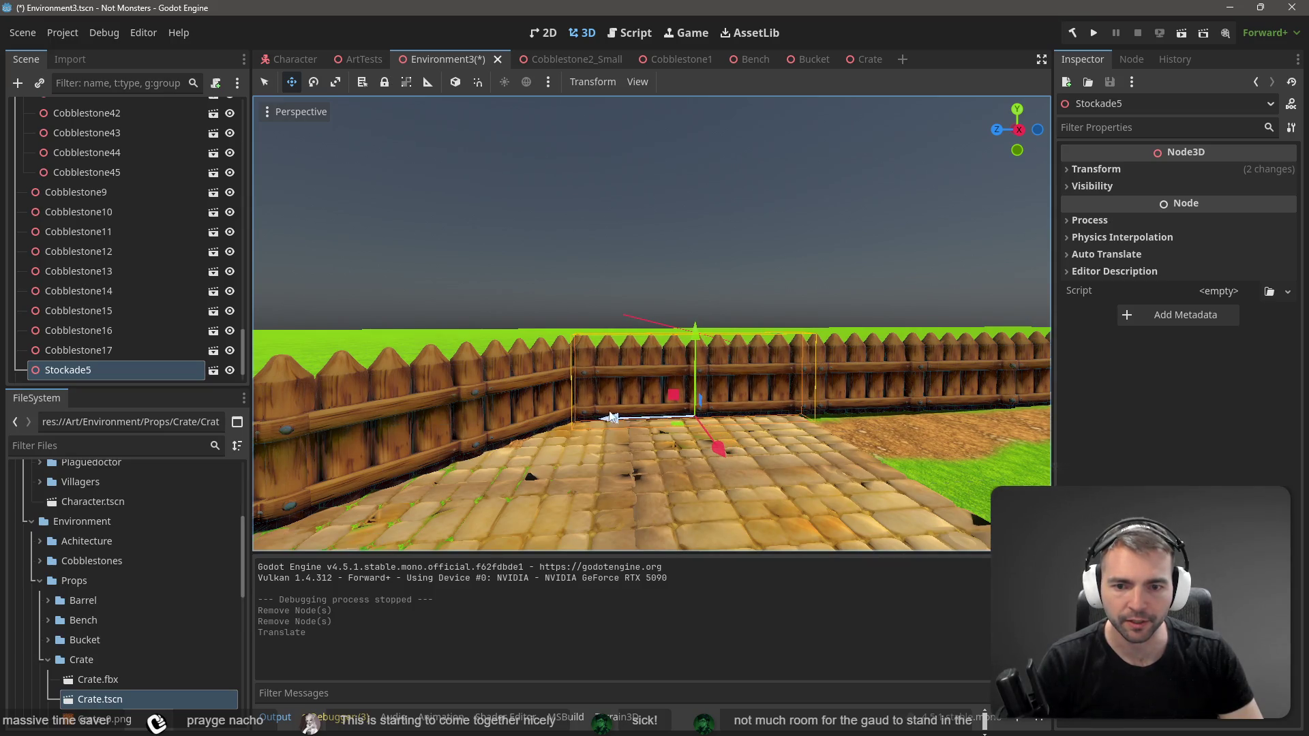
drag(669, 398, 666, 397)
drag(543, 395, 533, 400)
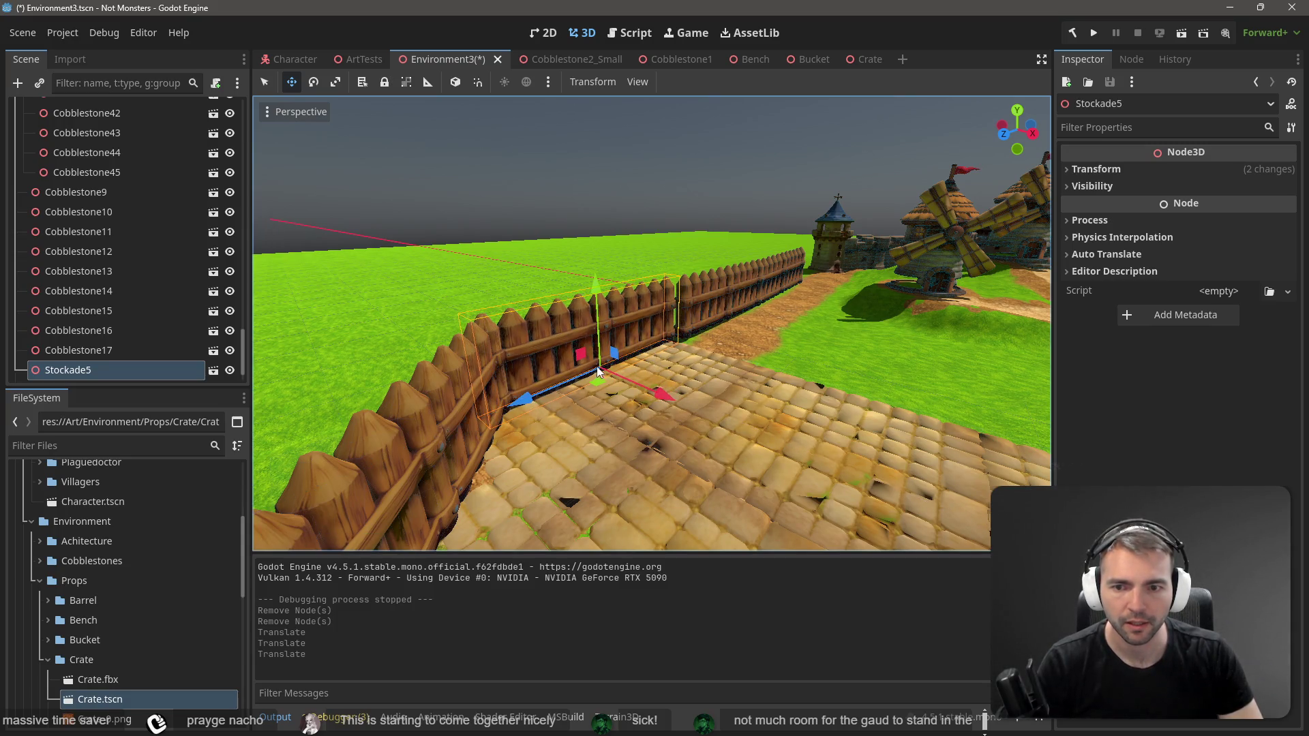
scroll(968, 317, down, 5)
Step: Duplicate the fence as Stockade6 and align it along the wall to extend it
key(ctrl+d)
key(f)
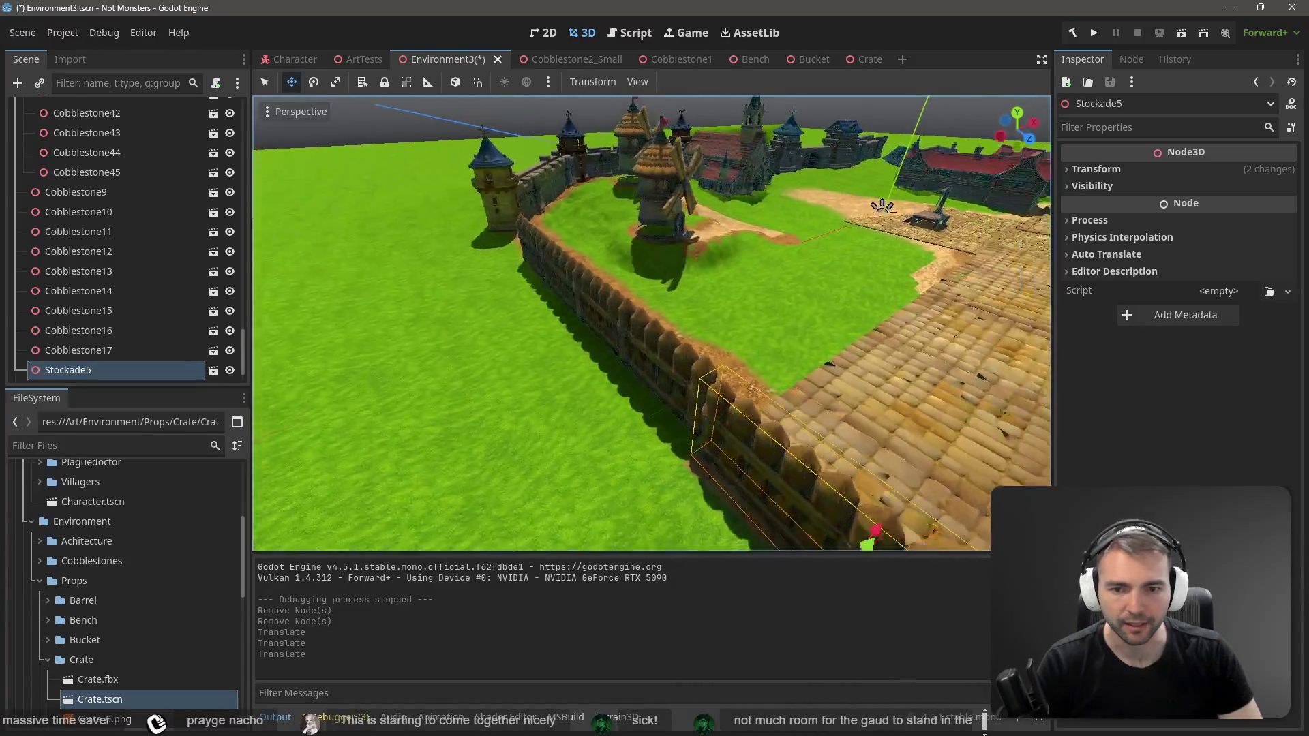
drag(704, 402, 721, 437)
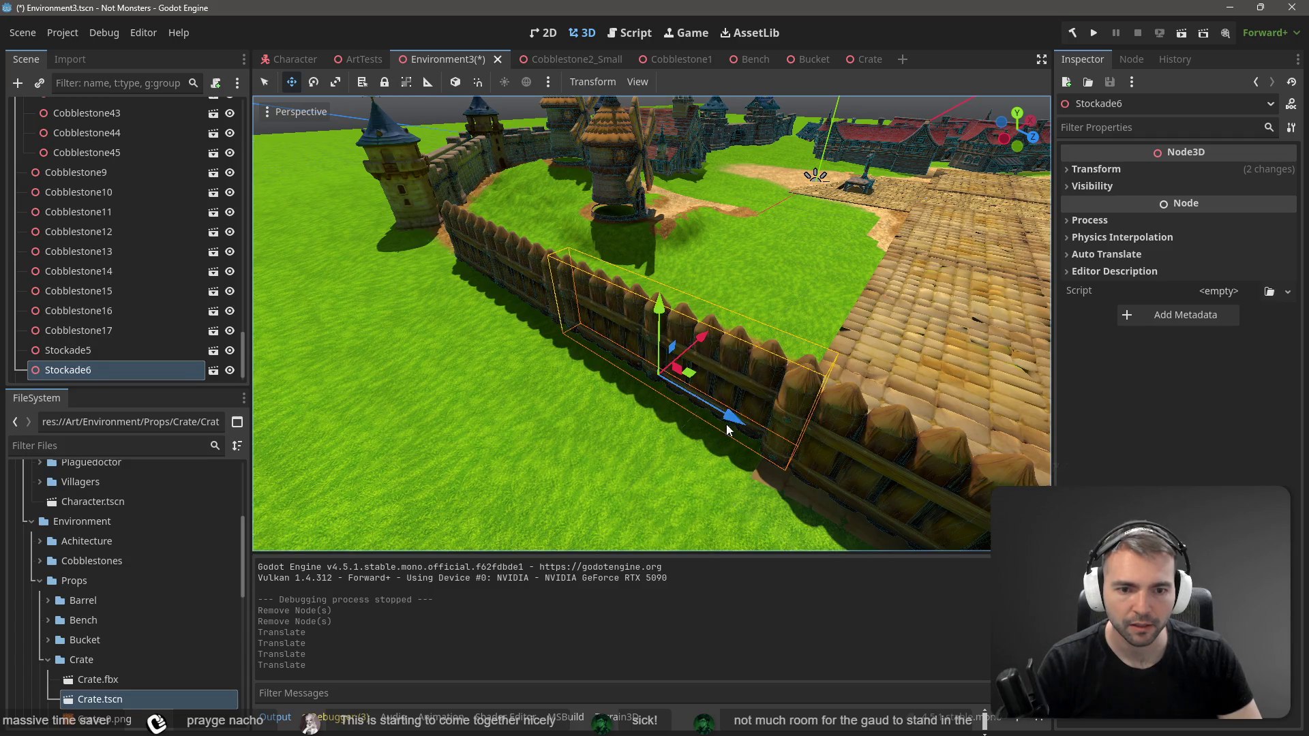
drag(707, 341, 705, 350)
drag(721, 419, 728, 425)
scroll(728, 425, down, 5)
scroll(724, 258, up, 5)
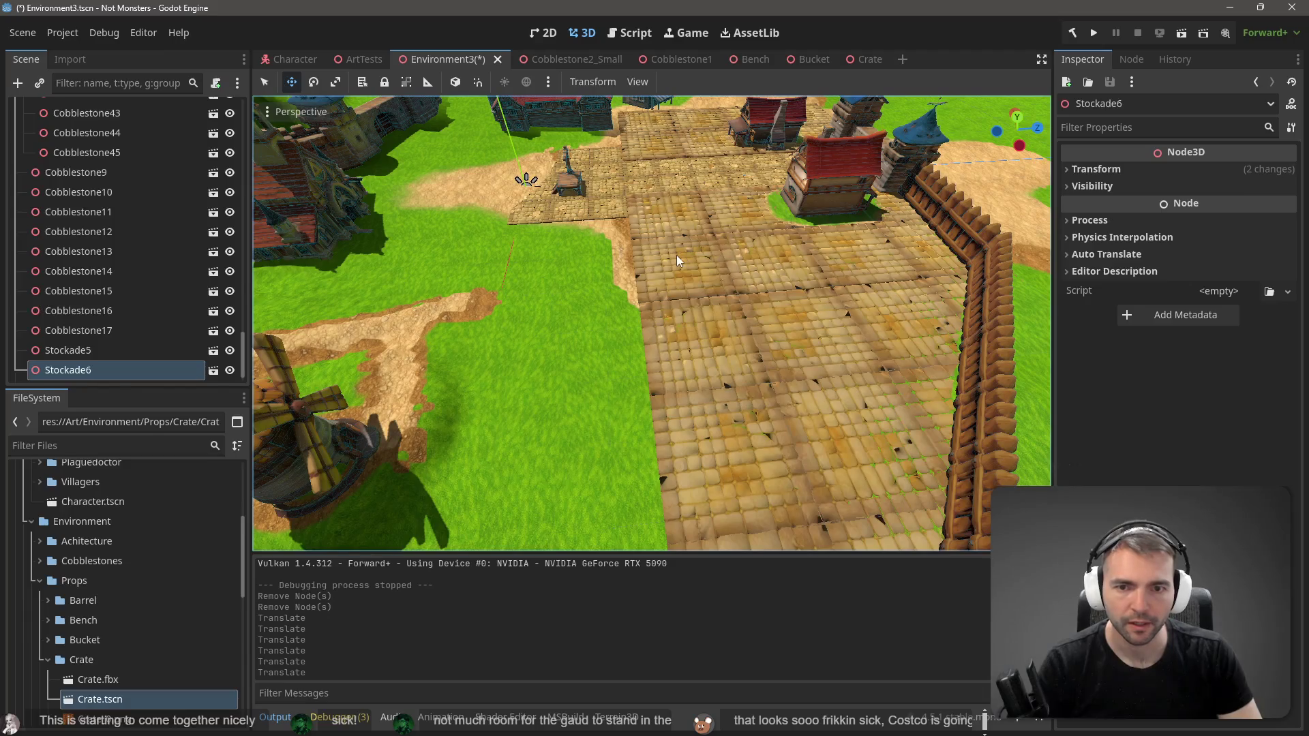
Step: Paste a cobblestone tile as Cobblestone18 and move it out beside the cobbled street
click(677, 255)
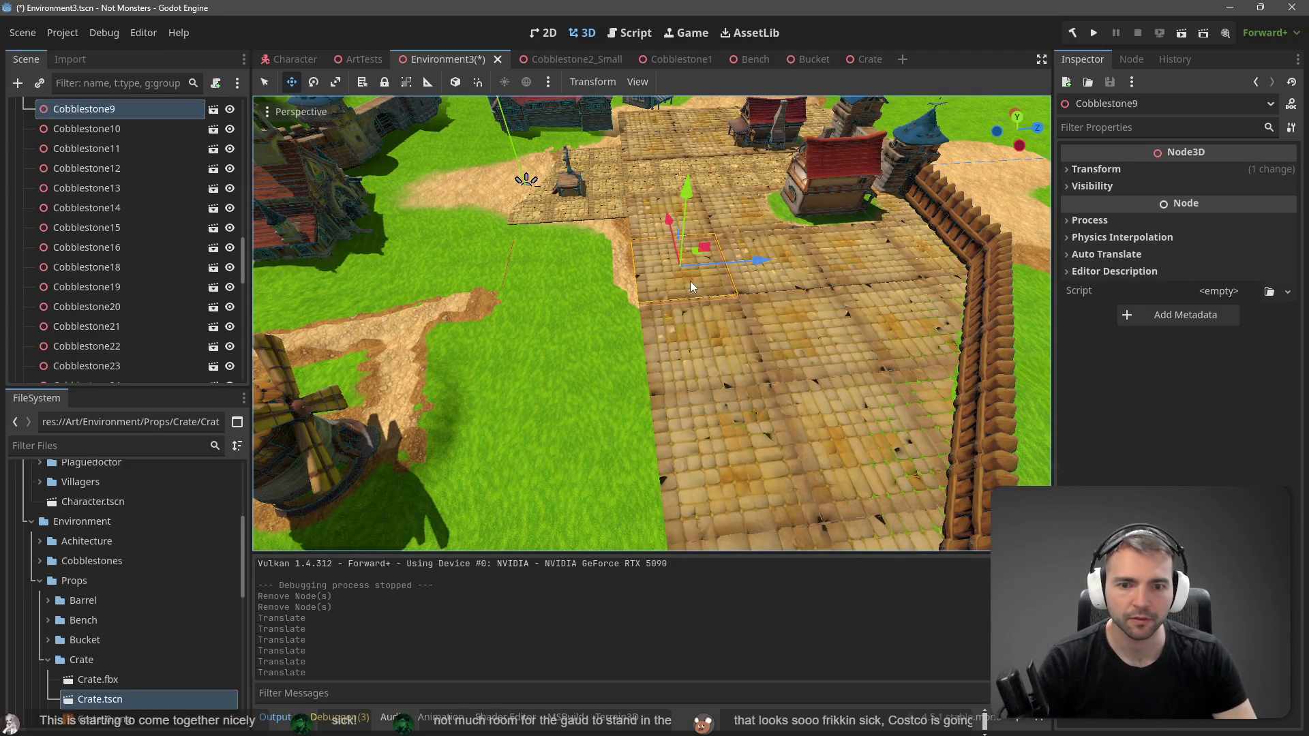
scroll(683, 281, down, 5)
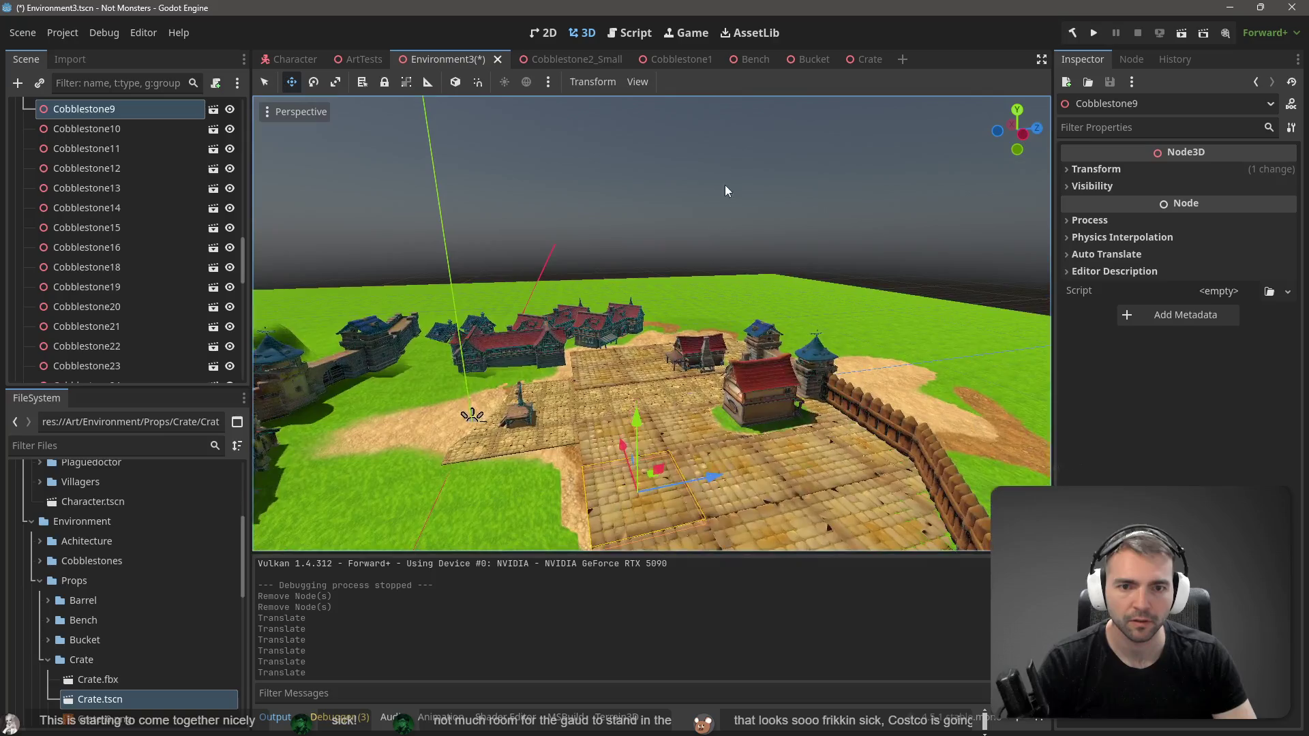
click(721, 202)
scroll(721, 202, up, 5)
scroll(721, 201, up, 6)
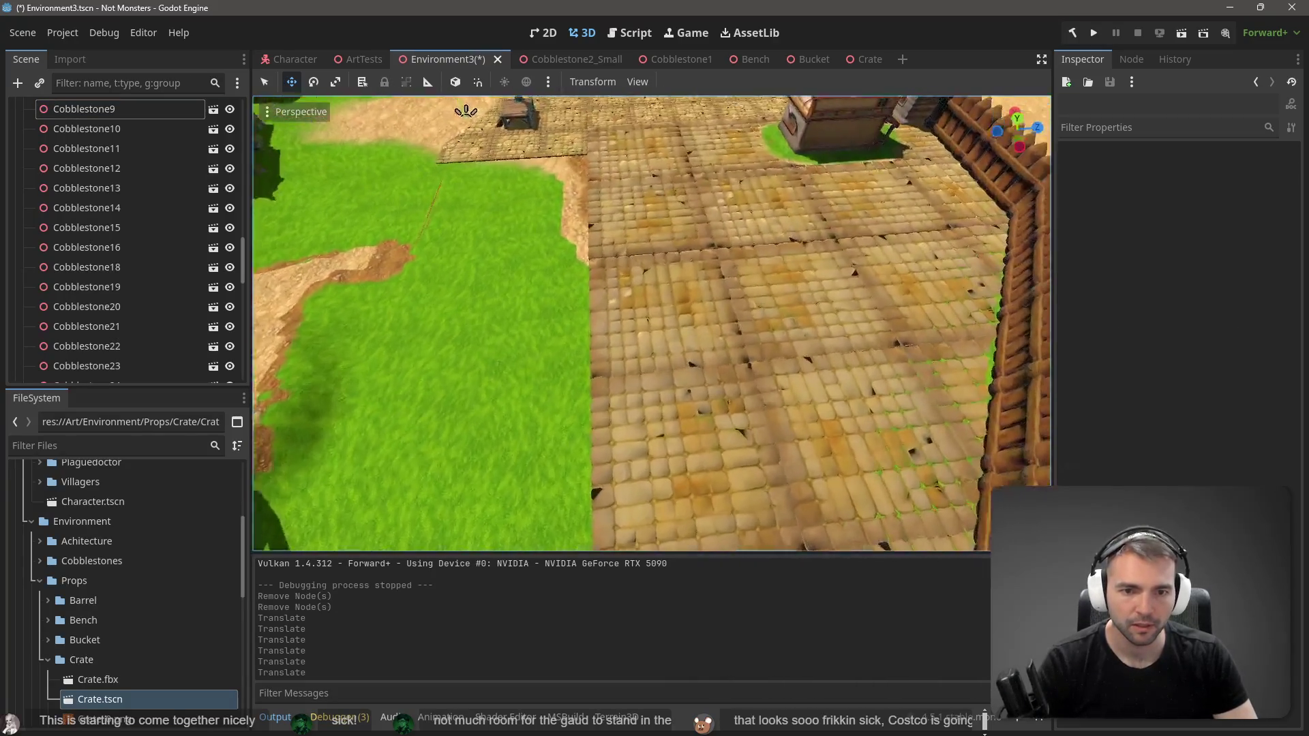
drag(651, 323, 652, 205)
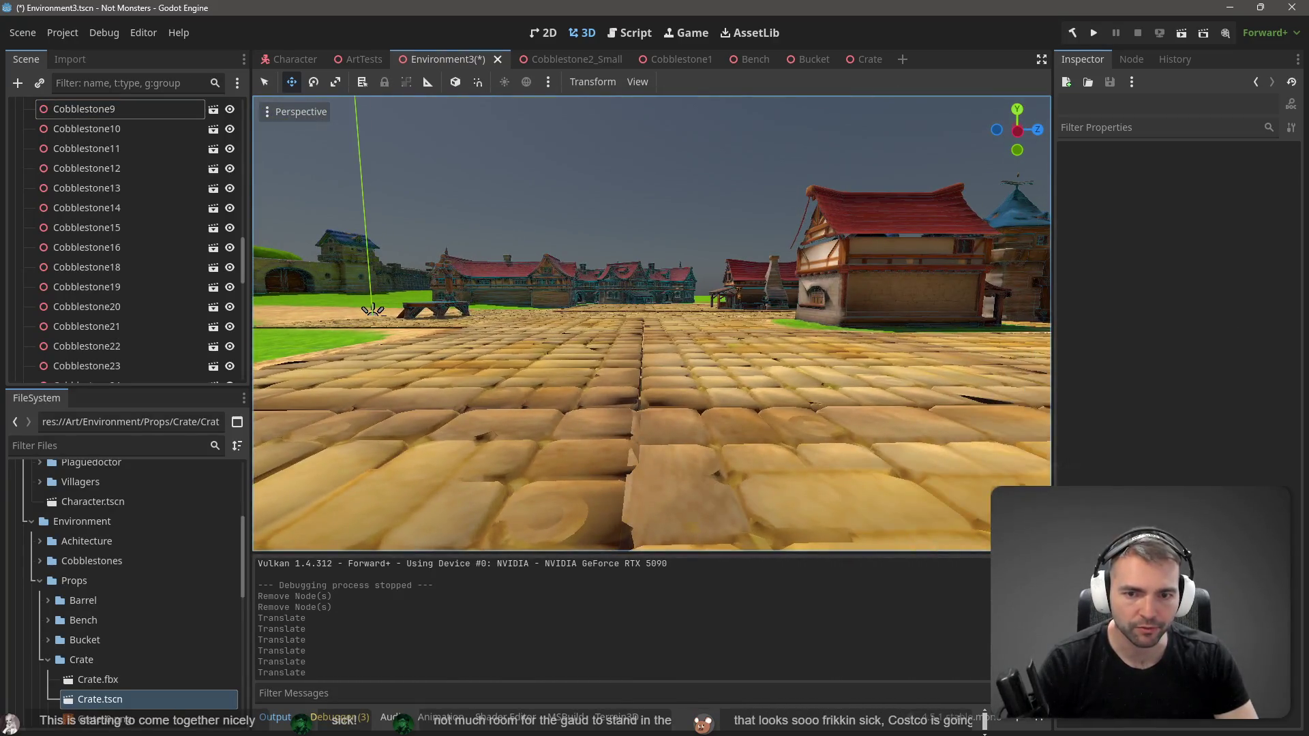
drag(652, 205, 734, 120)
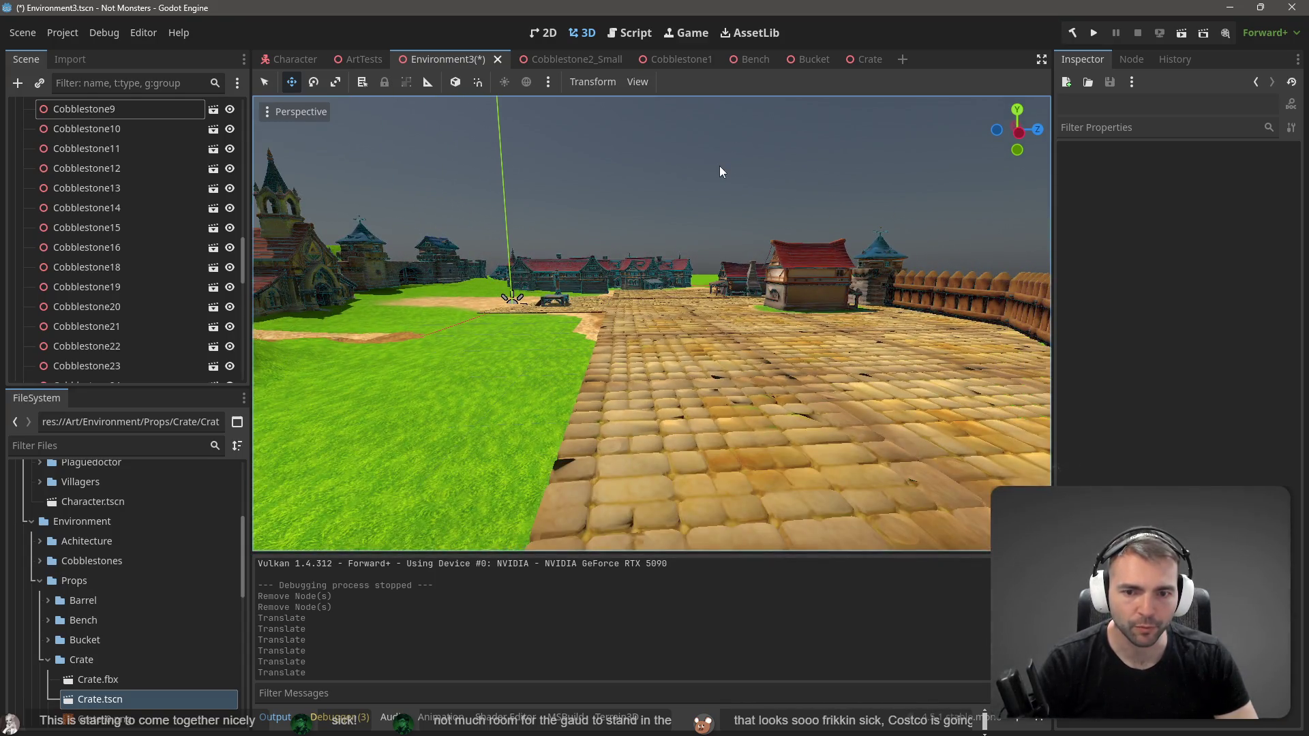
key(ctrl+v)
mouse_move(718, 170)
mouse_down()
mouse_move(719, 232)
mouse_move(722, 179)
mouse_up()
mouse_move(743, 298)
mouse_down()
mouse_move(515, 293)
mouse_move(530, 235)
mouse_up()
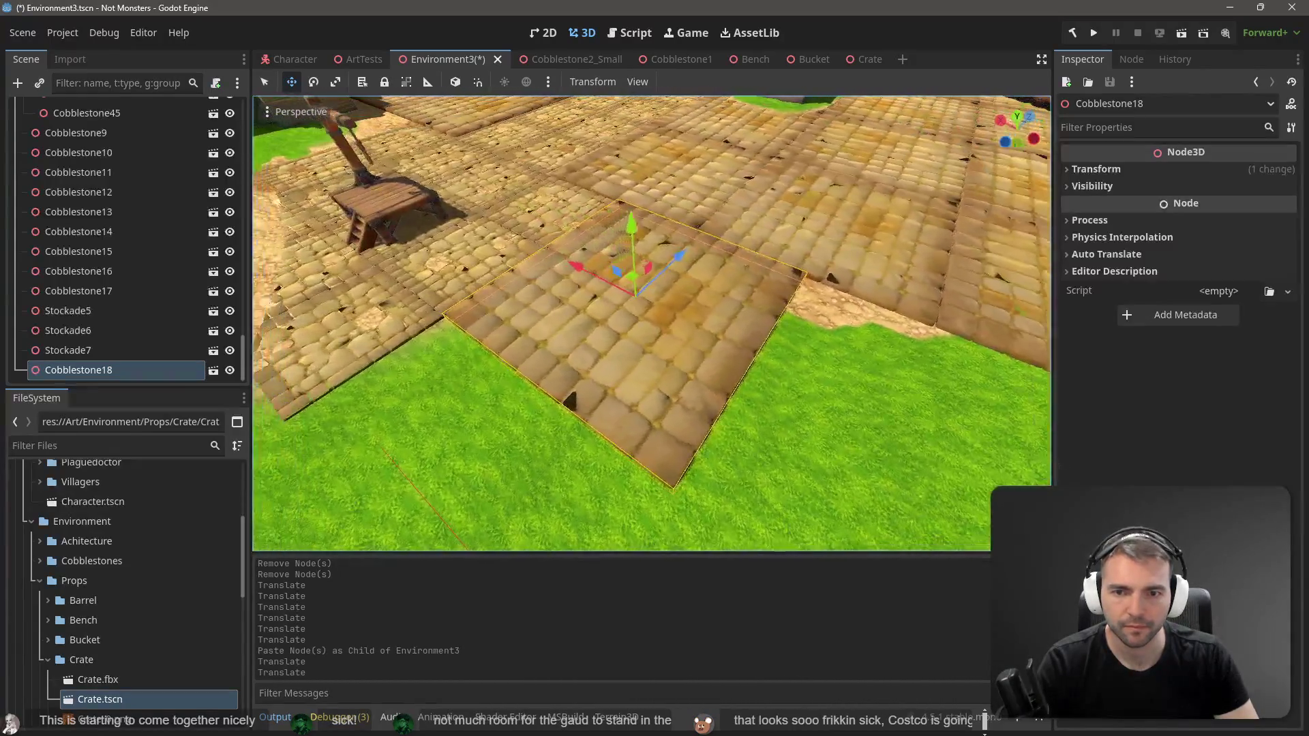
Step: Nudge the new cobblestone tile along the X axis
key(a)
drag(700, 240, 697, 239)
key(s)
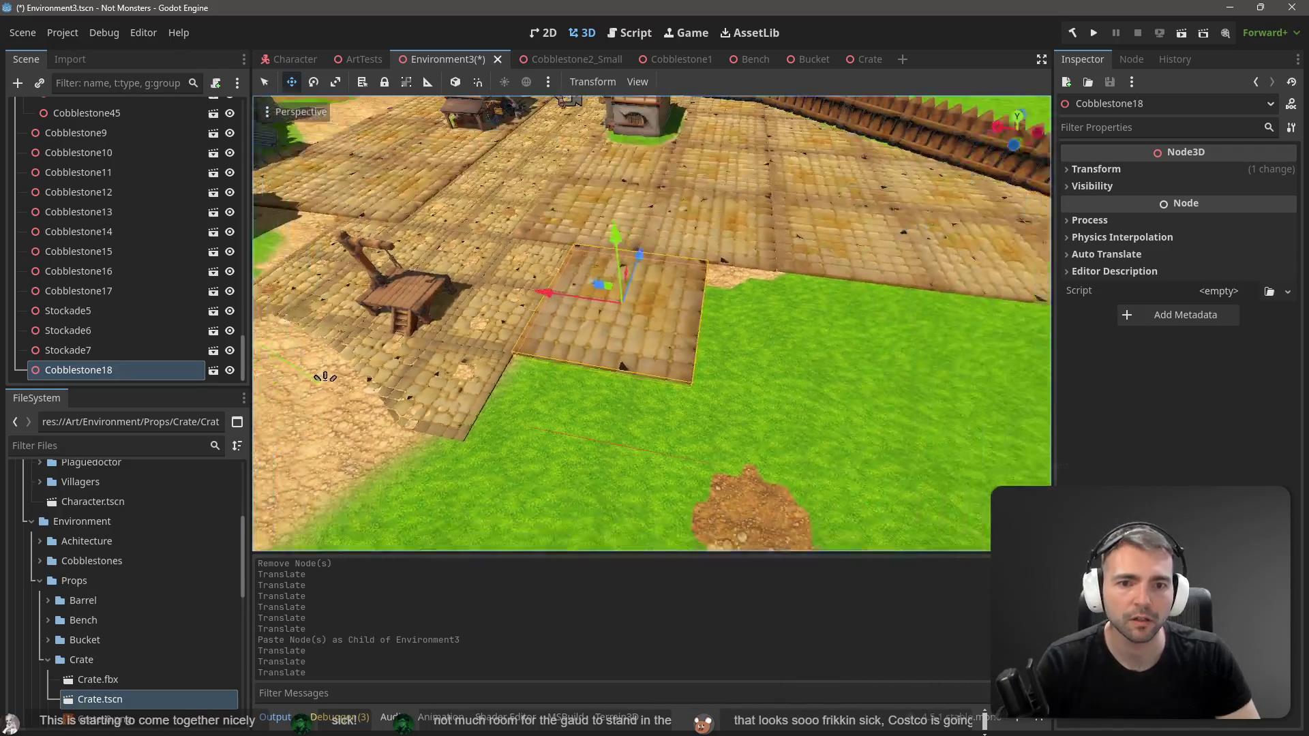
key(s)
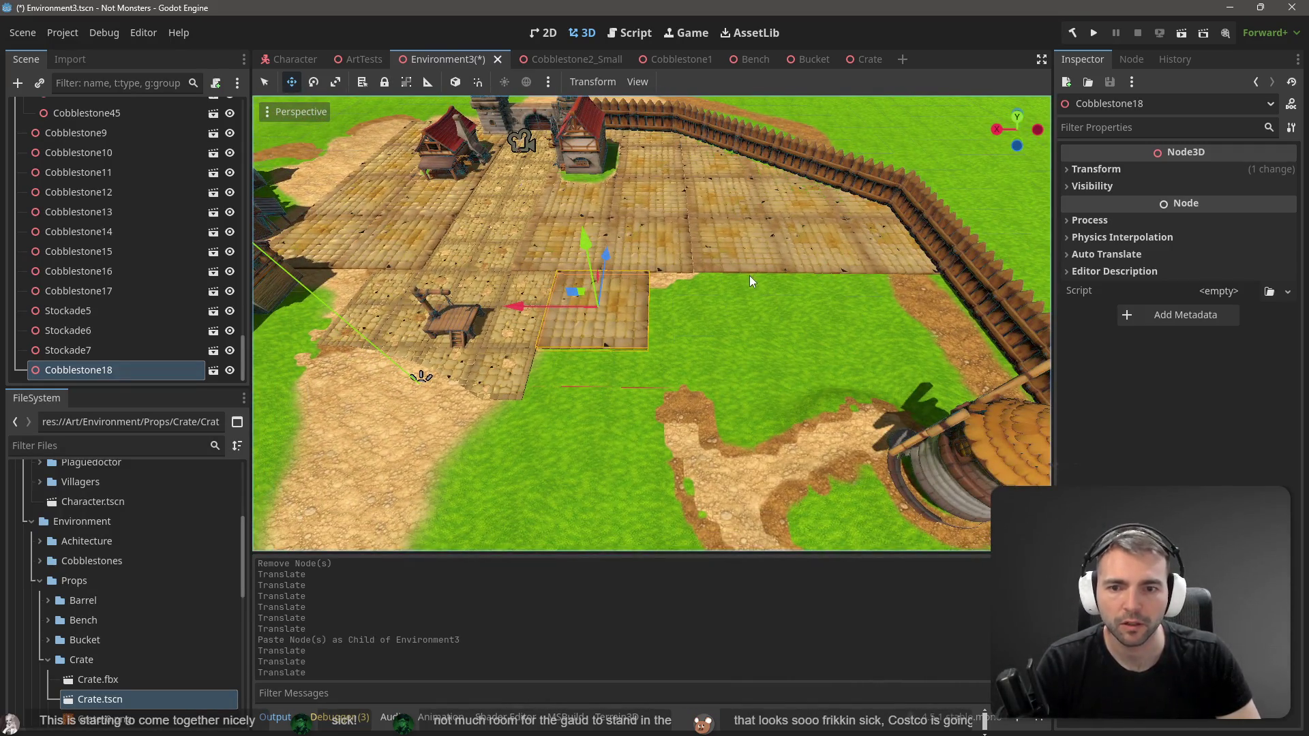
Step: Paste Cobblestone19 and slide it along X, closing the gap to the paving
key(s)
key(ctrl+v)
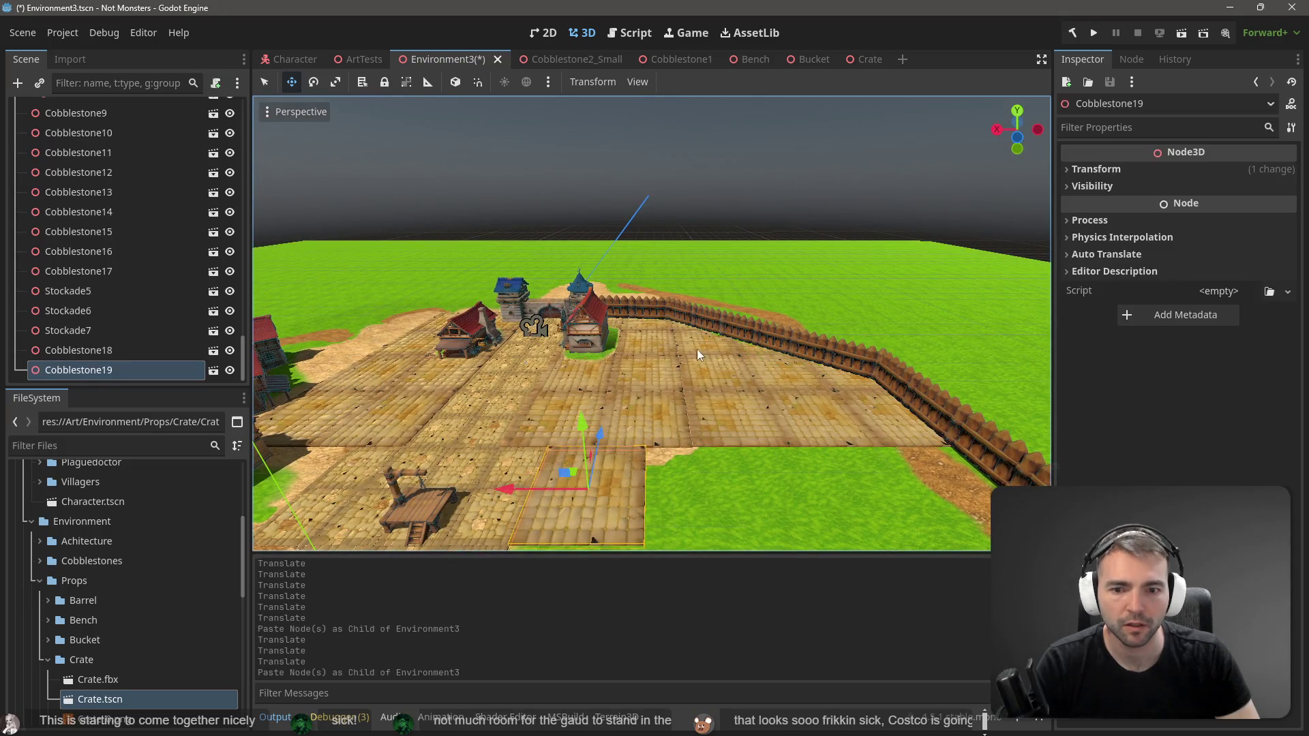
mouse_move(521, 489)
mouse_down()
mouse_move(642, 485)
mouse_move(630, 488)
mouse_up()
key(s)
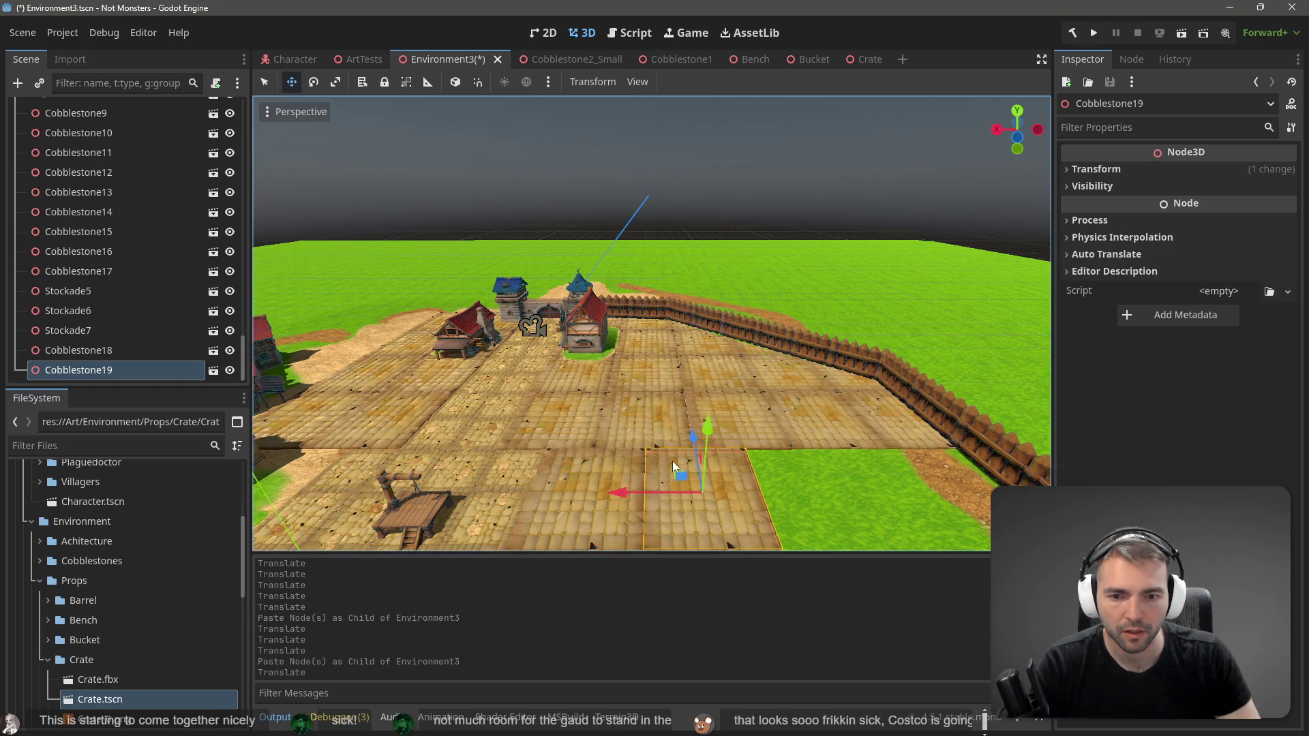
key(w)
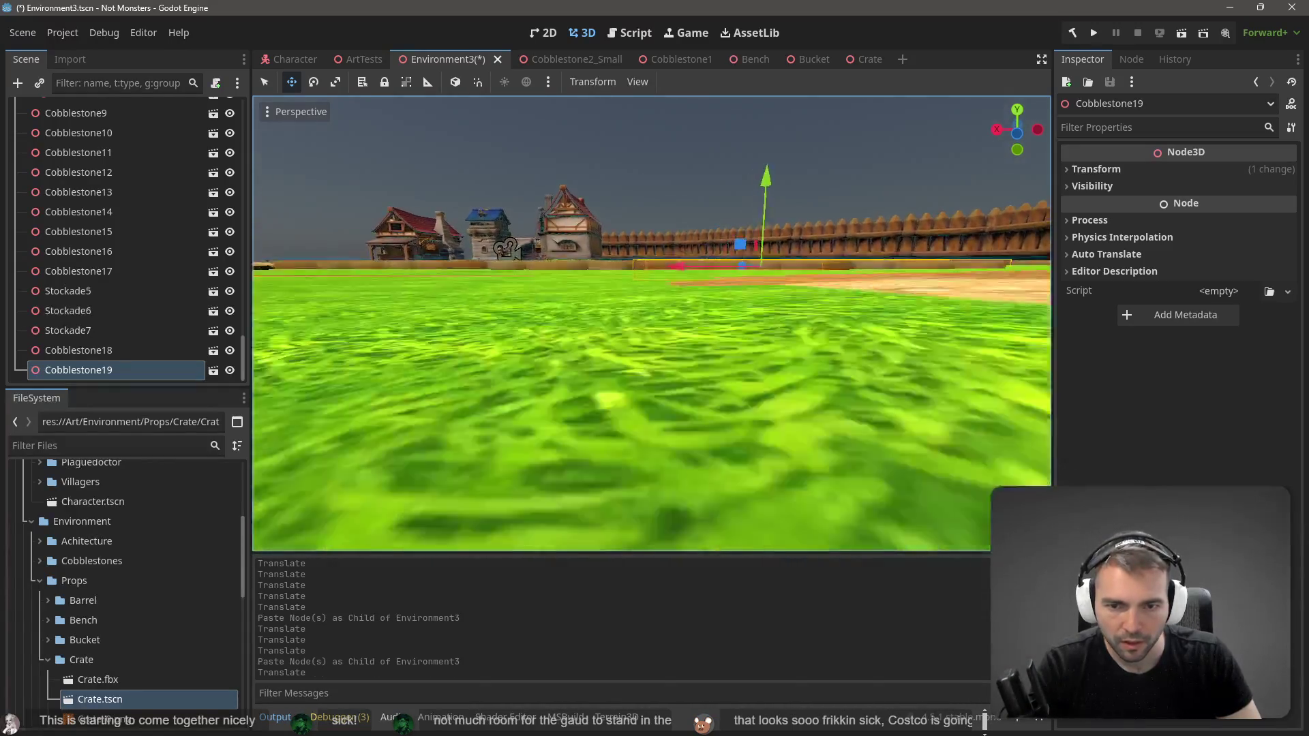
drag(779, 346, 782, 350)
key(s)
key(w)
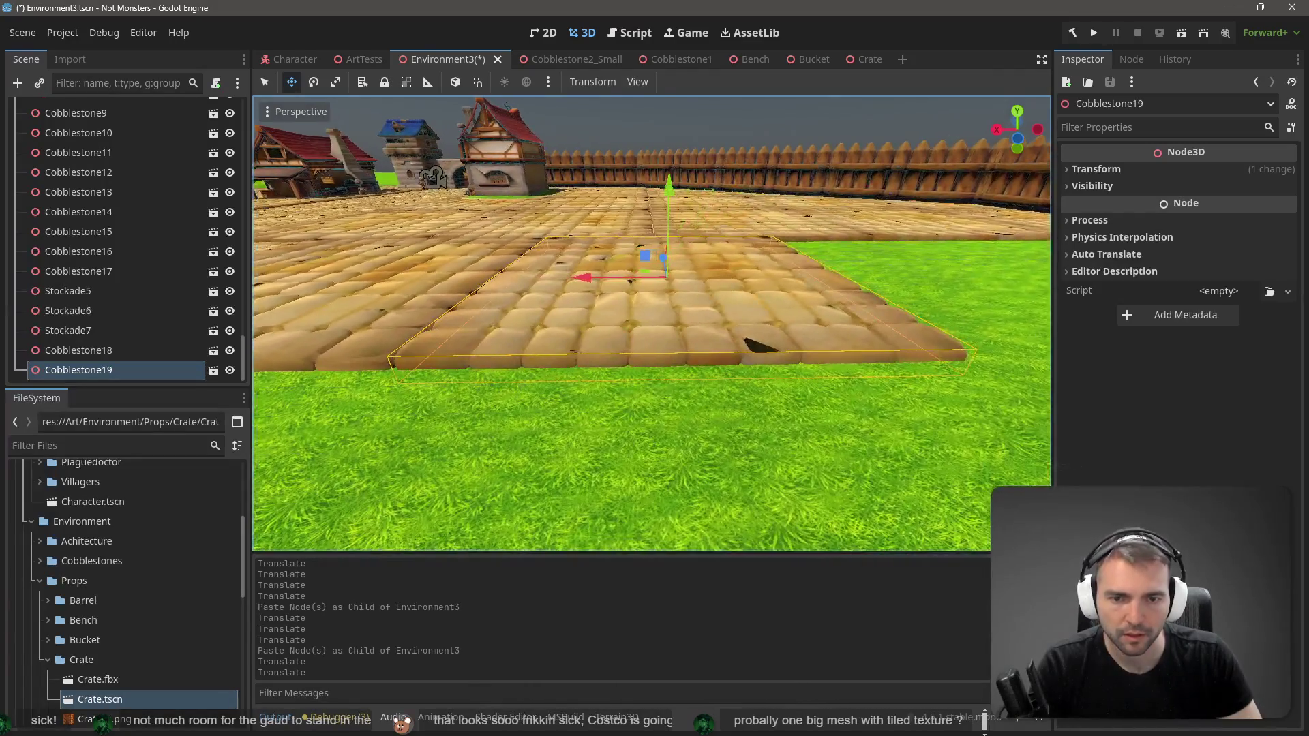
Step: Paste Cobblestone20 and slide it along X to extend the square
key(ctrl+v)
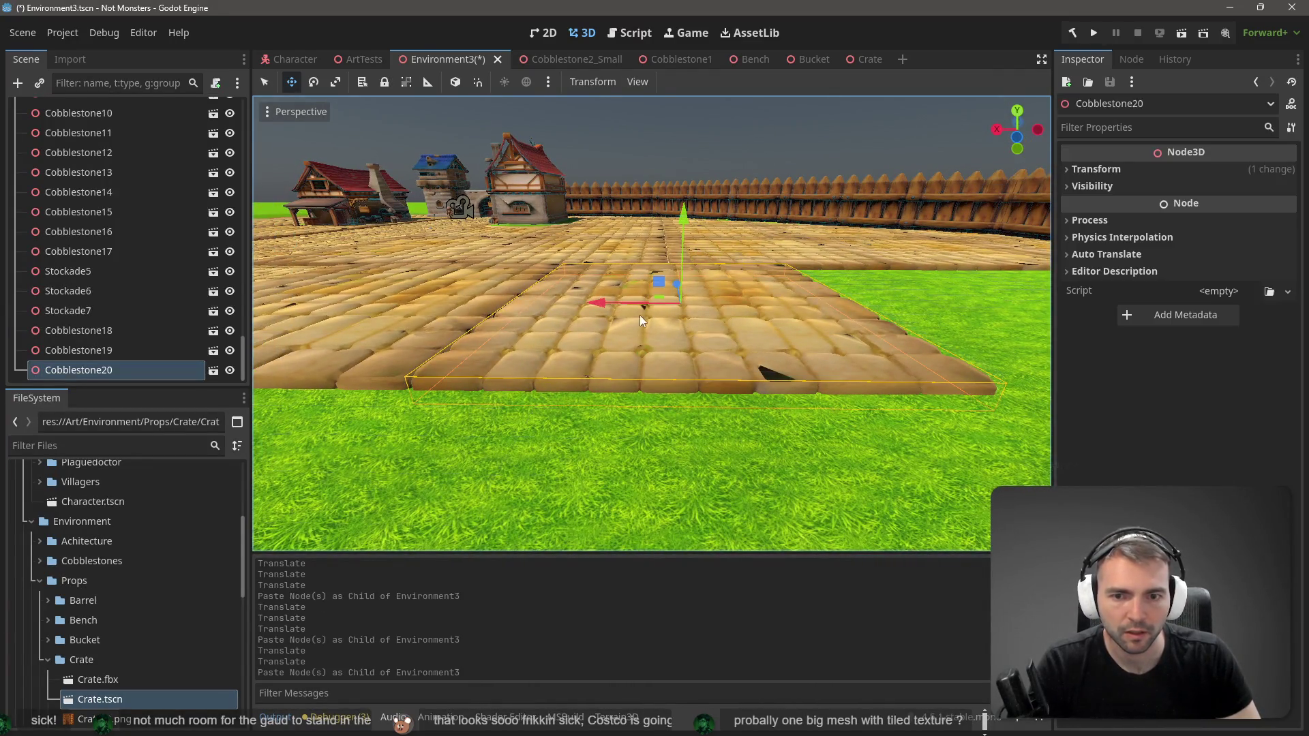
mouse_move(599, 303)
mouse_down()
mouse_move(927, 323)
mouse_move(914, 321)
mouse_up()
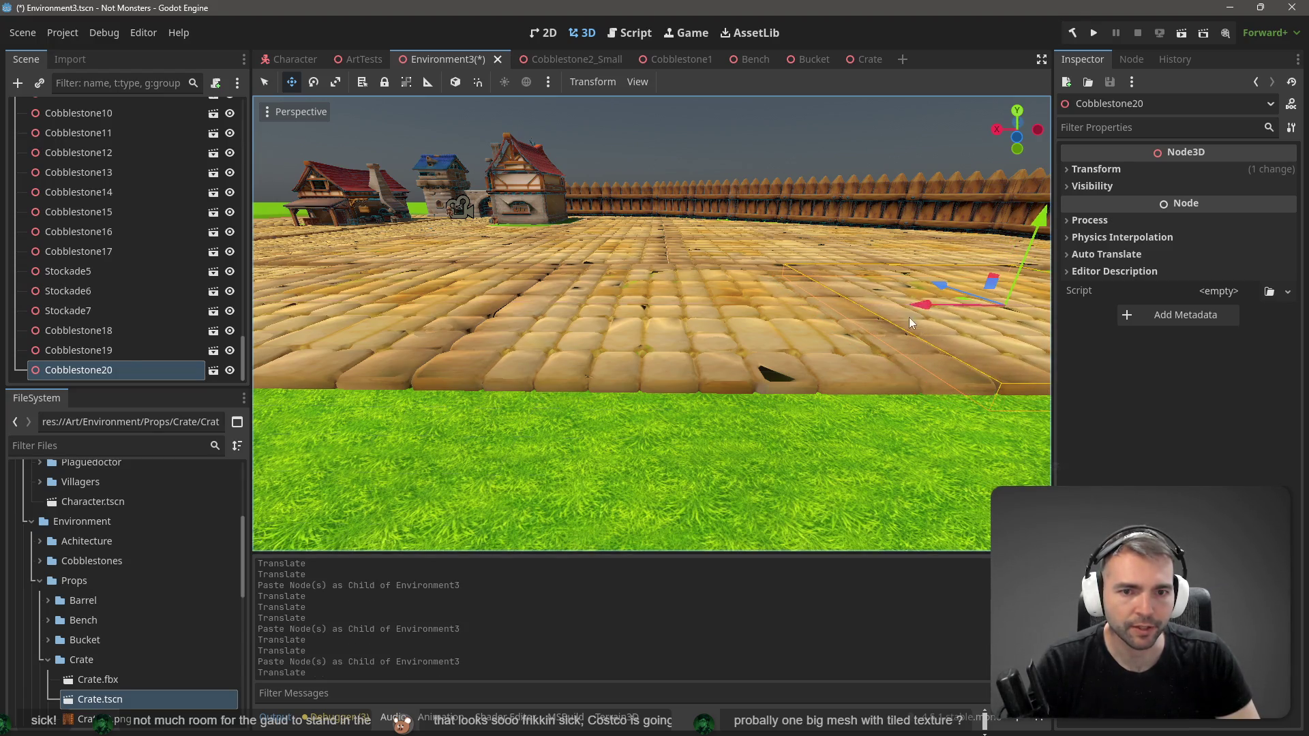
key(d)
key(d)
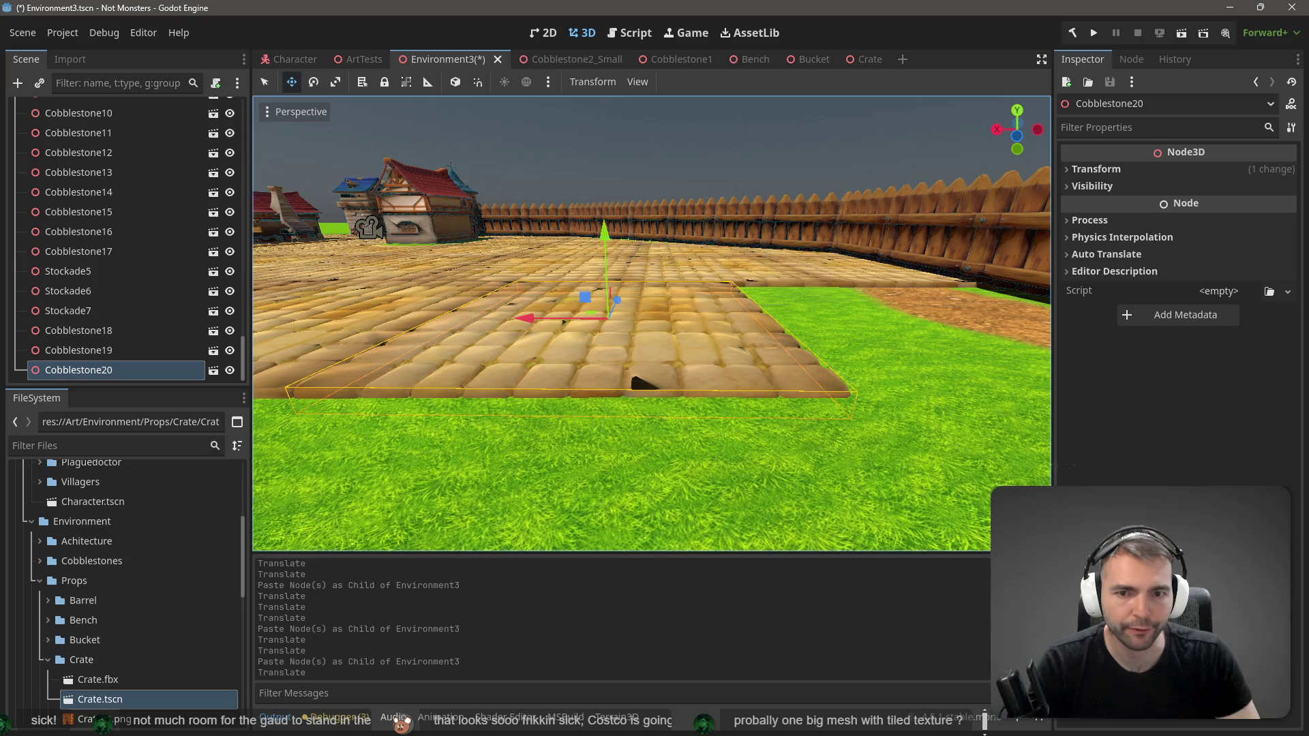
key(a)
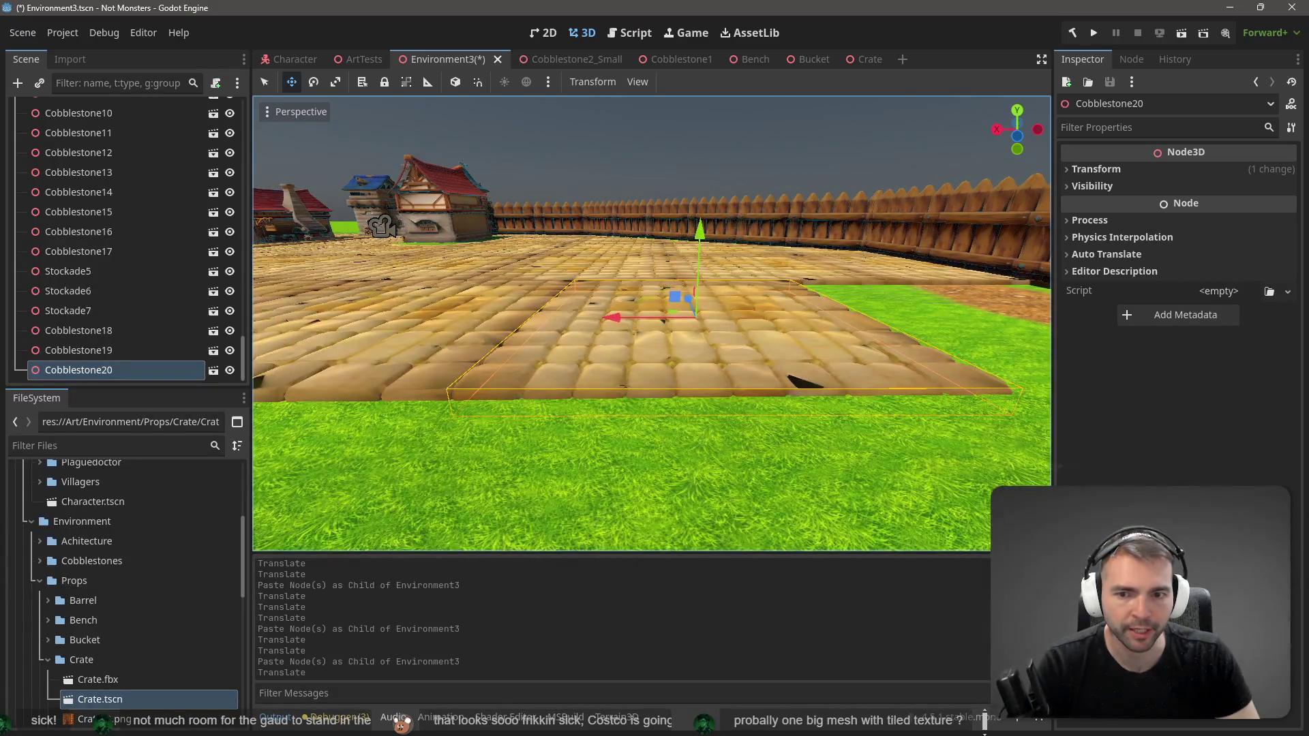
key(d)
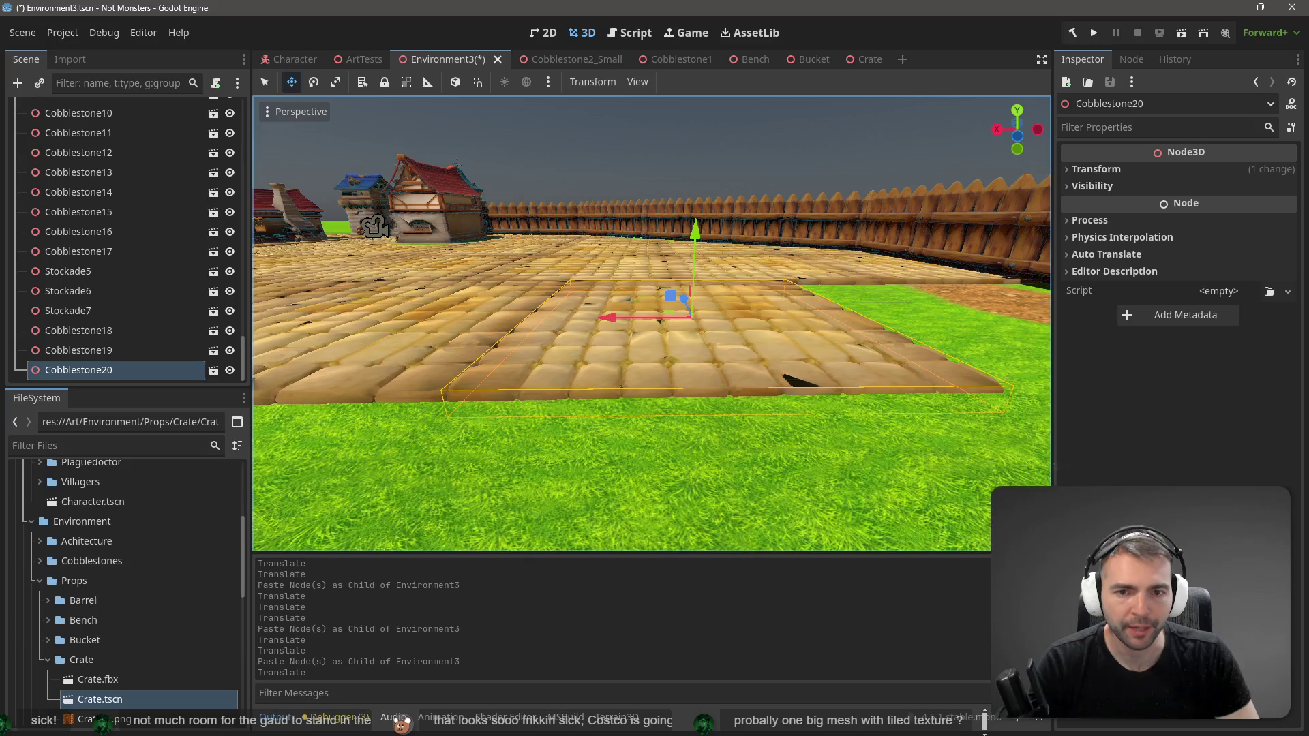
key(s)
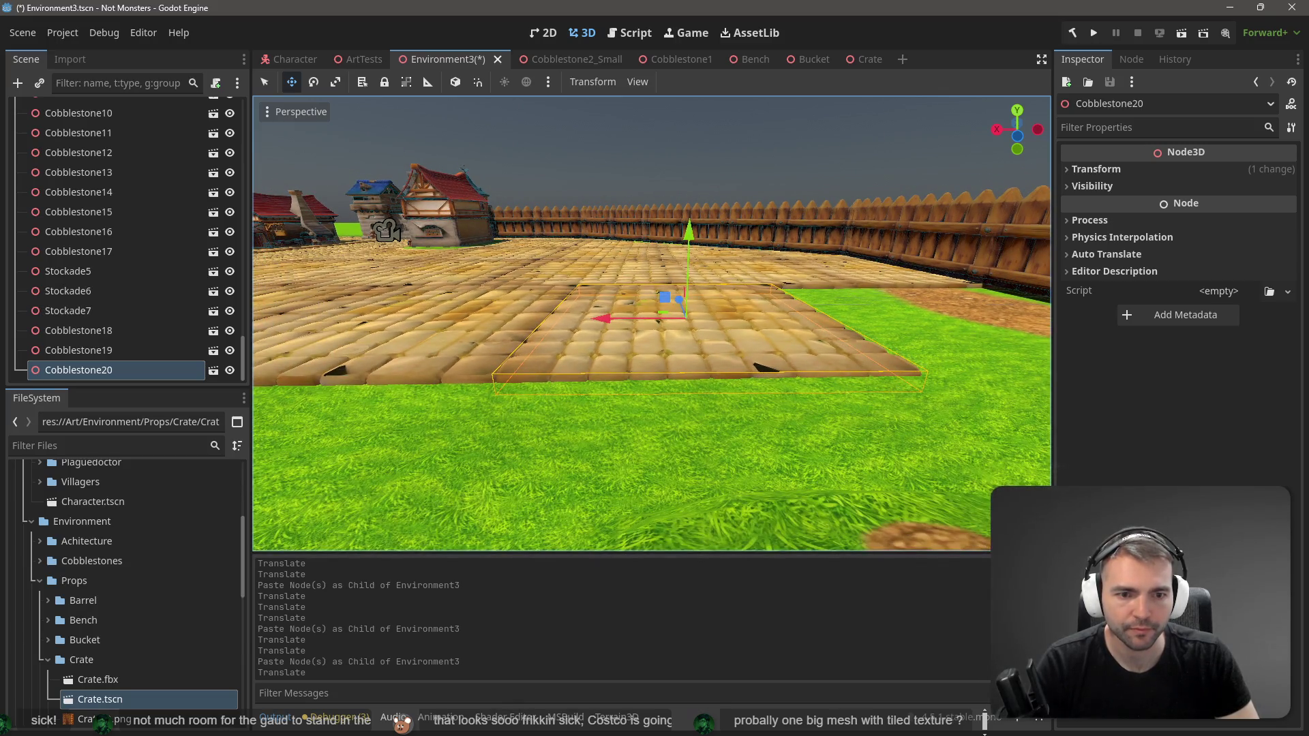
key(d)
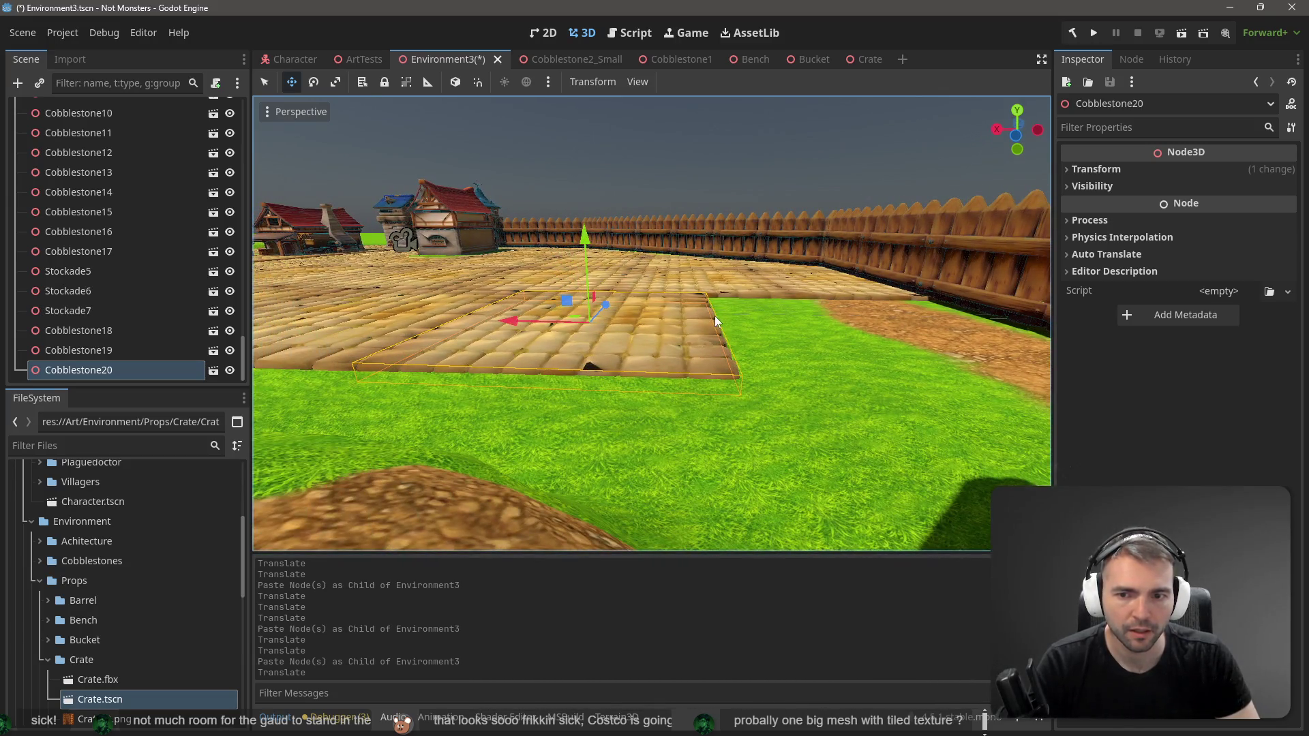
Step: Paste Cobblestone21 and slide it beside the paving out to the fence corner
key(ctrl+v)
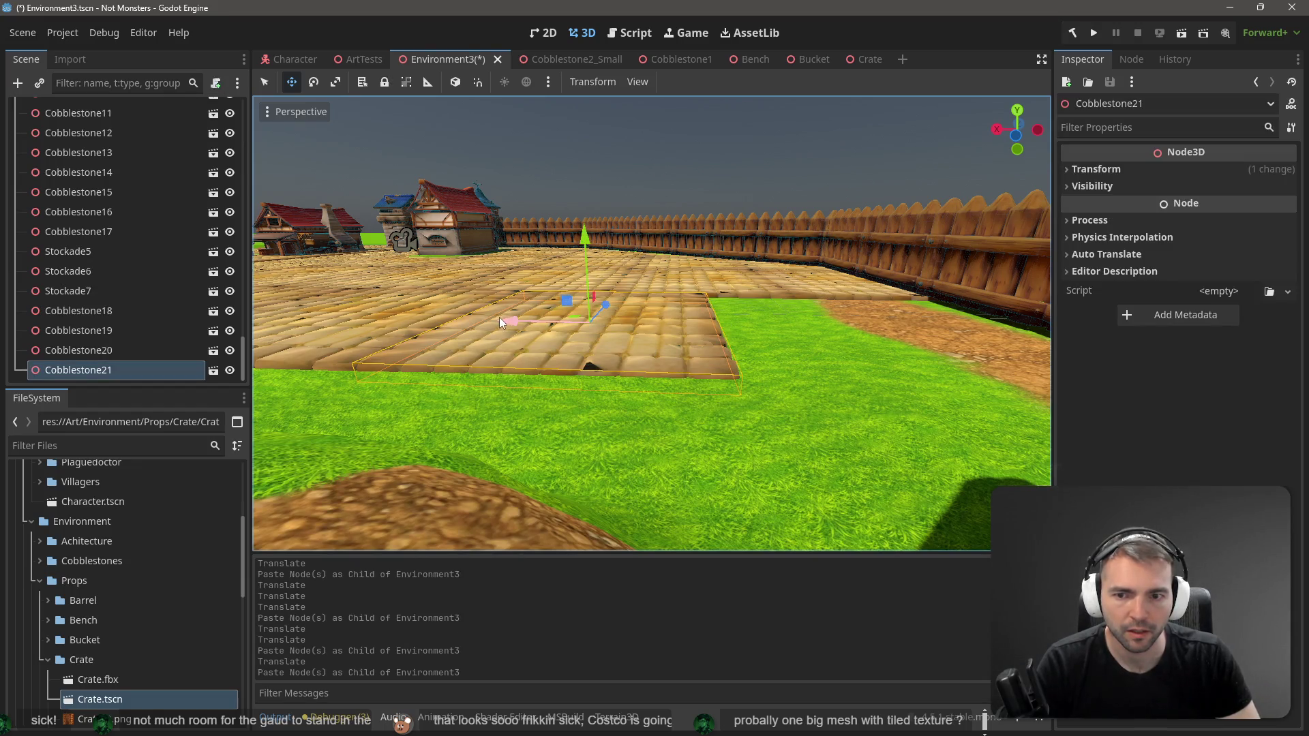
mouse_move(506, 318)
mouse_down()
mouse_move(767, 334)
mouse_move(755, 337)
mouse_up()
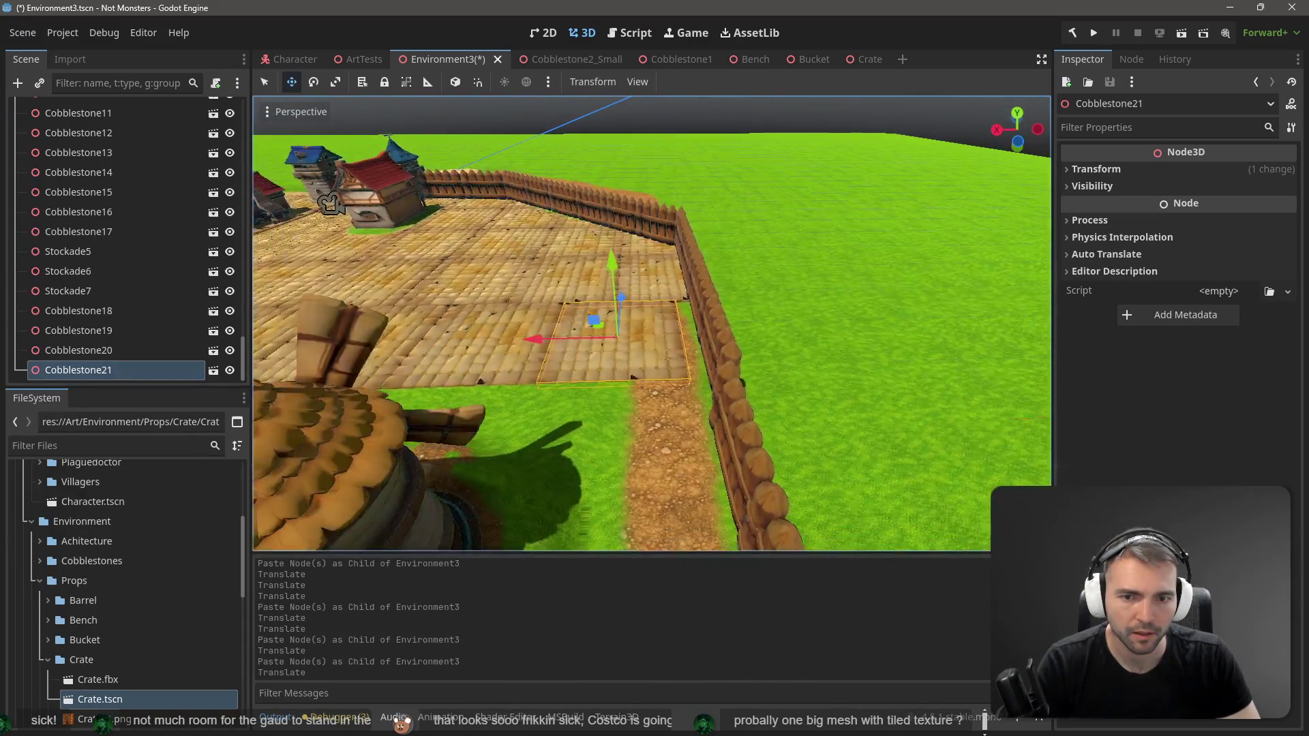
key(w)
key(s)
key(w)
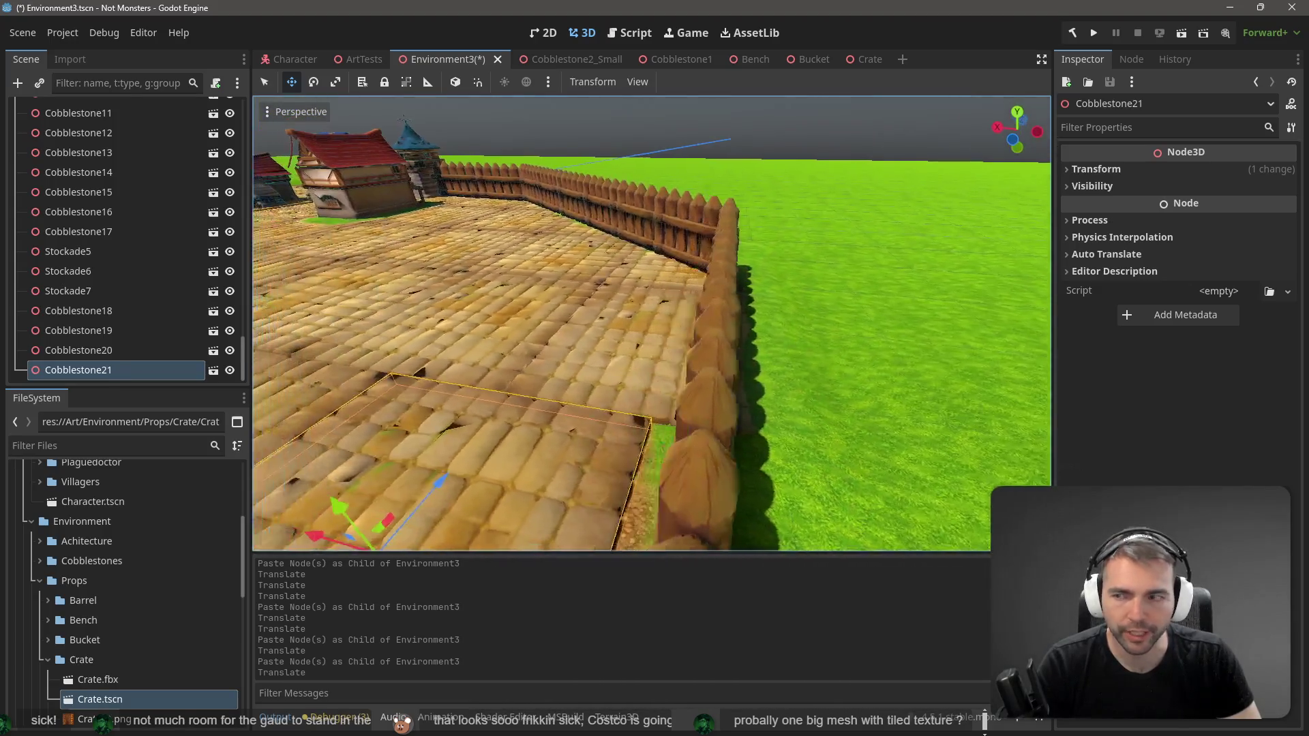
key(a)
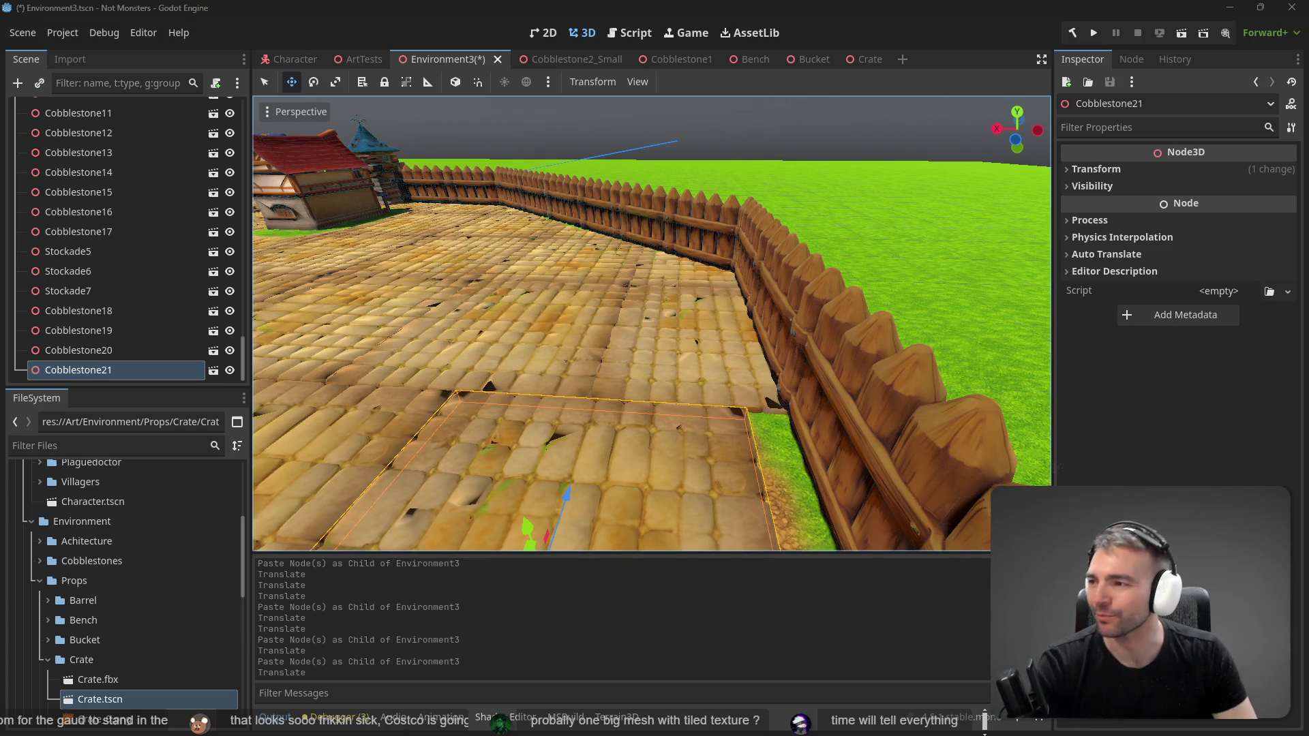
Step: Save the village scene, test-run the game on the new cobbled square, then stop it
drag(337, 412, 259, 402)
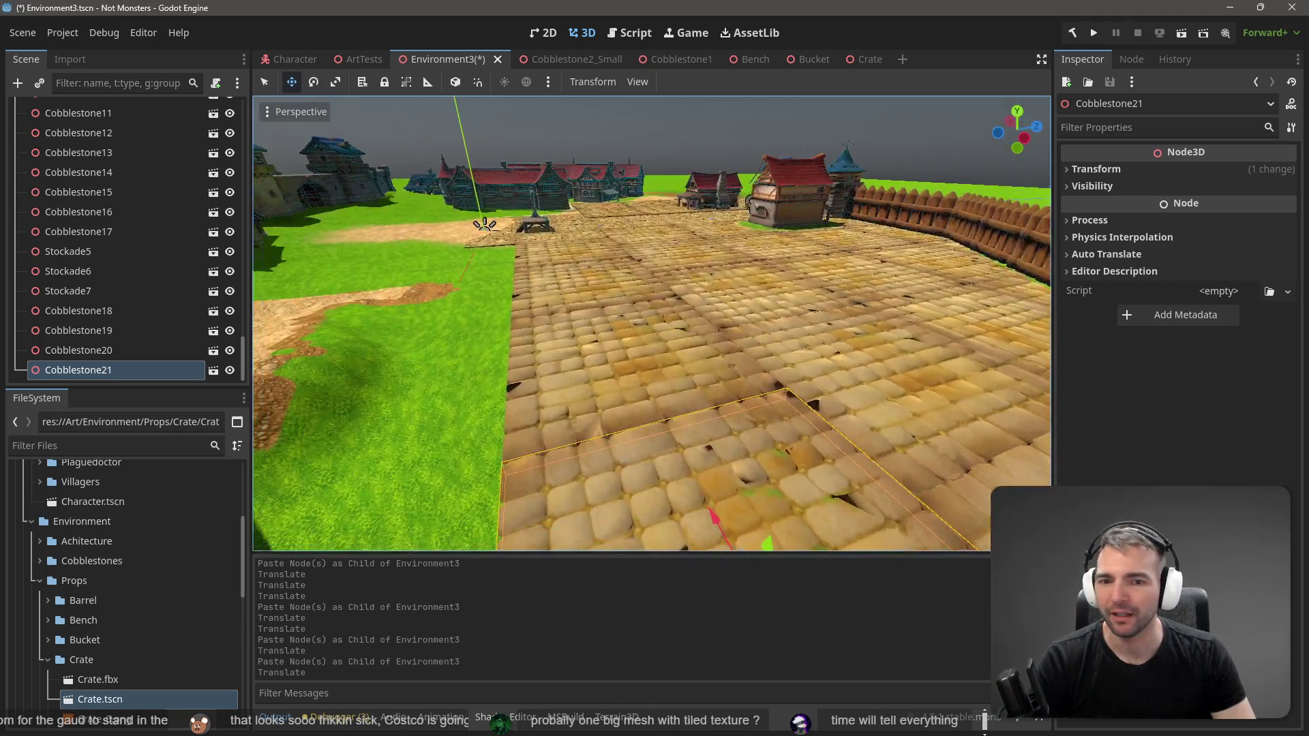
drag(604, 322, 604, 321)
key(ctrl+s)
key(F5)
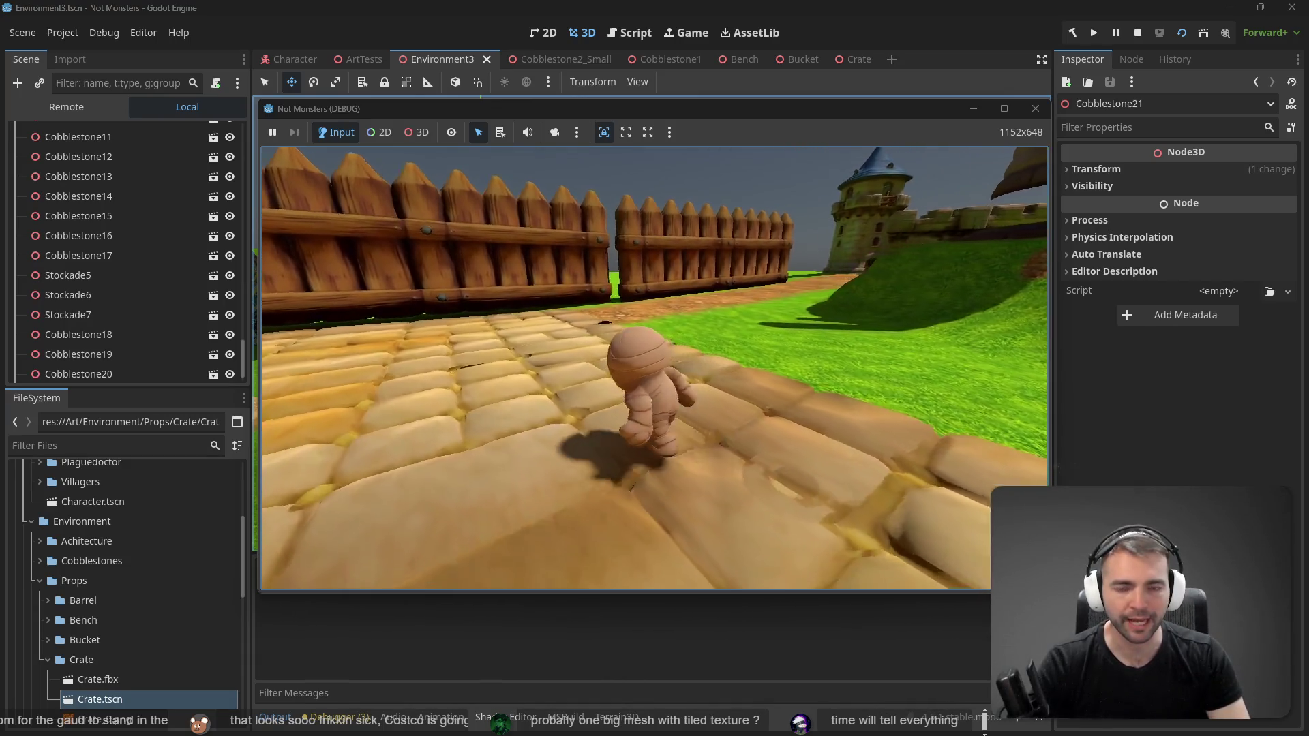
key(F8)
mouse_move(654, 390)
mouse_down()
mouse_move(598, 354)
mouse_move(629, 380)
mouse_up()
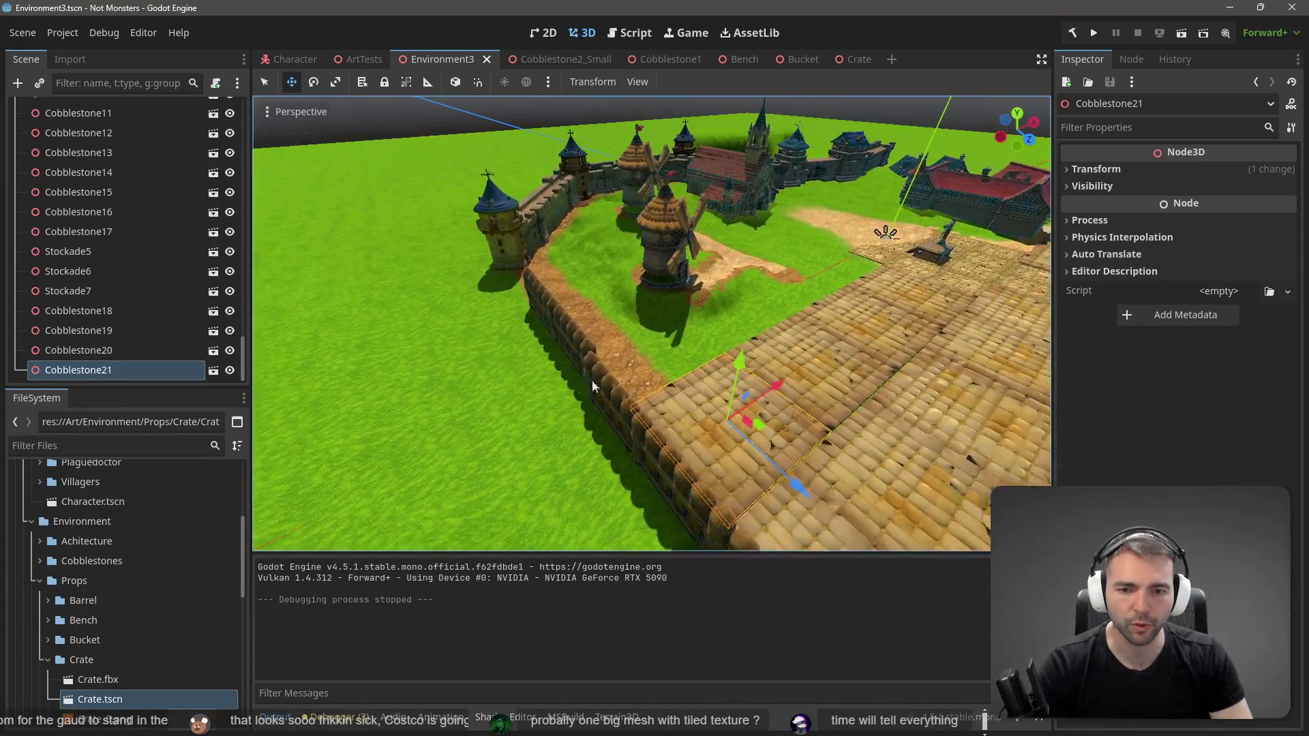
Step: Select the Terrain3D node and dab dirt texture onto the terrain with a paint tool
scroll(95, 241, up, 10)
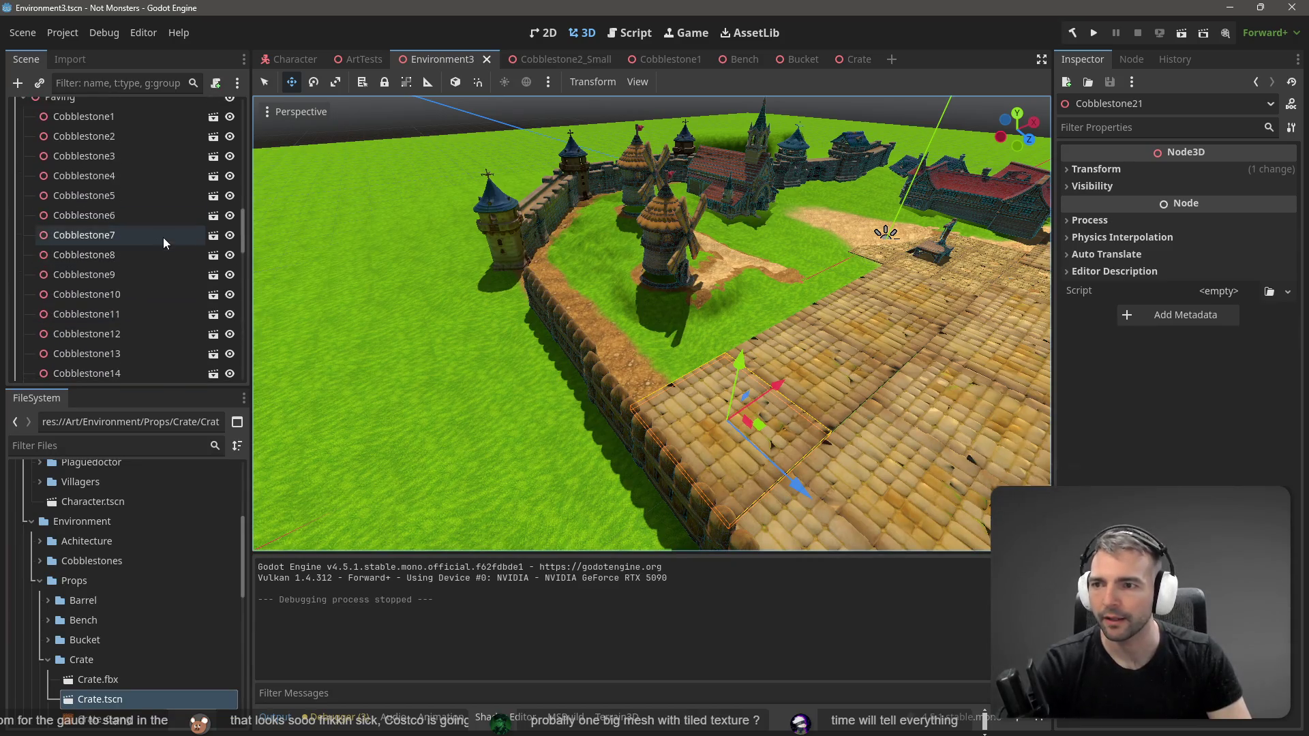
scroll(95, 213, up, 8)
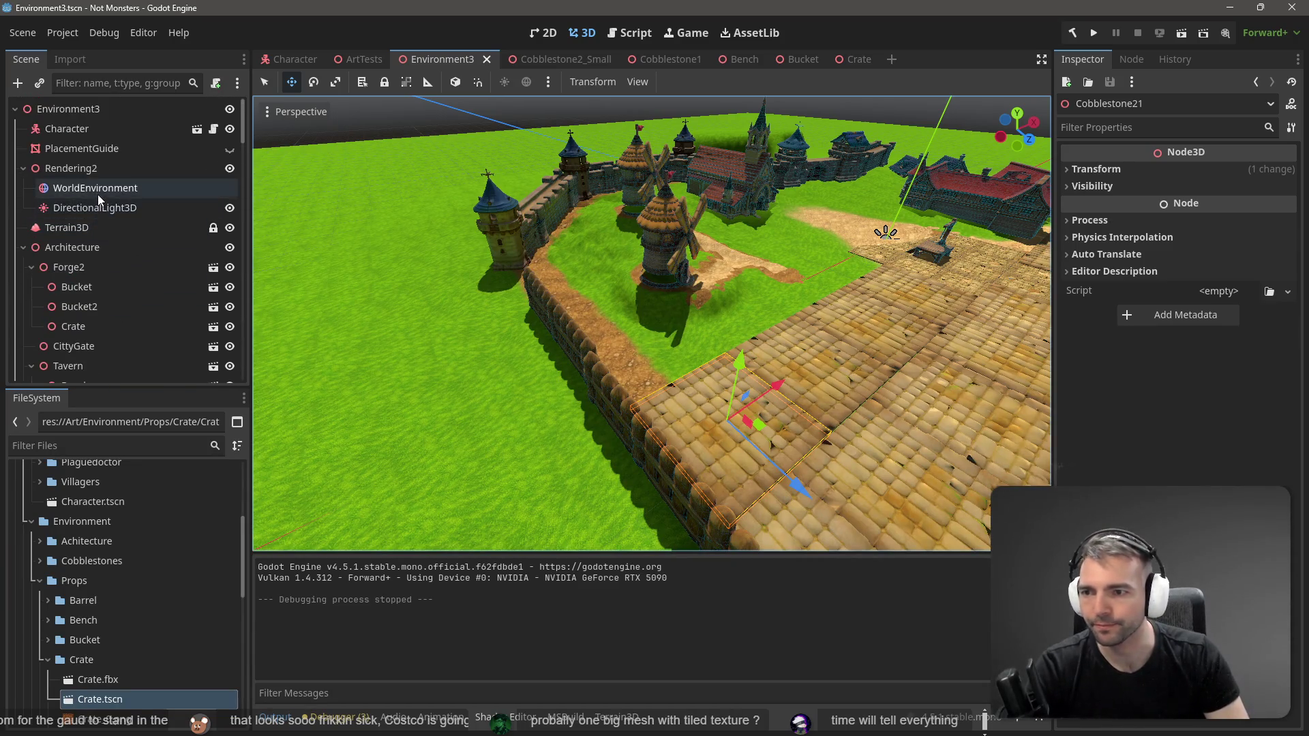
click(97, 191)
click(97, 227)
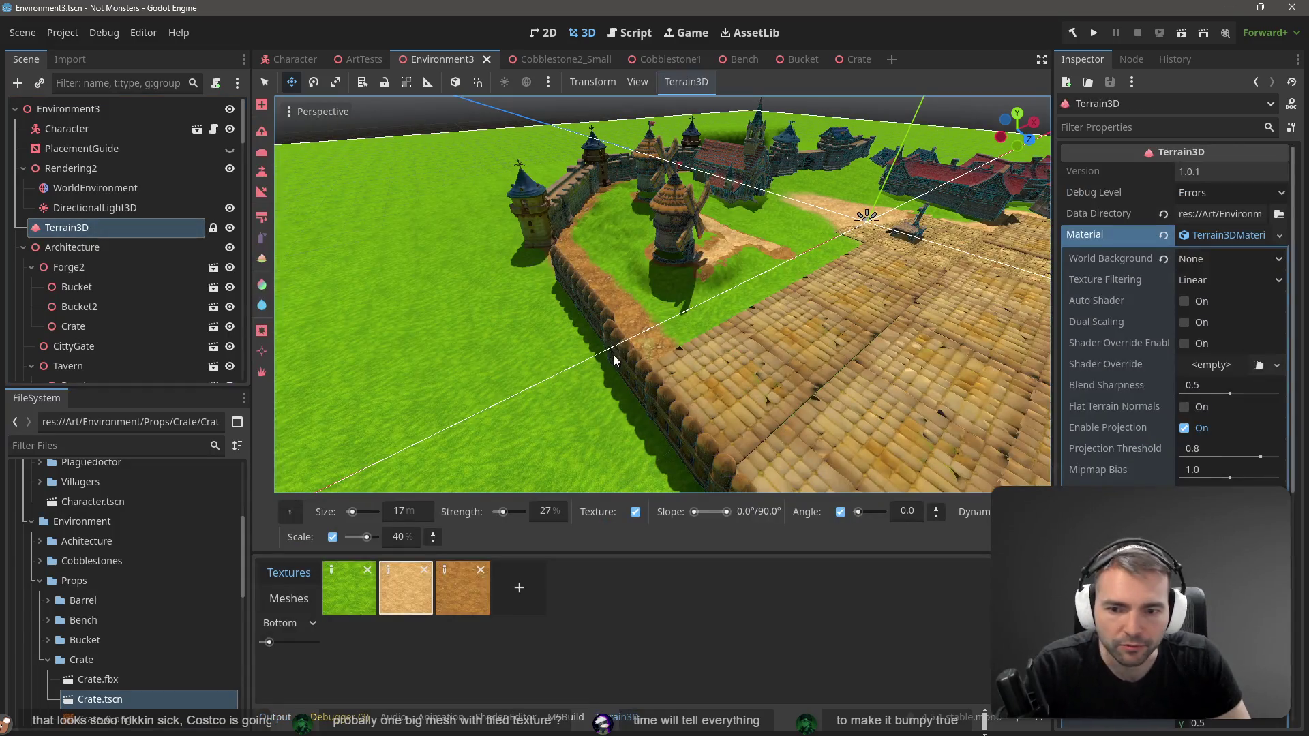
click(262, 140)
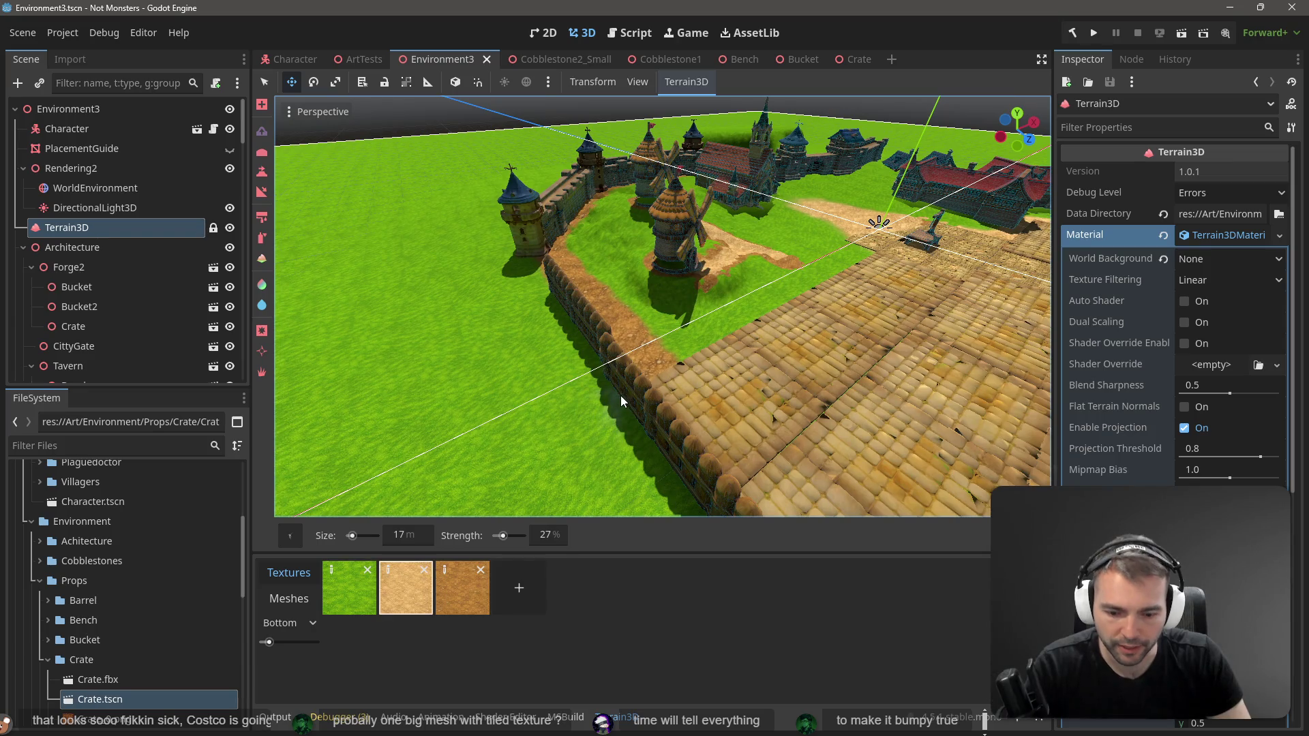
click(619, 386)
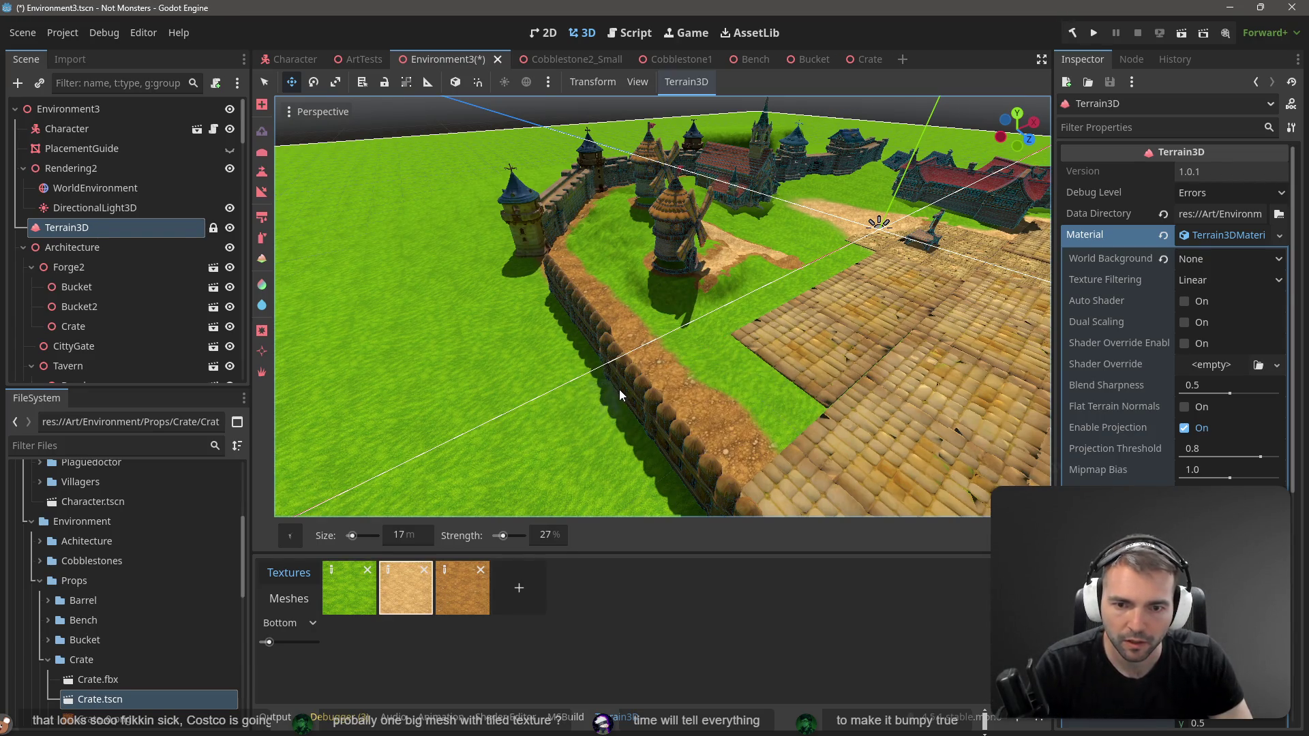
Step: Undo the dirt dab, enlarge the texture brush to 29 m, and paint along the wall edge
key(ctrl+z)
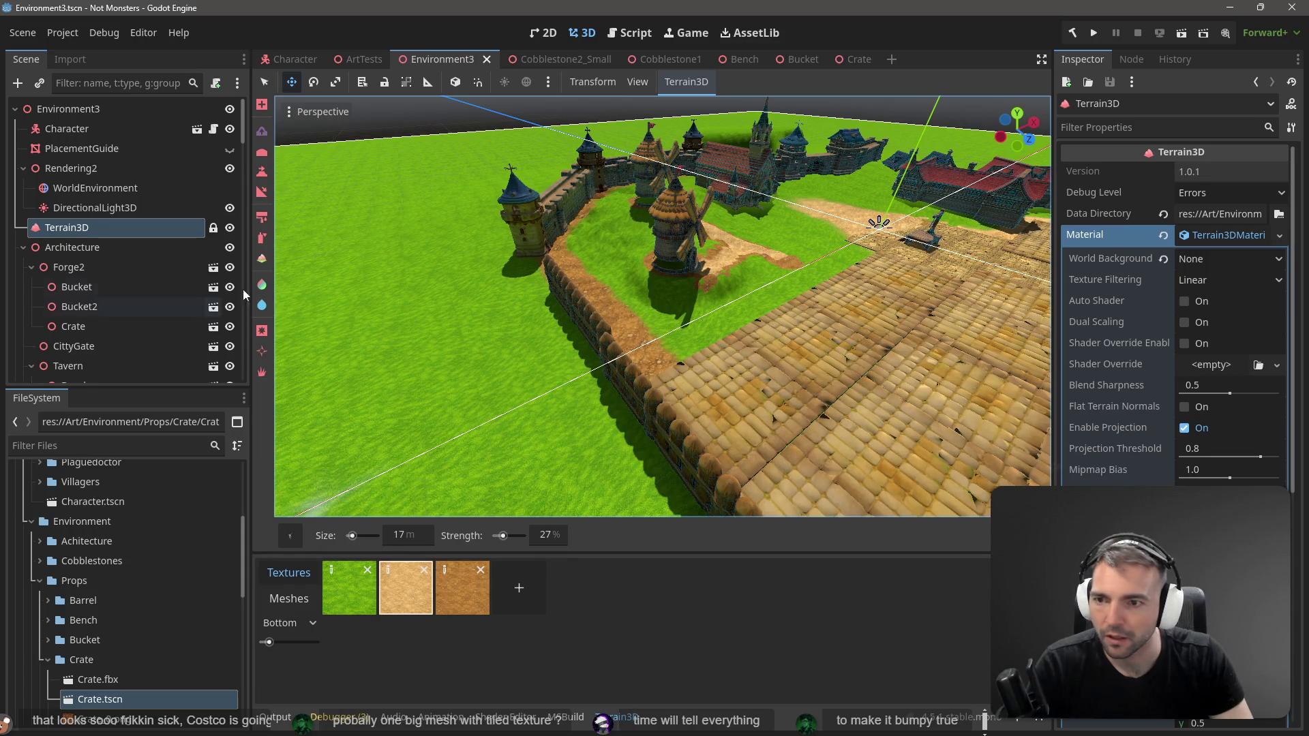
click(263, 239)
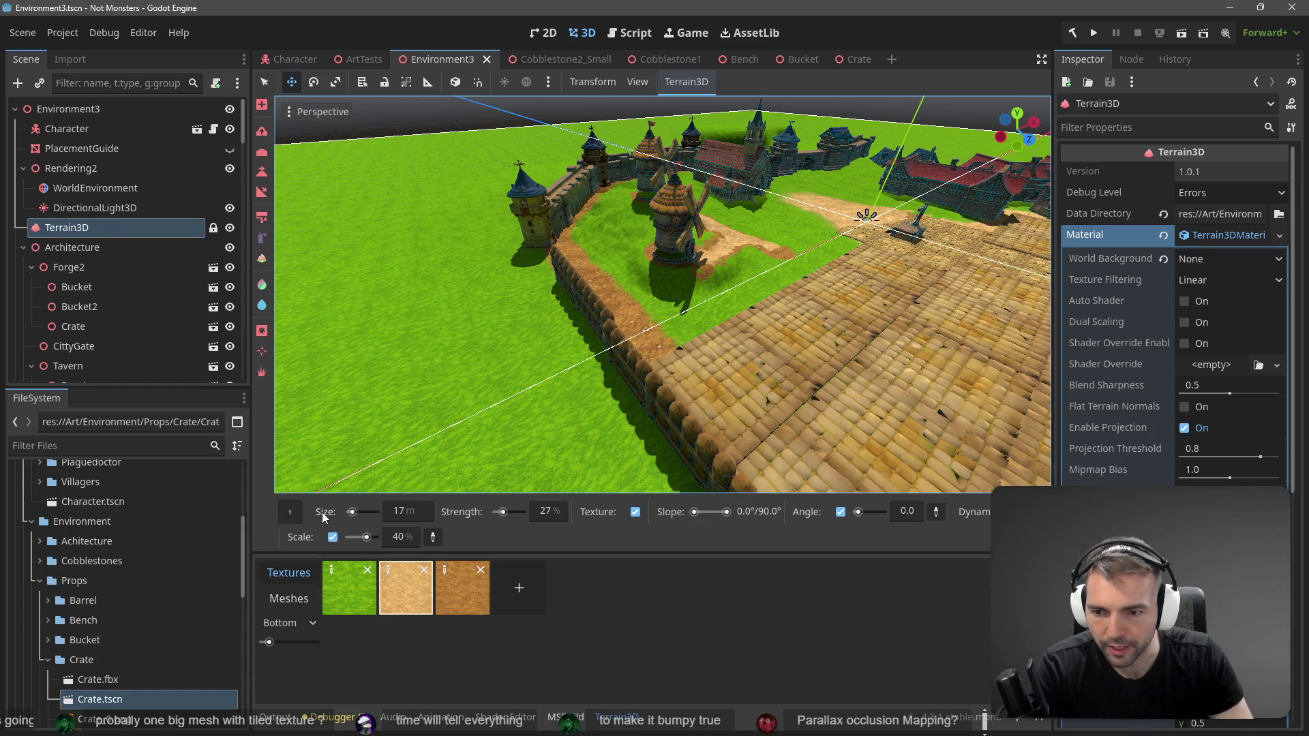
drag(347, 515, 352, 517)
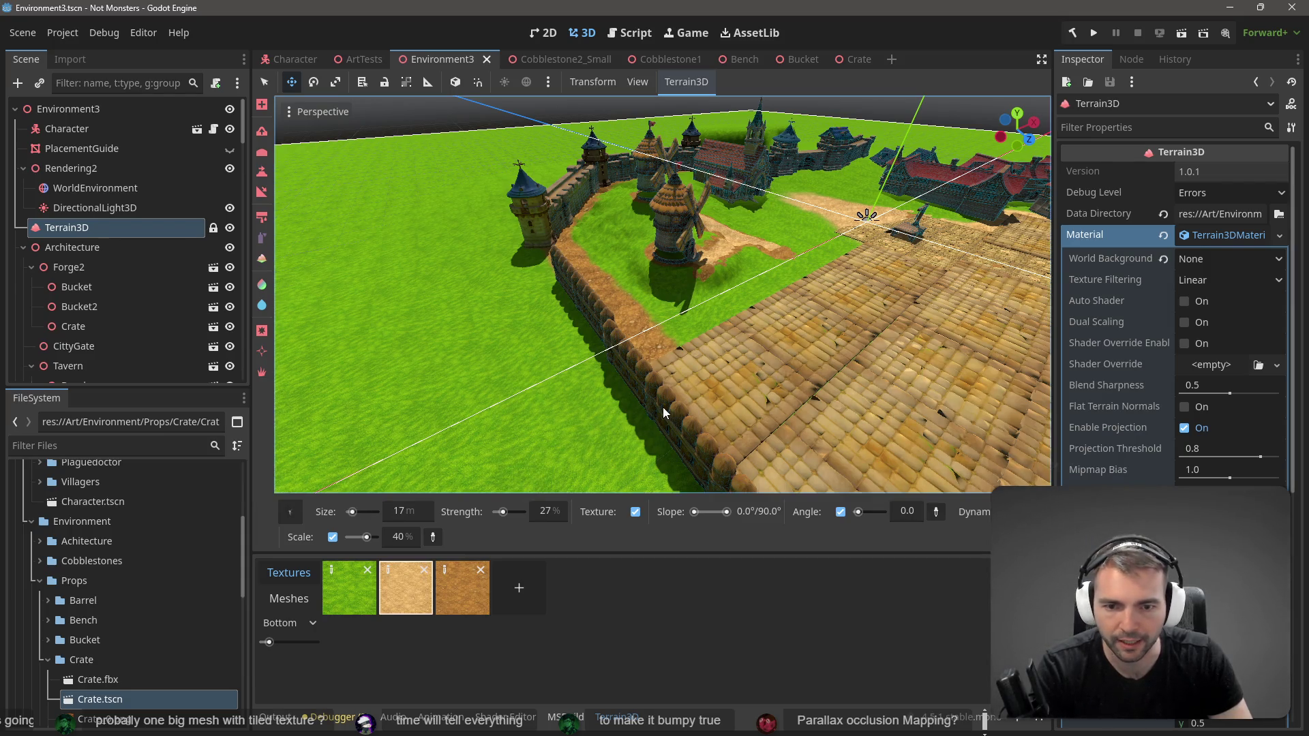
drag(667, 411, 625, 378)
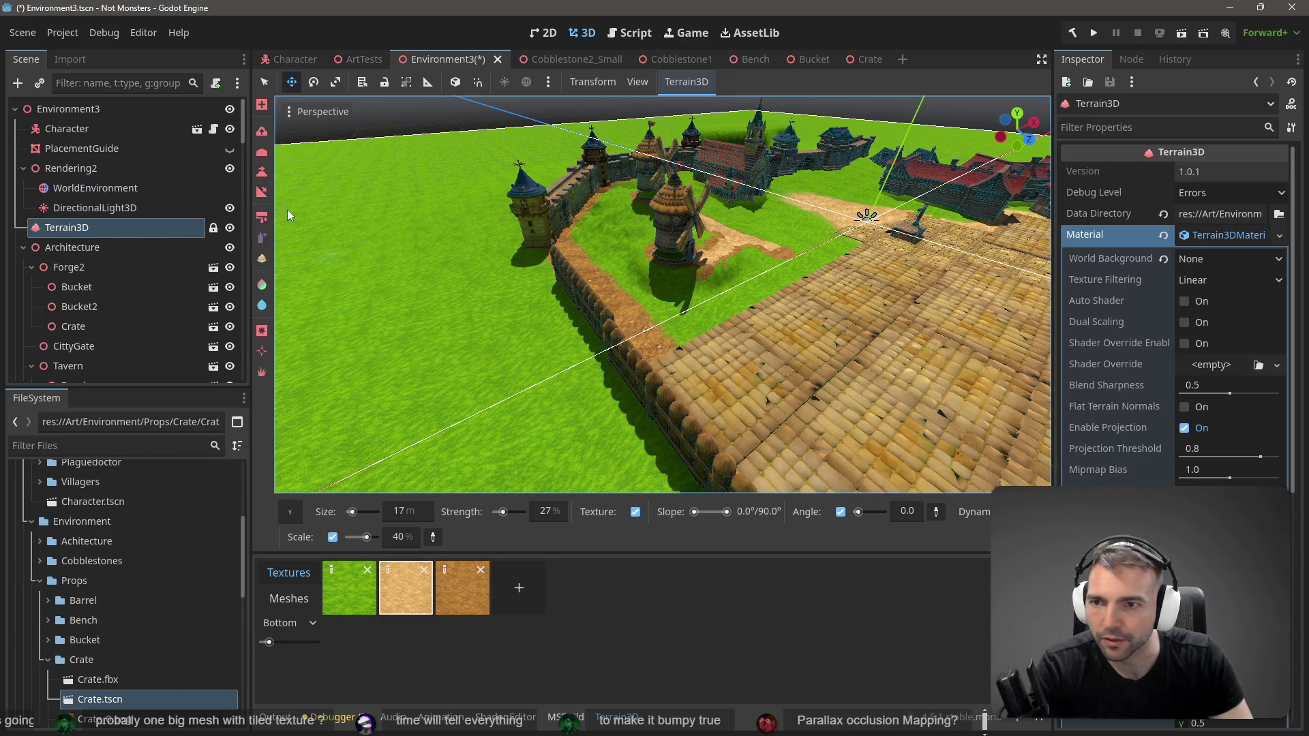
Step: Brush dirt and then cobblestone over the grass strip along the fence beside the square
click(261, 132)
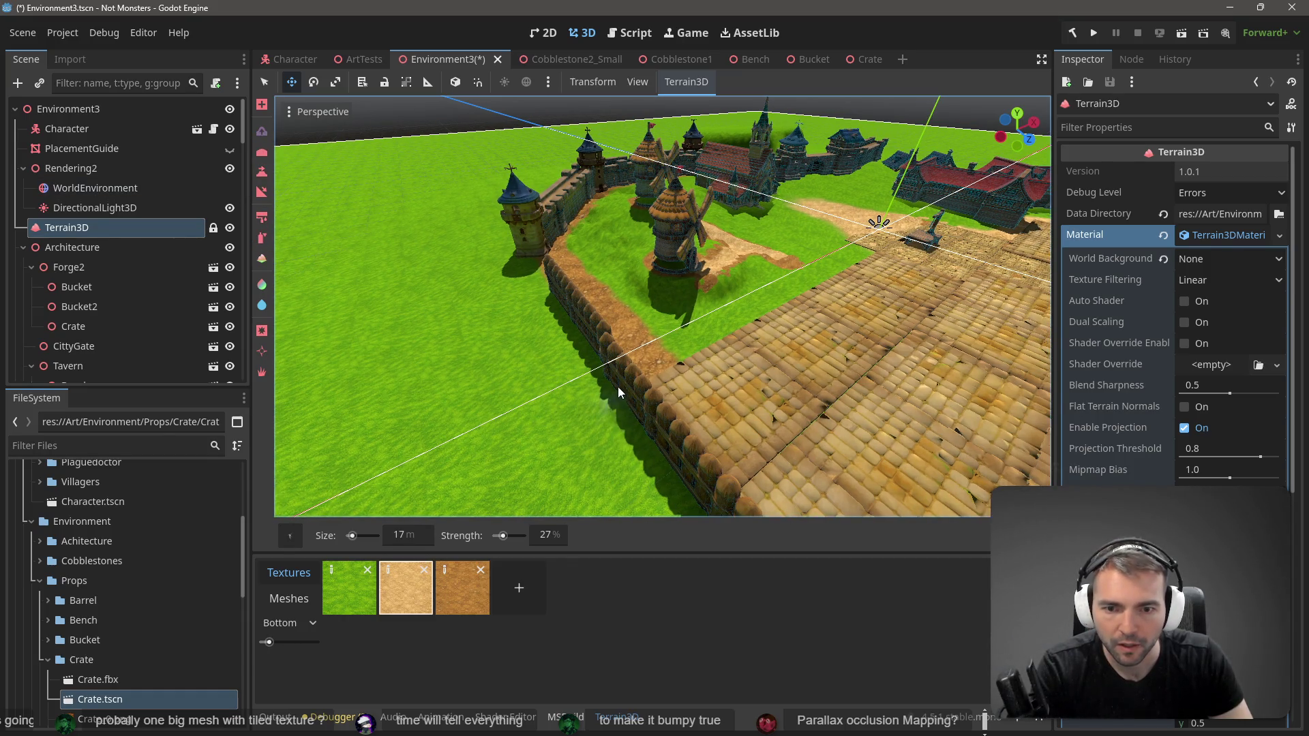
key(w)
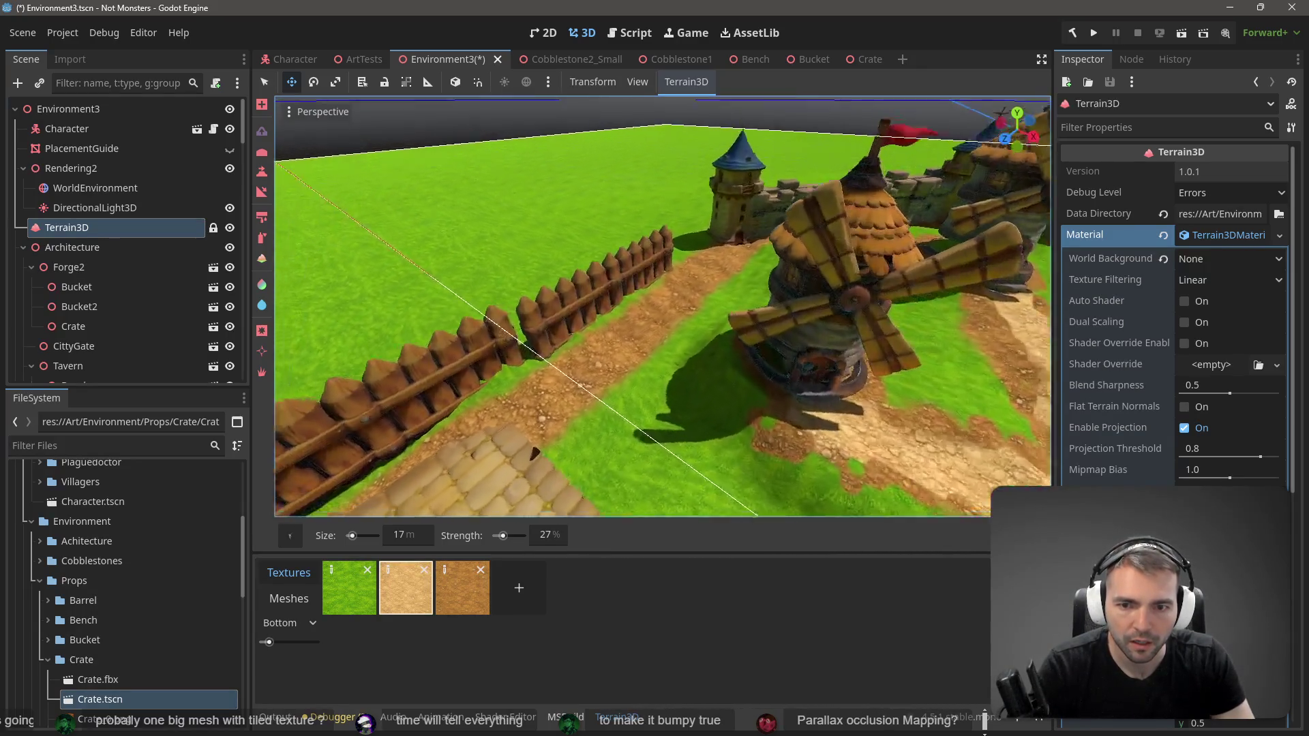
key(a)
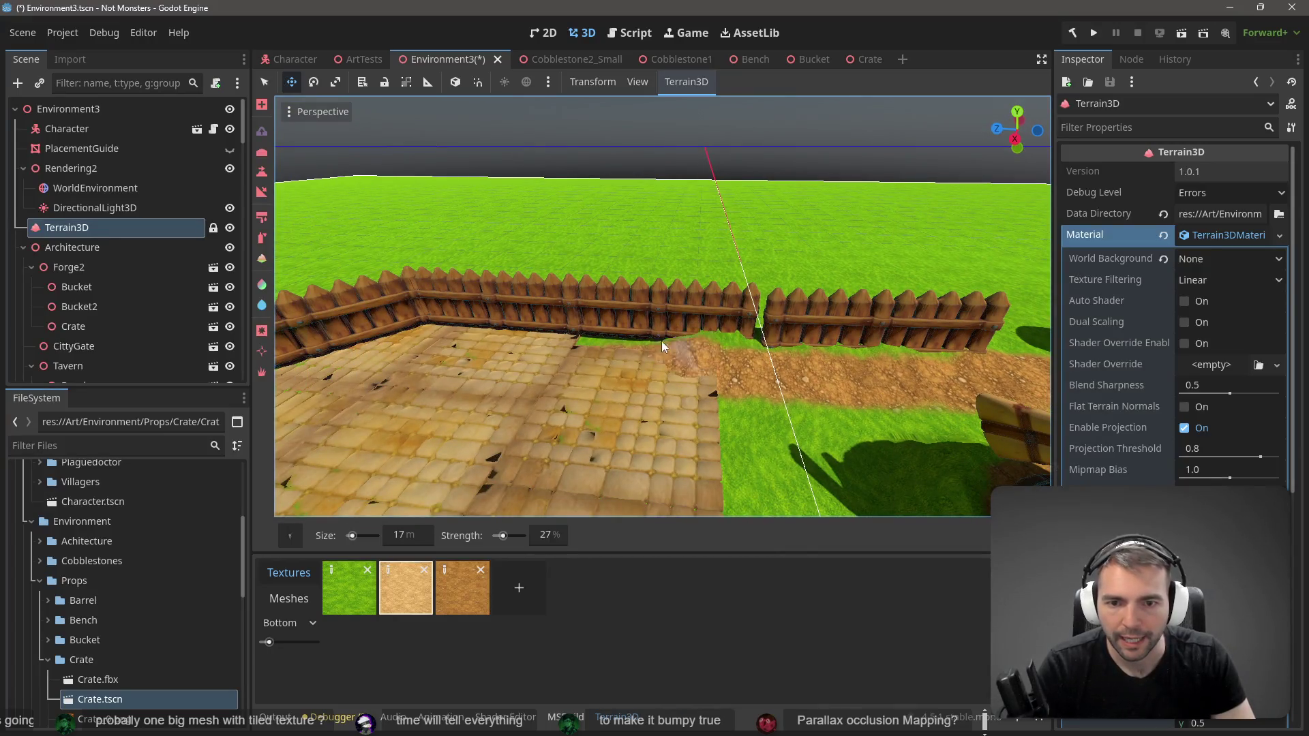
key(w)
key(s)
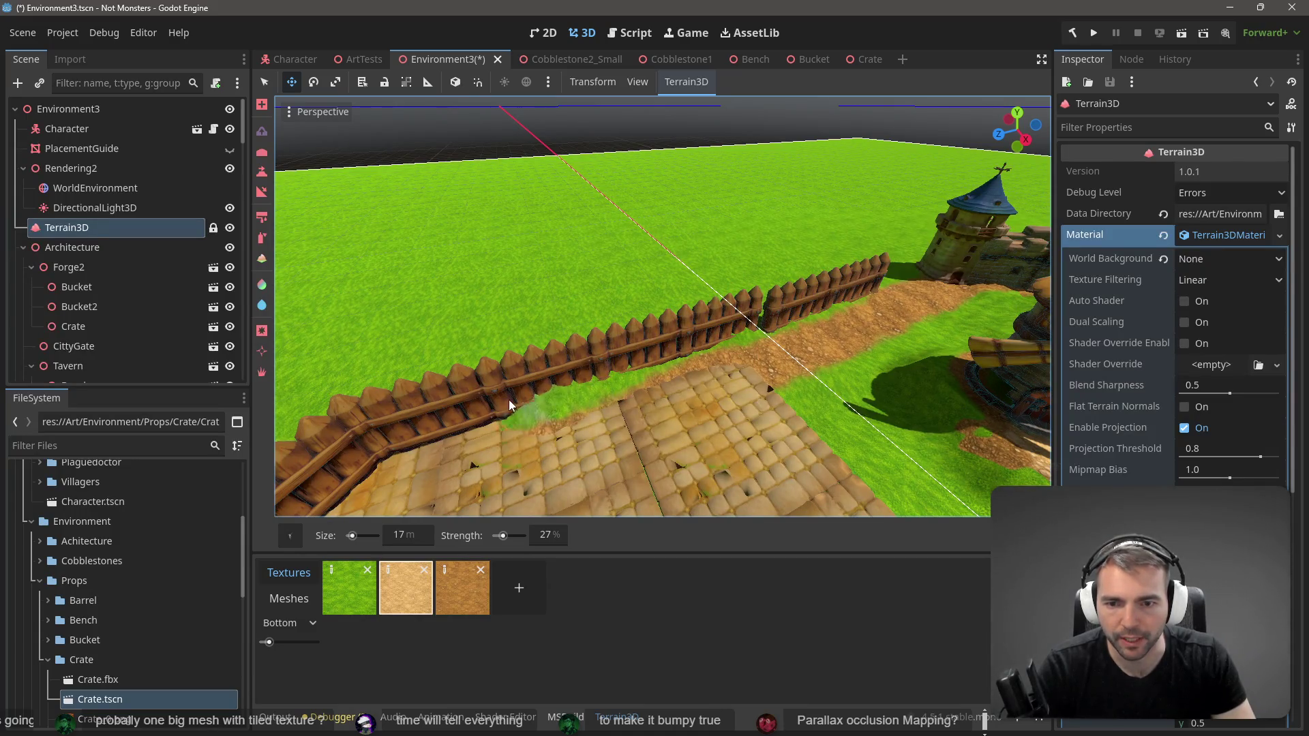
key(s)
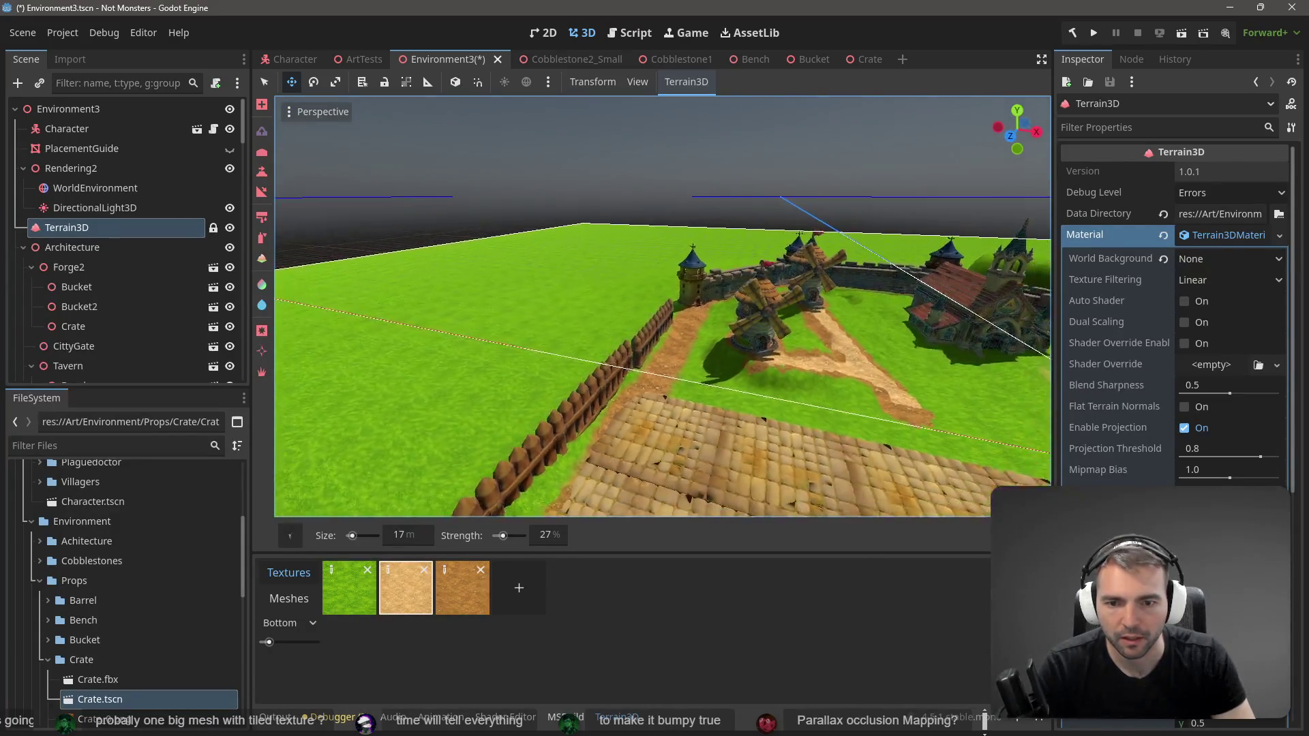
key(w)
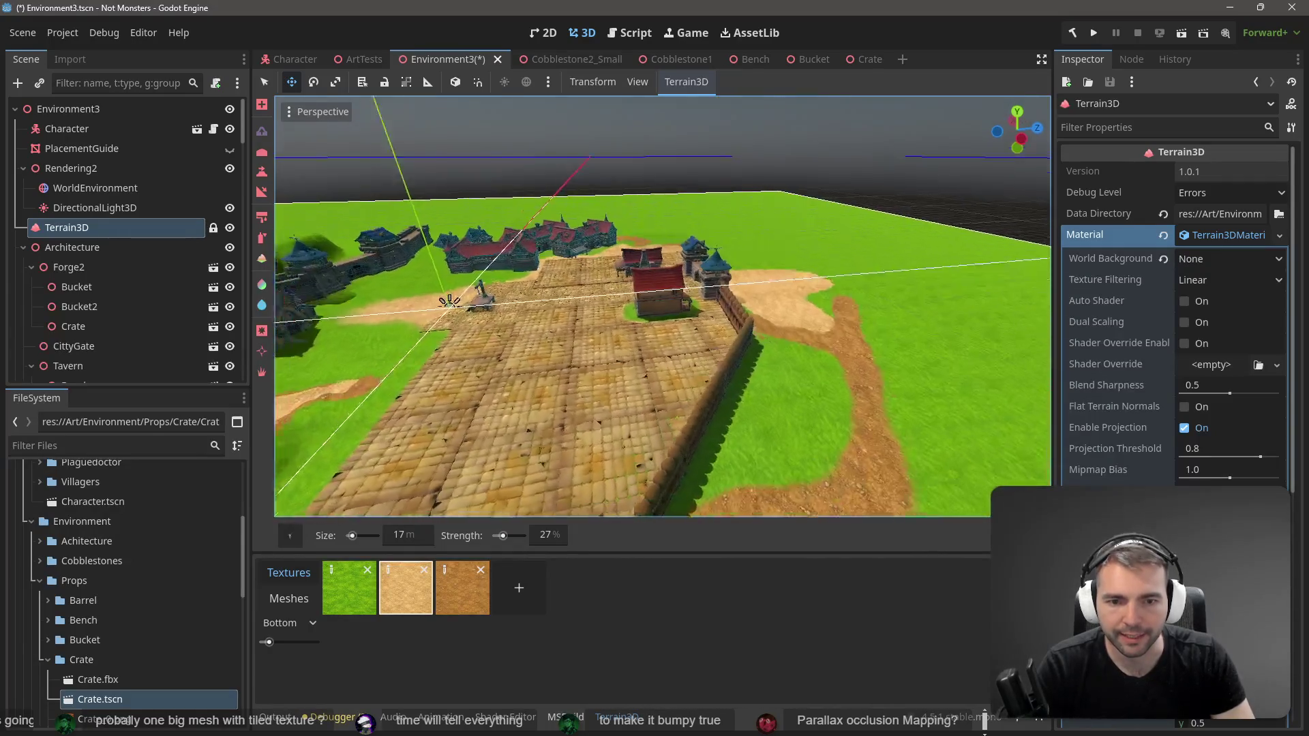
key(w)
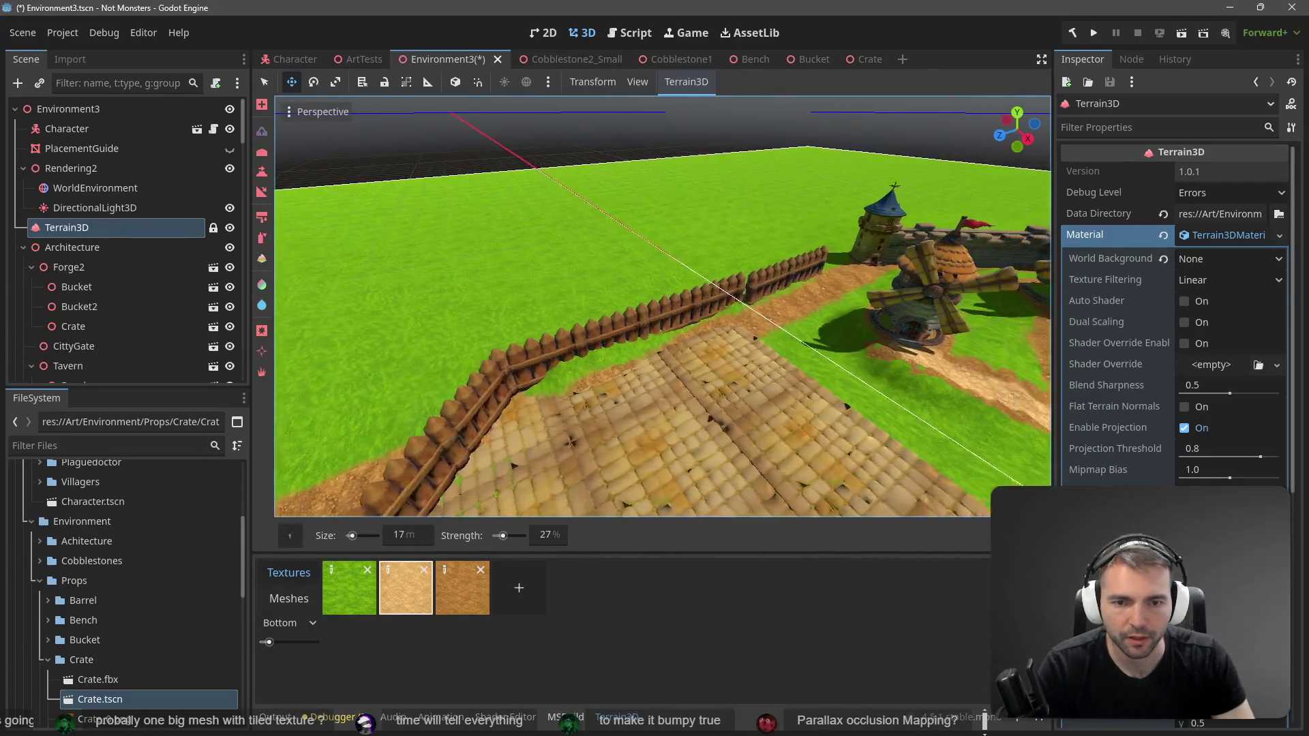
drag(525, 391, 564, 391)
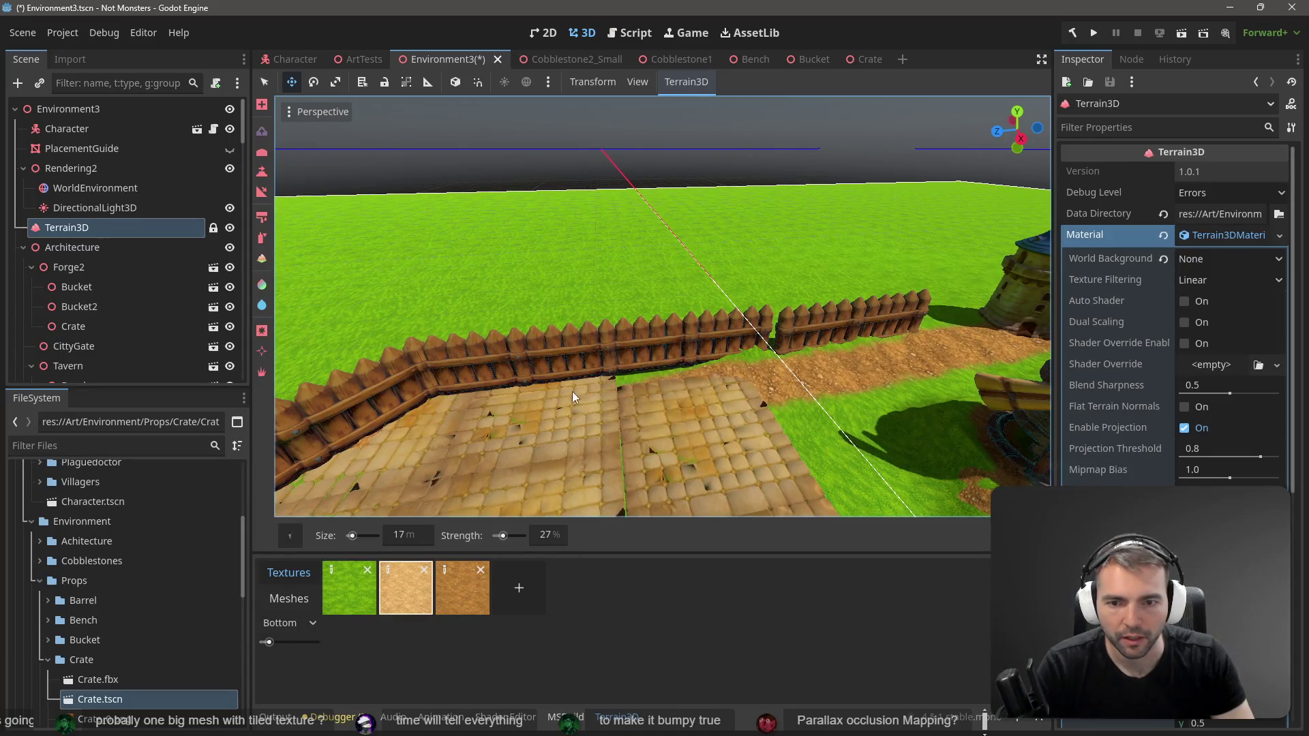
drag(726, 362, 612, 371)
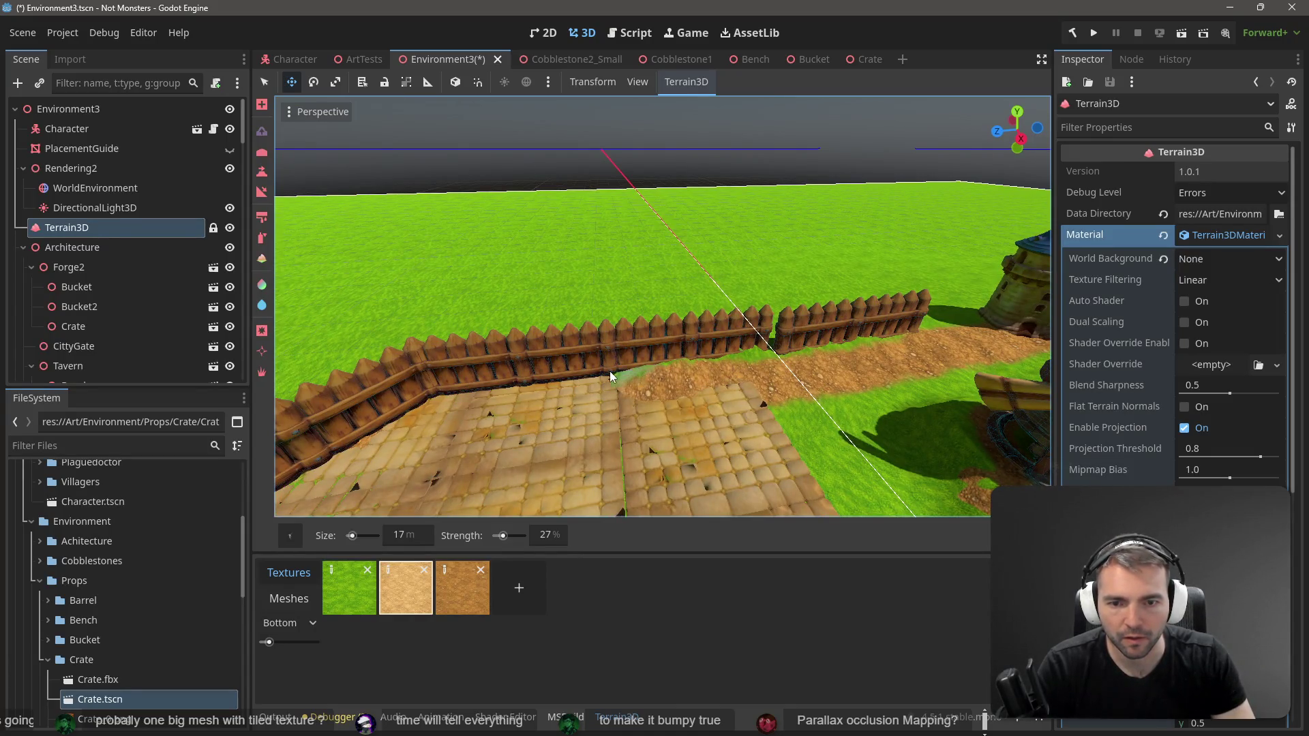
drag(518, 386, 465, 387)
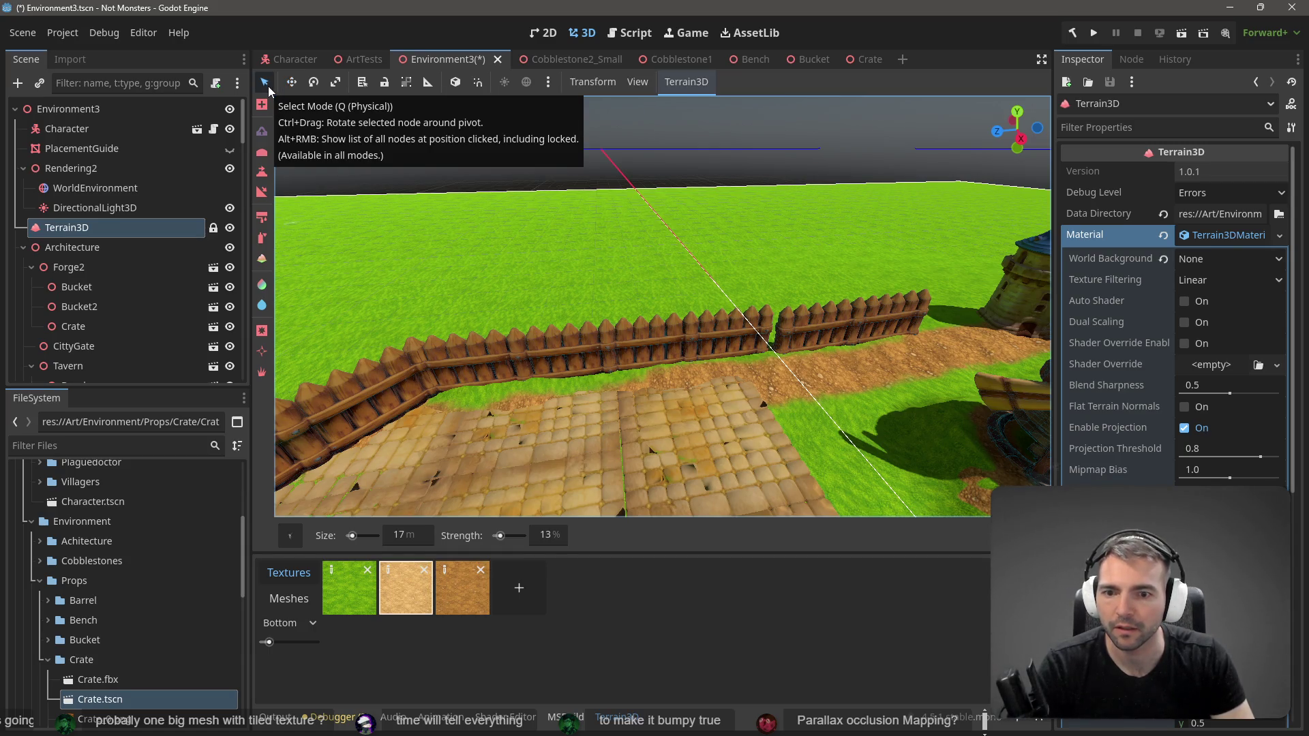
Step: Duplicate Stockade5 twice and line the copies up along the fence to close the gap
click(507, 371)
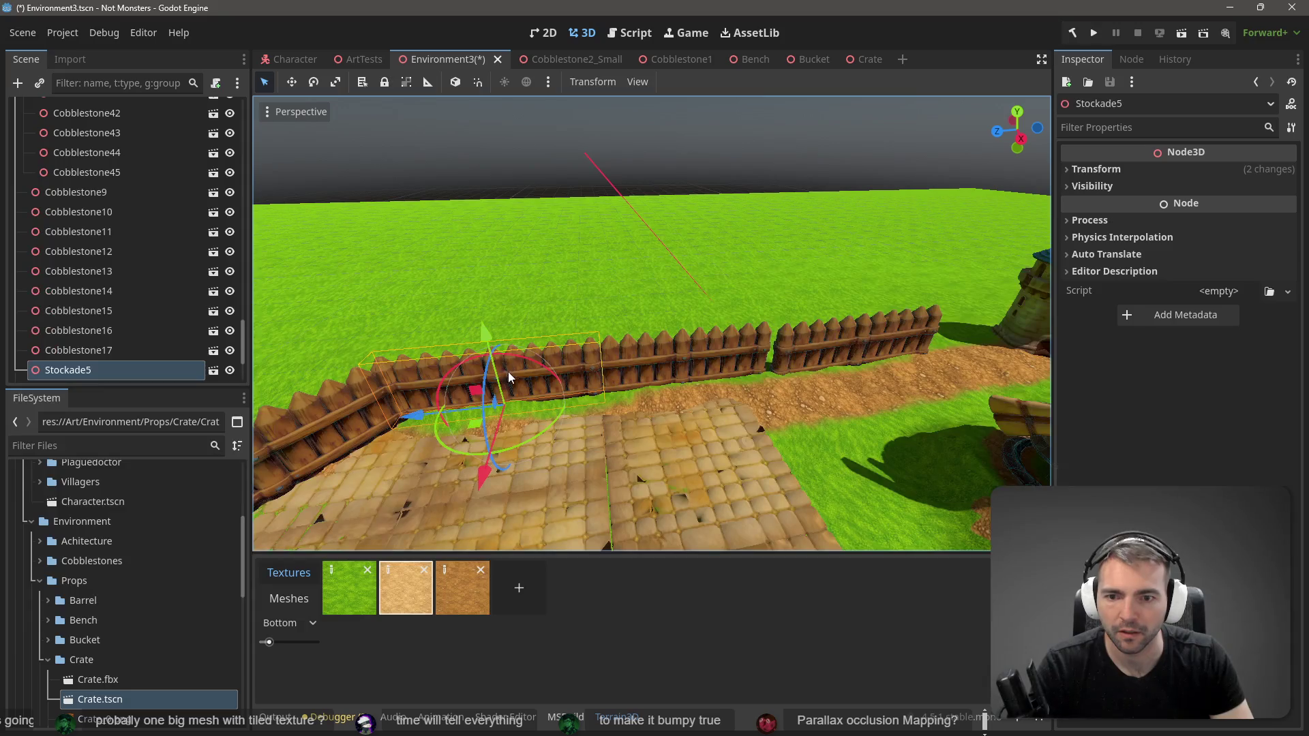
drag(487, 328, 485, 326)
key(ctrl+d)
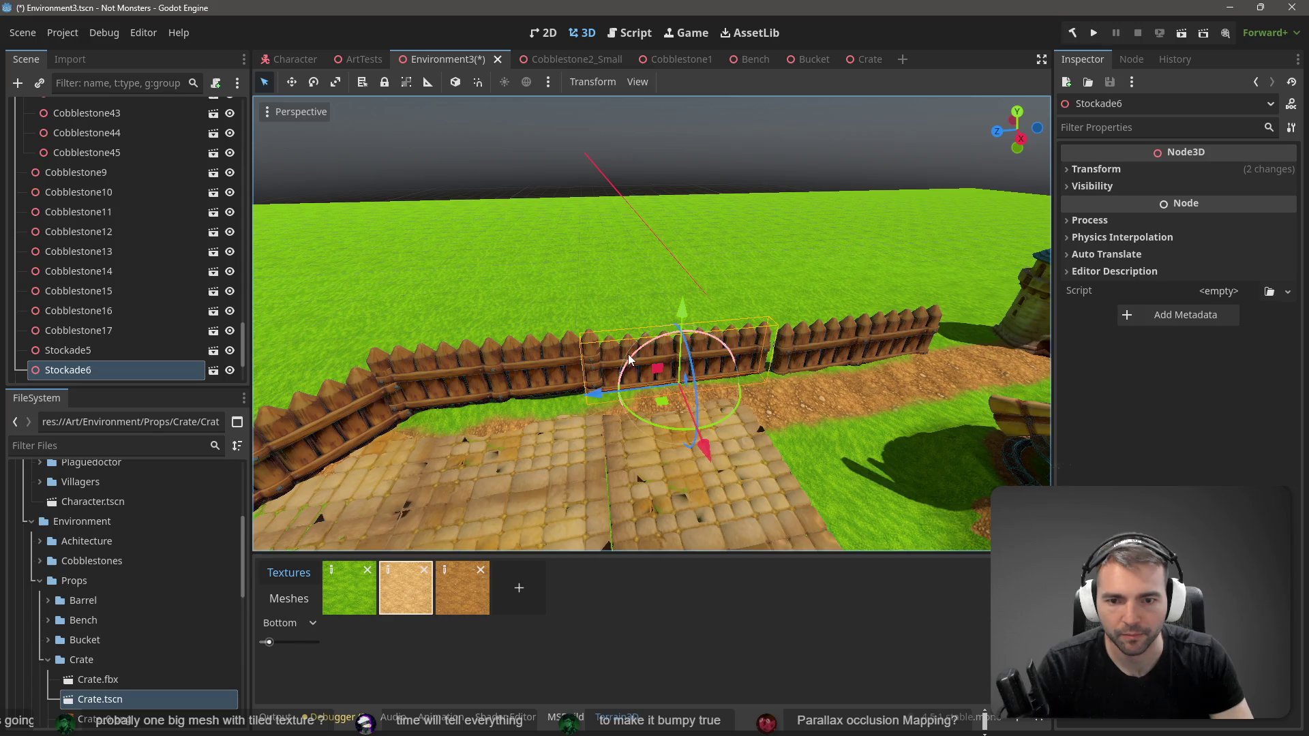
drag(667, 322, 860, 356)
key(ctrl+d)
drag(869, 291, 872, 280)
mouse_move(776, 369)
mouse_down()
mouse_move(763, 365)
mouse_move(786, 366)
mouse_up()
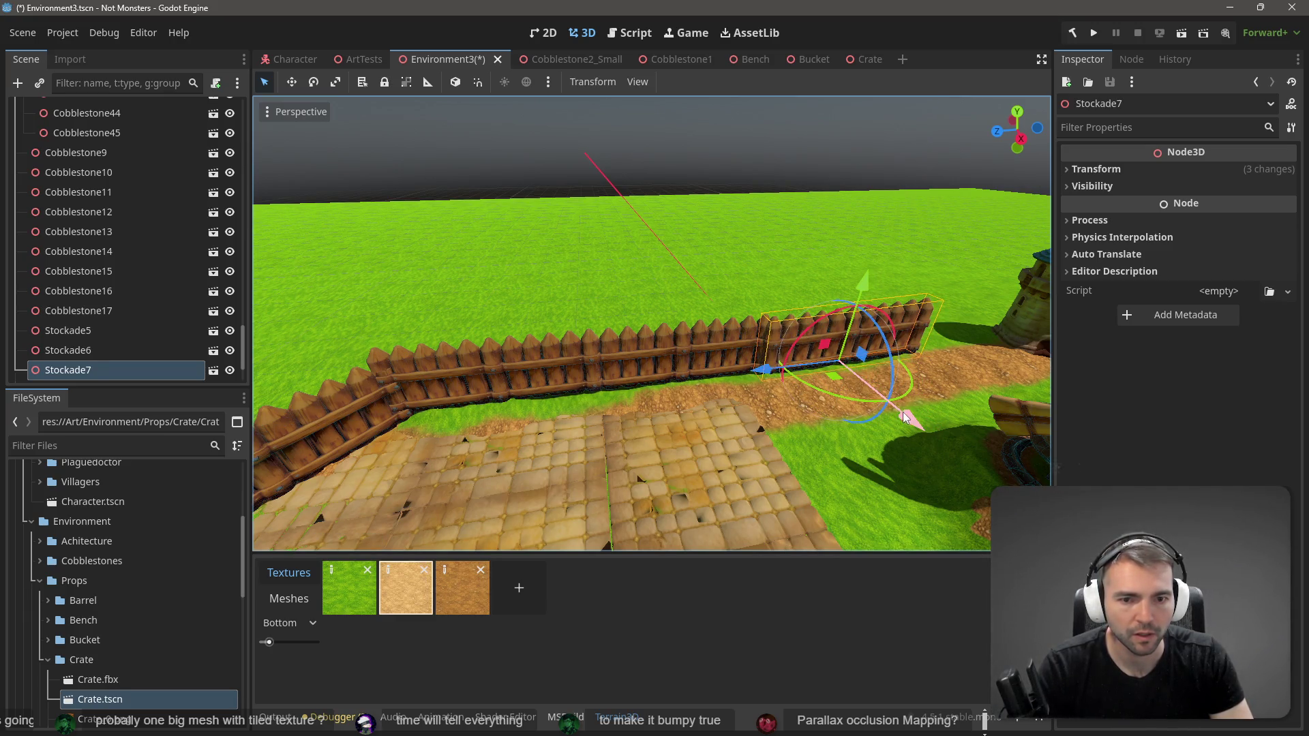
drag(902, 411, 898, 407)
drag(769, 380, 756, 368)
Step: Select three fence sections and lower them together onto the ground
click(701, 192)
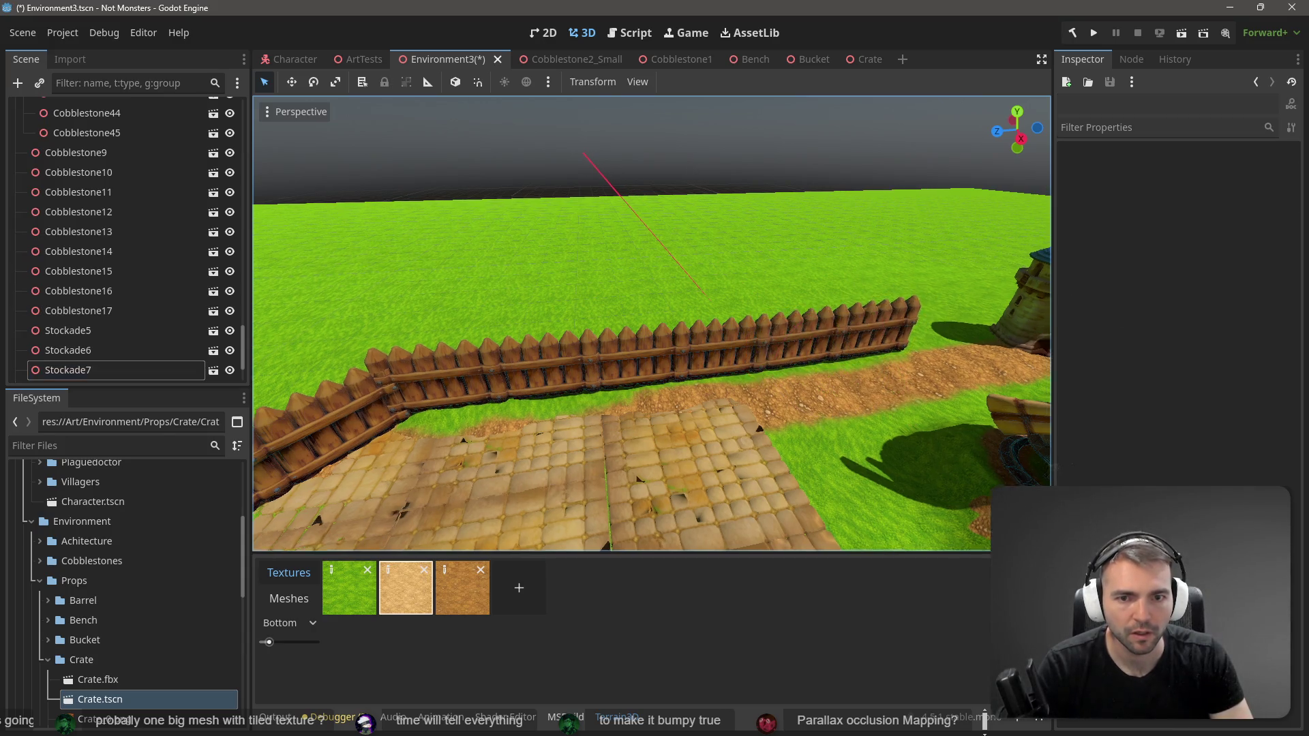
key(w)
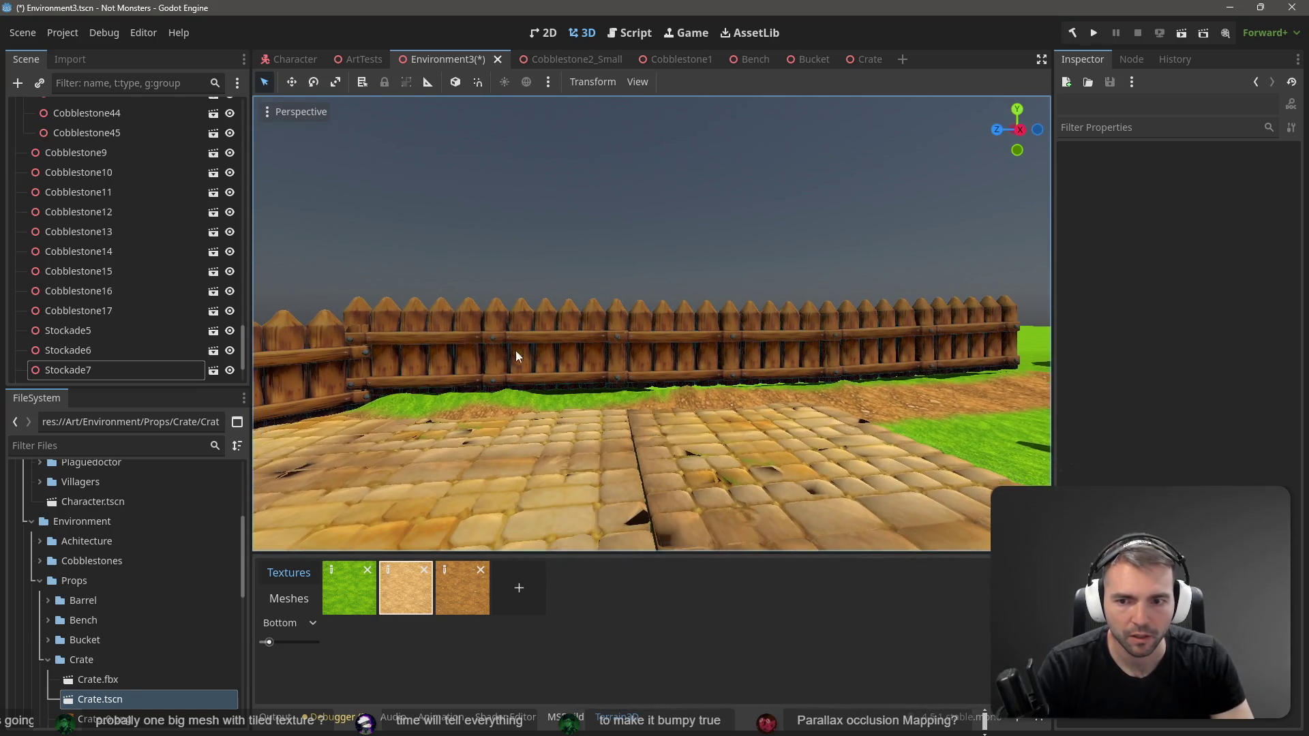
click(513, 330)
shift+click(660, 328)
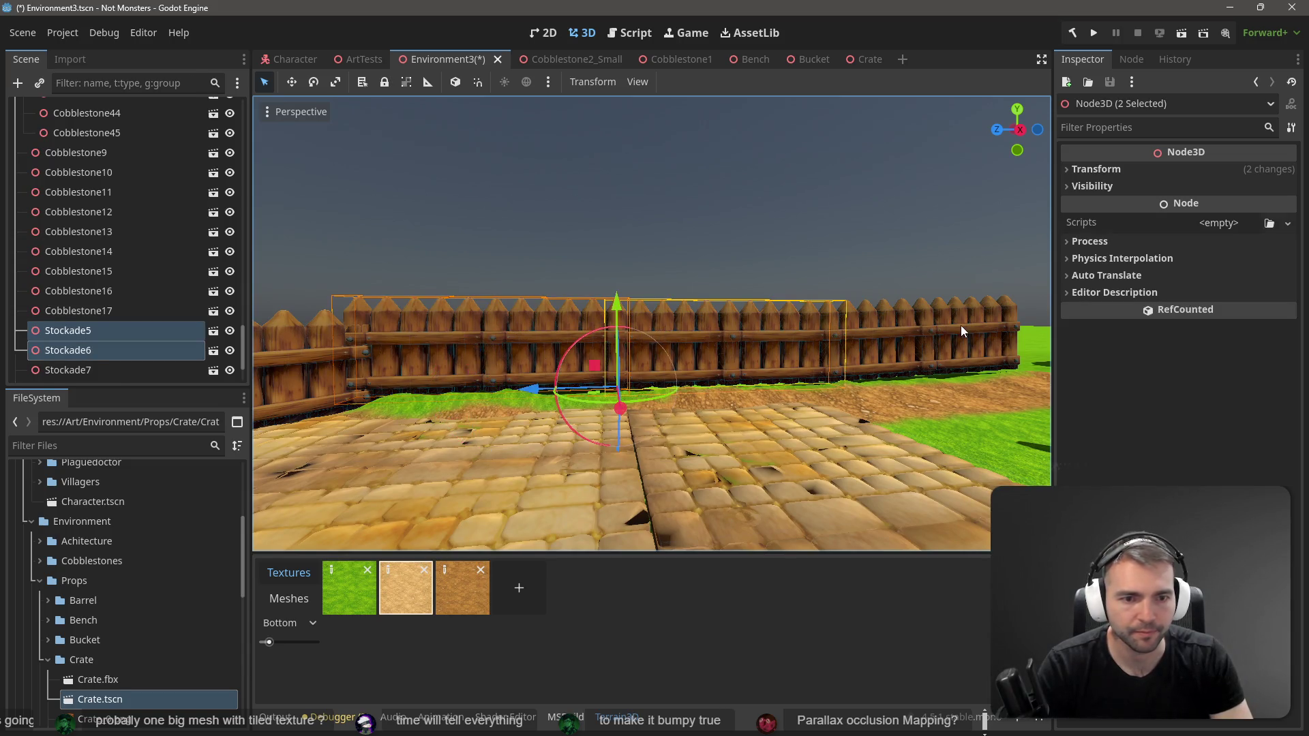
shift+click(960, 325)
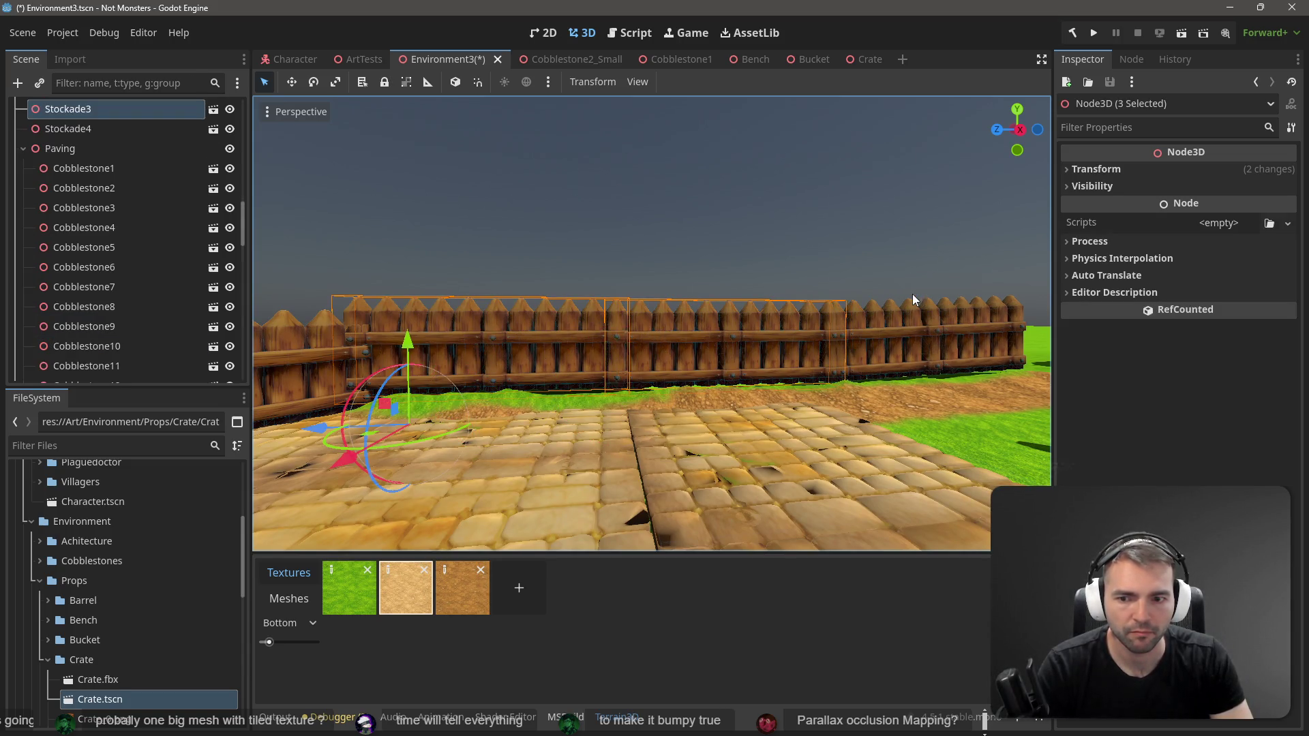
shift+click(915, 320)
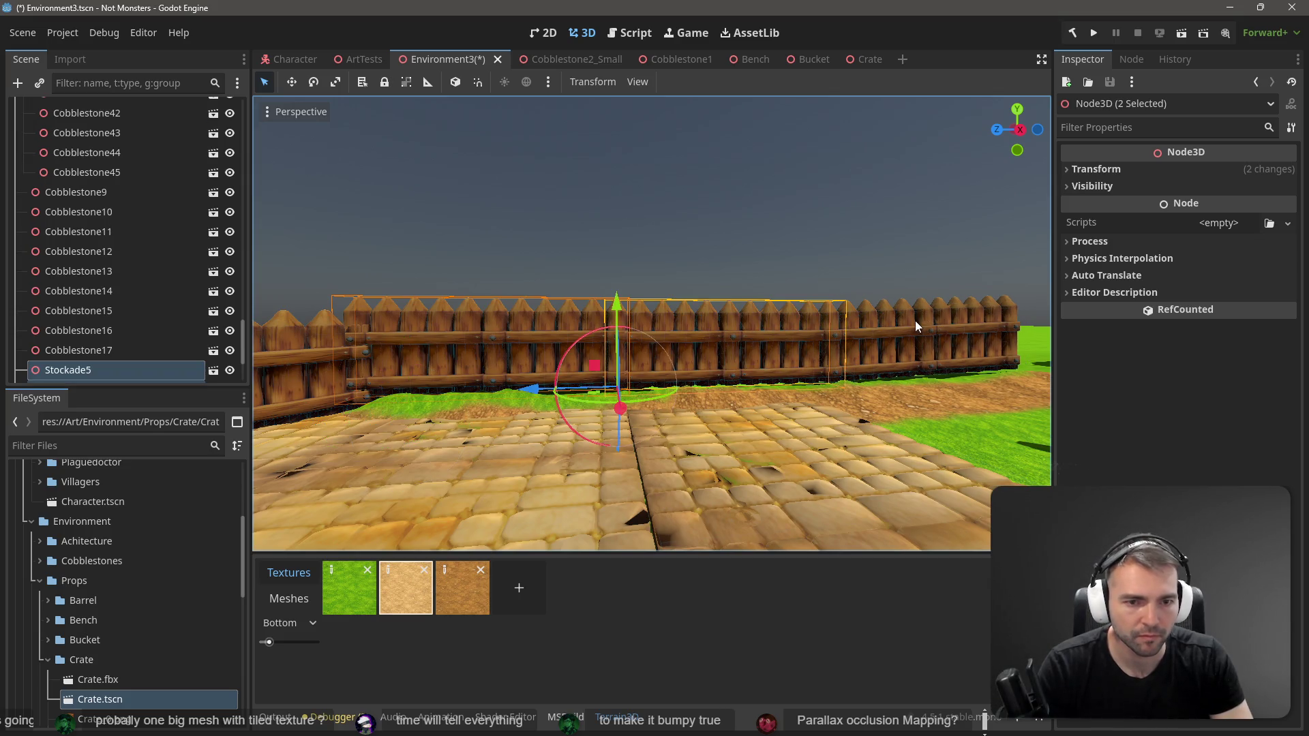
drag(926, 328, 672, 385)
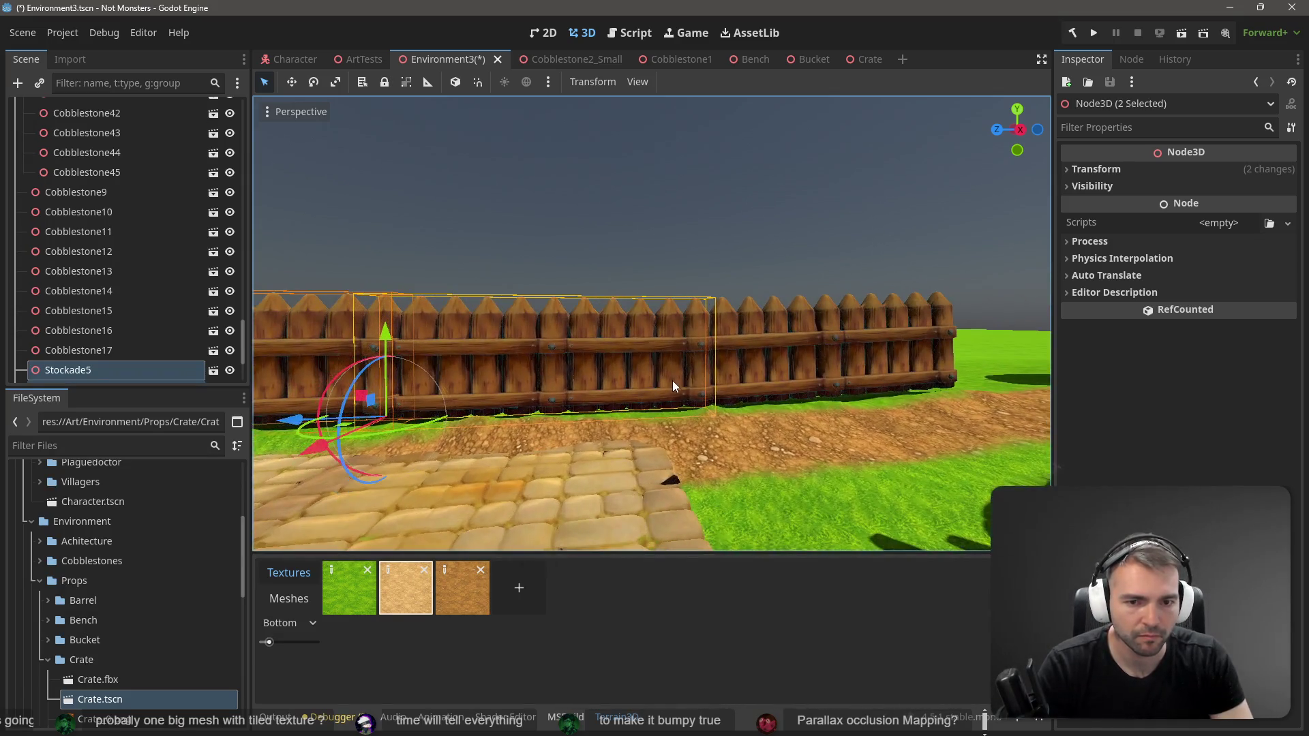
shift+click(777, 370)
drag(552, 323, 552, 334)
Step: Check the fence from the front and save the scene
click(581, 232)
drag(652, 323, 461, 323)
key(ctrl+s)
mouse_move(584, 236)
mouse_down()
mouse_move(448, 236)
mouse_move(591, 237)
mouse_up()
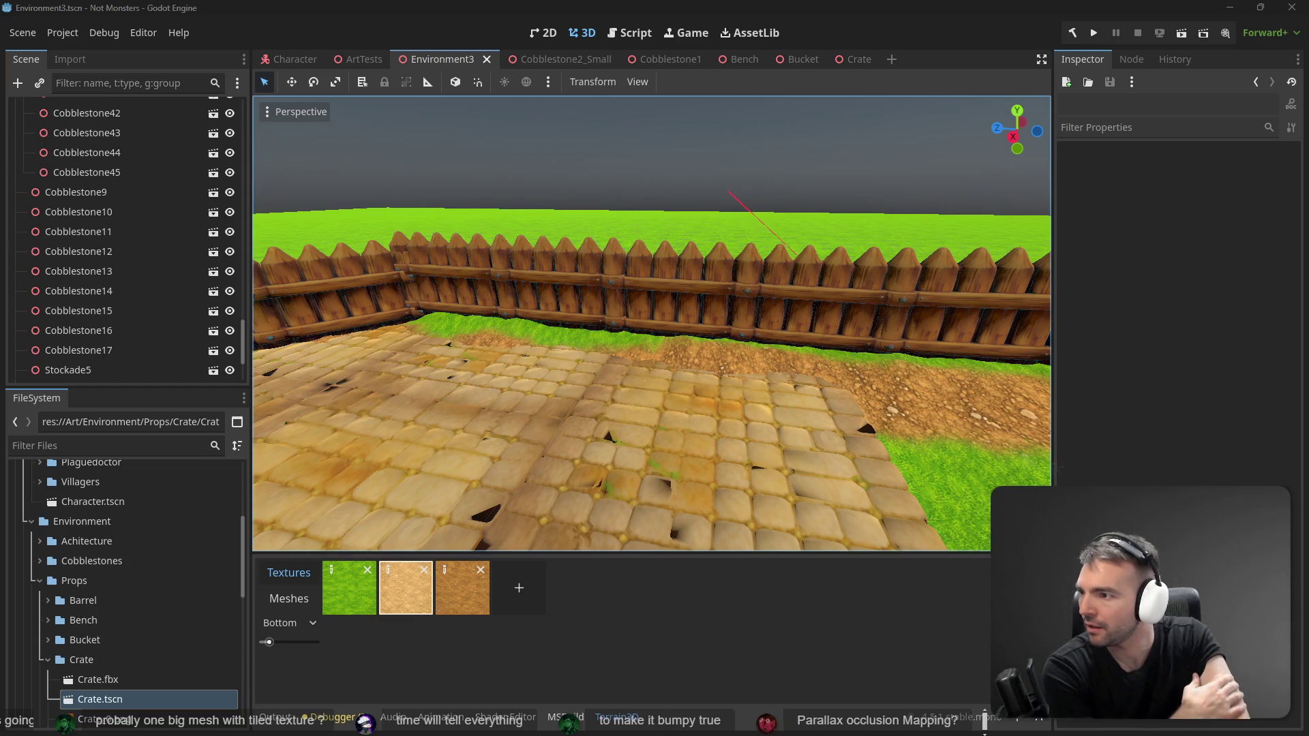
drag(580, 336, 714, 336)
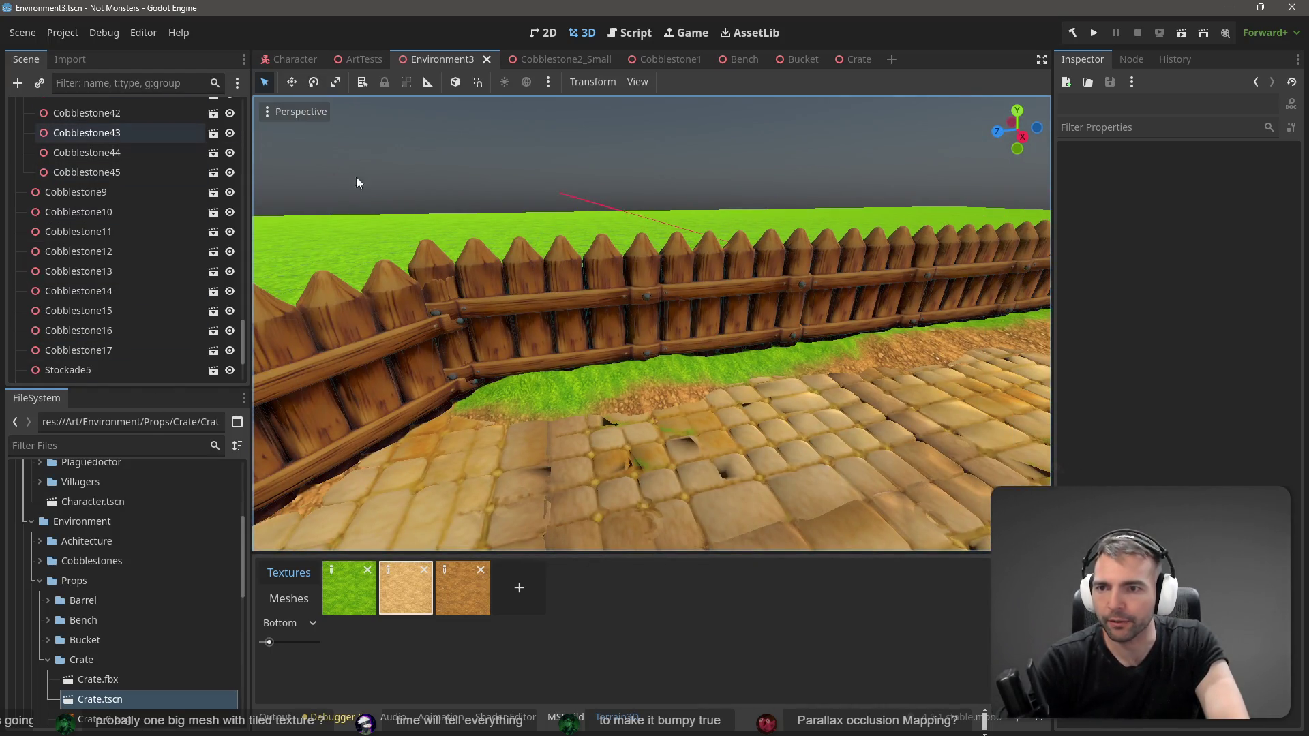
scroll(162, 245, up, 10)
scroll(217, 294, up, 15)
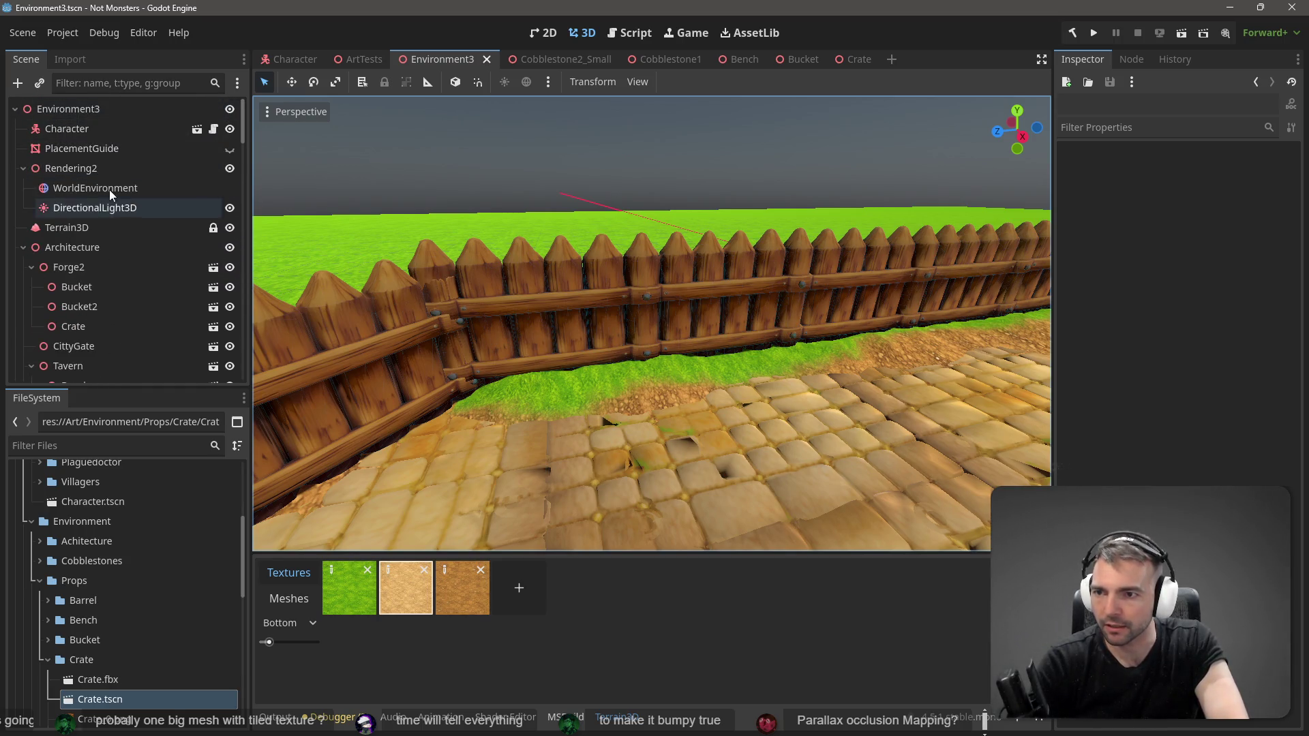
Step: Select Terrain3D and touch up the ground beside the fence
click(110, 188)
click(109, 227)
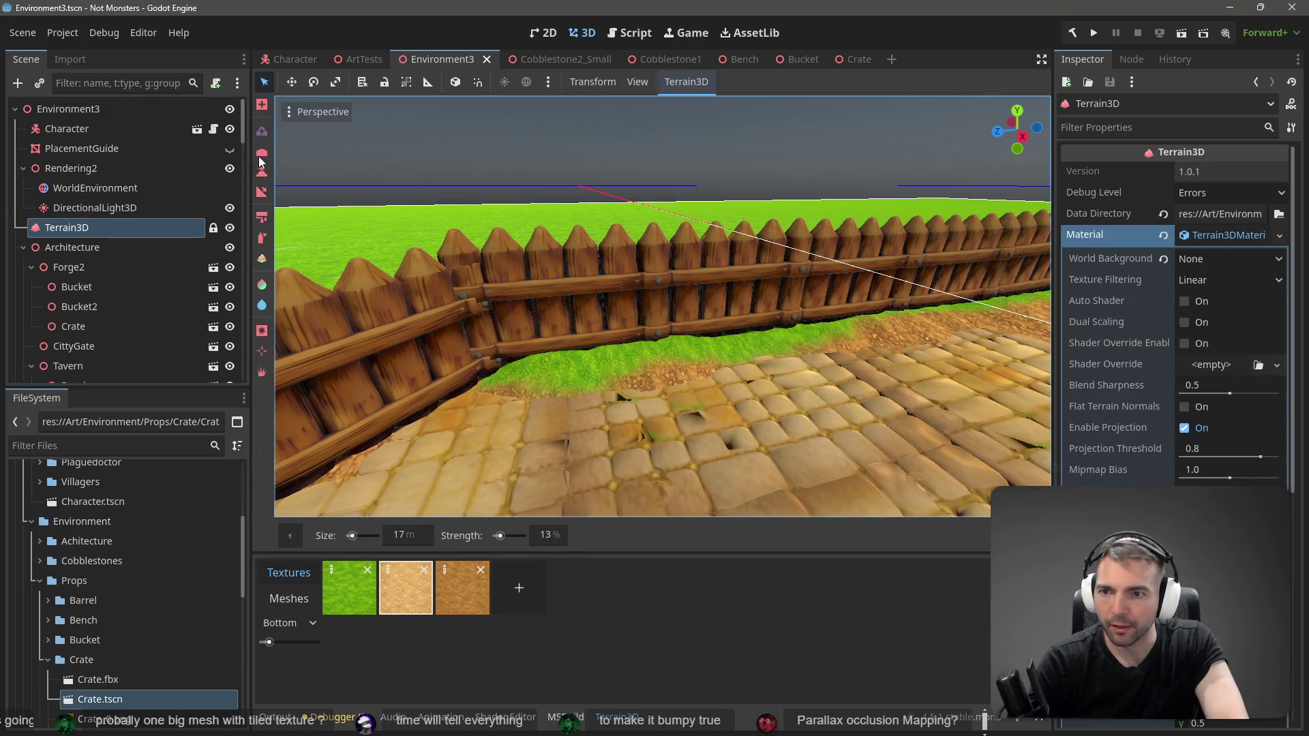
click(669, 334)
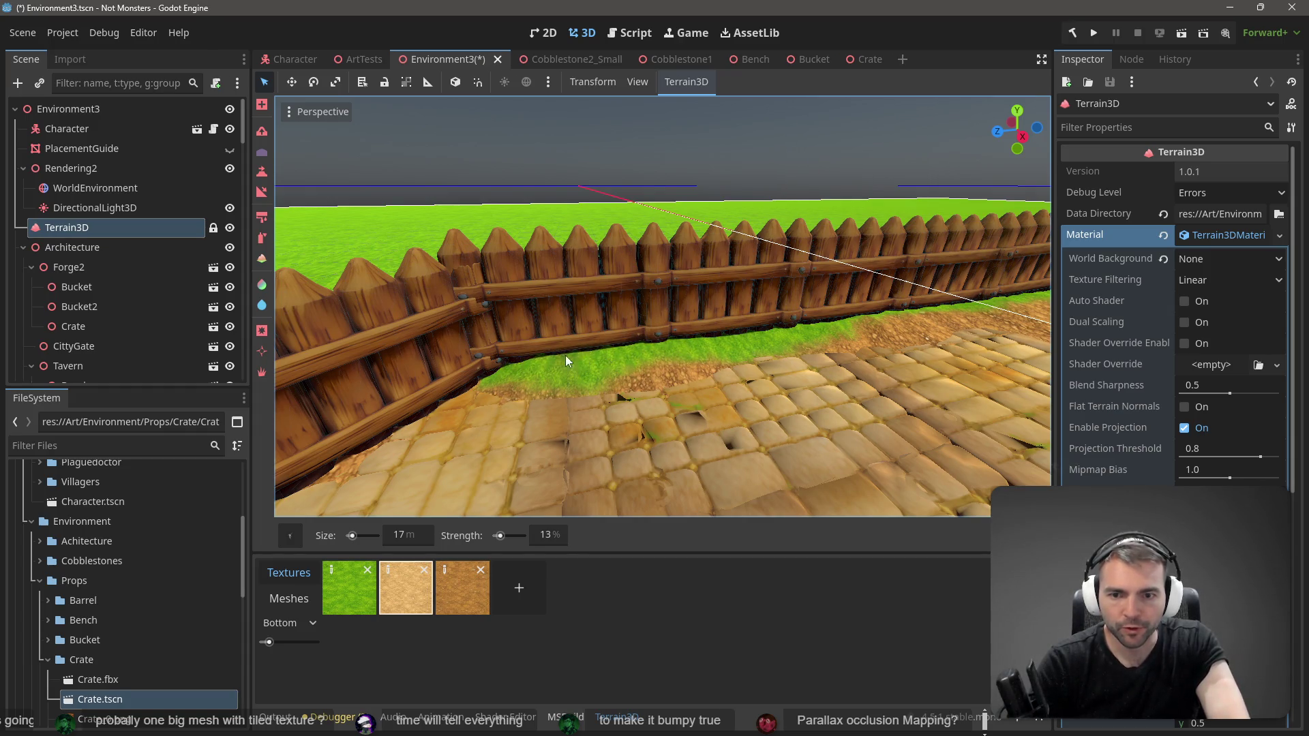
Step: Fly around the cobblestone square and fence enclosure to inspect the terrain
right_click(890, 314)
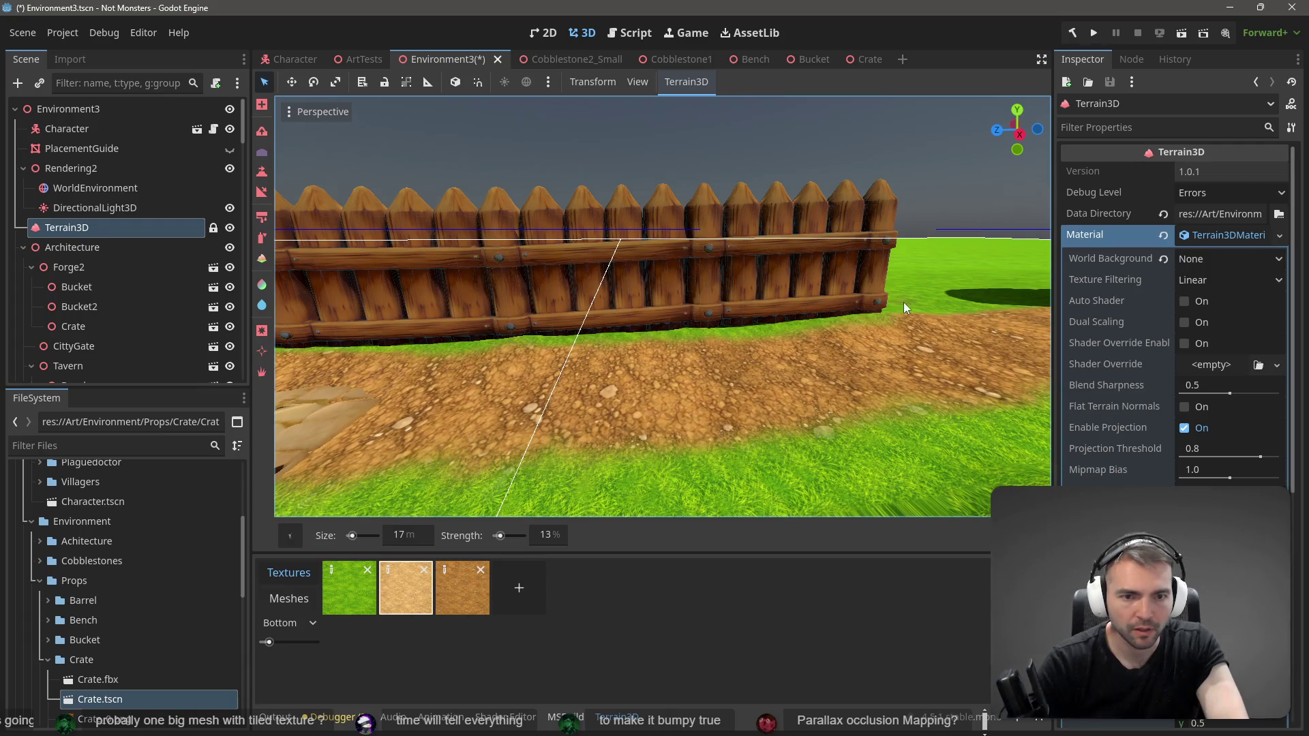
right_click(903, 302)
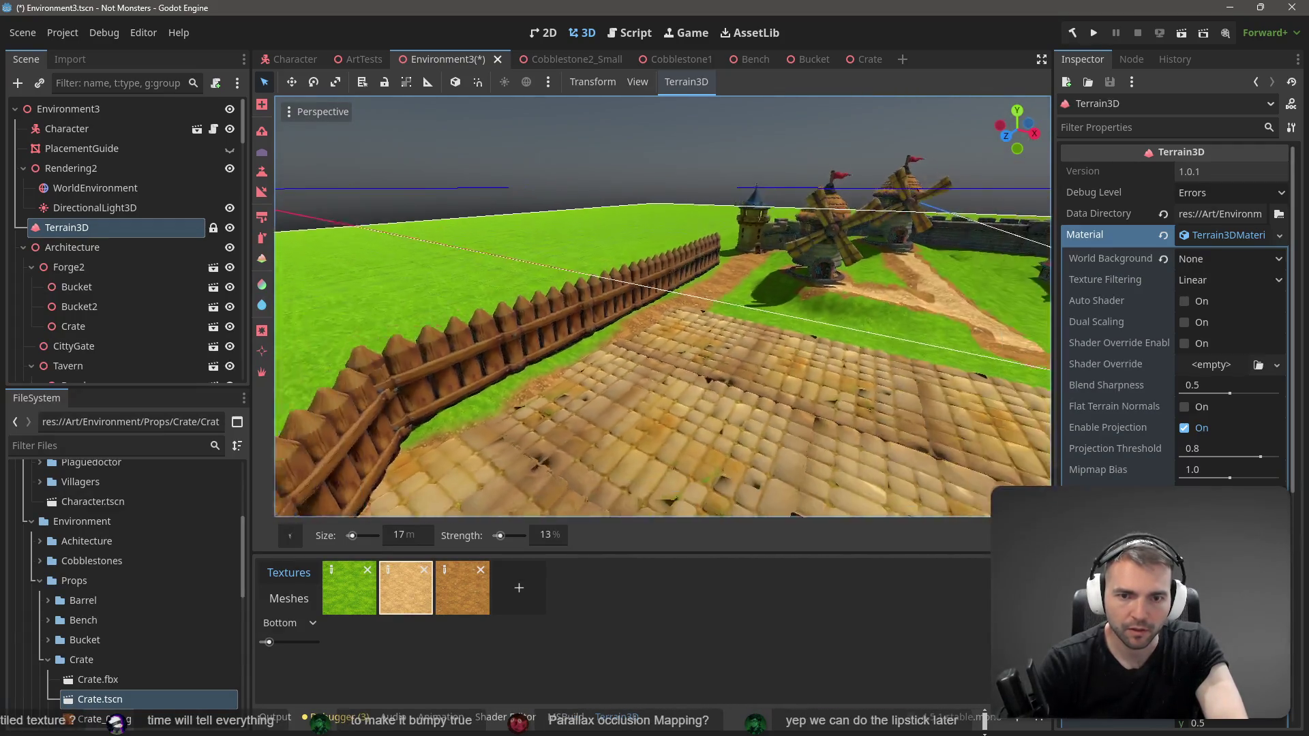
key(w)
key(s)
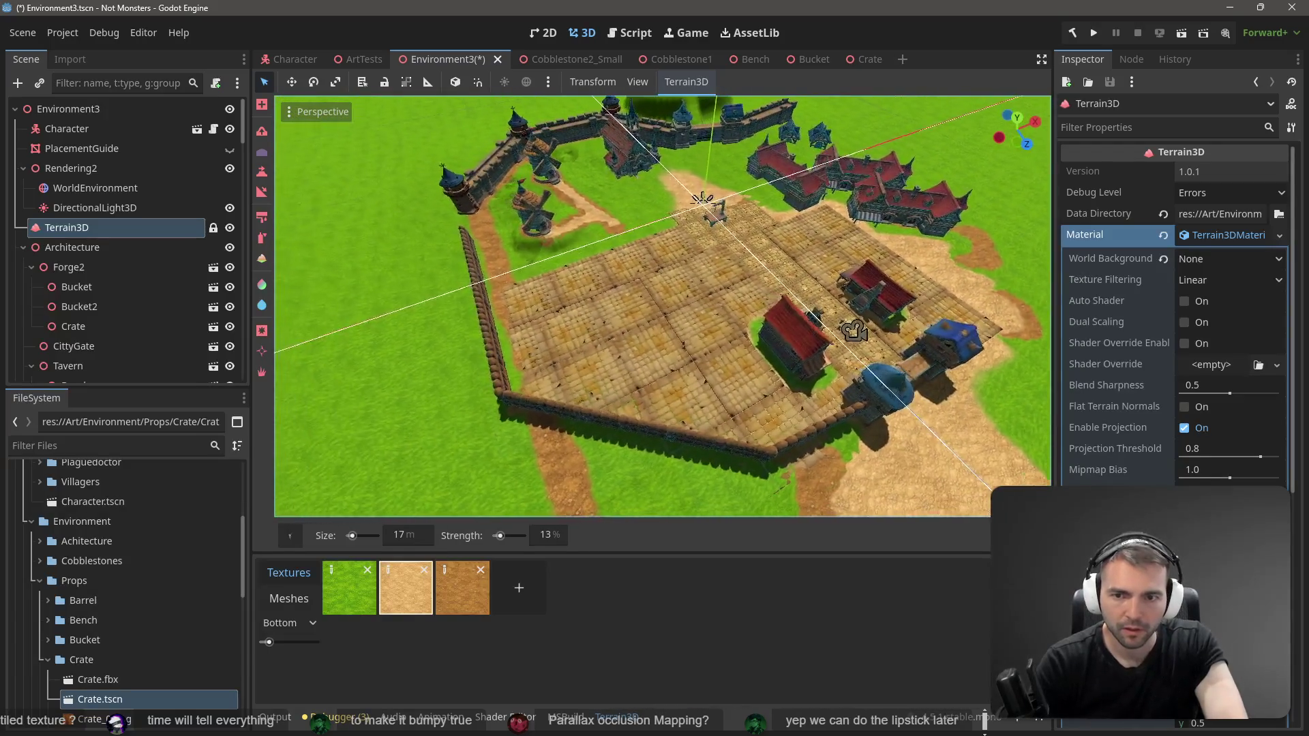
key(d)
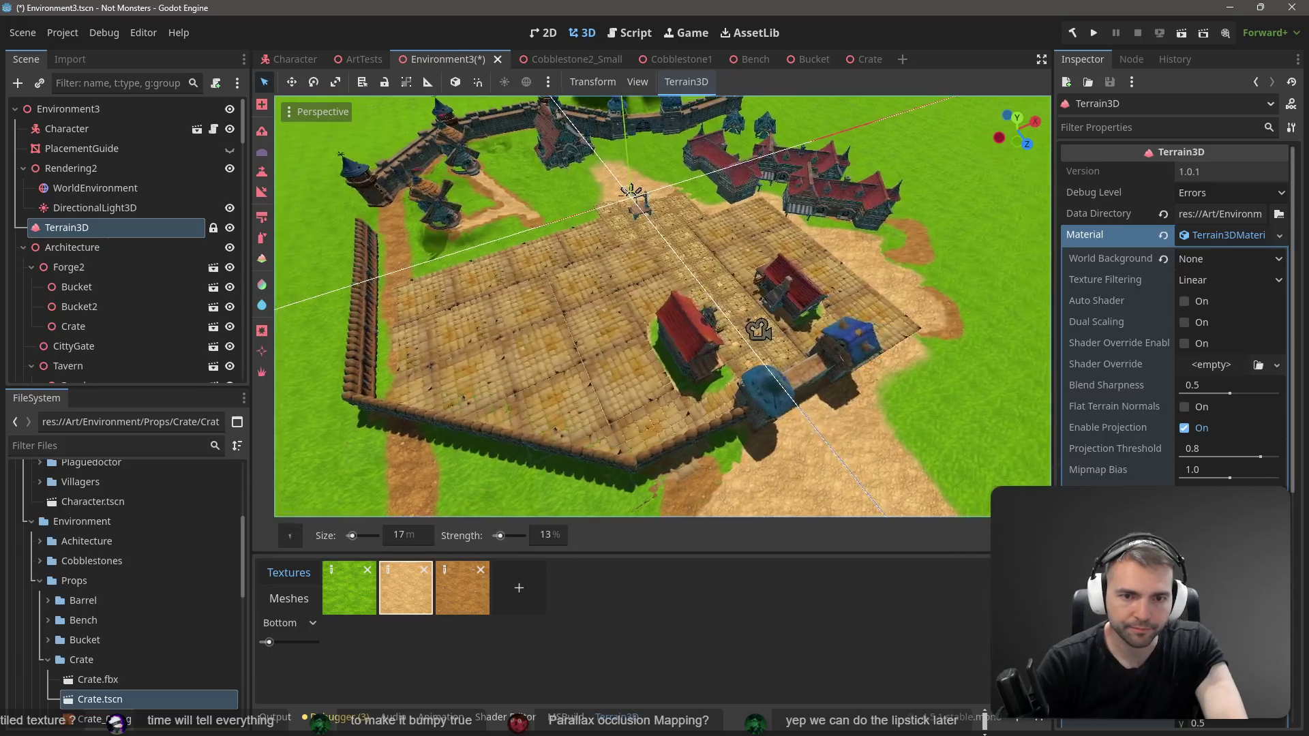
key(w)
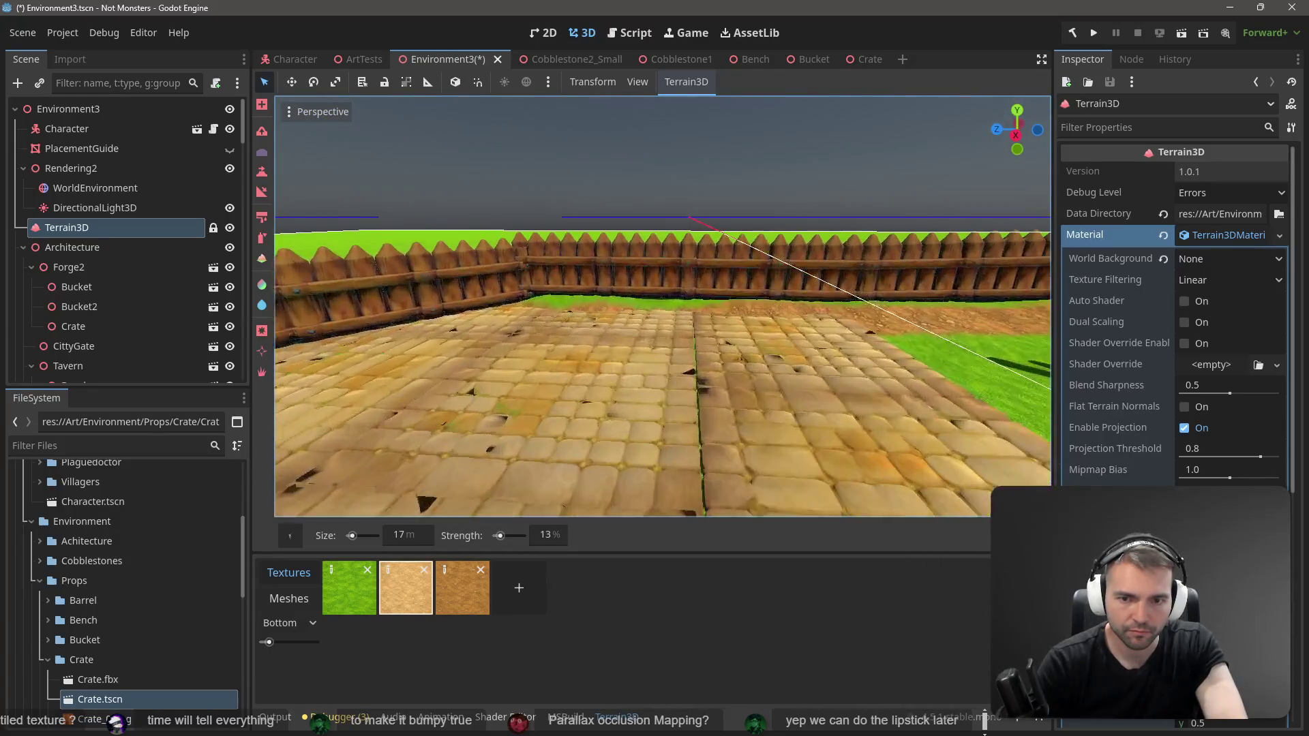
key(s)
key(w)
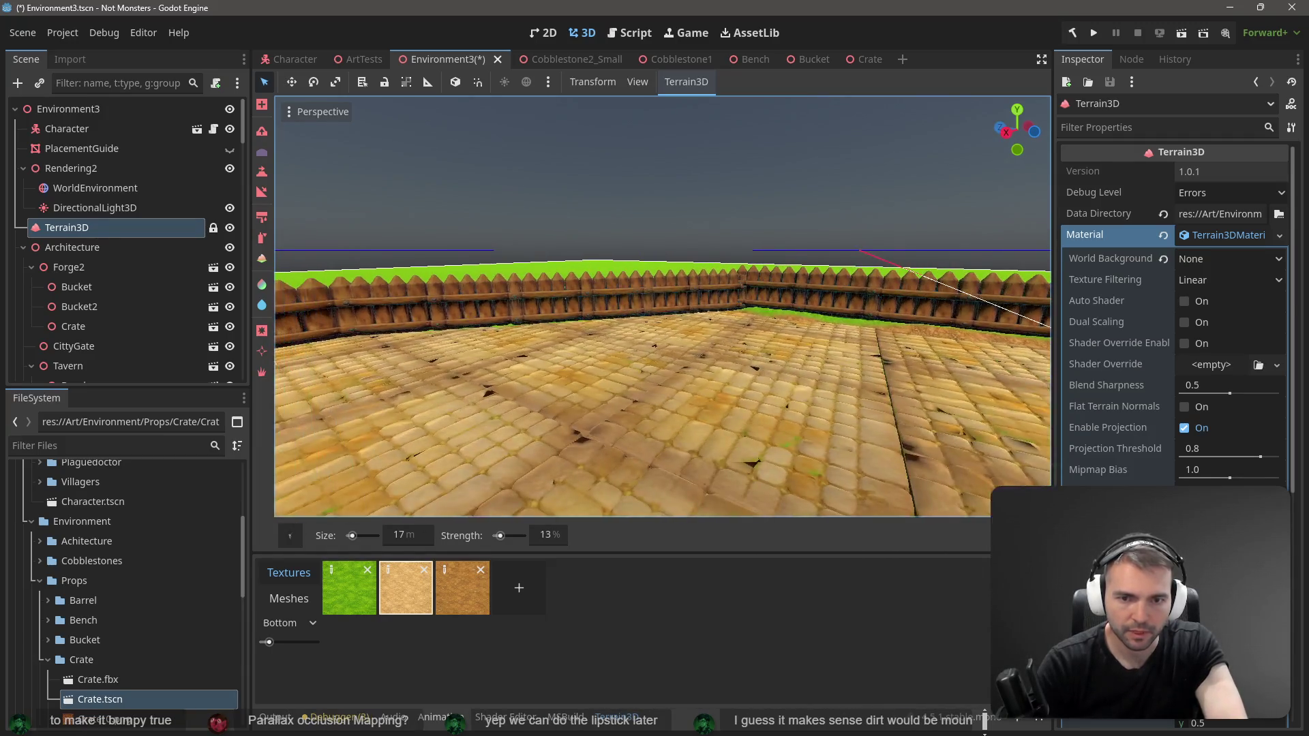
key(s)
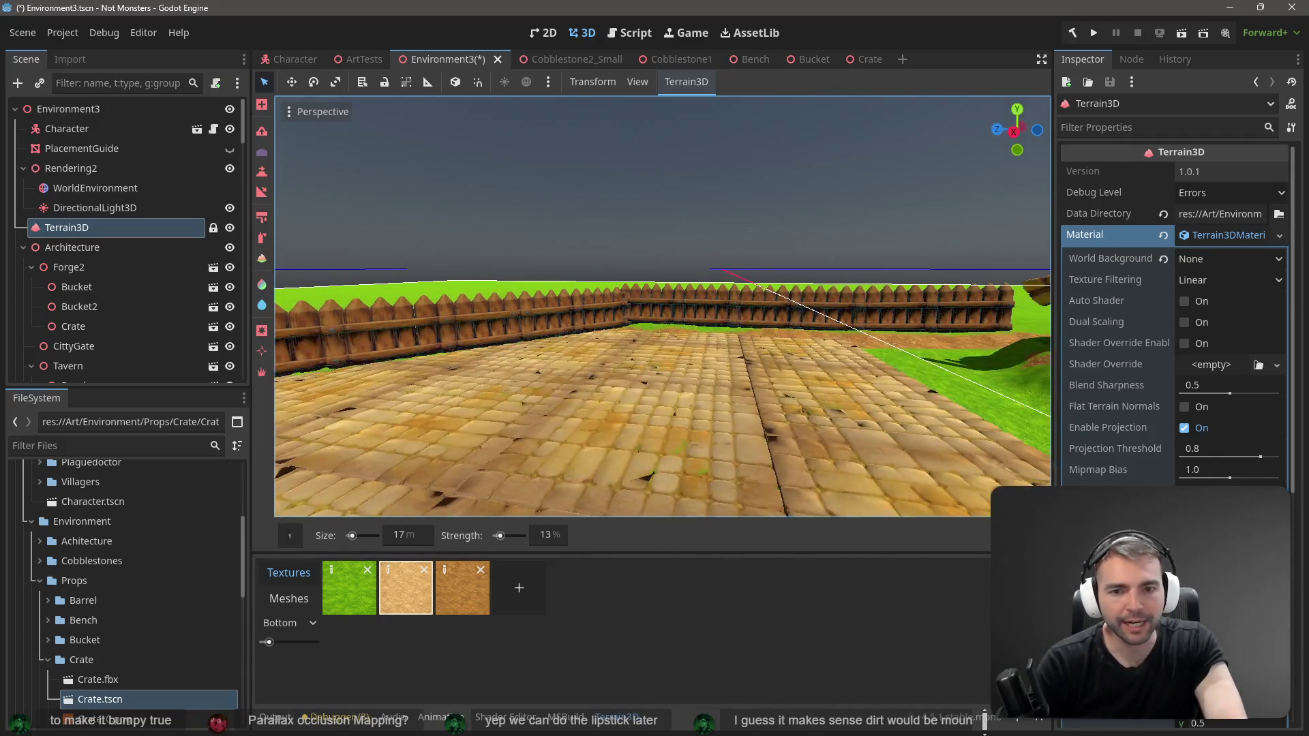
key(w)
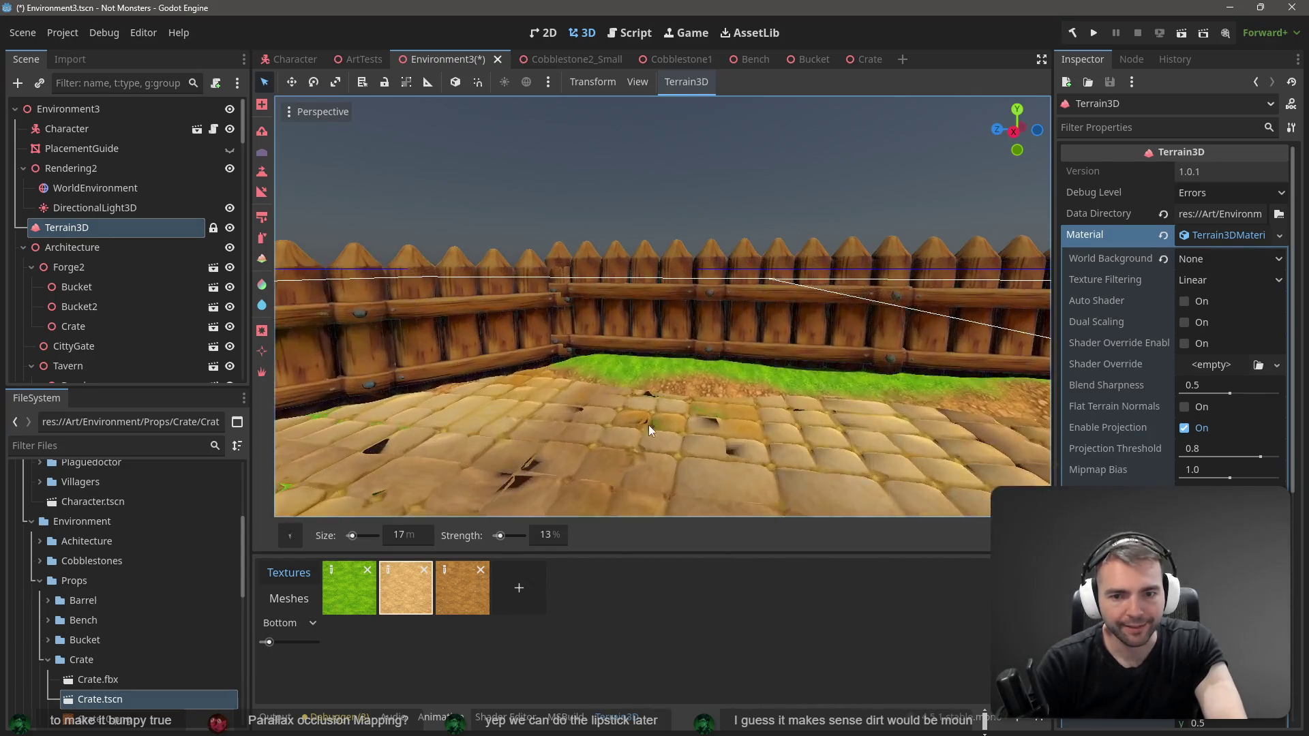
drag(766, 379, 587, 371)
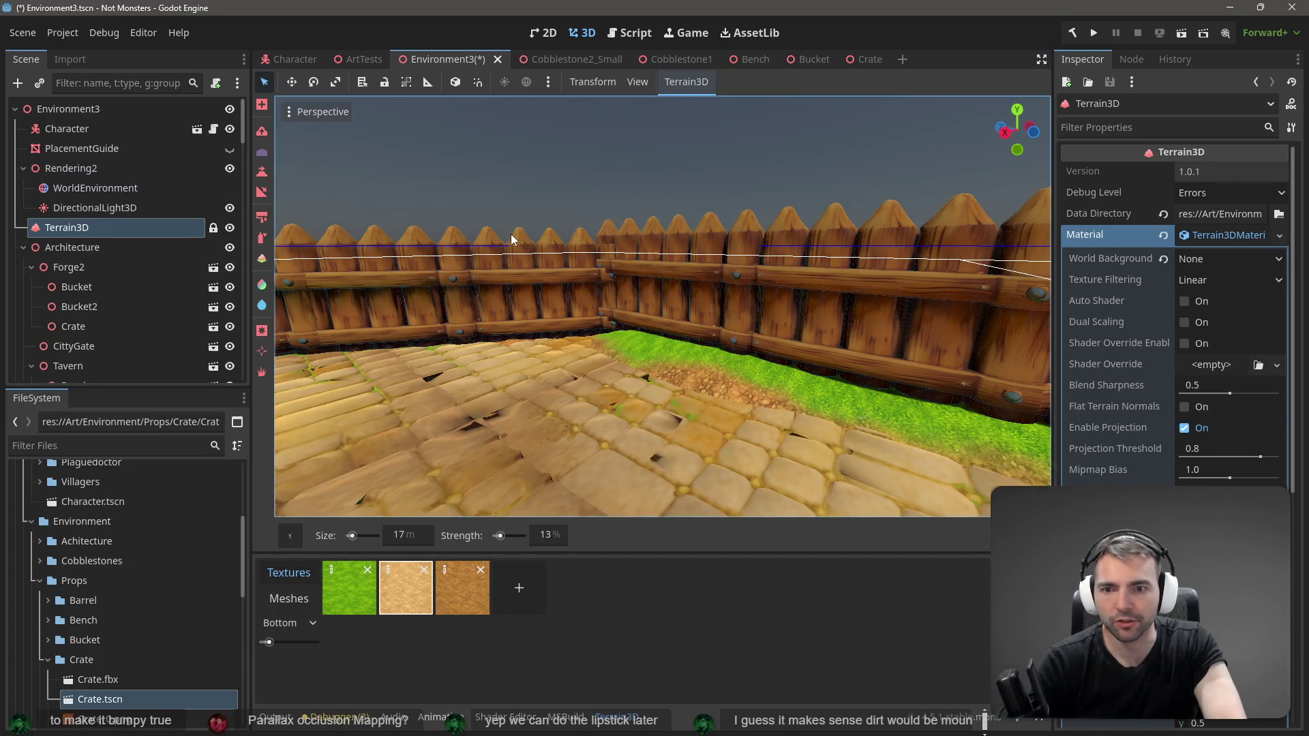
drag(561, 262, 677, 341)
mouse_move(480, 303)
mouse_down()
mouse_move(595, 373)
mouse_move(746, 338)
mouse_up()
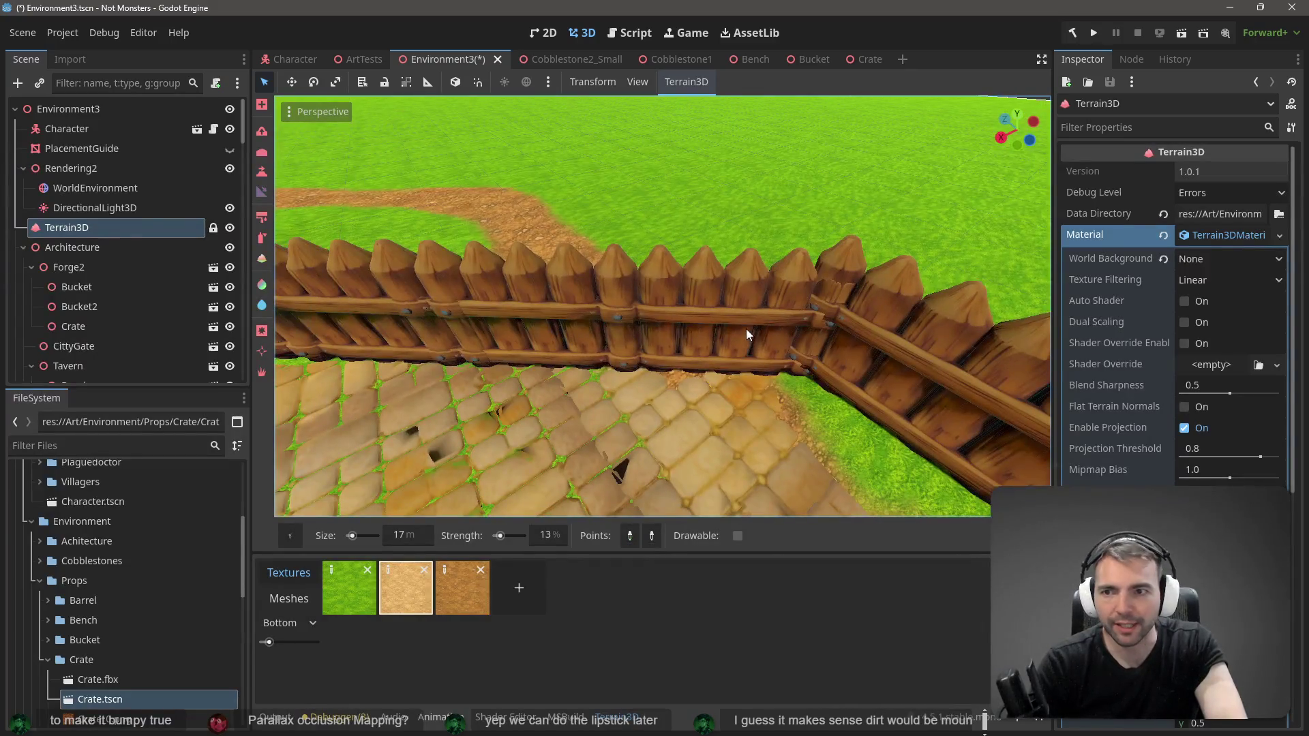
Step: Select Stockade4, Stockade3 and Stockade2 and raise them together about 0.34 on Y
click(636, 289)
mouse_move(660, 312)
mouse_down()
mouse_move(573, 303)
mouse_move(590, 309)
mouse_up()
shift+click(590, 304)
shift+click(639, 323)
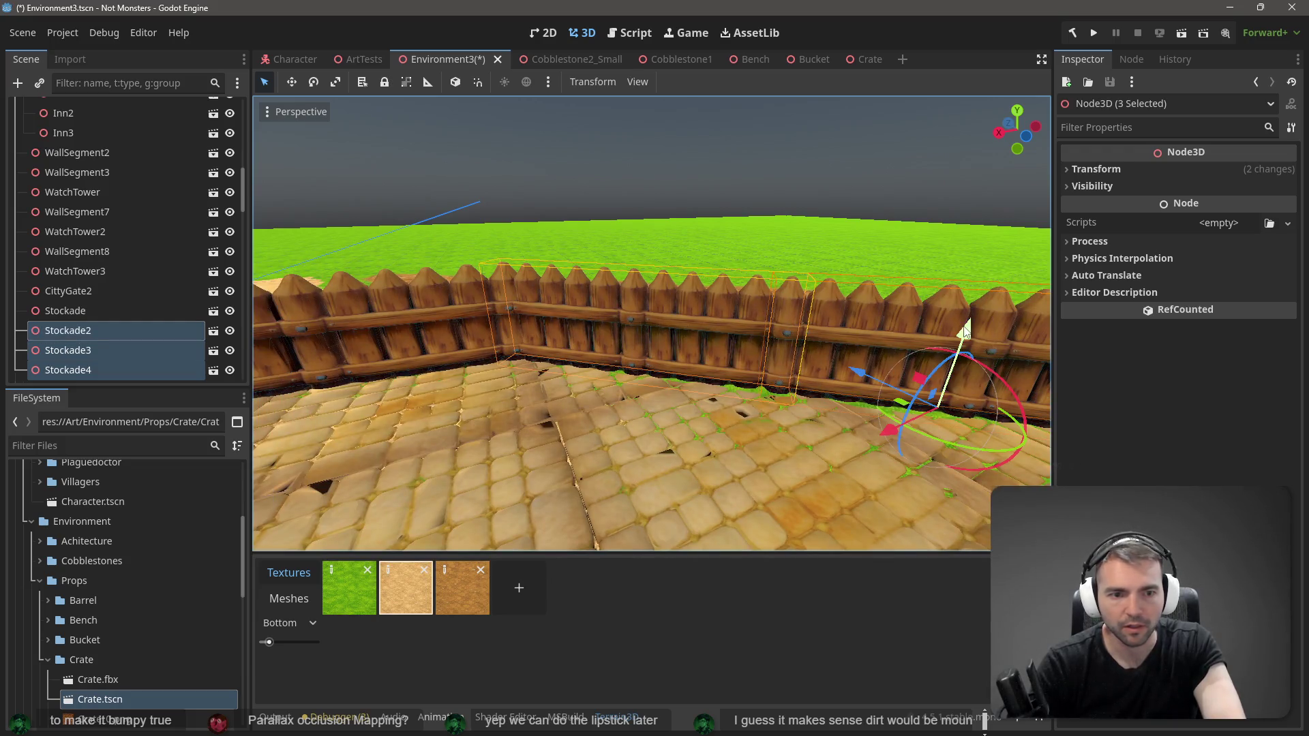
drag(970, 331, 972, 321)
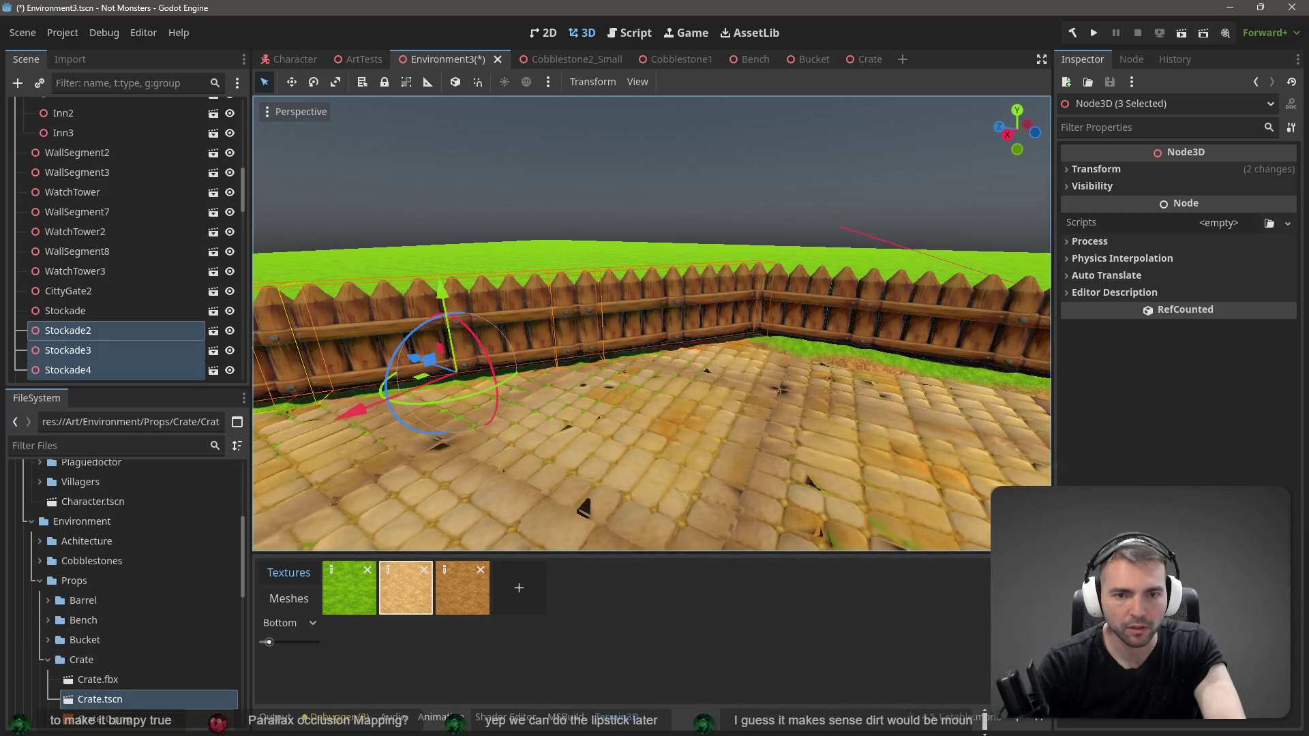
drag(803, 311, 276, 187)
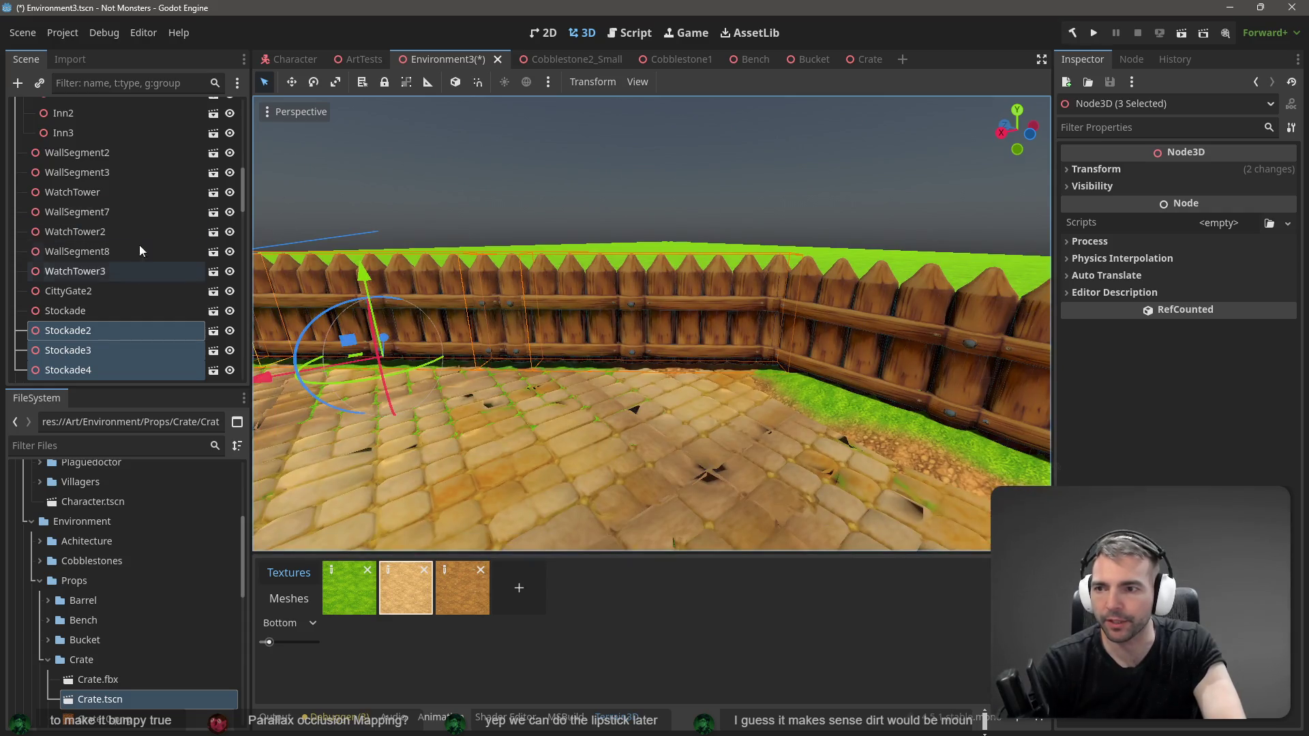
scroll(141, 258, up, 10)
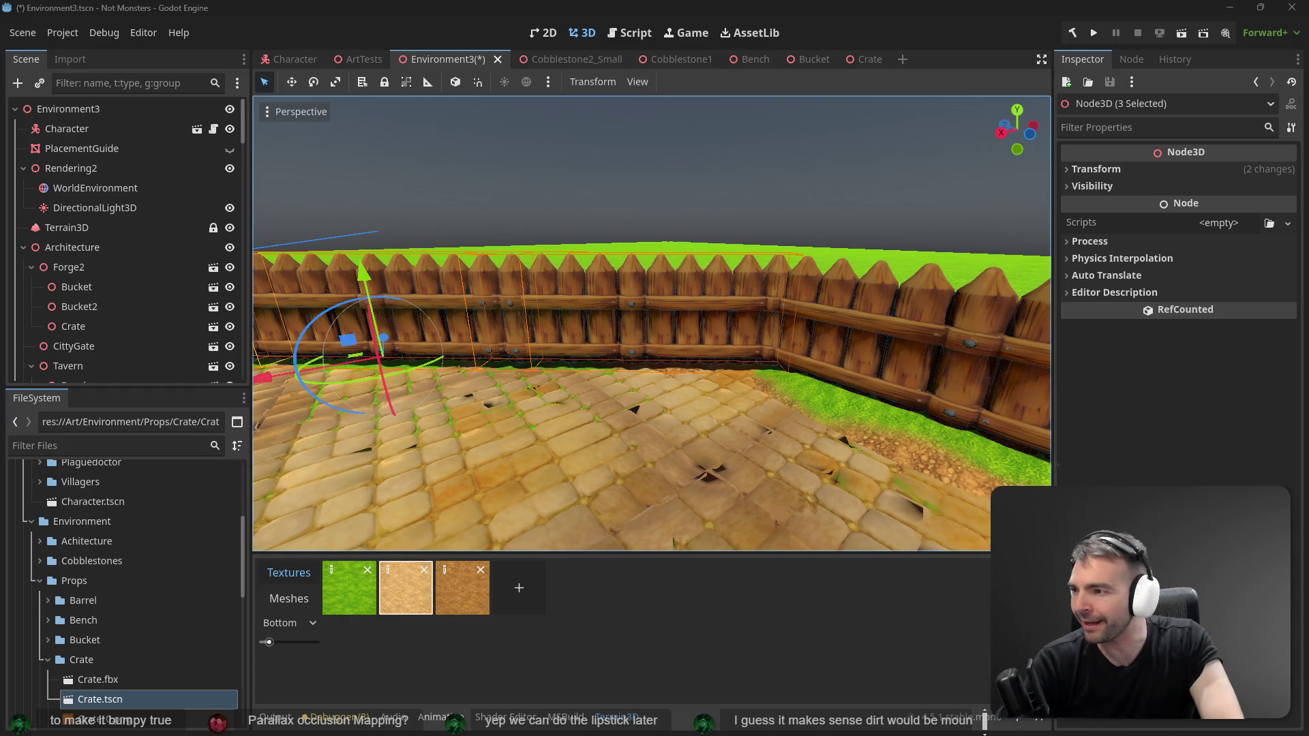
key(a)
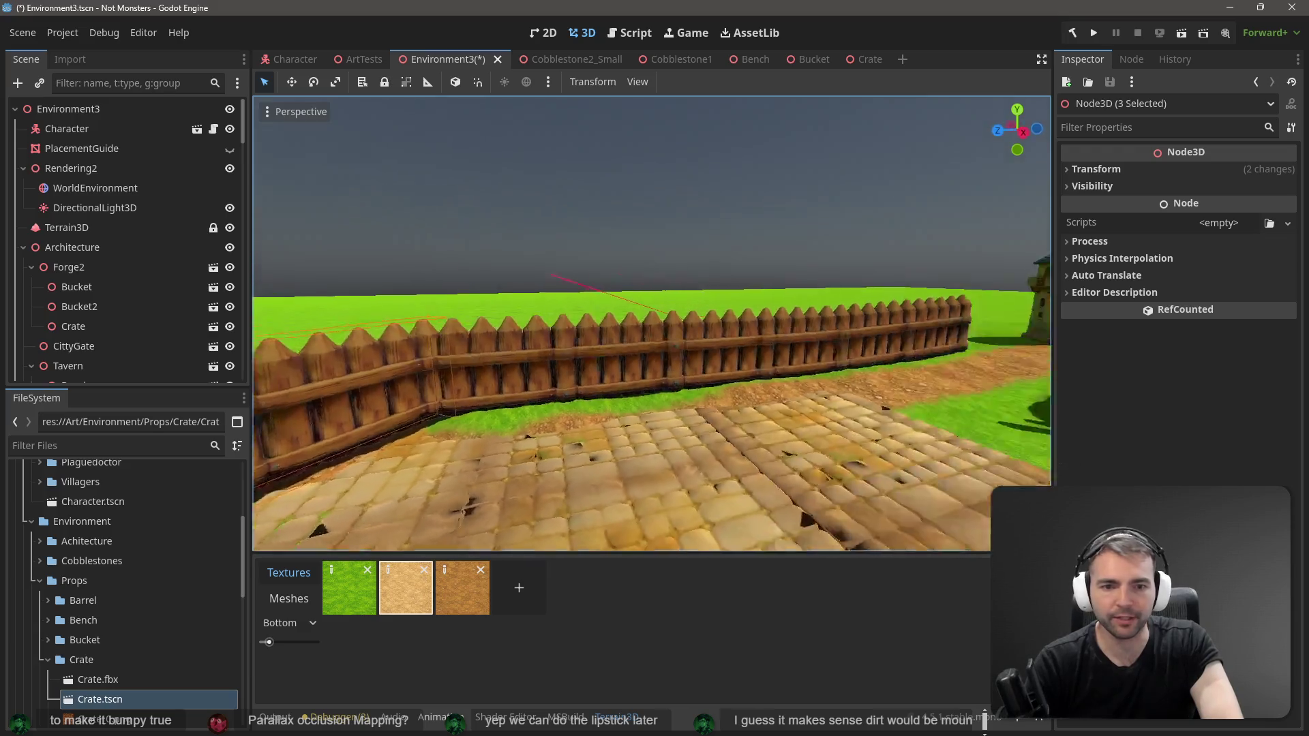
key(s)
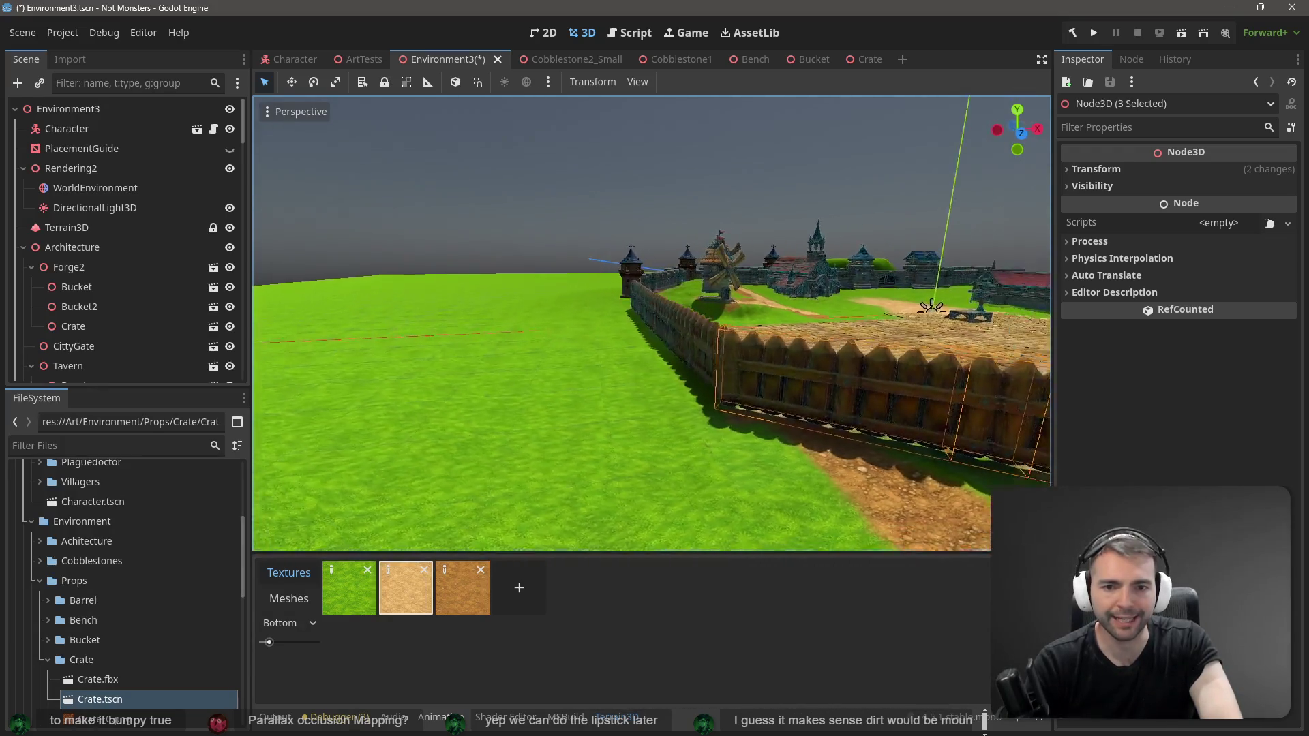
key(w)
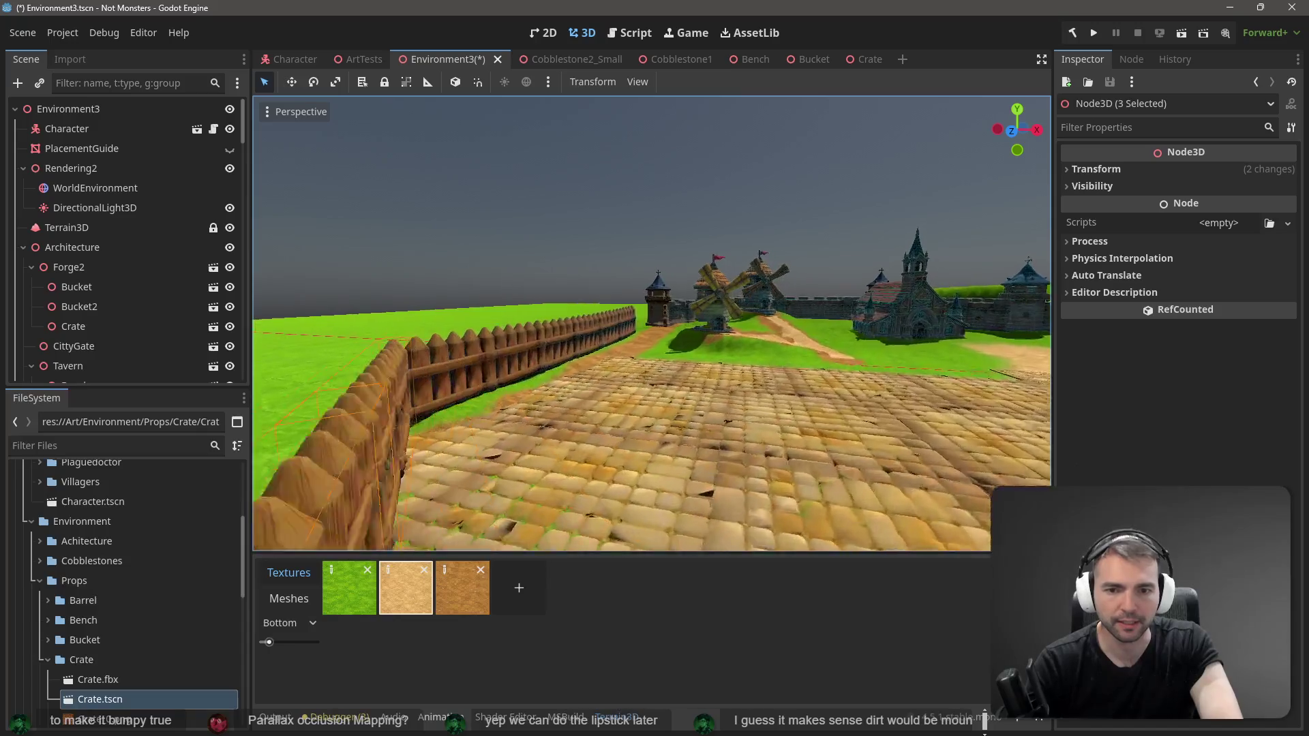
key(s)
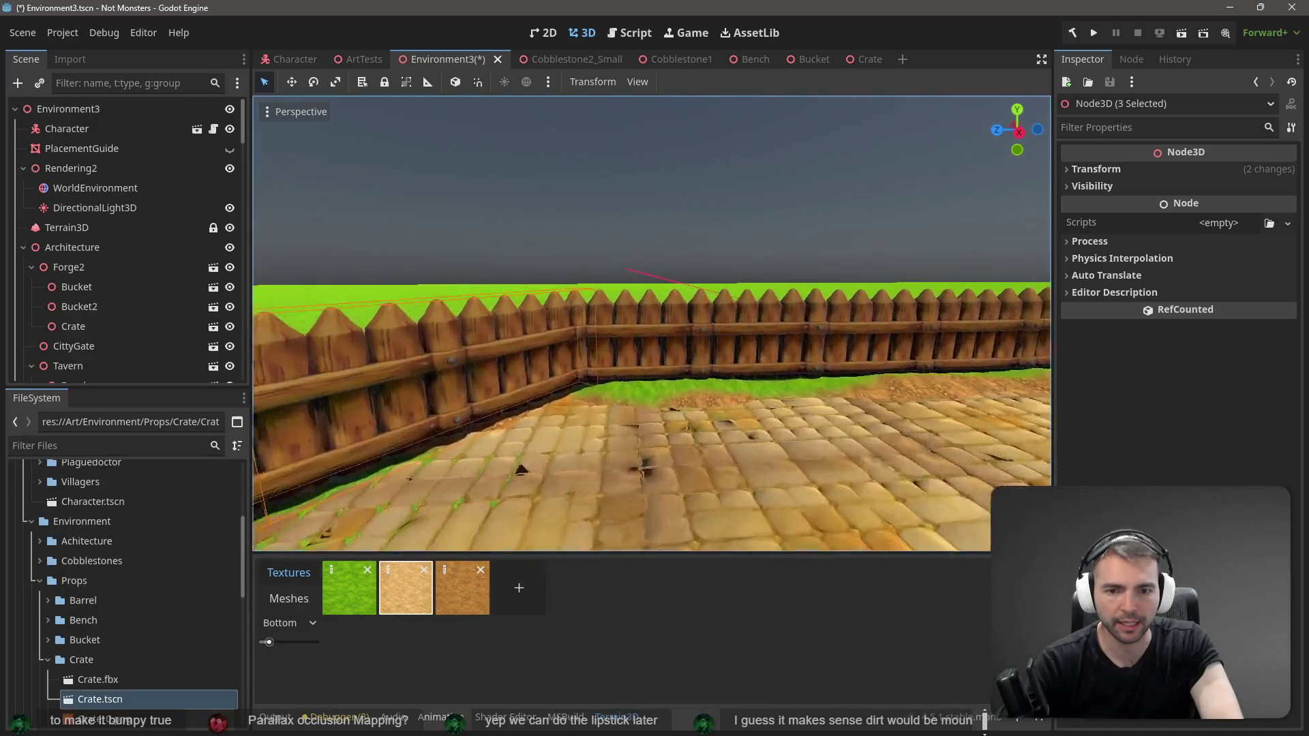
key(w)
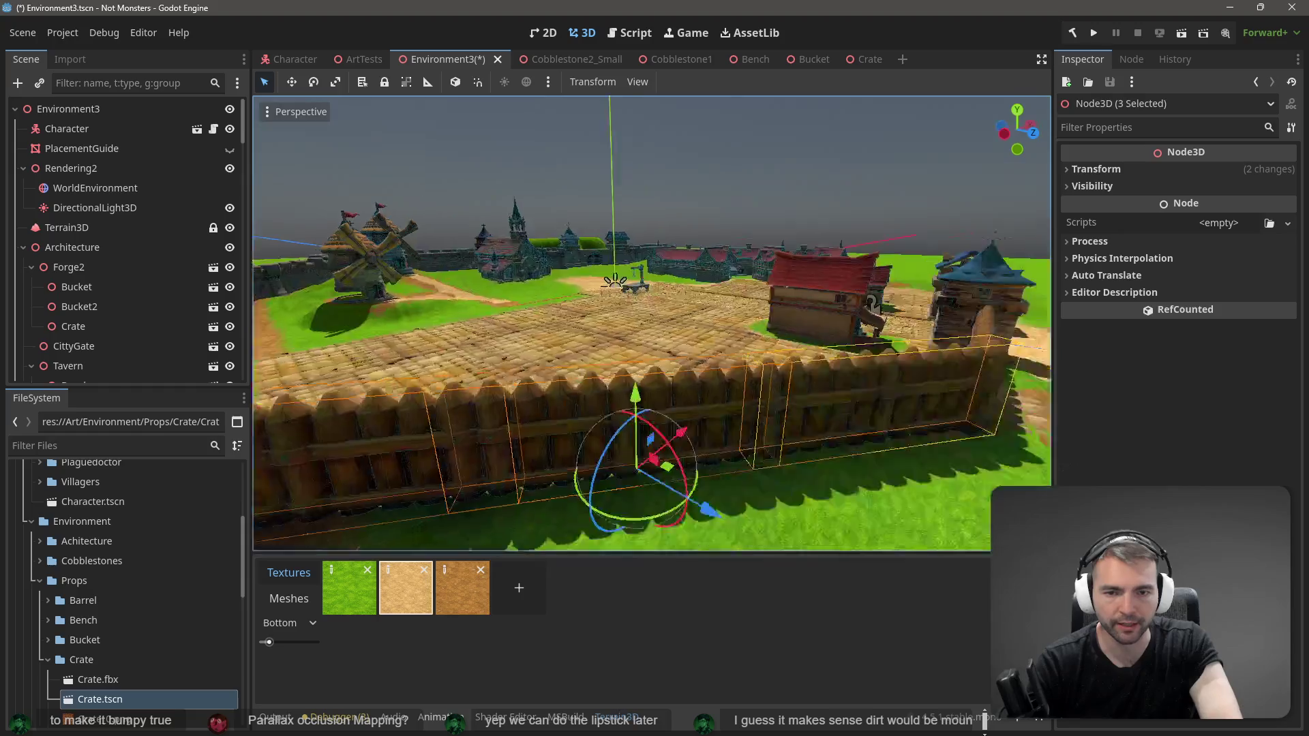
key(d)
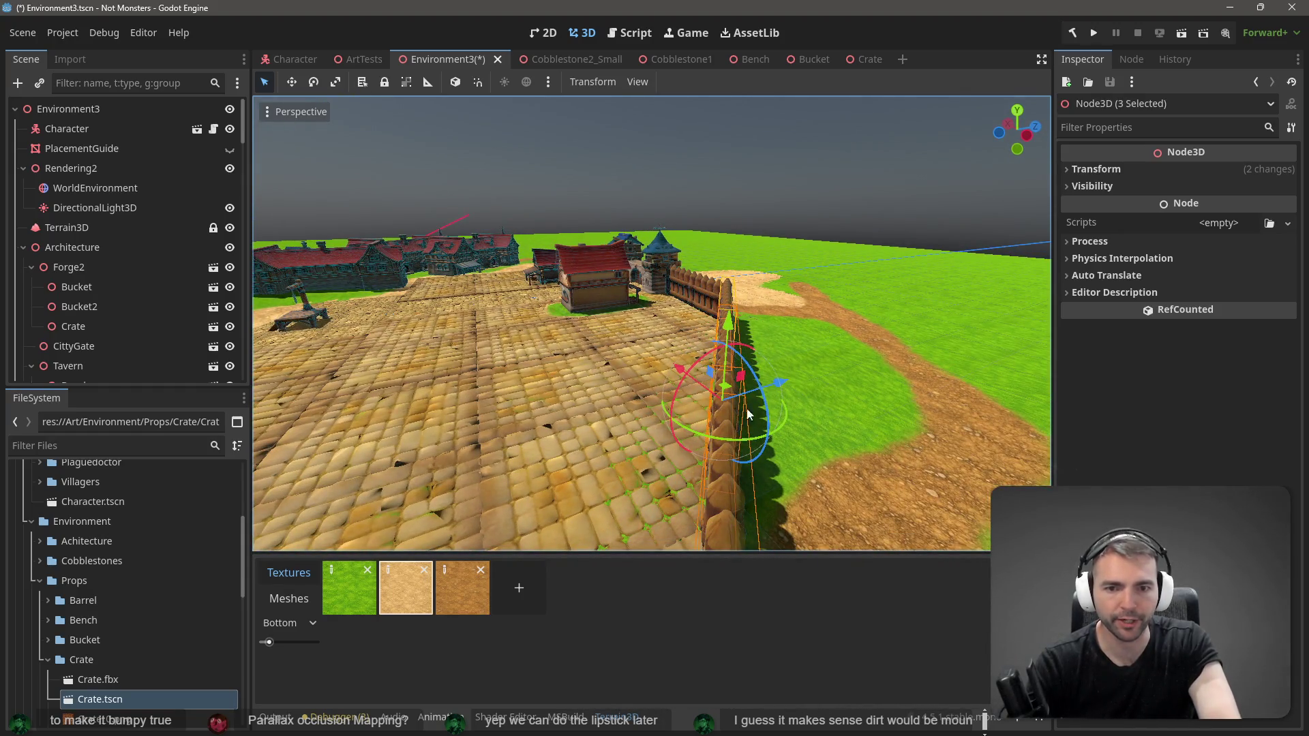
key(s)
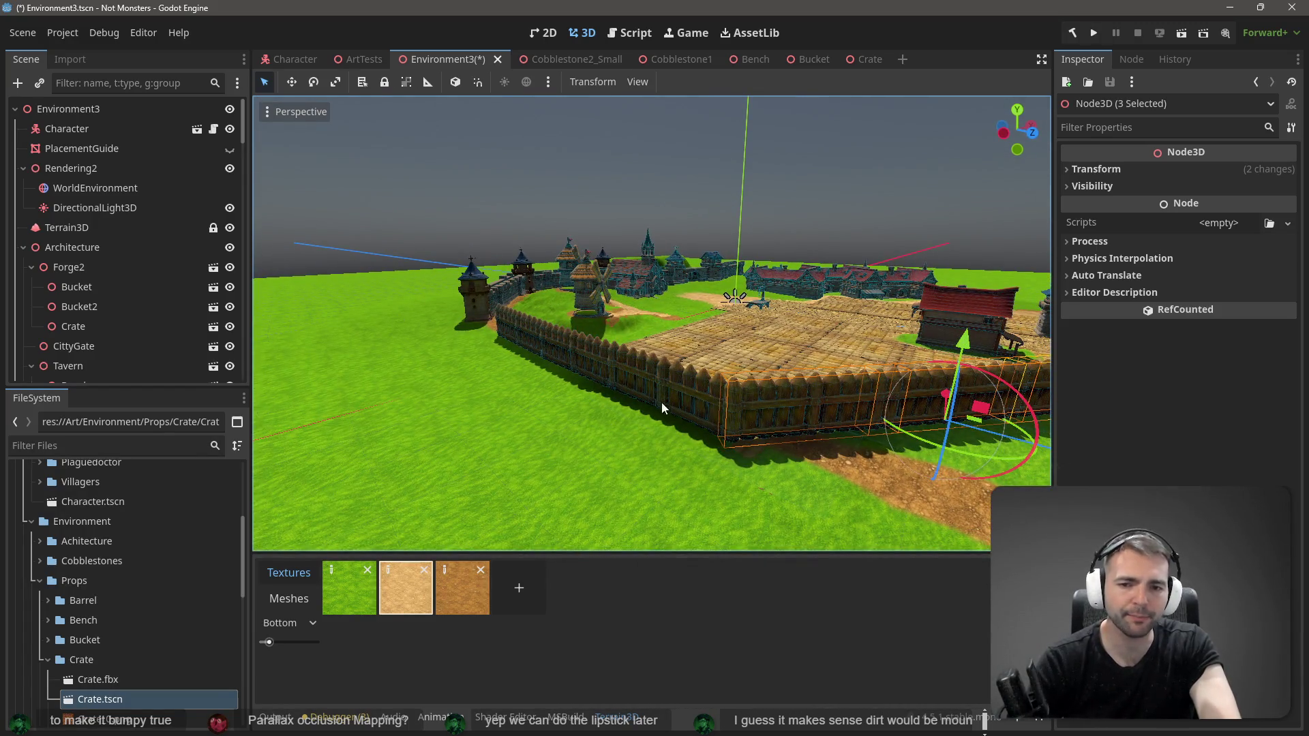
key(w)
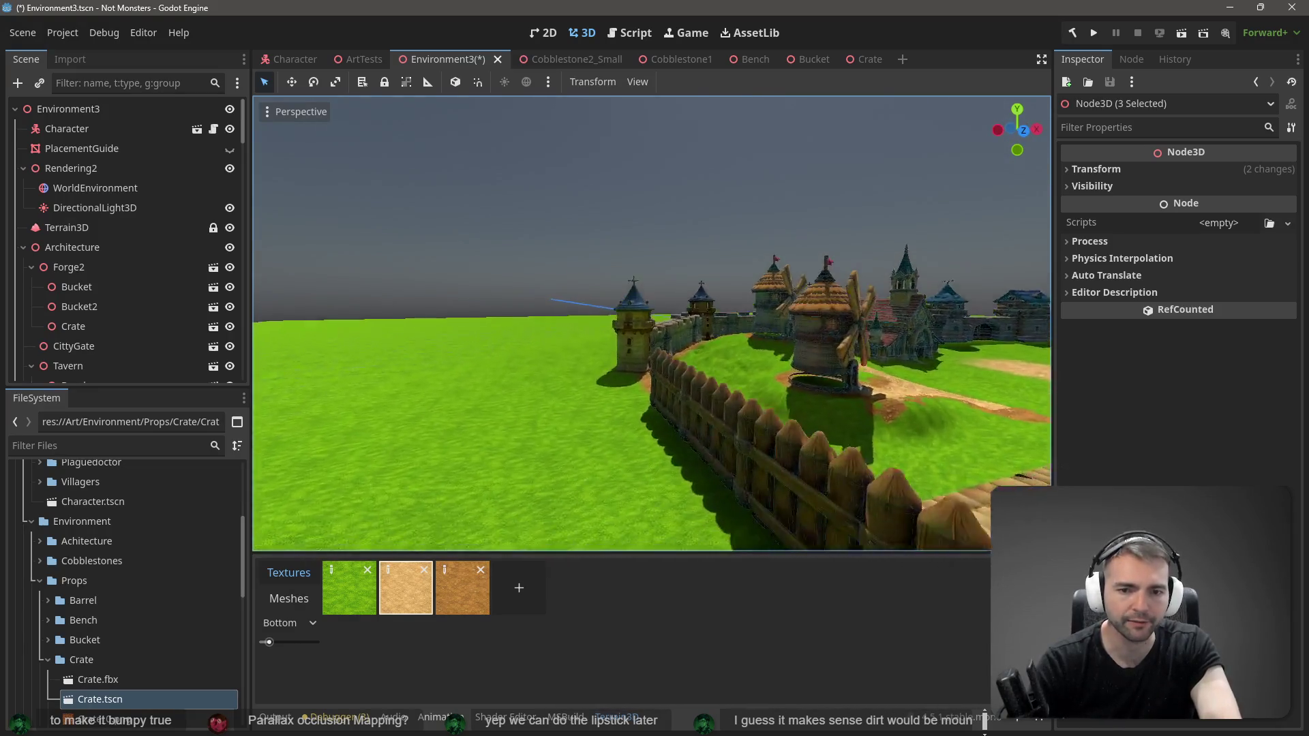
key(s)
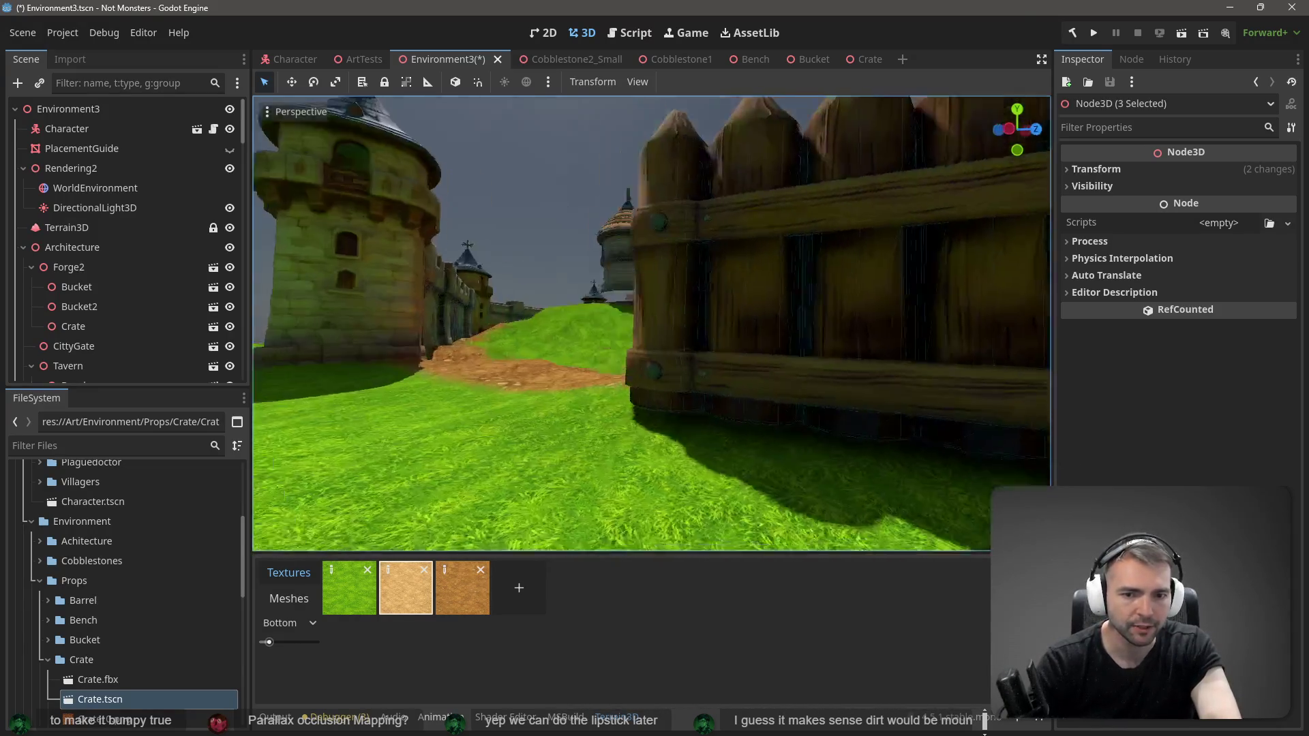
key(d)
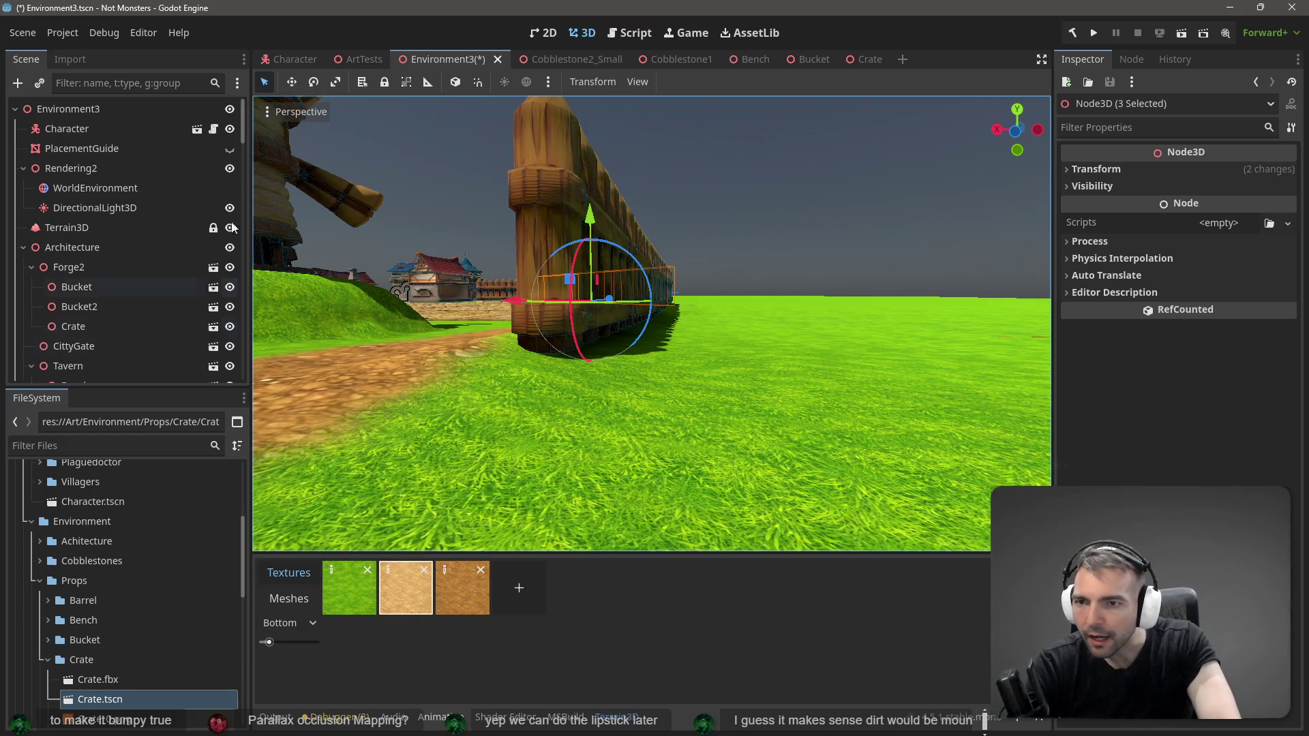
Step: Select Terrain3D, choose a brush shape and switch to a texture painting tool
click(68, 228)
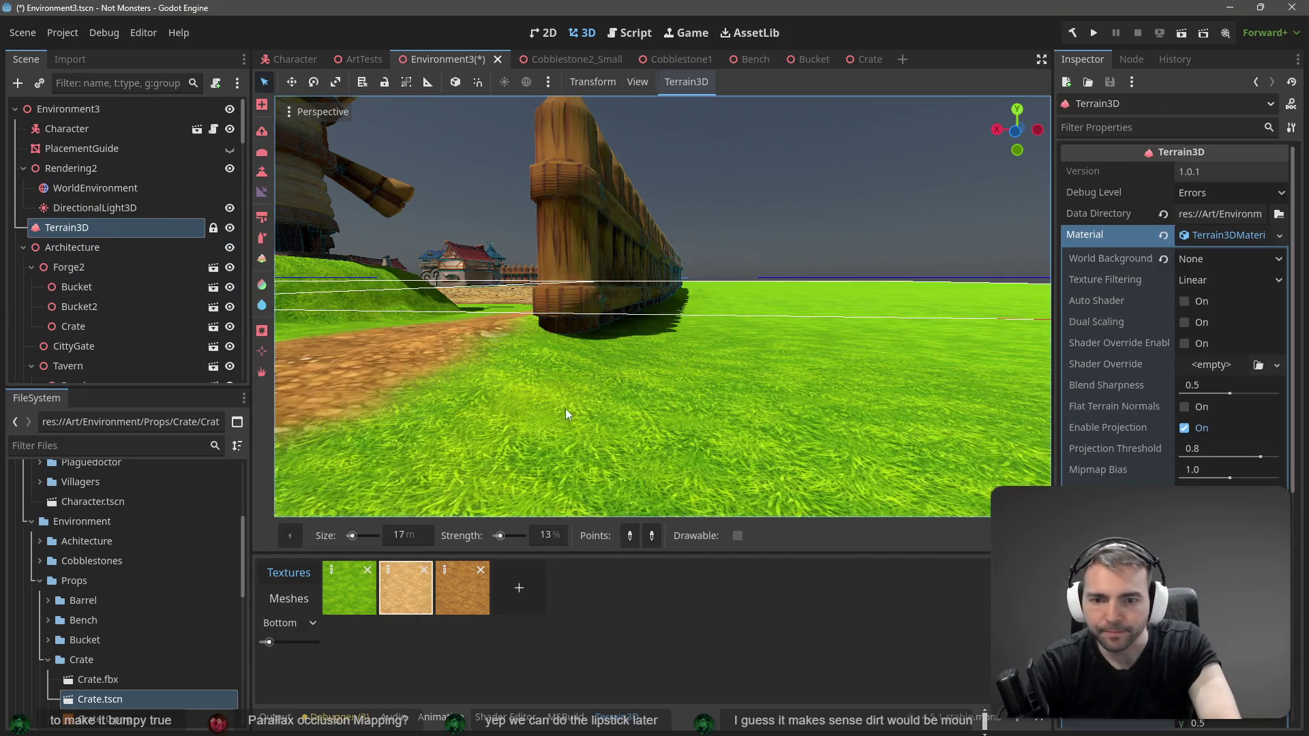
click(261, 238)
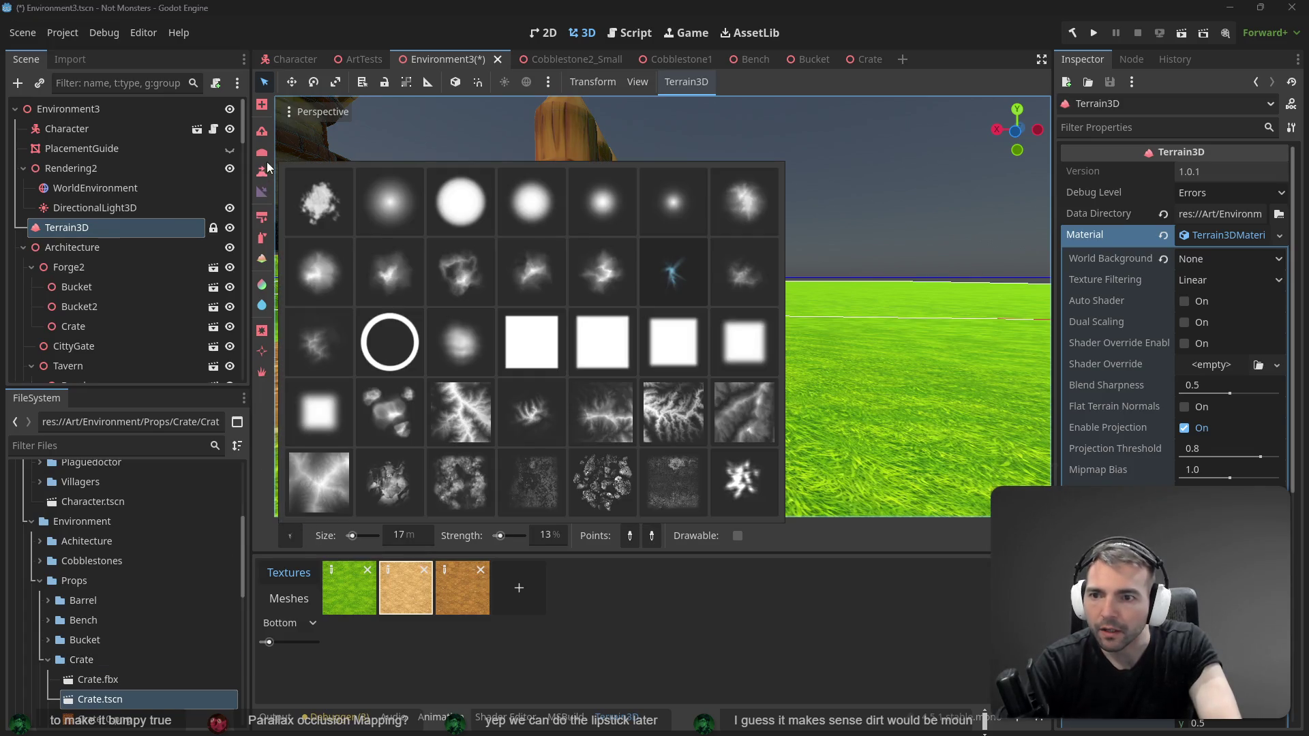
click(542, 316)
drag(614, 354, 648, 387)
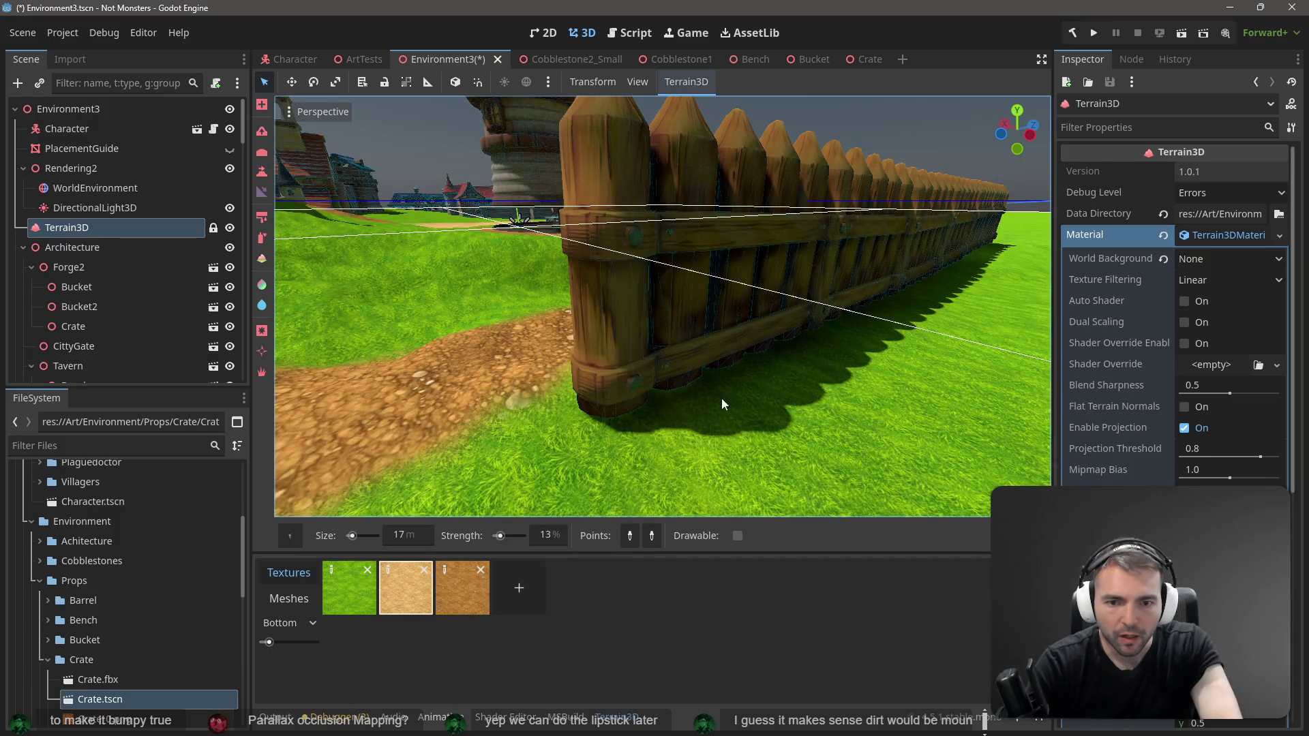
click(263, 131)
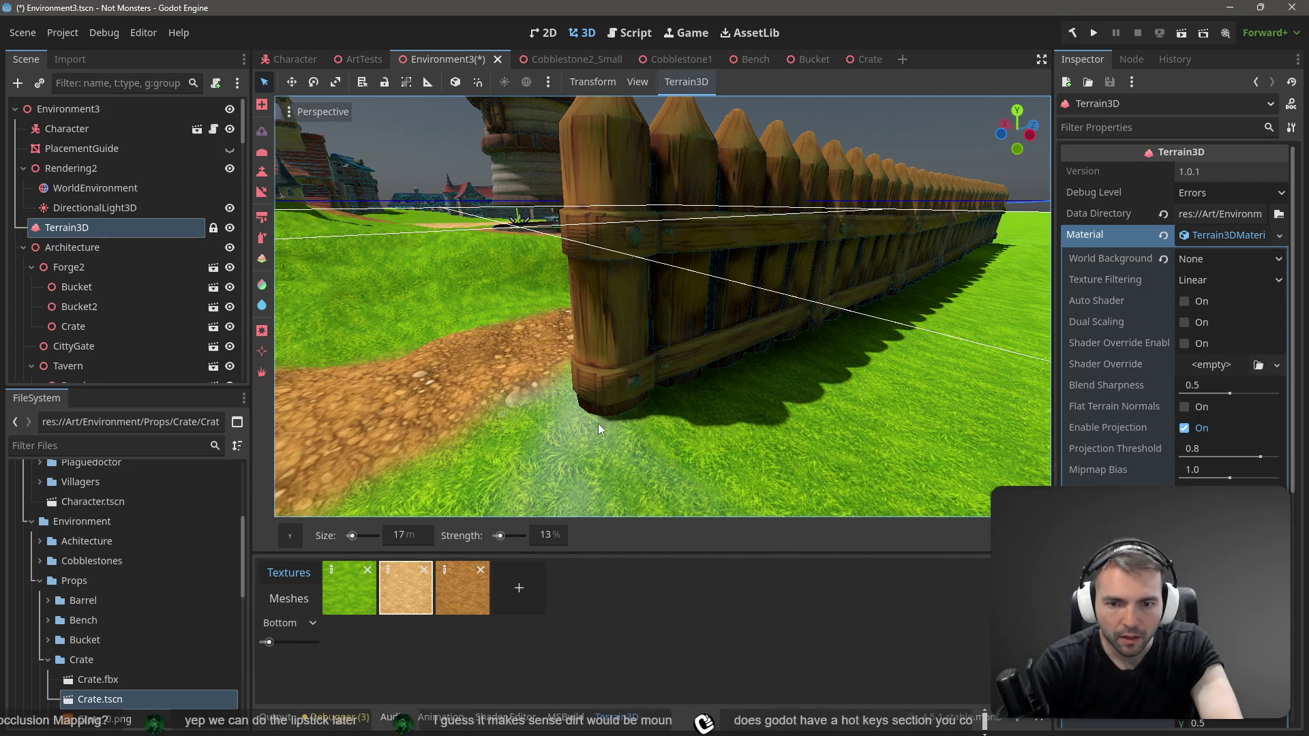
drag(752, 406, 694, 436)
scroll(694, 436, down, 5)
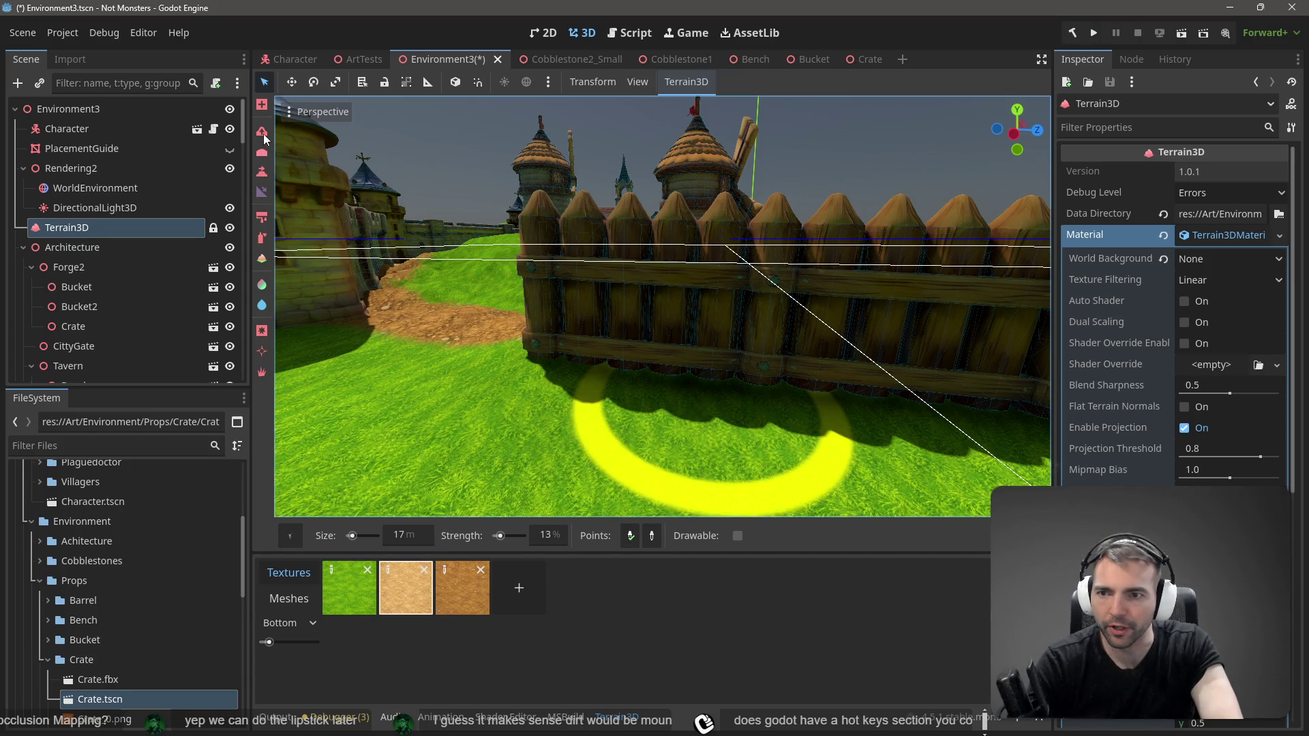
Step: Paint a pale dirt streak onto the grass near the fence
mouse_move(660, 390)
mouse_down()
mouse_move(769, 394)
mouse_move(723, 392)
mouse_move(736, 412)
mouse_move(724, 423)
mouse_up()
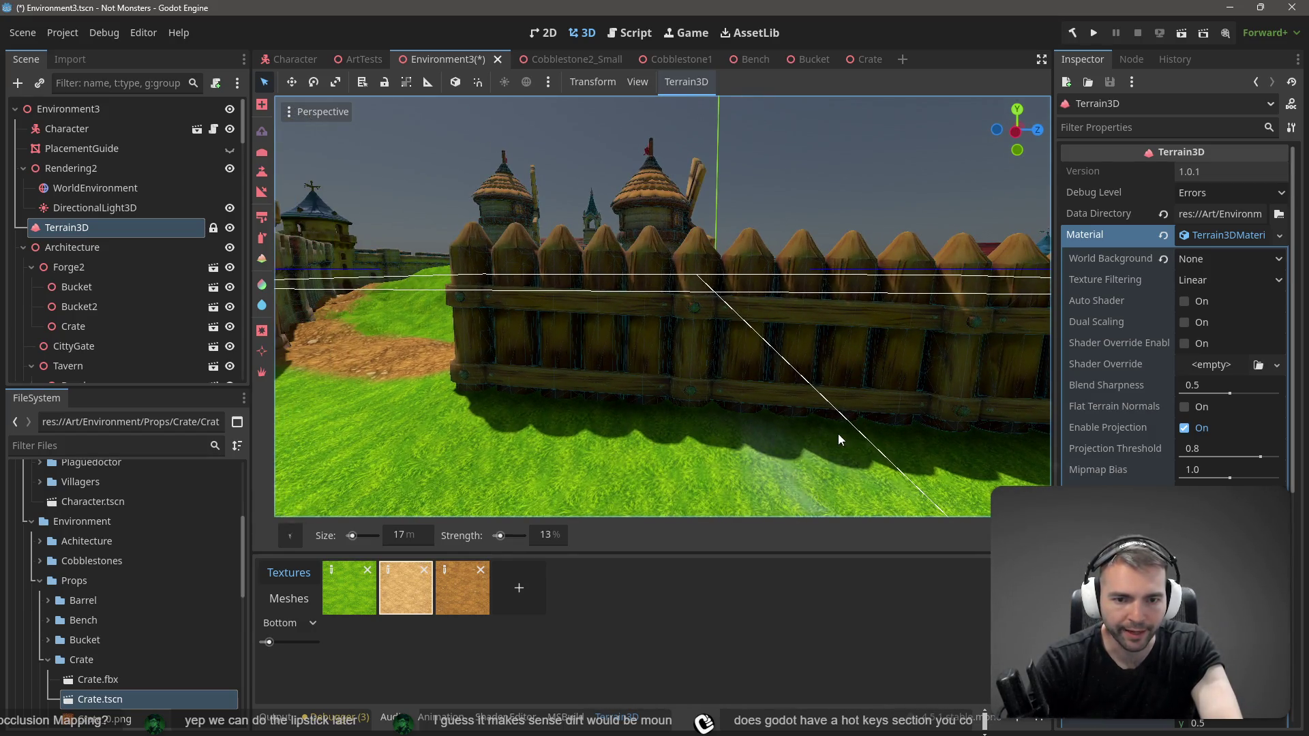
drag(835, 435, 801, 439)
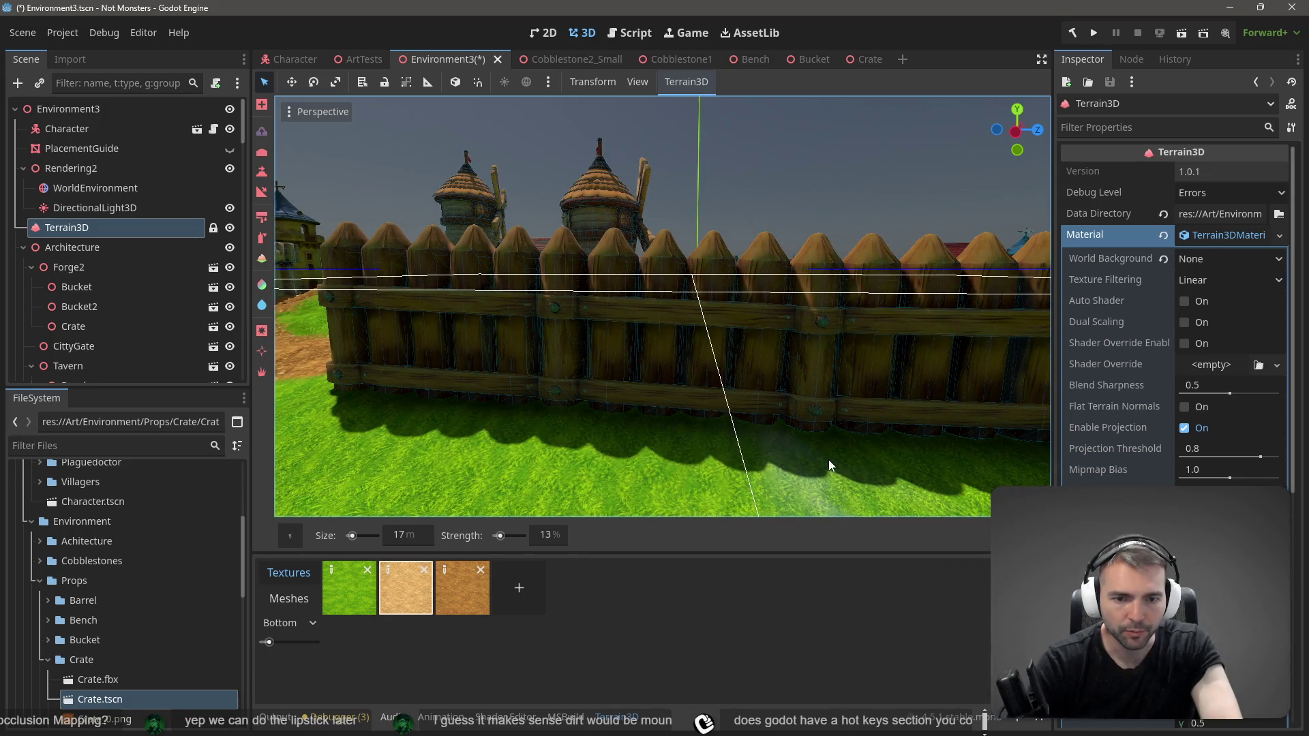
drag(886, 437, 832, 432)
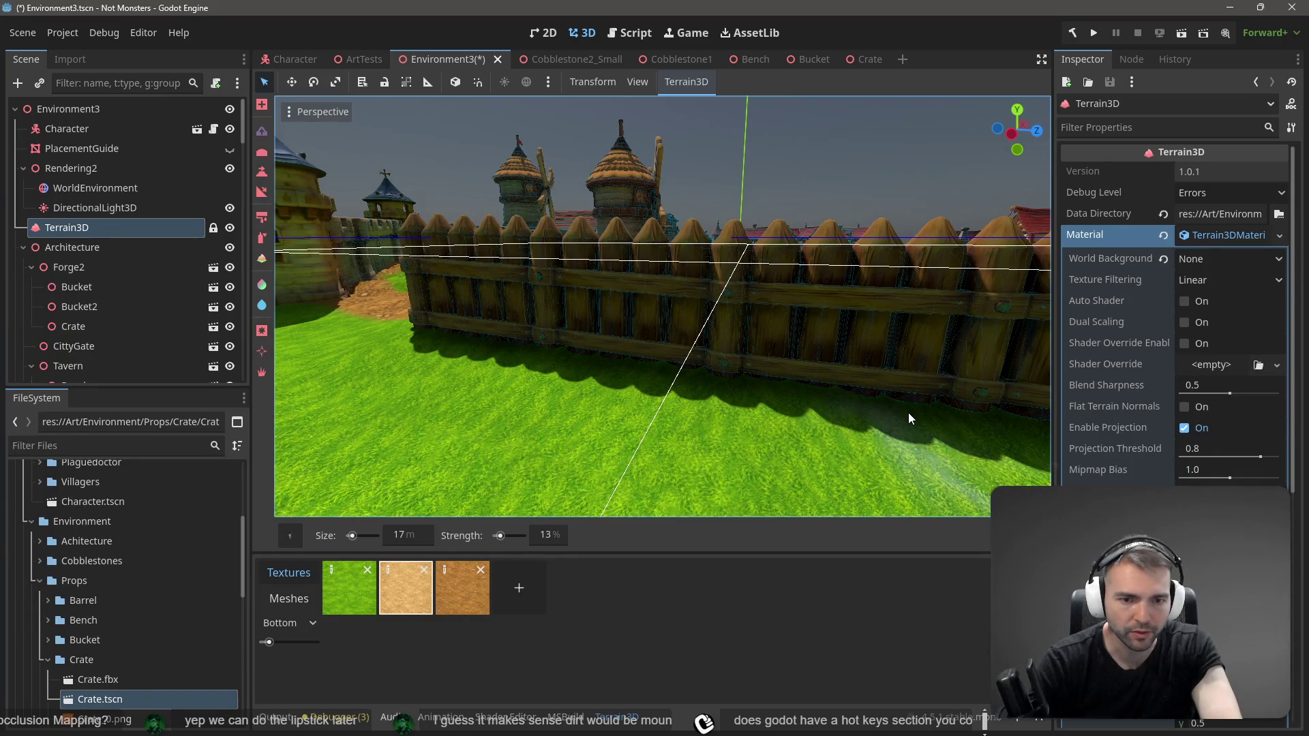
drag(972, 427, 777, 419)
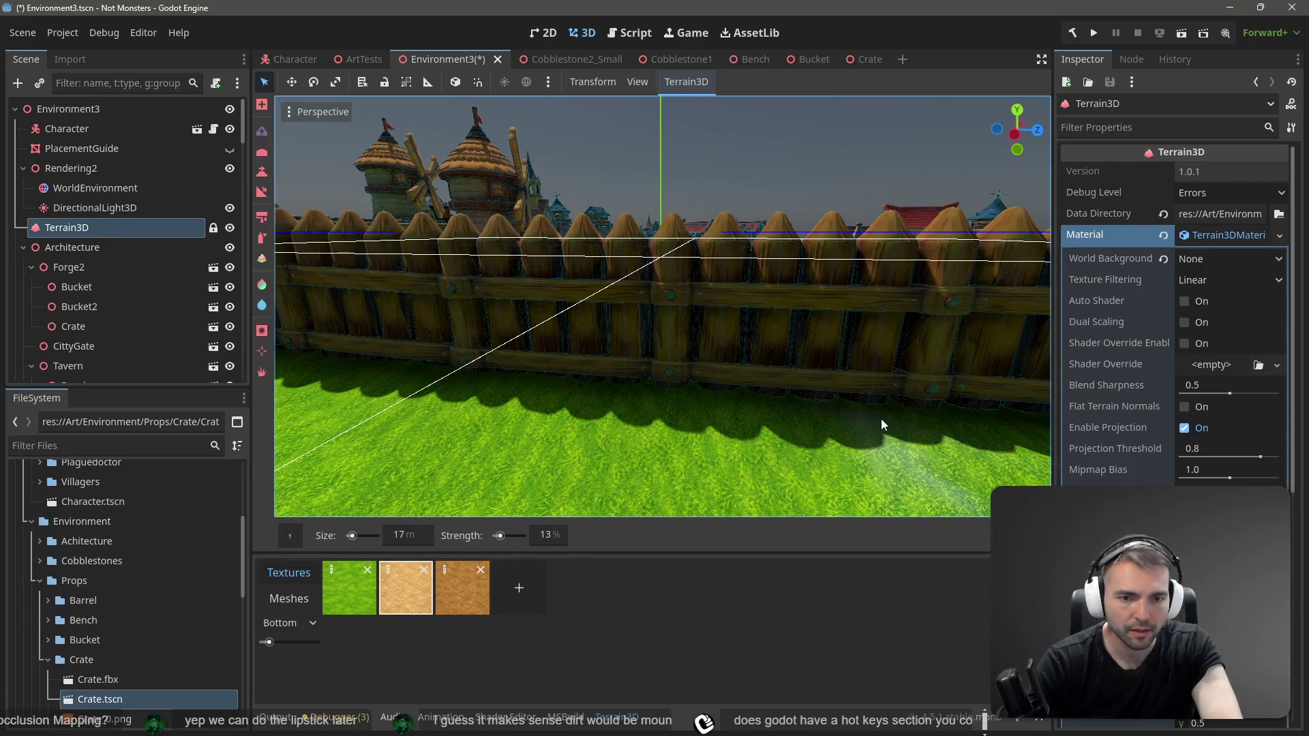
mouse_move(945, 416)
mouse_down()
mouse_move(813, 427)
mouse_move(895, 444)
mouse_move(723, 424)
mouse_up()
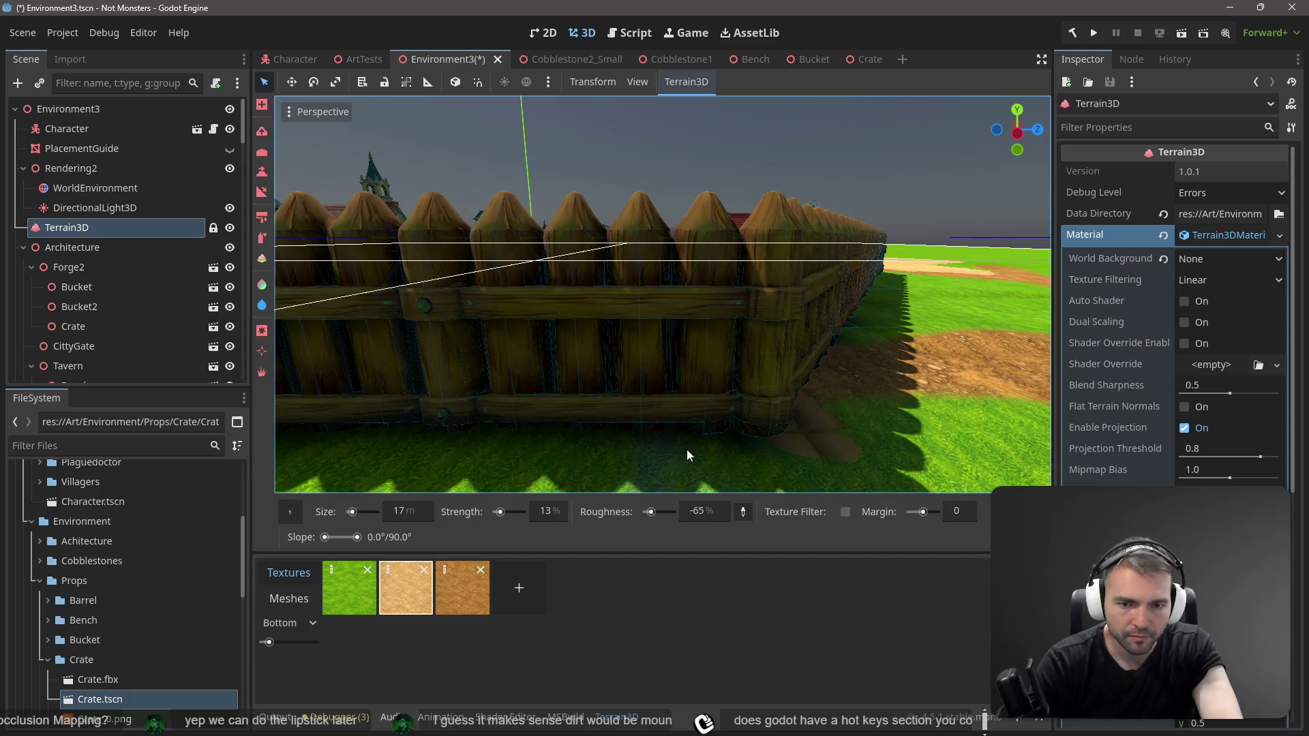
scroll(685, 449, down, 3)
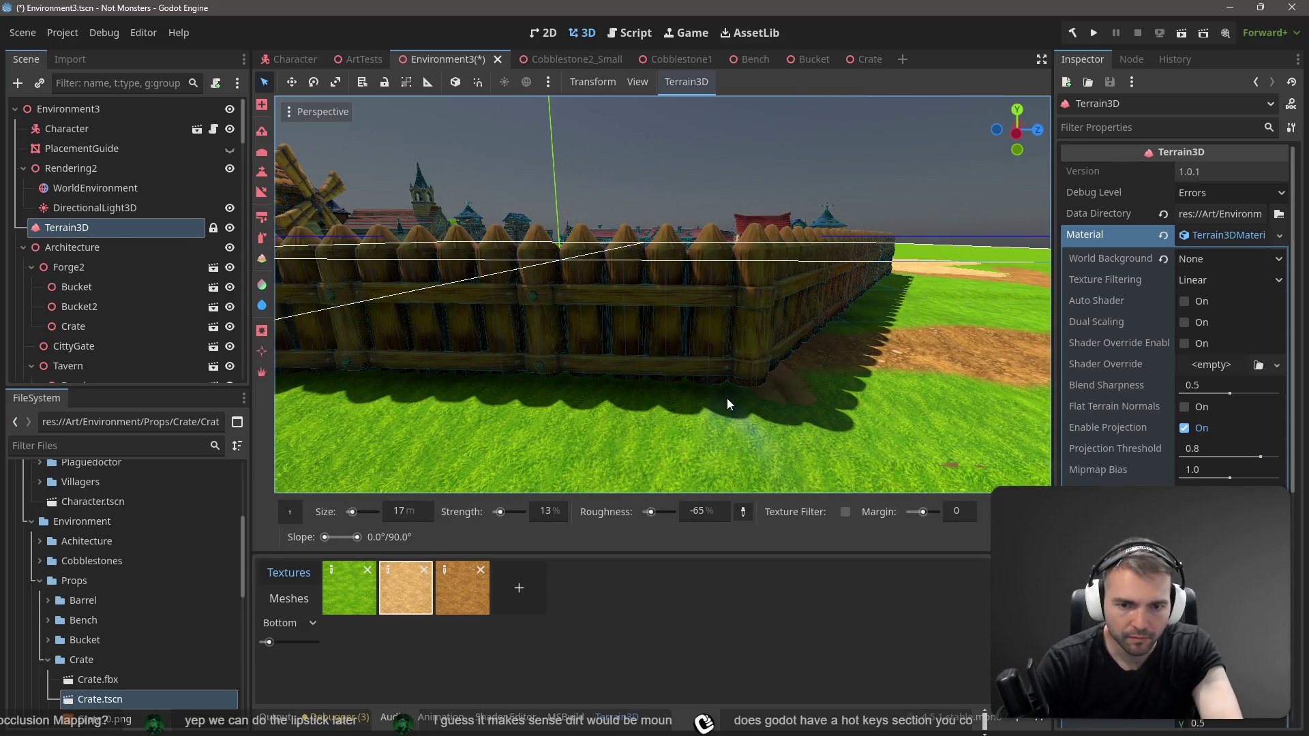
Step: Paint grass back over the dirt along the fence base, then orbit to inspect
click(263, 150)
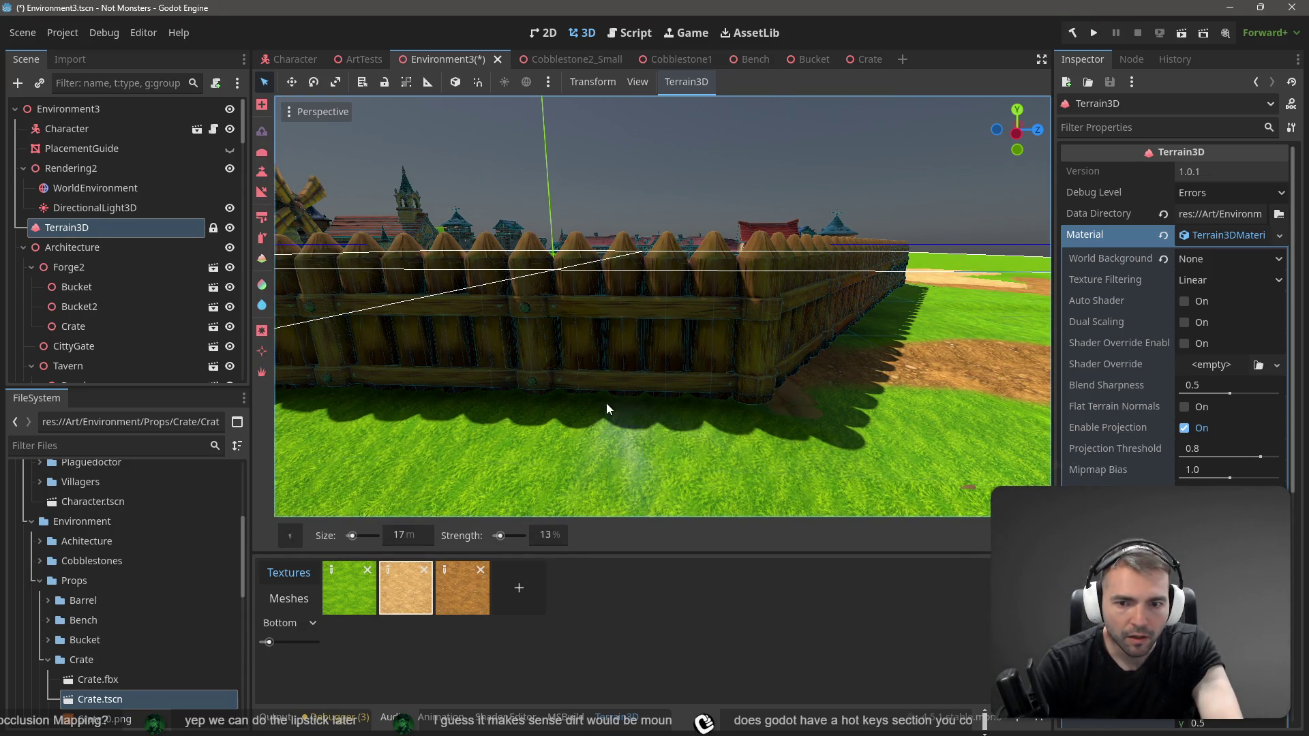
mouse_move(800, 391)
mouse_down()
mouse_move(750, 395)
mouse_move(884, 421)
mouse_up()
mouse_move(744, 419)
mouse_down()
mouse_move(951, 443)
mouse_move(808, 411)
mouse_move(935, 424)
mouse_up()
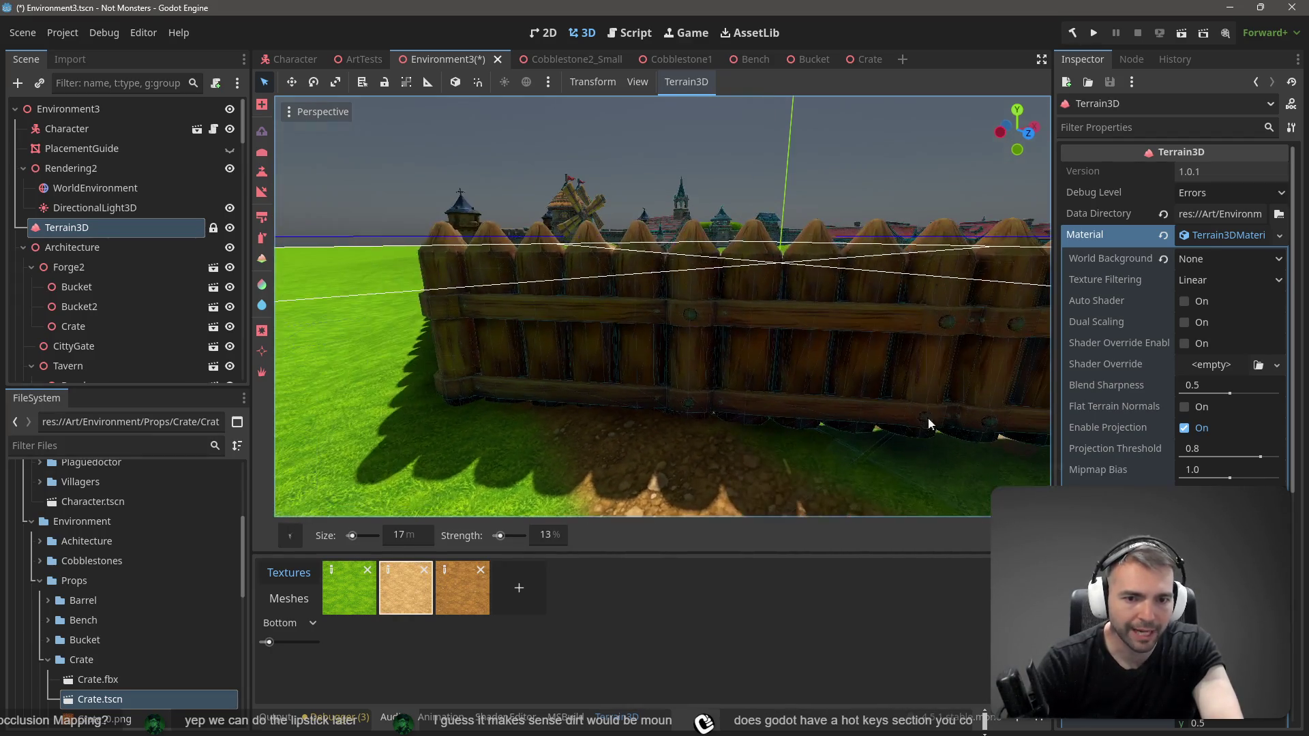
mouse_move(829, 449)
mouse_down()
mouse_move(821, 438)
mouse_move(856, 447)
mouse_move(735, 410)
mouse_move(856, 407)
mouse_move(624, 411)
mouse_move(611, 388)
mouse_up()
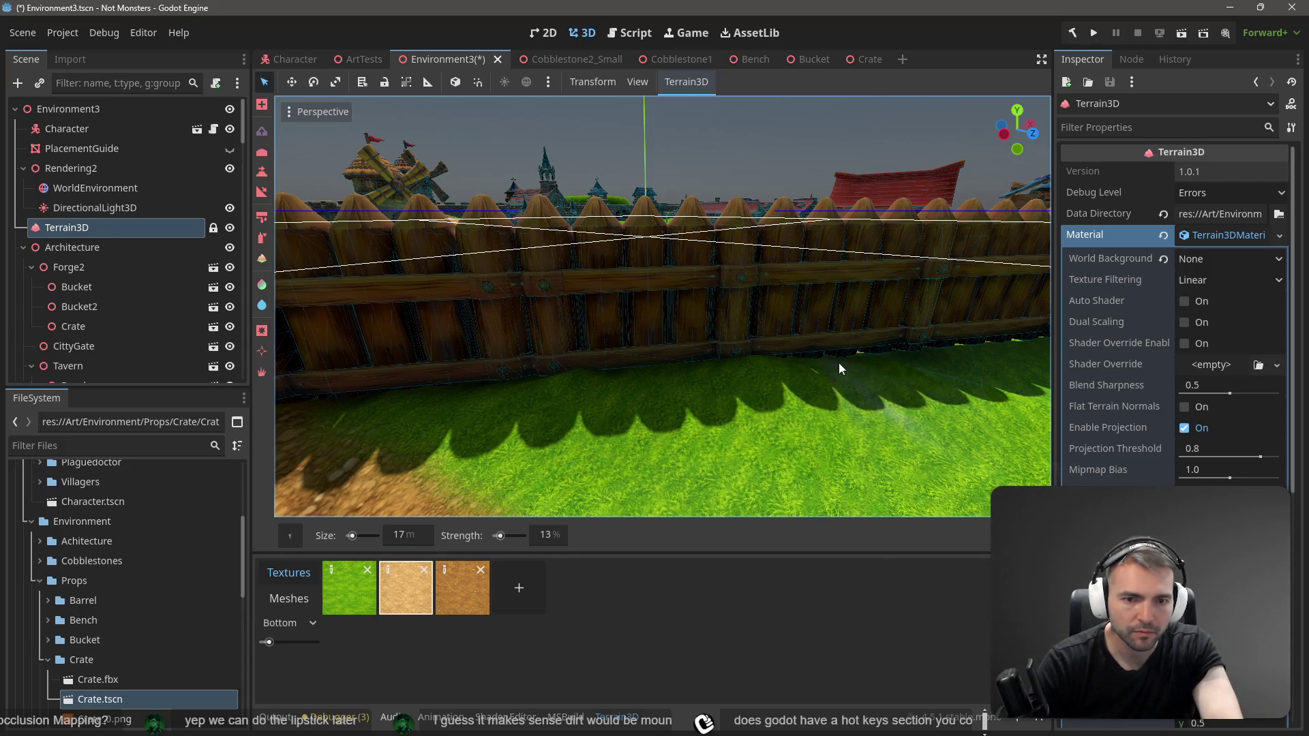
scroll(873, 360, up, 5)
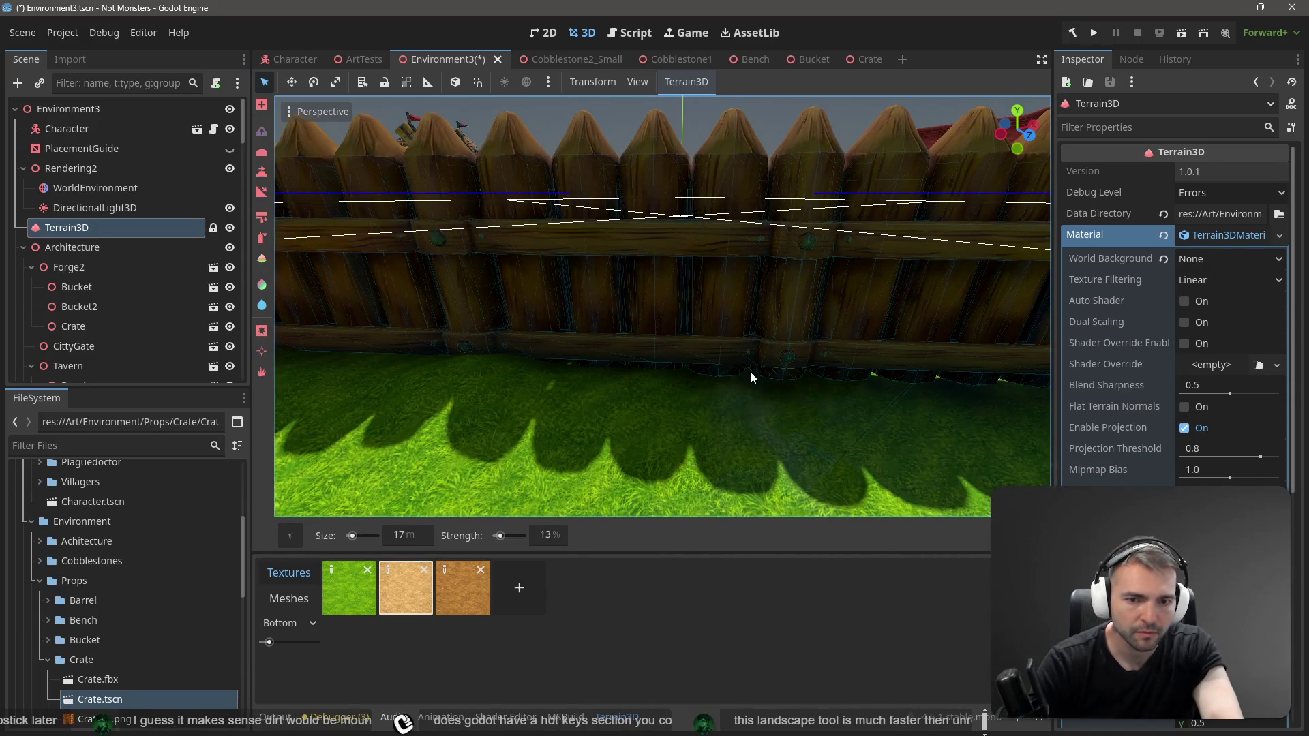
scroll(913, 384, up, 2)
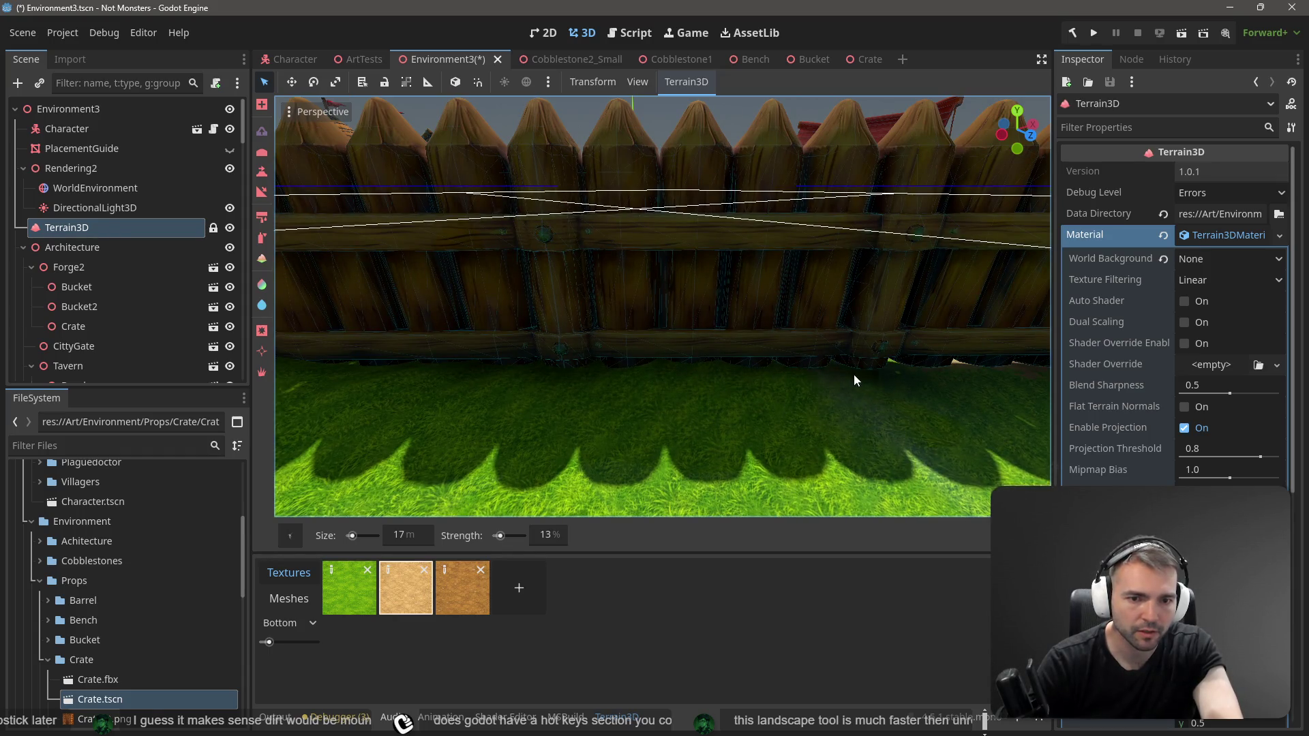
drag(841, 380, 836, 365)
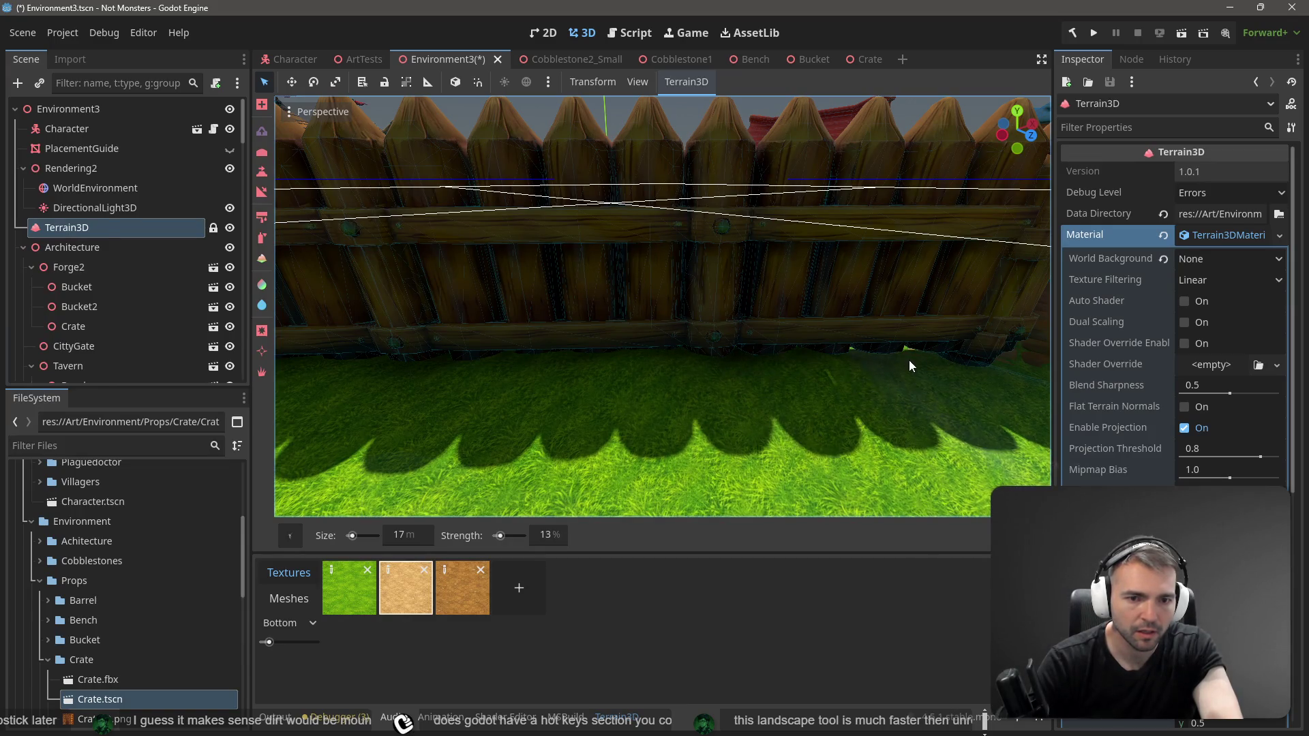
drag(889, 362, 919, 371)
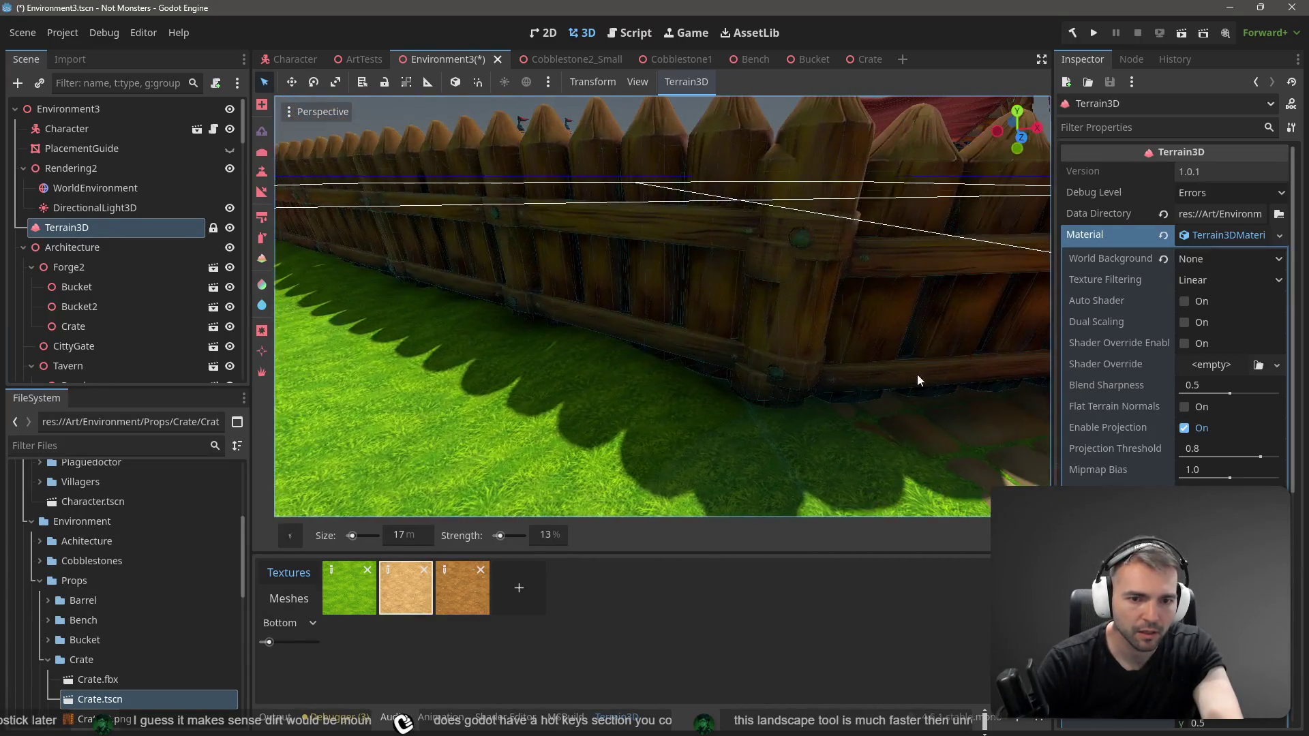
mouse_move(795, 403)
mouse_down()
mouse_move(780, 394)
mouse_move(871, 371)
mouse_up()
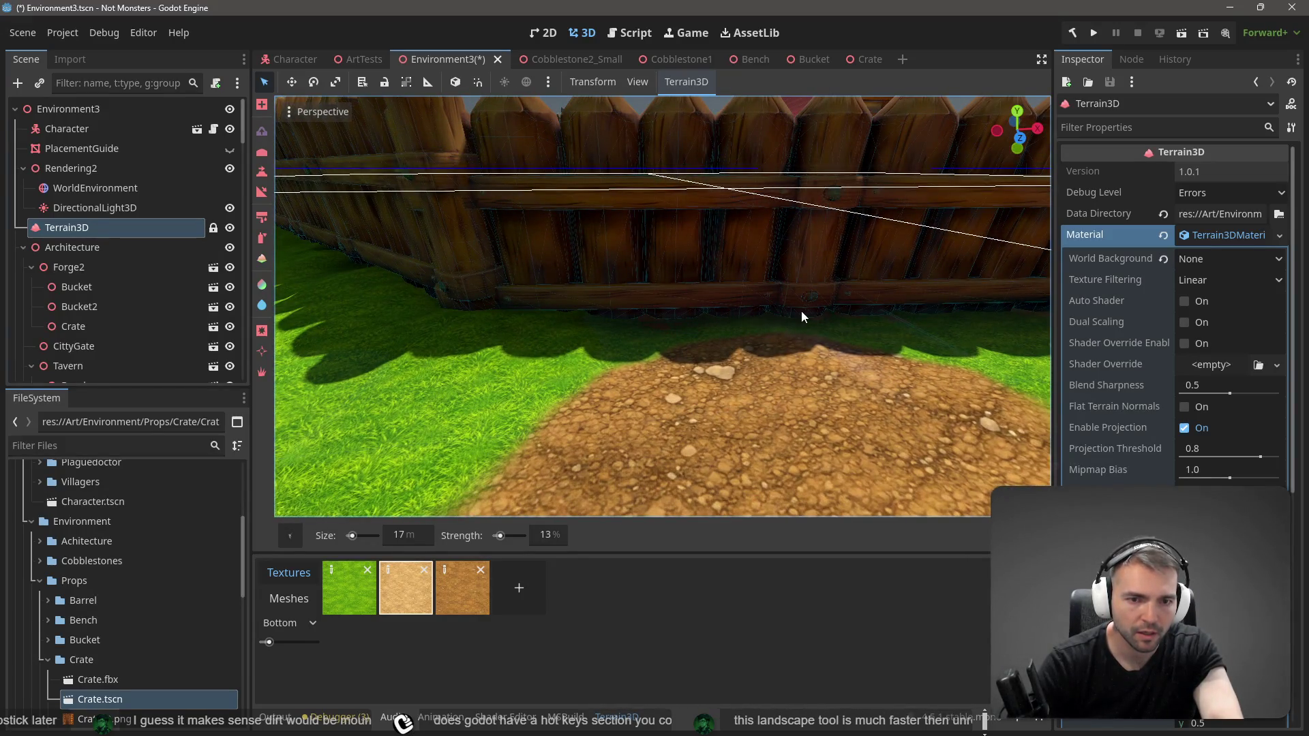
scroll(914, 332, down, 10)
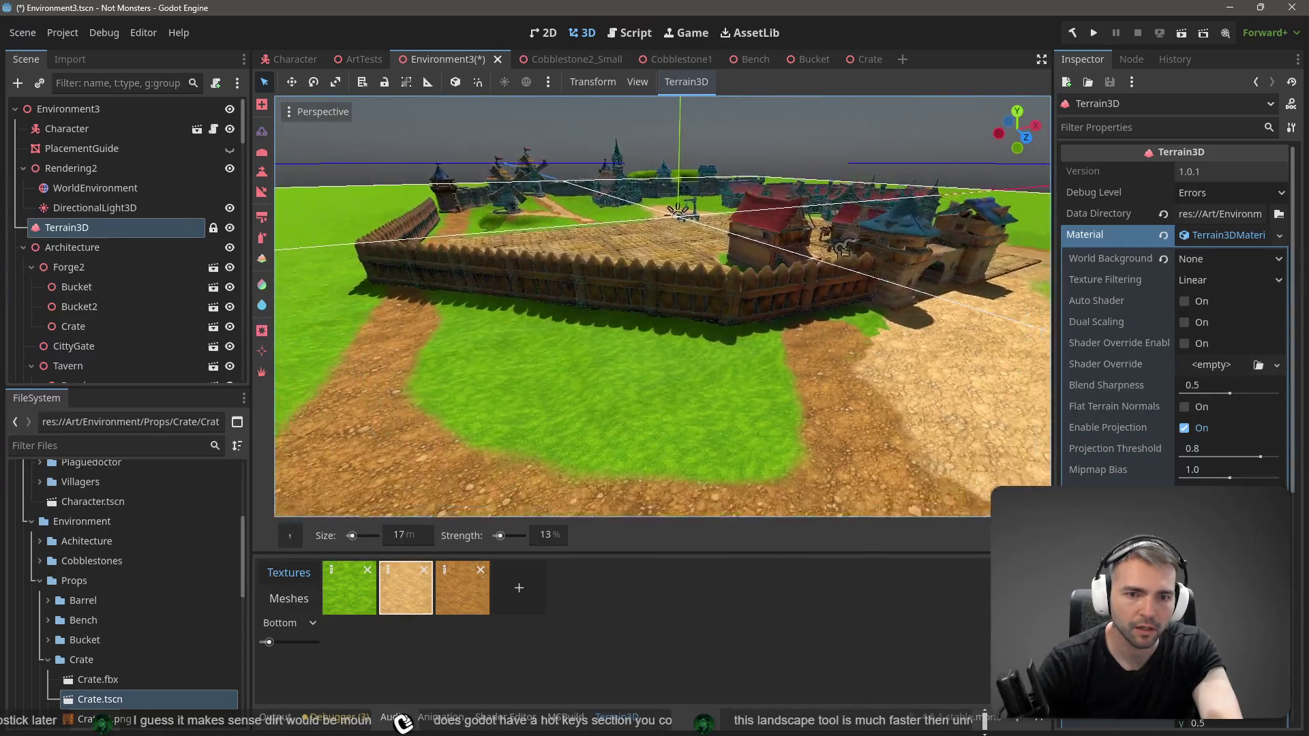
drag(912, 333, 912, 333)
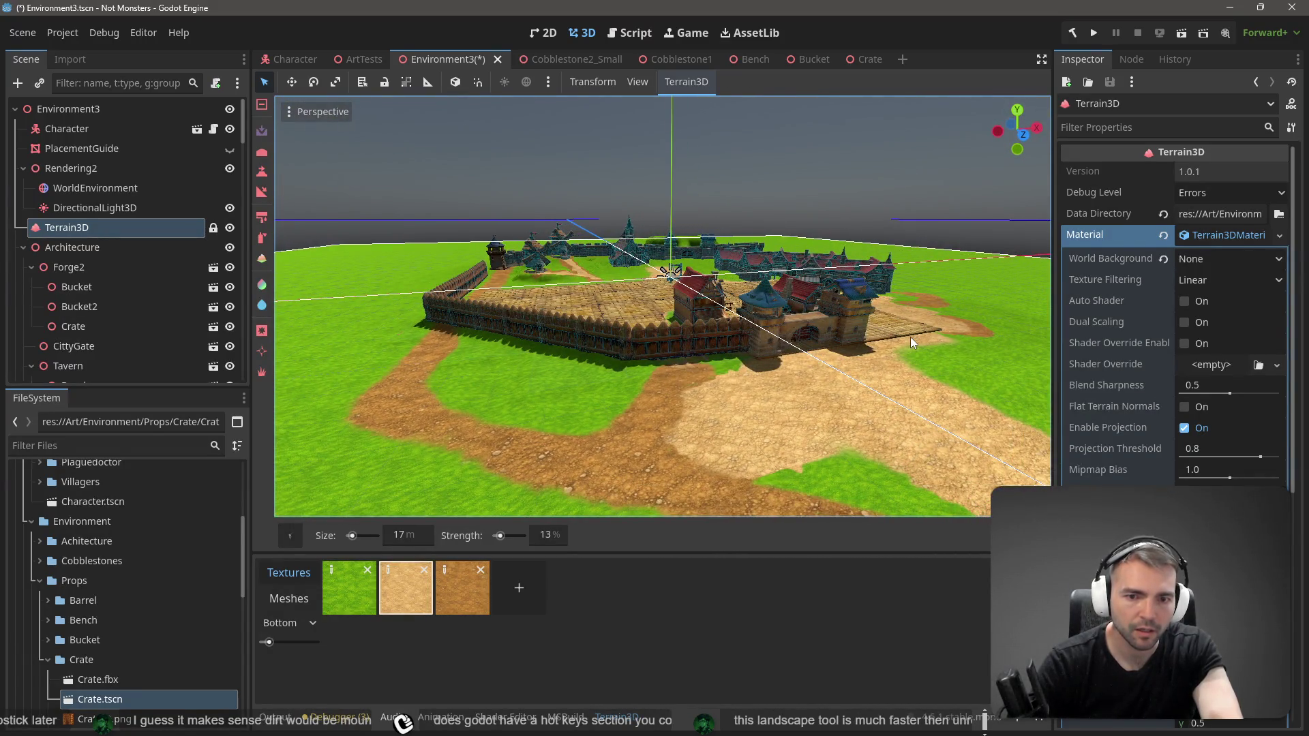
scroll(920, 342, up, 5)
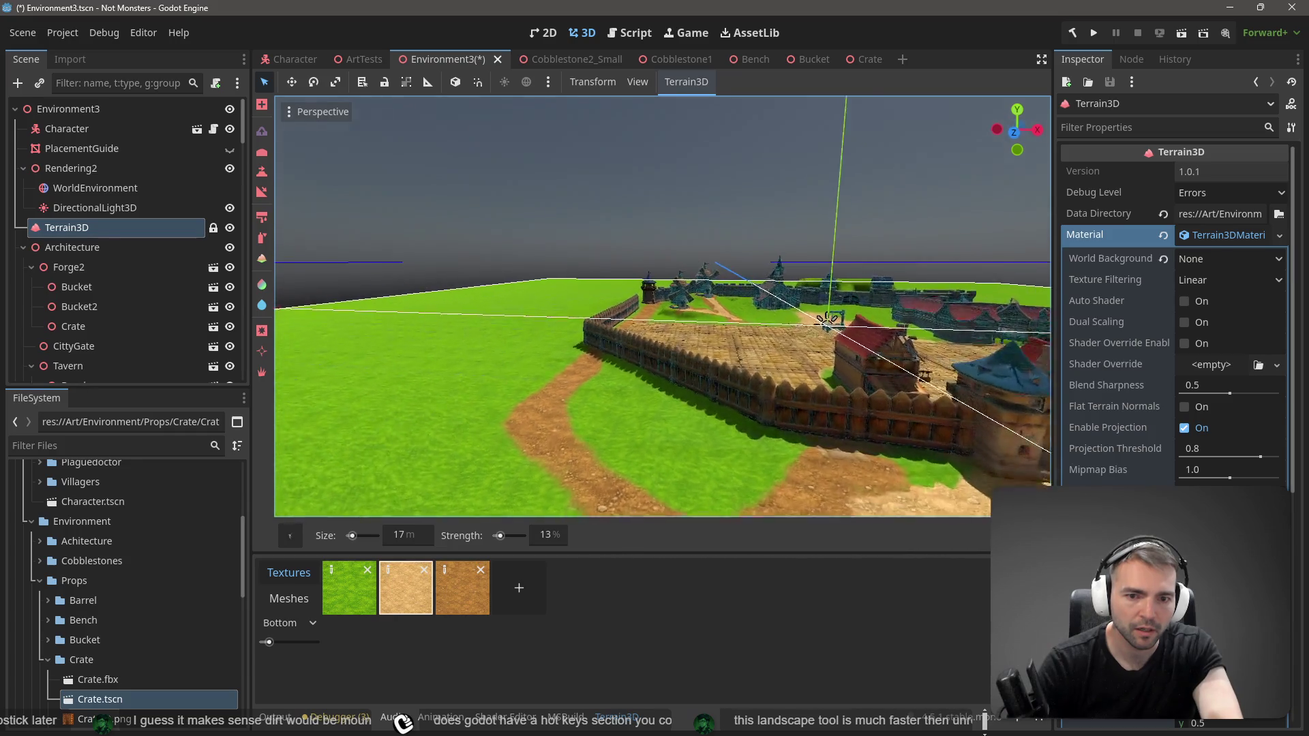
scroll(661, 307, up, 6)
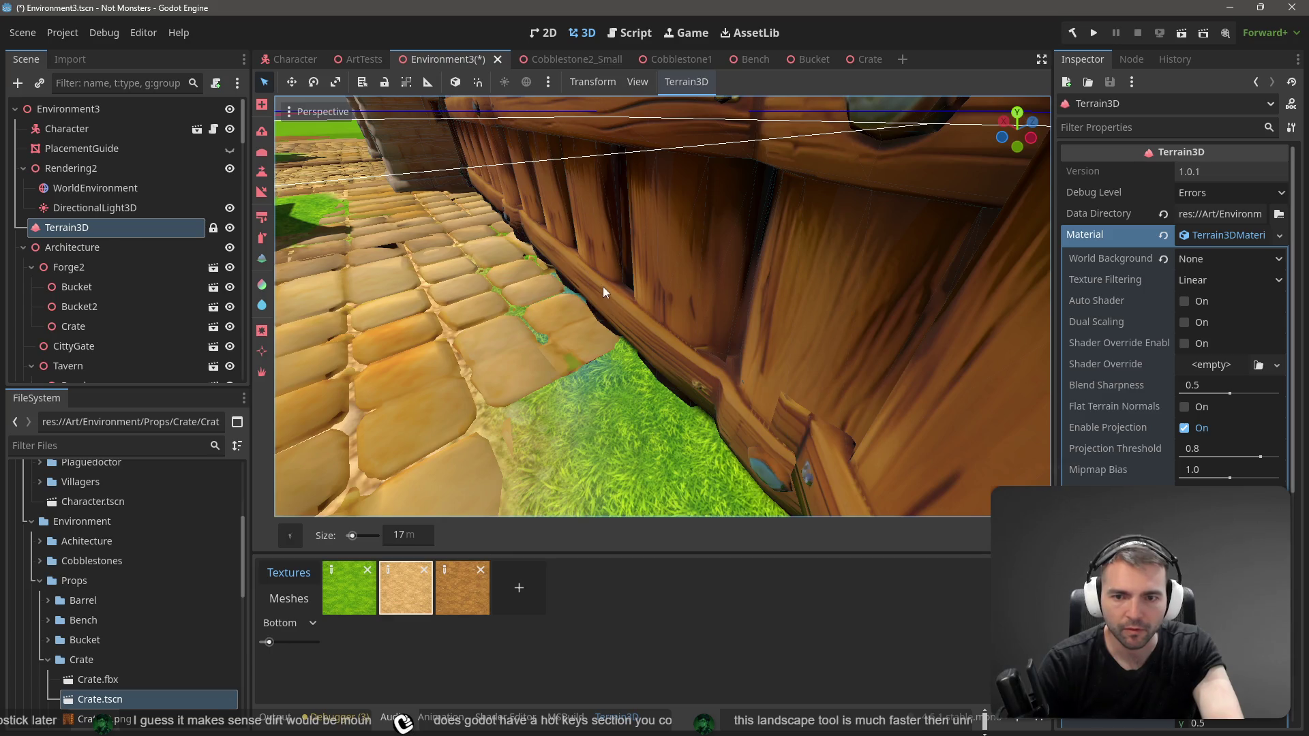
Step: Paint sandy ground over the grass beside the cobblestones along the fence
key(e)
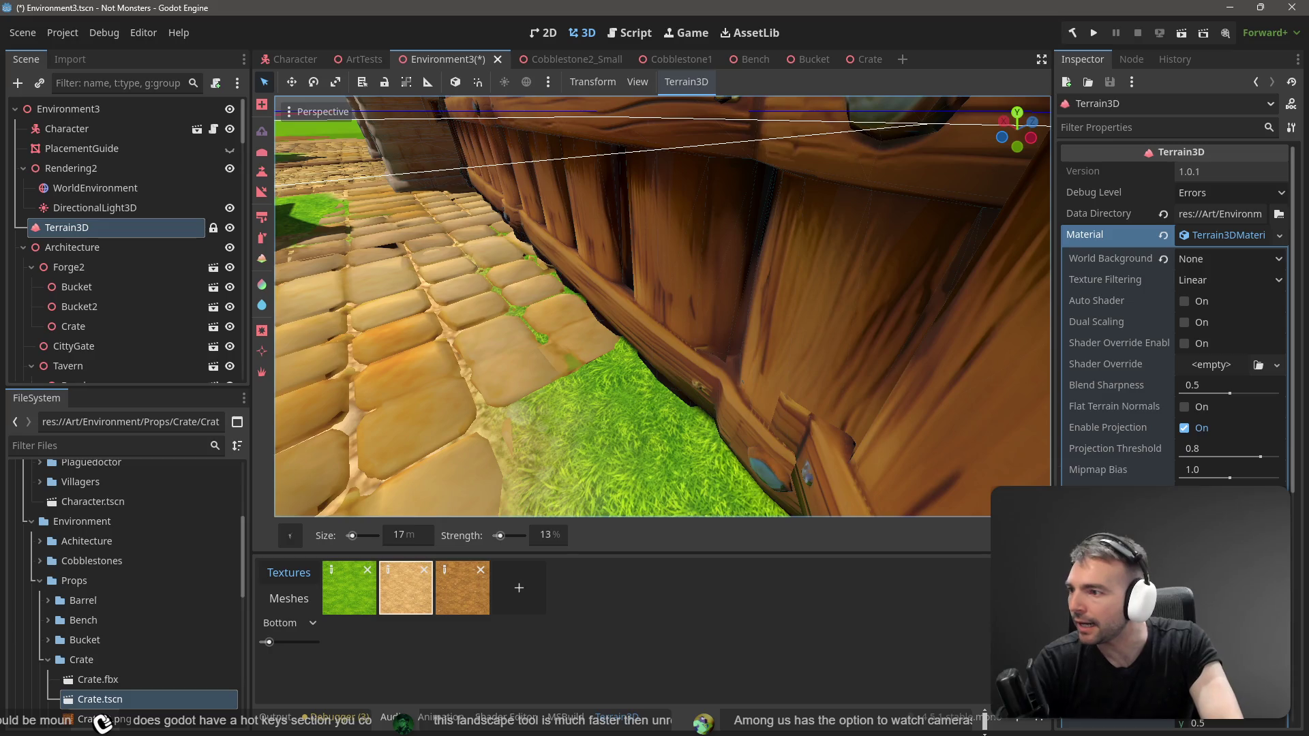
mouse_move(507, 379)
mouse_down()
mouse_move(697, 397)
mouse_move(603, 338)
mouse_move(531, 232)
mouse_move(551, 226)
mouse_up()
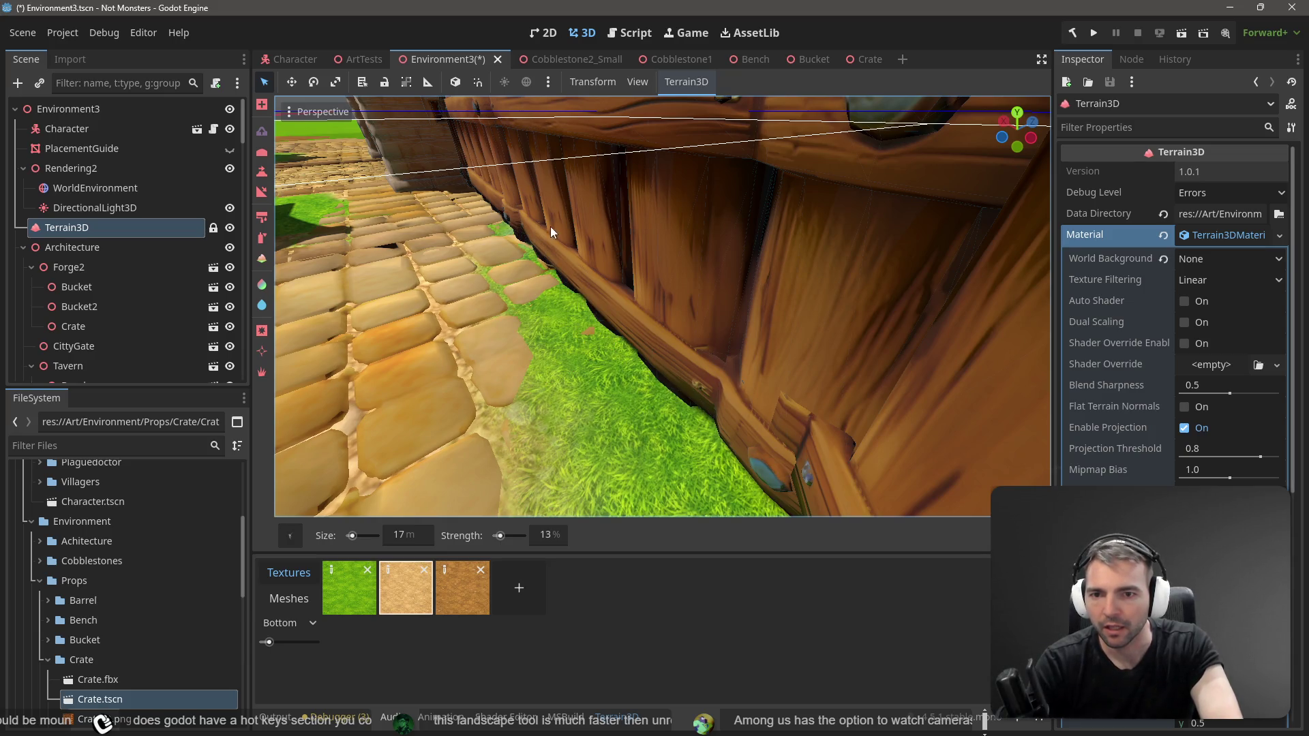
key(w)
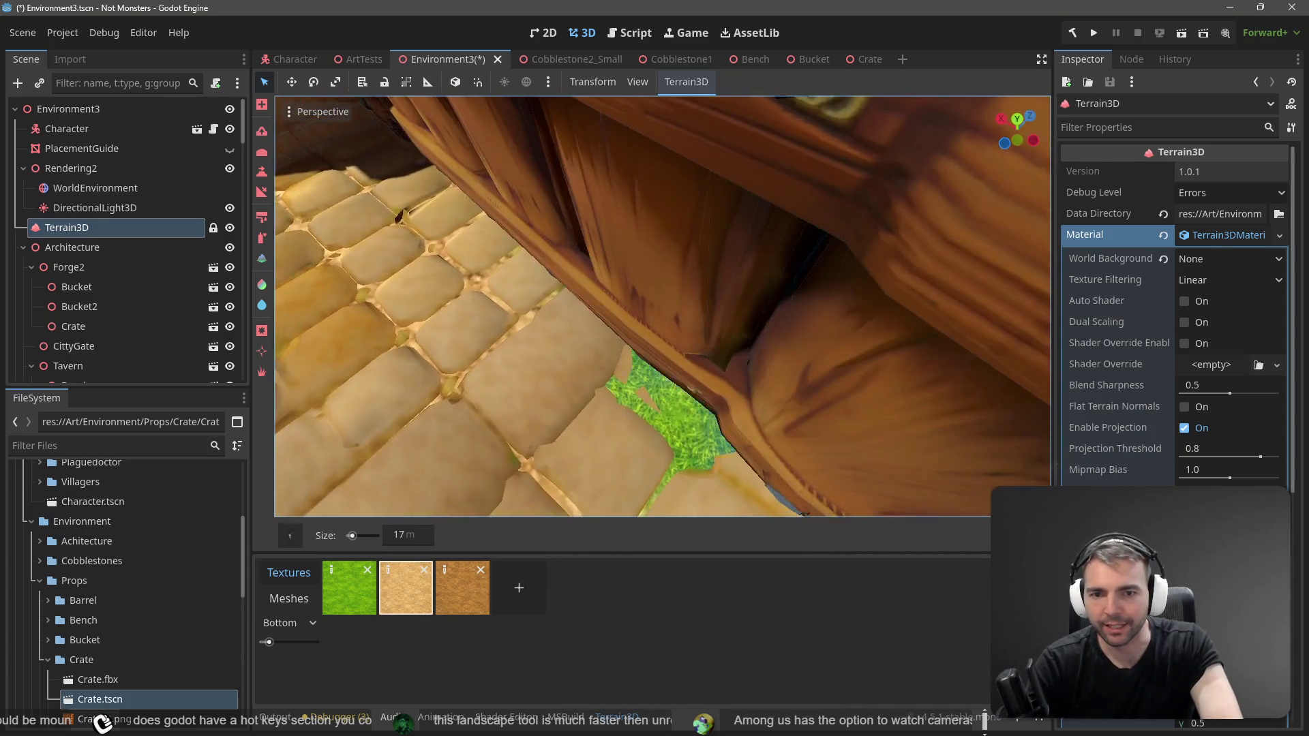
key(s)
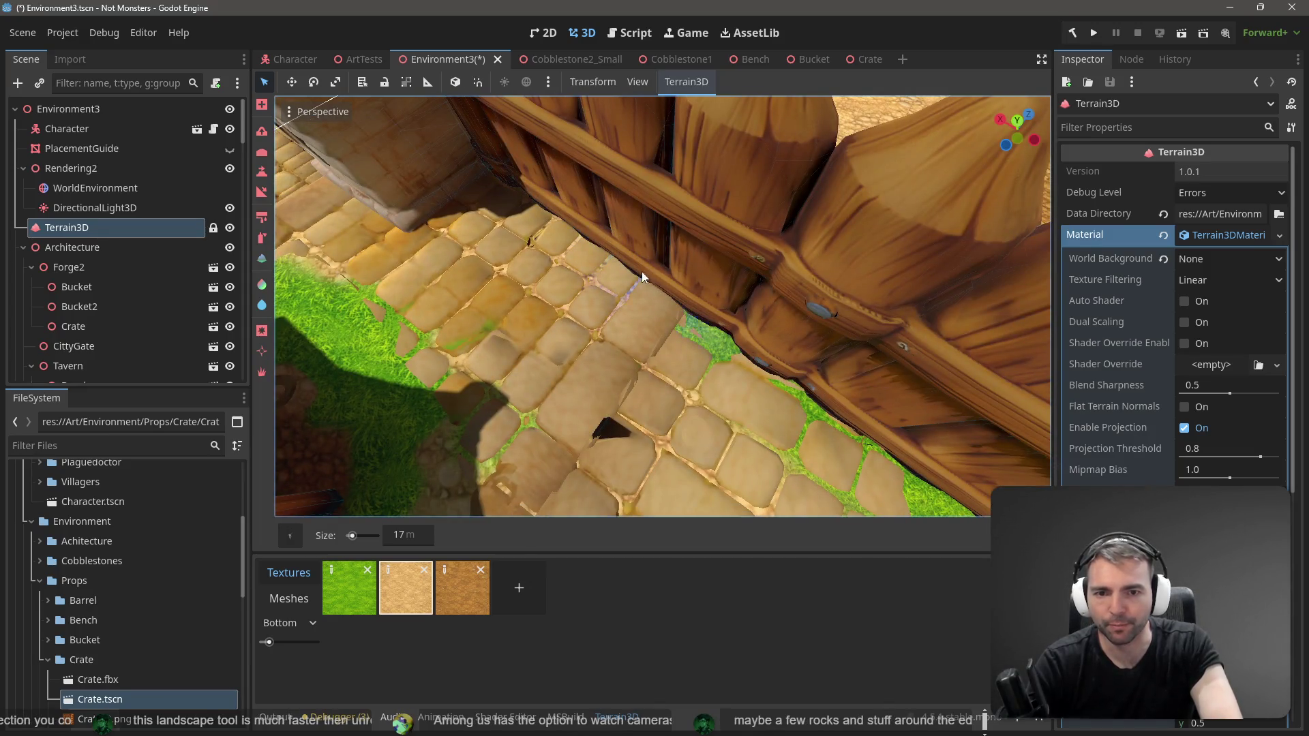
key(s)
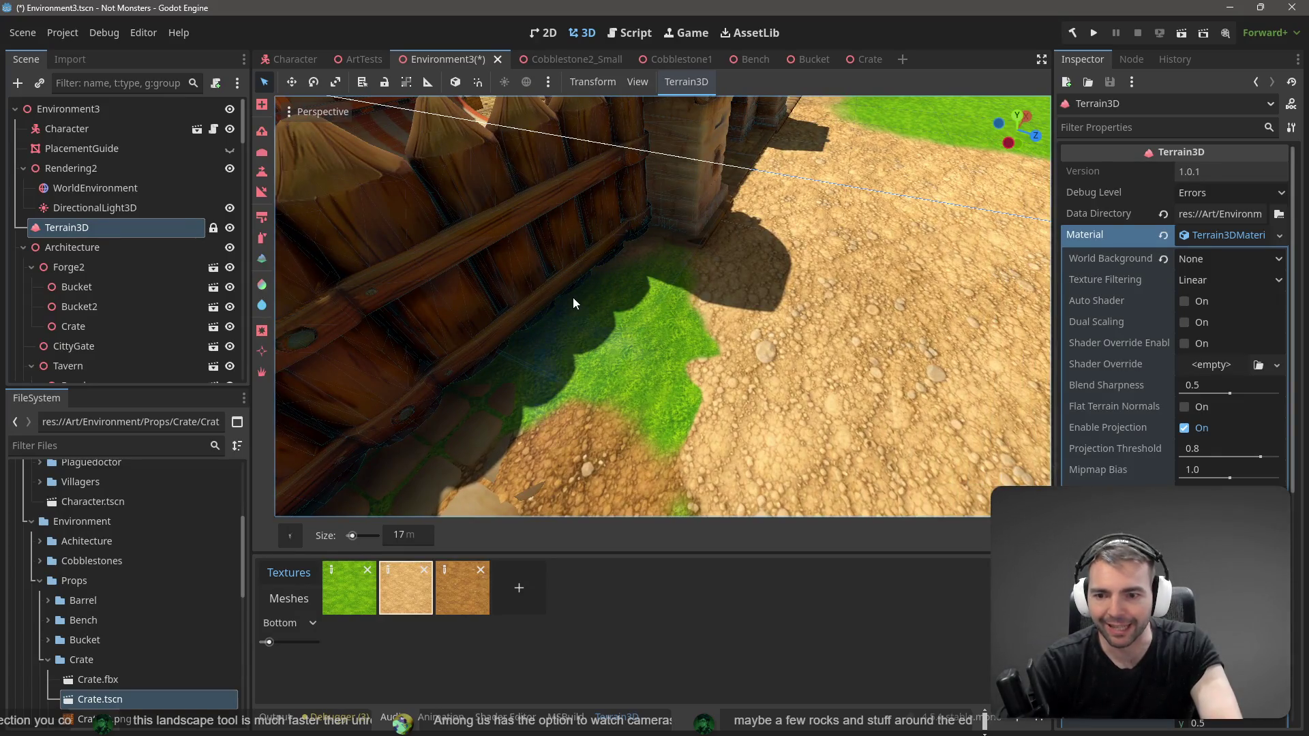
Step: Fly around the village to inspect, save Environment3, and deselect the terrain
click(257, 150)
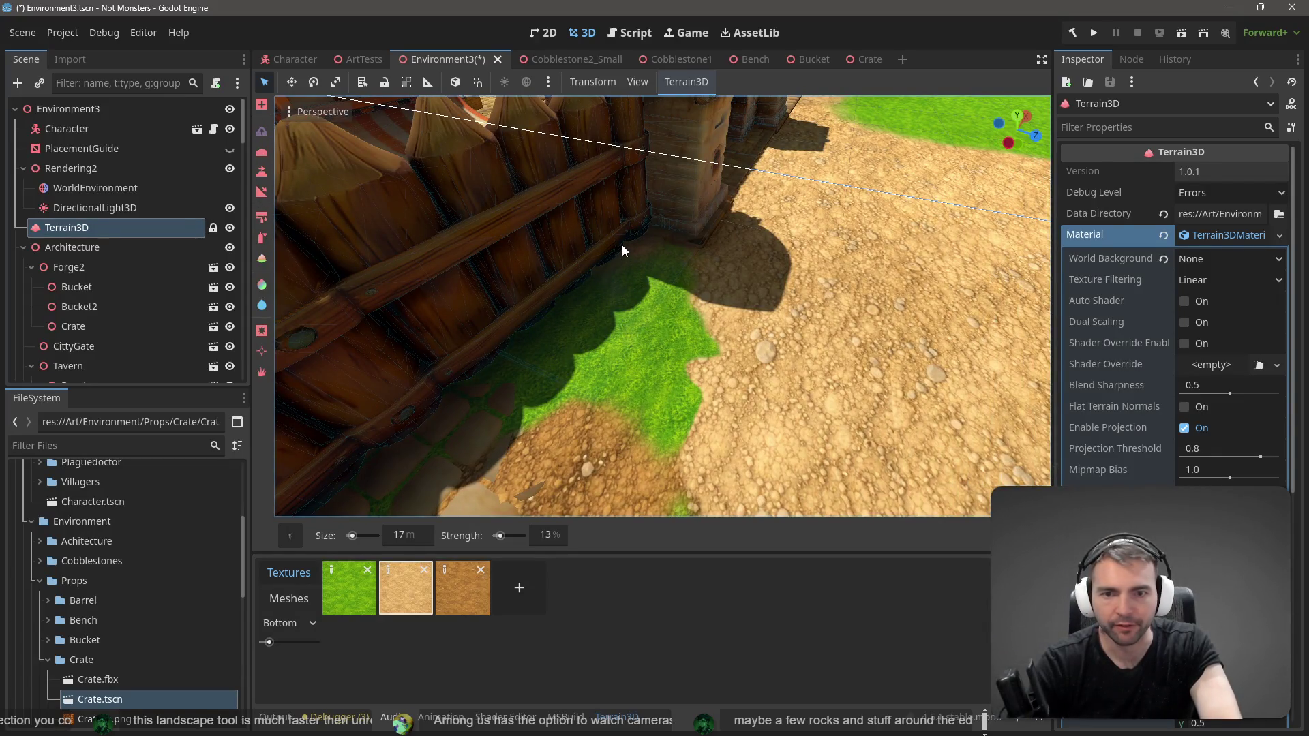
key(w)
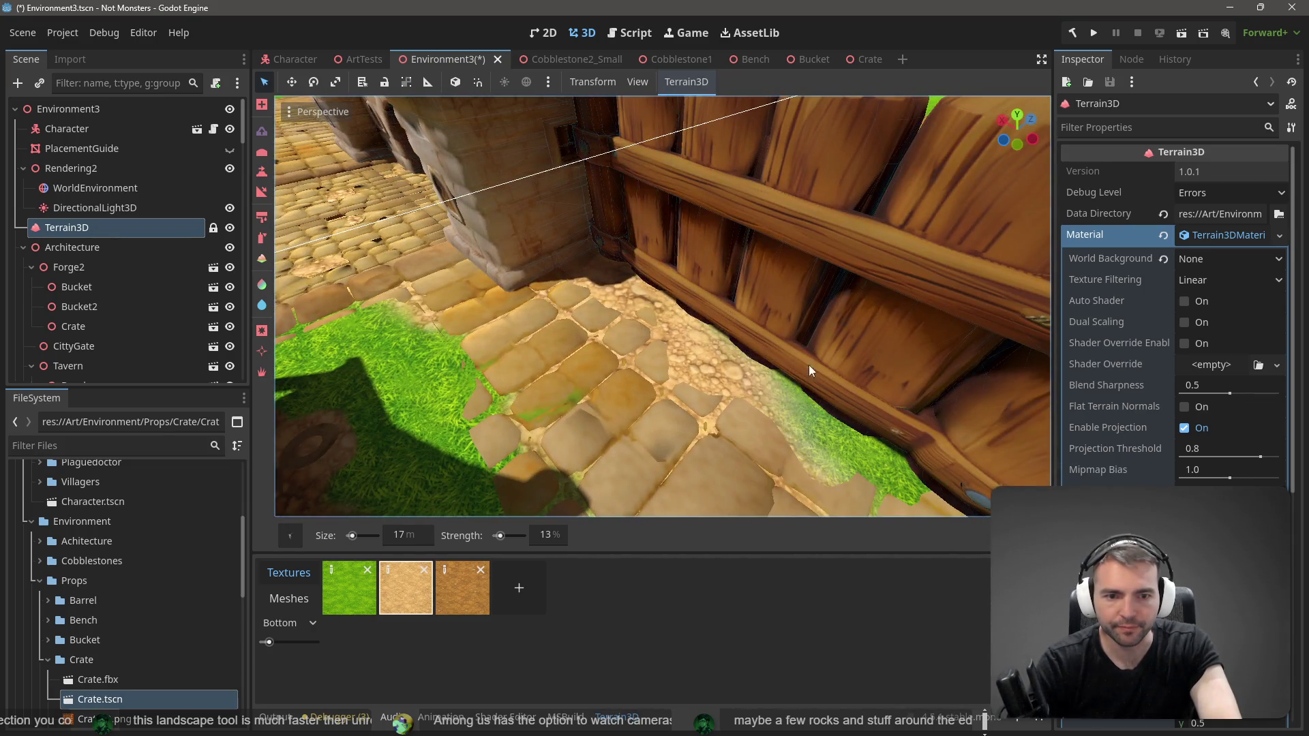
key(s)
key(s)
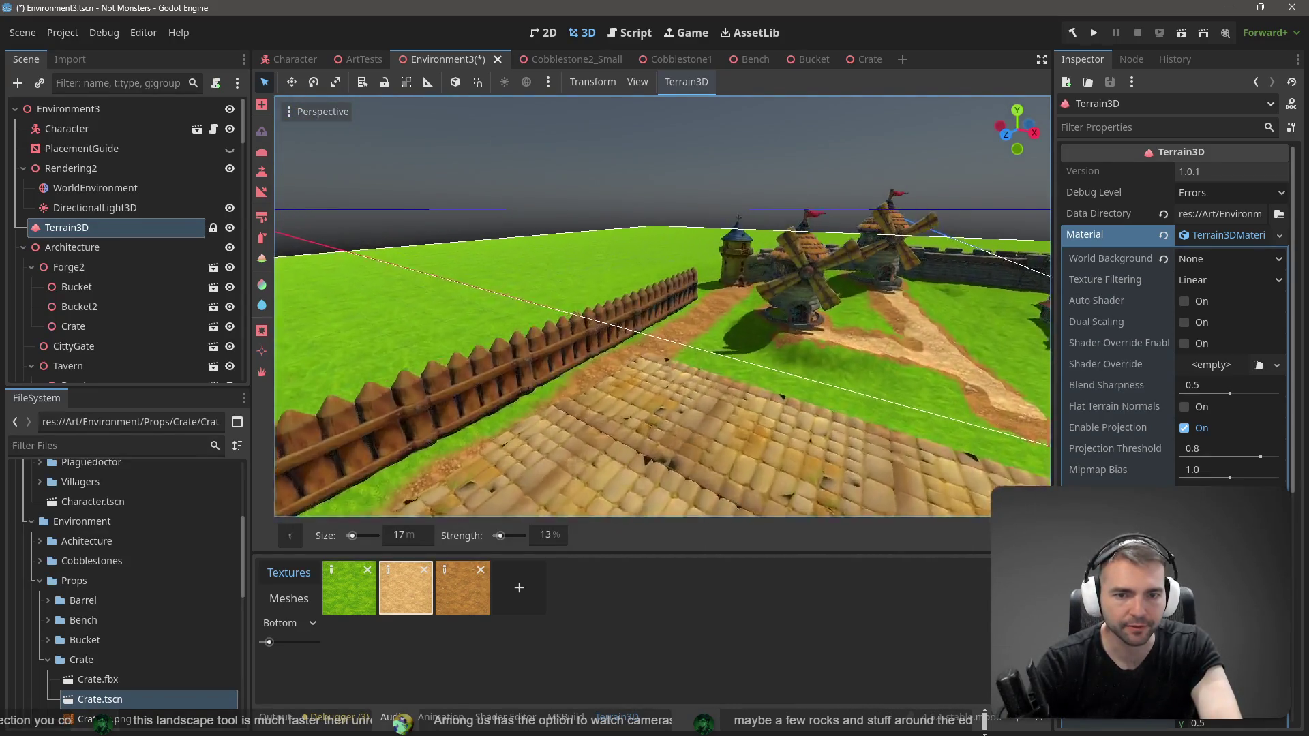
key(ctrl+s)
key(s)
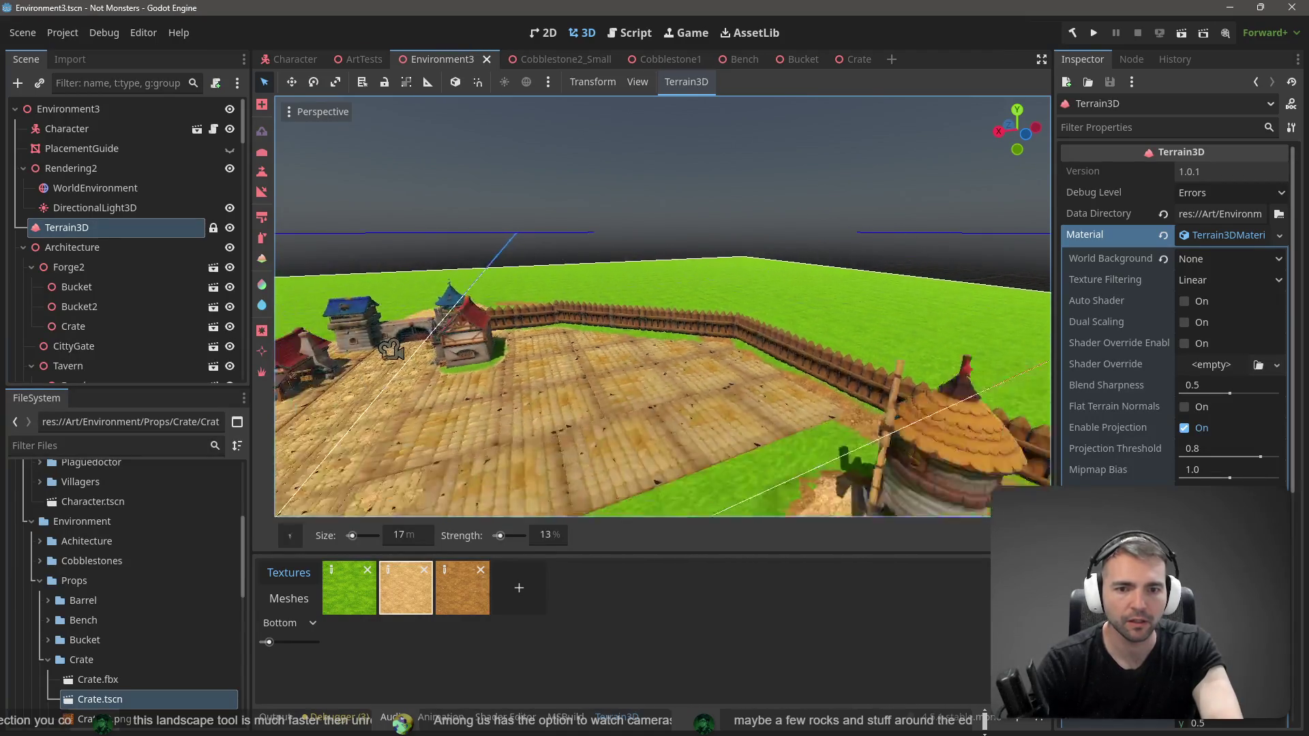
key(w)
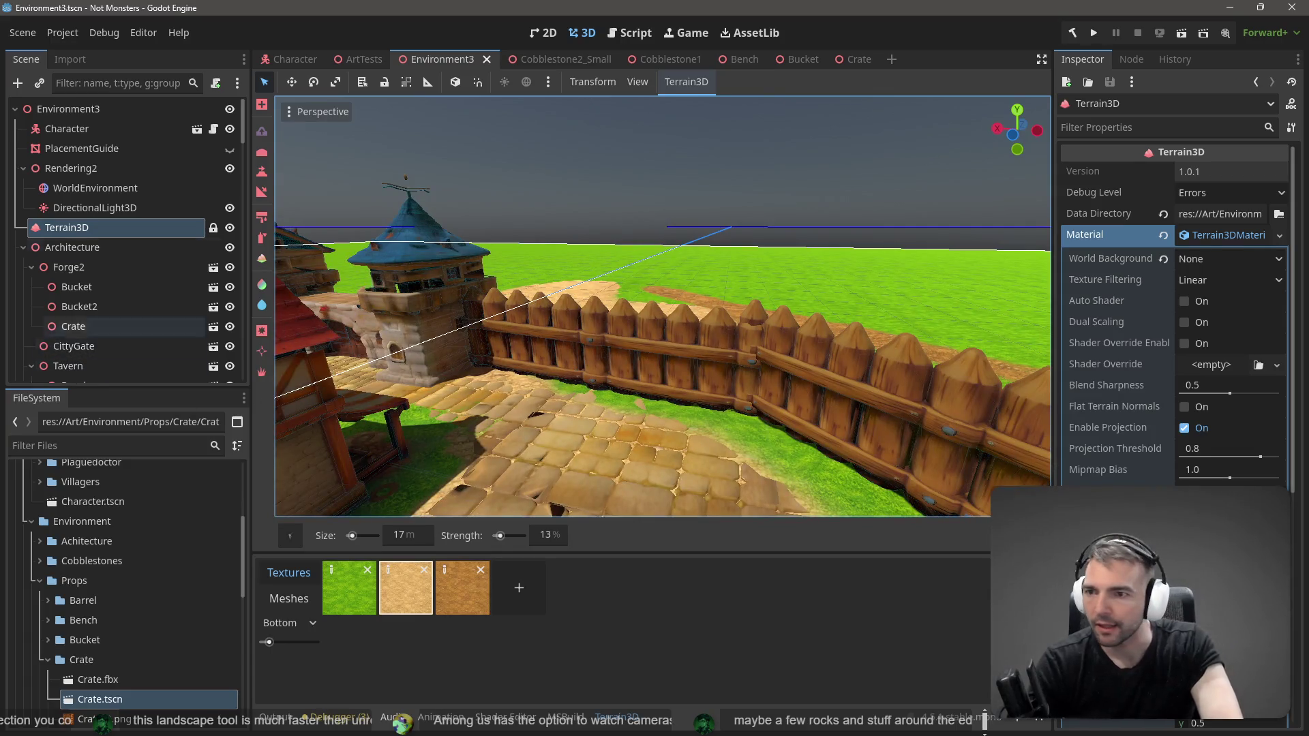
click(277, 99)
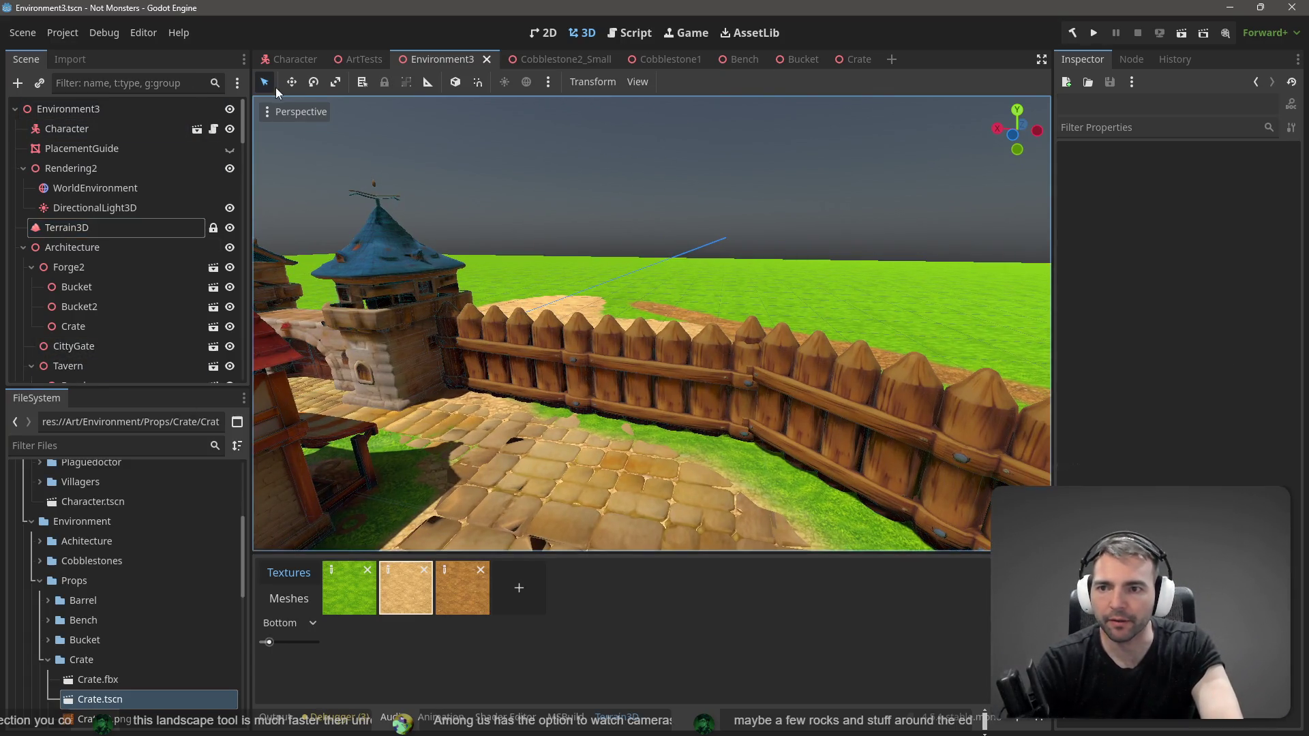
Step: Level the bumpy grass inside the walls with the round Height brush at 1.9
click(632, 360)
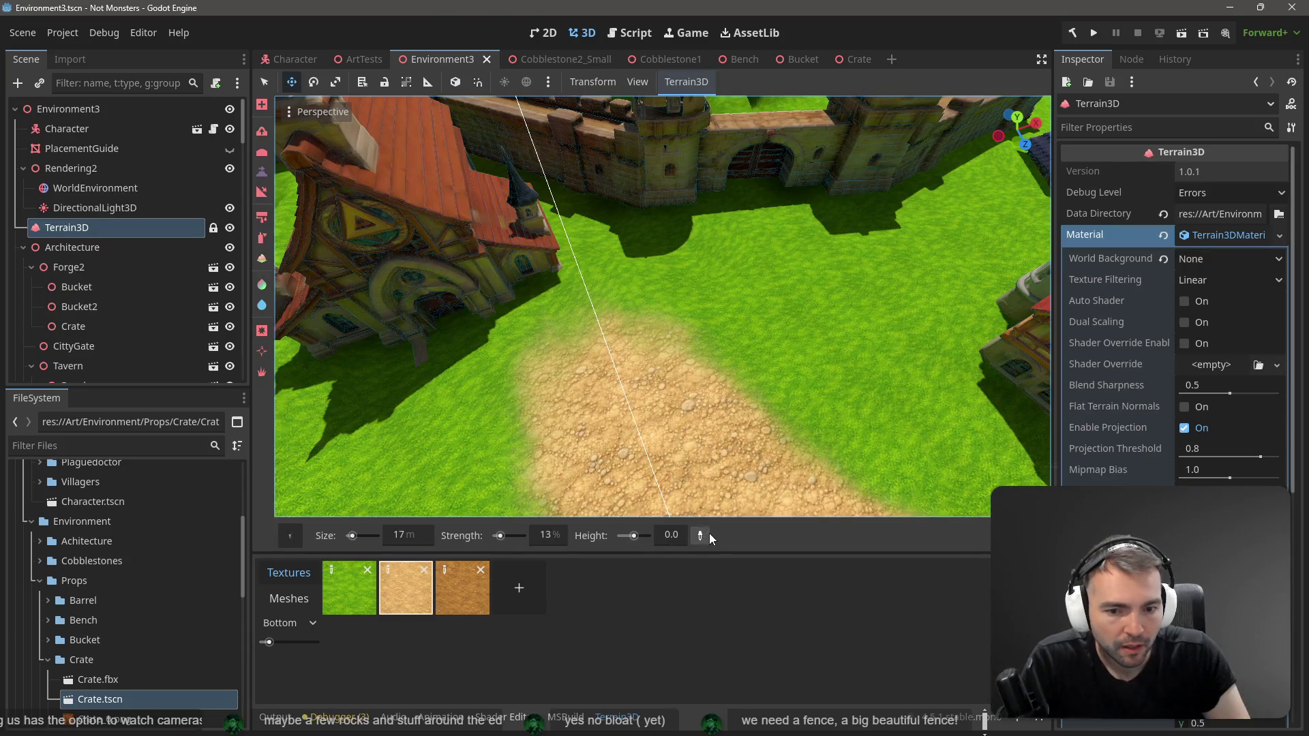
mouse_move(776, 301)
mouse_down()
mouse_move(662, 334)
mouse_move(644, 274)
mouse_up()
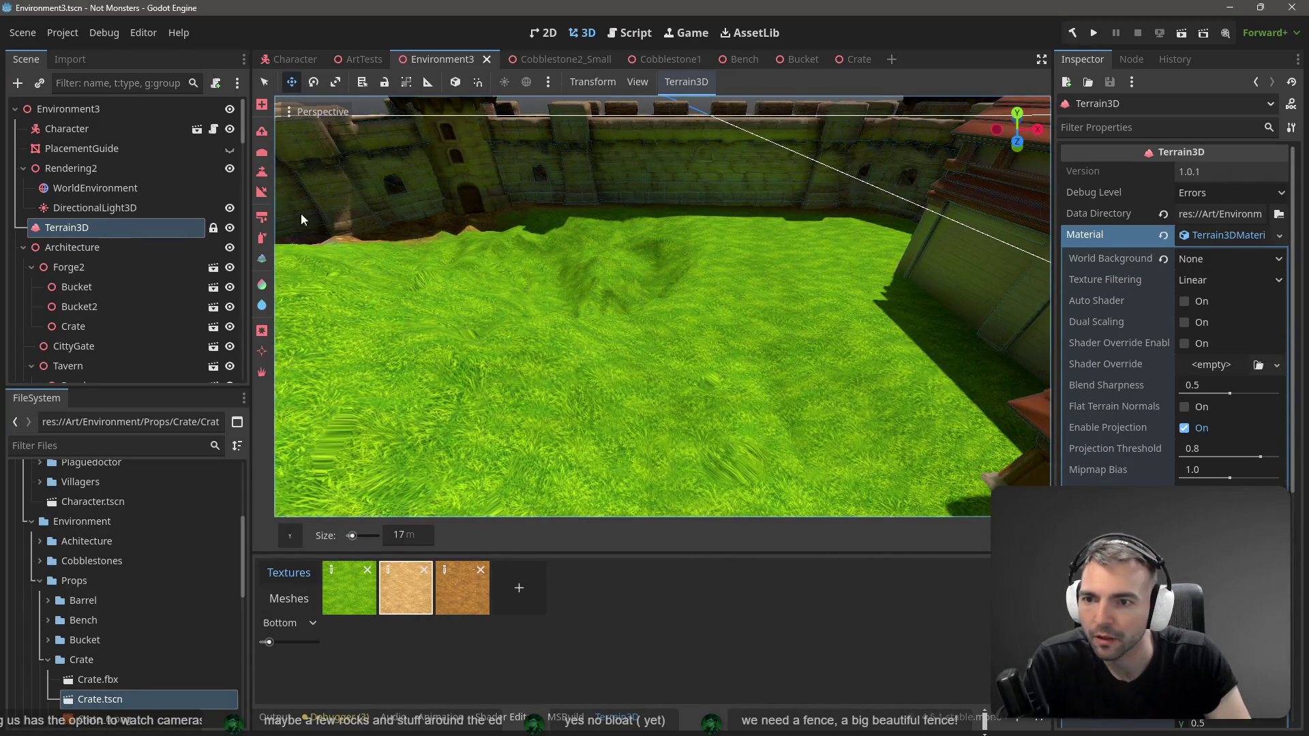
click(261, 172)
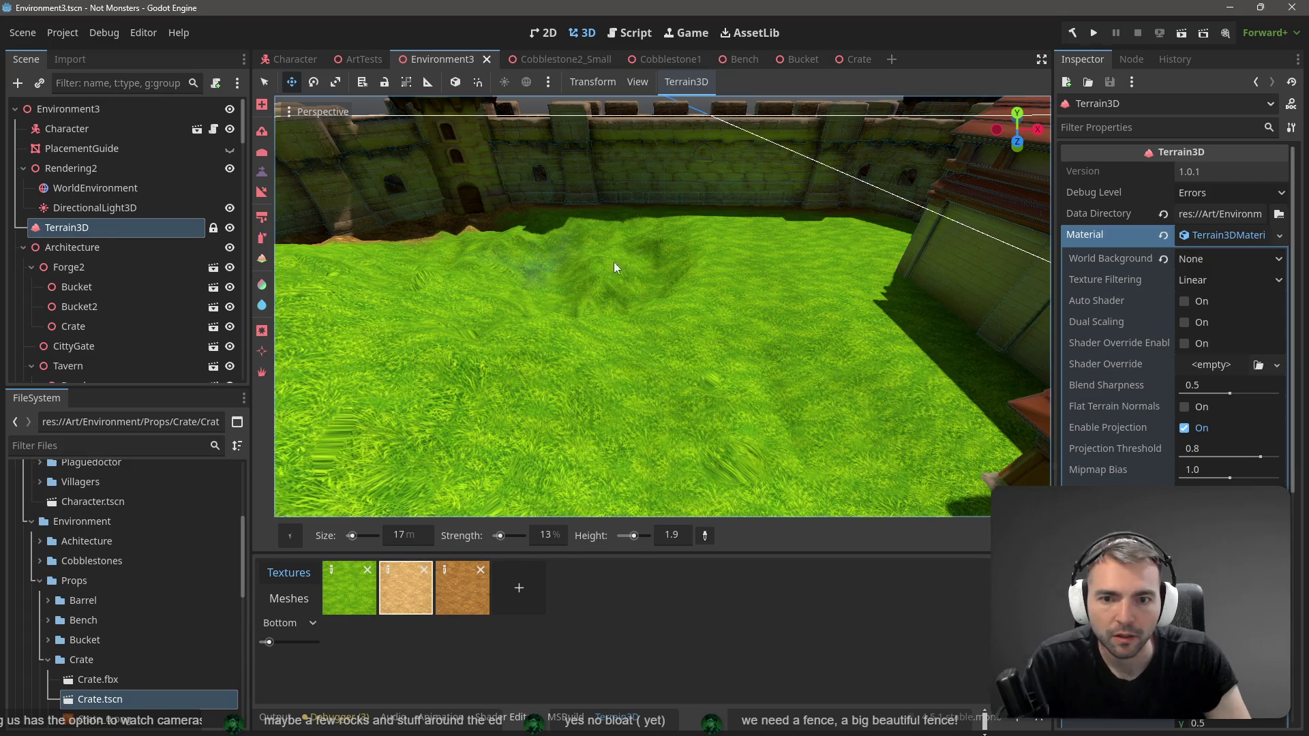
click(290, 535)
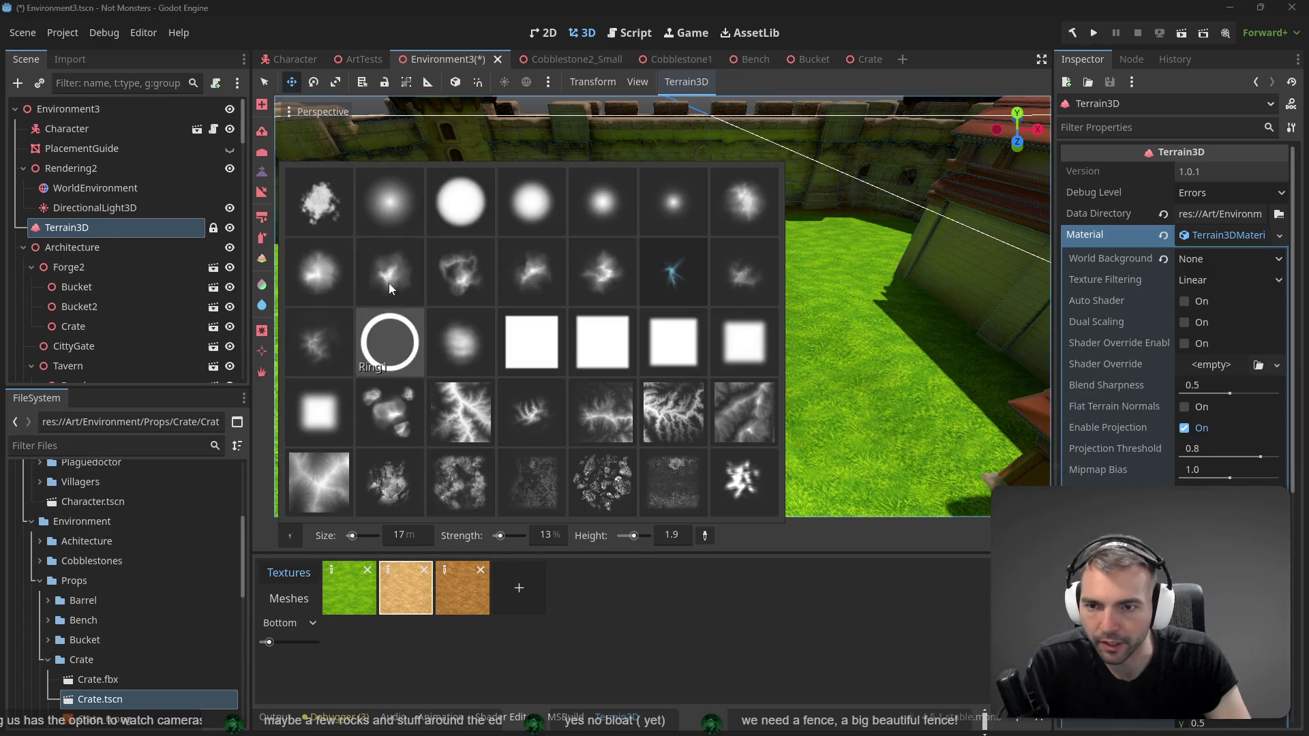
click(391, 350)
mouse_move(633, 293)
mouse_down()
mouse_move(606, 292)
mouse_move(739, 347)
mouse_move(549, 318)
mouse_move(652, 312)
mouse_move(518, 295)
mouse_move(573, 280)
mouse_move(766, 276)
mouse_move(529, 315)
mouse_move(685, 301)
mouse_up()
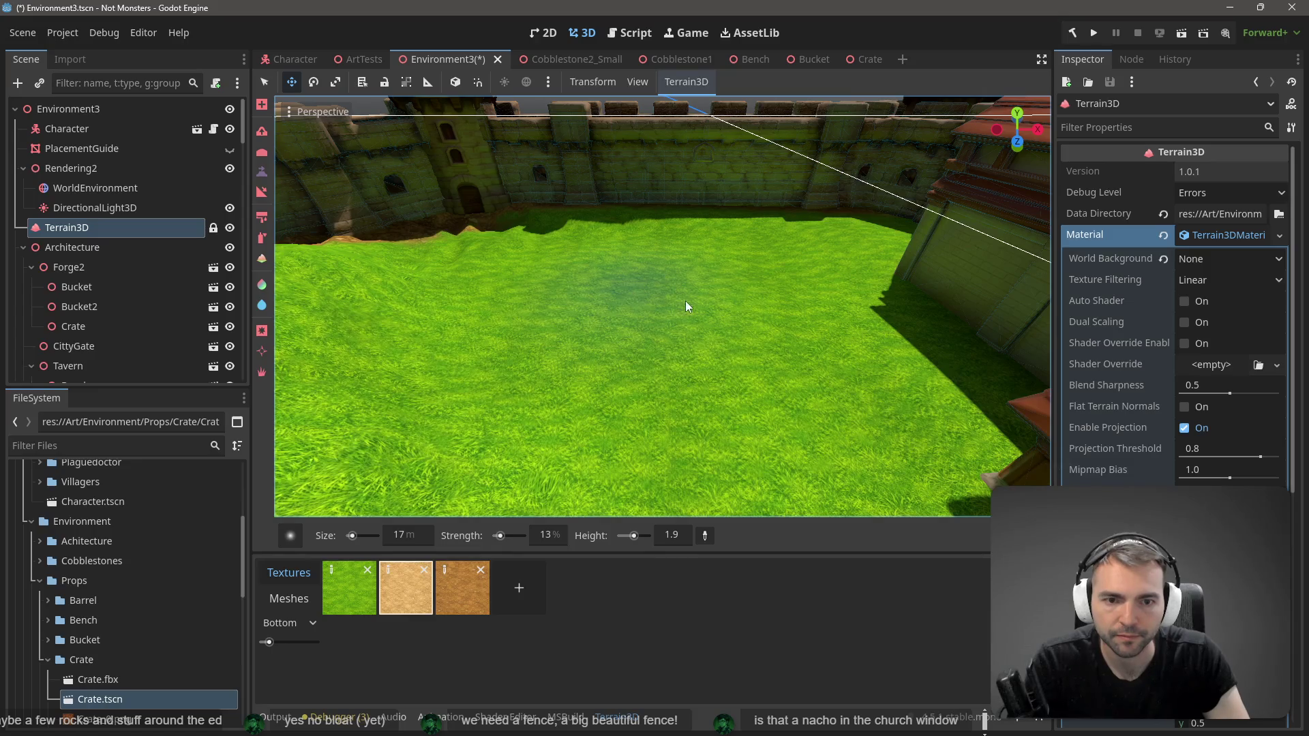
mouse_move(530, 260)
mouse_down()
mouse_move(469, 263)
mouse_move(542, 334)
mouse_move(673, 344)
mouse_up()
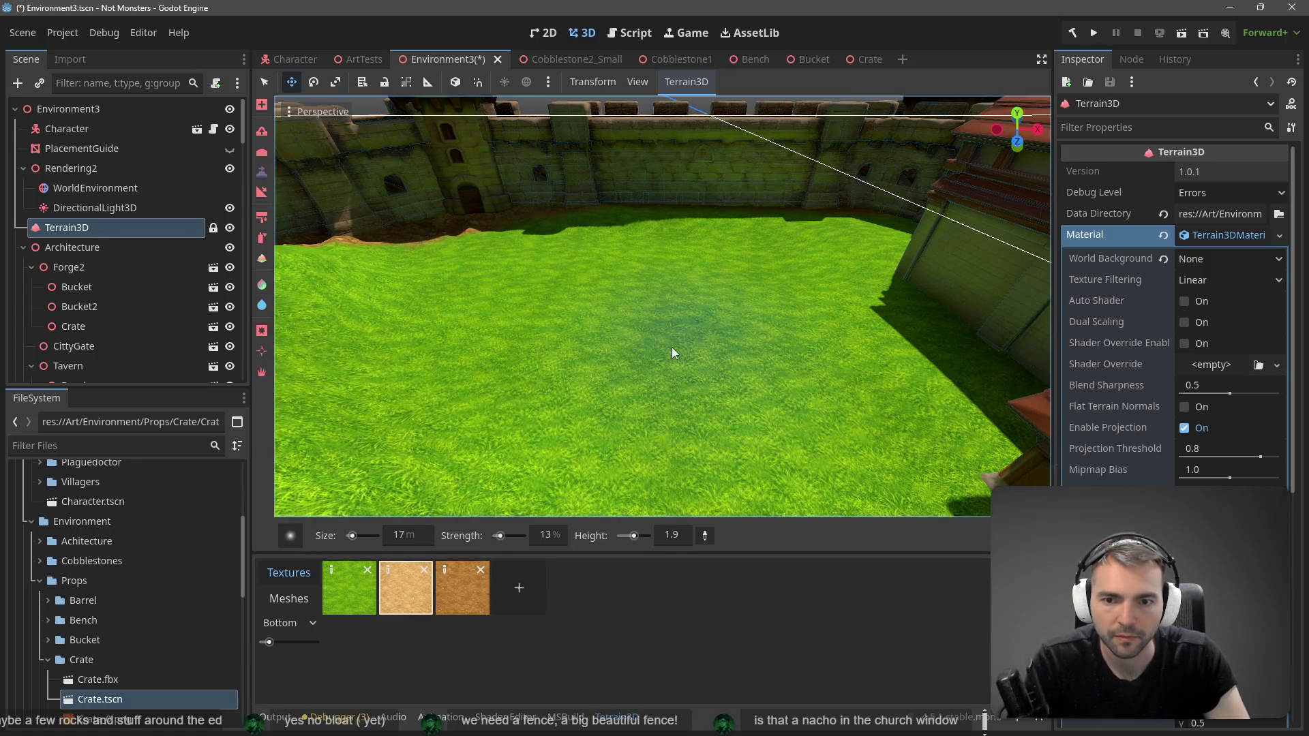
scroll(673, 344, up, 2)
scroll(663, 307, down, 5)
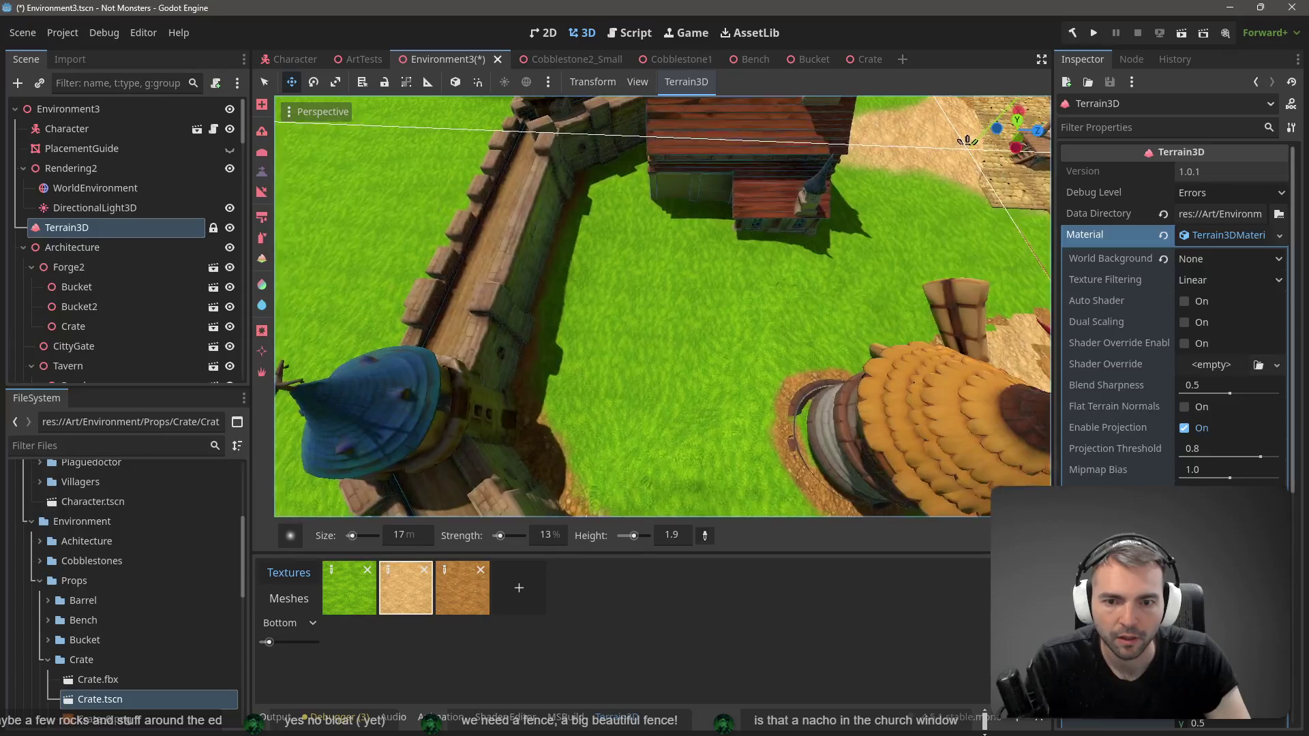
Step: Switch to texture painting with the ring brush at size 0 m
key(b)
click(291, 516)
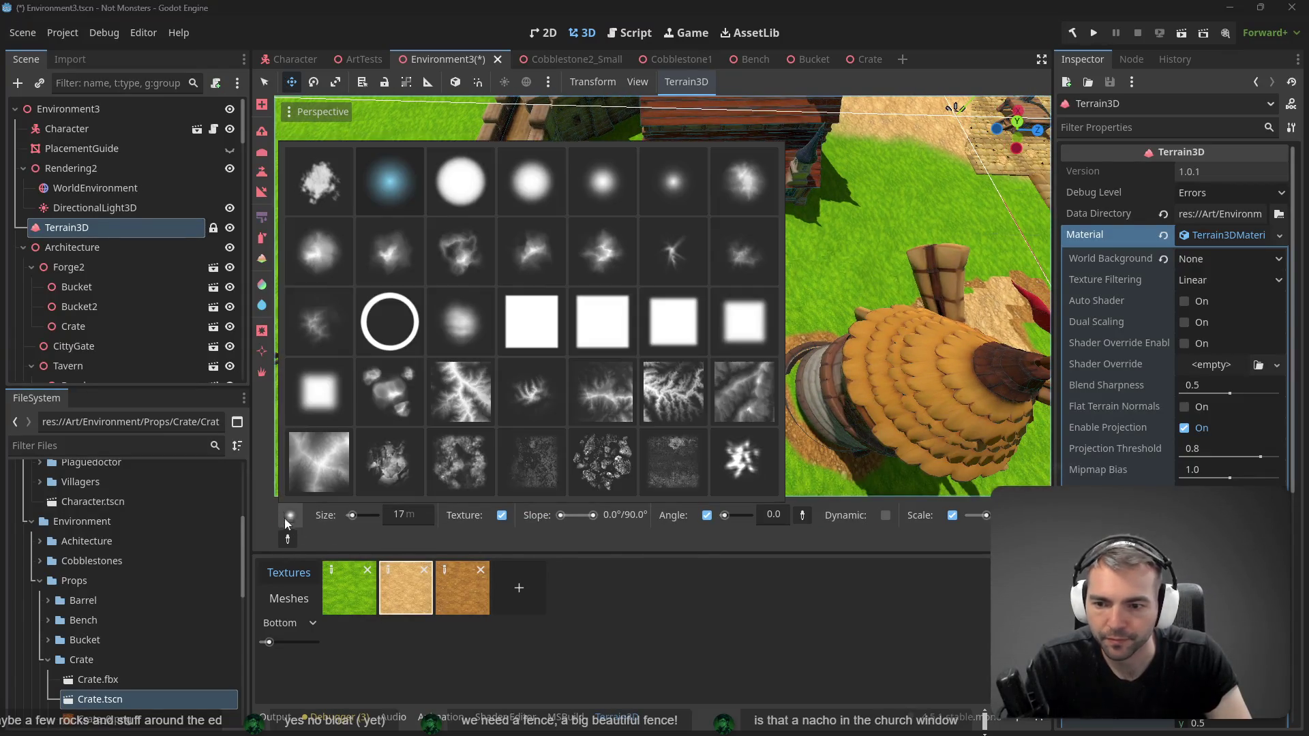
click(389, 321)
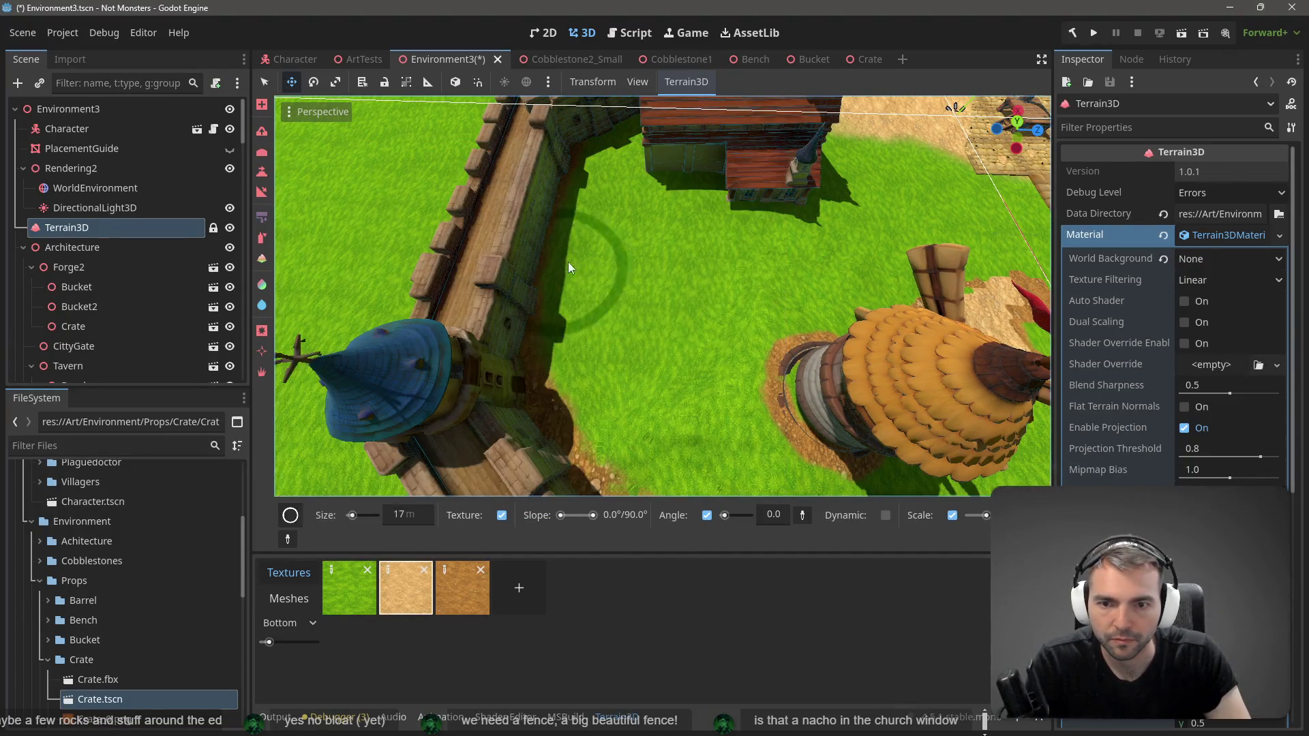
click(350, 516)
Step: From a top-down view, move the Chapel toward the square and rotate it a few degrees
mouse_move(679, 266)
mouse_down()
mouse_move(678, 331)
mouse_move(802, 331)
mouse_up()
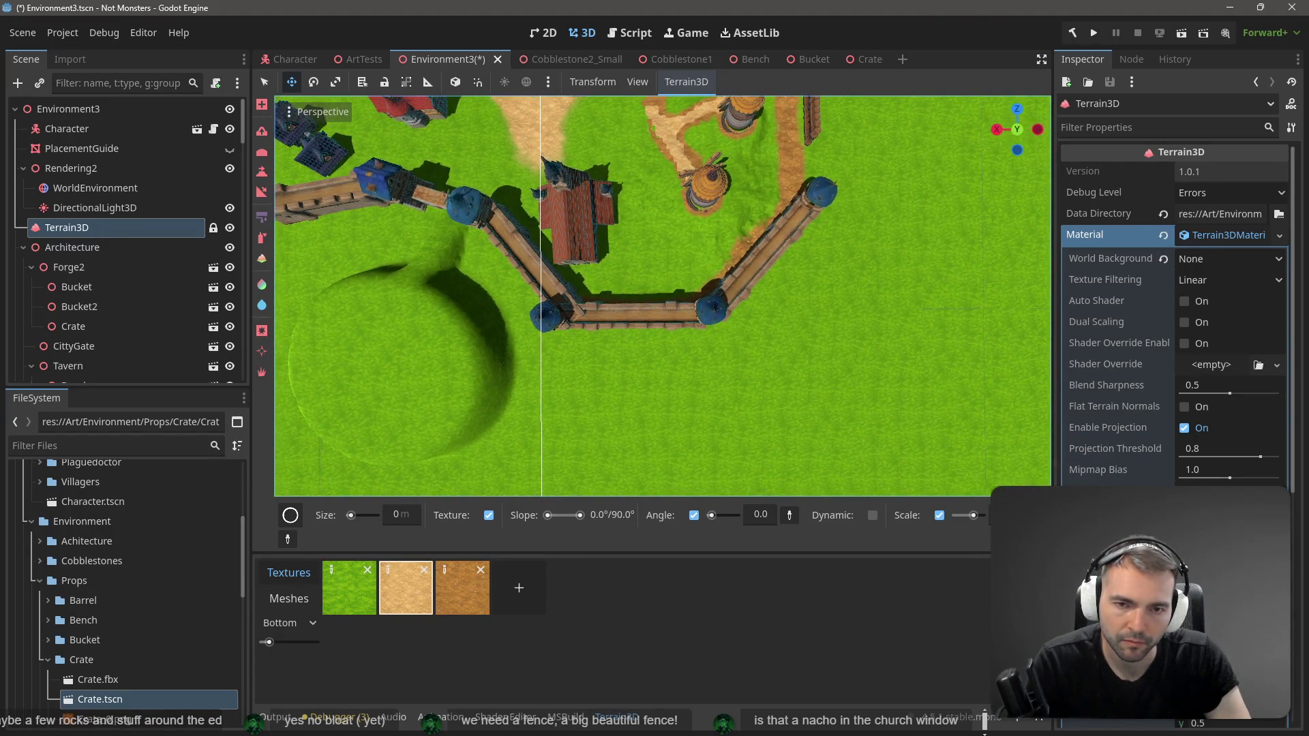
mouse_move(699, 255)
mouse_down()
mouse_move(518, 287)
mouse_move(518, 313)
mouse_move(670, 268)
mouse_up()
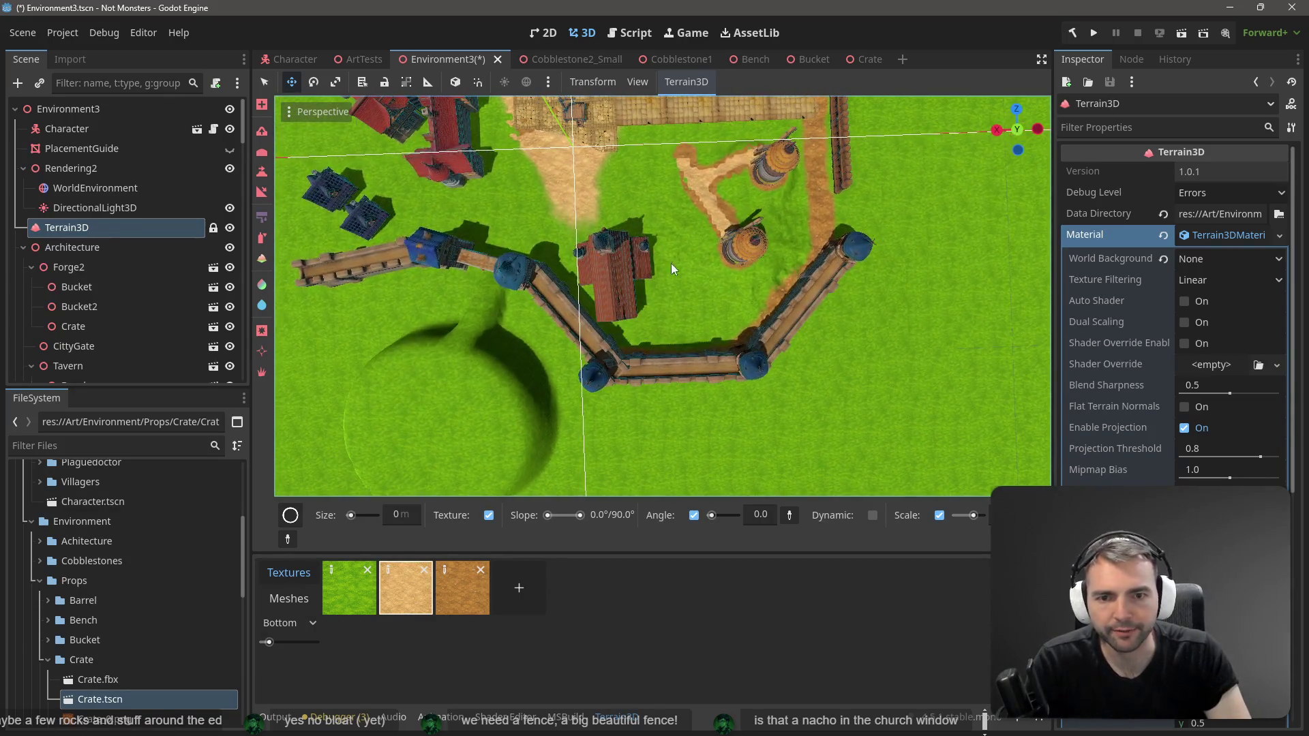
click(604, 278)
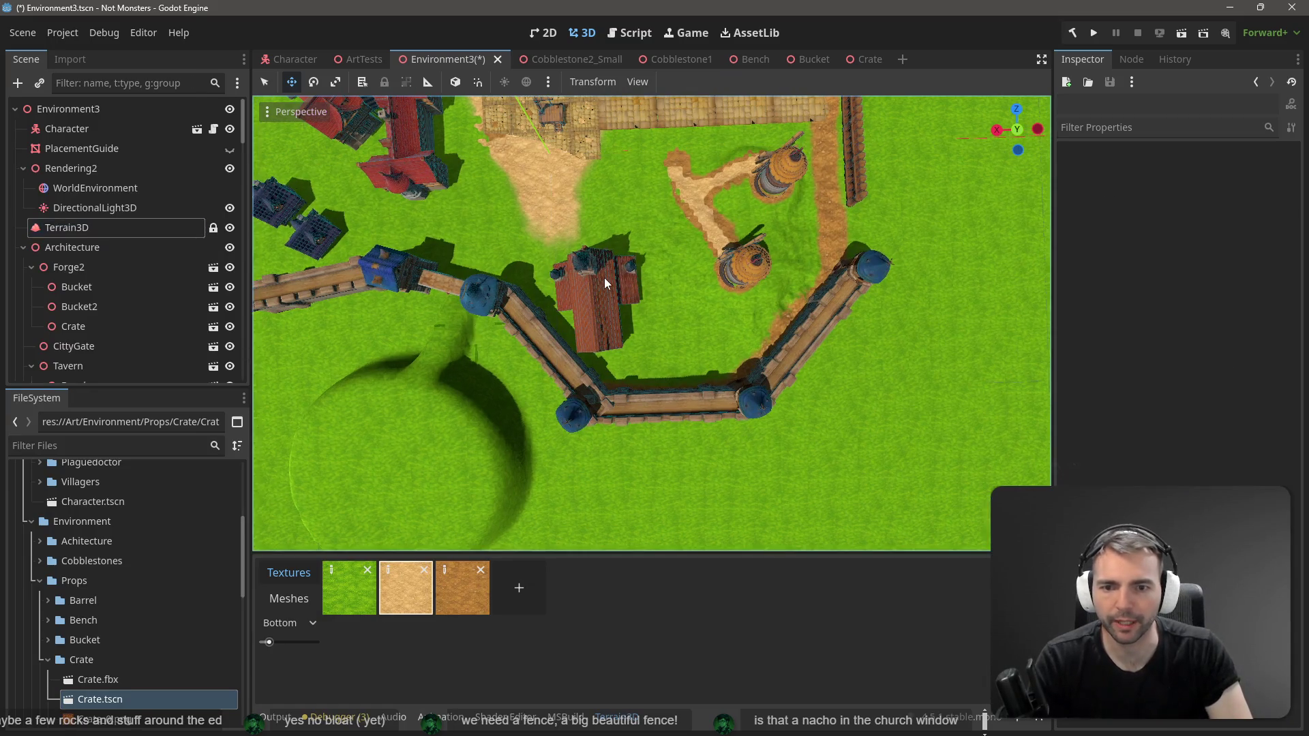
drag(598, 233, 596, 174)
key(e)
drag(610, 293, 685, 357)
key(f)
Step: Move the Chapel into the cobblestone square and nudge it slightly left
key(w)
drag(643, 225, 628, 123)
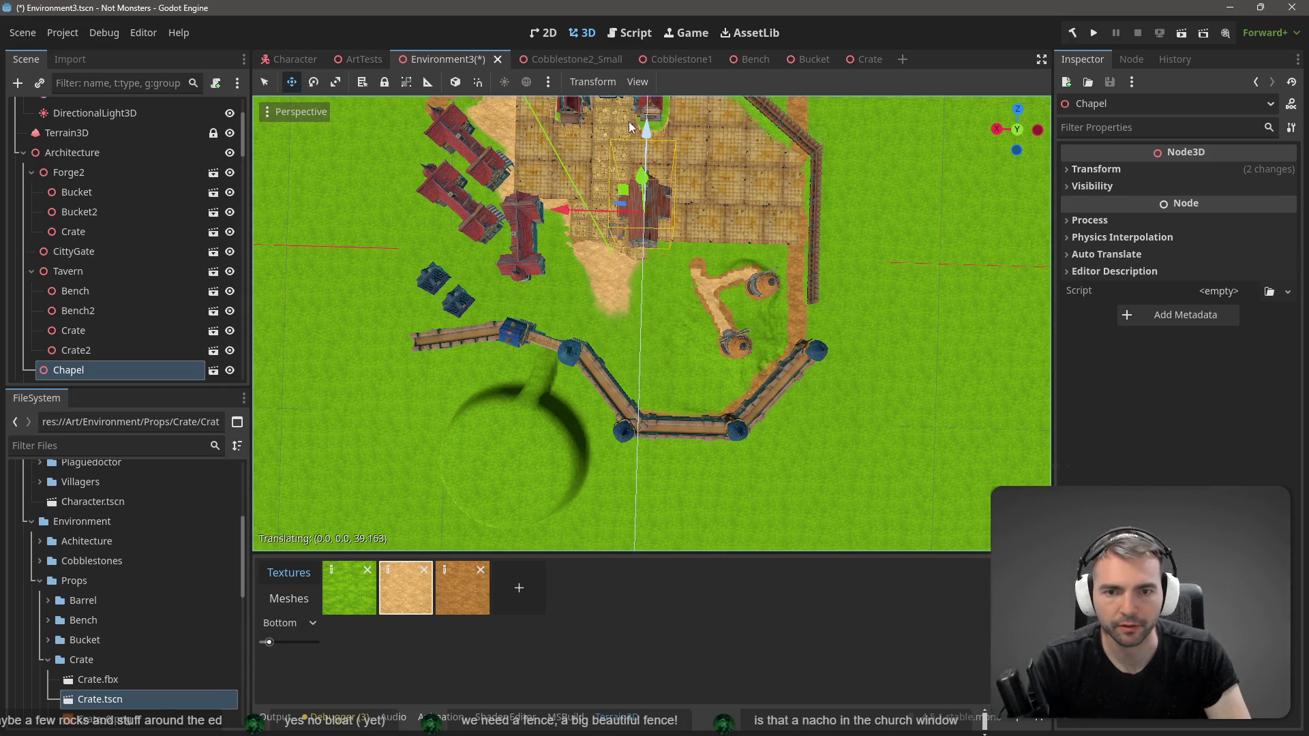
key(f)
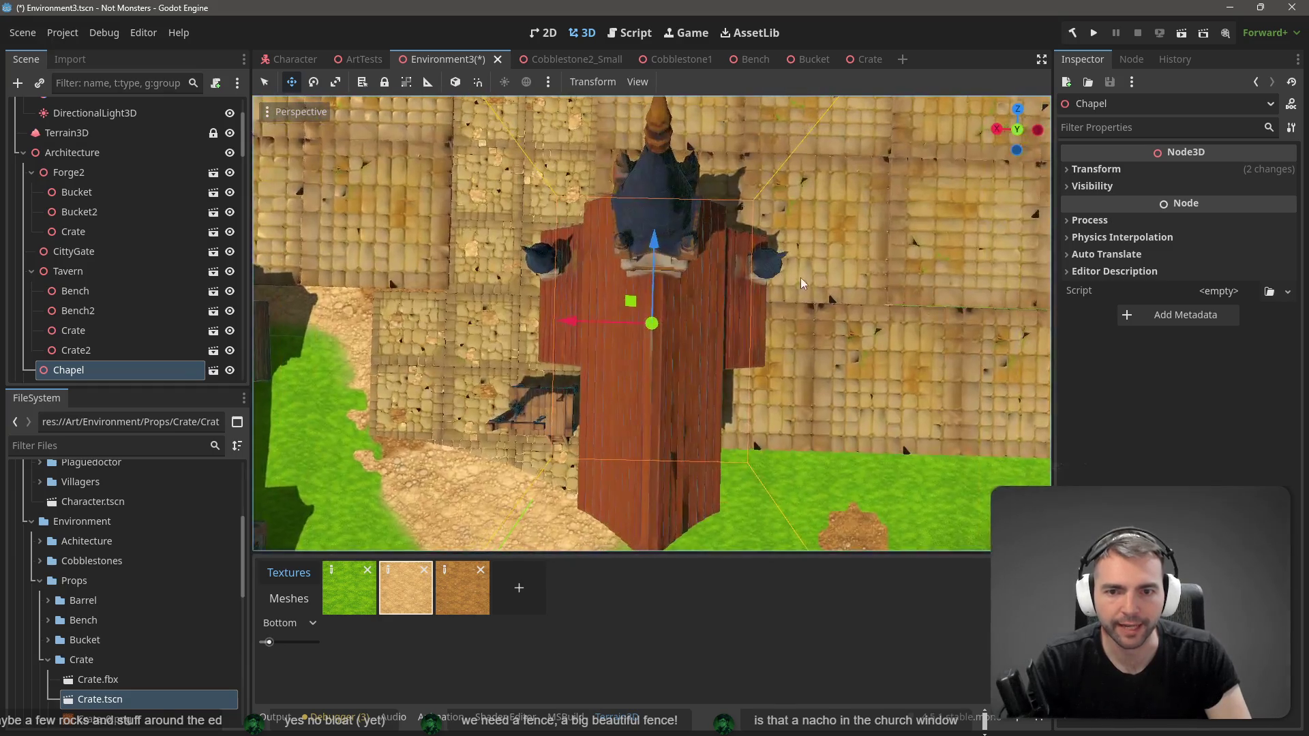
mouse_move(570, 328)
mouse_down()
mouse_move(546, 324)
mouse_move(563, 324)
mouse_up()
click(637, 81)
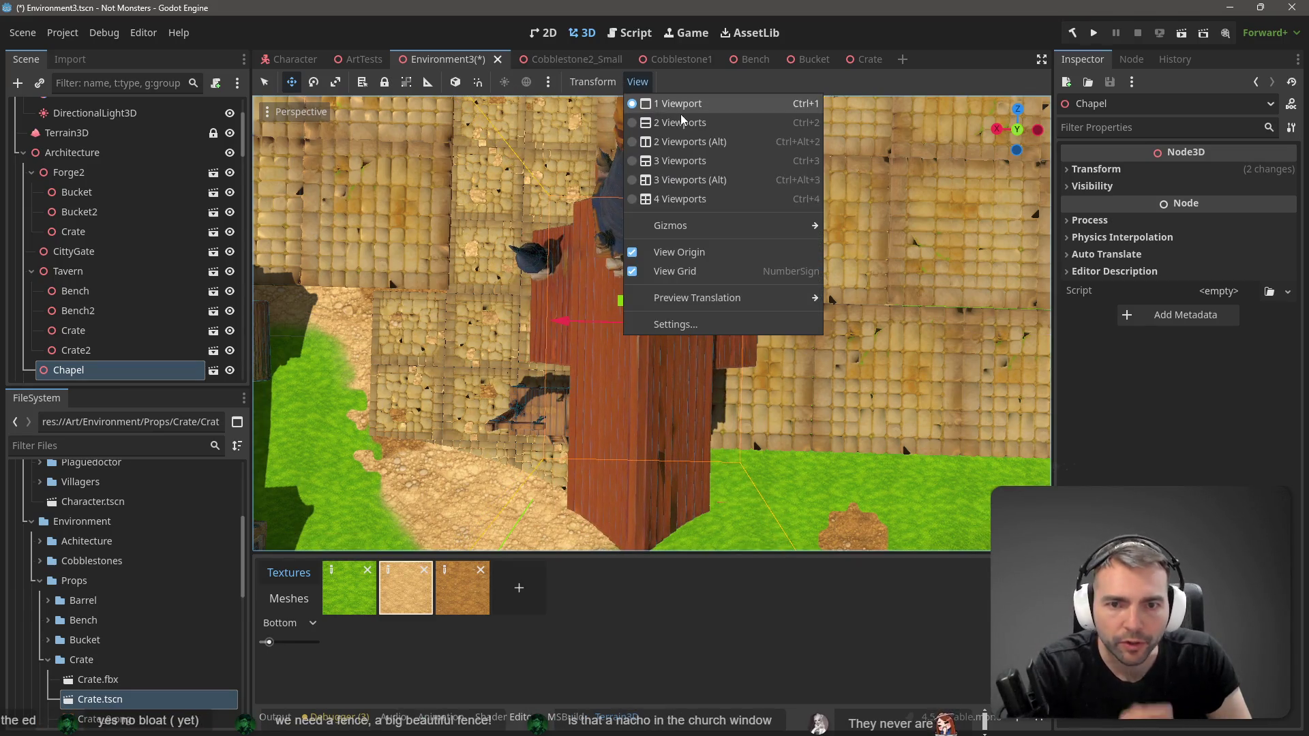
mouse_move(725, 229)
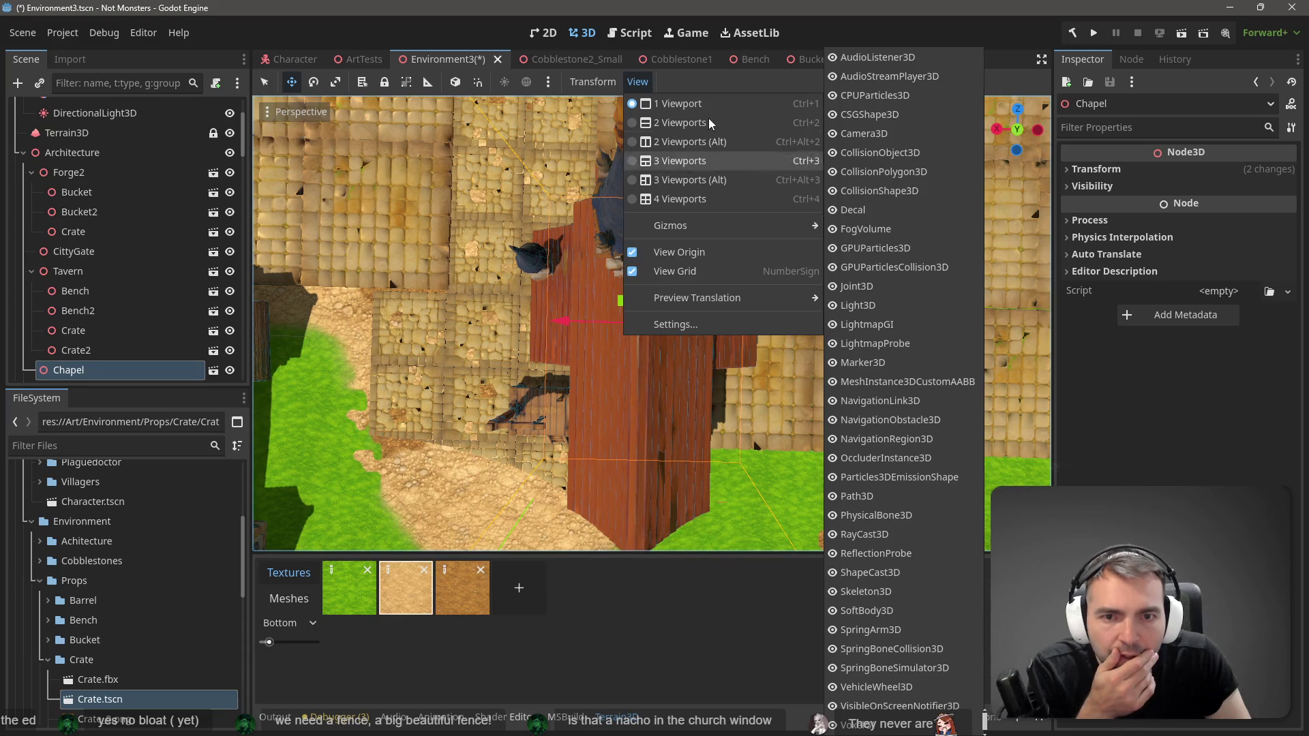
mouse_move(592, 82)
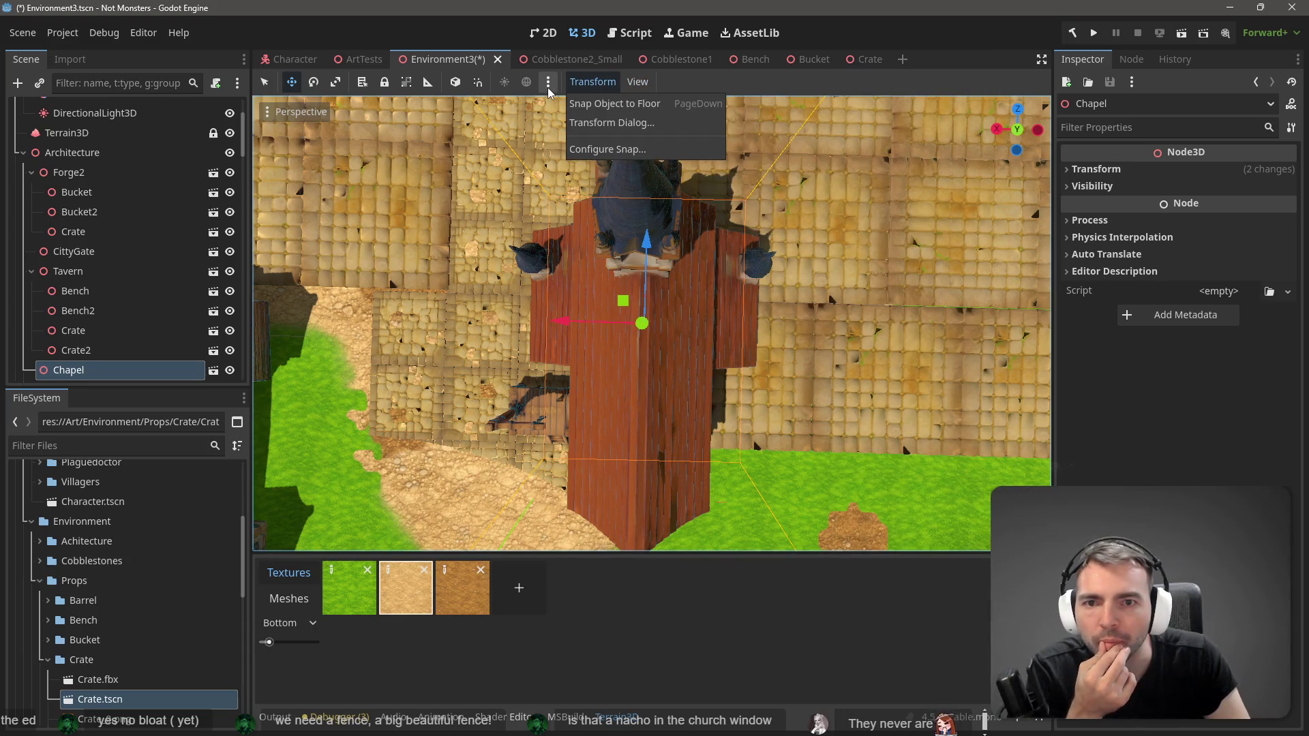
click(548, 82)
Step: In top orthographic view, position the Chapel just below the cobblestone square
key(KP_7)
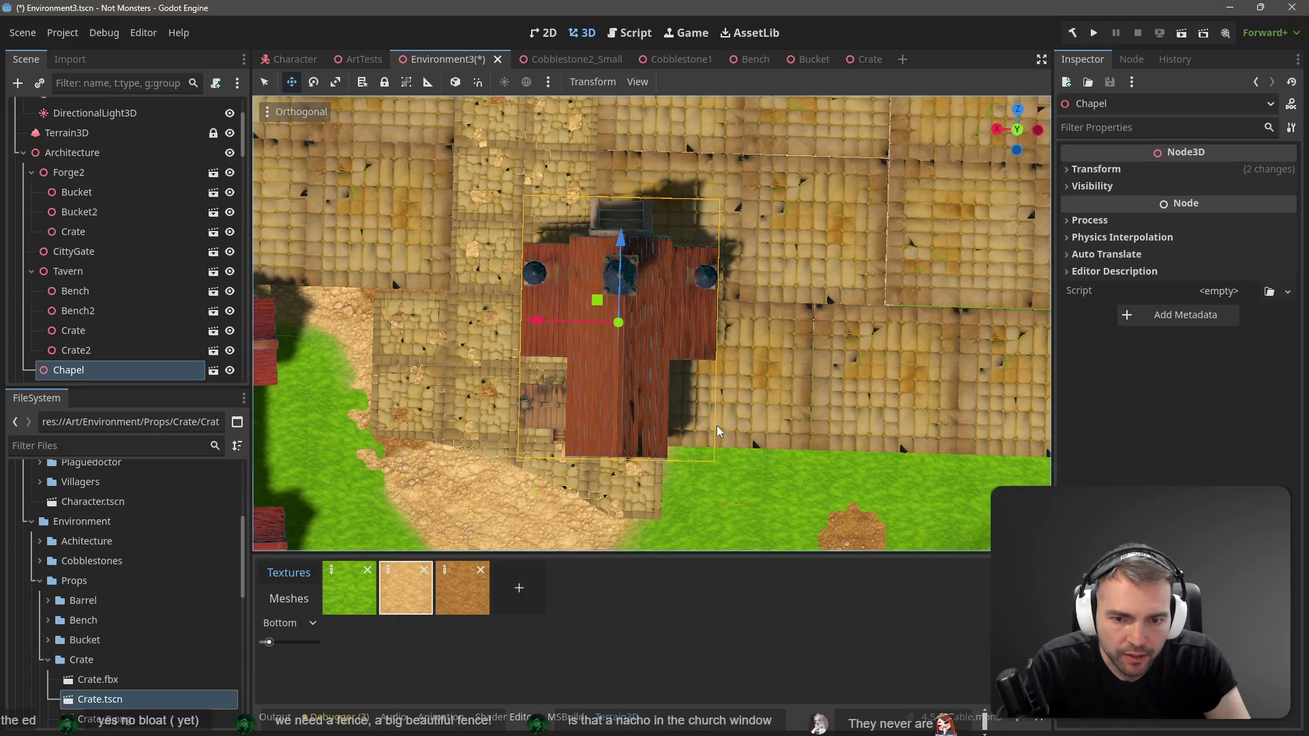
drag(620, 234, 620, 220)
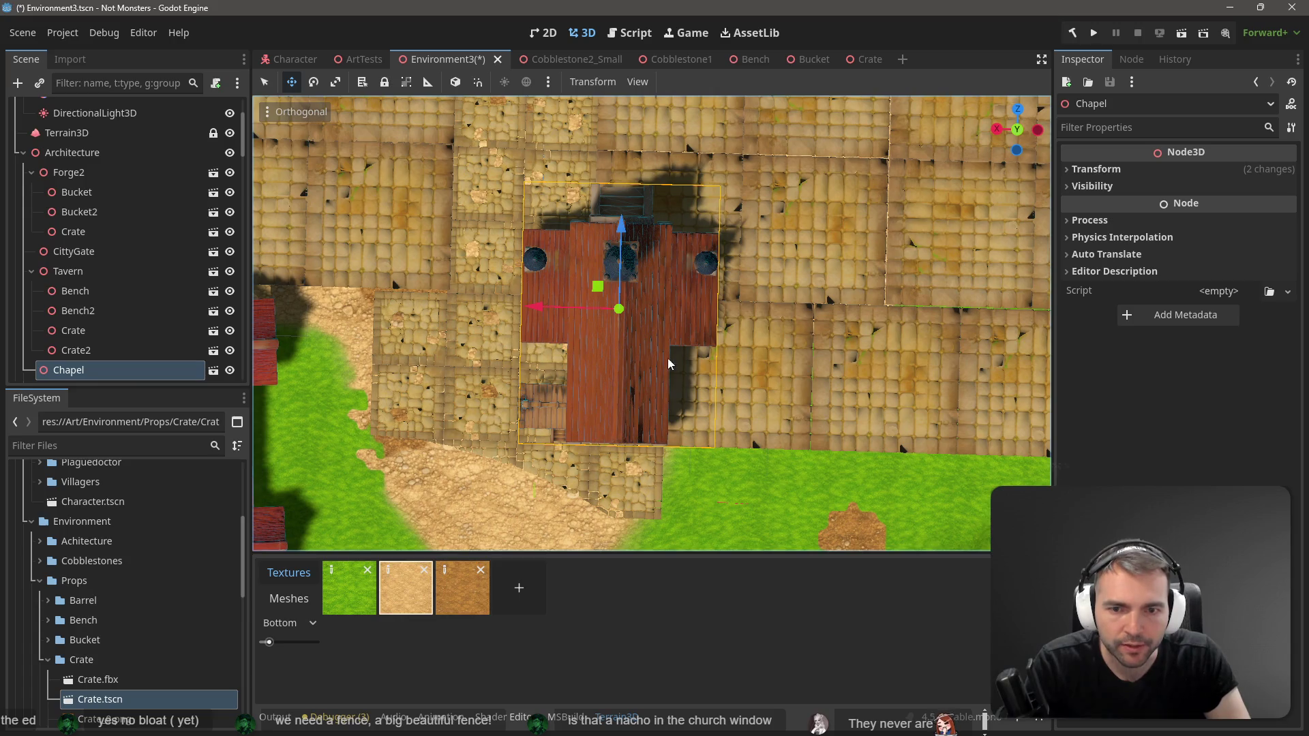
scroll(651, 341, down, 5)
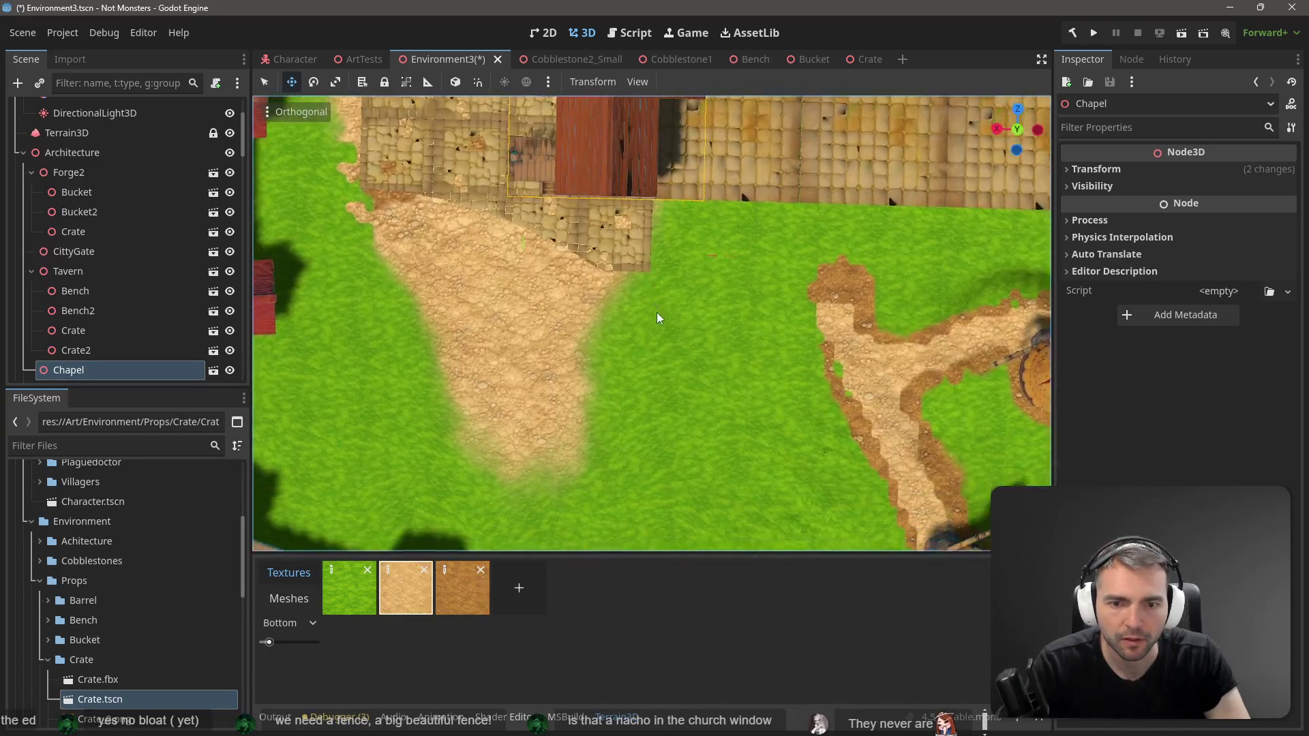
scroll(657, 315, down, 5)
drag(637, 144, 664, 289)
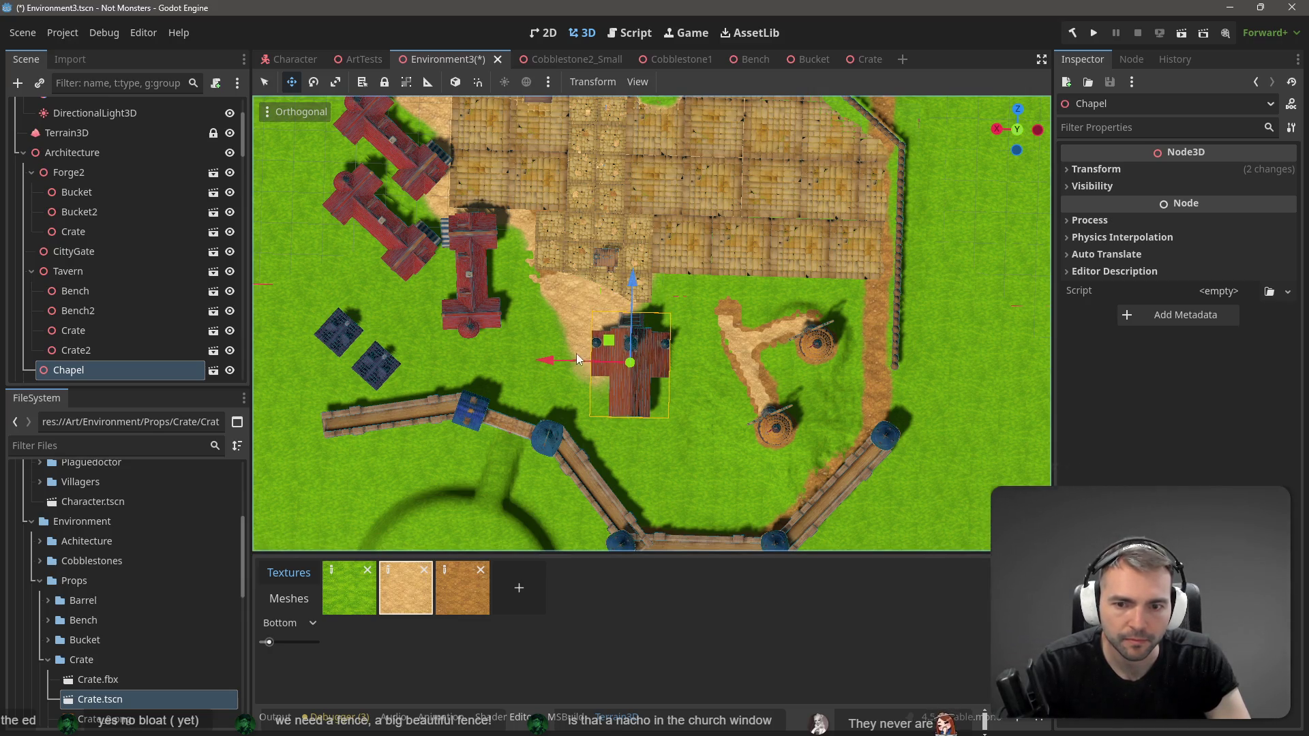
mouse_move(559, 362)
mouse_down()
mouse_move(533, 365)
mouse_move(551, 362)
mouse_up()
mouse_move(717, 269)
mouse_down()
mouse_move(676, 304)
mouse_move(551, 103)
mouse_up()
Step: Return the viewport to perspective, view the Chapel at an angle, and save
click(549, 82)
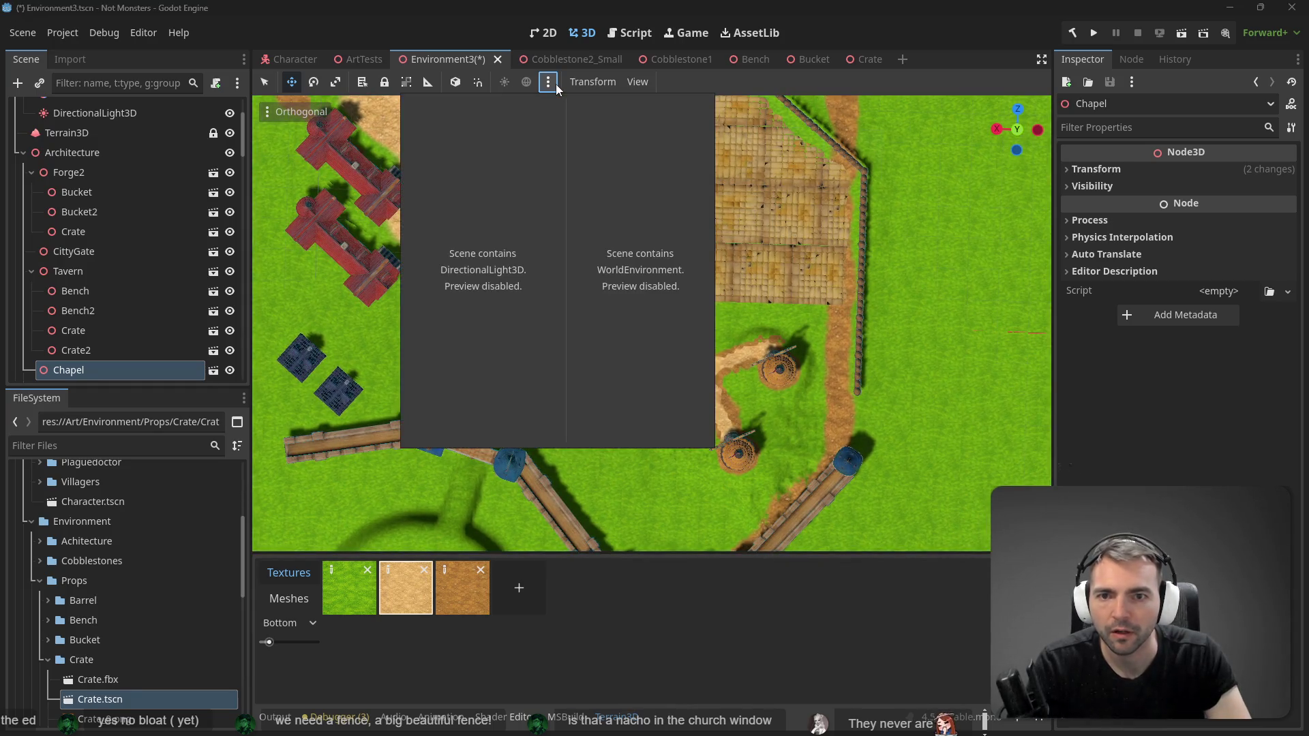
click(266, 111)
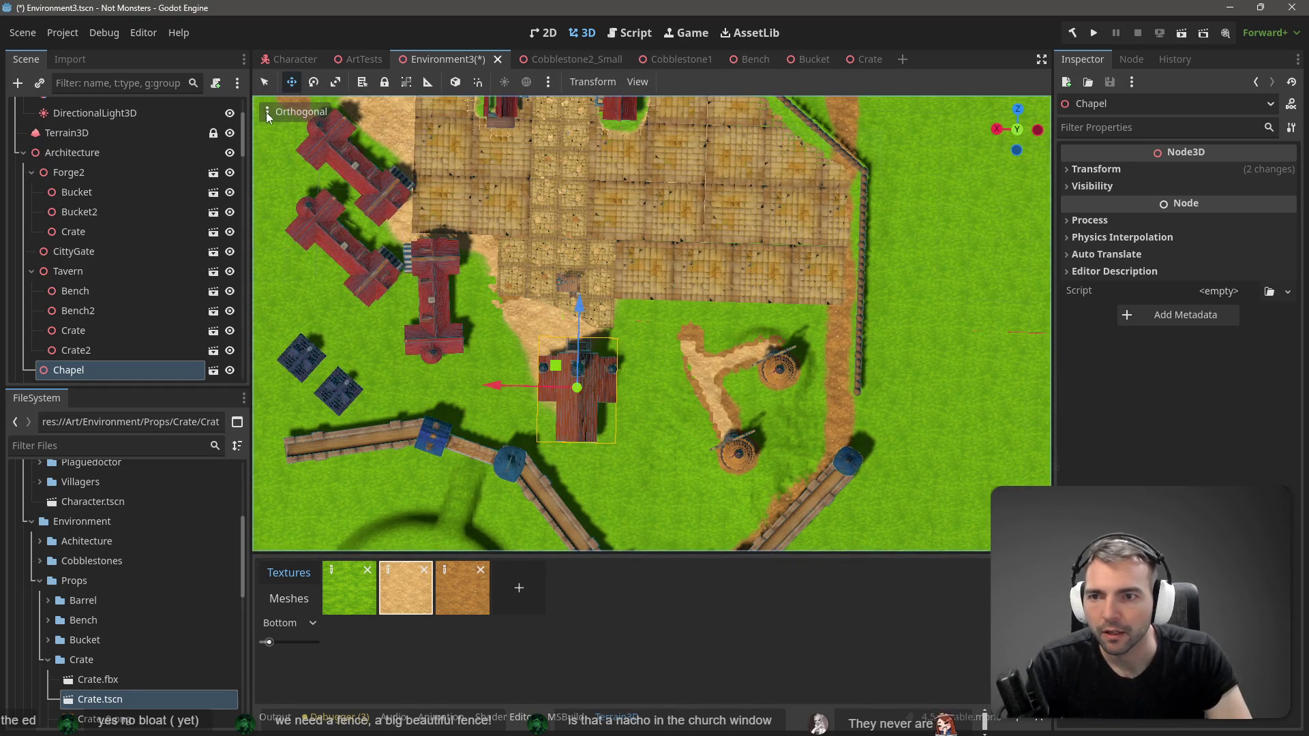
click(267, 110)
click(310, 236)
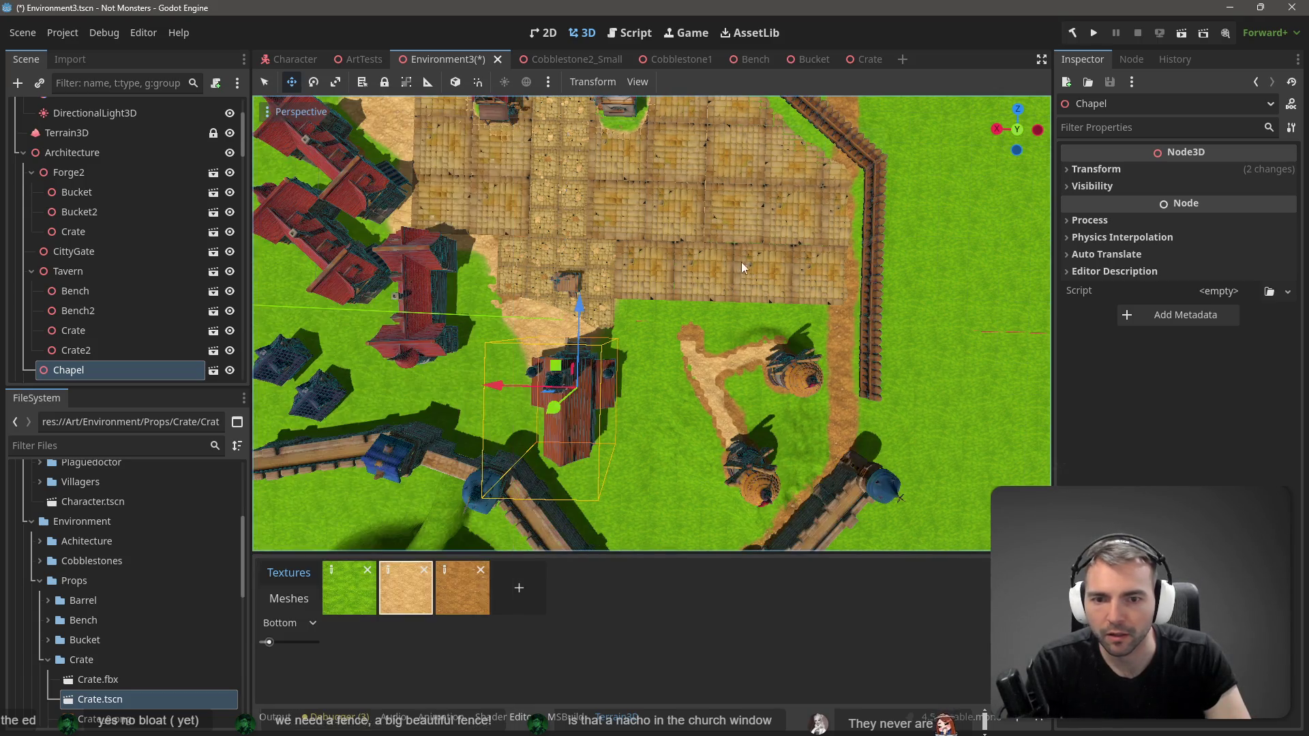
mouse_move(687, 228)
mouse_down()
mouse_move(654, 259)
mouse_move(351, 110)
mouse_up()
key(ctrl+s)
Step: Switch to orthographic projection, deselect the Chapel and rotate around the square
click(260, 109)
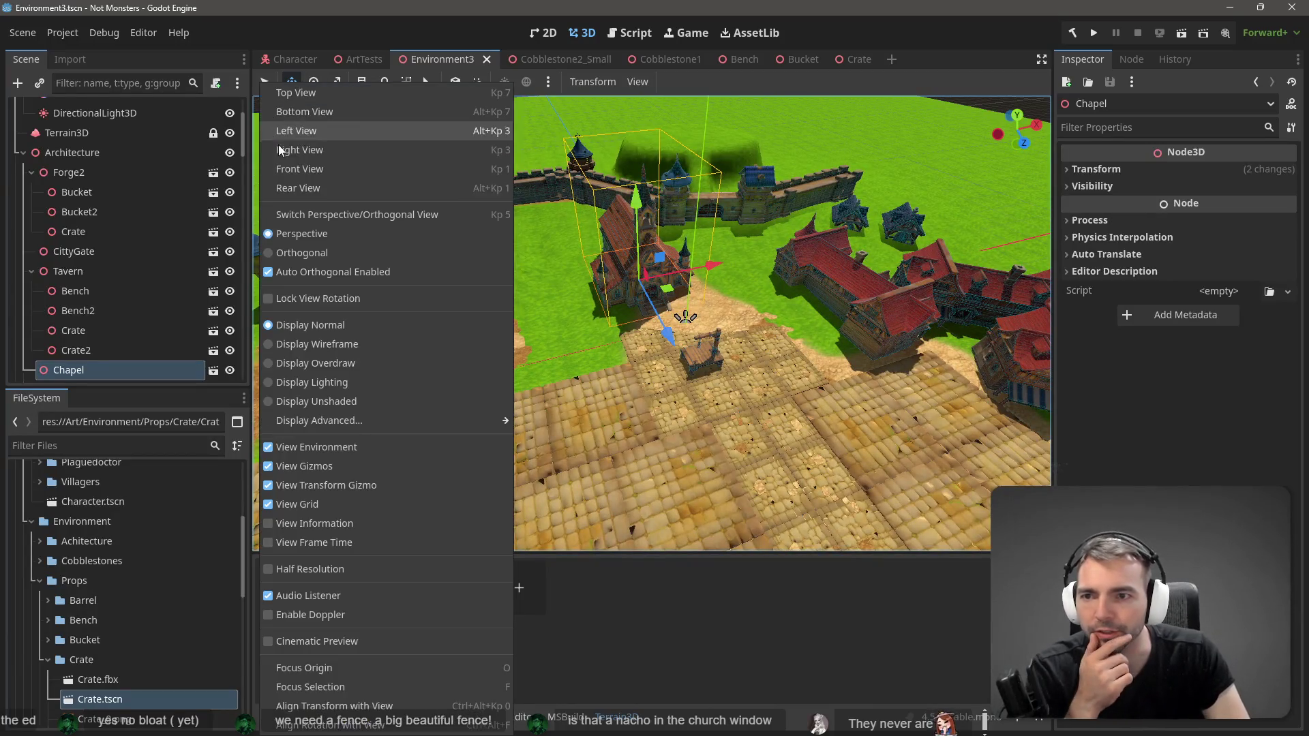
click(305, 251)
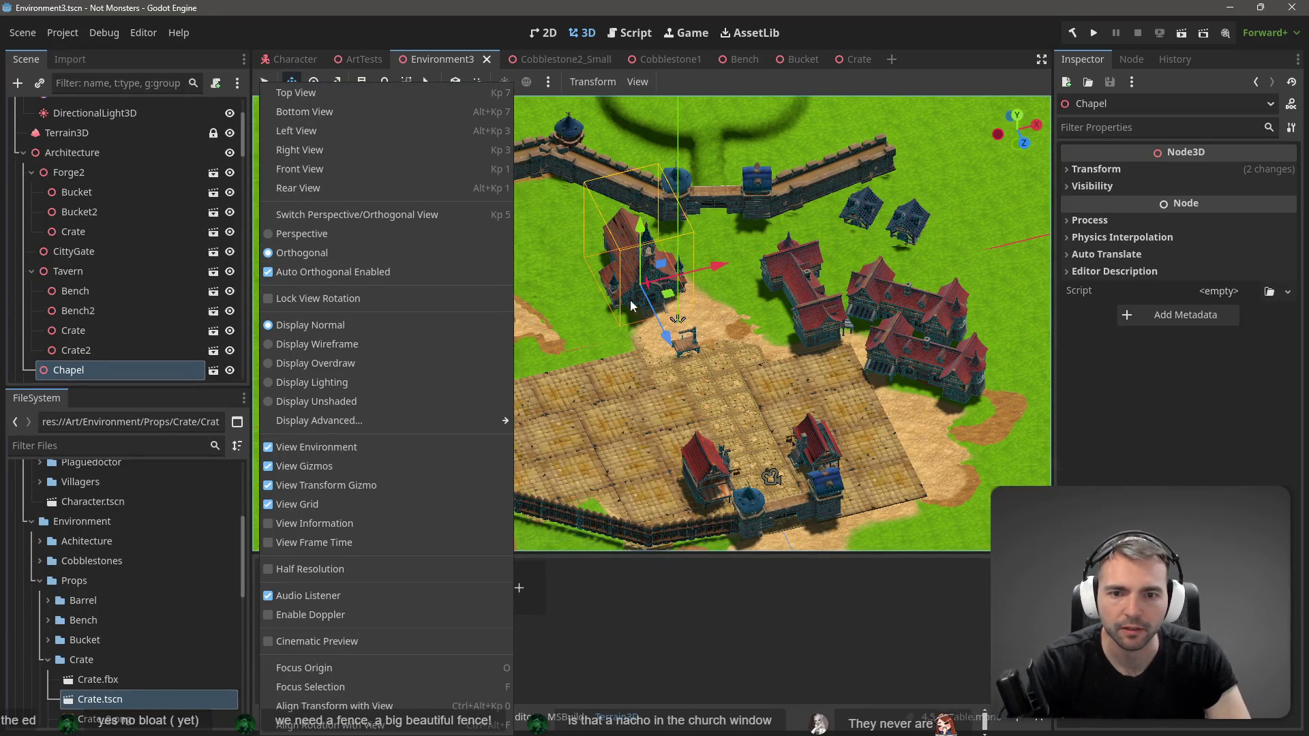
click(746, 334)
scroll(520, 233, up, 10)
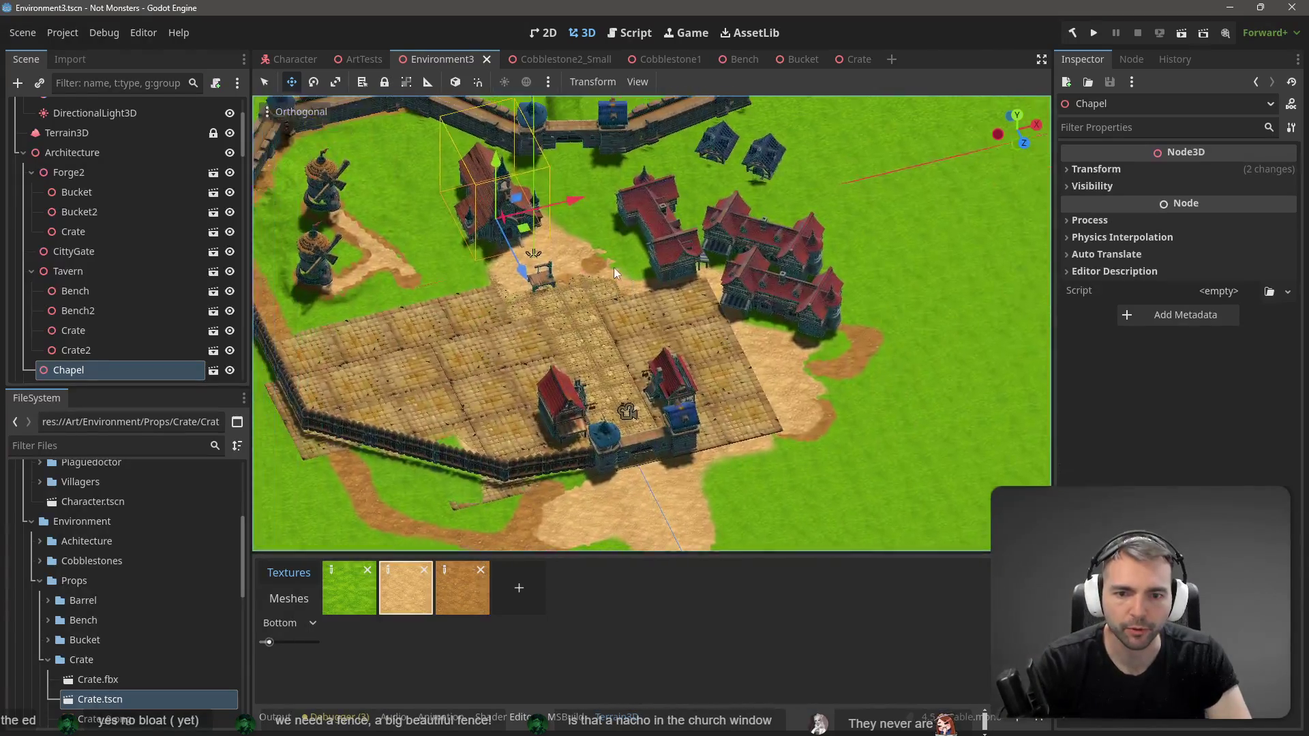
scroll(683, 296, down, 3)
scroll(627, 215, up, 3)
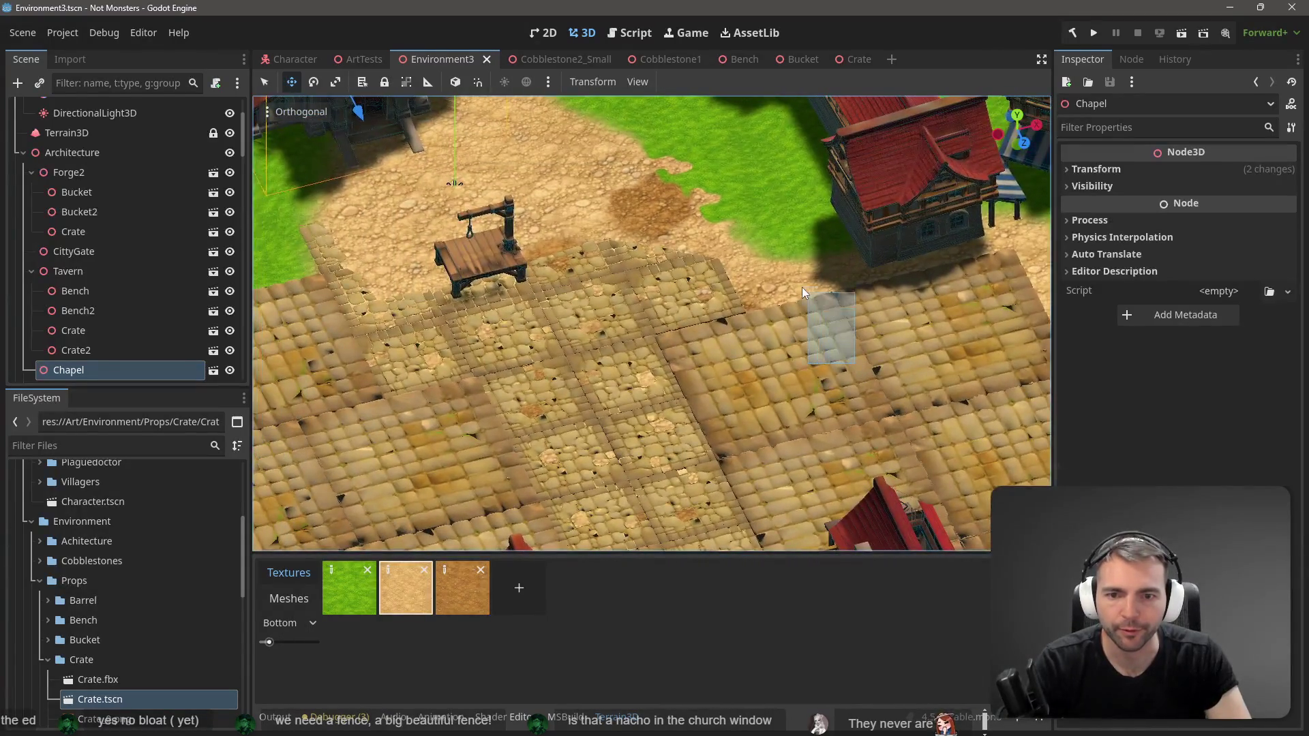
click(802, 288)
mouse_move(728, 261)
mouse_down()
mouse_move(763, 291)
mouse_move(646, 248)
mouse_move(320, 169)
mouse_up()
Step: Switch back to perspective and look across the town toward the Chapel
click(301, 111)
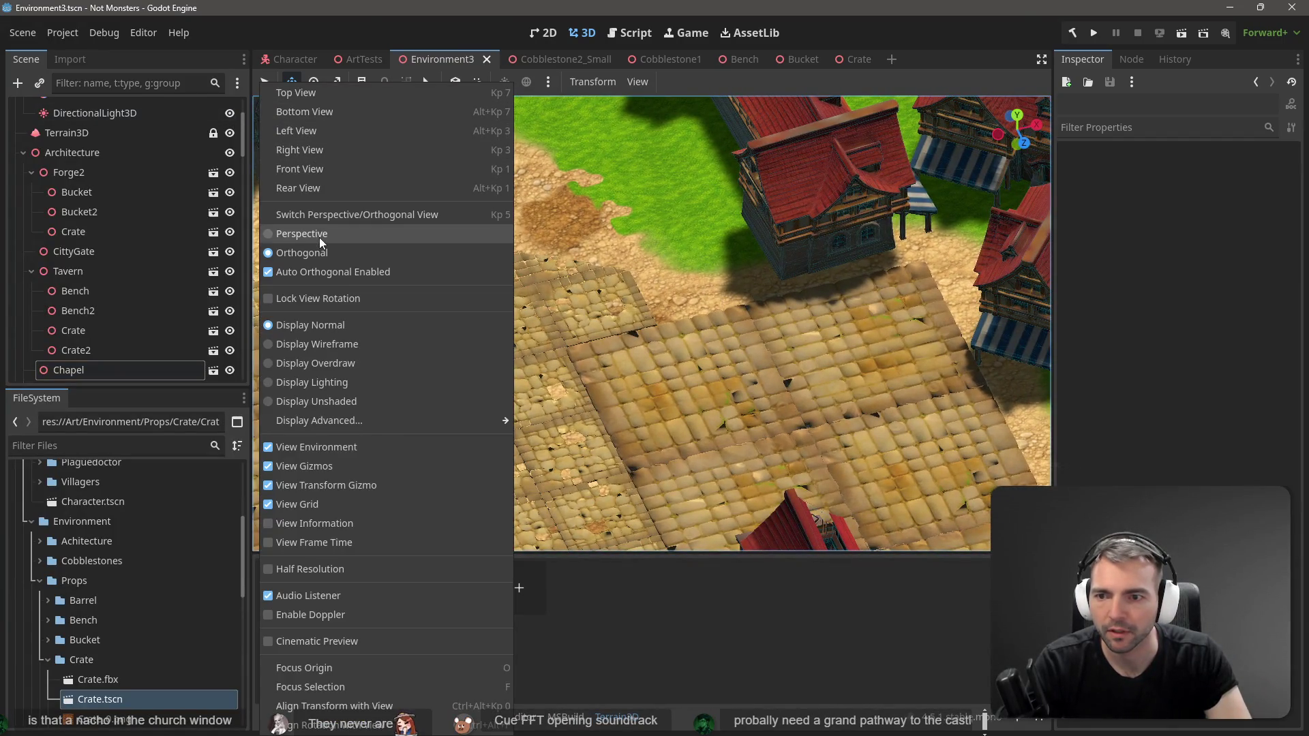
click(319, 237)
click(552, 273)
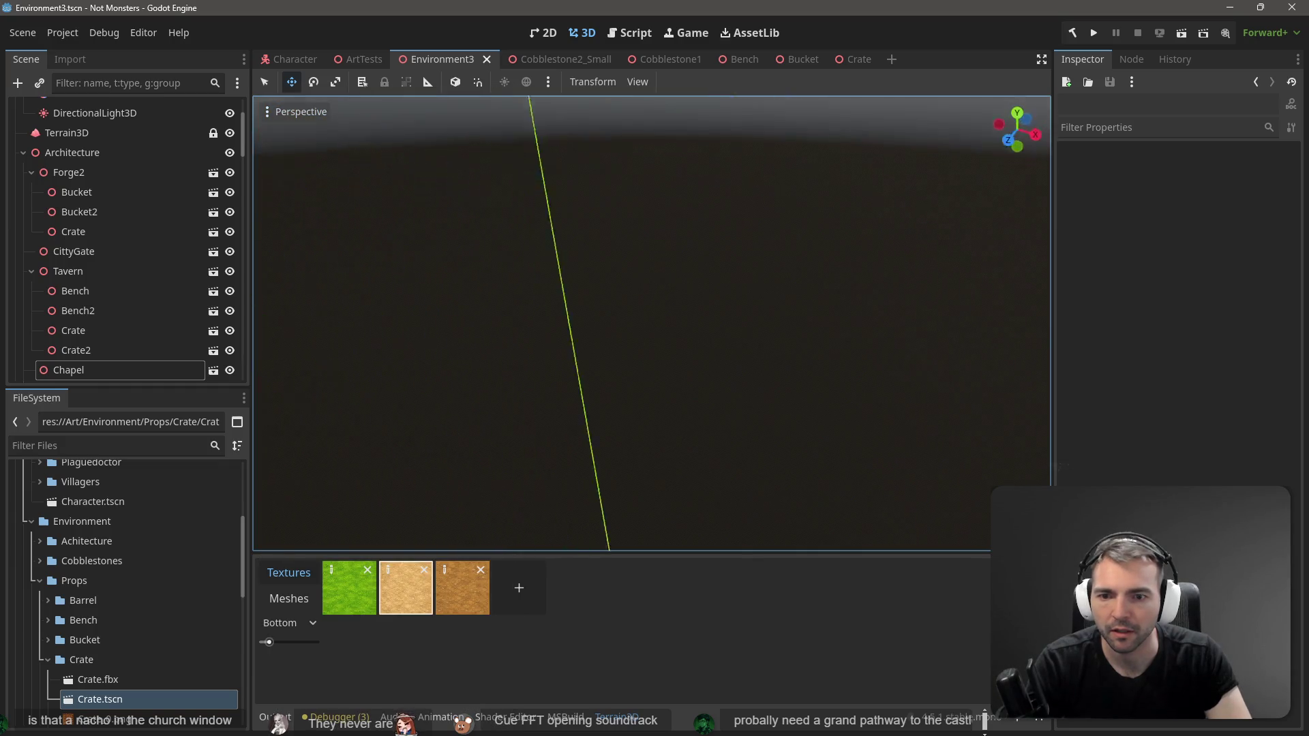
scroll(630, 257, down, 5)
mouse_move(631, 257)
mouse_down()
mouse_move(740, 393)
mouse_move(694, 346)
mouse_move(443, 434)
mouse_move(479, 399)
mouse_up()
Step: Slide the Chapel along X to the square's edge beside the gallows
click(447, 289)
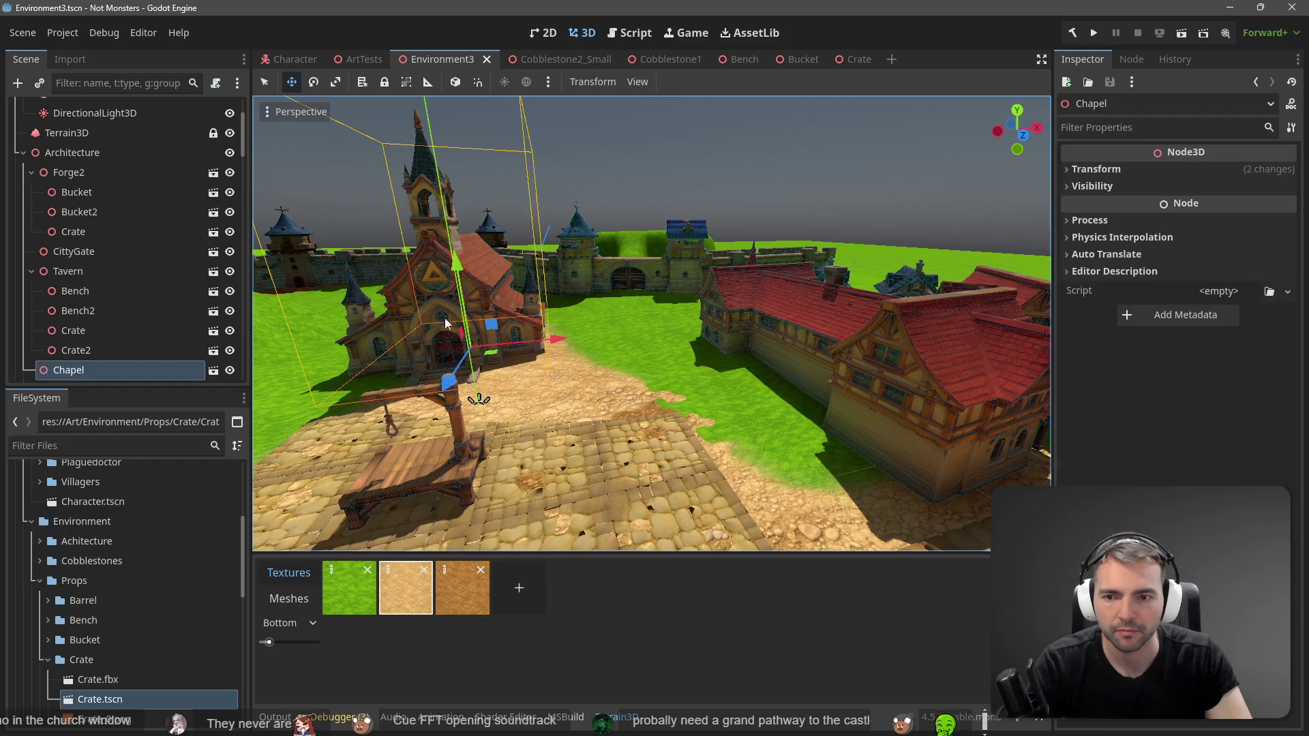
mouse_move(550, 341)
mouse_down()
mouse_move(641, 321)
mouse_move(697, 371)
mouse_up()
drag(637, 274, 686, 310)
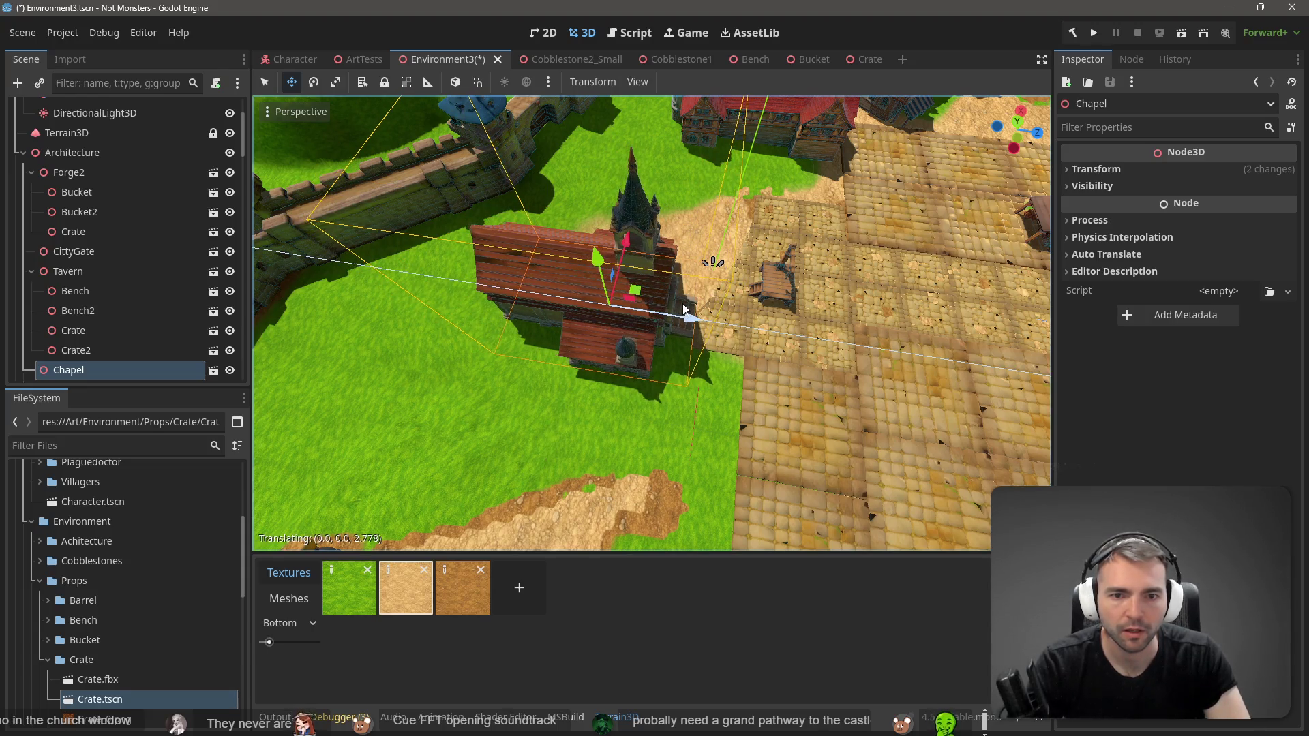
drag(628, 242, 636, 195)
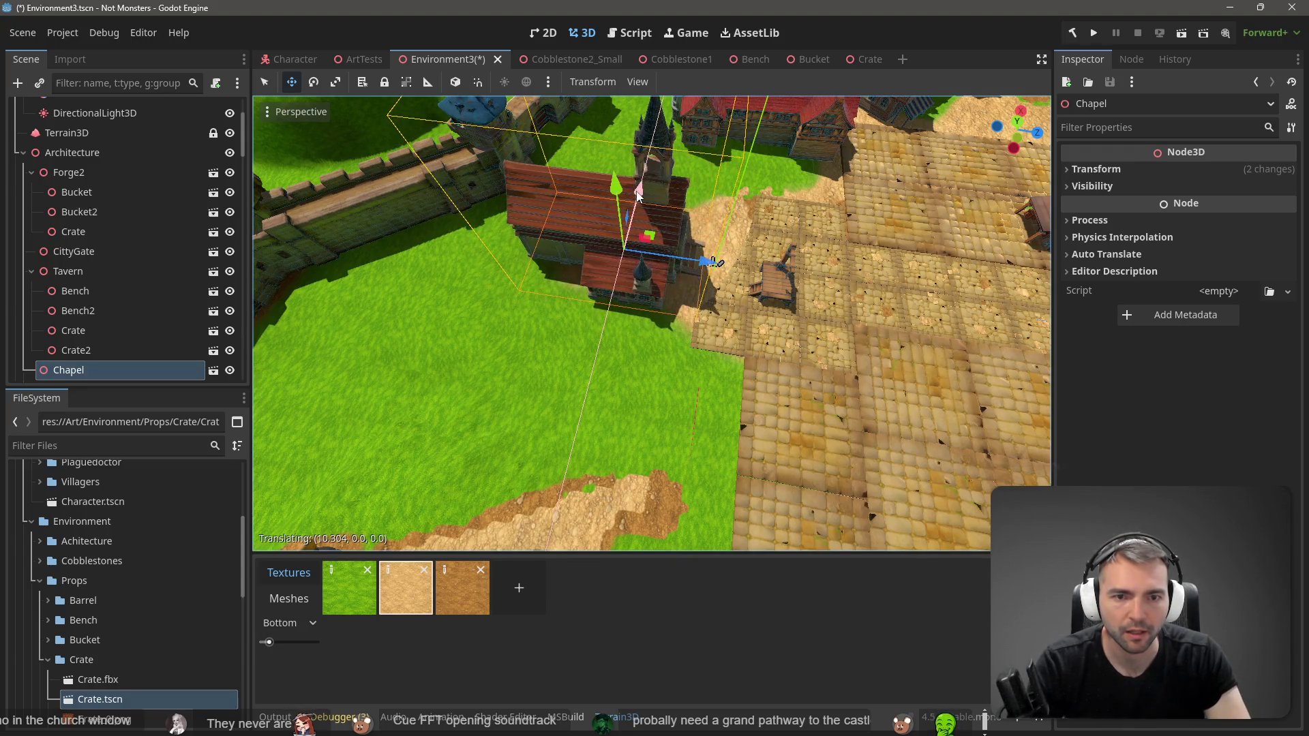
click(780, 291)
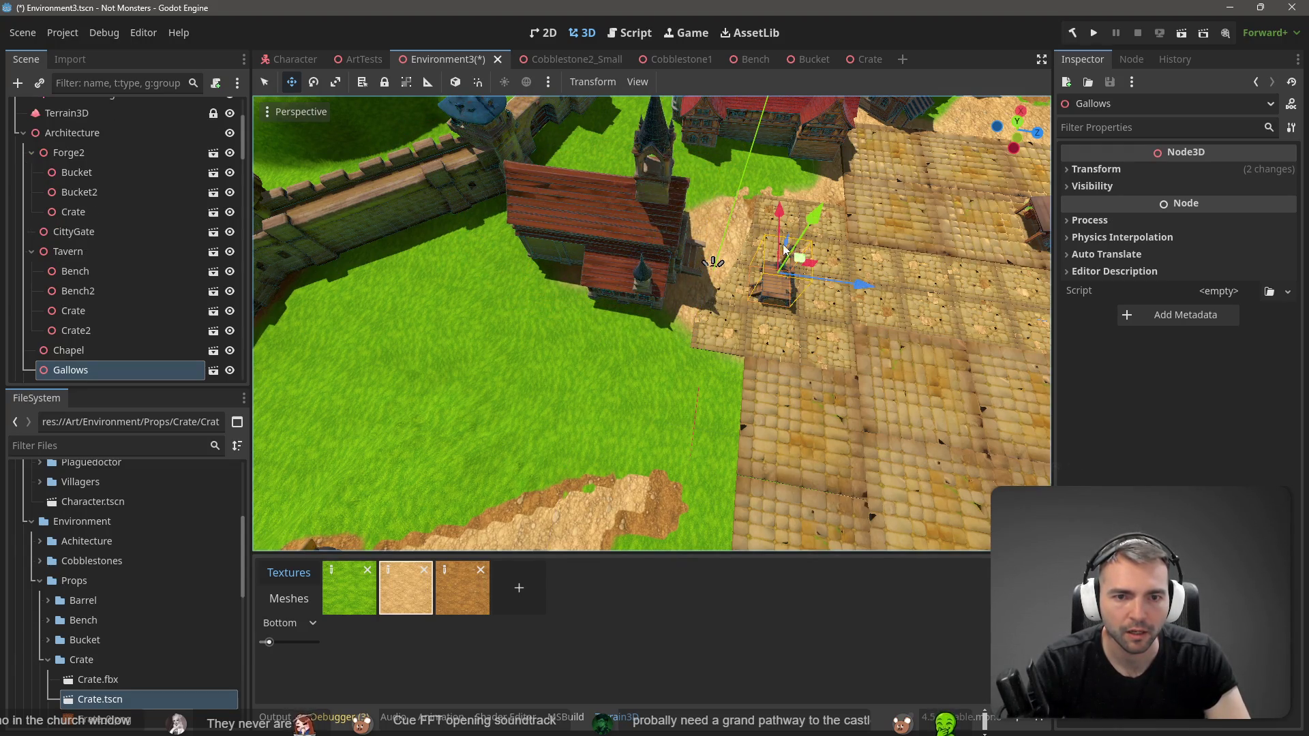
Step: Shift the gallows sideways along its X axis beside the chapel
drag(779, 208, 779, 207)
mouse_move(712, 263)
mouse_down()
mouse_move(633, 399)
mouse_move(633, 262)
mouse_up()
scroll(592, 361, up, 5)
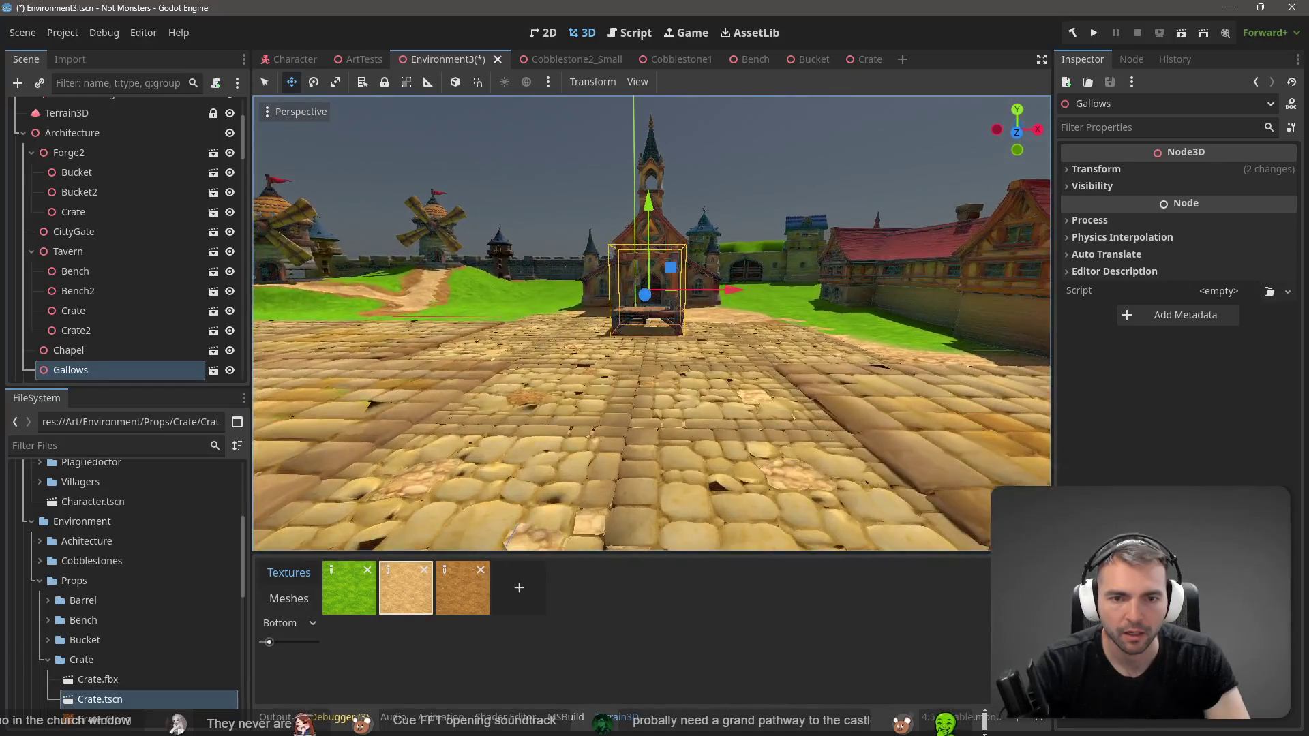
mouse_move(592, 362)
mouse_down()
mouse_move(541, 359)
mouse_move(700, 258)
mouse_up()
Step: Select CittyGate2, WallSegment2, WallSegment3 and WatchTower together and slide them along X
click(726, 260)
scroll(724, 255, down, 5)
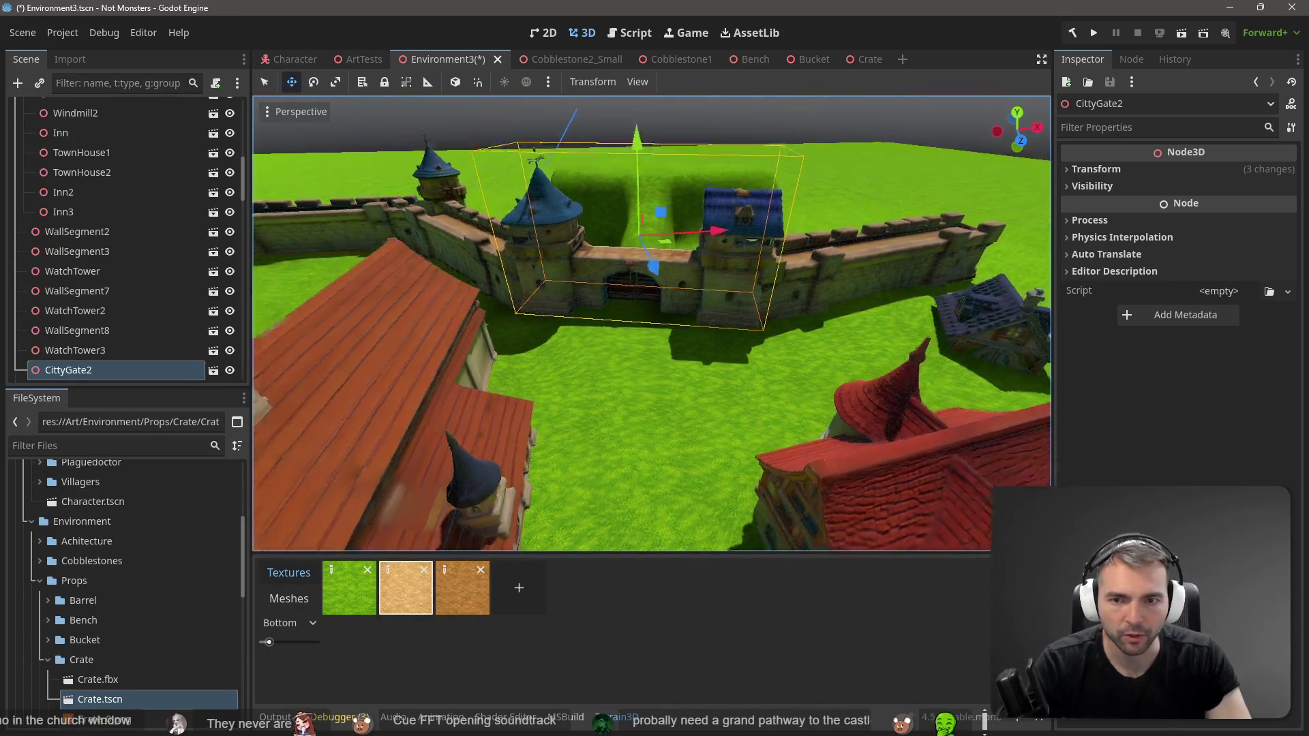
shift+click(820, 302)
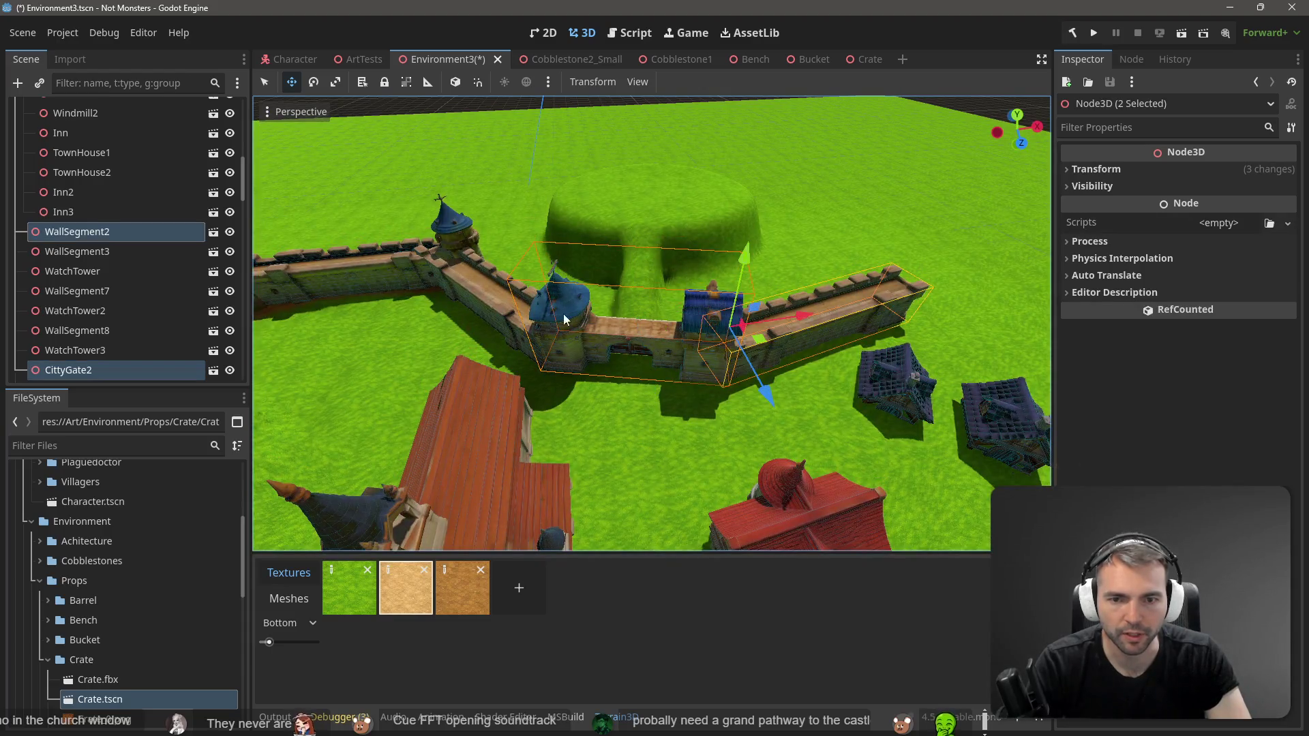
shift+click(488, 296)
shift+click(458, 216)
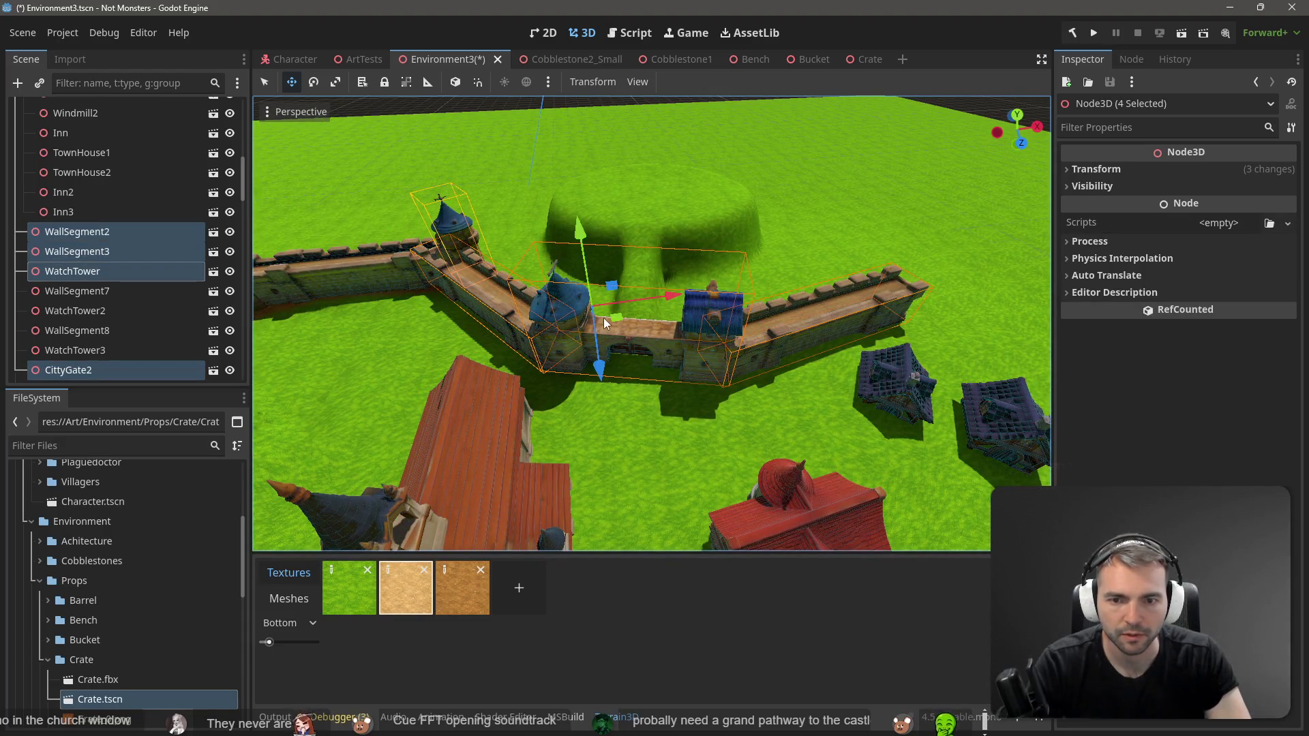
mouse_move(612, 318)
mouse_down()
mouse_move(632, 319)
mouse_move(383, 444)
mouse_move(721, 376)
mouse_up()
drag(687, 267, 724, 278)
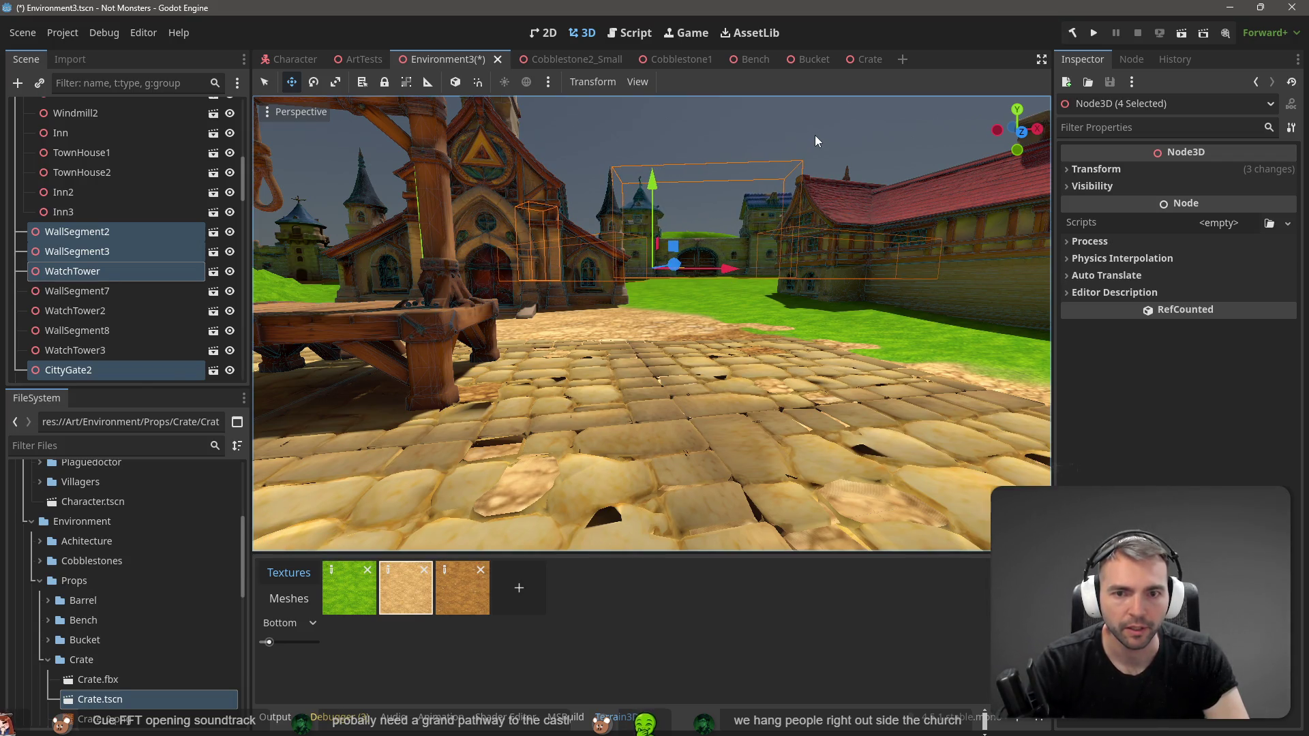
Step: Select the Inn and fly the camera over the square toward the church and castle wall
click(815, 135)
key(s)
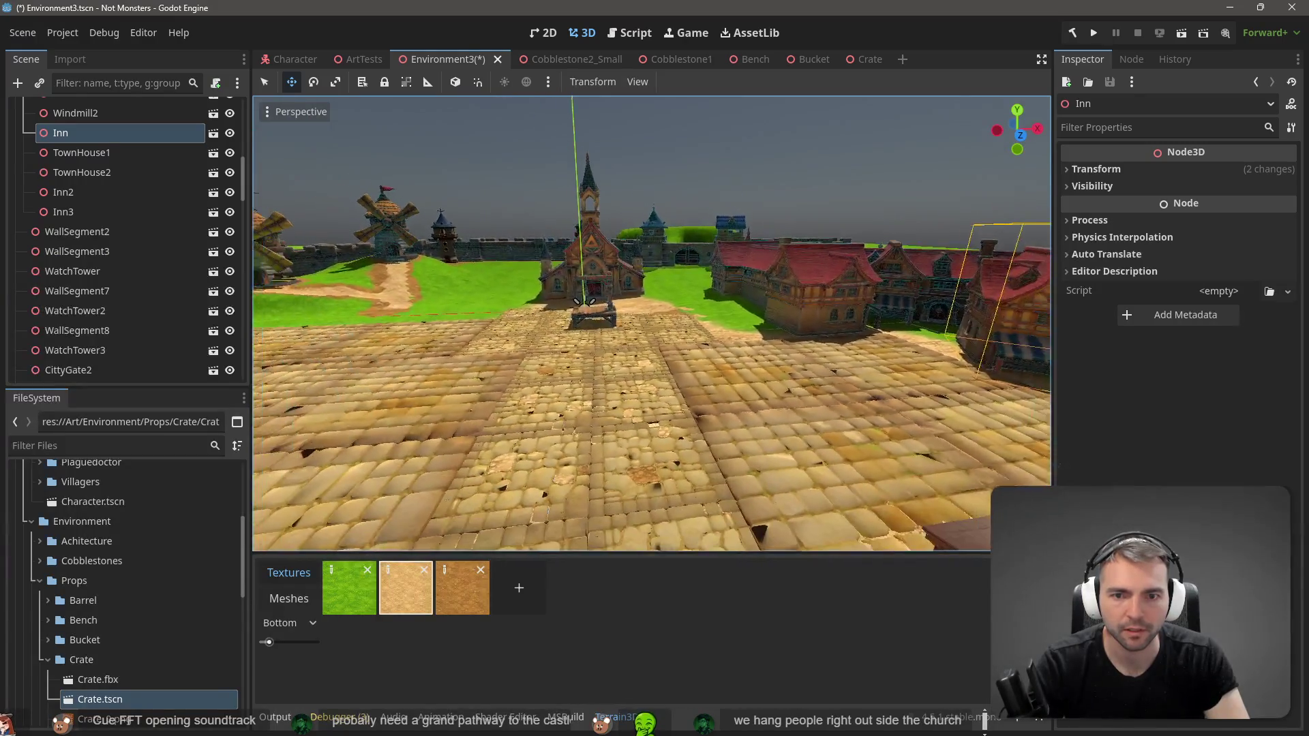
key(w)
key(s)
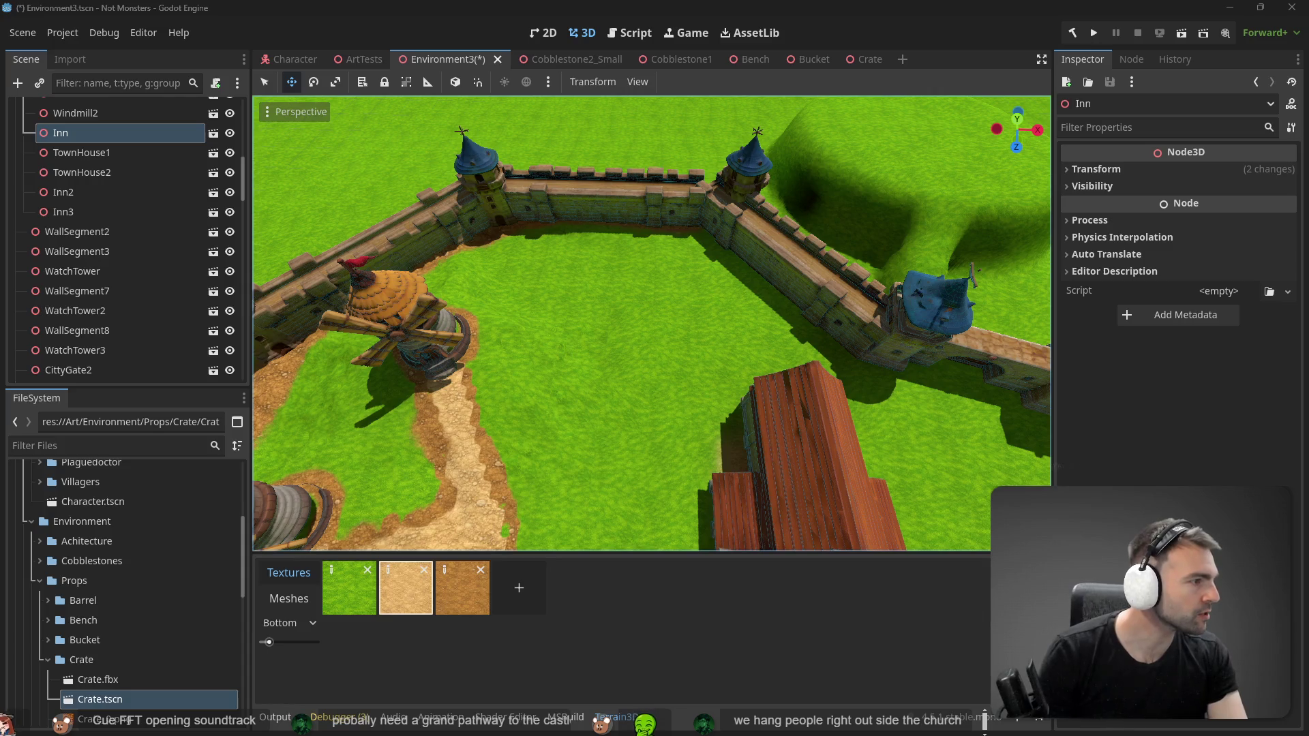
key(alt+Tab)
Step: Zoom and pan across the Town Layout frame to study the reference images, then return to Godot
scroll(397, 325, down, 5)
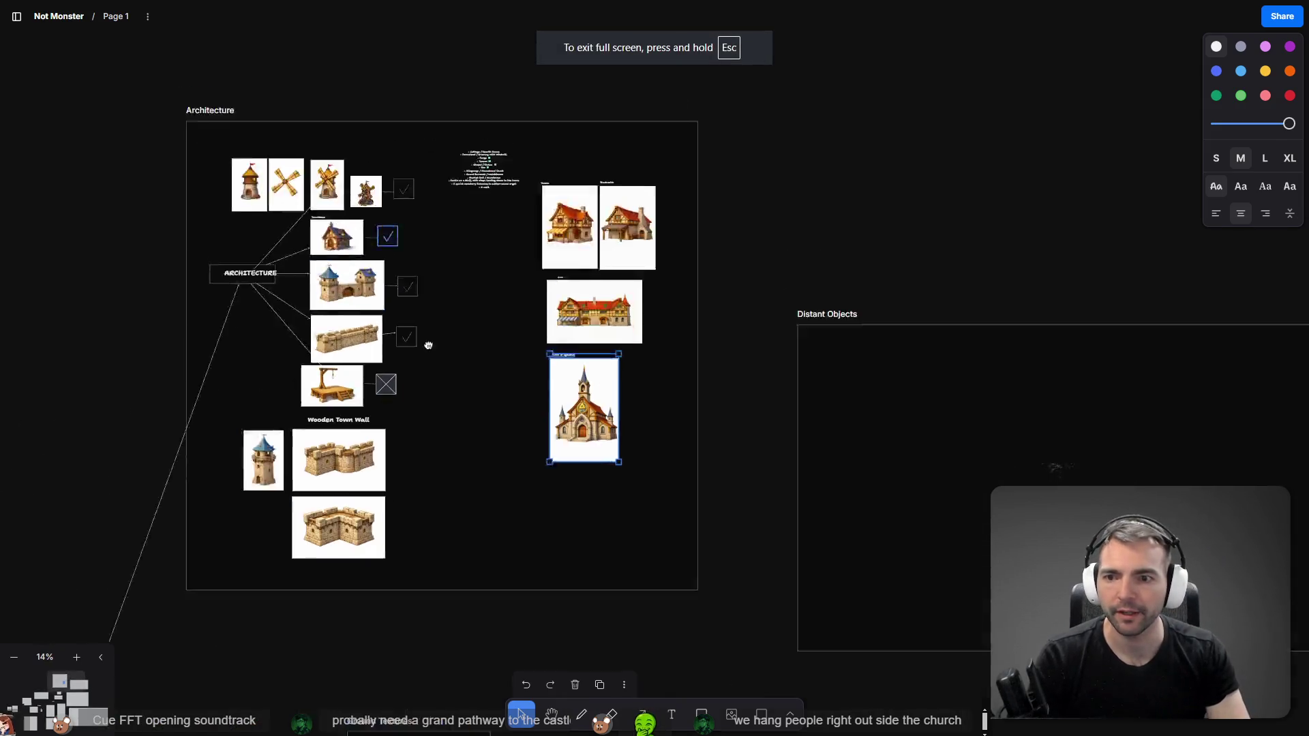
scroll(527, 296, down, 5)
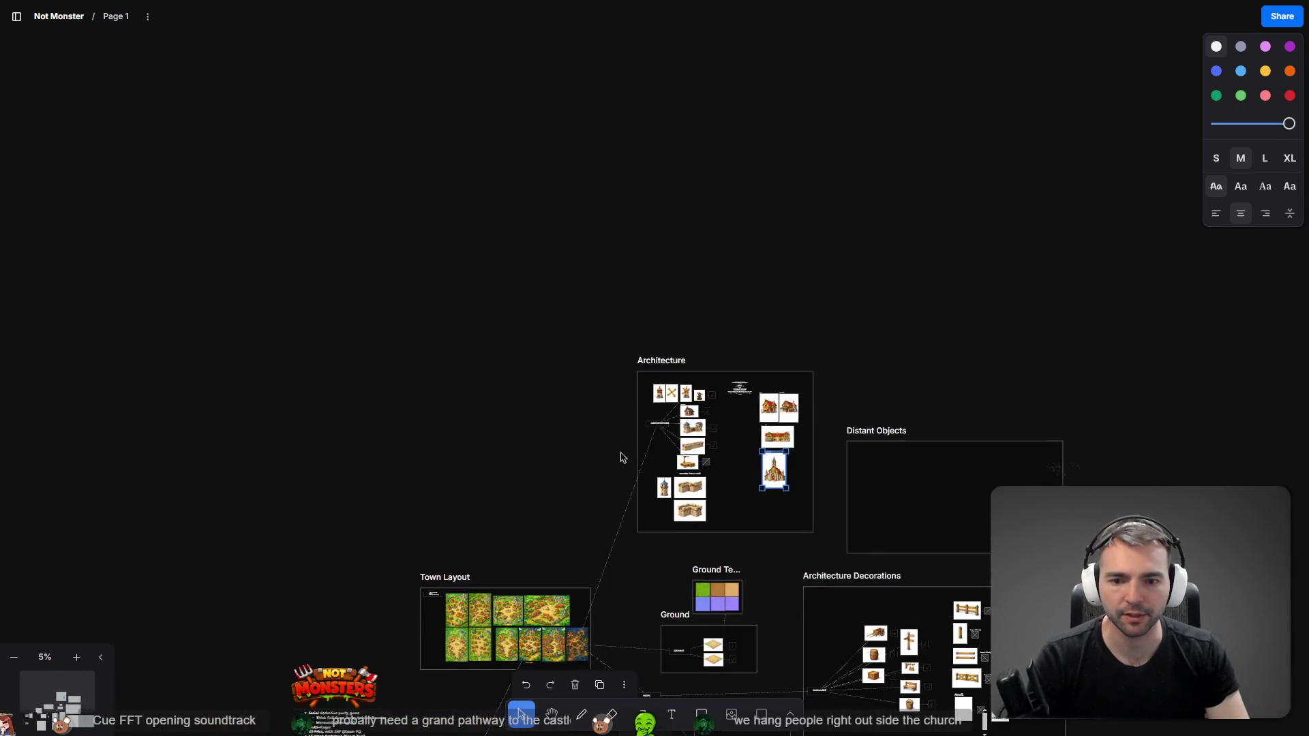
scroll(736, 321, up, 10)
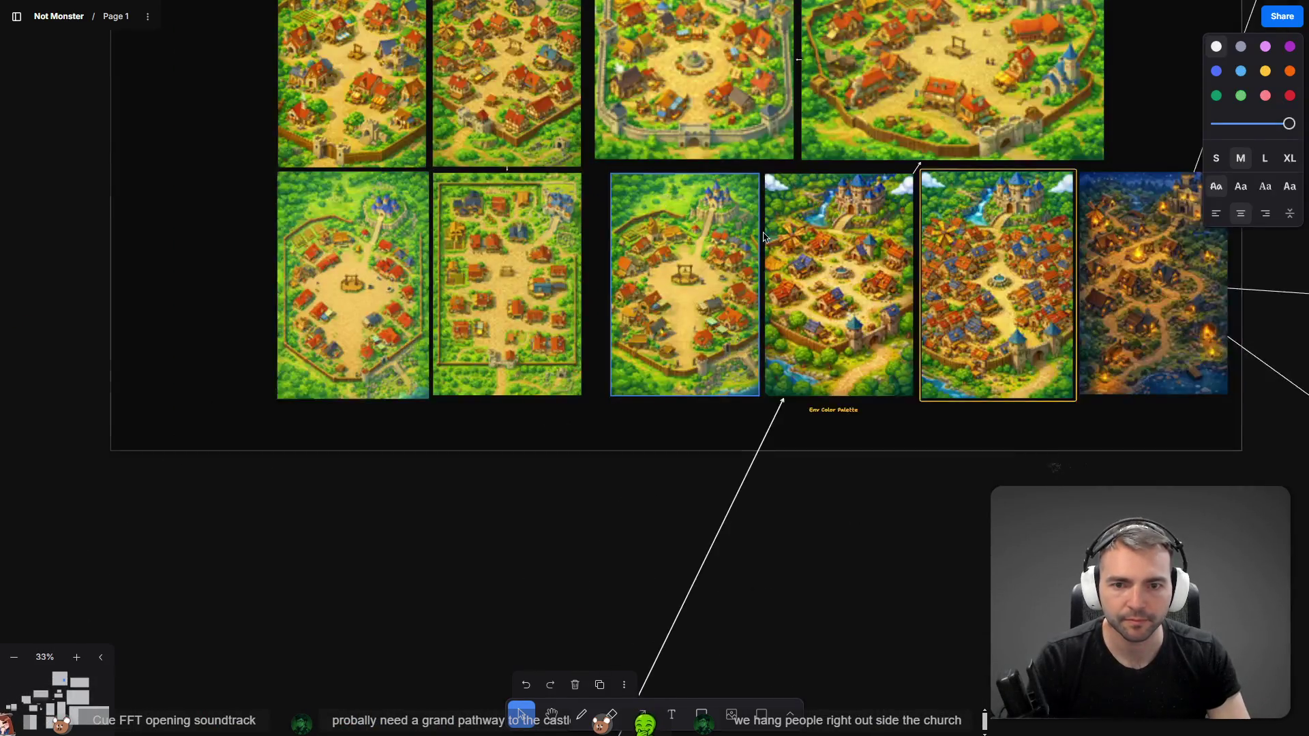
scroll(692, 173, up, 6)
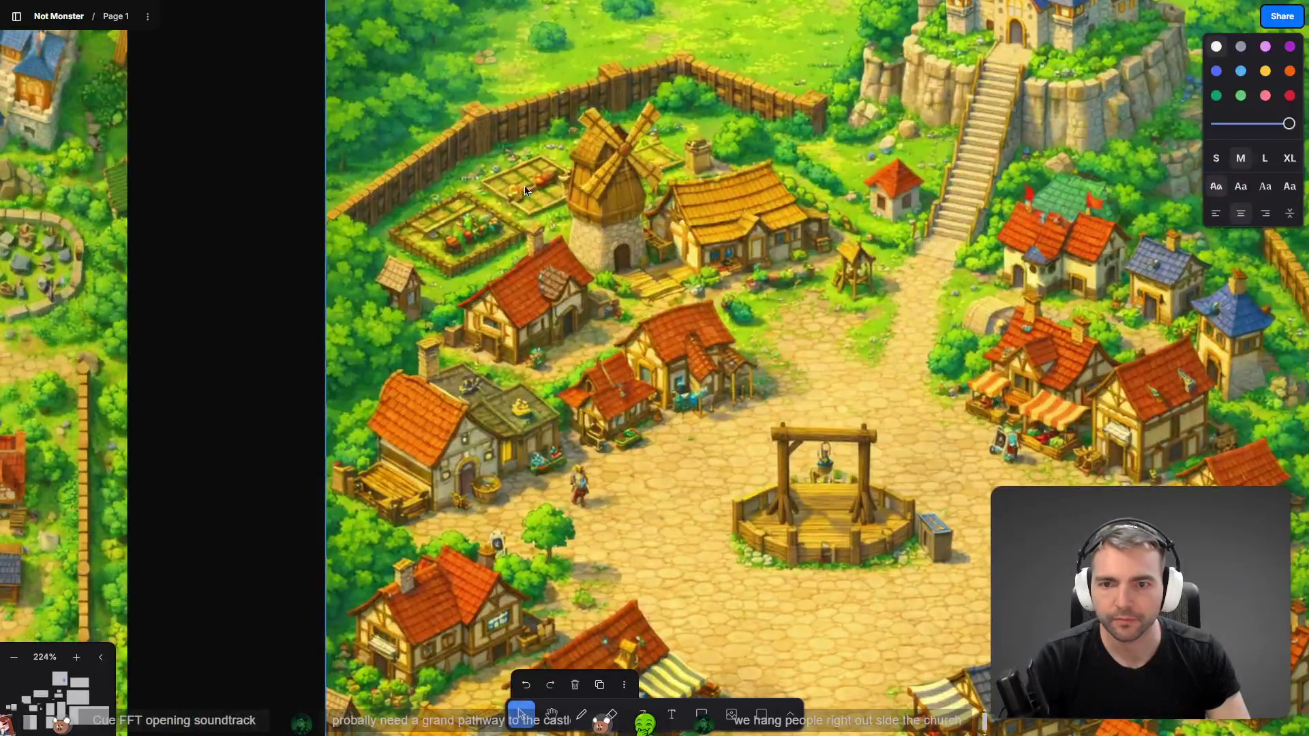
scroll(692, 173, up, 2)
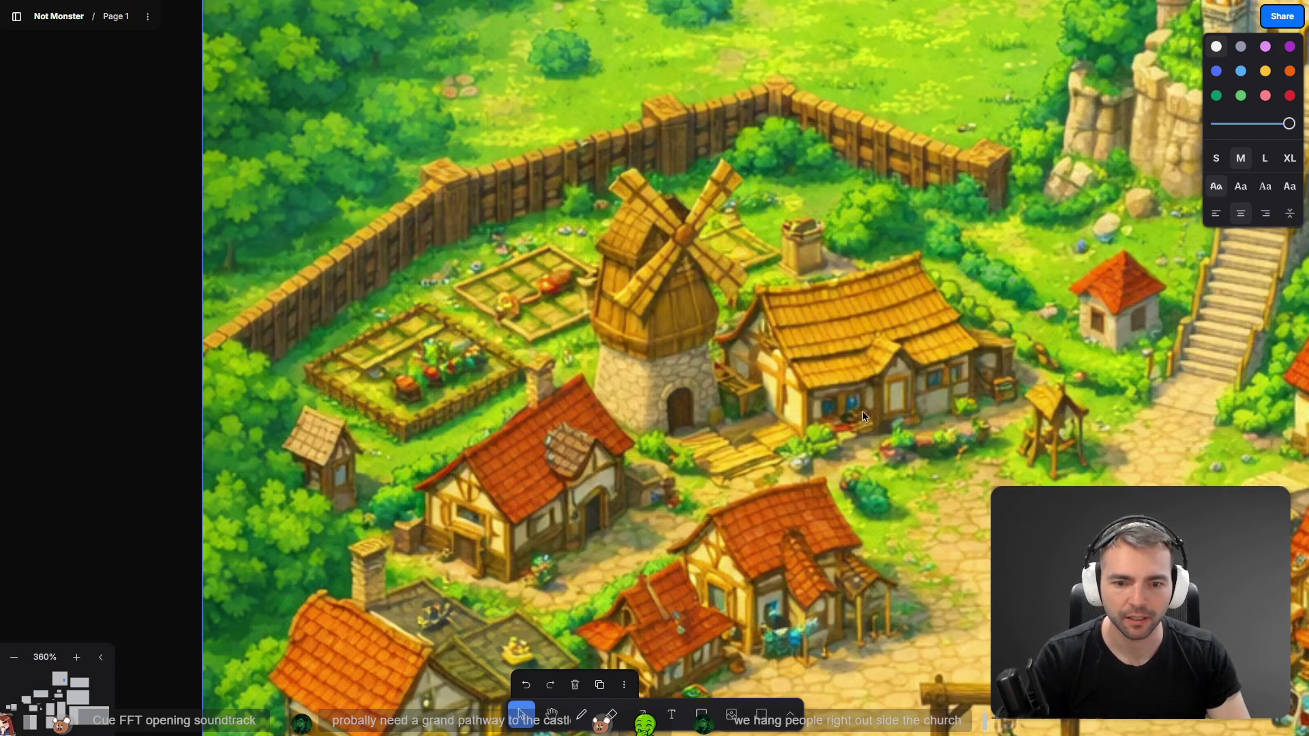
scroll(862, 417, down, 6)
scroll(659, 239, down, 3)
scroll(714, 372, up, 5)
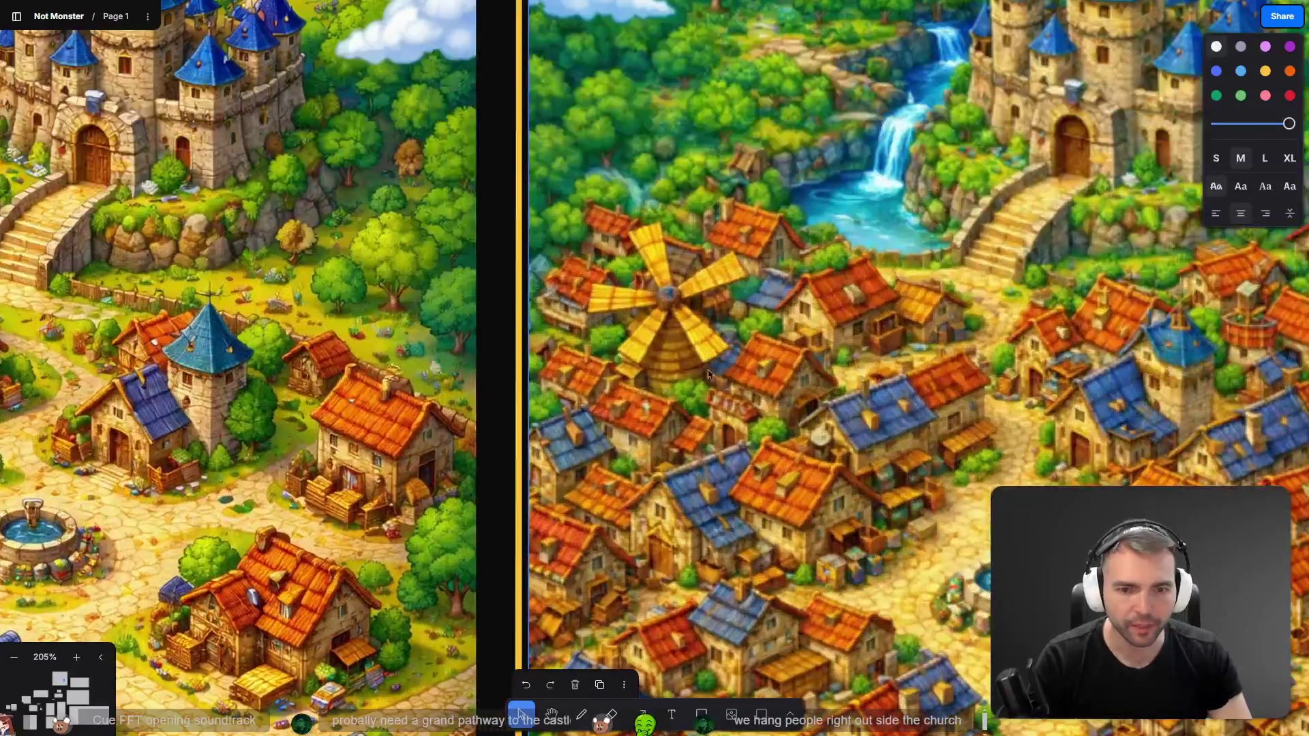
scroll(653, 339, down, 6)
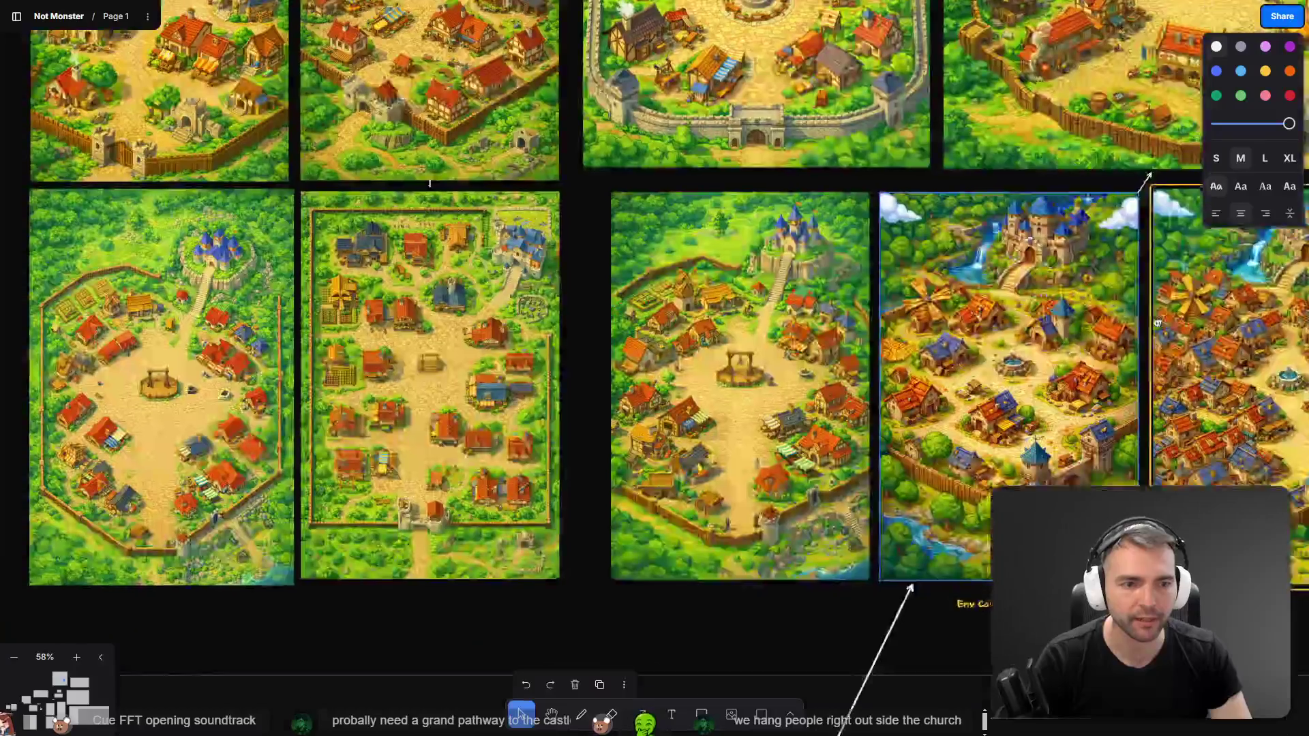
scroll(444, 259, up, 5)
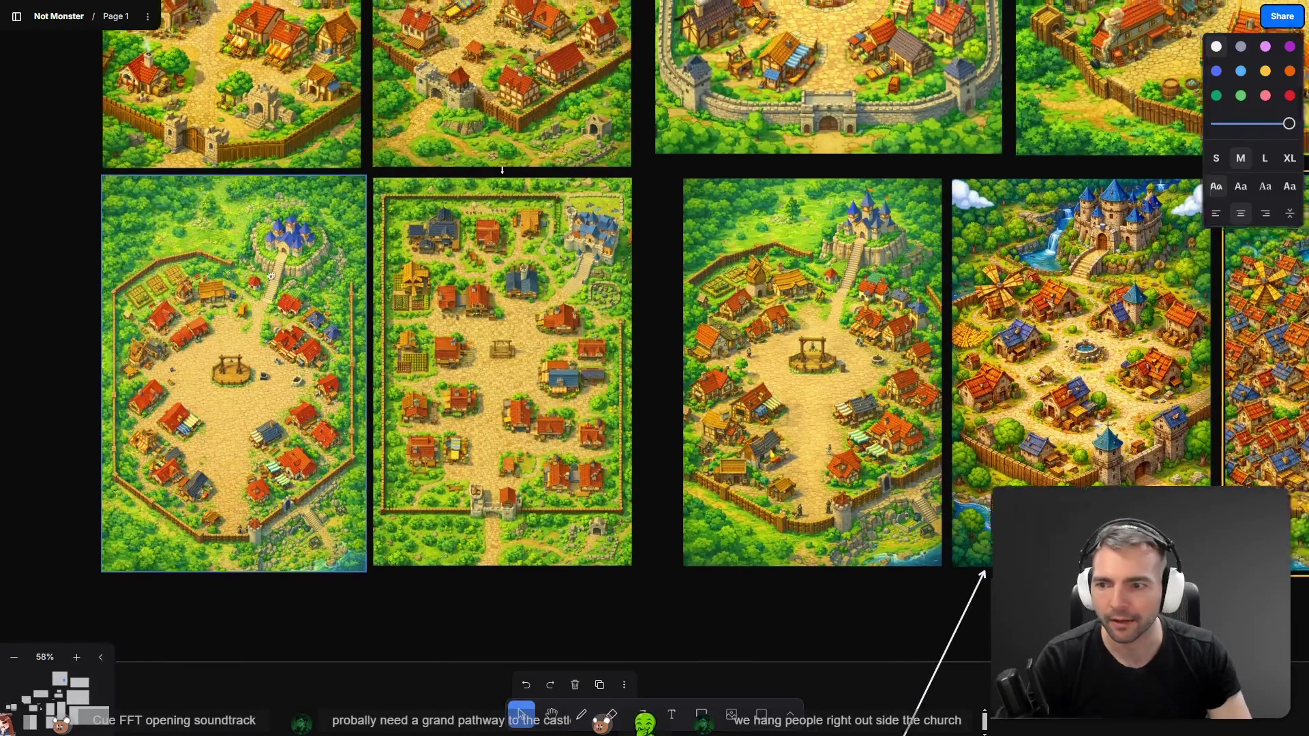
scroll(423, 280, up, 4)
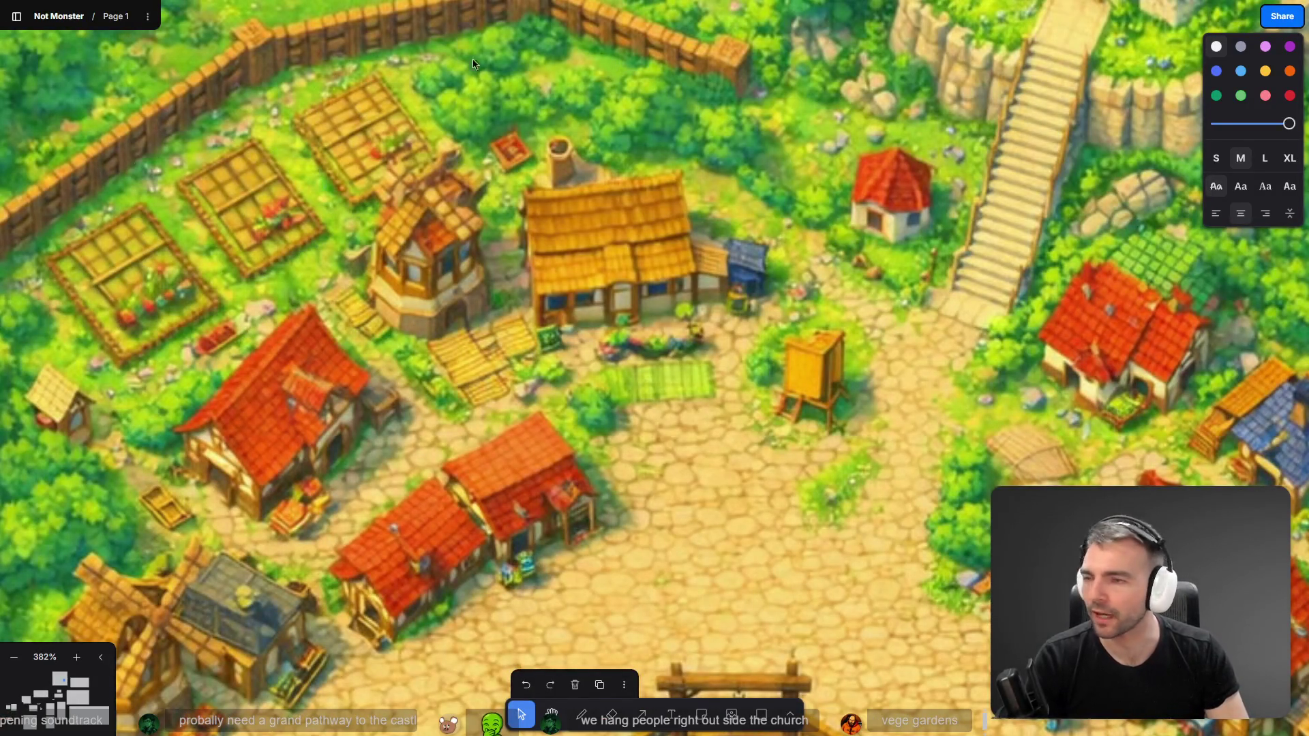
scroll(648, 239, down, 5)
mouse_move(648, 239)
mouse_down()
mouse_move(589, 262)
mouse_move(567, 394)
mouse_up()
scroll(566, 394, down, 3)
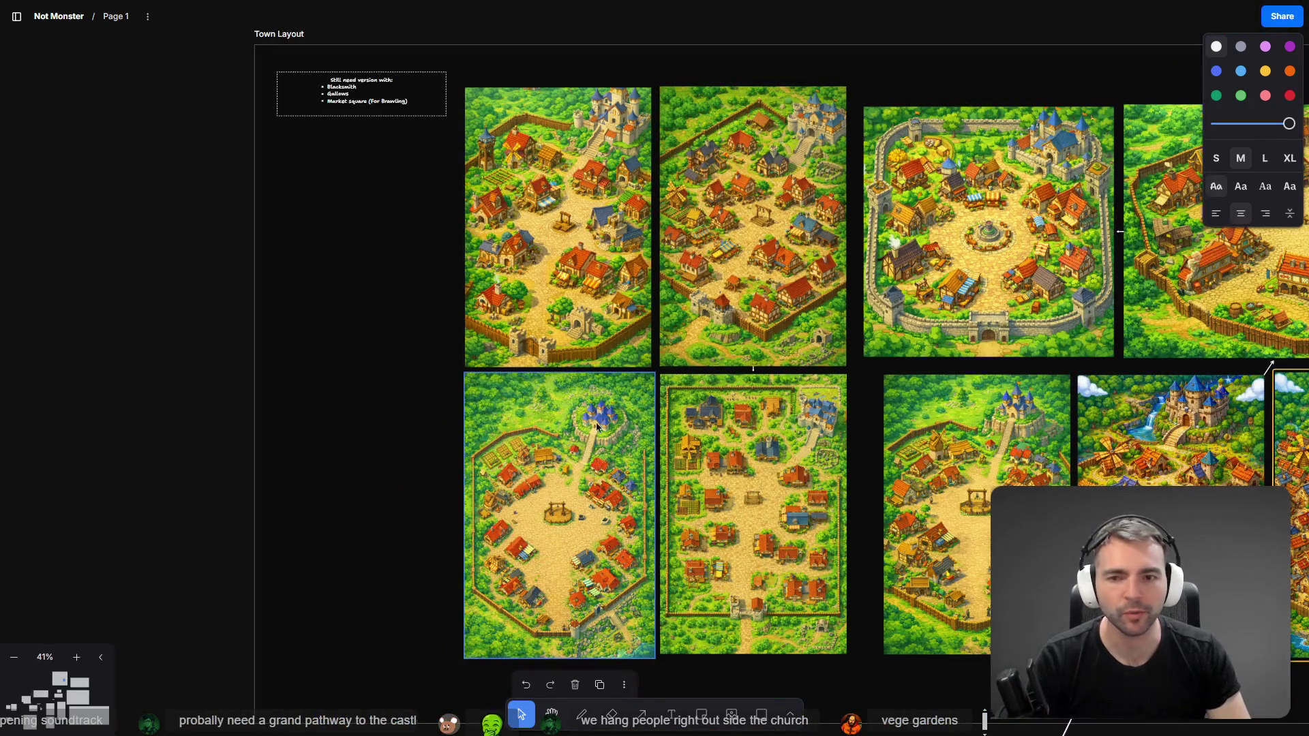
scroll(485, 136, up, 8)
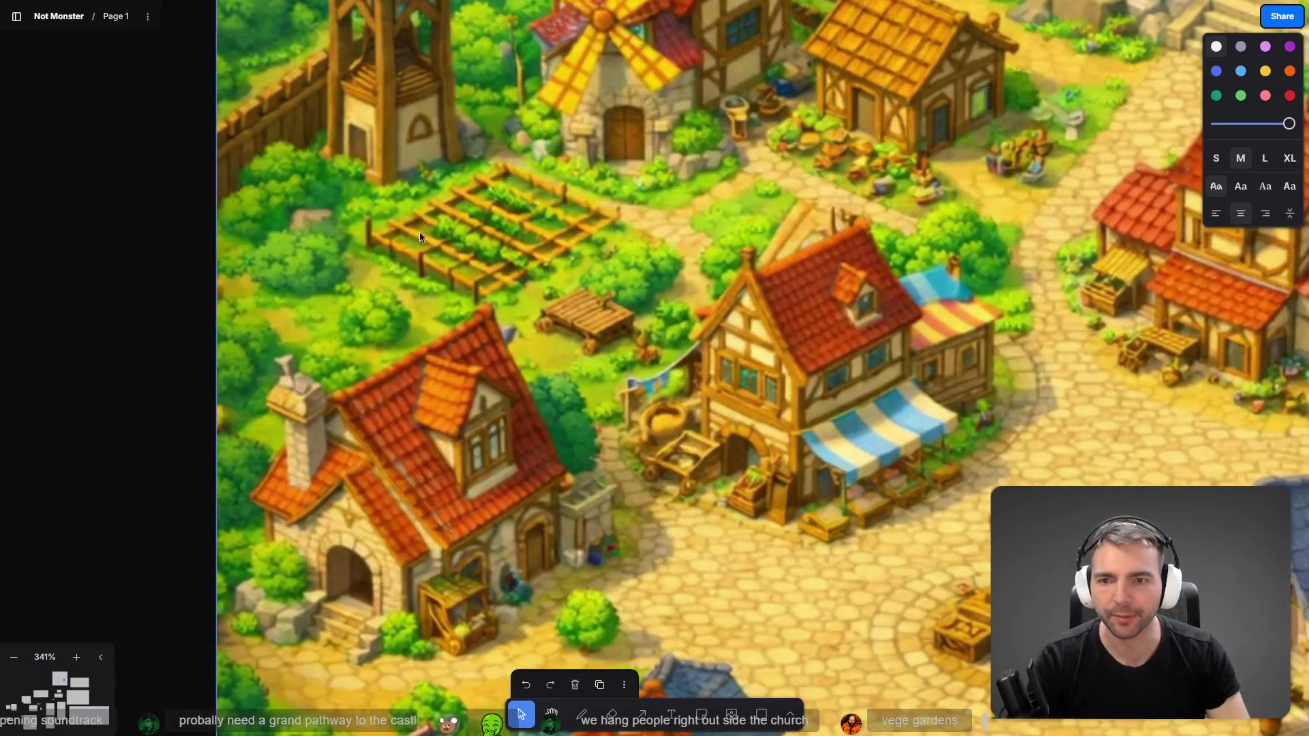
scroll(516, 230, down, 7)
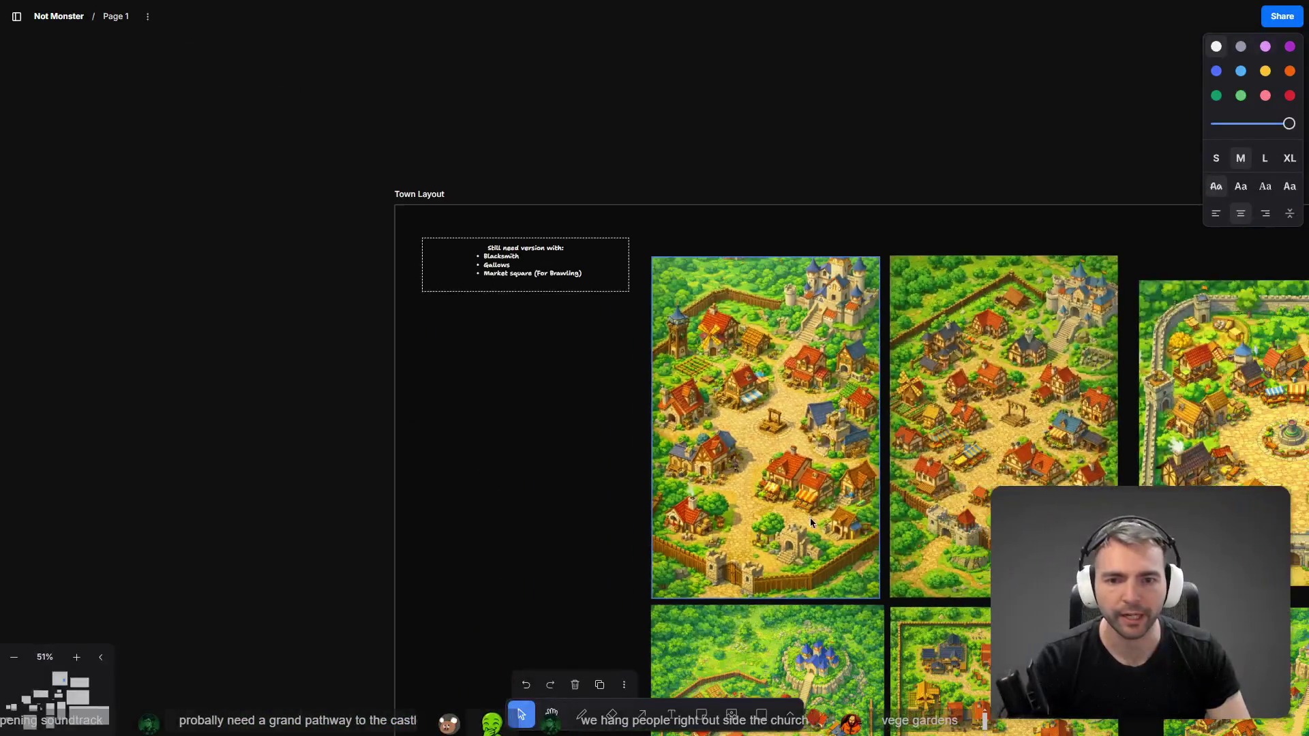
scroll(811, 517, down, 5)
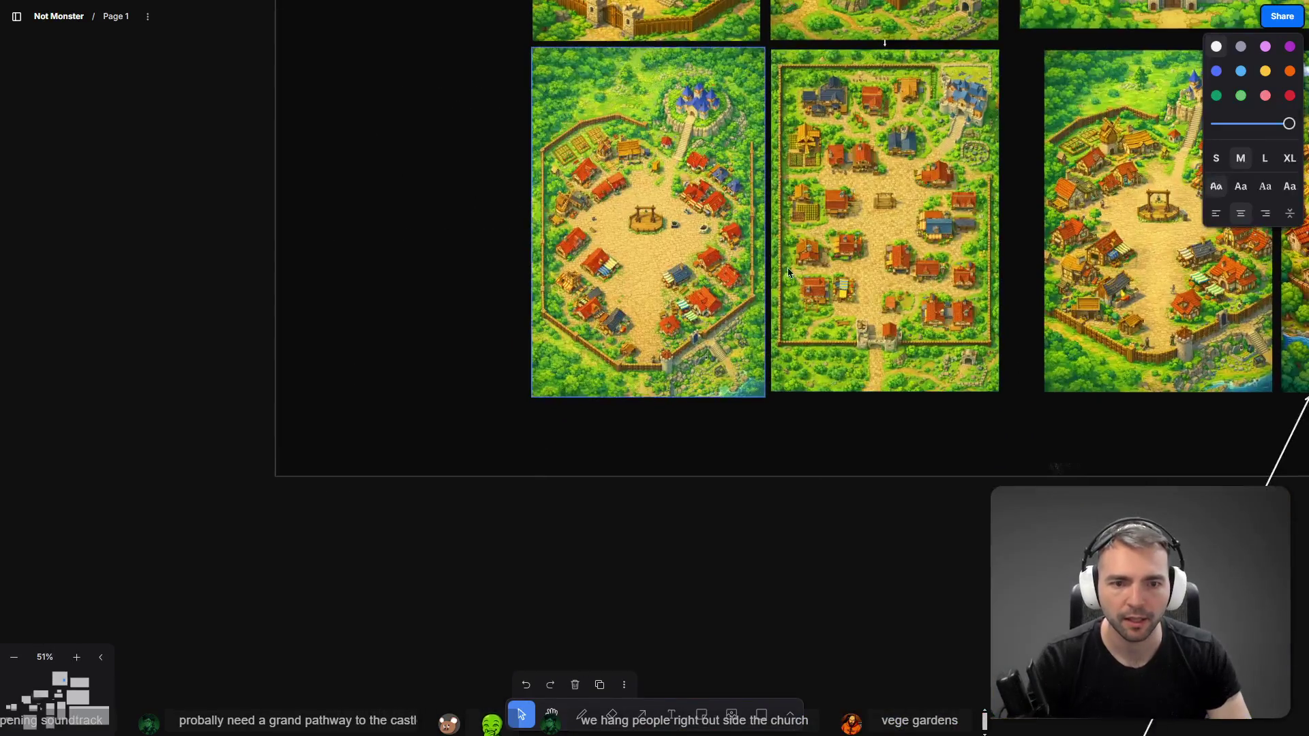
scroll(568, 439, up, 5)
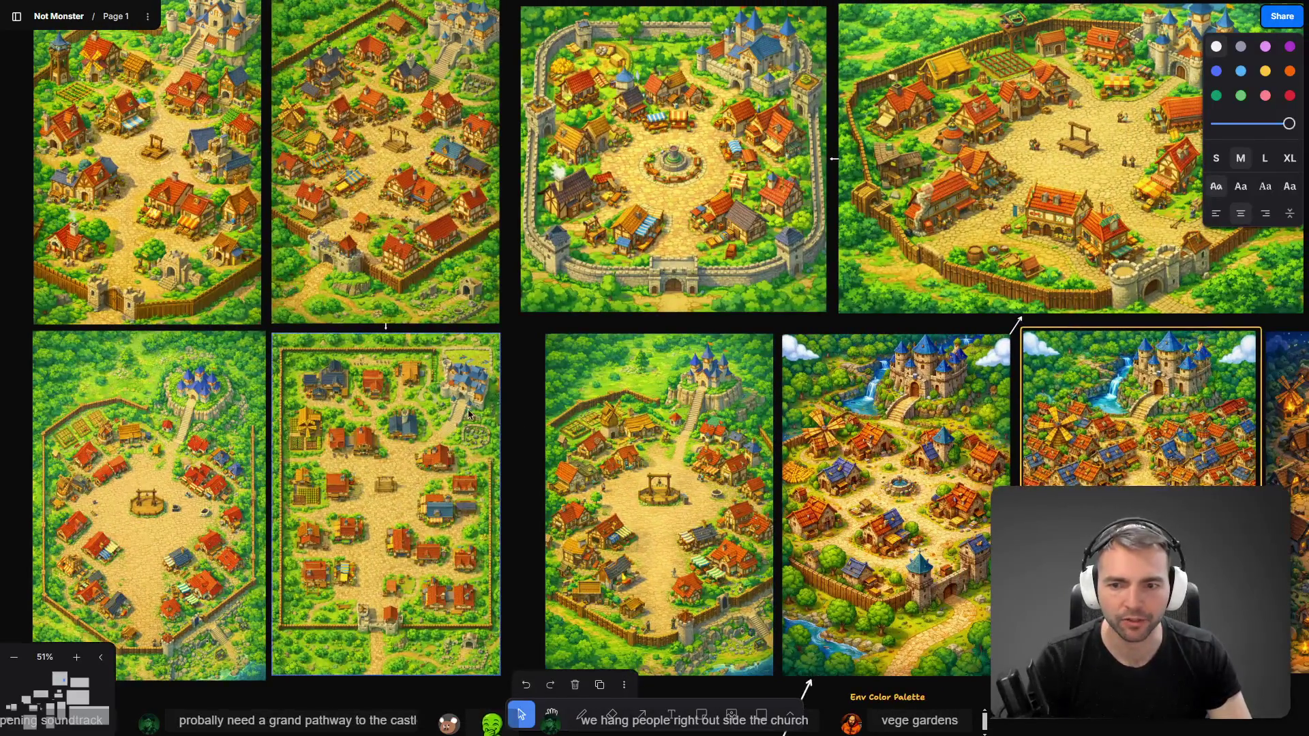
scroll(469, 393, up, 4)
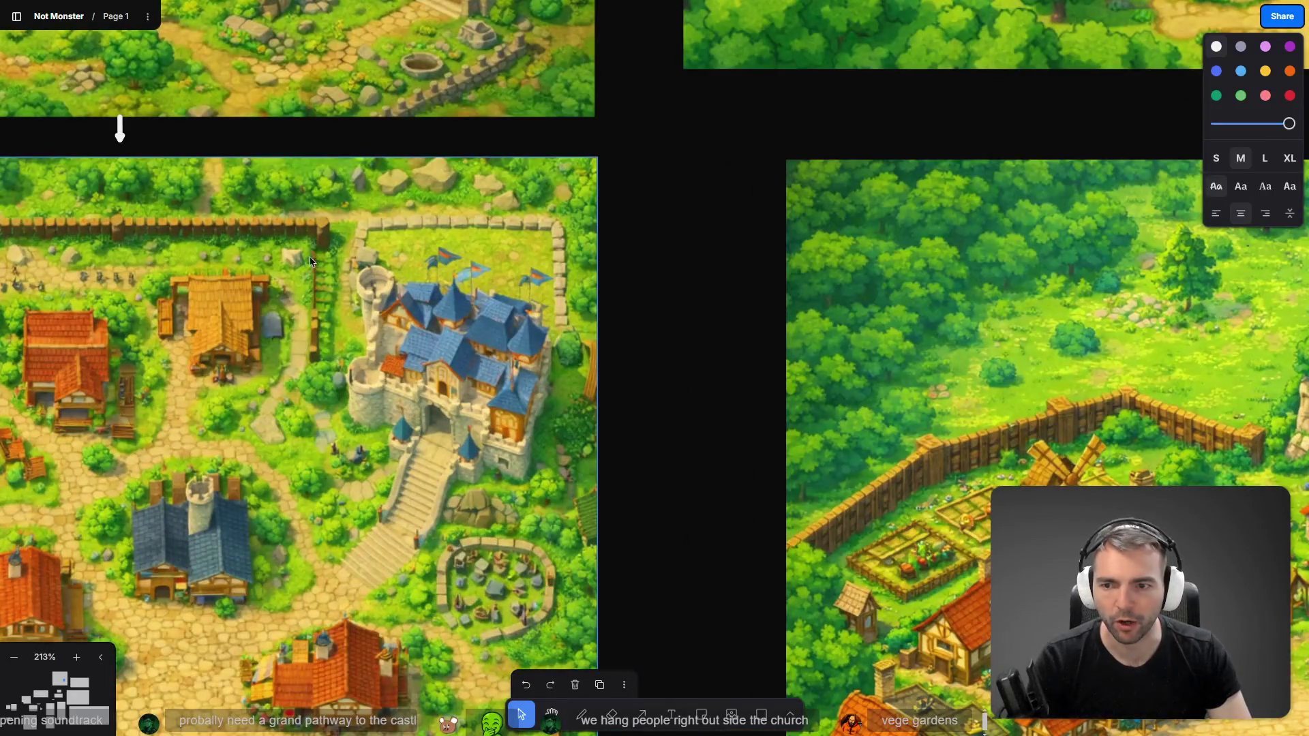
scroll(315, 257, down, 3)
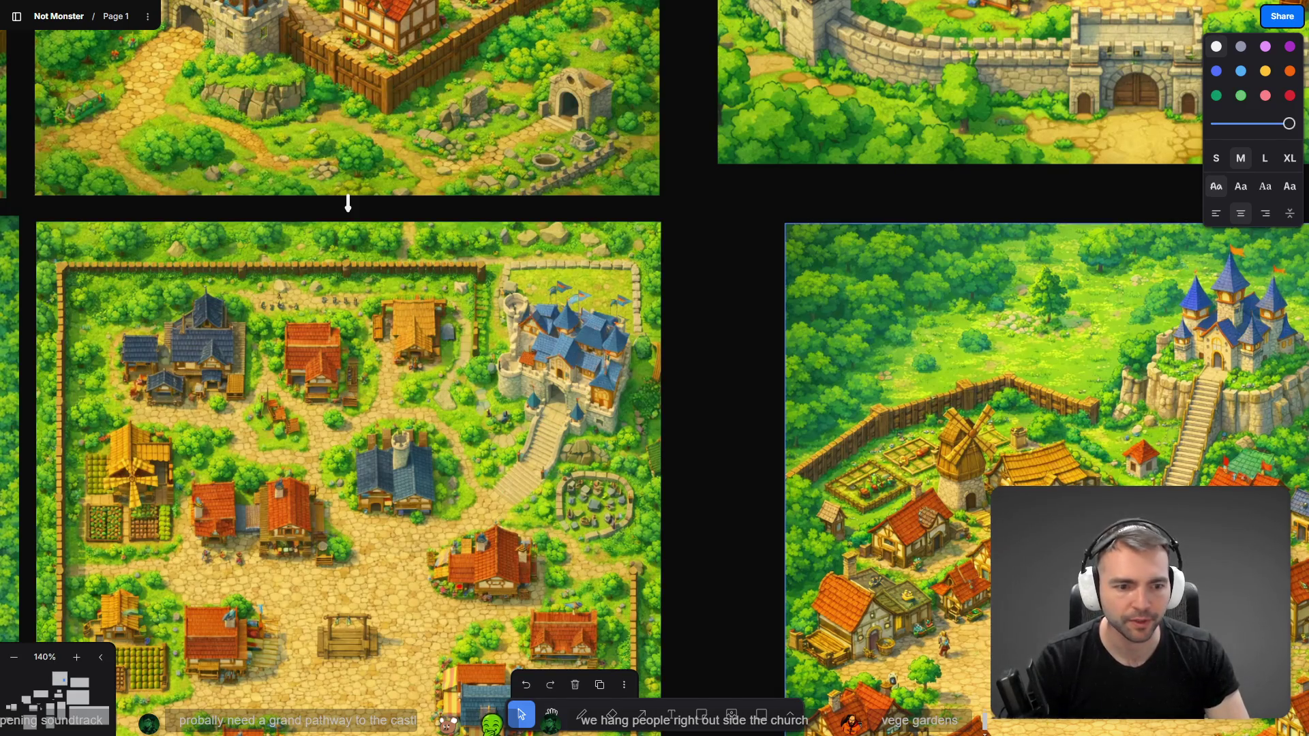
scroll(254, 365, right, 5)
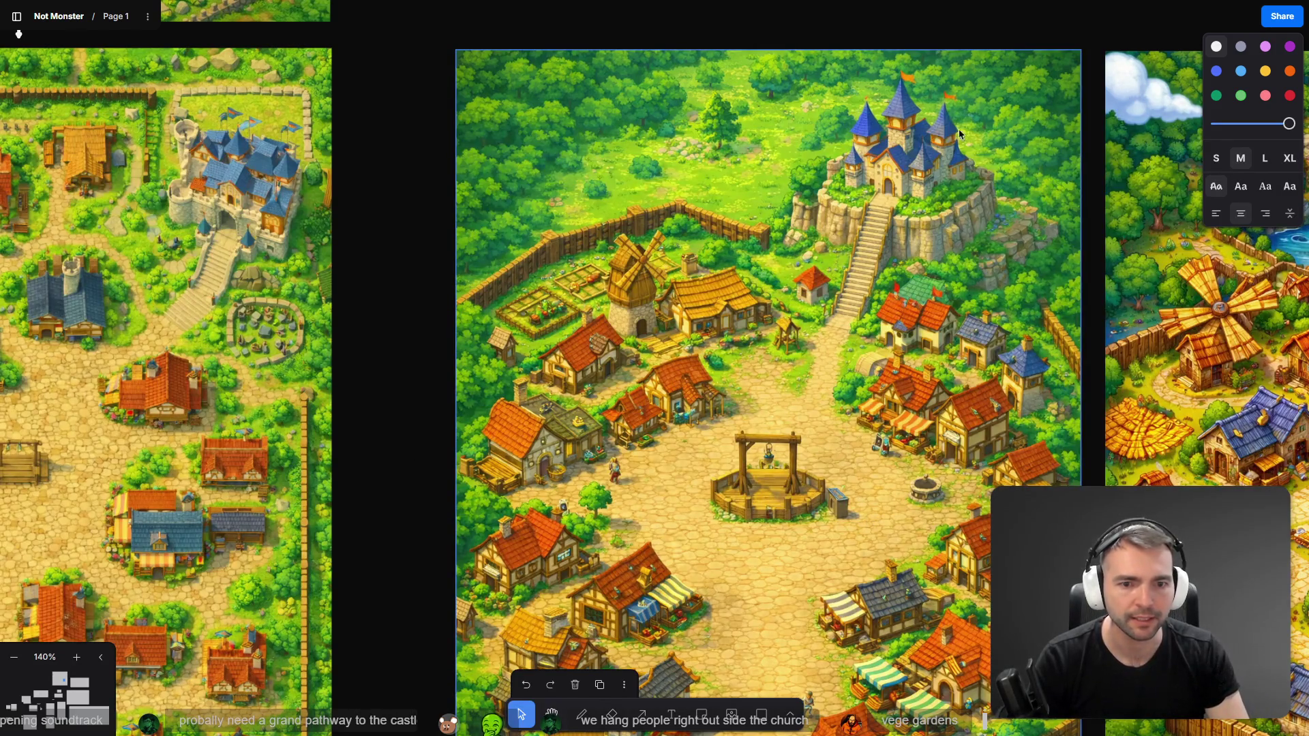
key(alt+Tab)
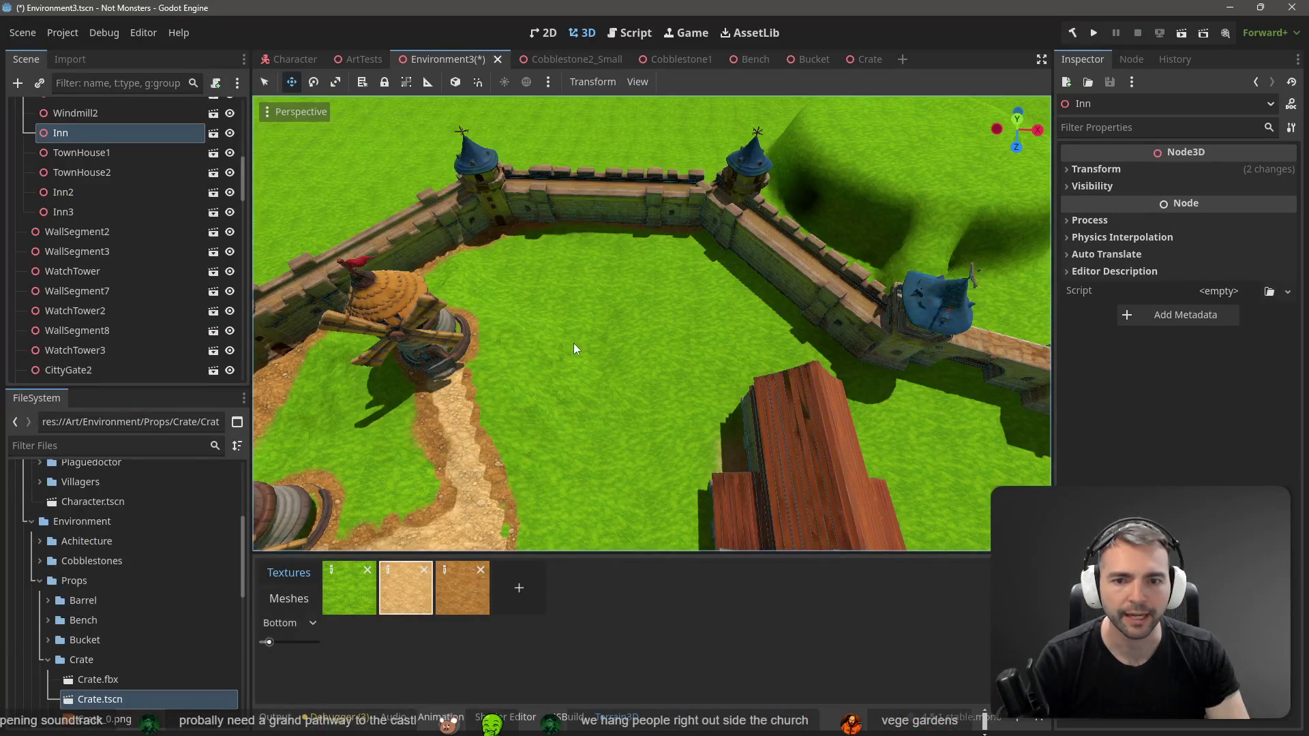
Step: Review the town from a higher angle and save the Environment3 scene with Ctrl+S
scroll(649, 385, down, 3)
scroll(651, 330, up, 3)
scroll(650, 330, down, 5)
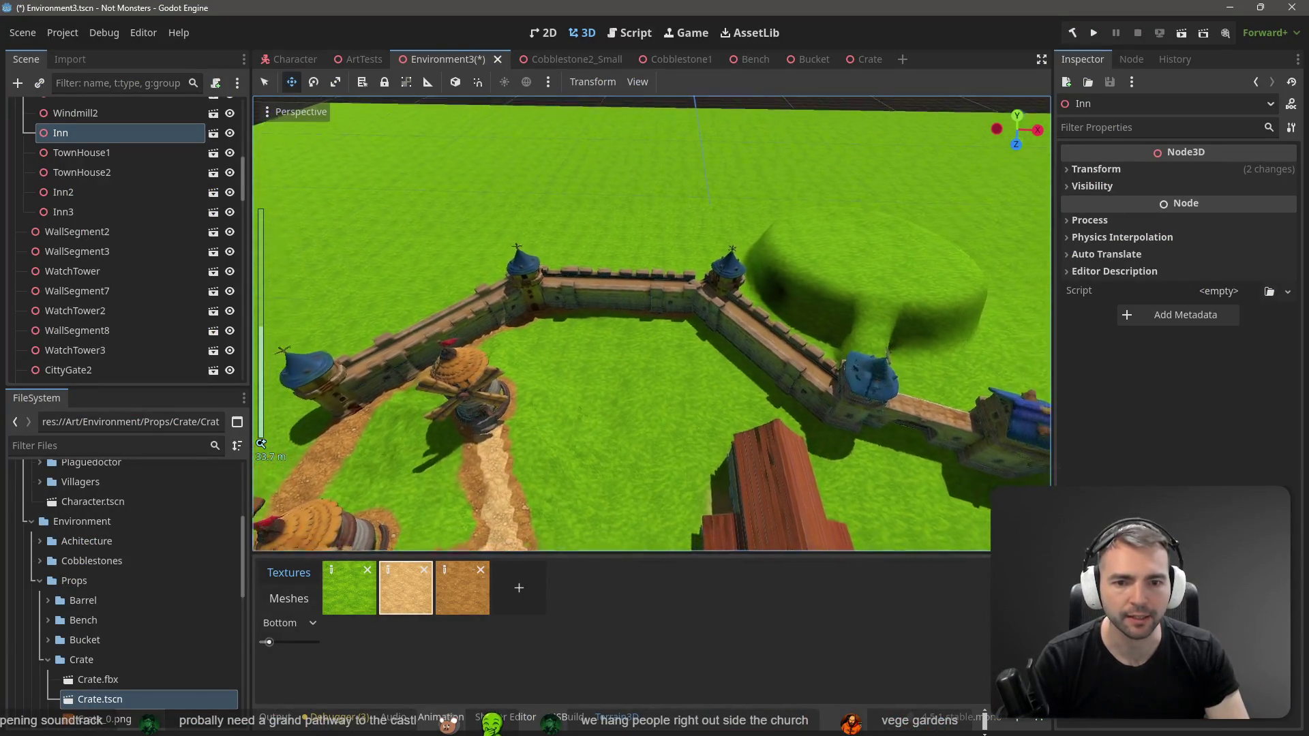
scroll(650, 330, down, 3)
scroll(650, 330, up, 2)
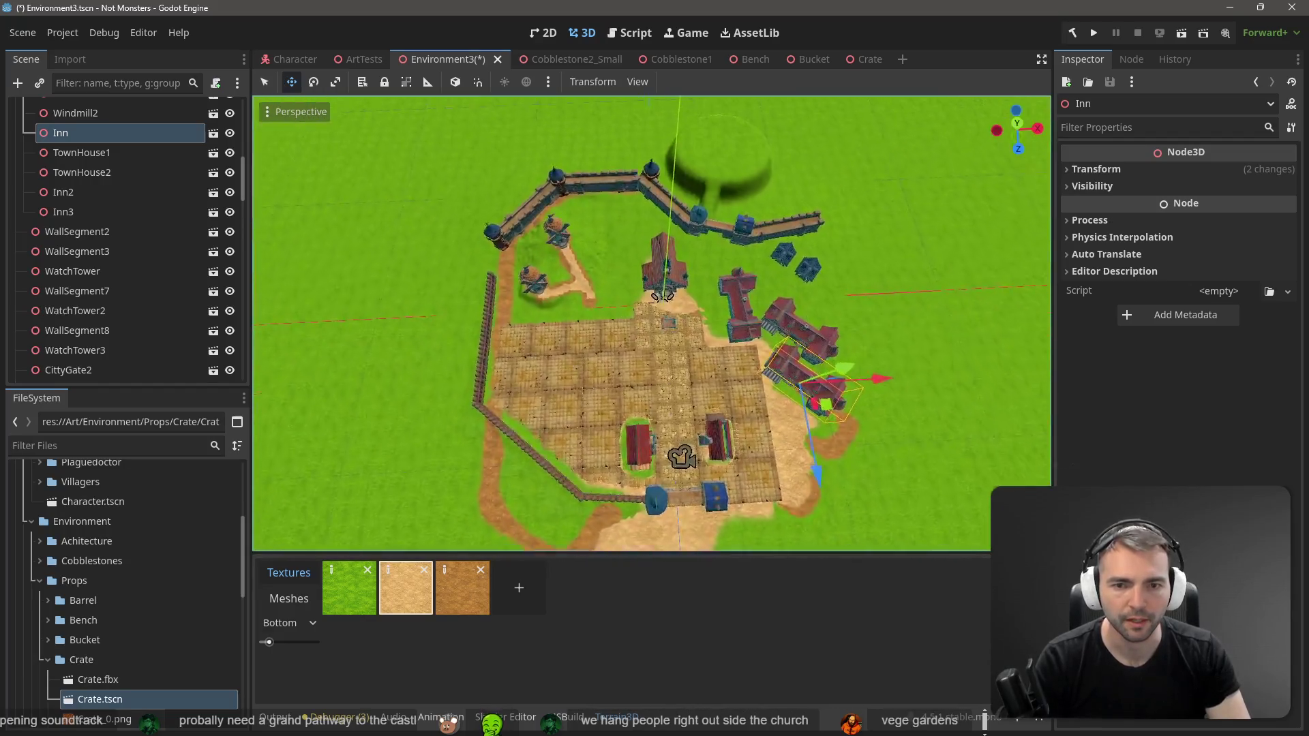
scroll(650, 329, up, 5)
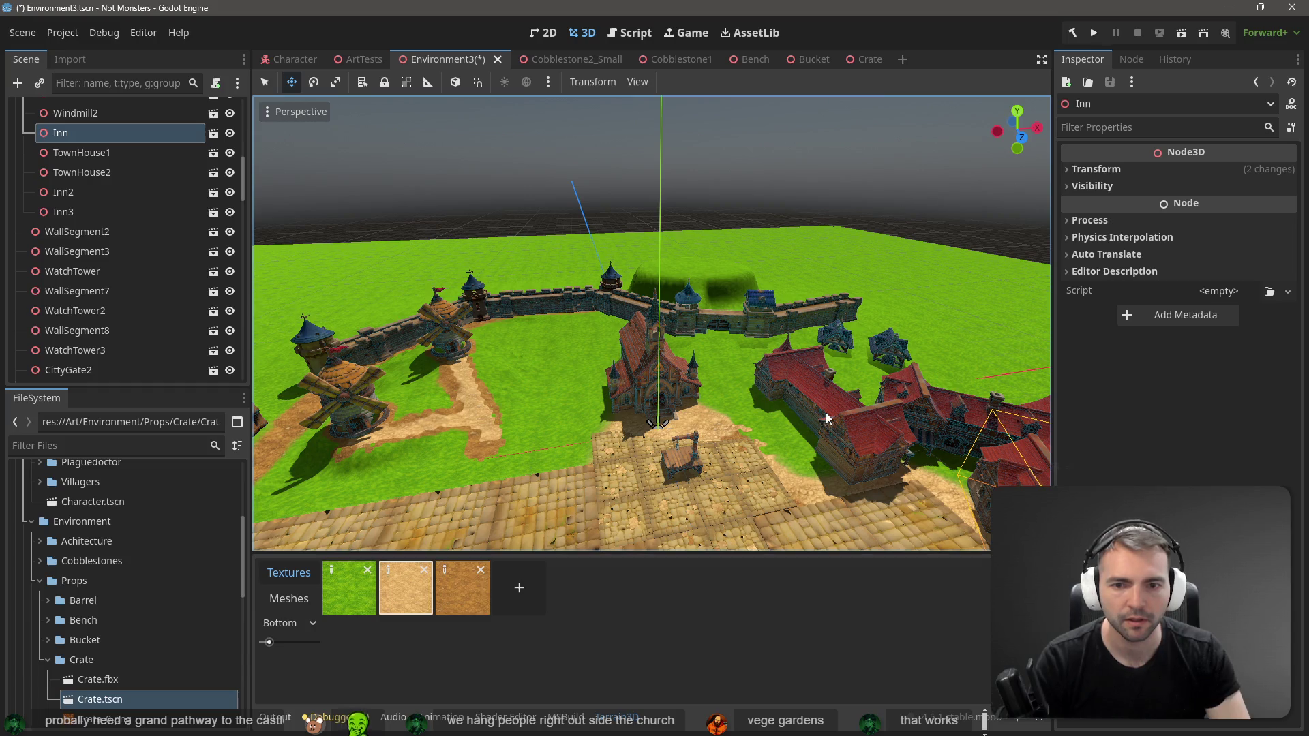
drag(516, 435, 550, 405)
key(ctrl+s)
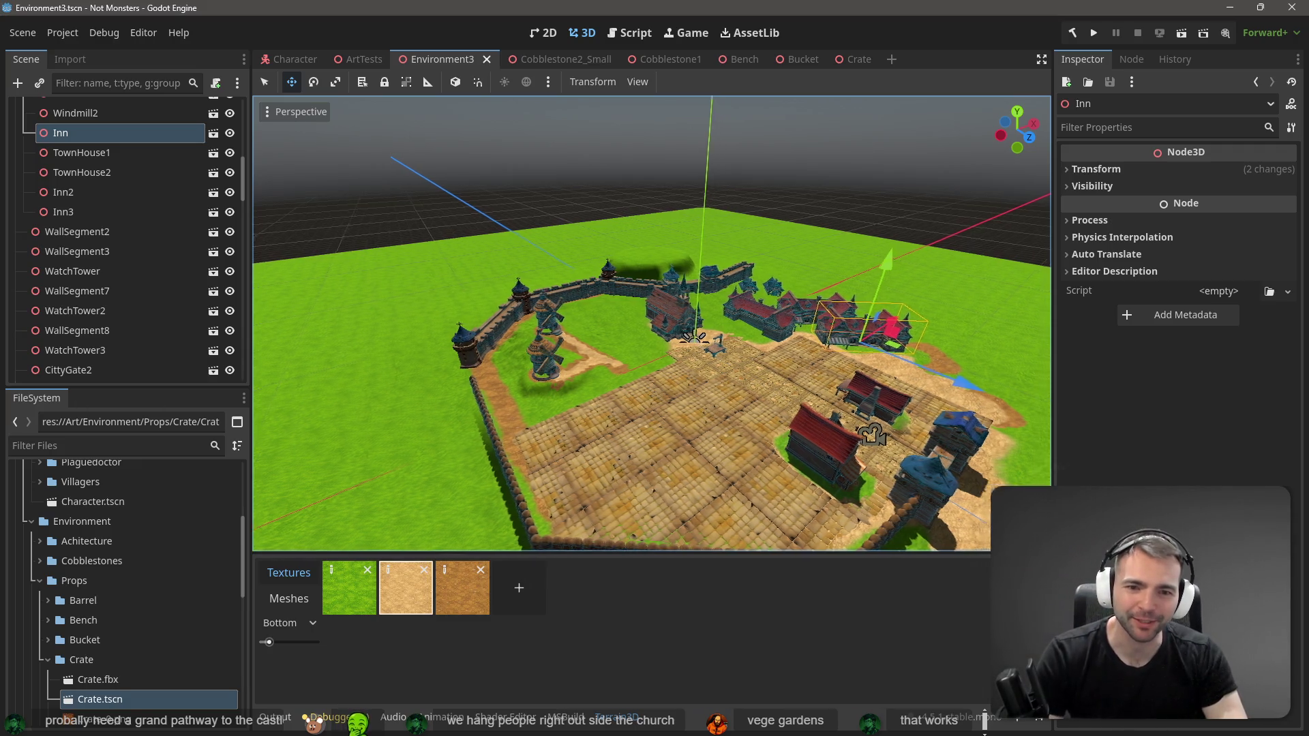
Step: Scroll the Scene dock back to the top of the node tree
scroll(488, 342, up, 5)
scroll(652, 323, up, 5)
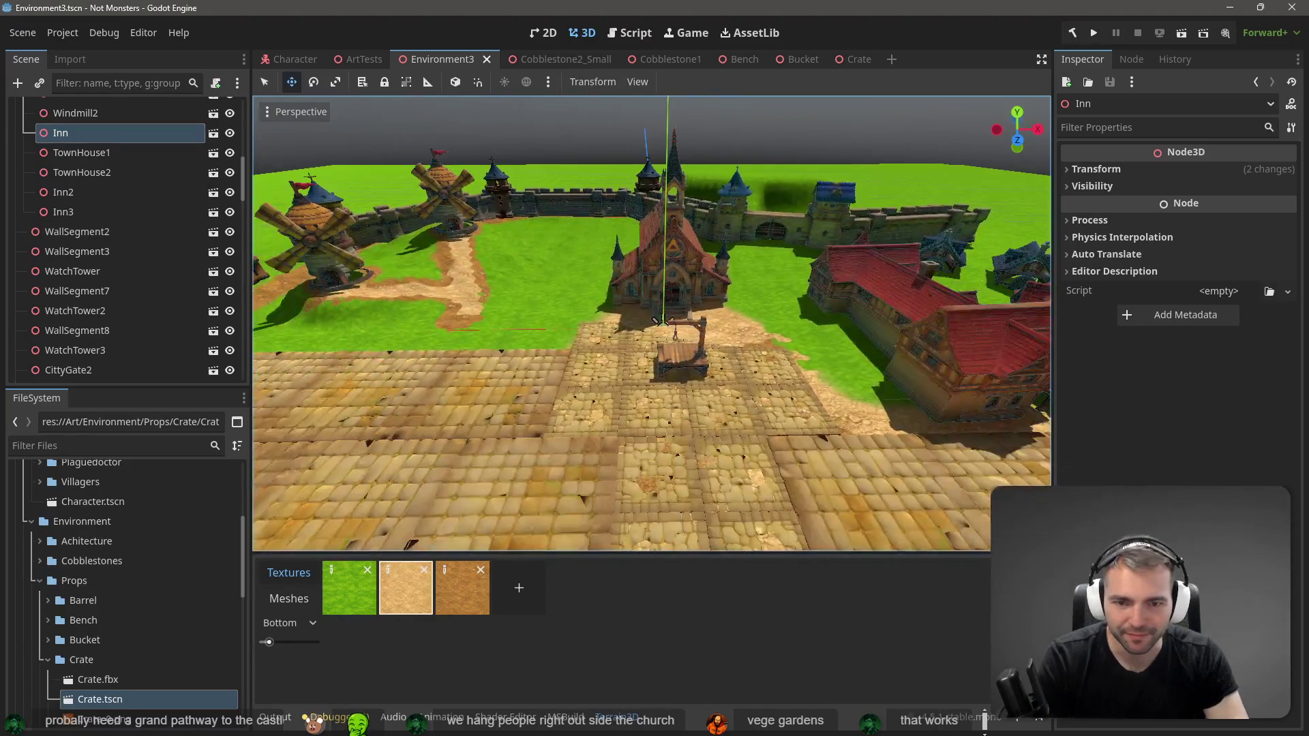
scroll(621, 335, up, 4)
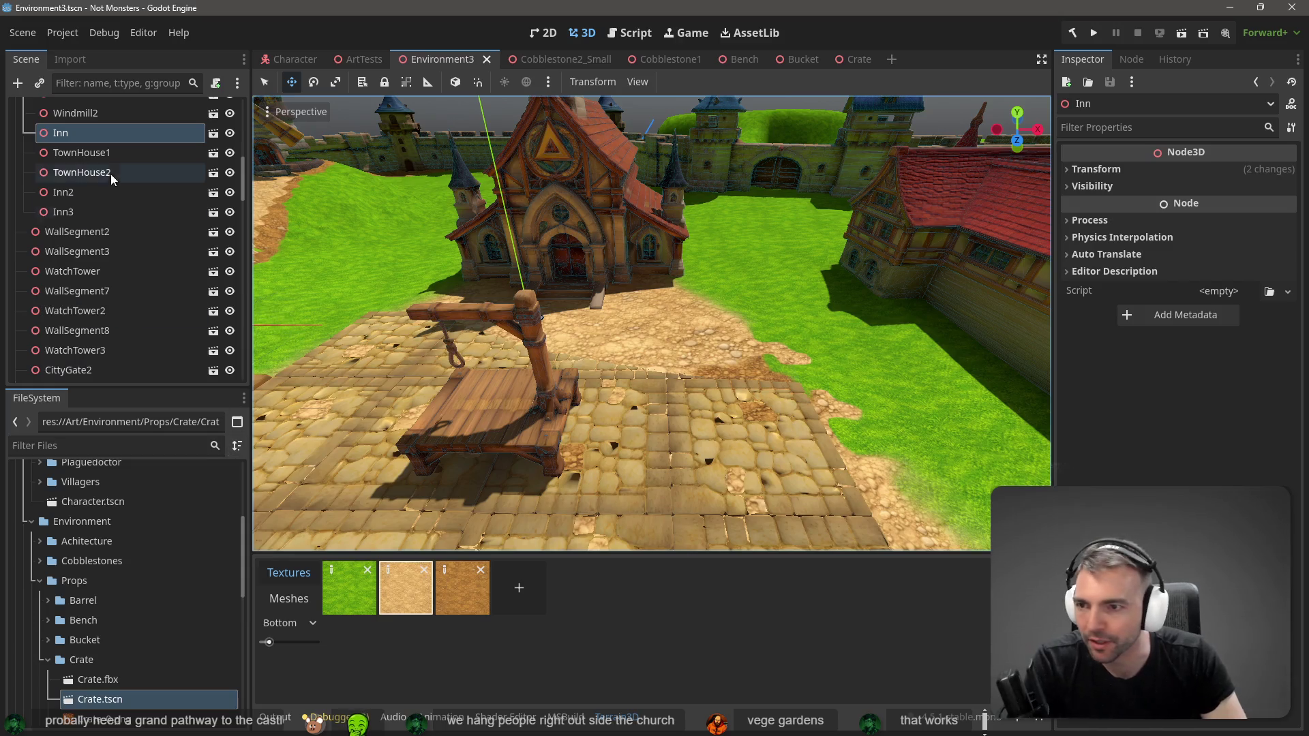
scroll(145, 192, up, 10)
scroll(133, 202, up, 1)
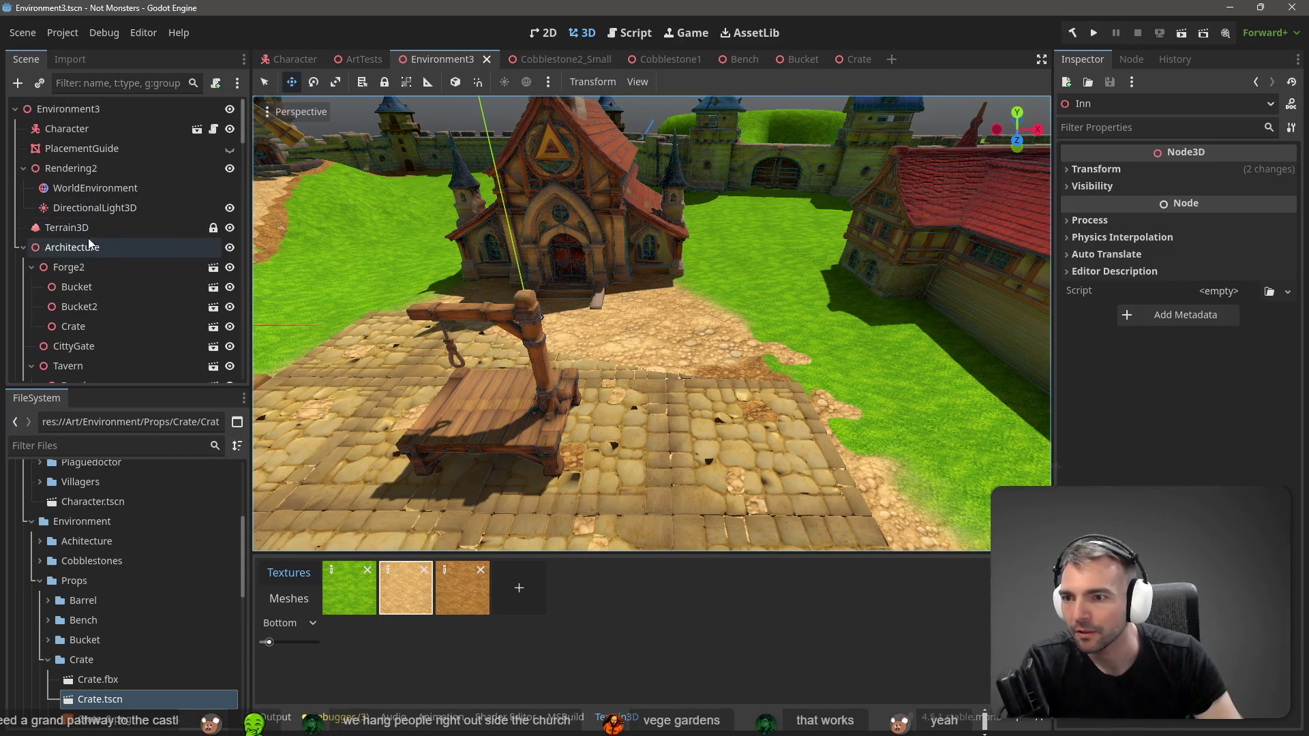
Step: Select Terrain3D, paint cobblestone toward the chapel entrance, and set the brush size to 18 m
click(96, 227)
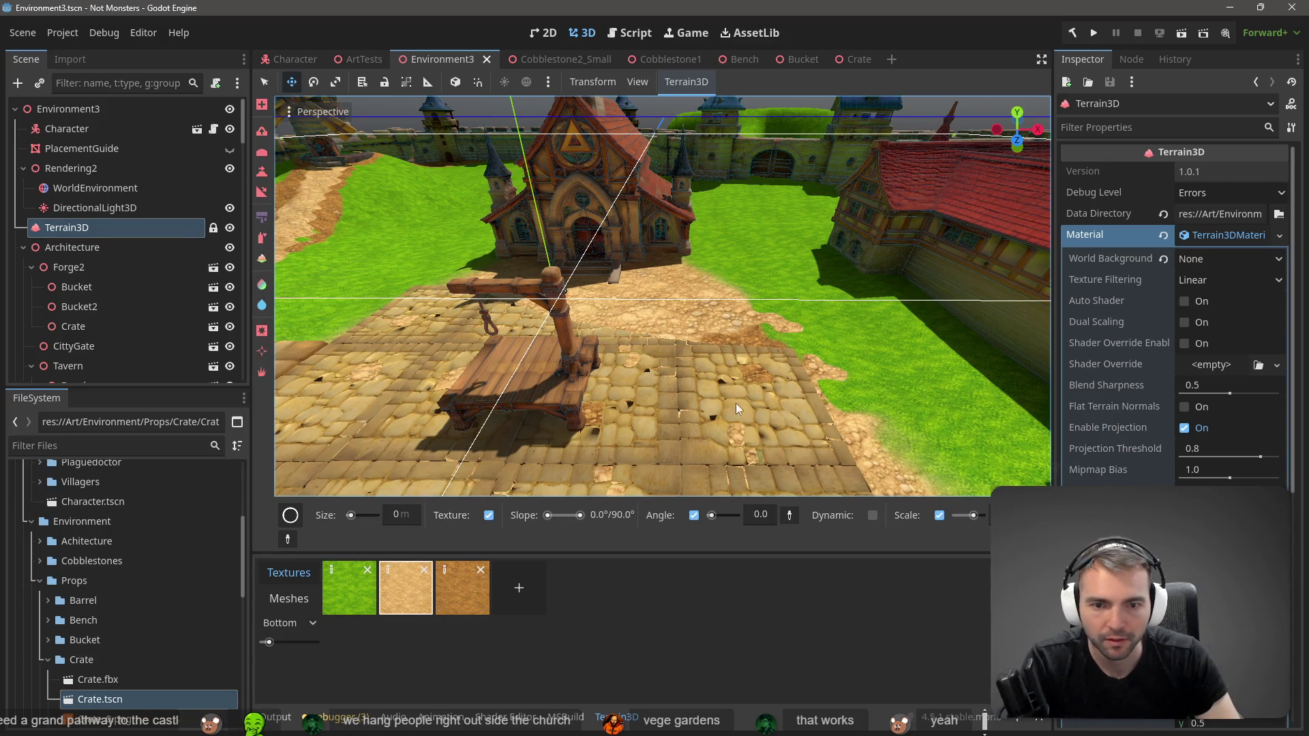
mouse_move(718, 399)
mouse_down()
mouse_move(735, 386)
mouse_move(740, 344)
mouse_up()
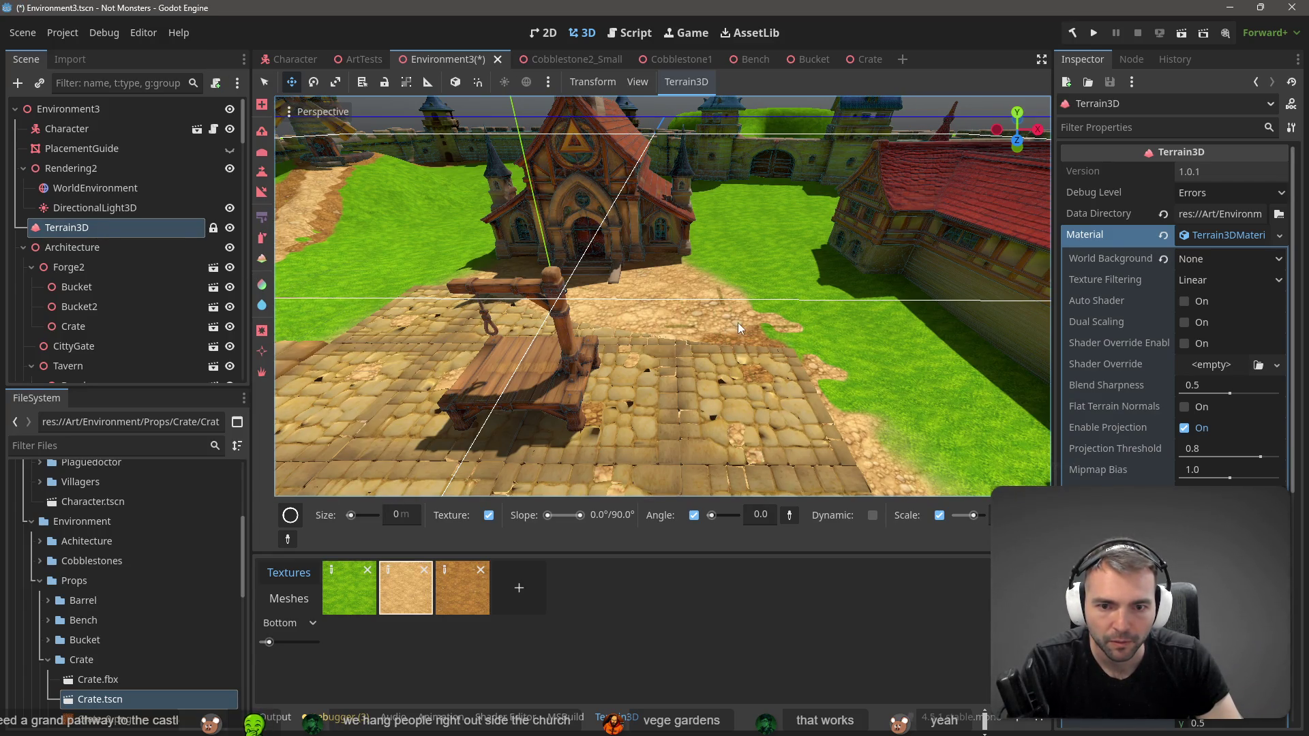
drag(352, 517, 352, 517)
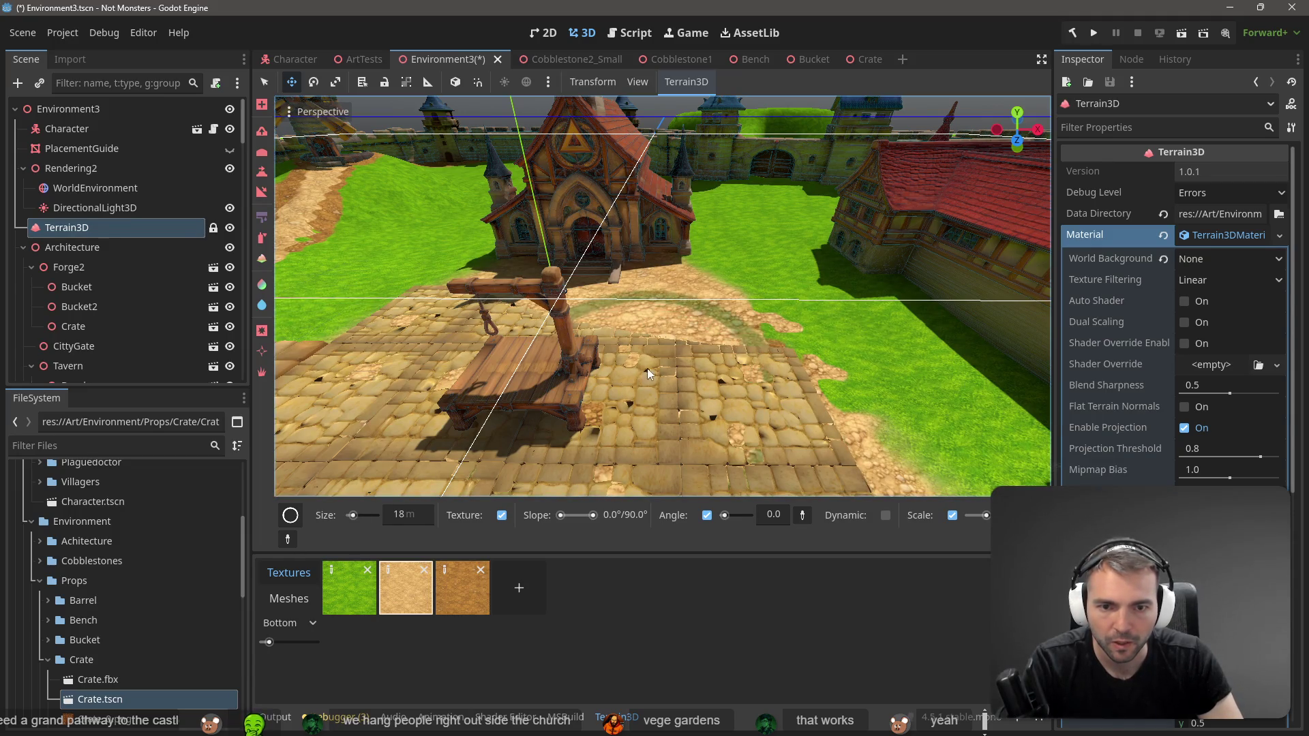
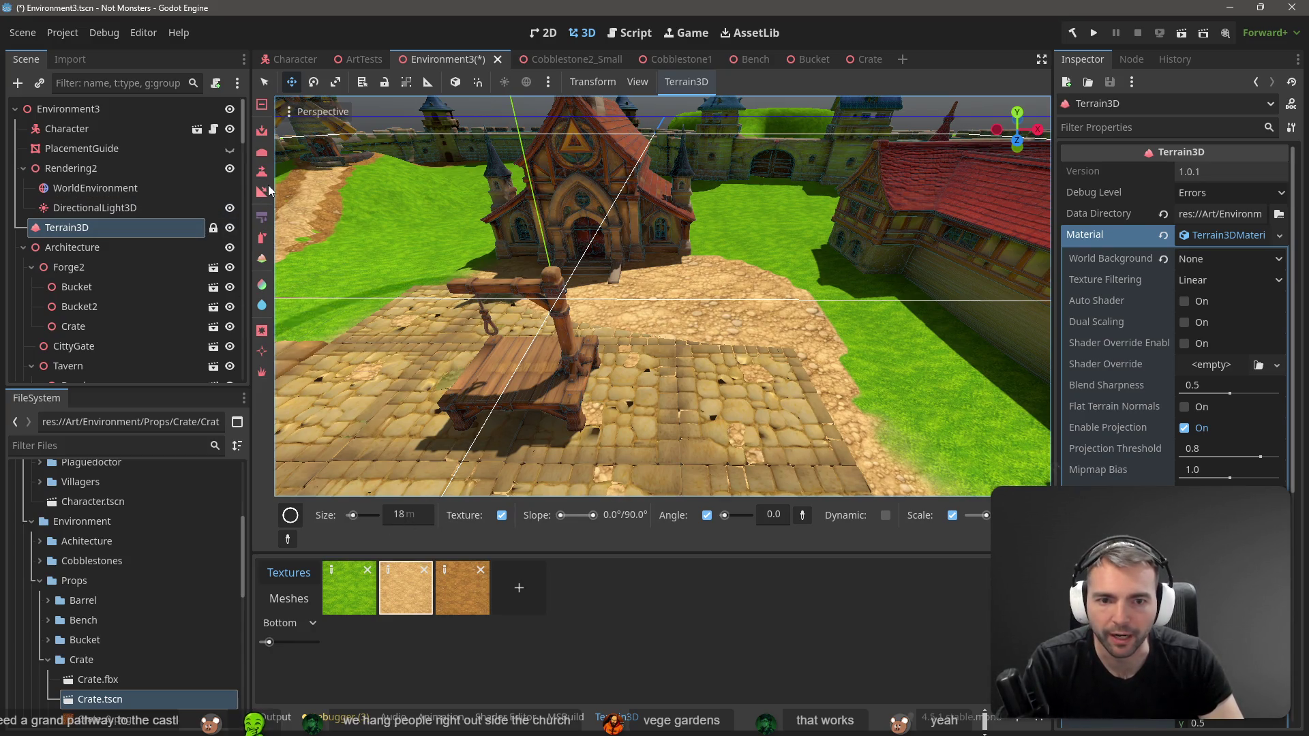
Step: Restore the dirt patch and flatten the ground under the cobblestone square to height 0.1
key(ctrl+z)
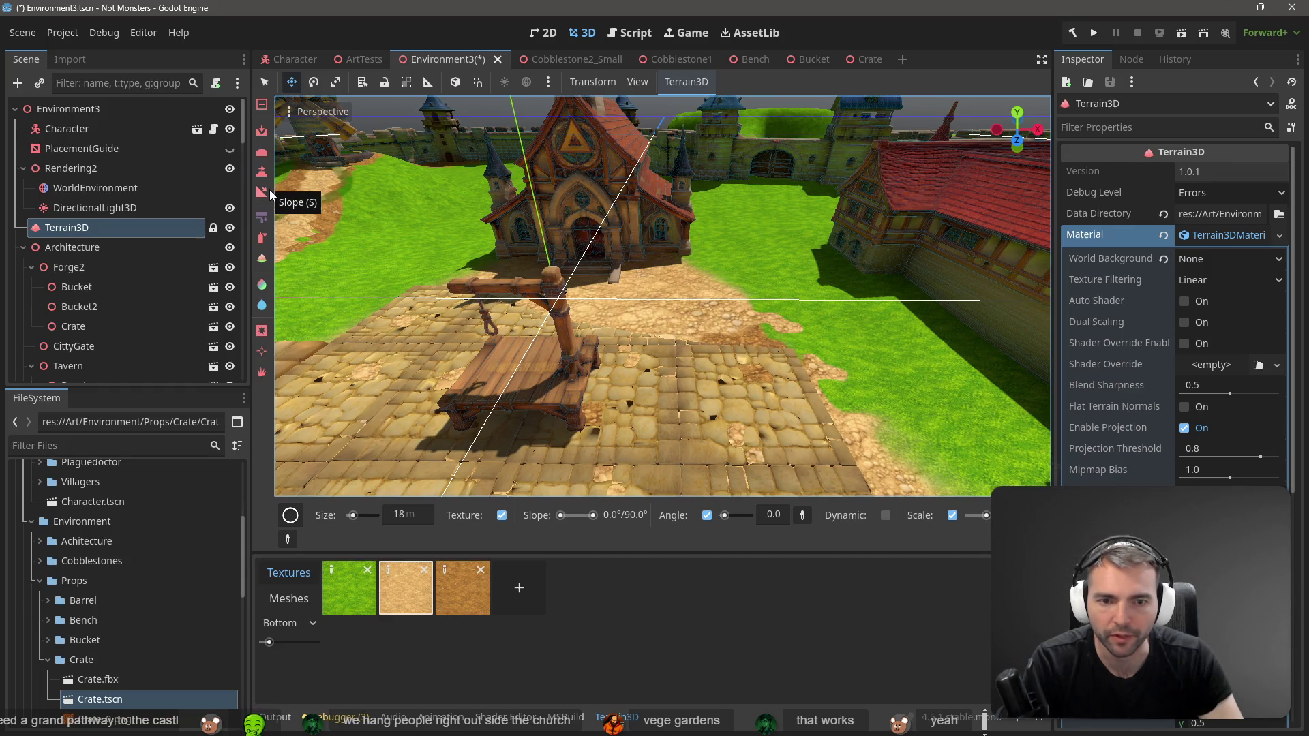
click(261, 159)
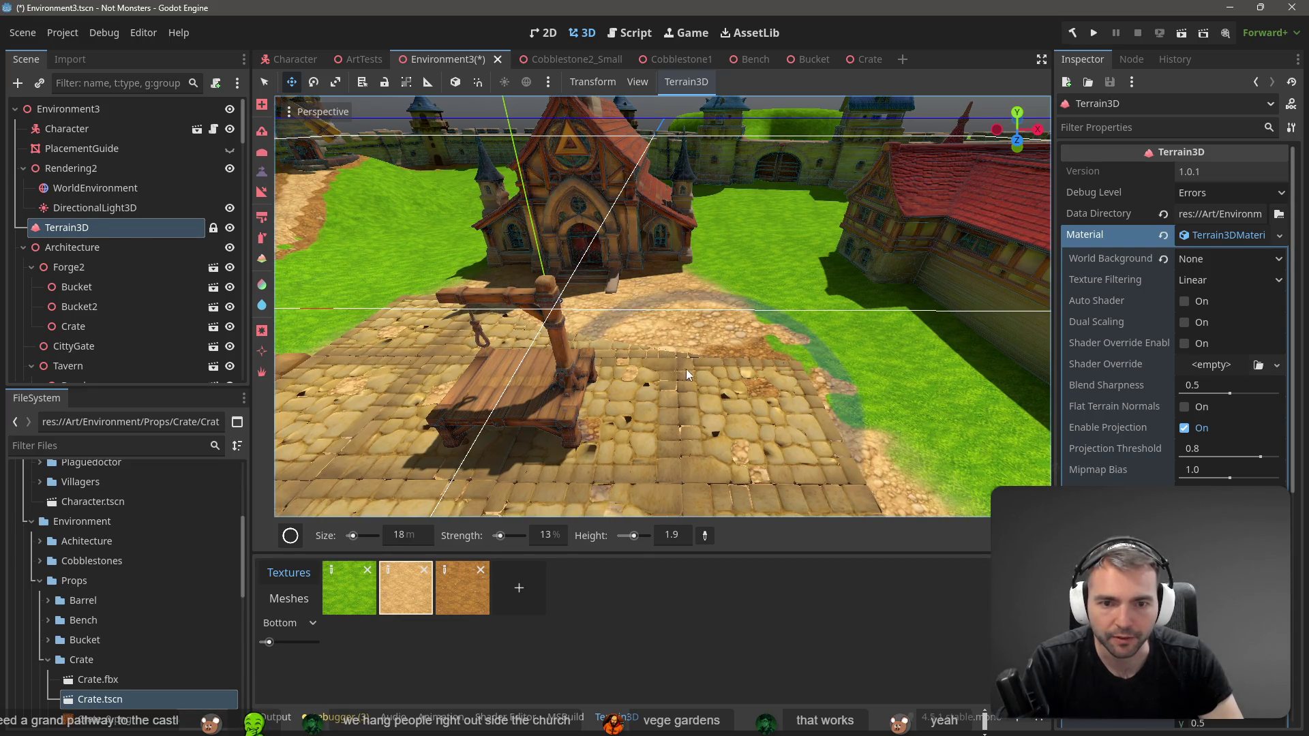
key(ctrl+shift+z)
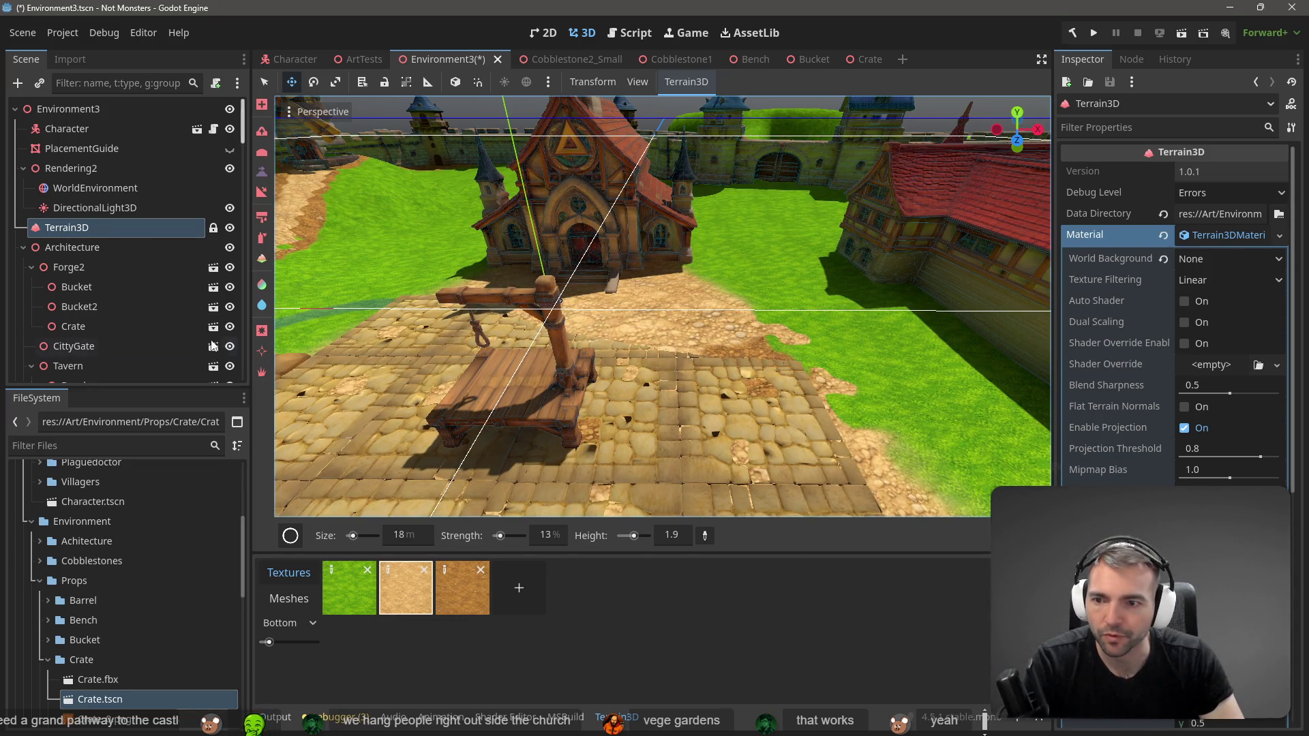
mouse_move(739, 452)
mouse_down()
mouse_move(714, 390)
mouse_move(637, 363)
mouse_move(670, 387)
mouse_move(646, 478)
mouse_move(517, 436)
mouse_up()
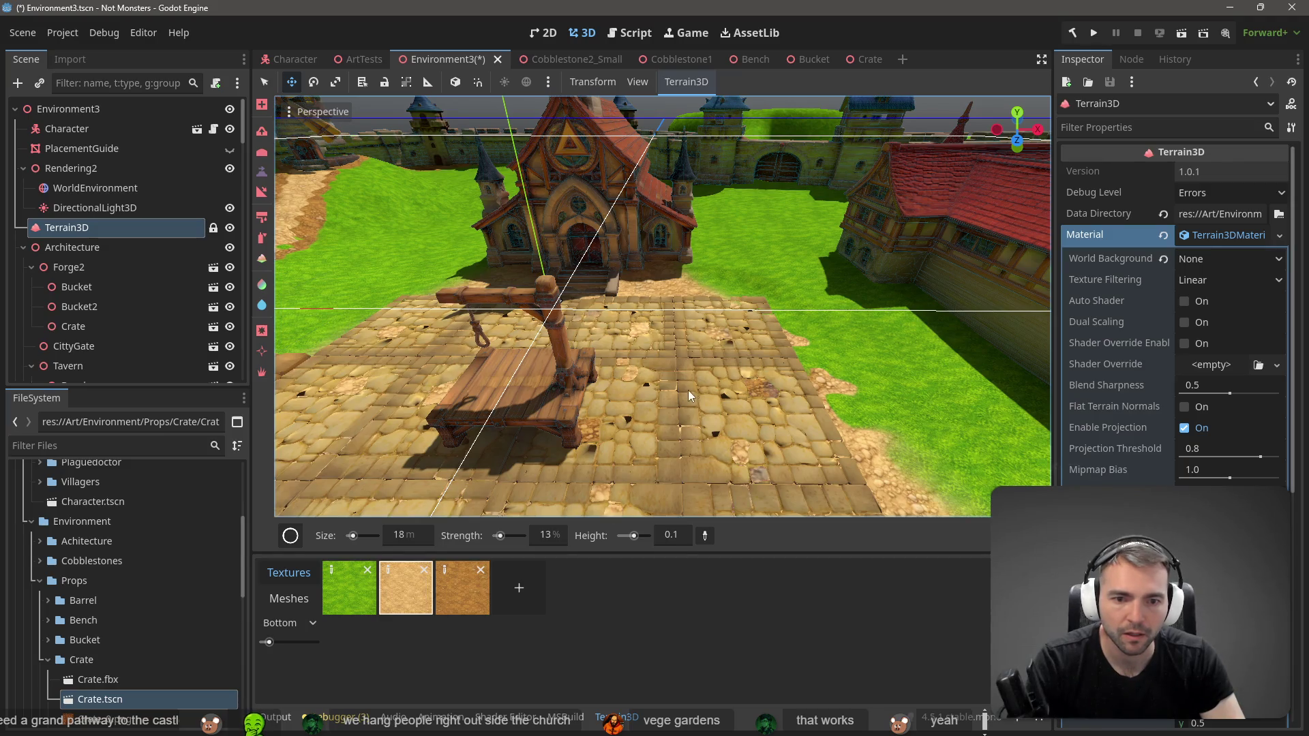
scroll(682, 388, down, 5)
mouse_move(588, 330)
mouse_down()
mouse_move(668, 368)
mouse_move(913, 410)
mouse_move(913, 327)
mouse_move(646, 421)
mouse_move(646, 347)
mouse_up()
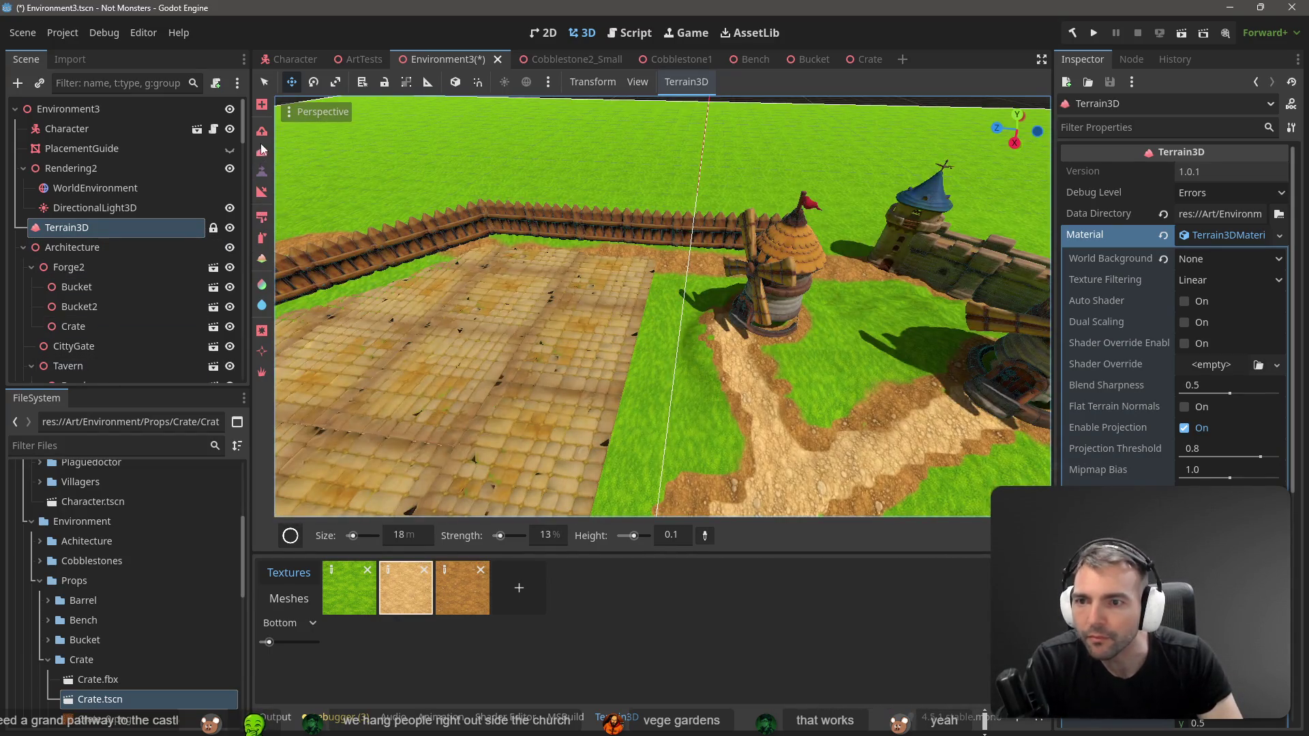
Step: Switch to texture painting with a soft round brush at 5% strength
click(261, 152)
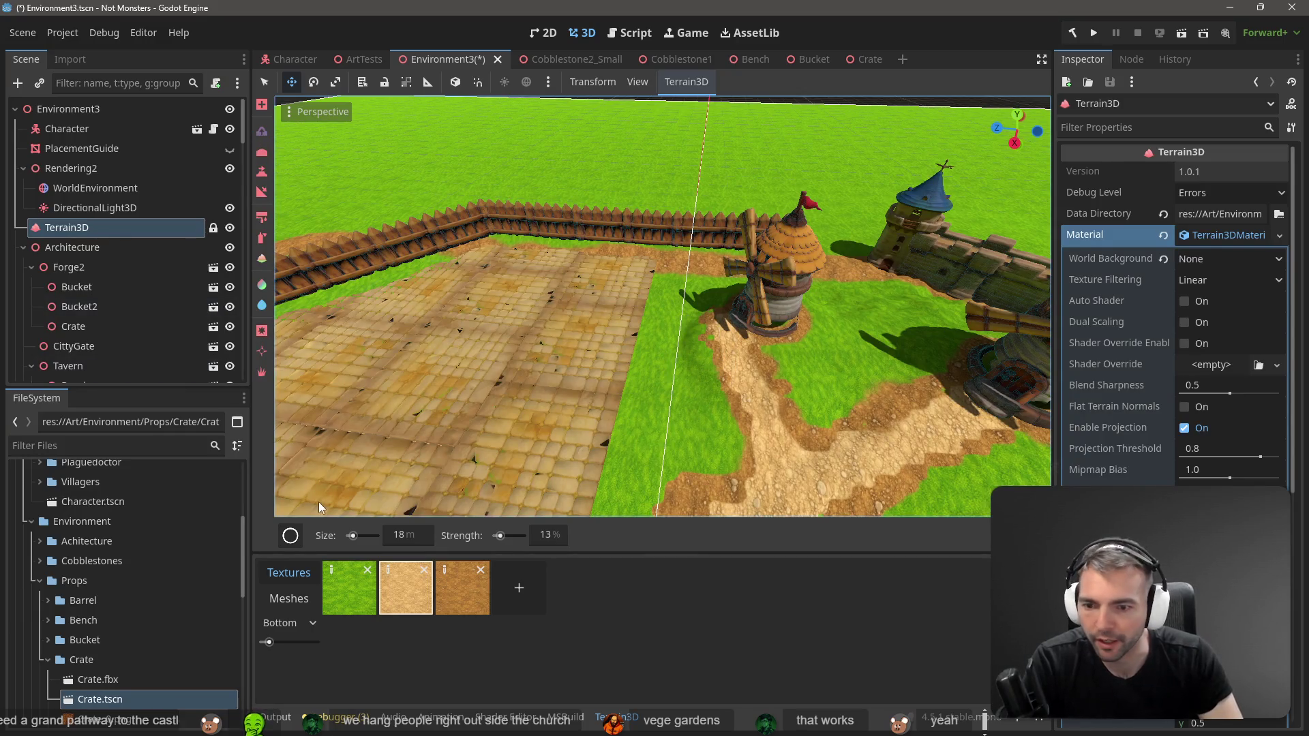
click(290, 535)
click(389, 202)
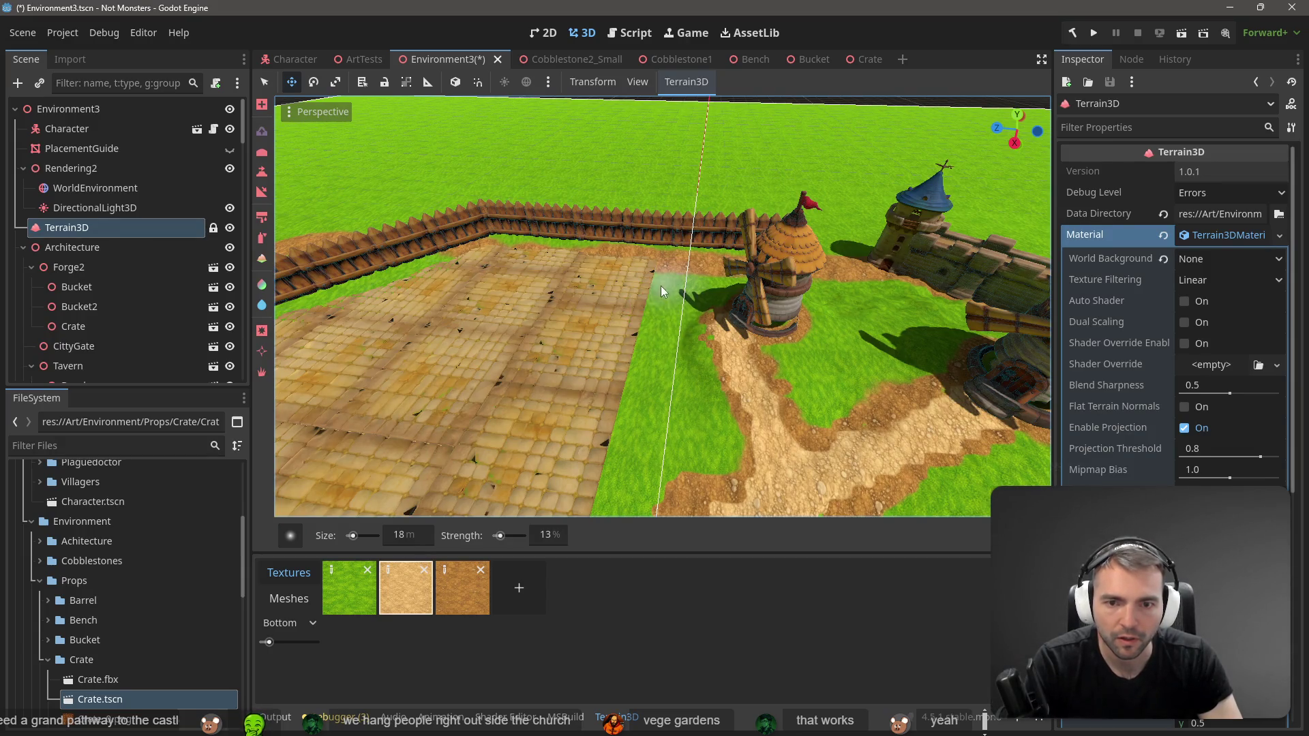
click(544, 536)
text(5)
key(Return)
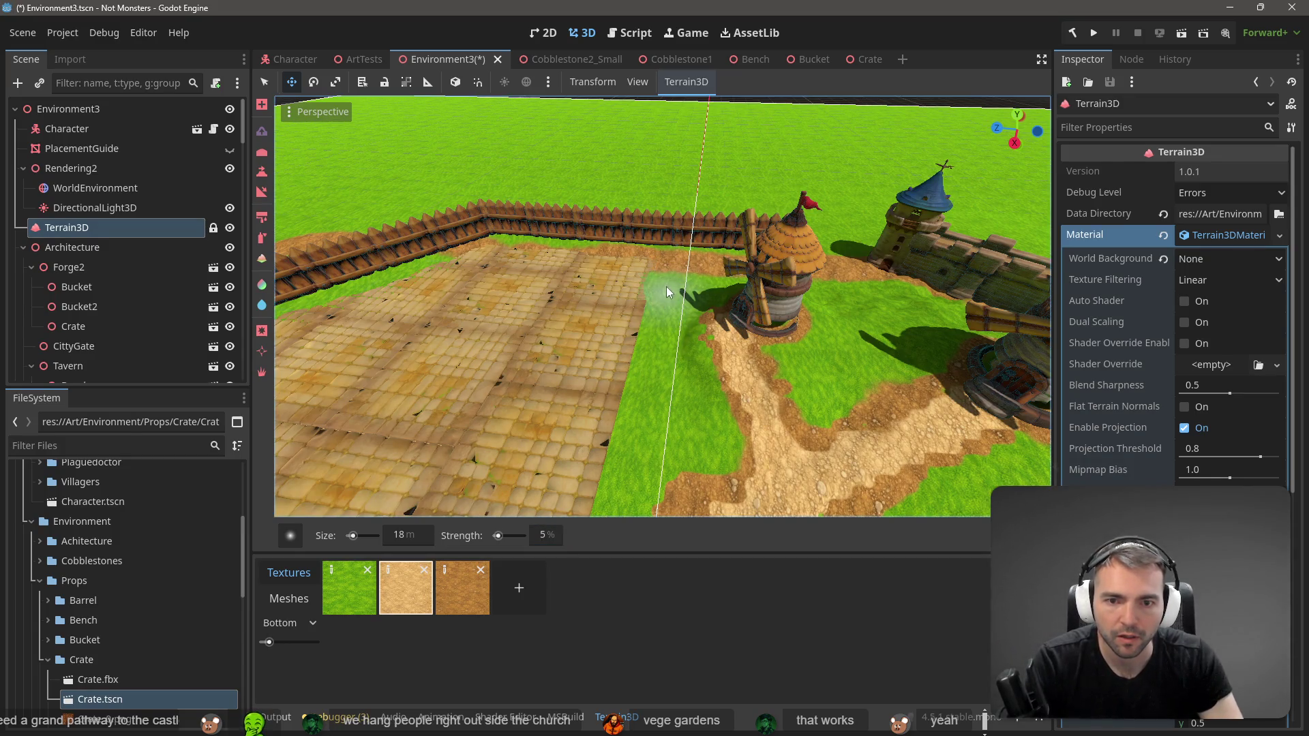
Step: Blend grass softly over the cobblestone square's edge, then raise brush strength to 45% and deselect the terrain
mouse_move(653, 330)
mouse_down()
mouse_move(647, 366)
mouse_move(673, 413)
mouse_move(615, 485)
mouse_up()
scroll(653, 428, down, 3)
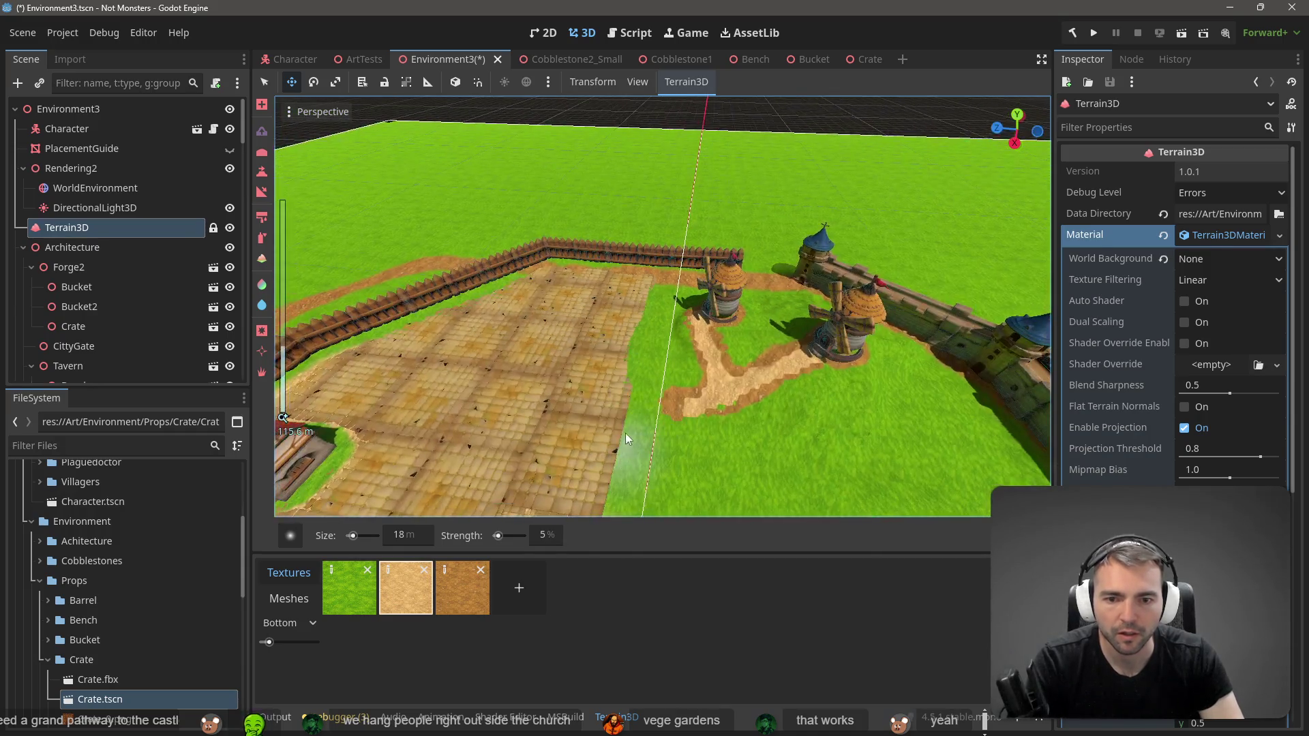
scroll(625, 435, down, 3)
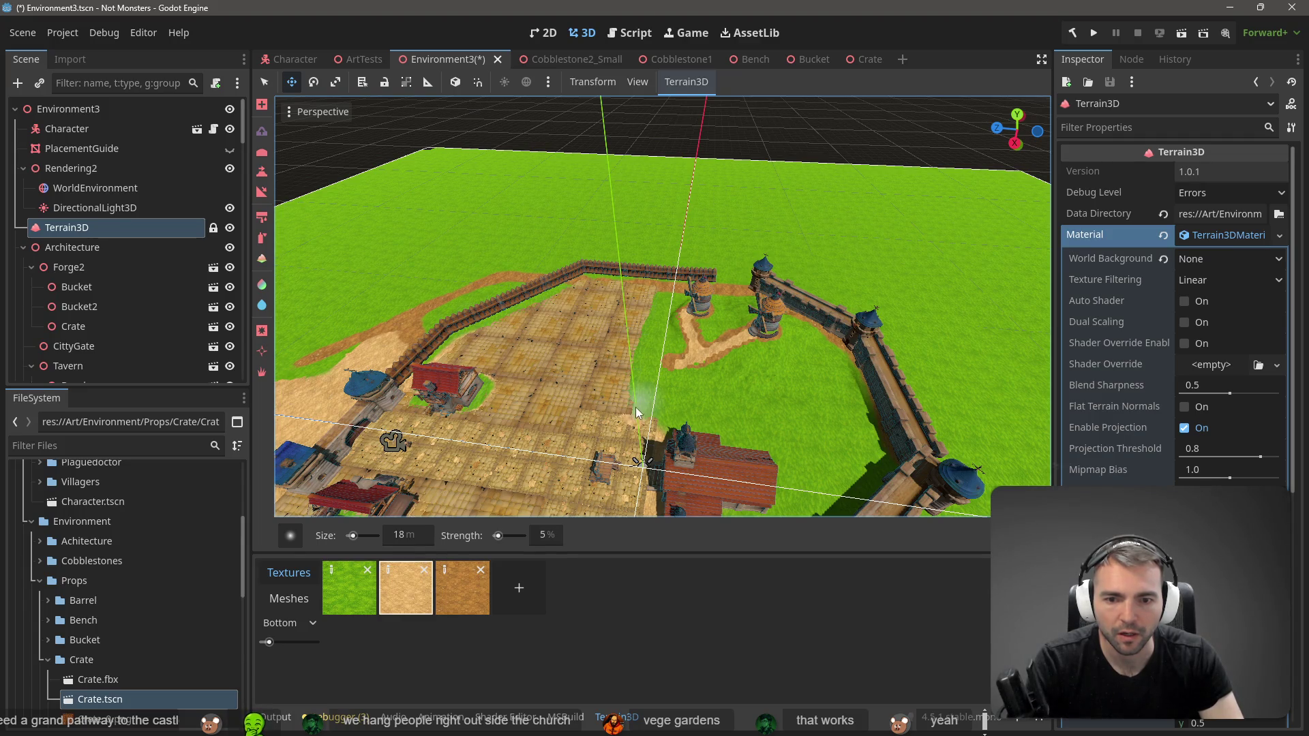
drag(644, 400, 641, 405)
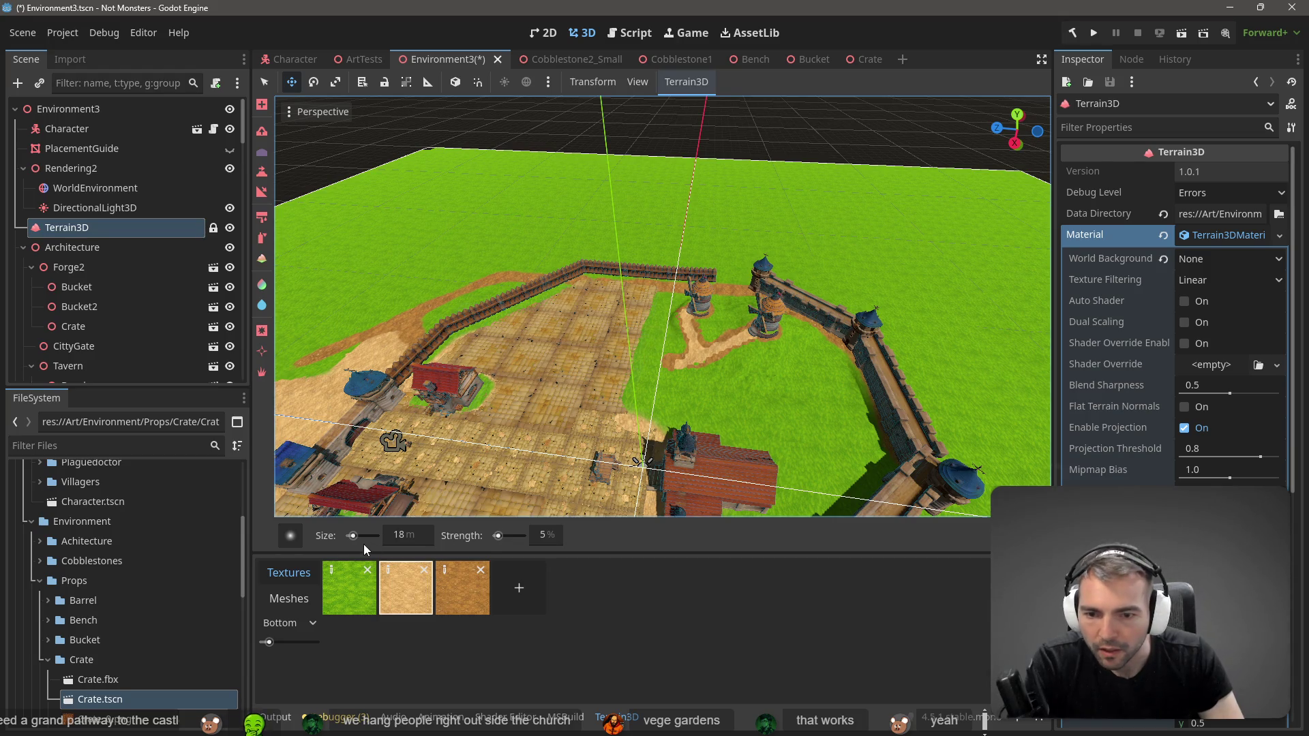
drag(500, 537, 508, 536)
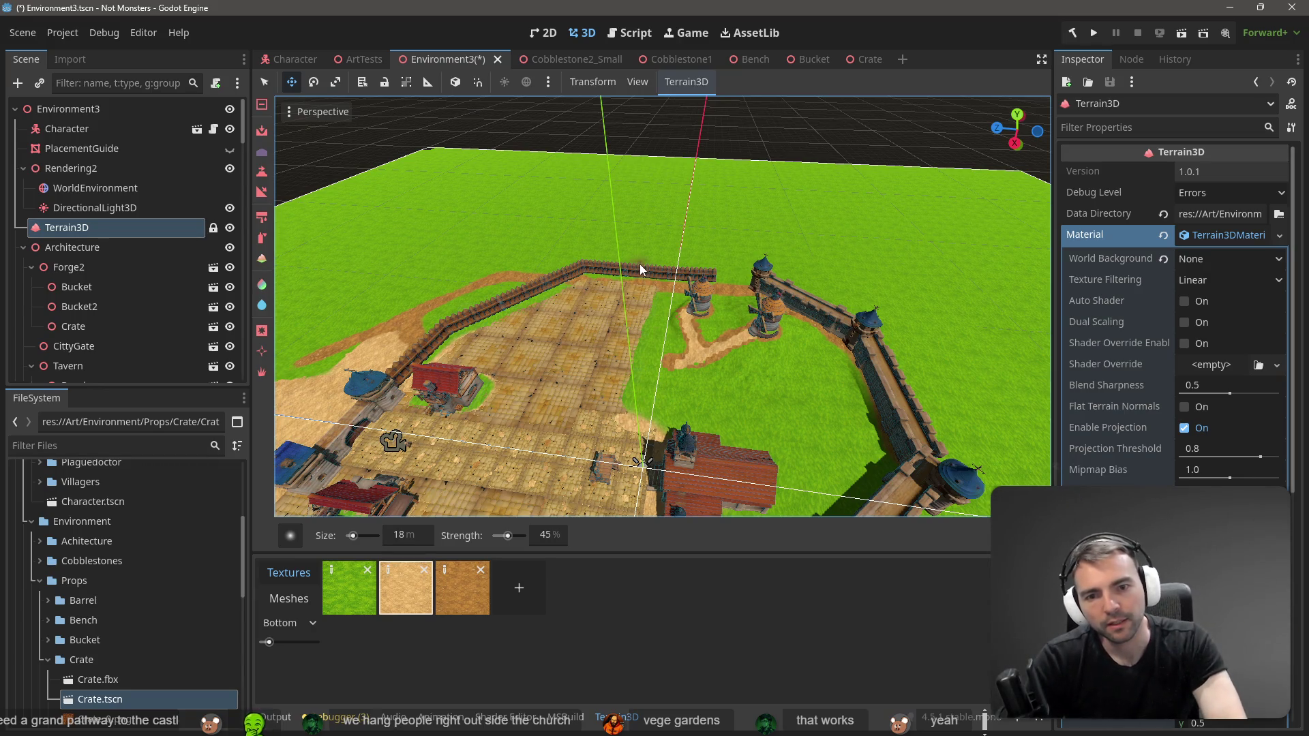
scroll(627, 183, up, 5)
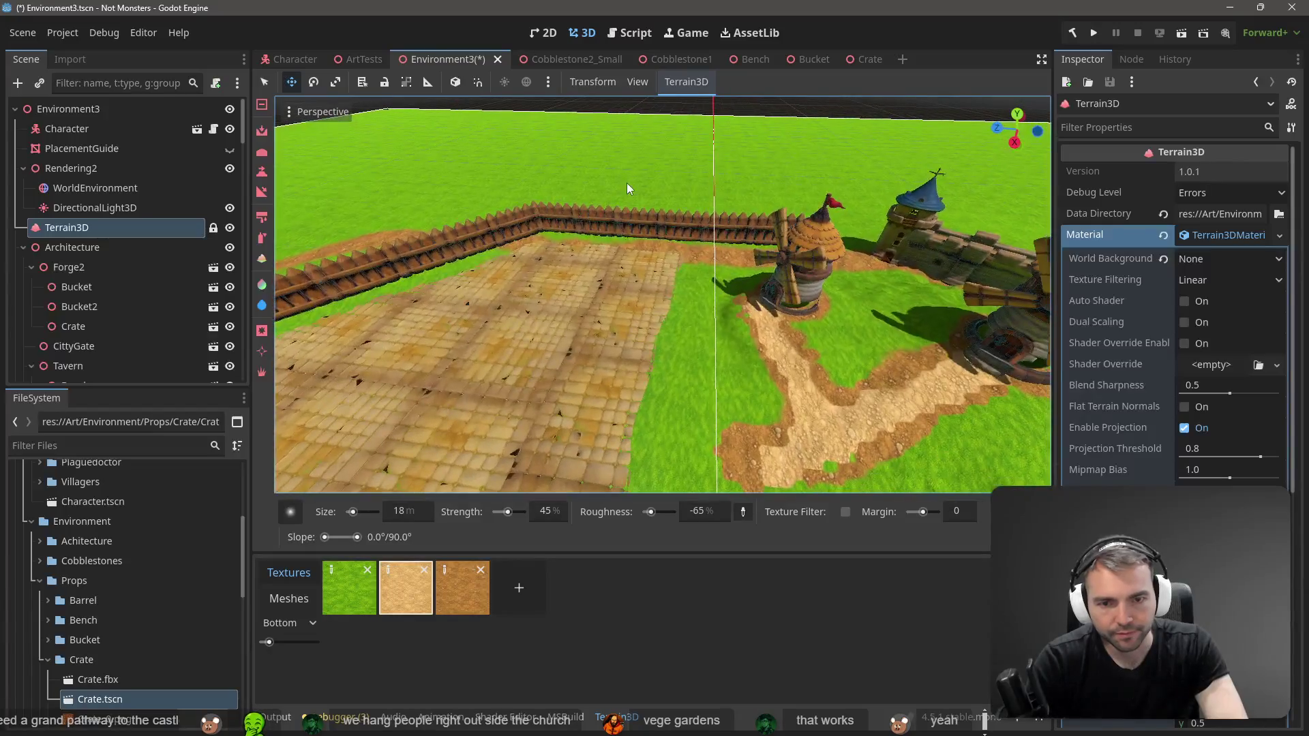
drag(631, 185, 417, 125)
click(276, 101)
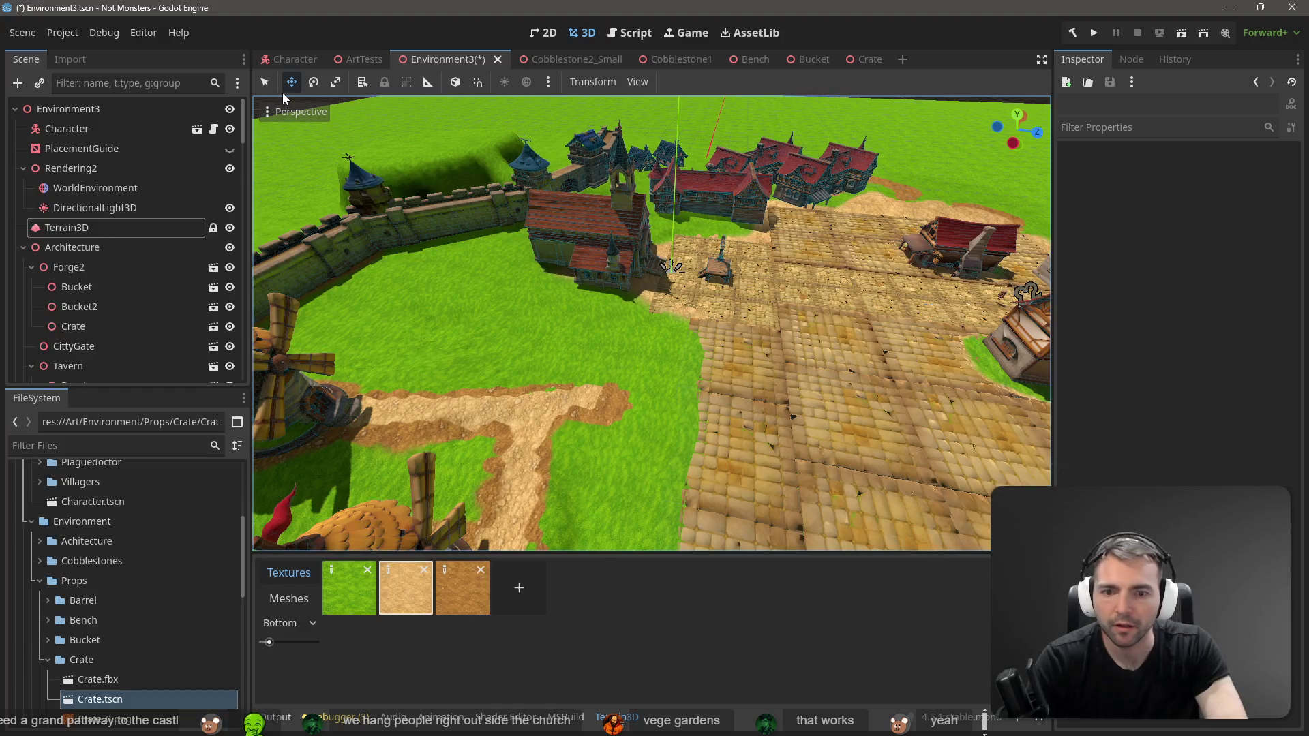
Step: Save the Environment3 scene and orbit out over the walled town
key(ctrl+s)
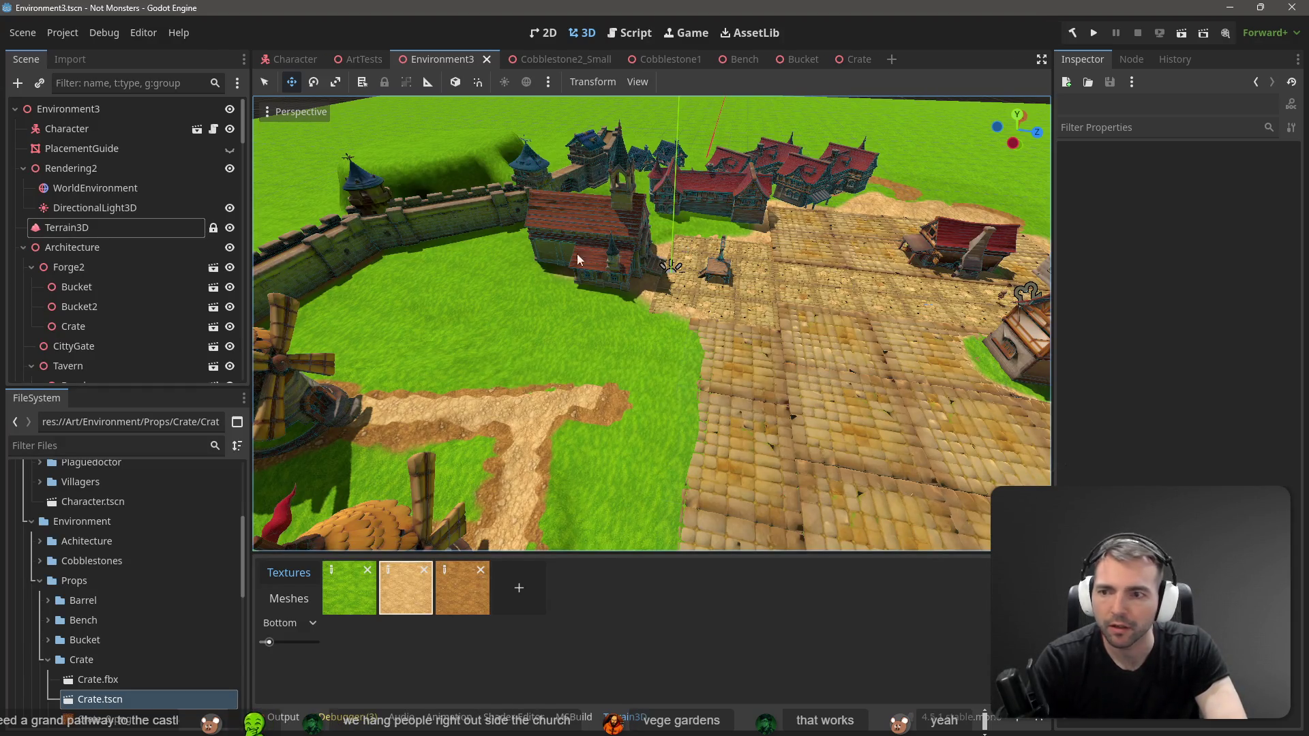
drag(652, 324, 328, 296)
drag(613, 355, 639, 369)
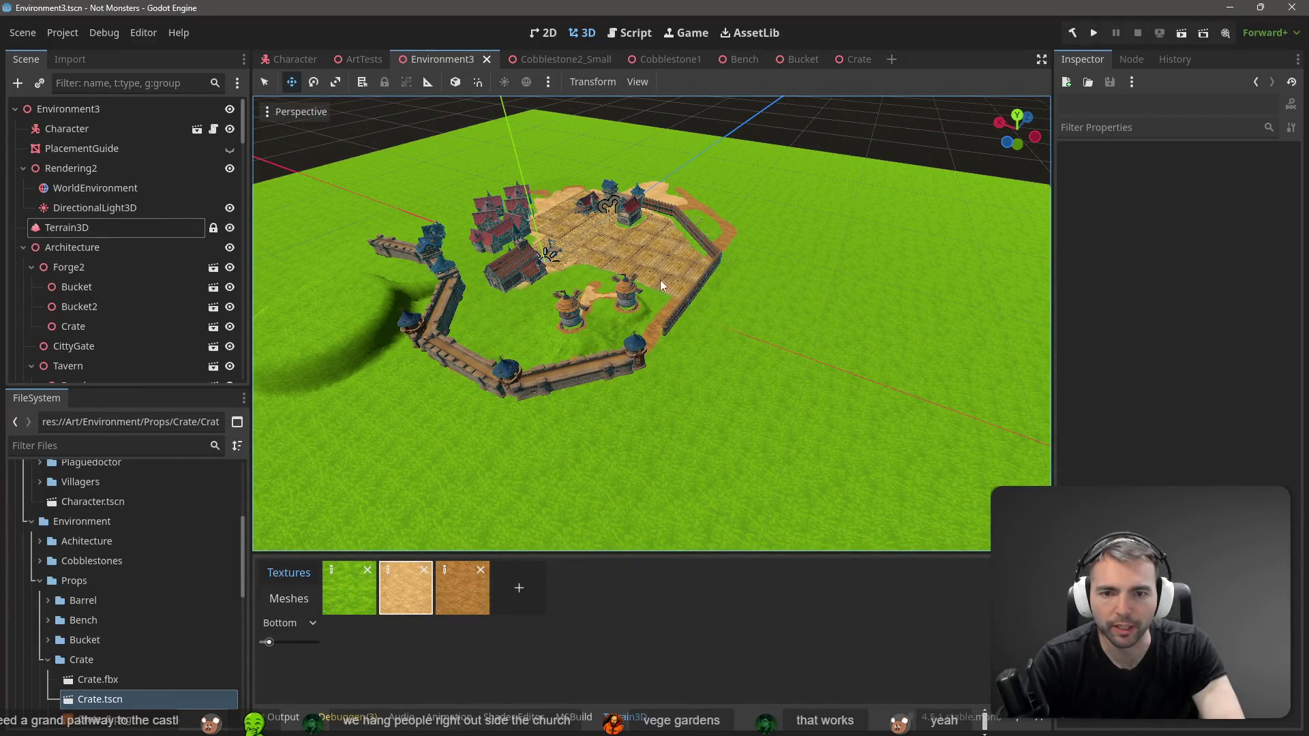
drag(546, 254, 566, 338)
scroll(566, 338, up, 10)
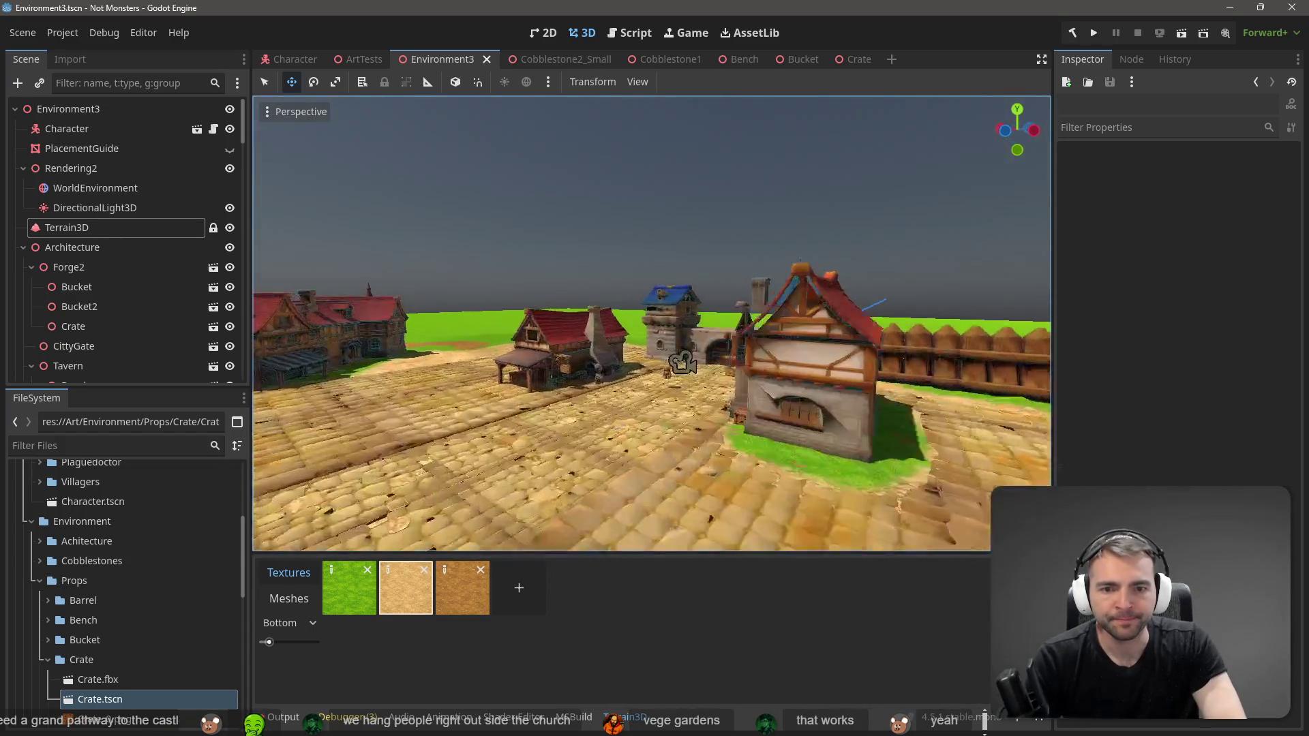
Step: Fly through town to the long wooden fence and select Stockade7
key(w)
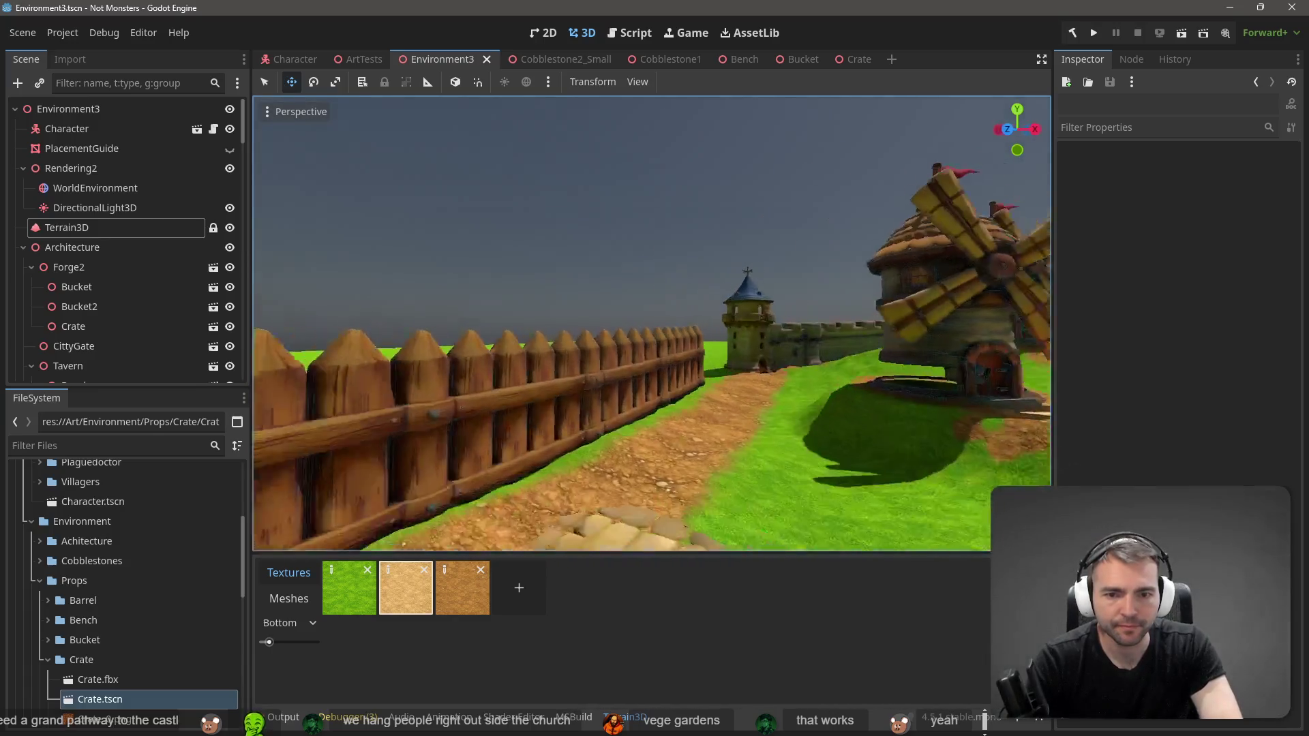
drag(600, 307, 622, 307)
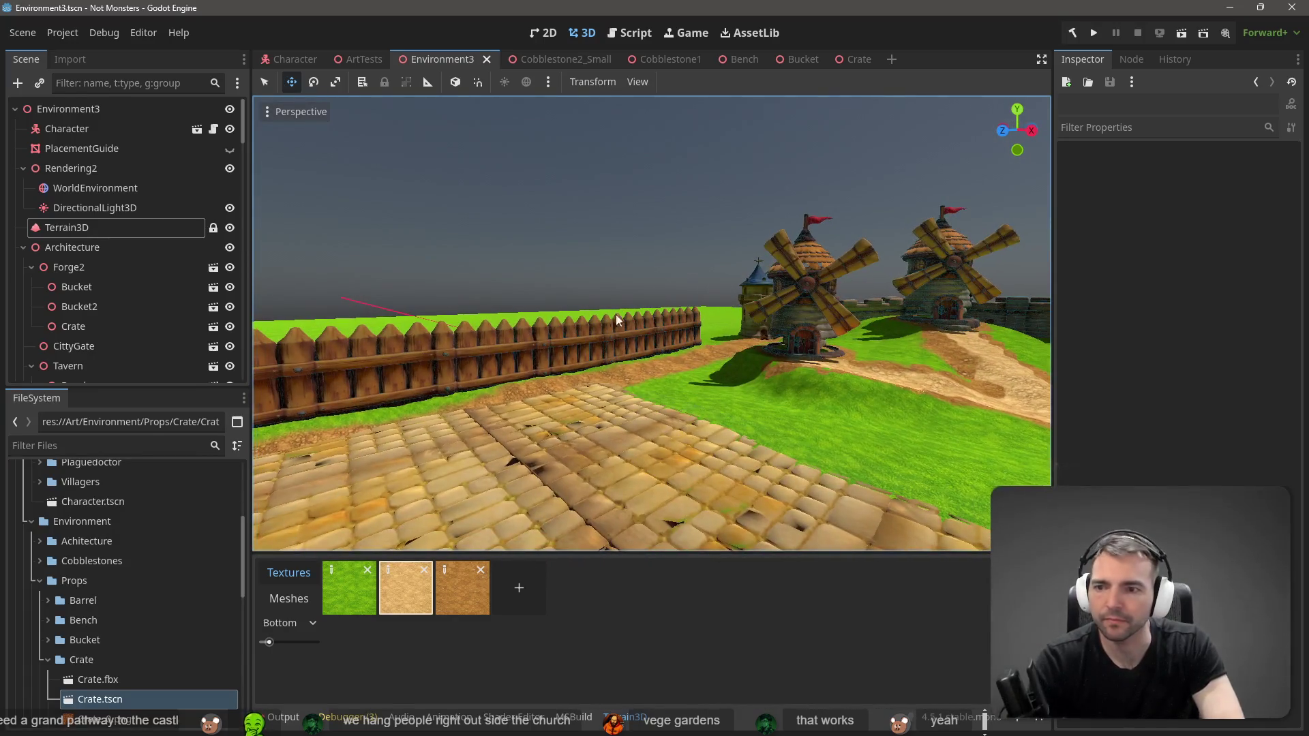
click(672, 313)
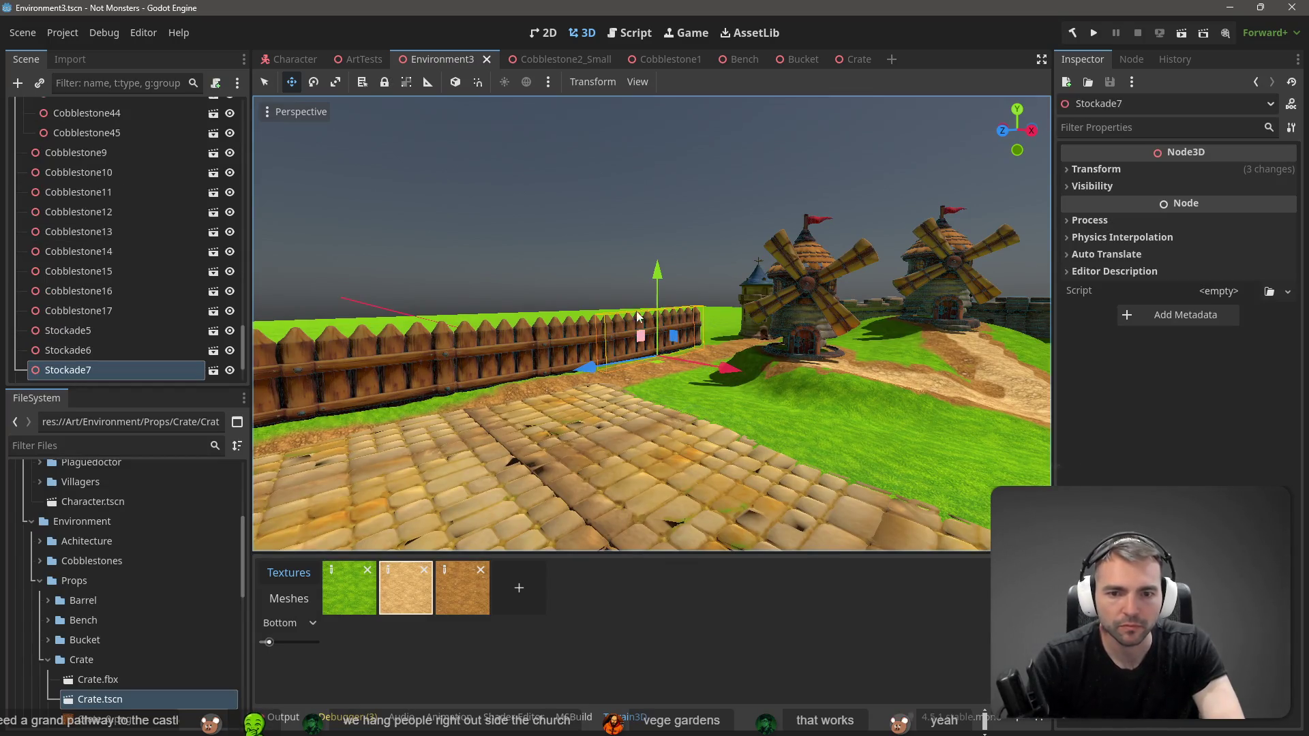
Step: Duplicate Stockade7 into Stockade8 and slide it along the fence line, raising it slightly
key(ctrl+d)
drag(584, 366, 683, 351)
scroll(683, 350, up, 3)
key(w)
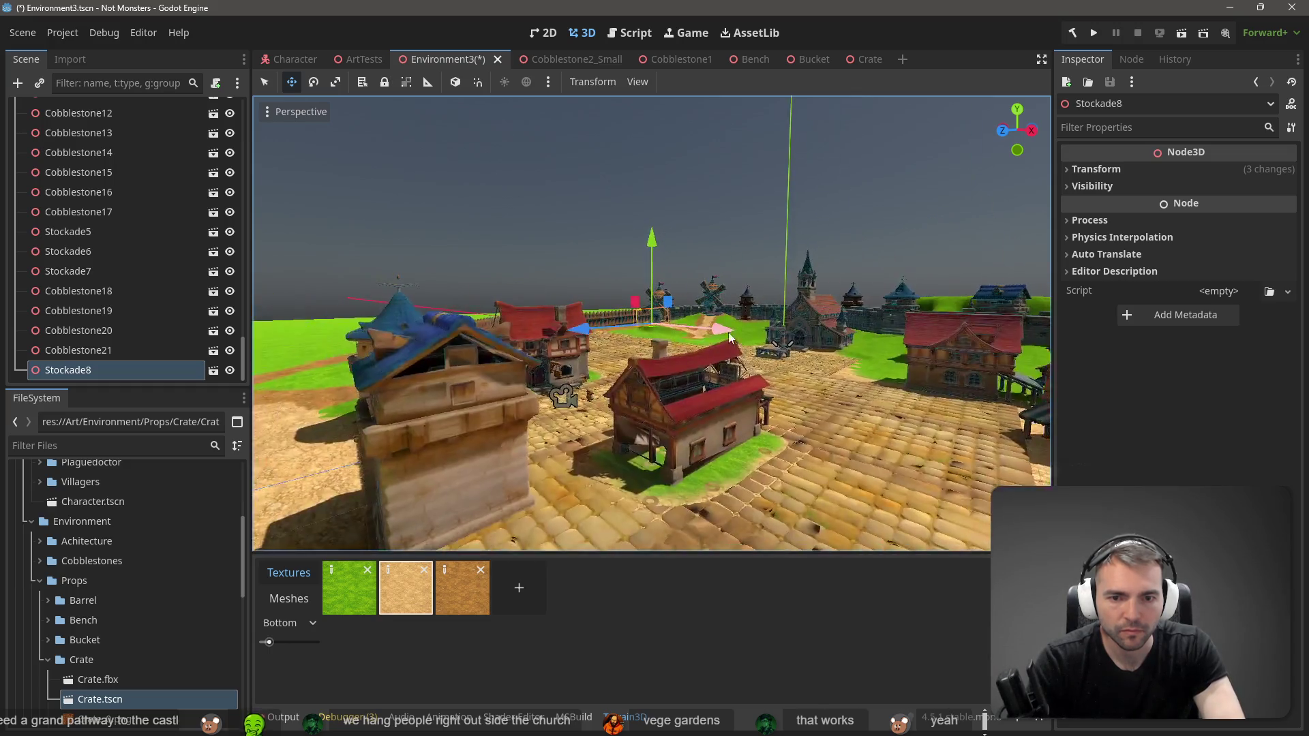
scroll(652, 323, up, 8)
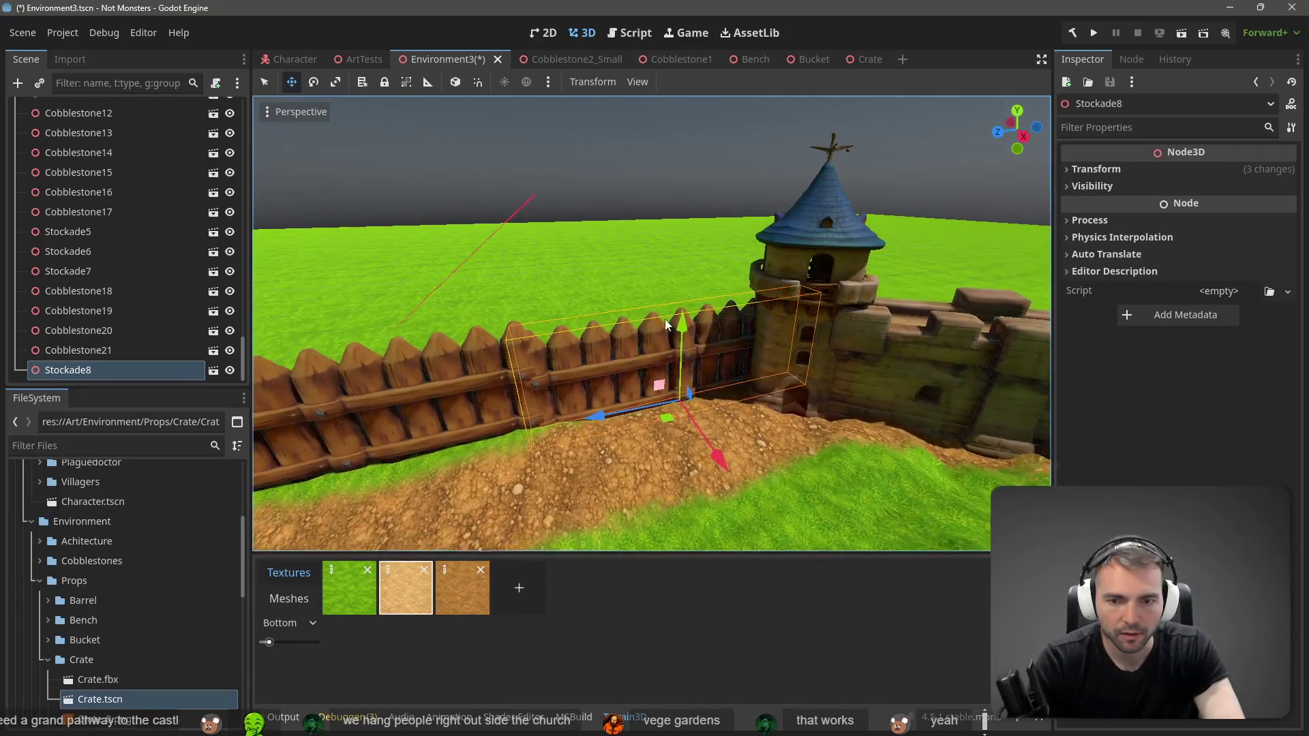
drag(689, 328, 678, 355)
Step: Rotate and nudge Stockade8 so it lines up flush against the castle wall tower
key(e)
key(w)
drag(612, 409, 601, 409)
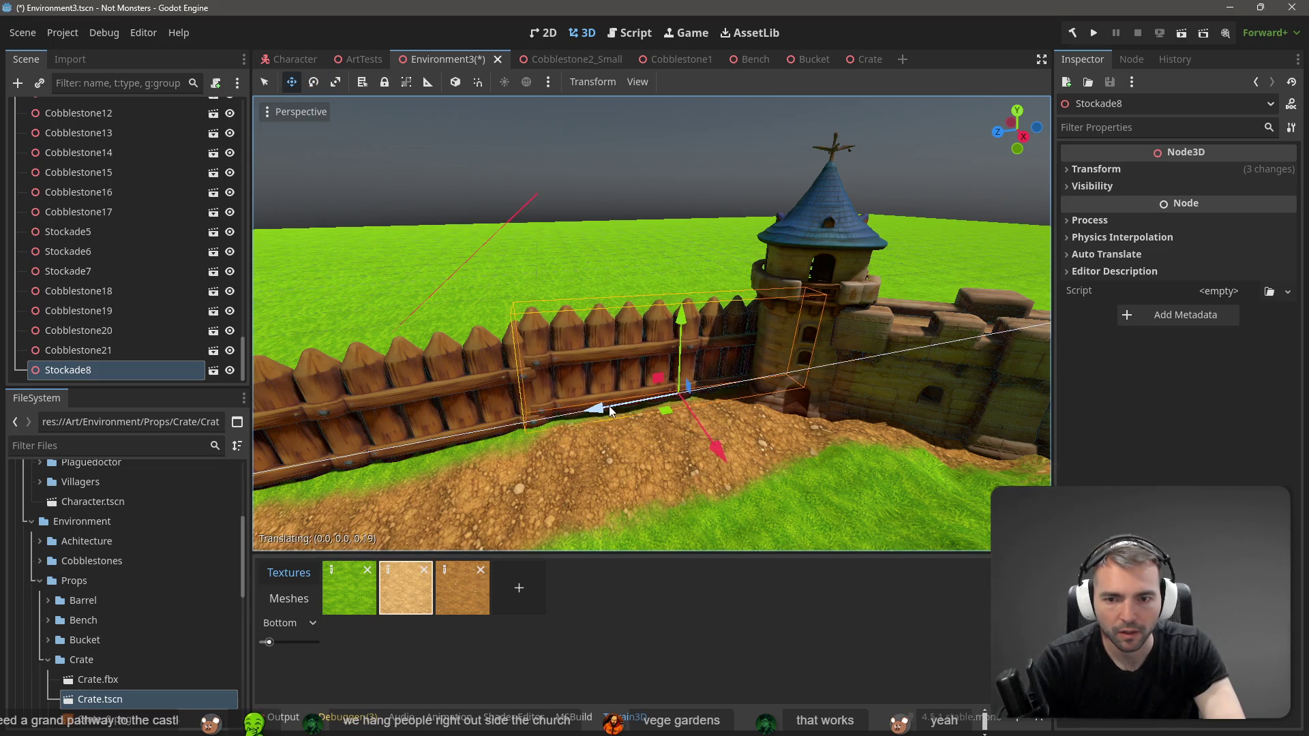
key(e)
drag(674, 347, 671, 358)
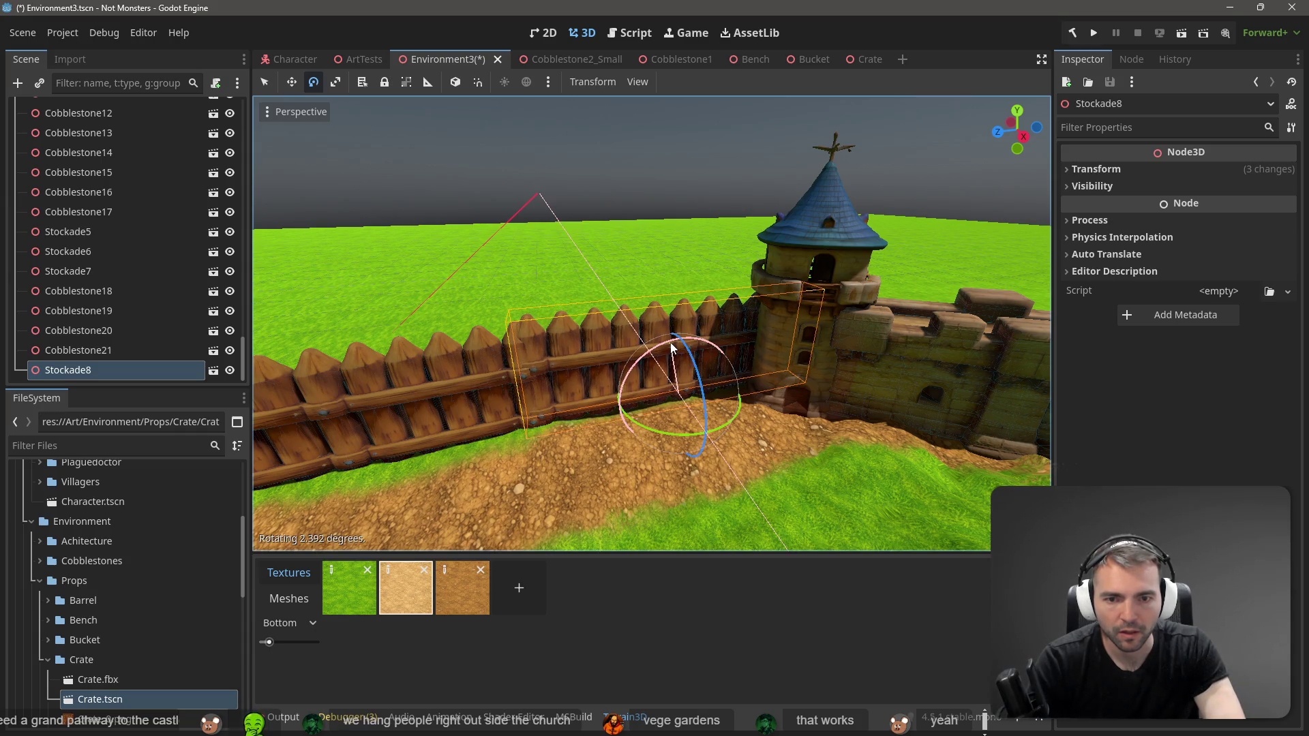
key(w)
drag(599, 410, 593, 416)
drag(675, 319, 673, 339)
drag(604, 412, 607, 411)
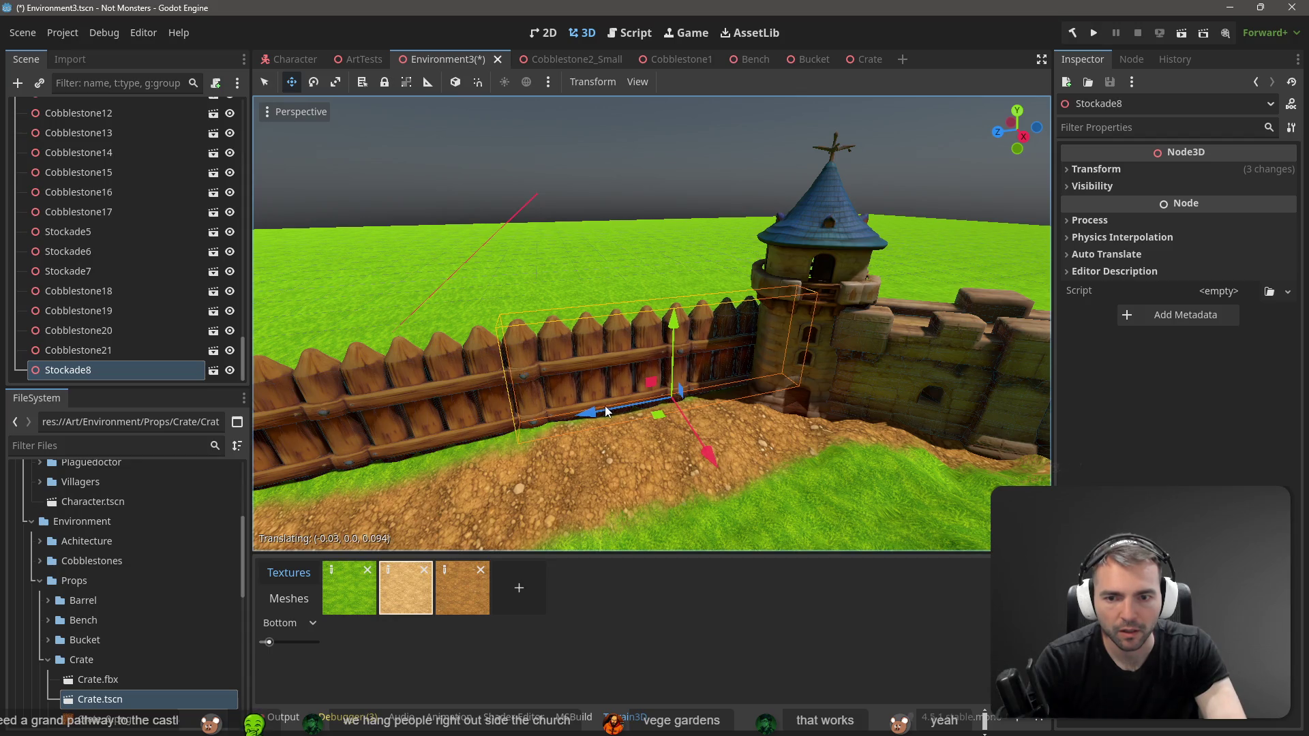
Step: Save the scene, fly over the town rooftops, and run the current scene with F6
key(ctrl+s)
click(620, 182)
scroll(619, 181, down, 6)
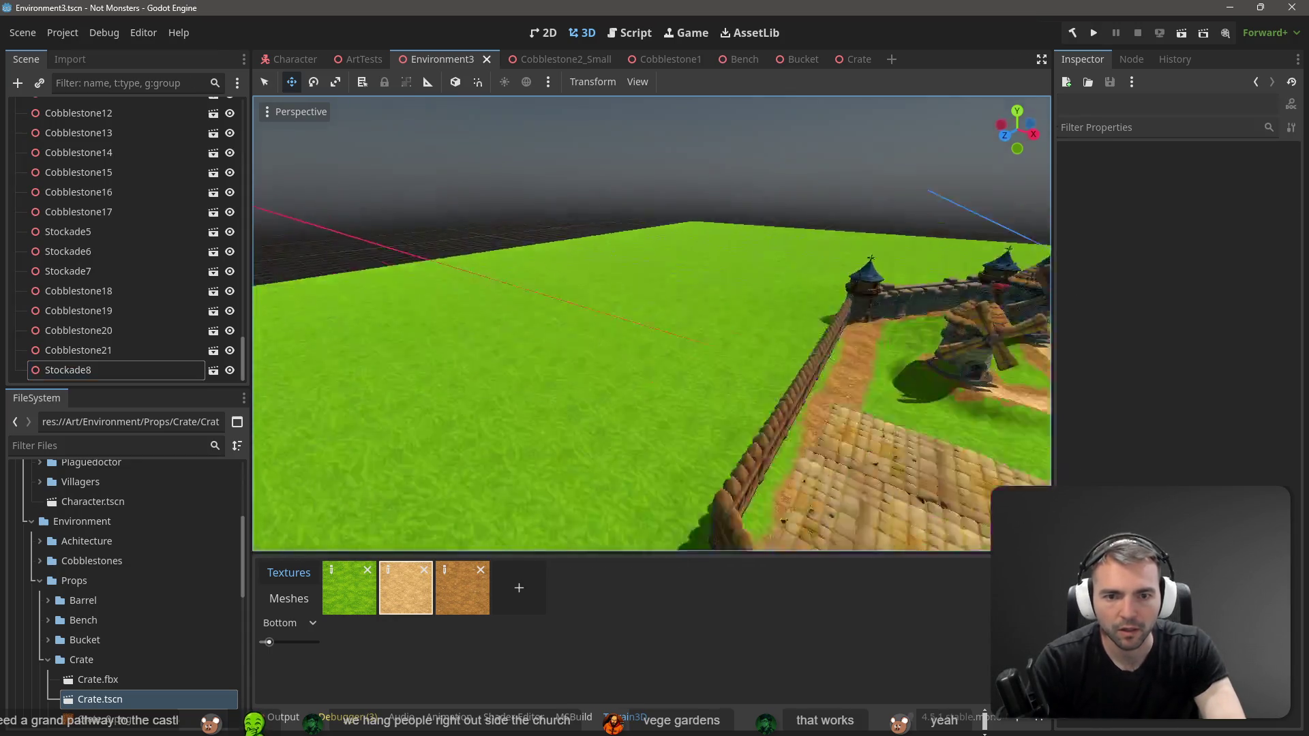
key(w)
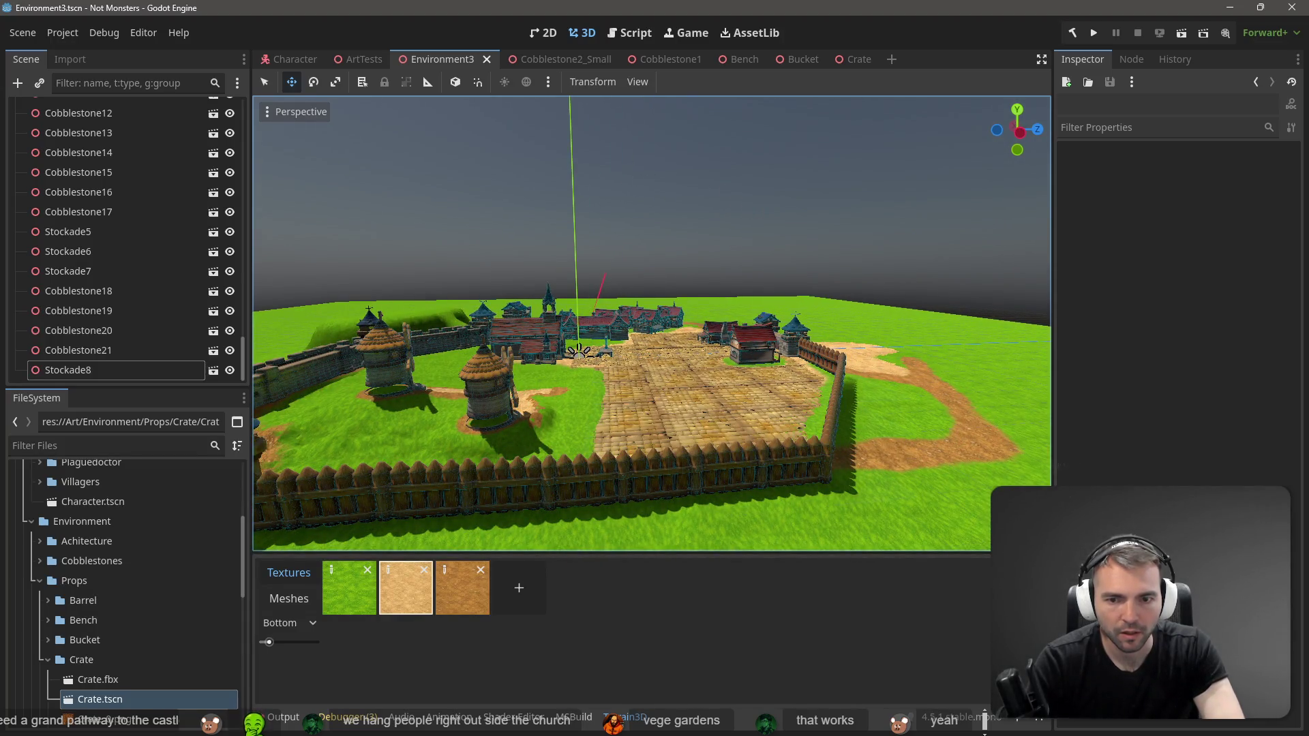
key(w)
key(s)
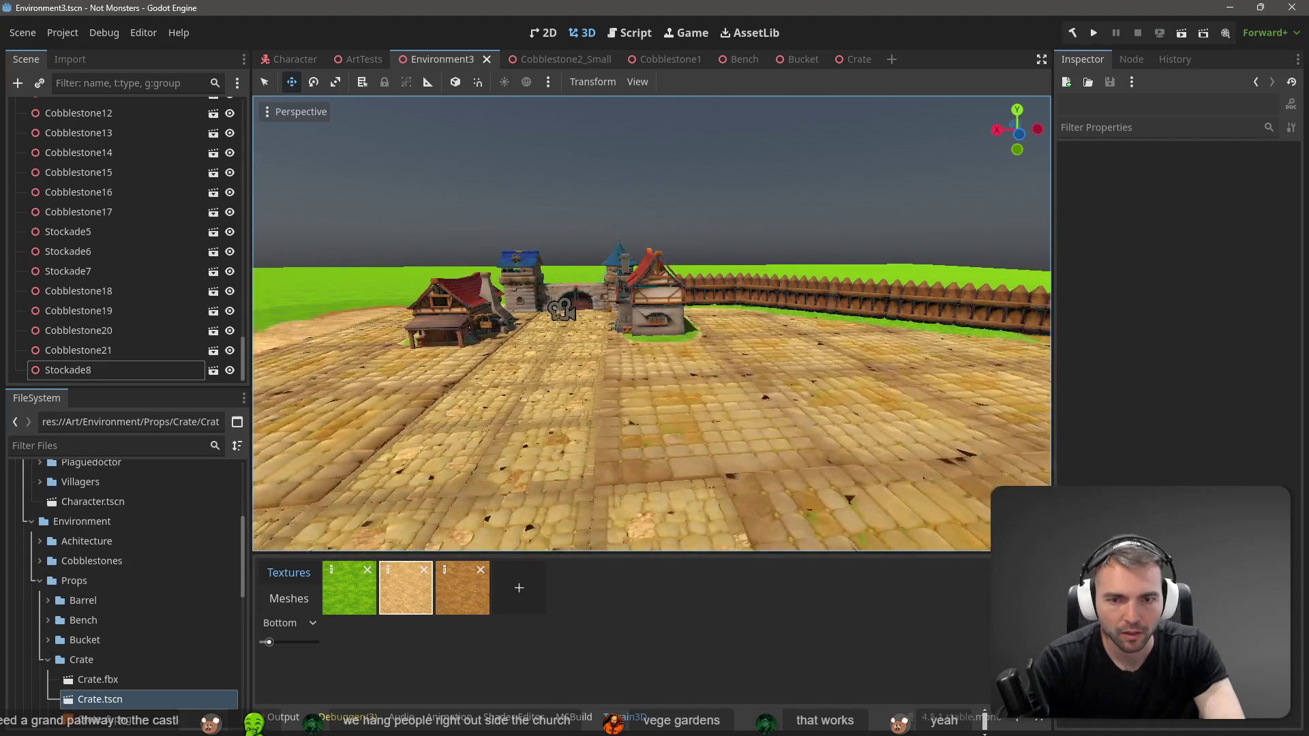
key(F6)
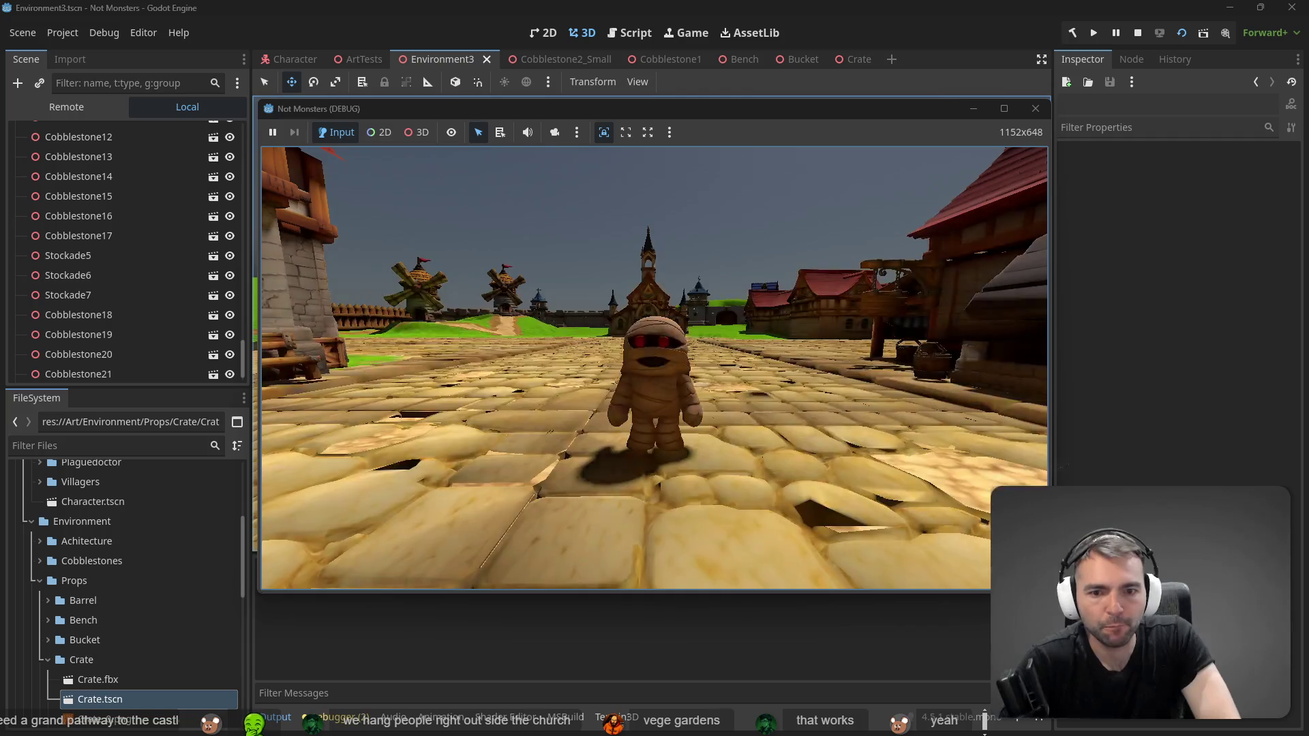
Step: Walk the mummy past the windmills, houses, town gate and church, then switch to the concept board
key(w)
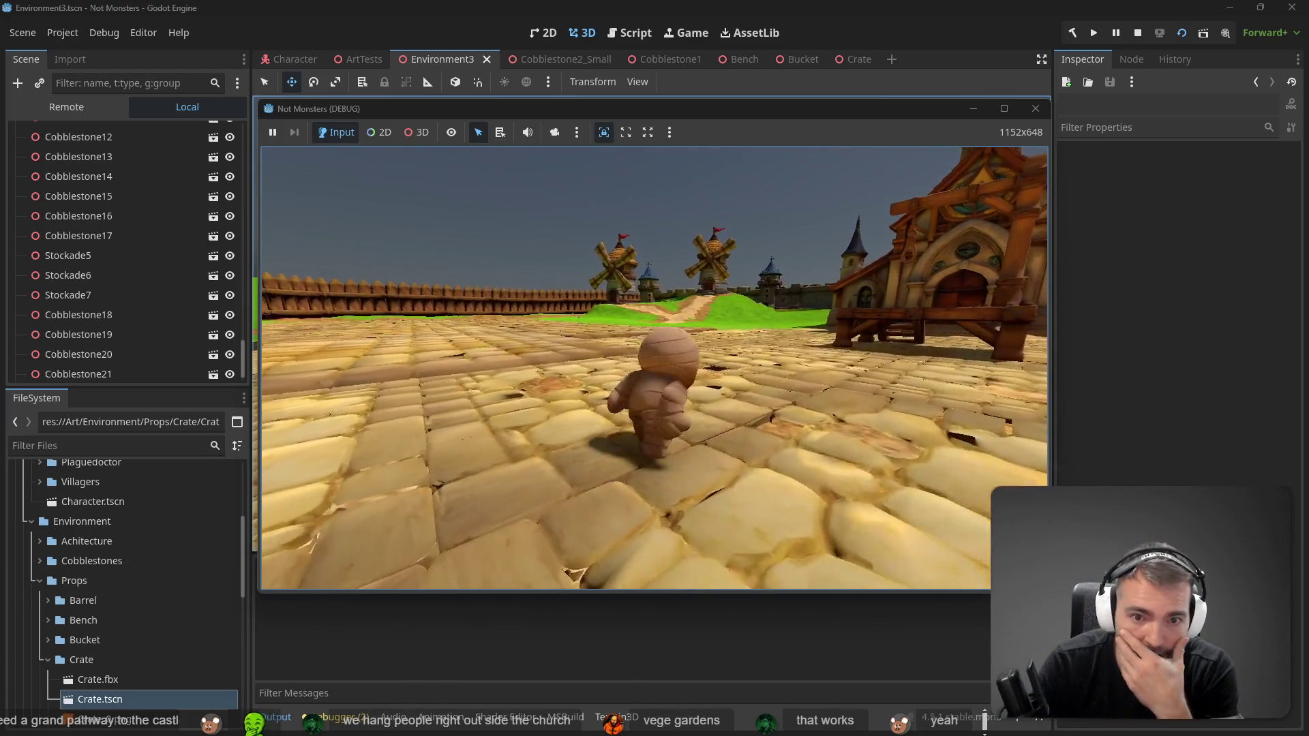
key(w)
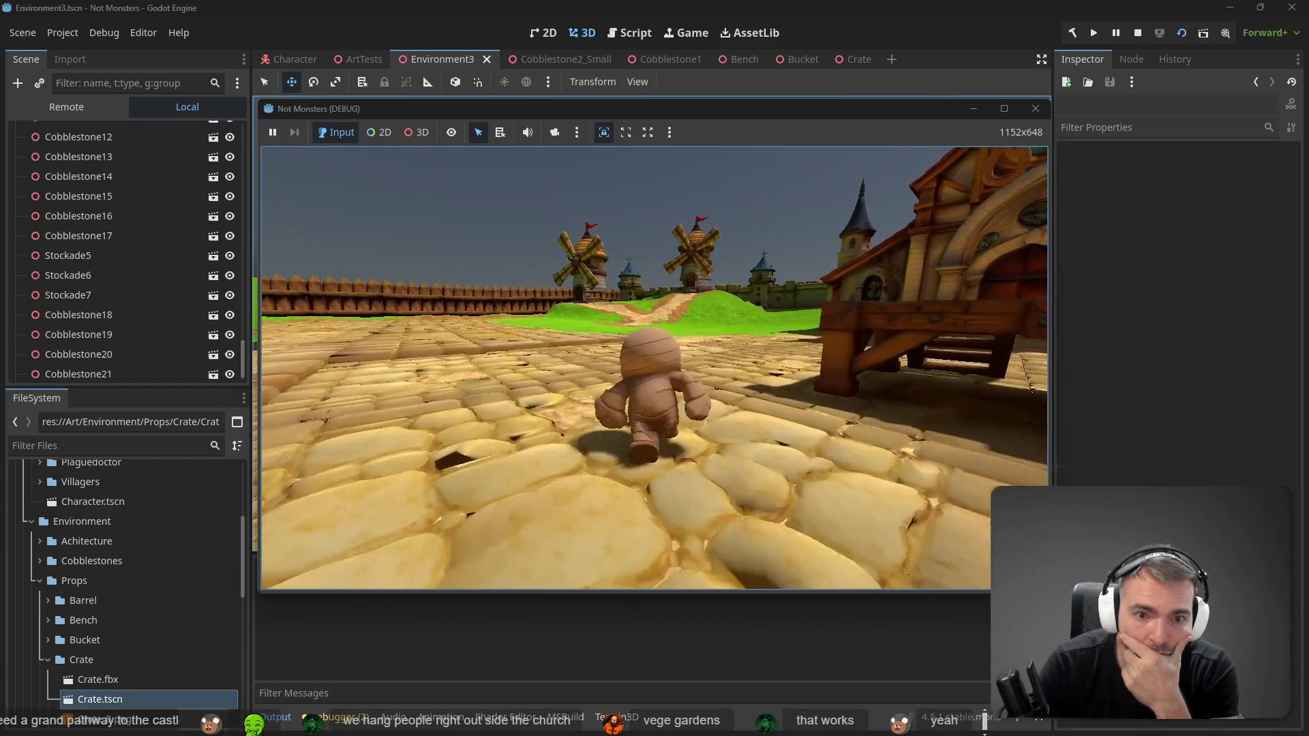
key(w)
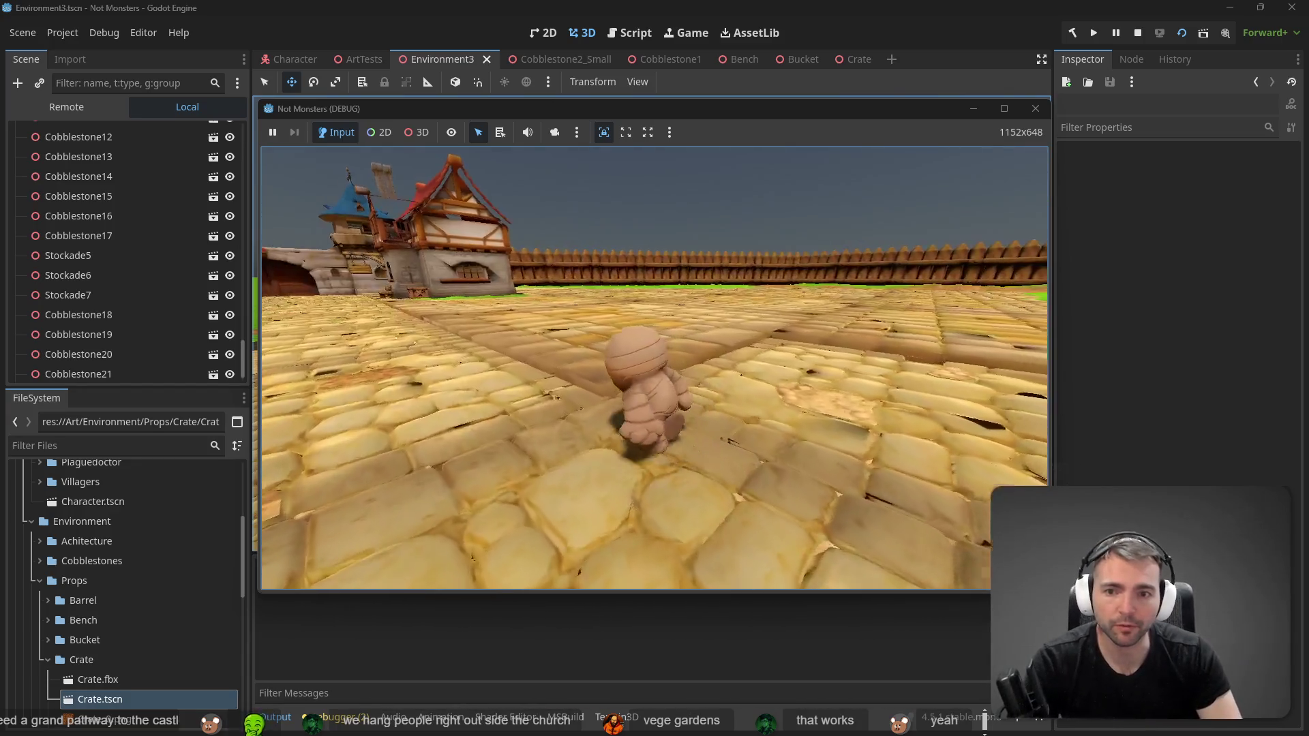
key(w)
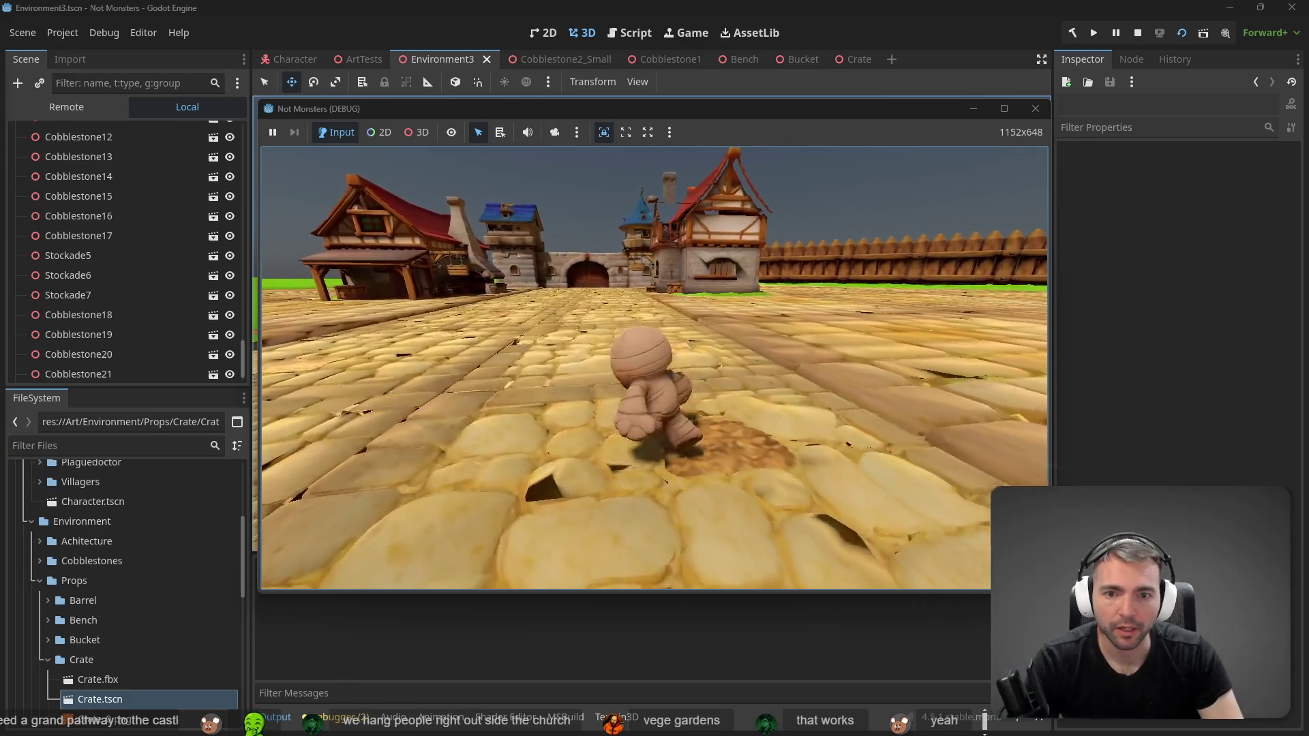
key(w)
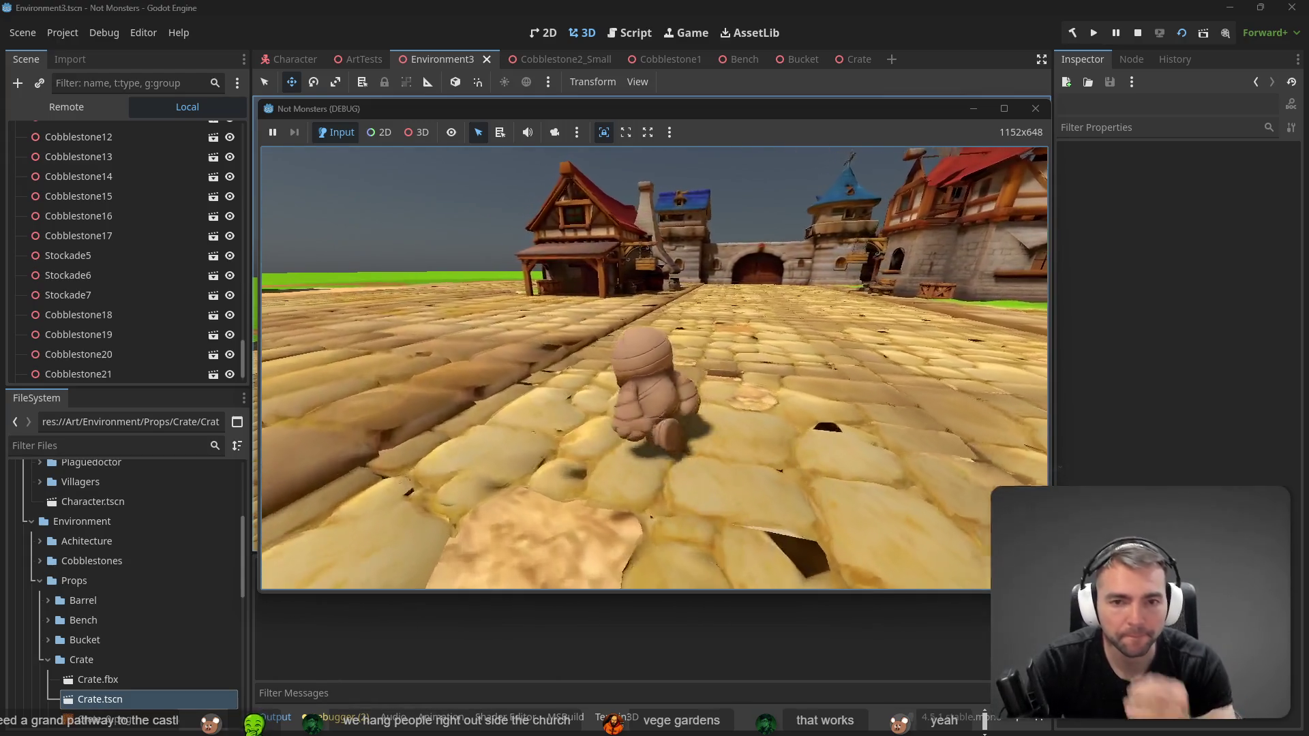
key(w)
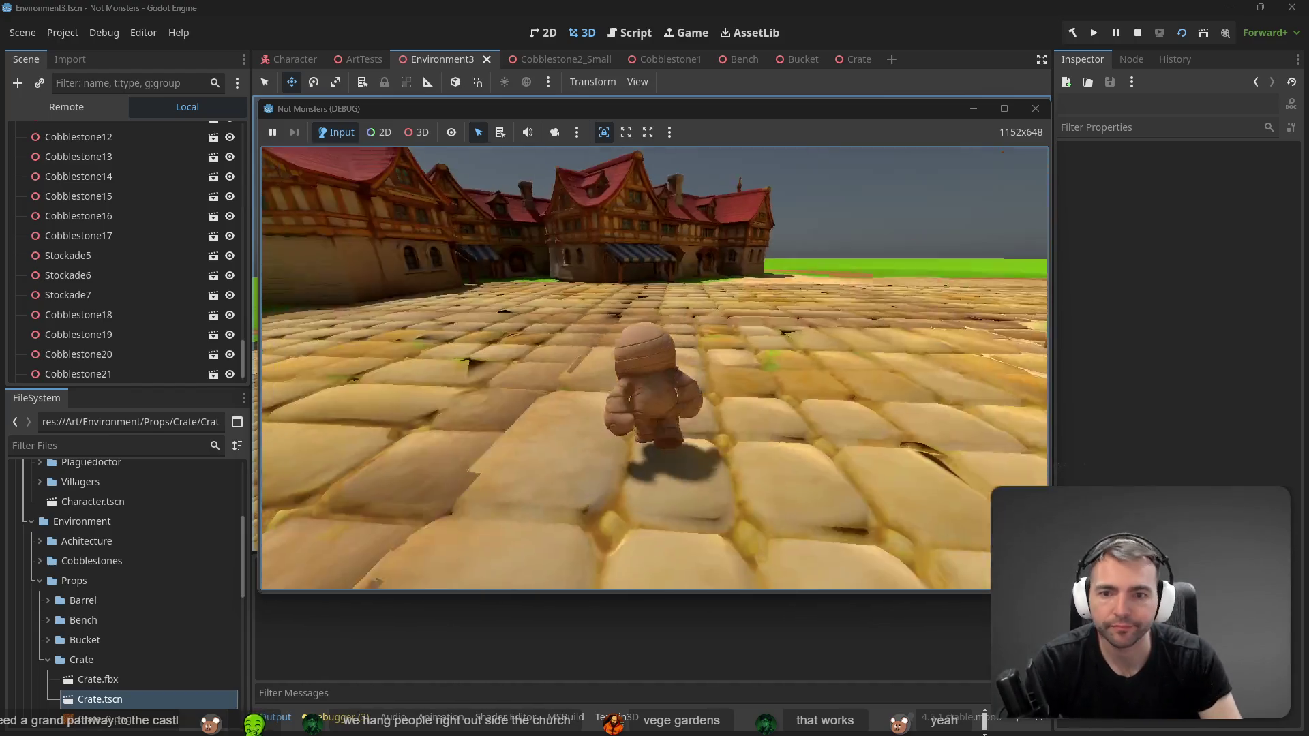
key(w)
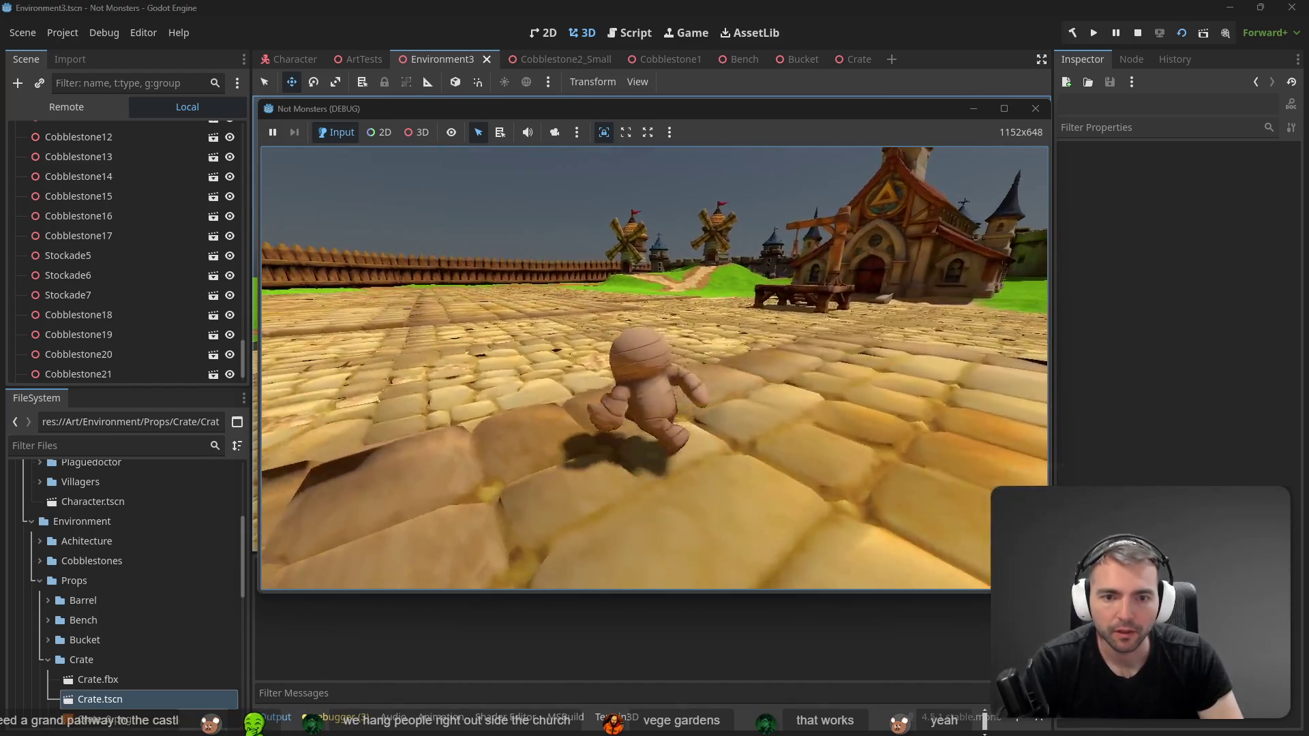
key(w)
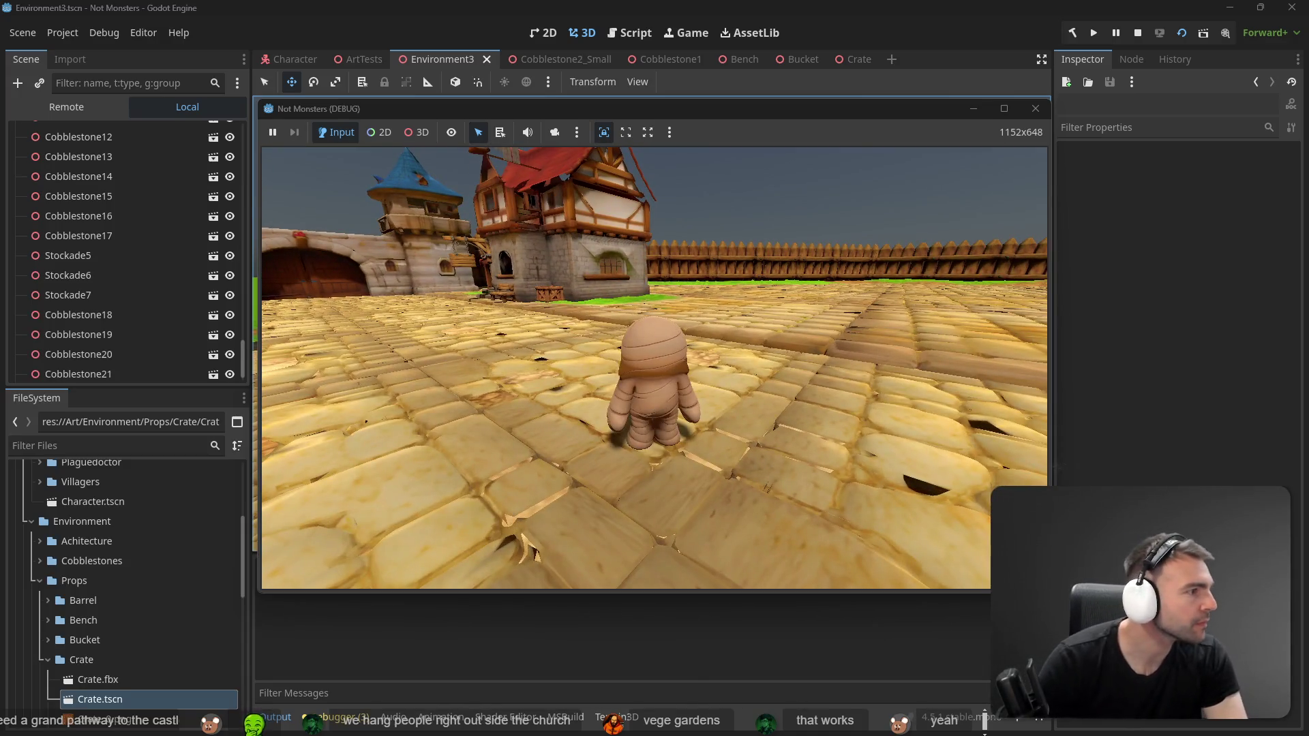
key(alt+Tab)
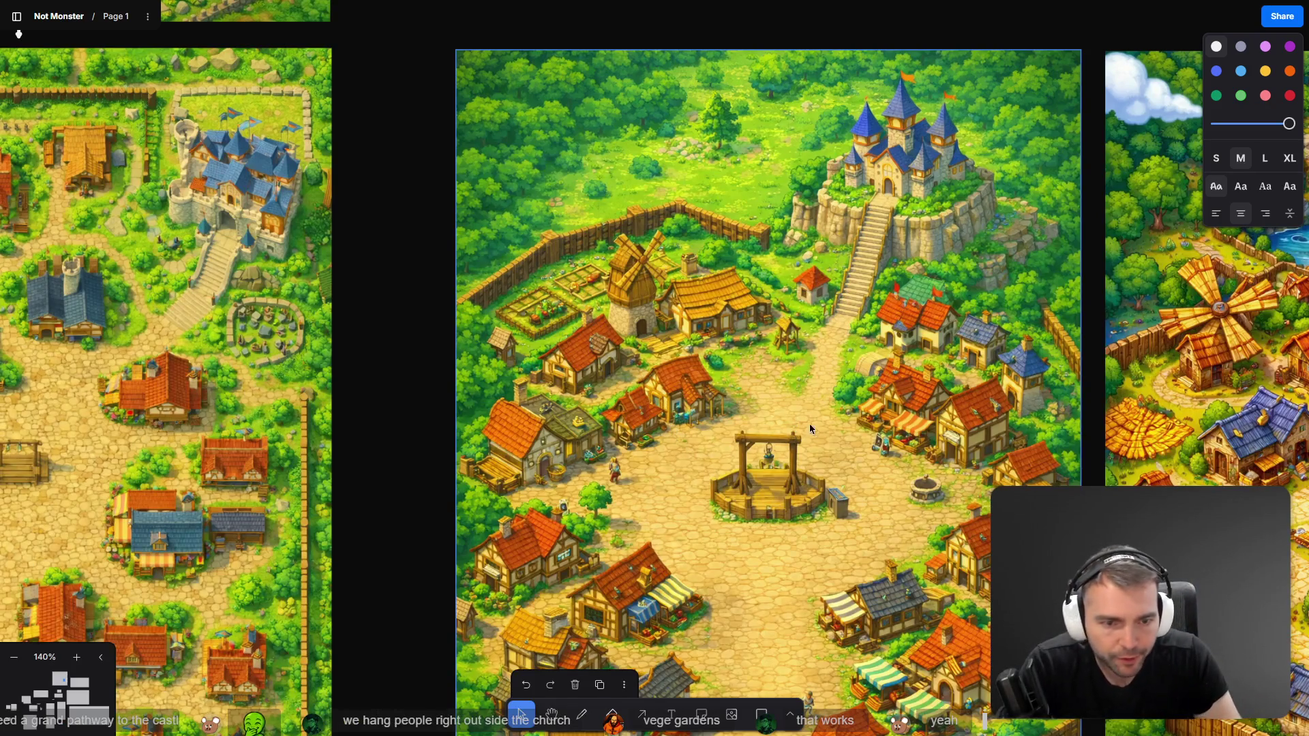
mouse_move(846, 550)
mouse_down()
mouse_move(756, 251)
mouse_move(788, 260)
mouse_up()
scroll(693, 192, up, 3)
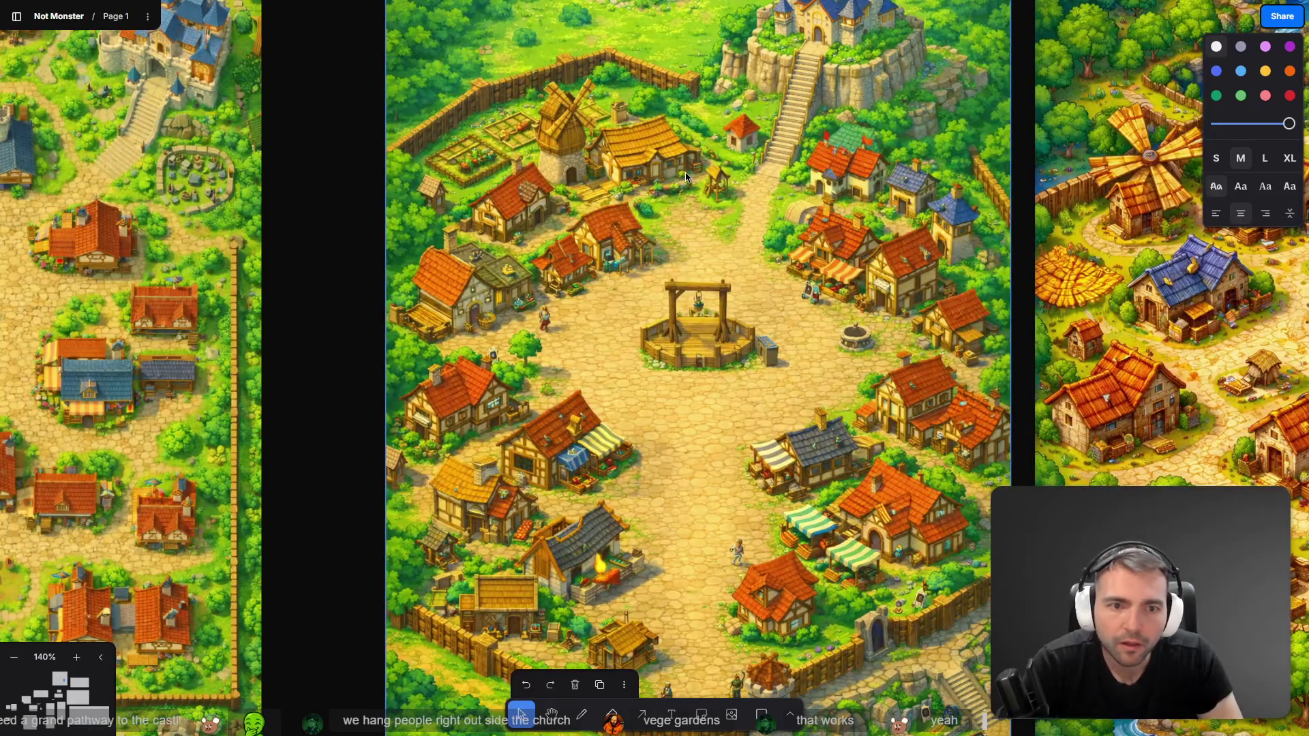
scroll(694, 178, down, 1)
key(alt+Tab)
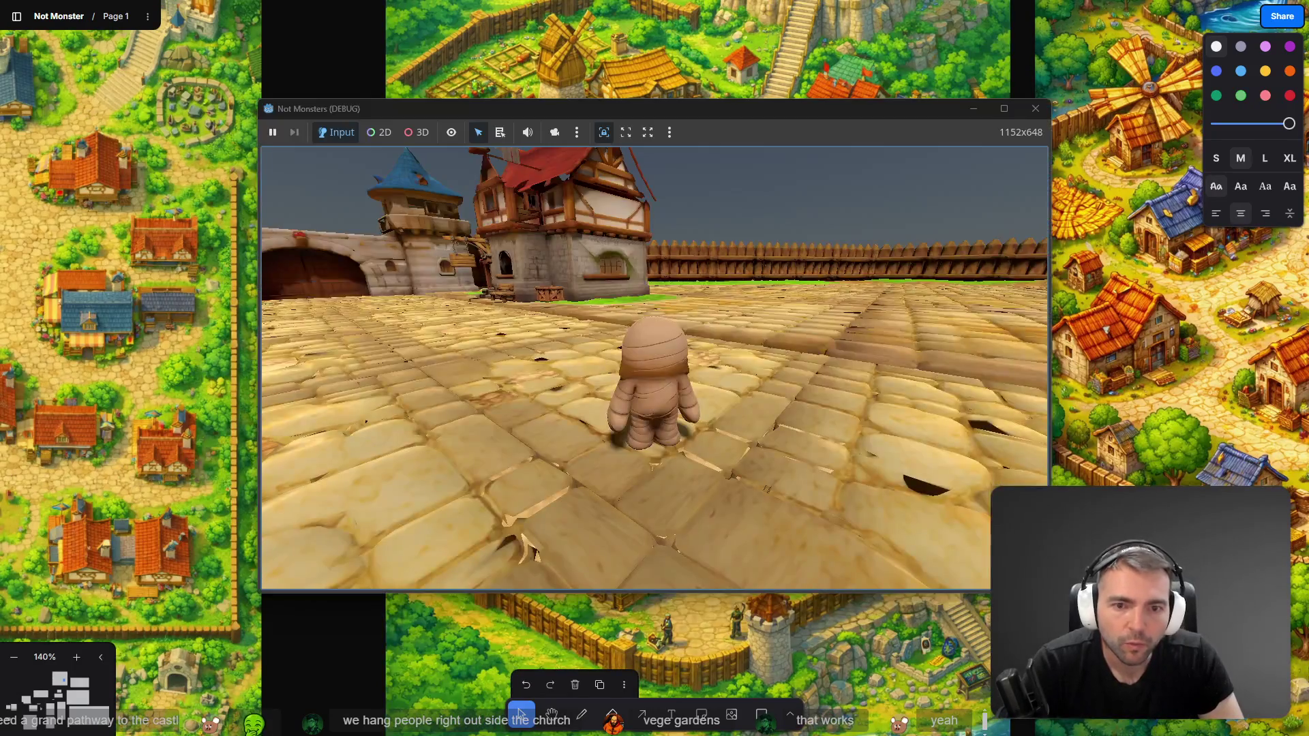
key(w)
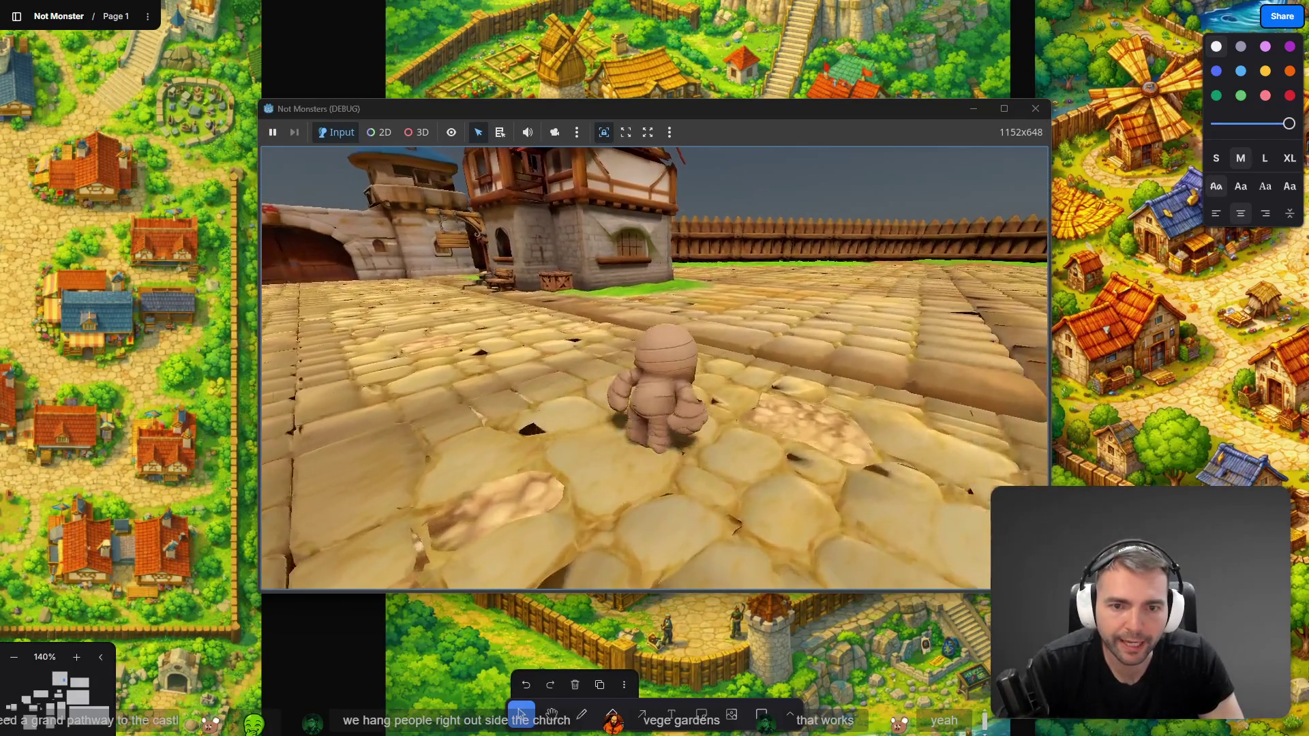
key(w)
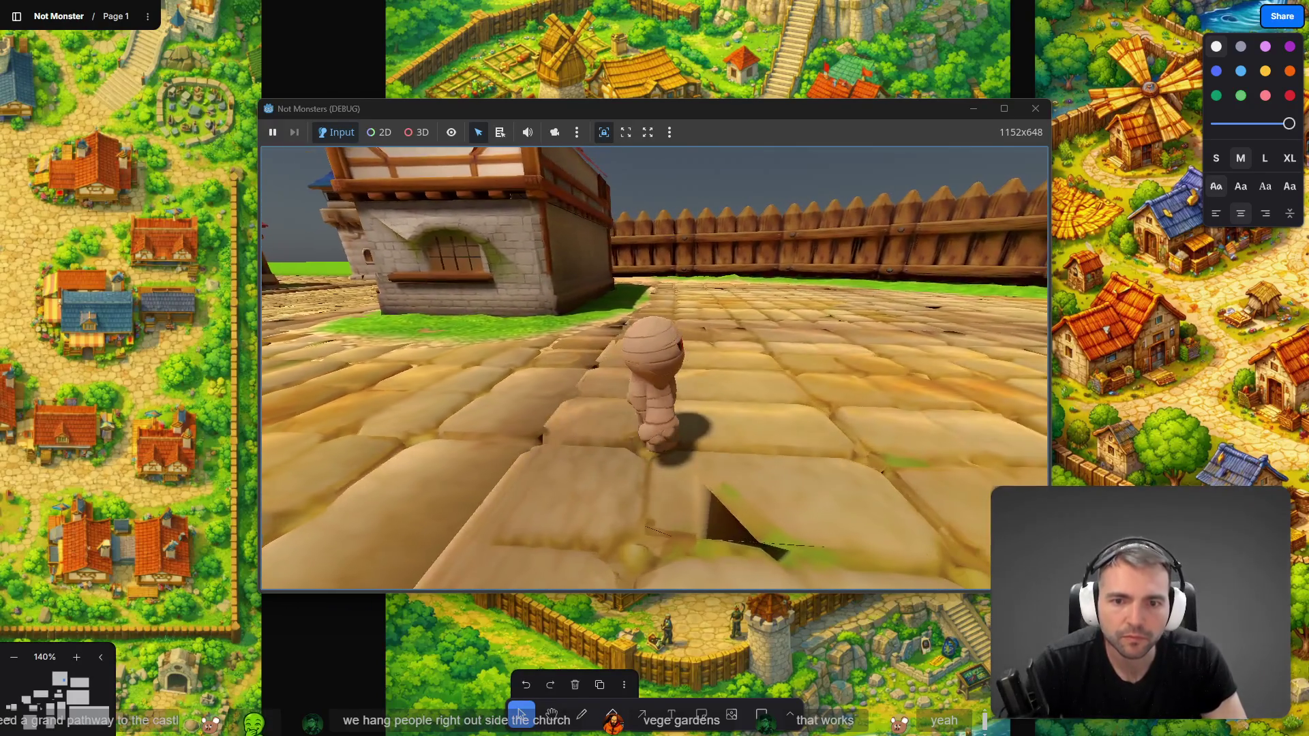
key(Escape)
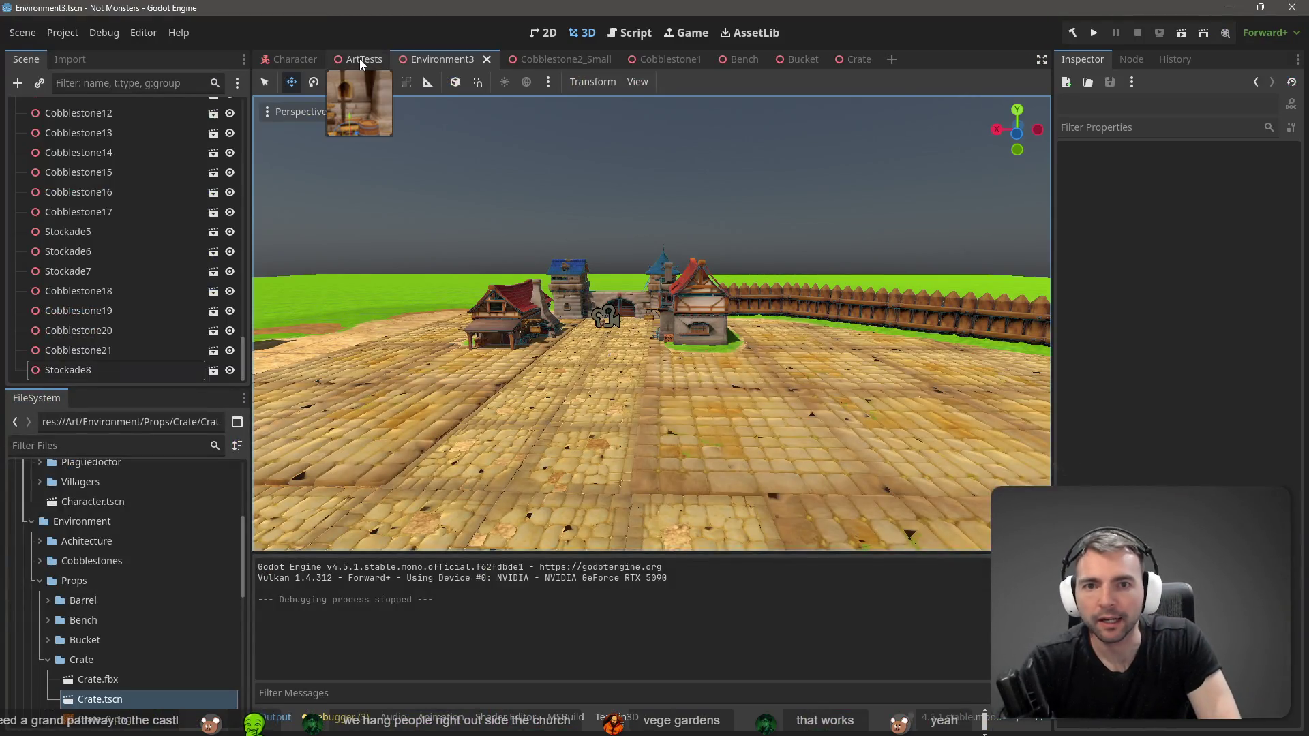
click(348, 55)
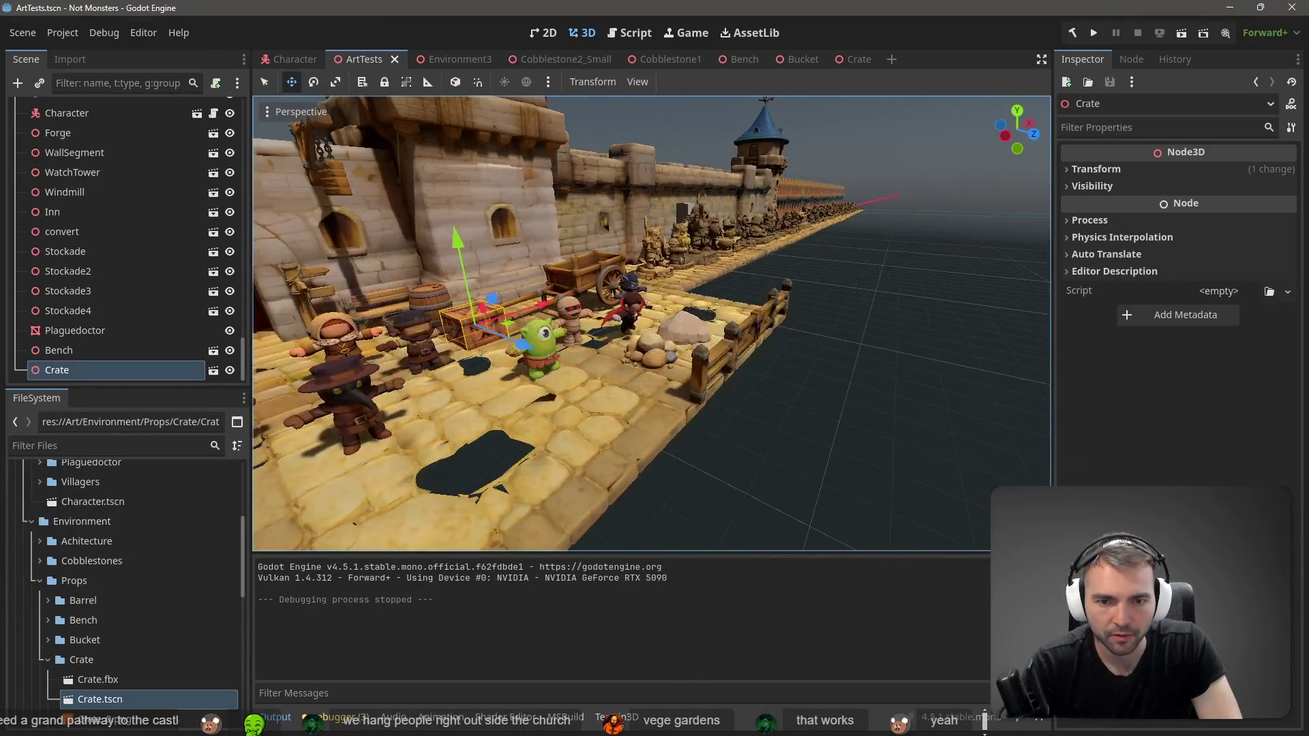
Step: Inspect the FenceGate and fence post, then select the Fence group and frame it front-on
click(764, 325)
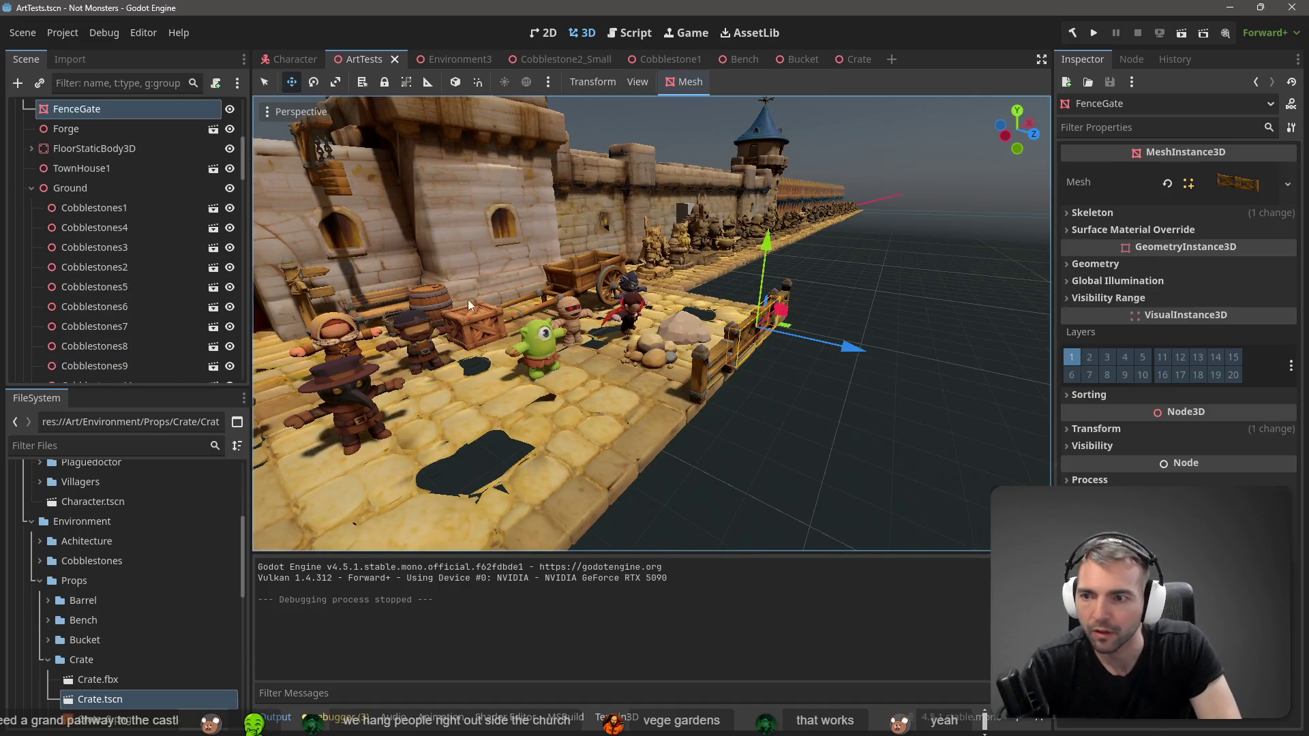
scroll(93, 167, up, 2)
click(80, 198)
click(81, 216)
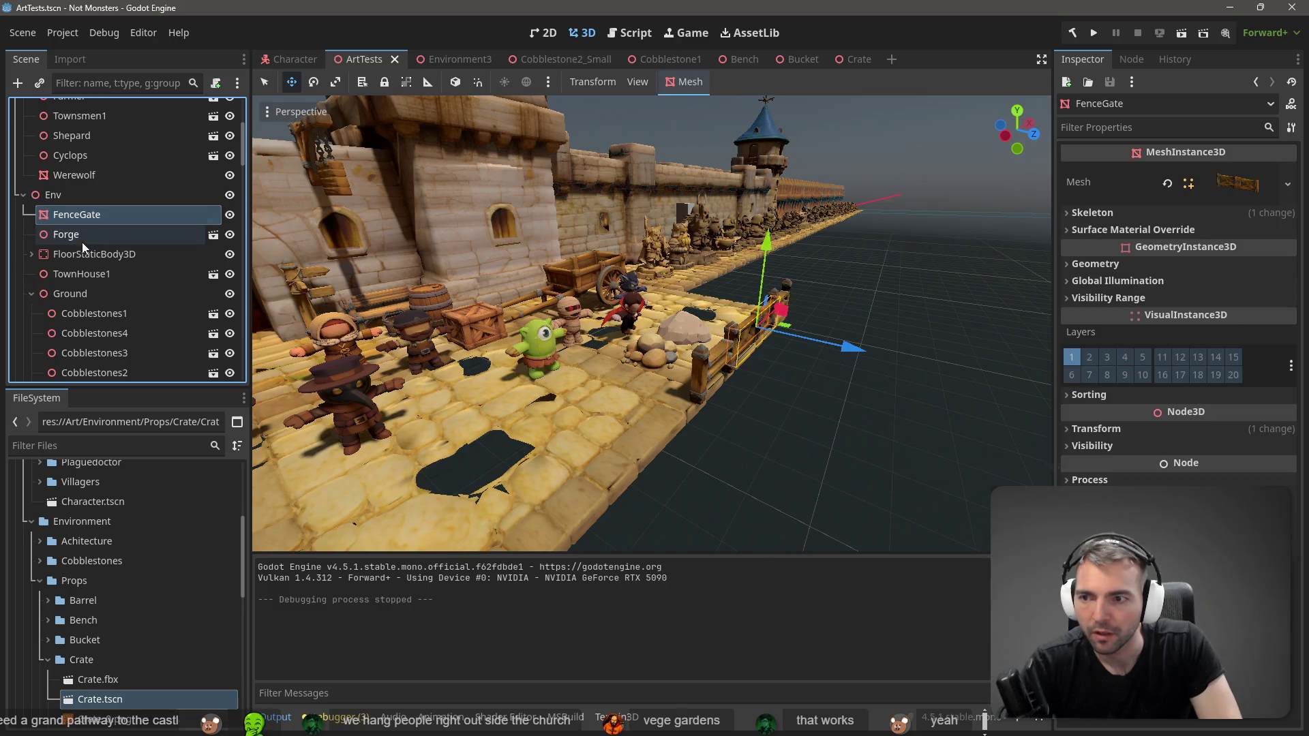
click(790, 283)
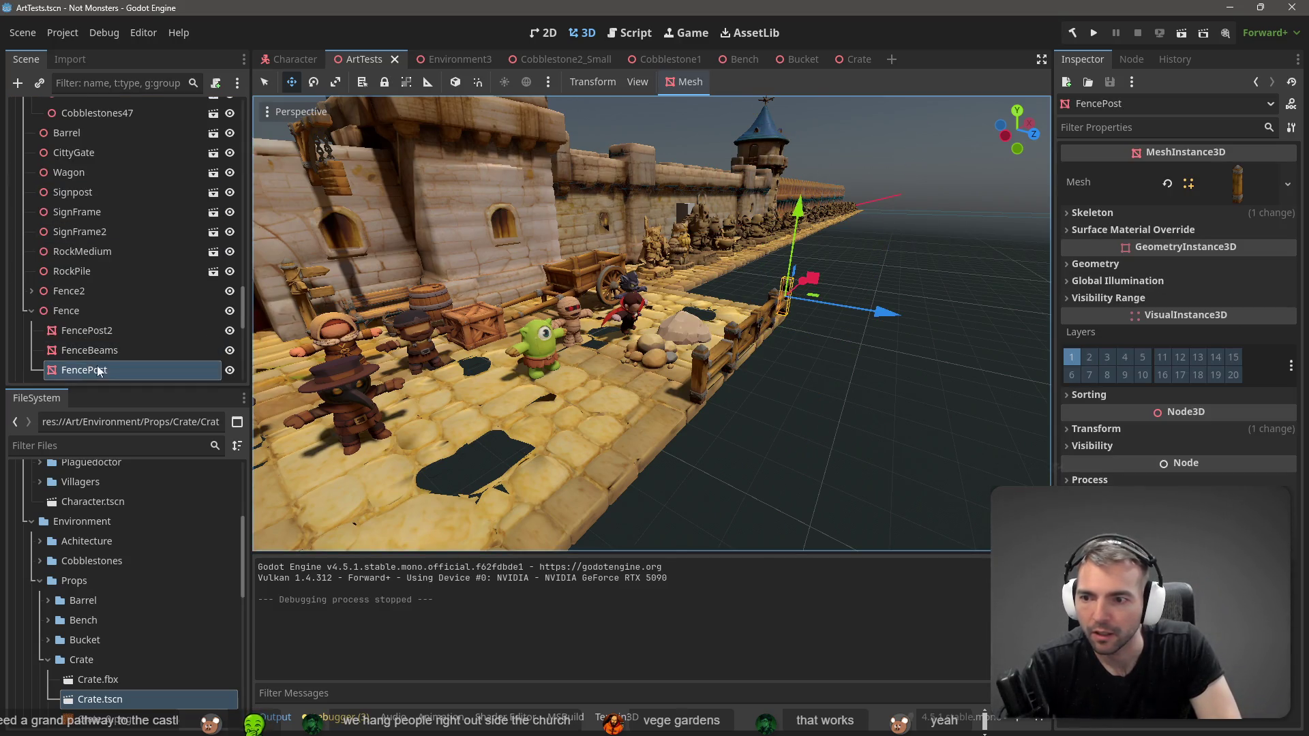
scroll(97, 371, down, 2)
click(88, 278)
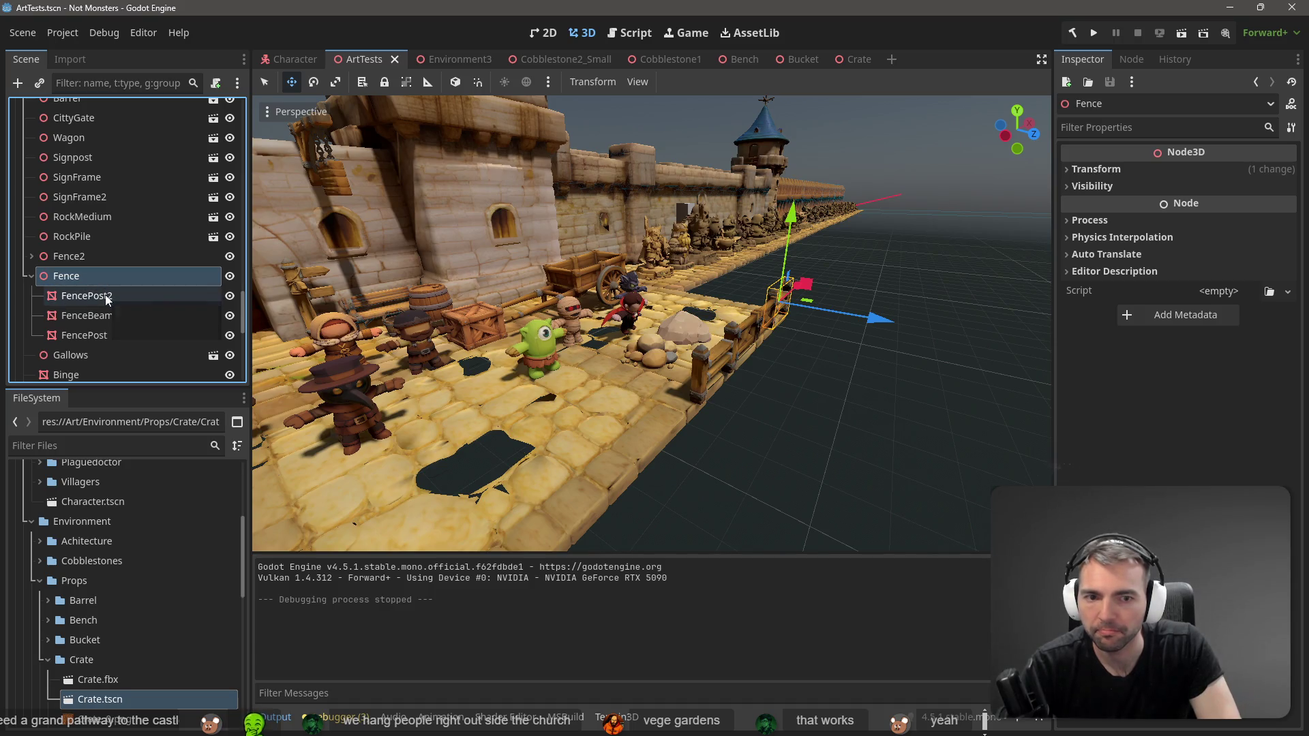
key(f)
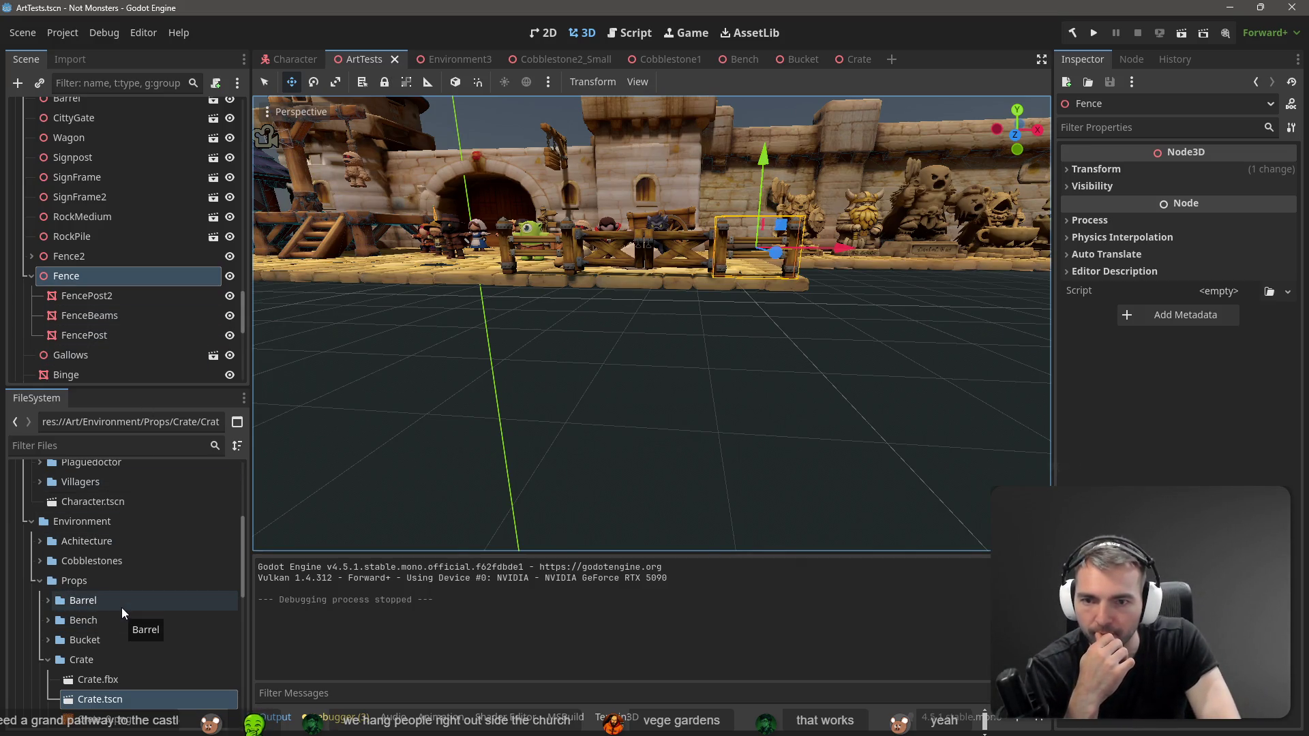
Step: Create a Fence folder inside Props and move the FenceBeams, FenceGate and FencePost folders into it
scroll(76, 624, down, 1)
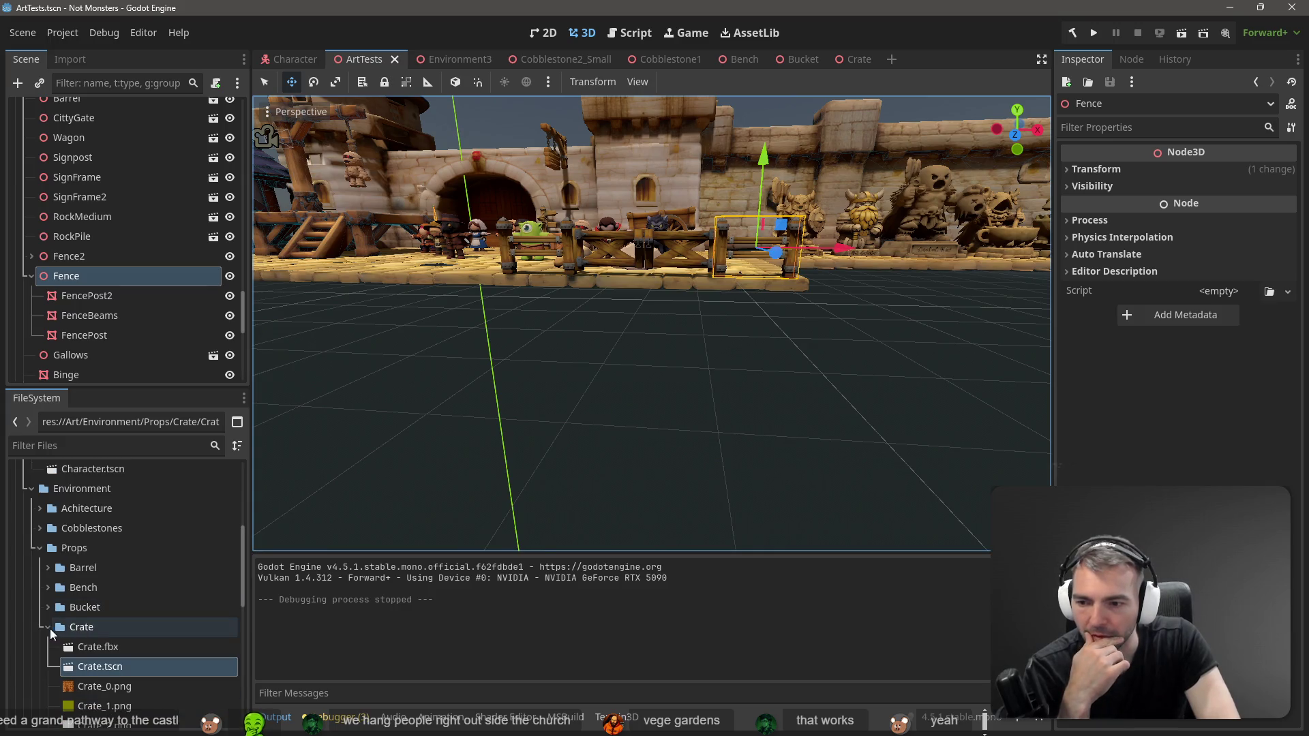
click(48, 627)
scroll(66, 639, down, 1)
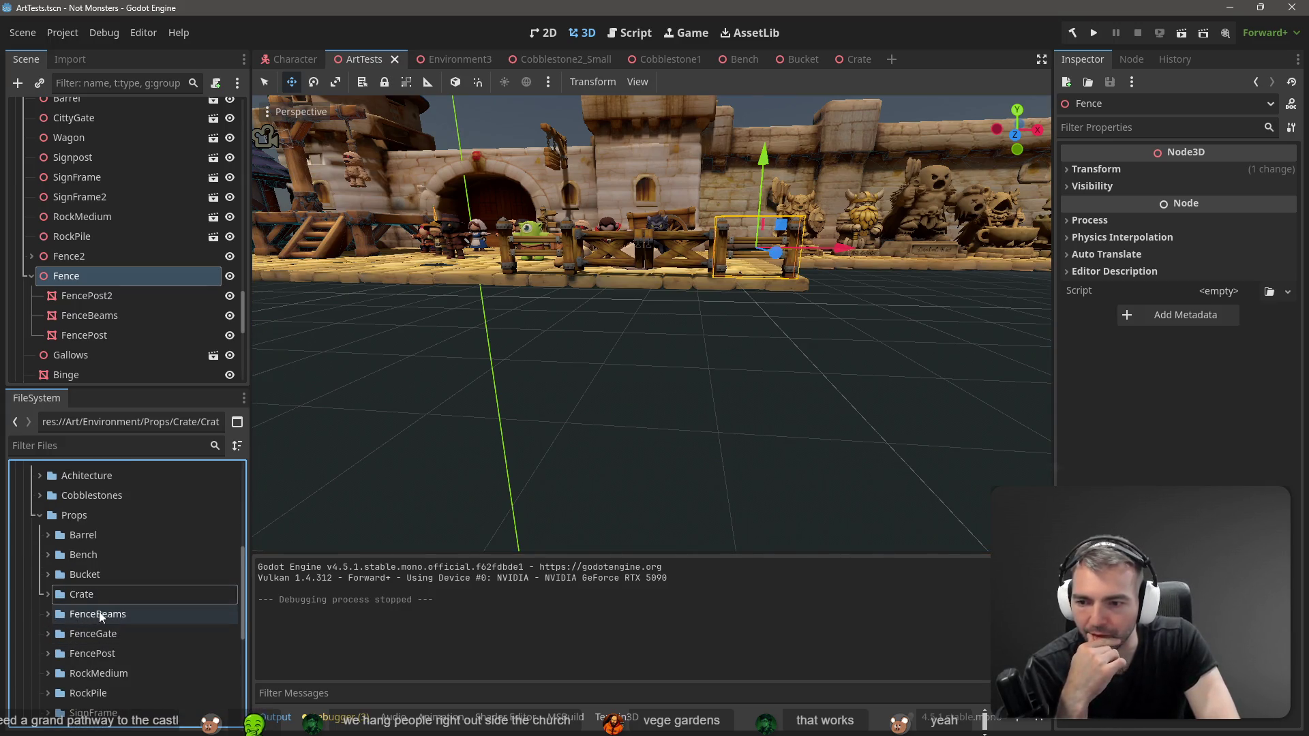
right_click(80, 518)
mouse_move(191, 447)
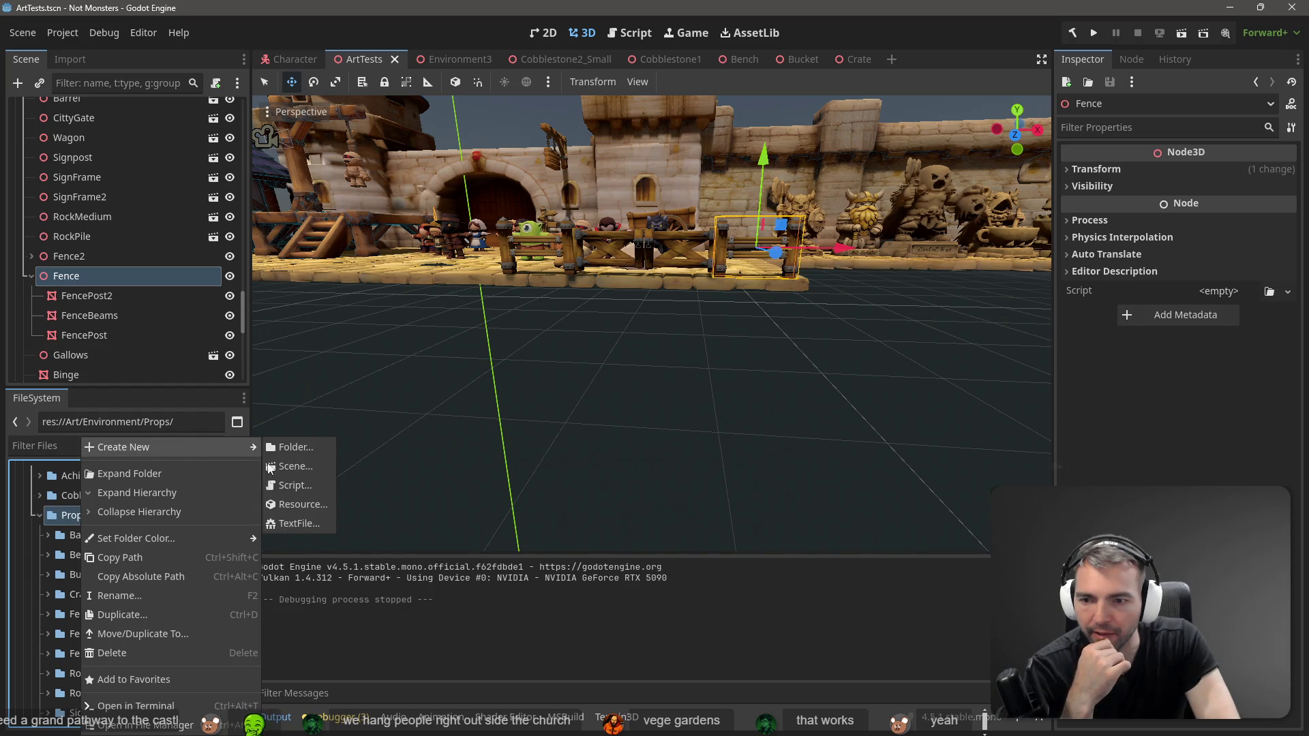
click(316, 447)
text(Fence)
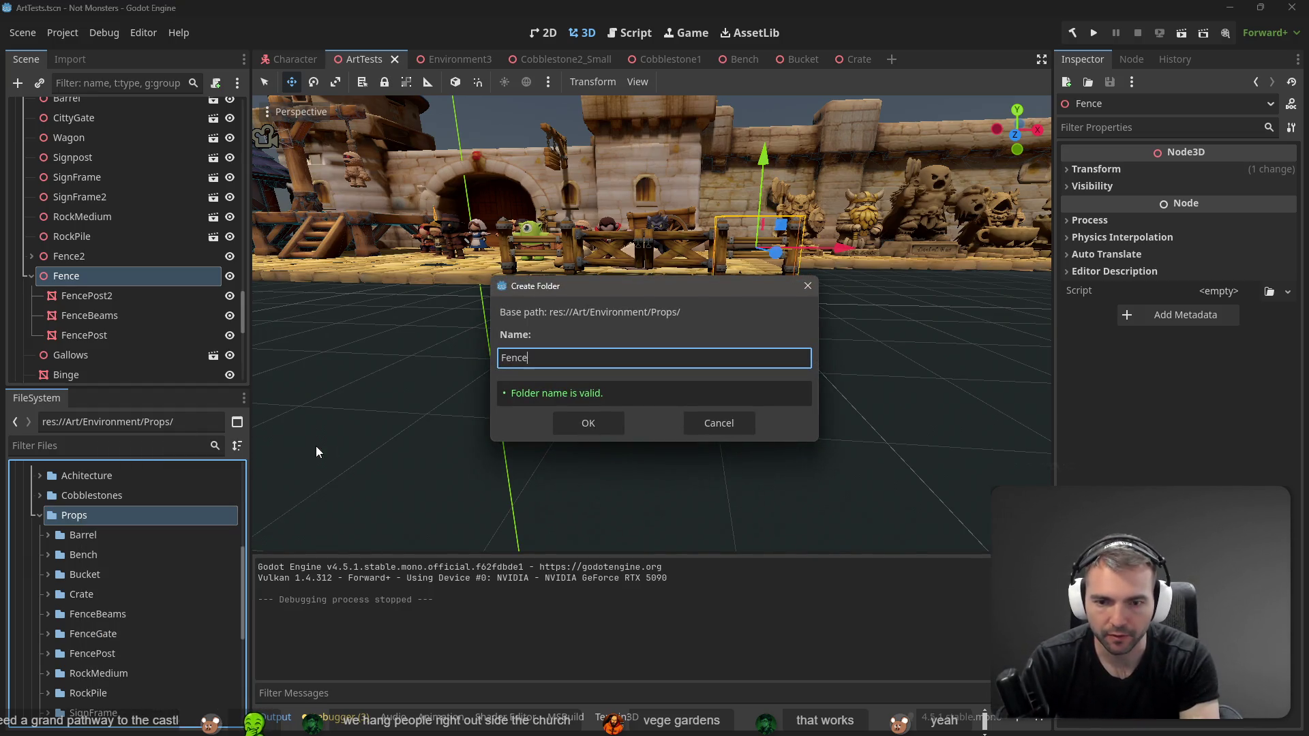
key(Return)
click(108, 636)
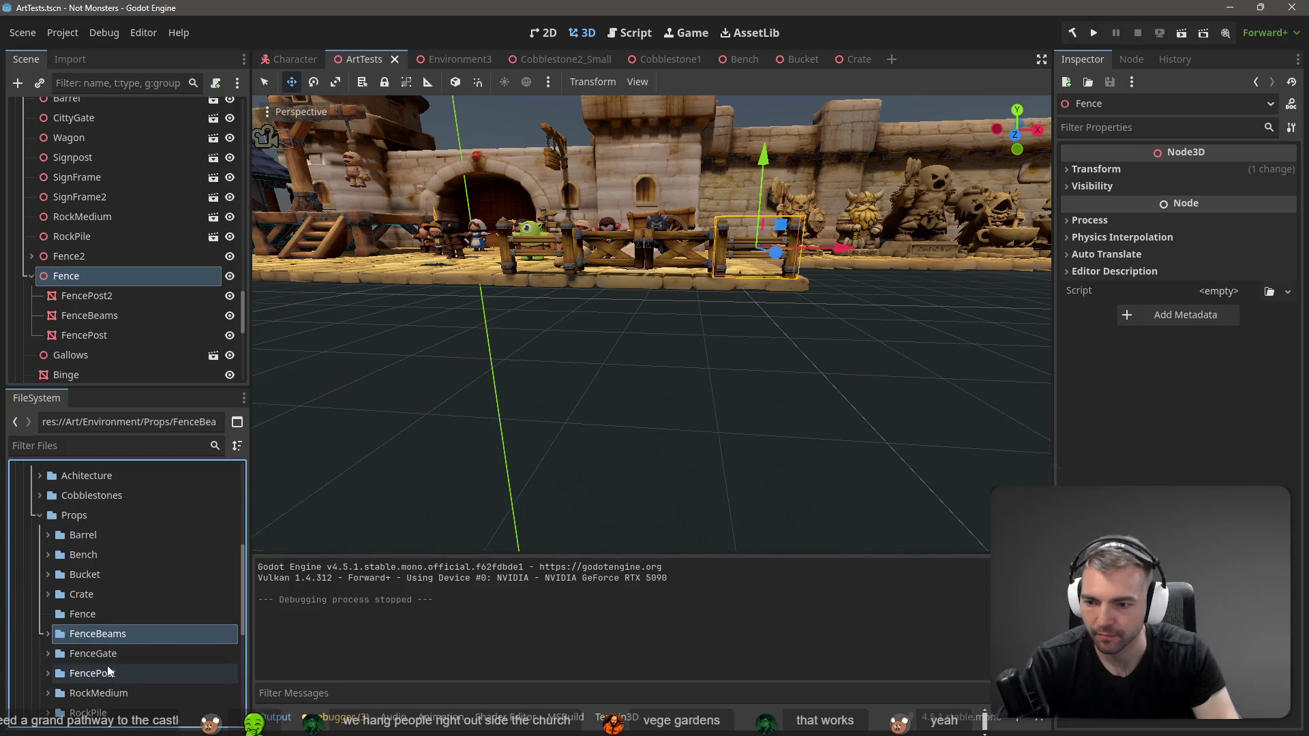
shift+click(108, 671)
drag(92, 627, 112, 625)
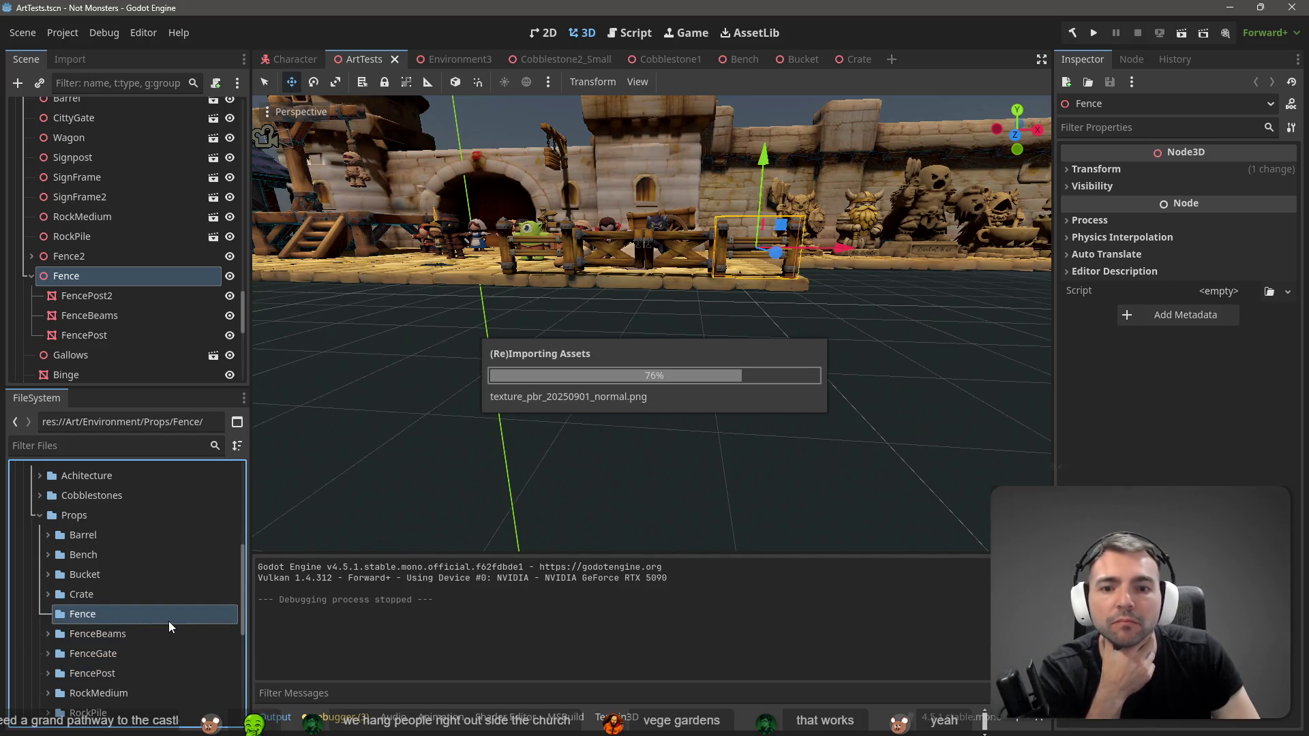
Step: Inspect the FenceBeams.obj mesh resource and select the FenceBeams piece in the scene
click(49, 614)
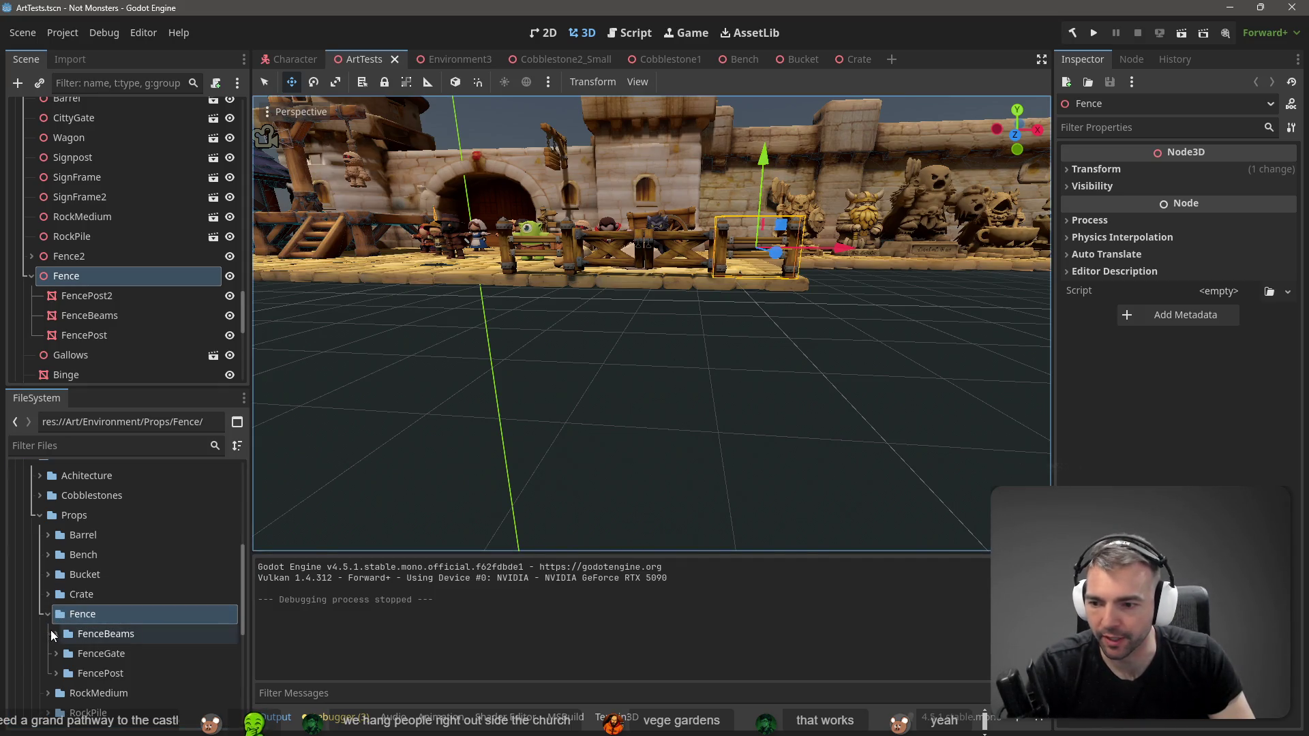
click(56, 634)
click(109, 653)
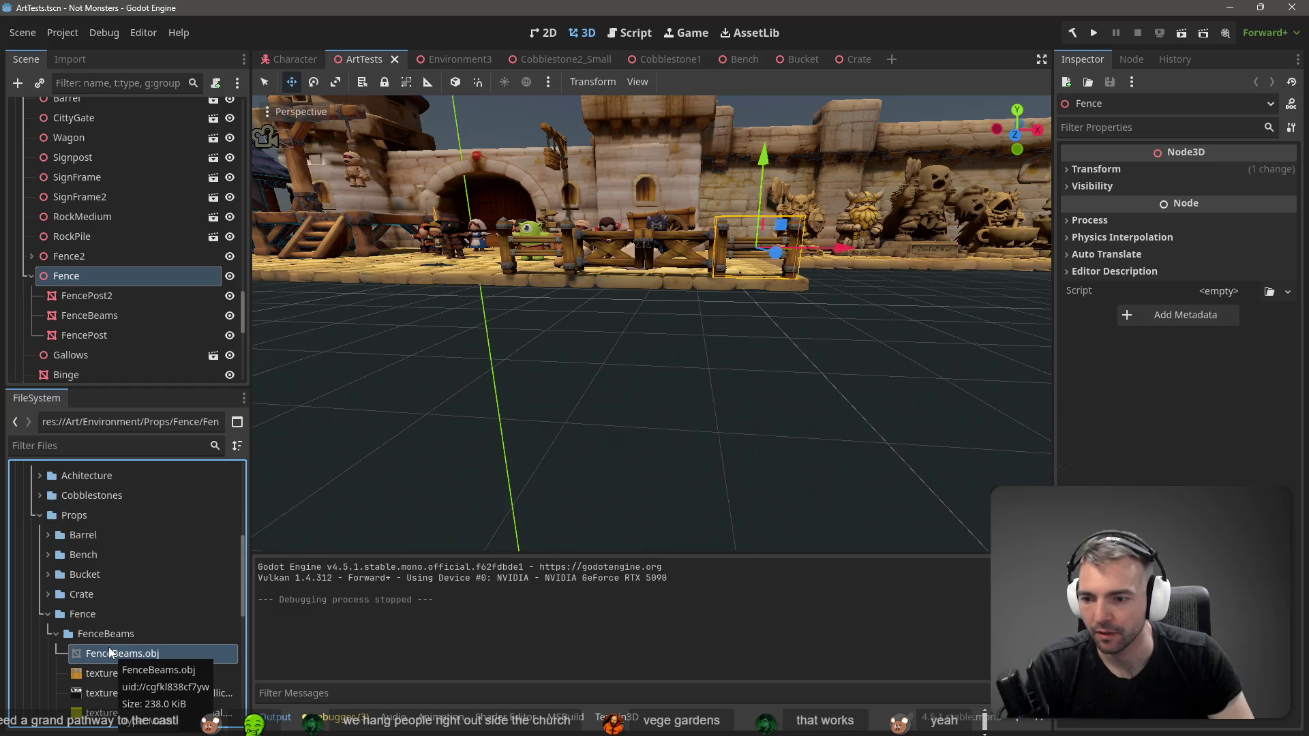
scroll(119, 655, down, 3)
scroll(123, 657, down, 1)
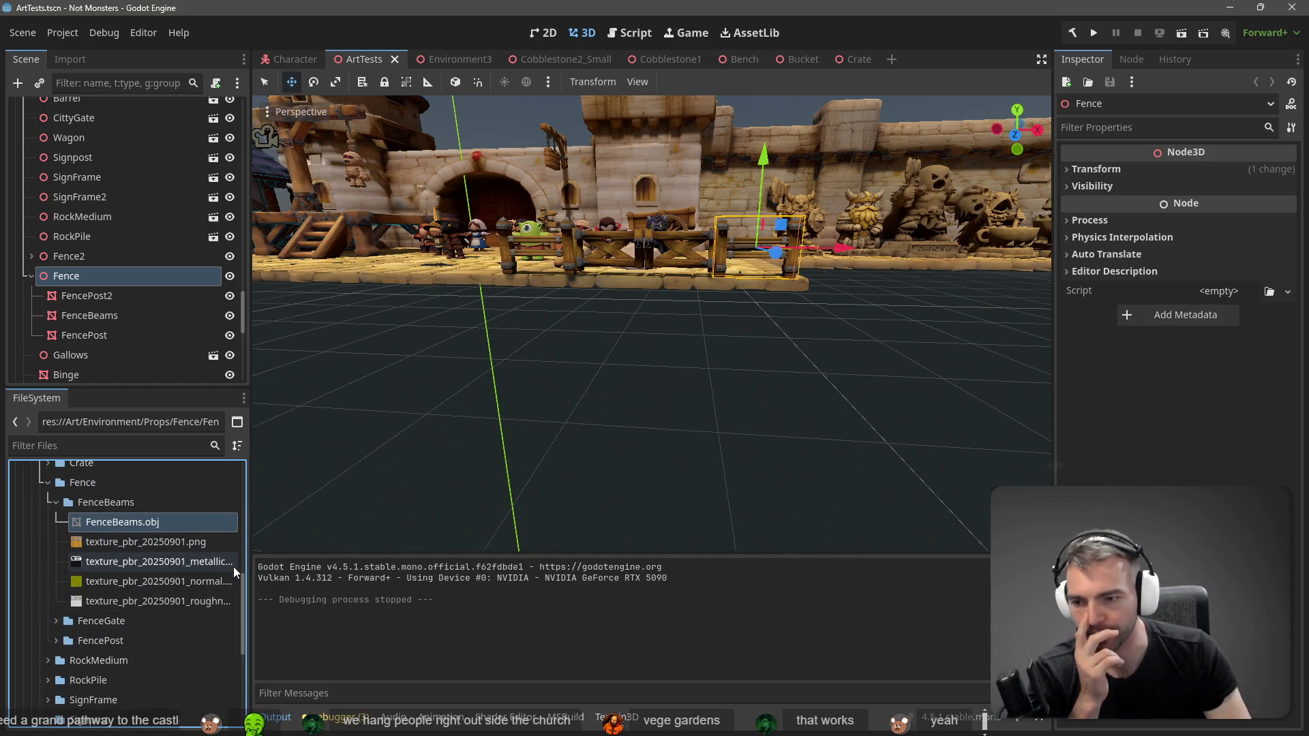
right_click(129, 521)
click(104, 523)
double_click(105, 521)
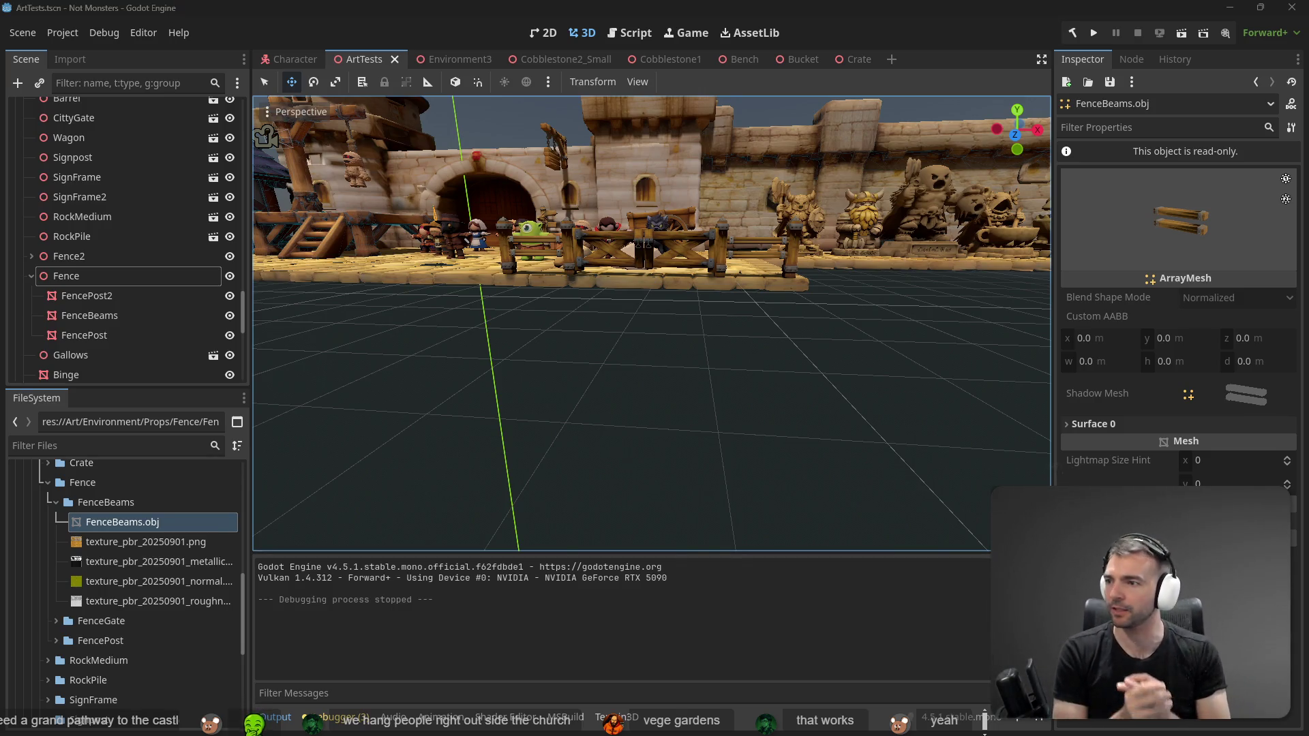
click(762, 239)
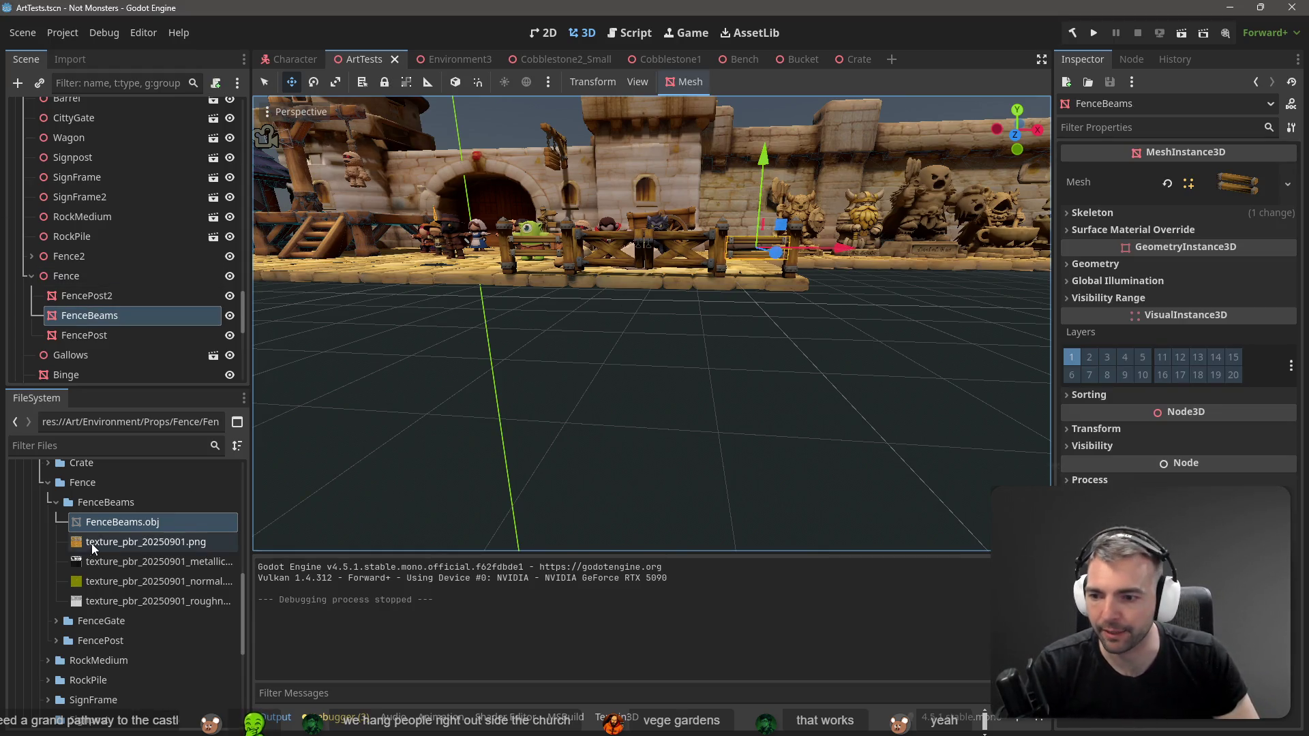
click(54, 502)
Step: Start a new scene in the Fence folder, then delete its mistaken root node
right_click(106, 485)
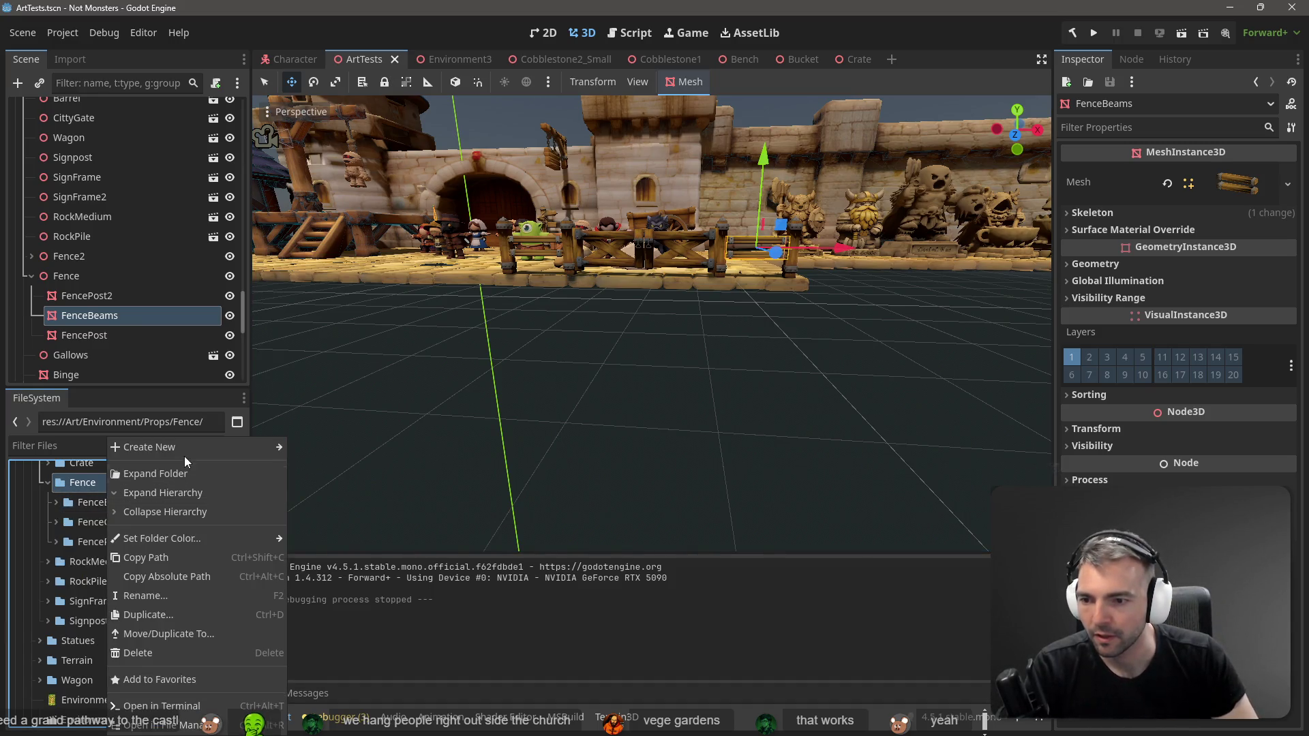
mouse_move(194, 451)
click(341, 464)
text(Fence)
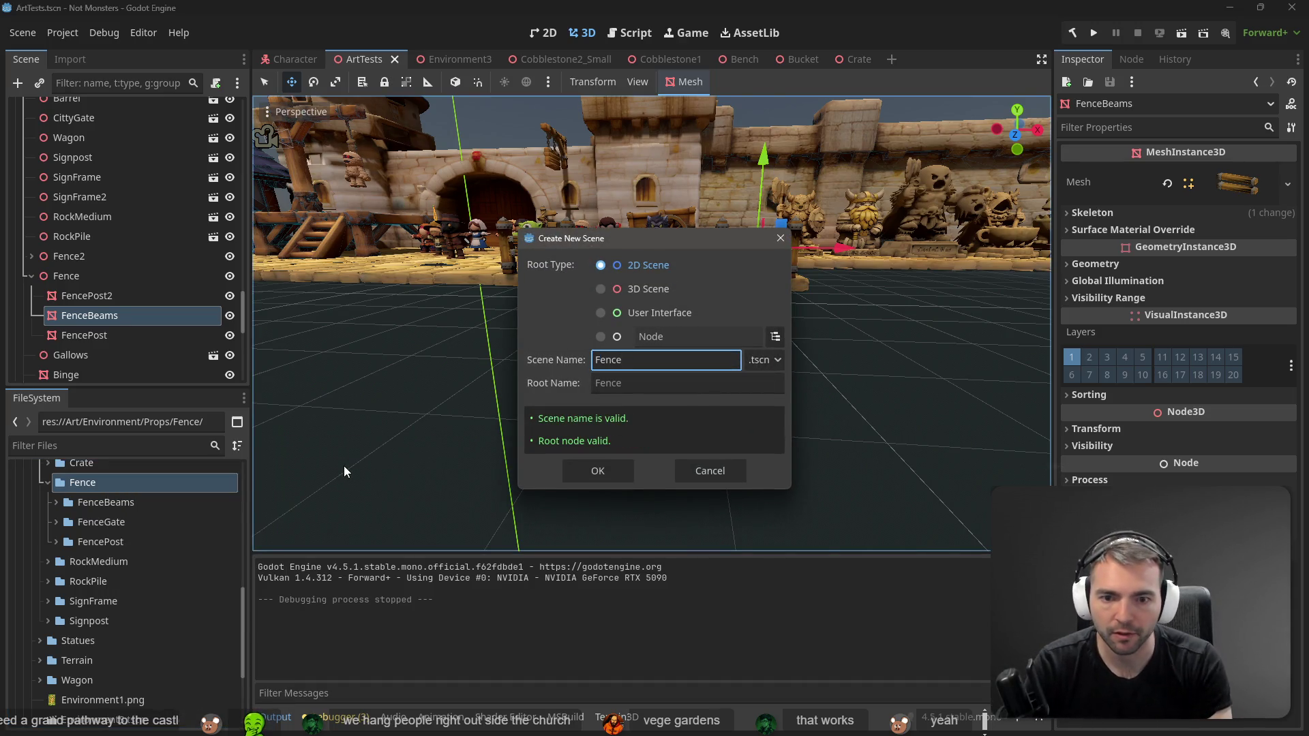
key(Return)
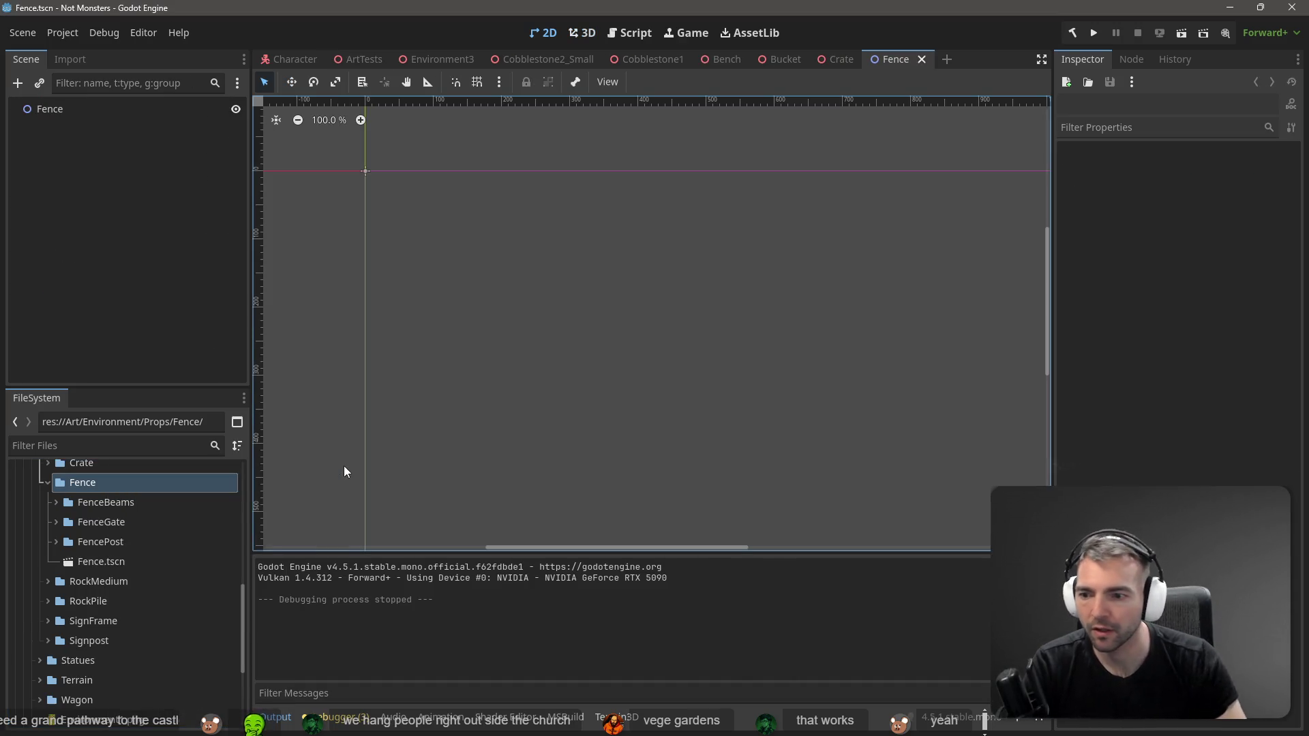
click(56, 502)
mouse_move(103, 522)
mouse_down()
mouse_move(353, 468)
mouse_move(458, 418)
mouse_move(130, 114)
mouse_move(66, 109)
mouse_up()
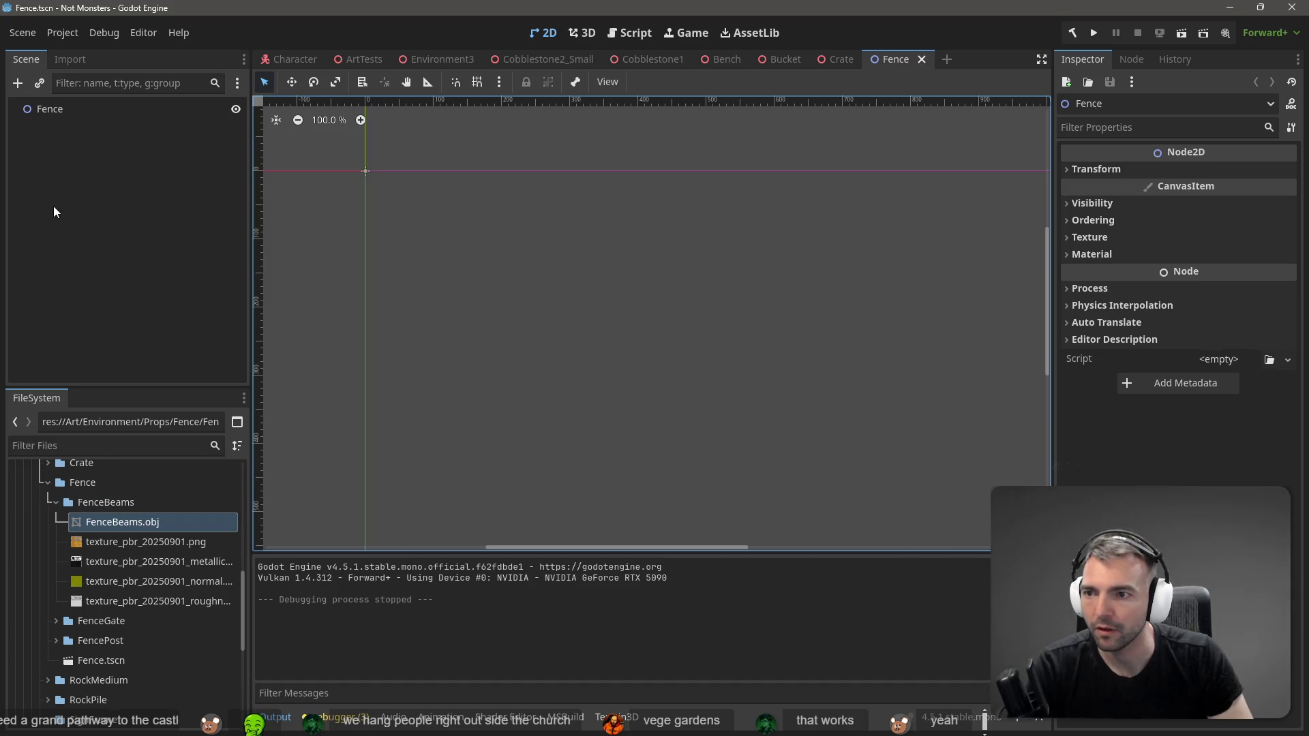
click(50, 116)
key(Delete)
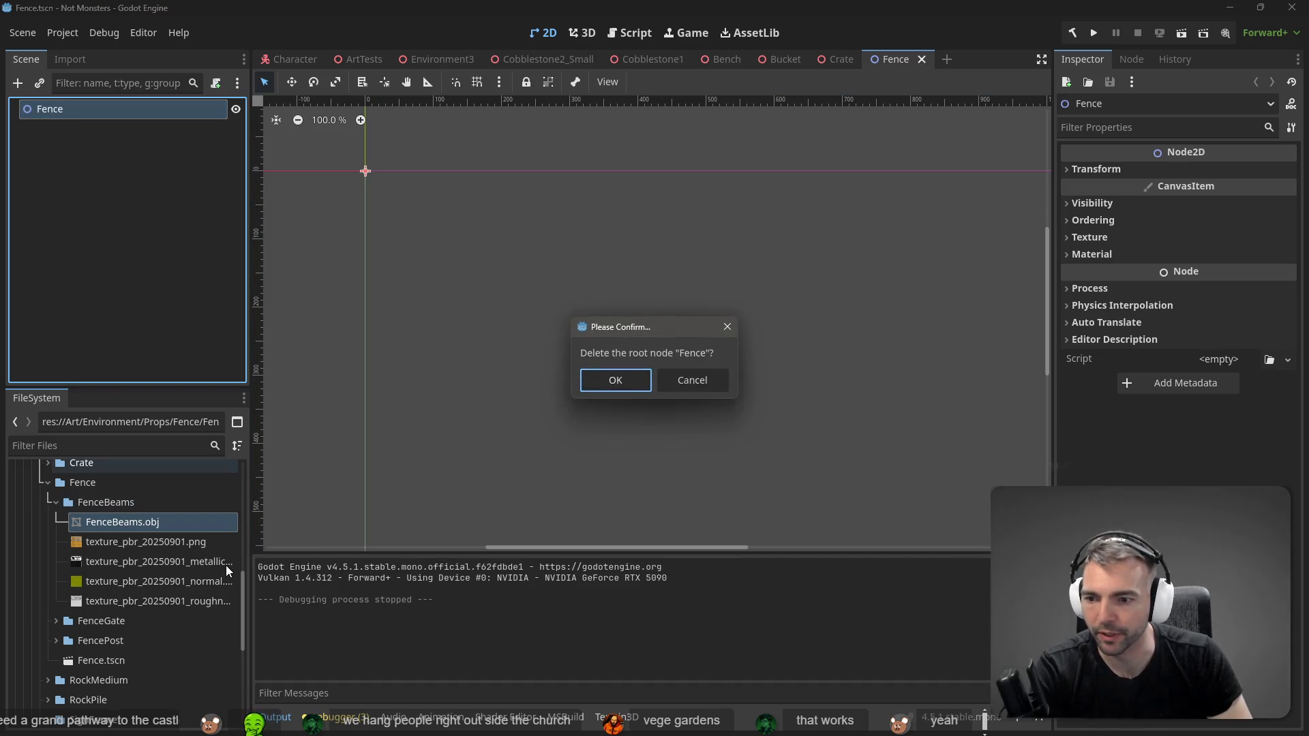
click(614, 379)
Step: Create a new 3D scene named Fence inside the FenceBeams folder
right_click(104, 506)
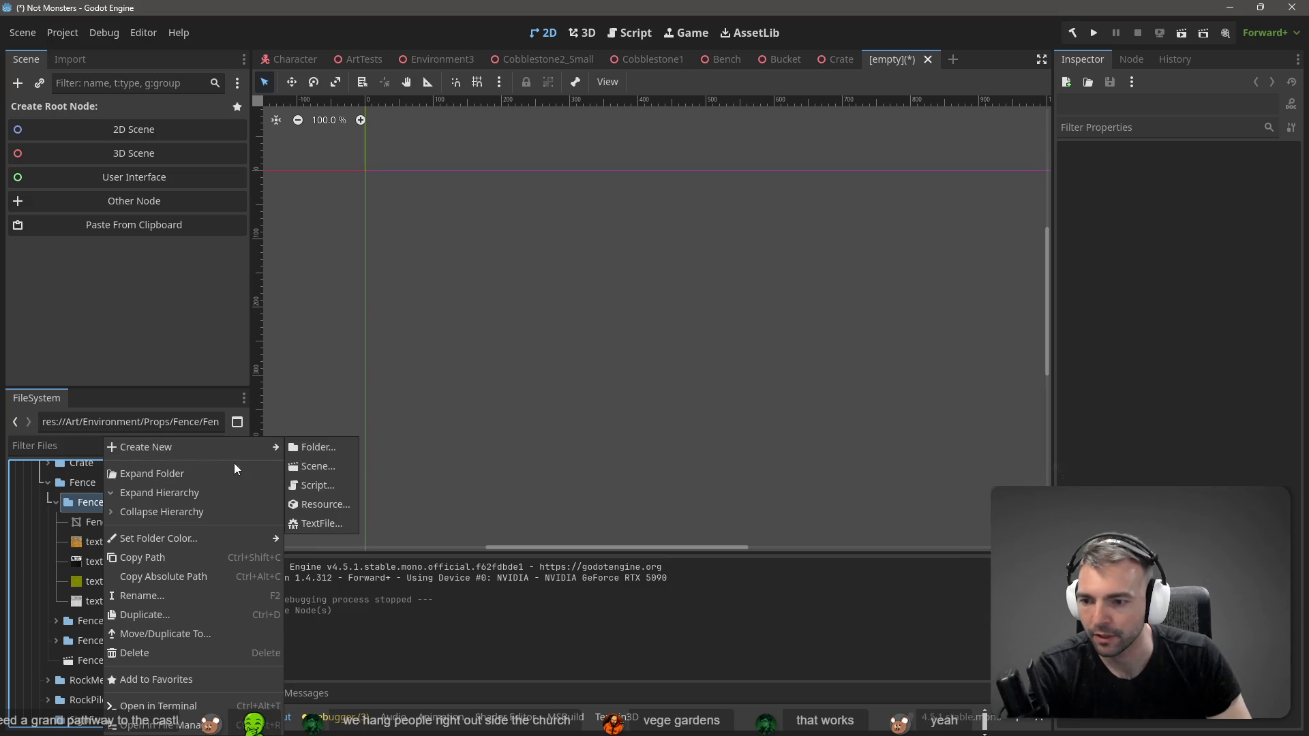
mouse_move(204, 447)
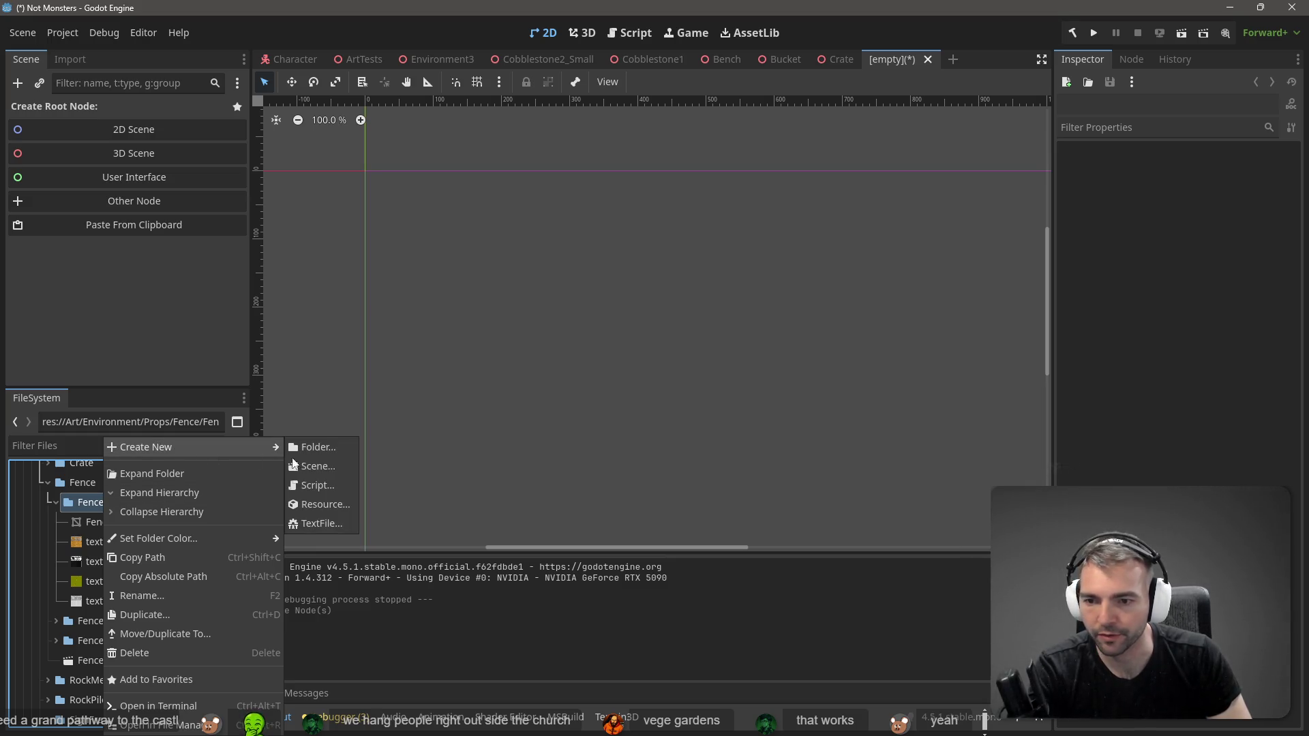
click(334, 468)
click(630, 289)
click(636, 353)
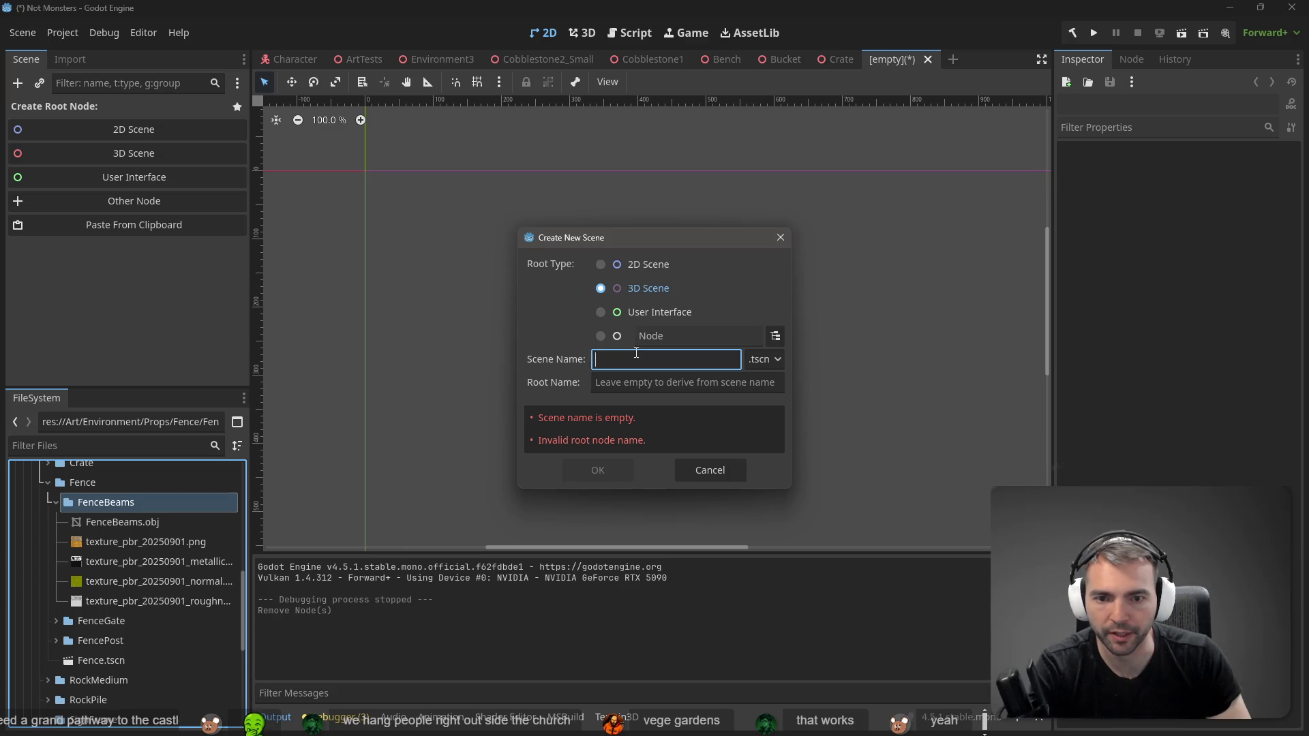
text(Fence)
key(Return)
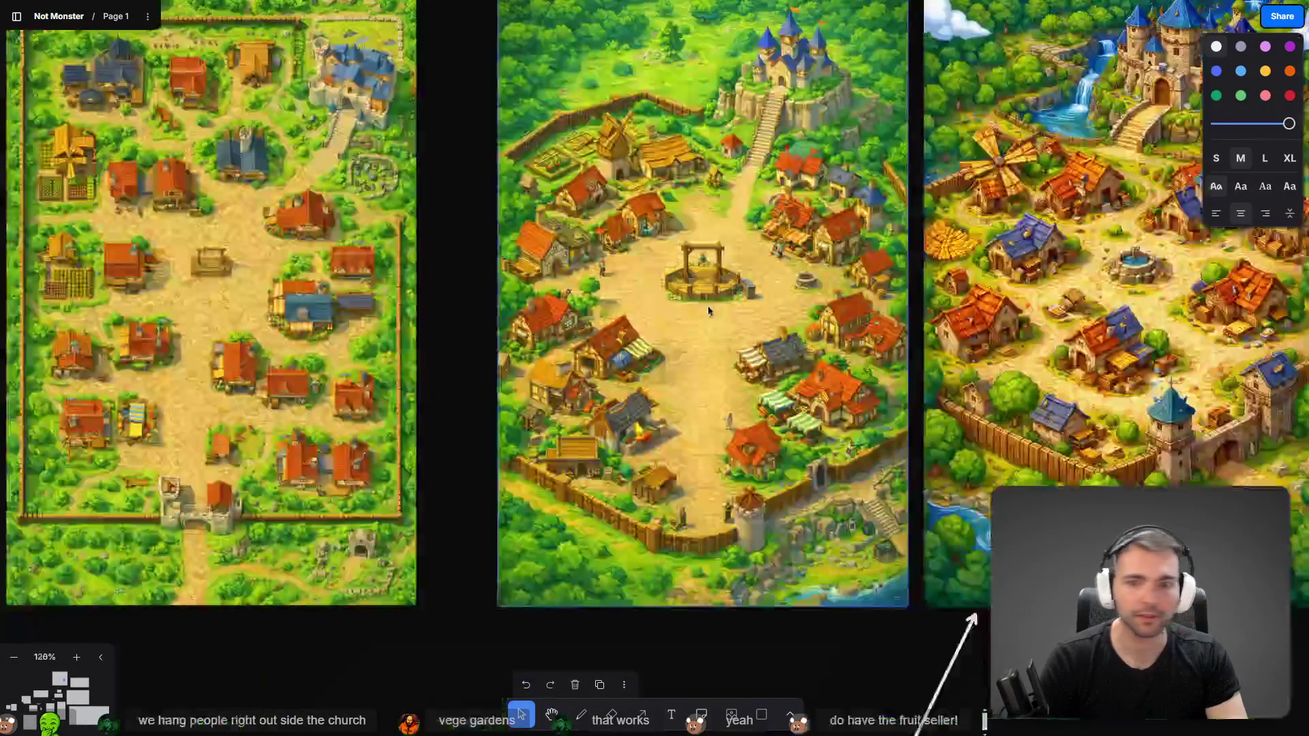
Step: Shift the Plague Doctor title, image and box slightly right, then go to the ChatGPT images tab
scroll(760, 454, down, 5)
scroll(760, 454, down, 10)
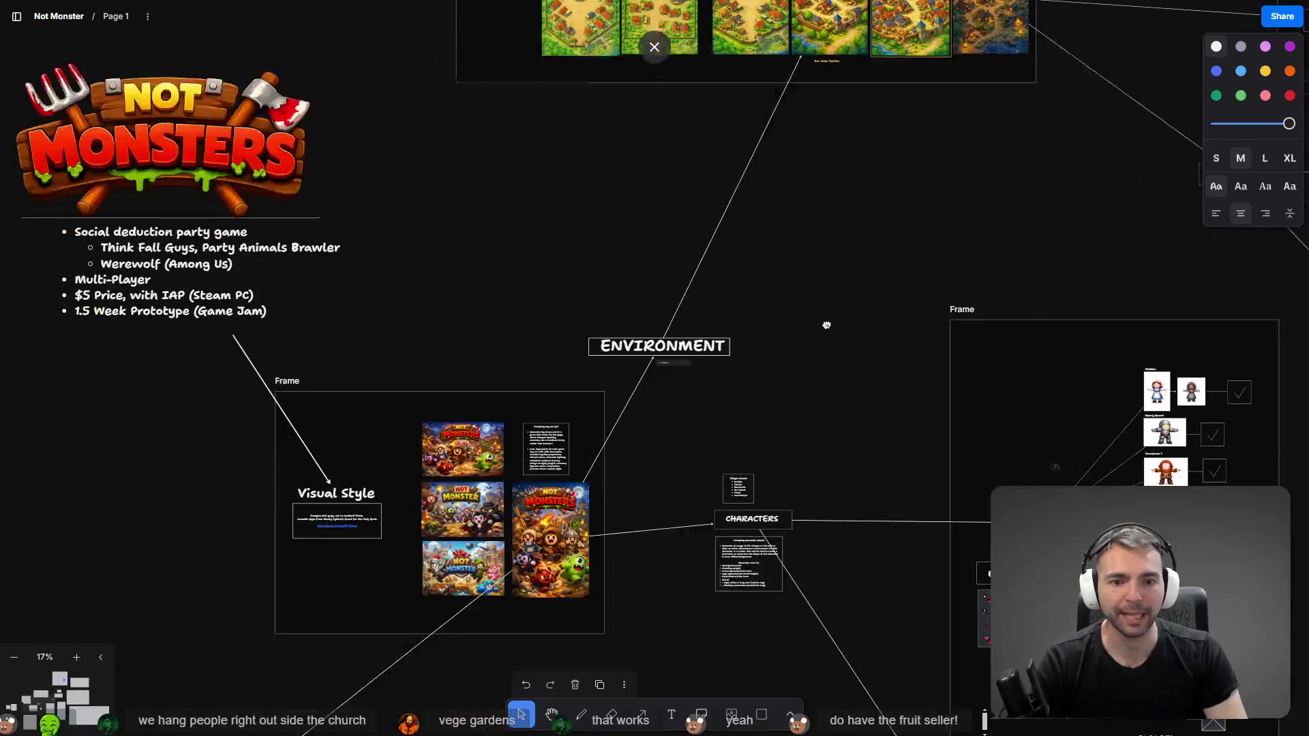
scroll(980, 426, up, 3)
scroll(484, 286, up, 5)
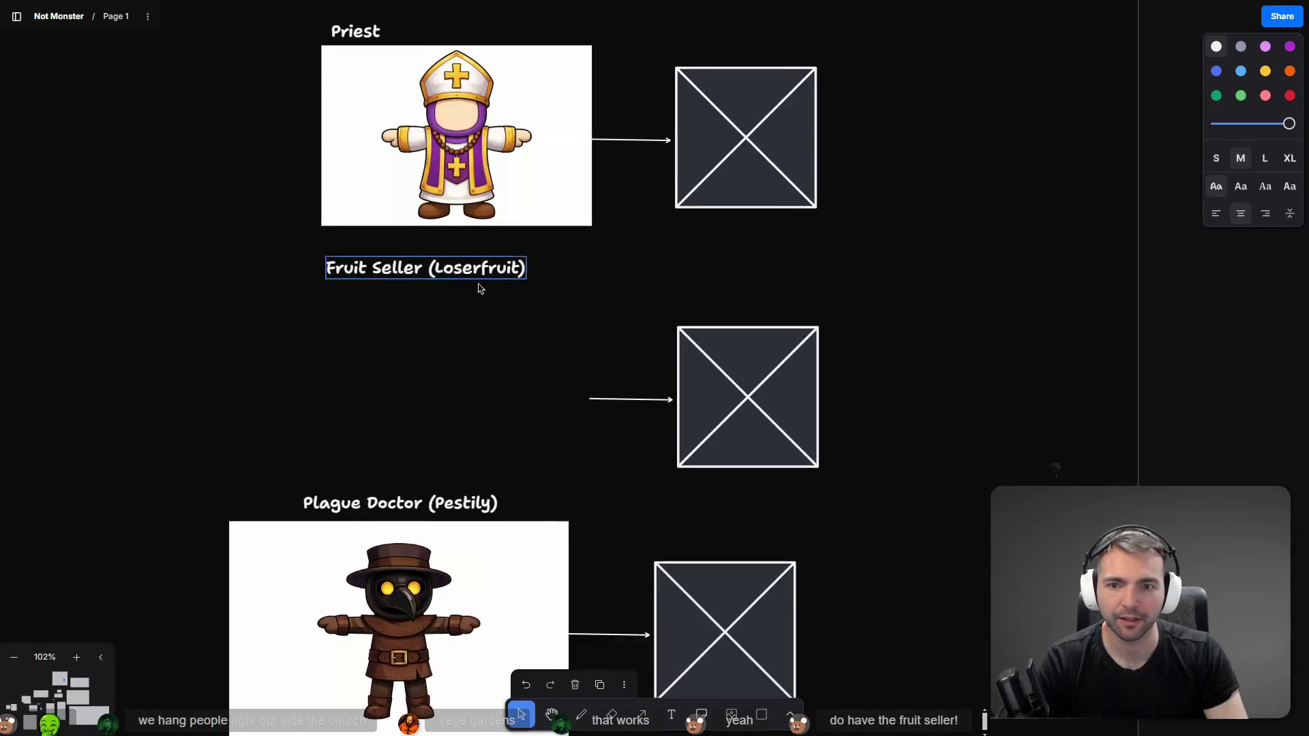
click(431, 275)
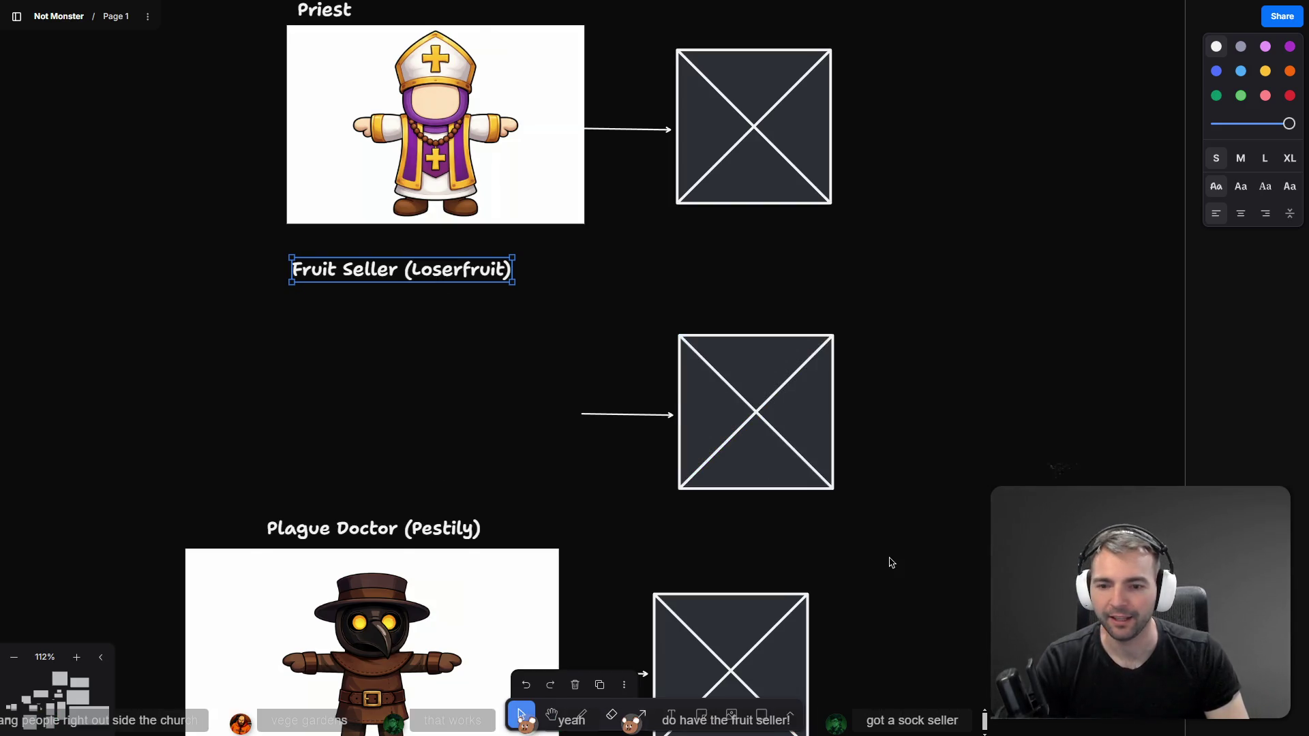
scroll(893, 552, down, 2)
drag(914, 481, 288, 680)
drag(332, 575, 397, 574)
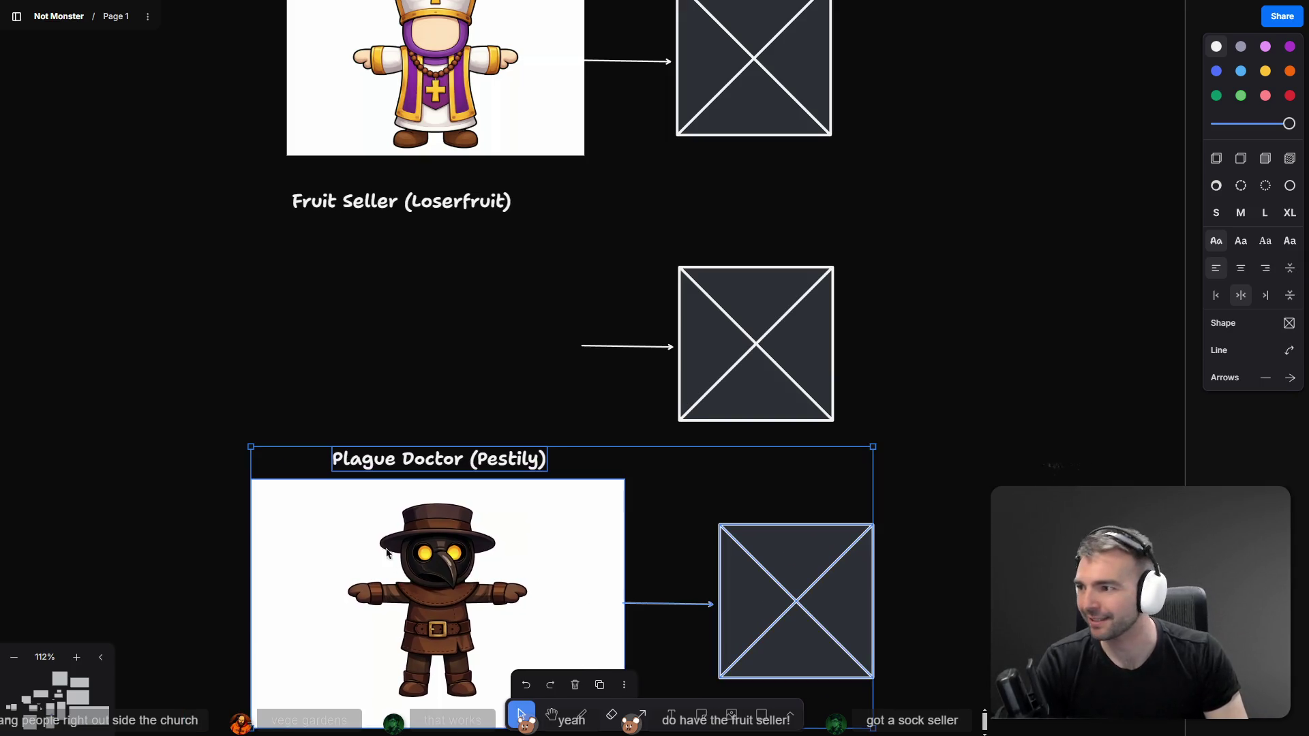
click(220, 261)
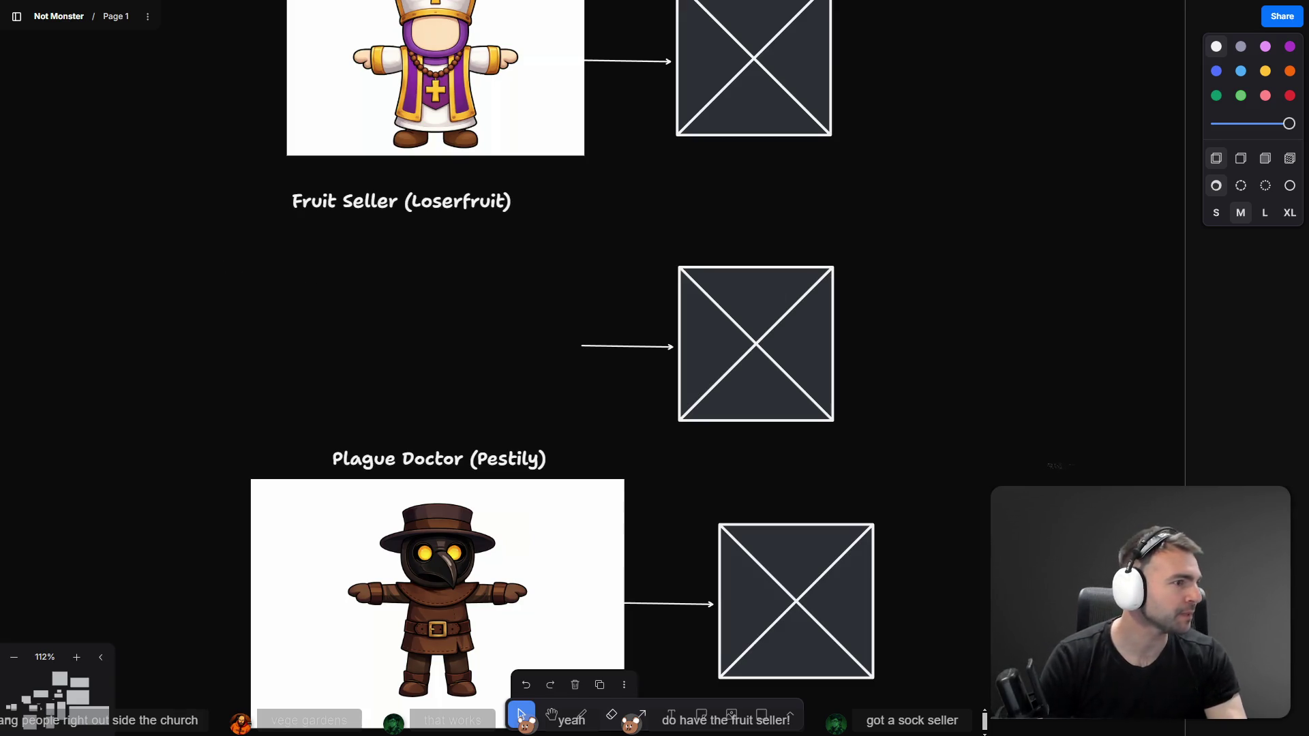
key(alt+Tab)
click(920, 10)
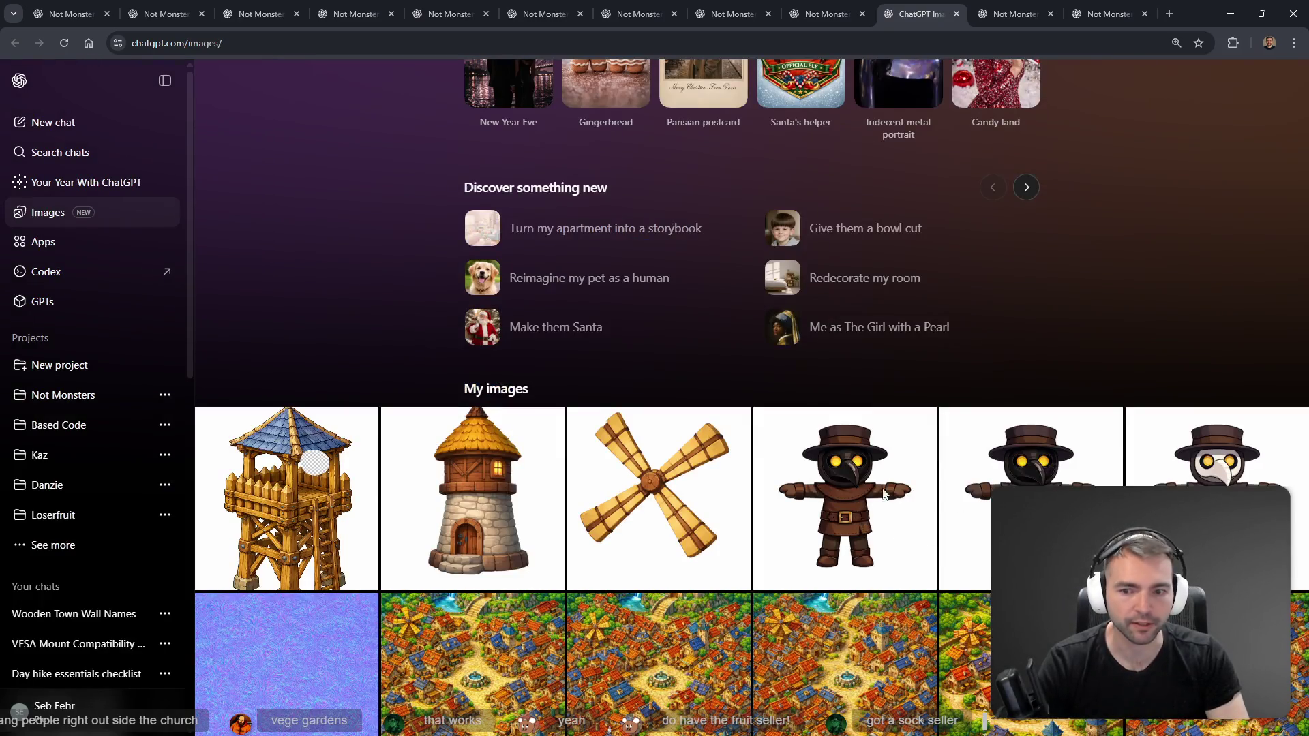
Step: Open the plague doctor image's chat and rewrite its prompt to request a fruit seller (maybe female)
click(884, 494)
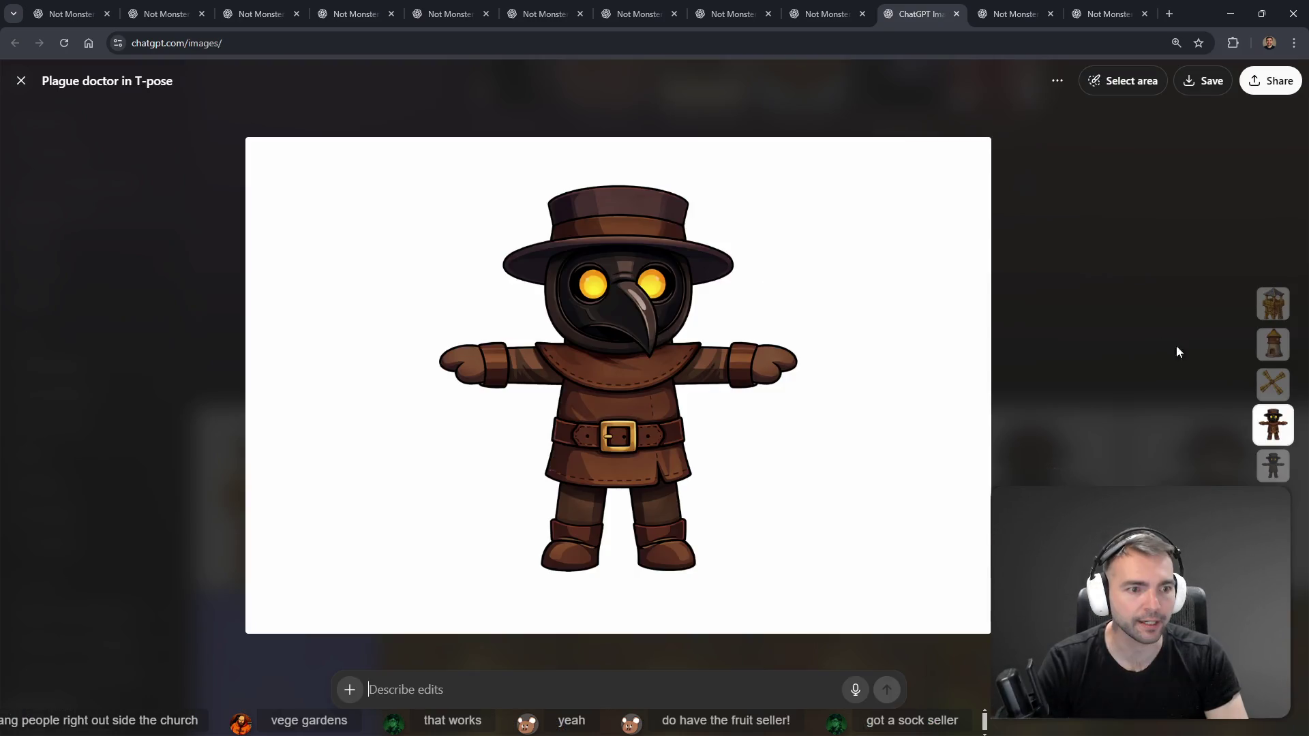
click(1057, 81)
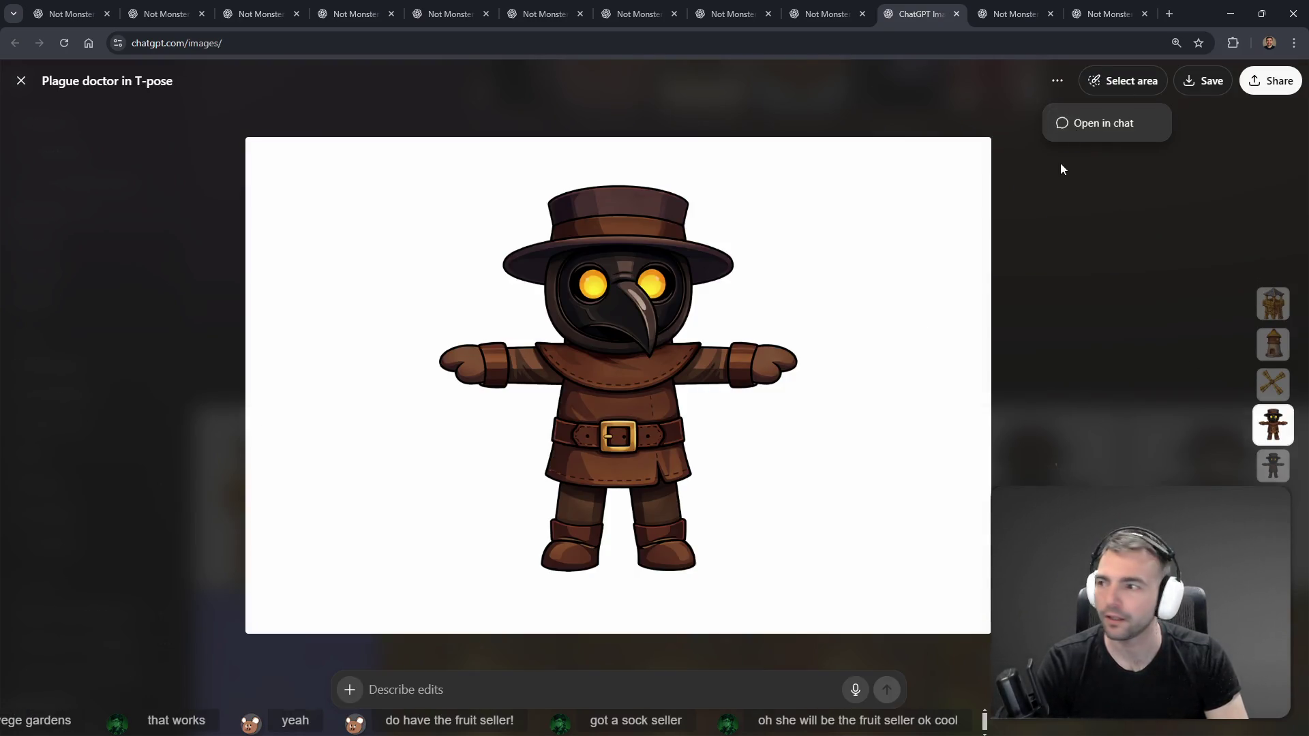
click(1098, 123)
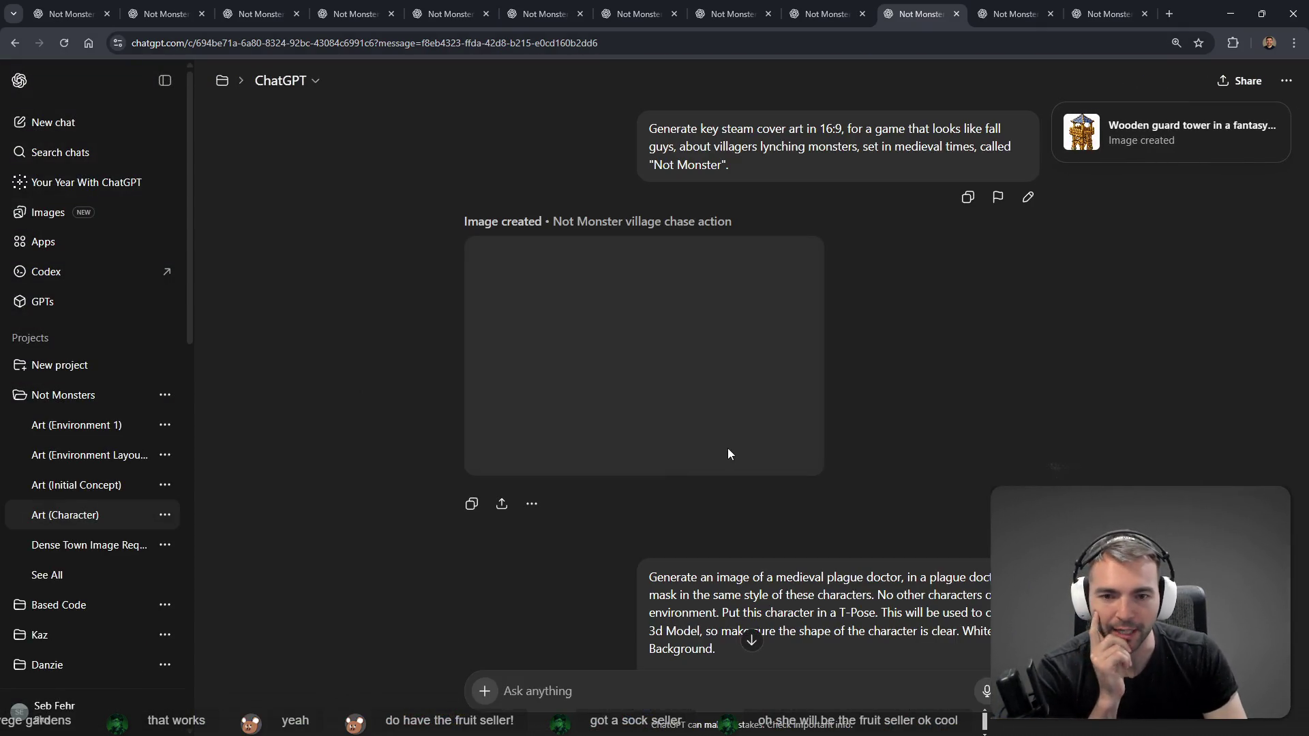
scroll(866, 395, down, 20)
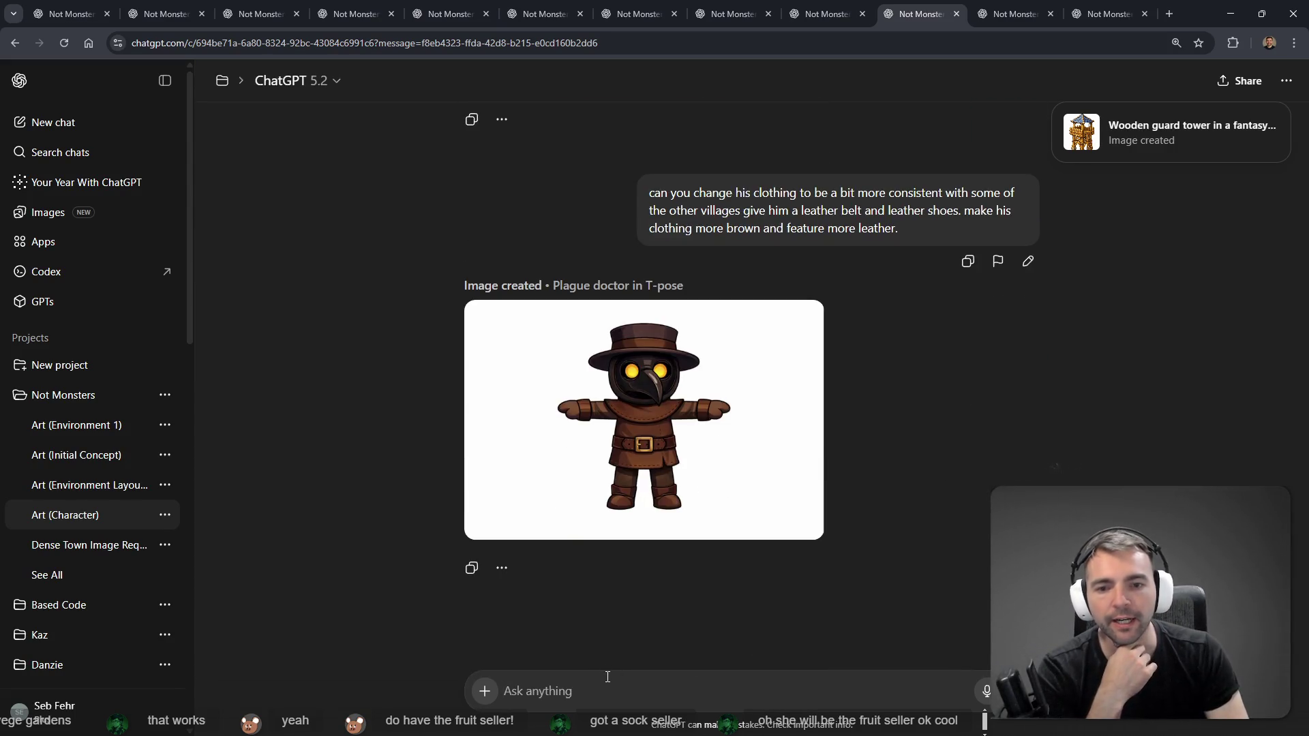
scroll(750, 545, up, 15)
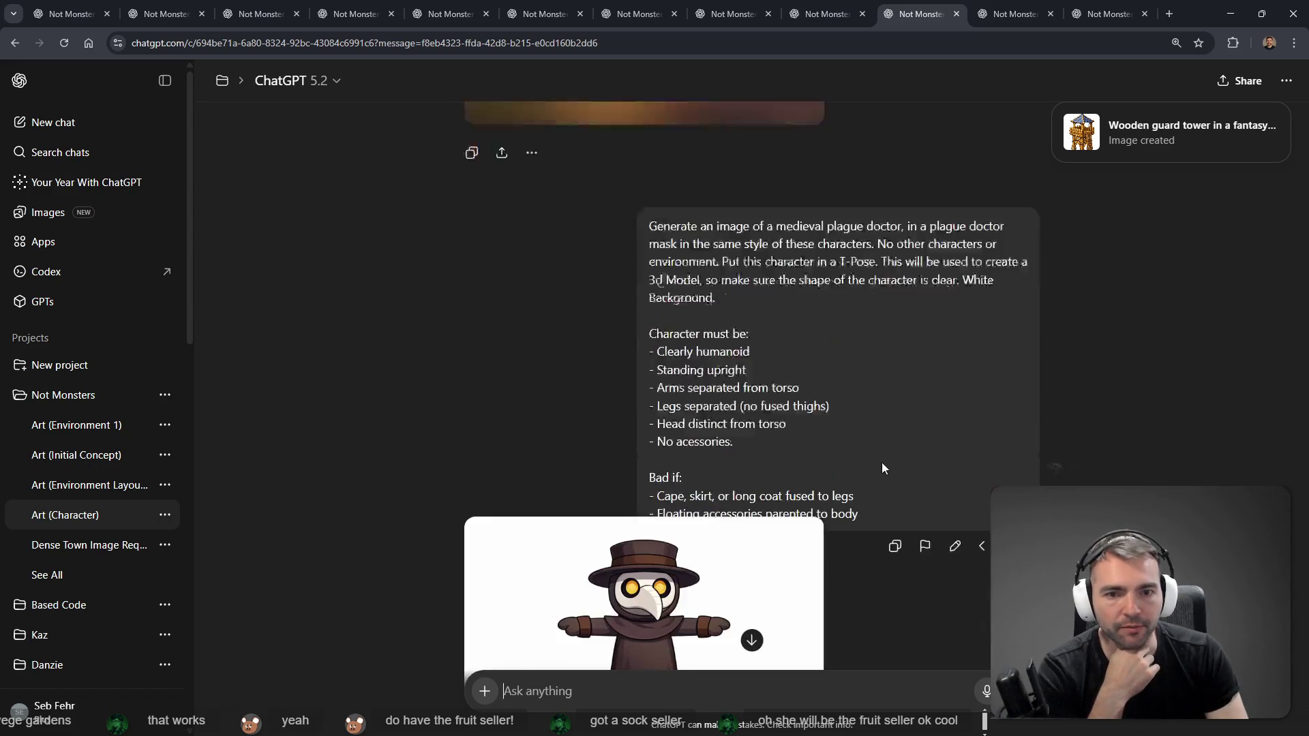
click(952, 476)
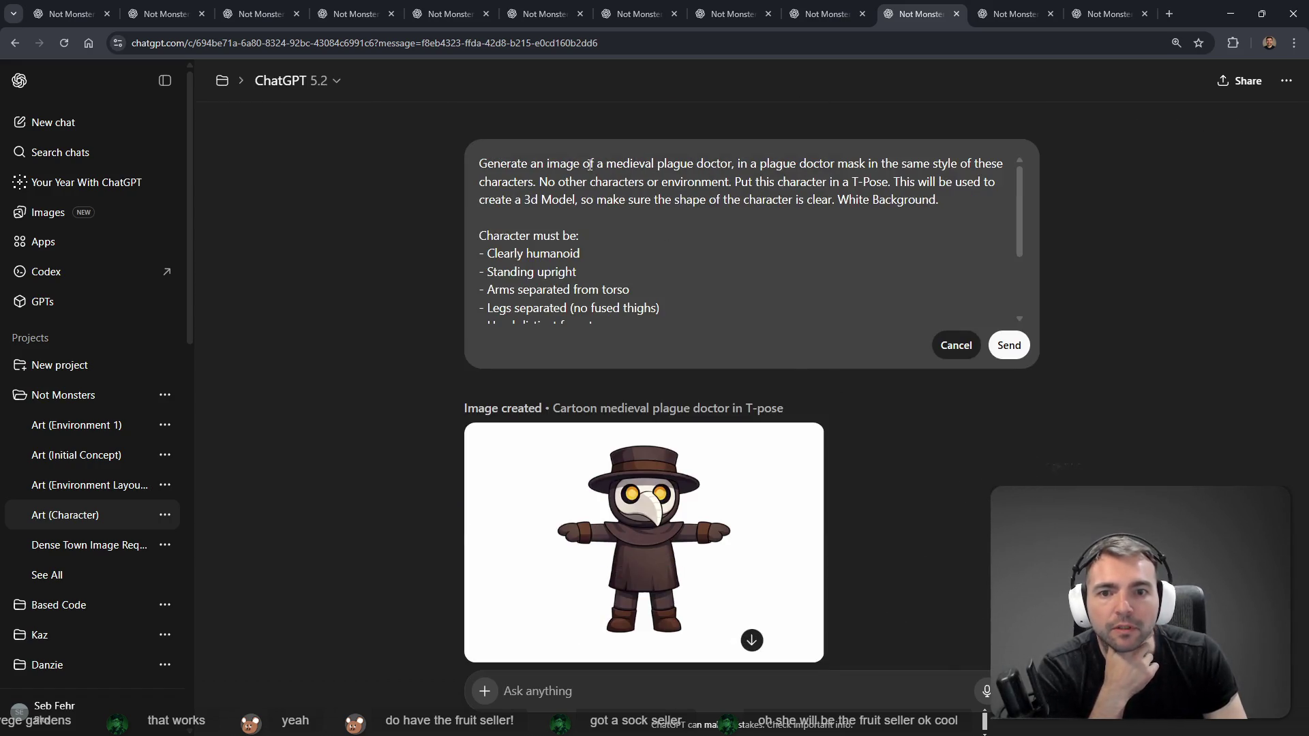
drag(732, 165, 658, 165)
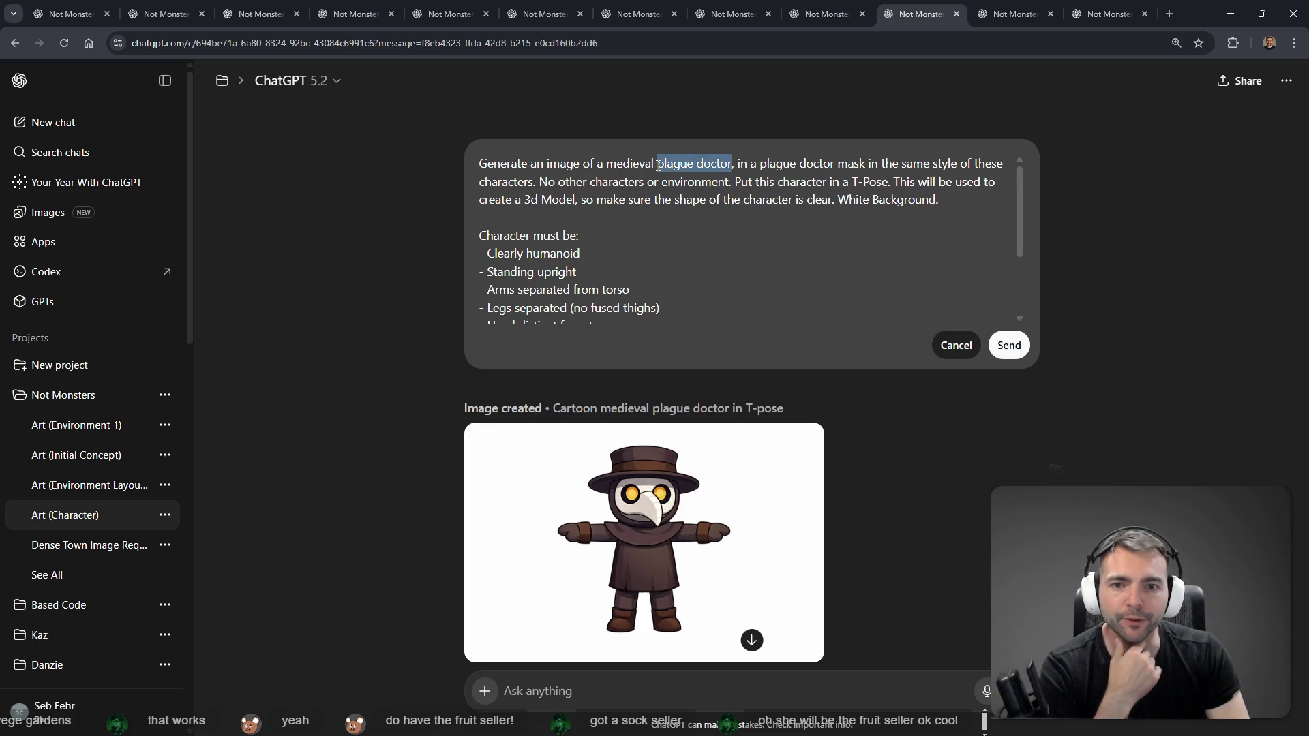
text(fruit seller)
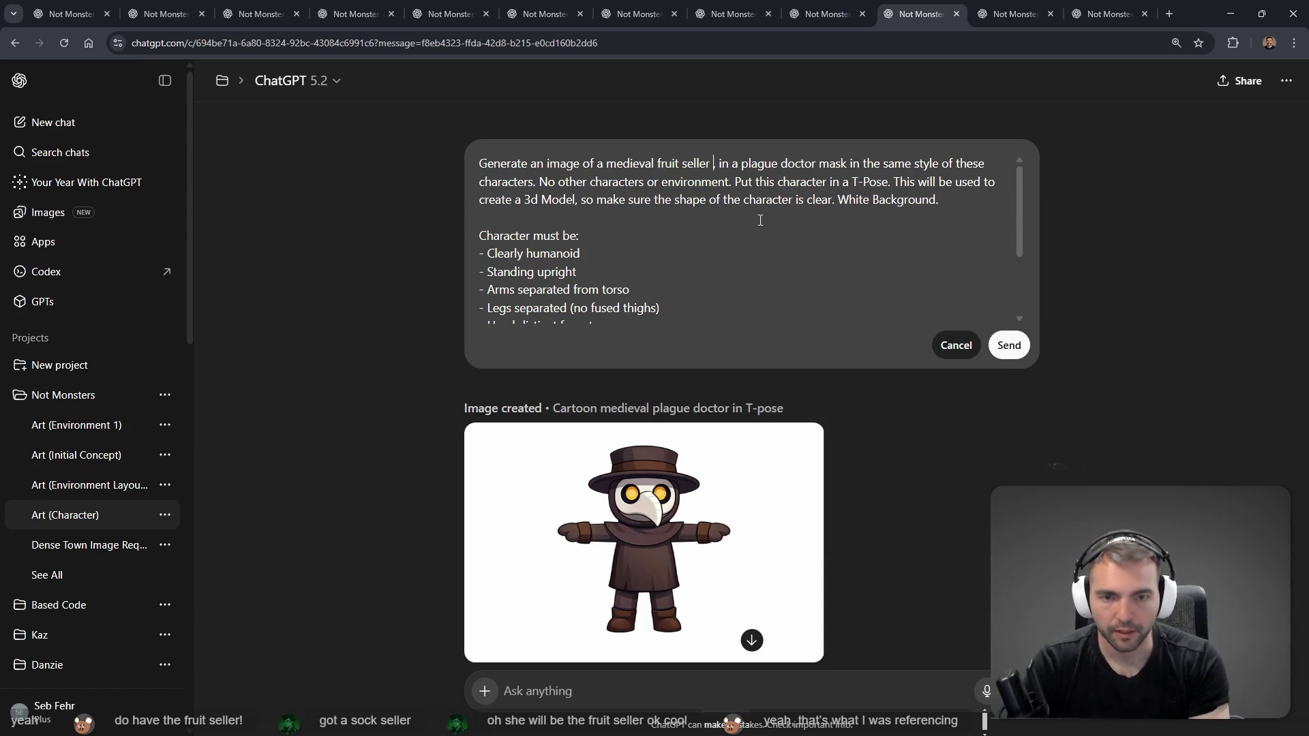
text( ()
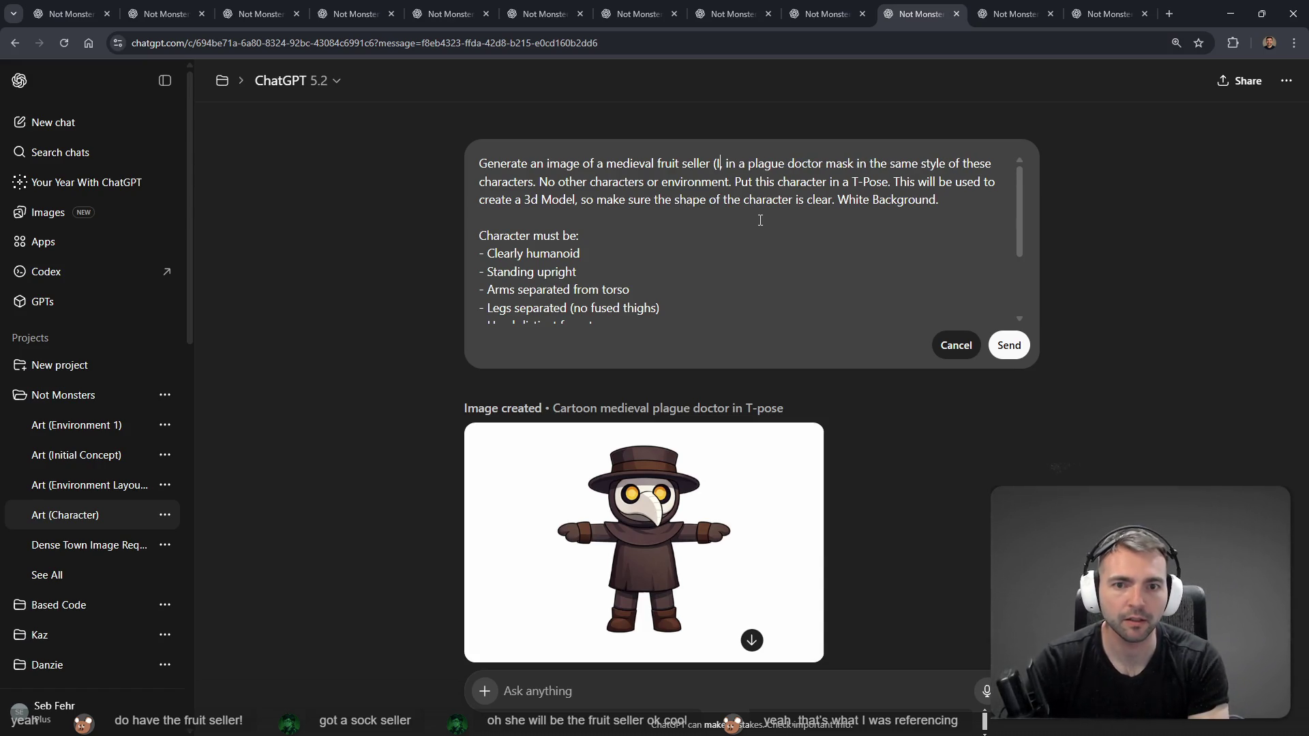
text(maybe fem)
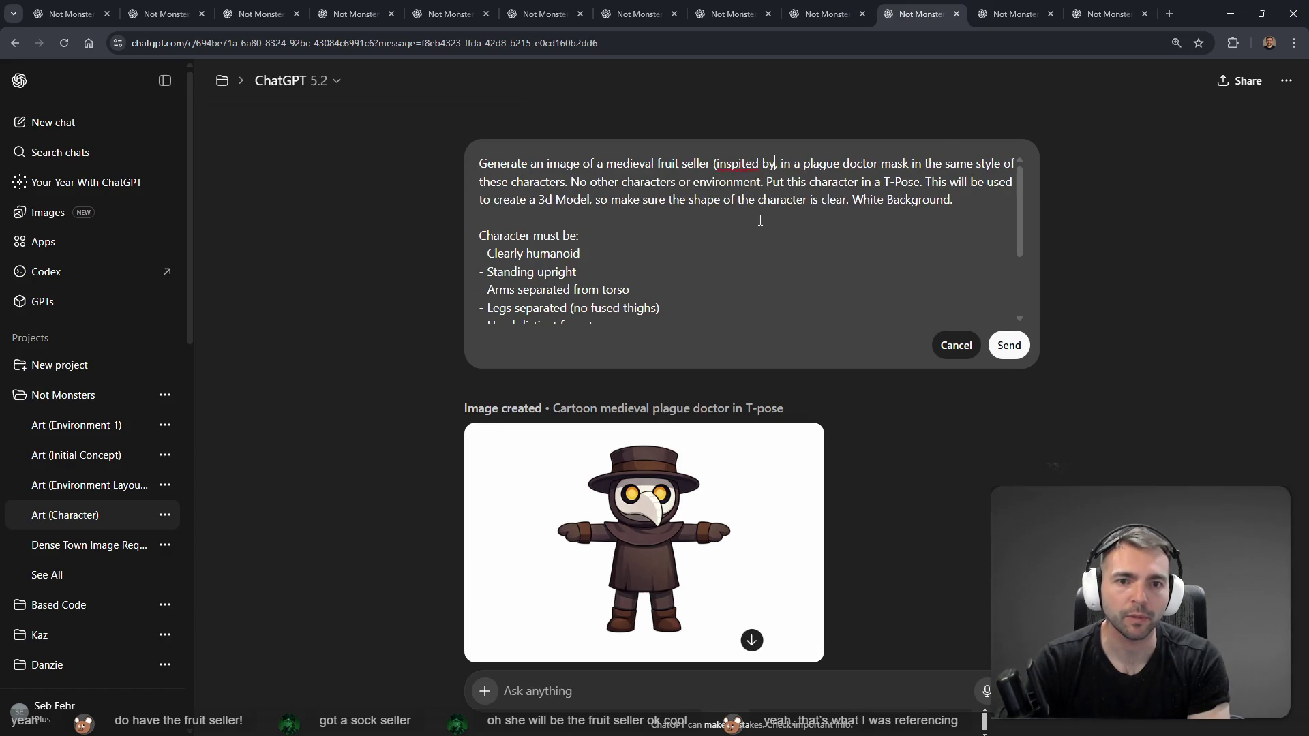
key(BackSpace)
key(BackSpace)
key(BackSpace)
text(maybe)
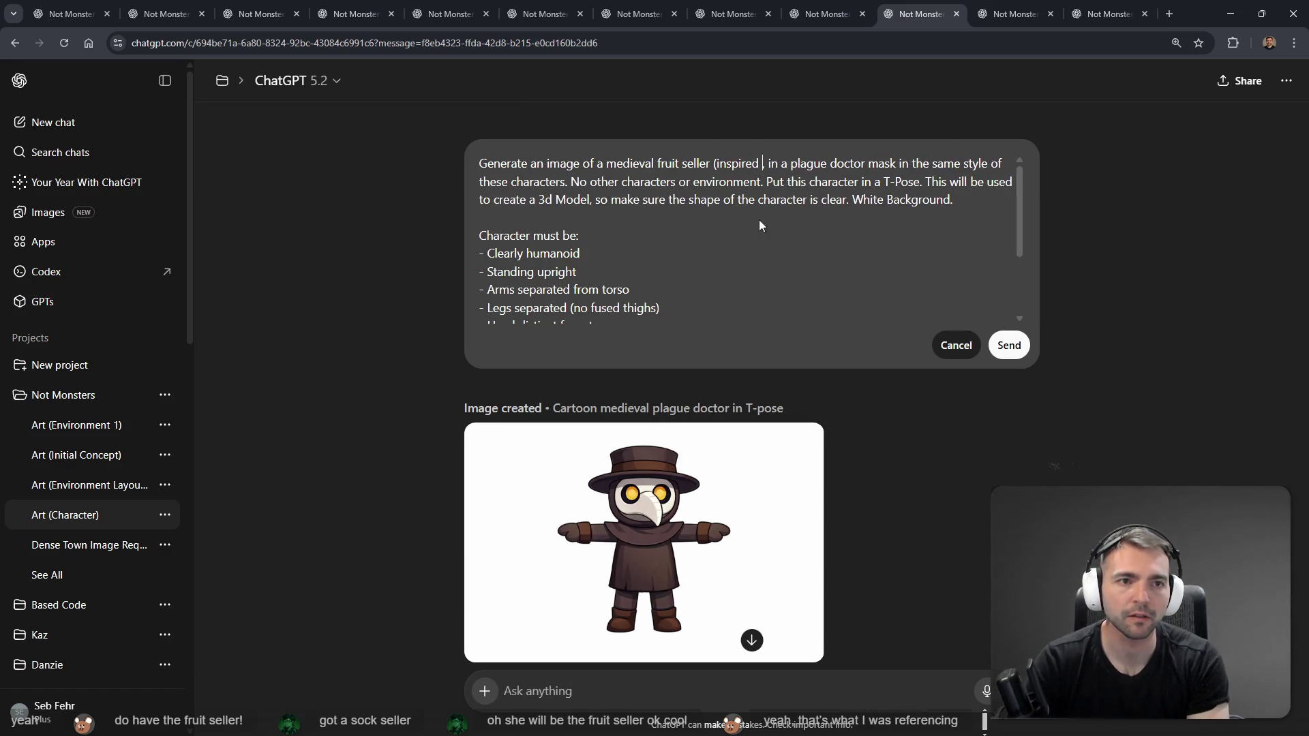
Step: Search the web in a new tab for the streamer who inspired the fruit seller
key(ctrl+t)
text(loserfruit)
key(Return)
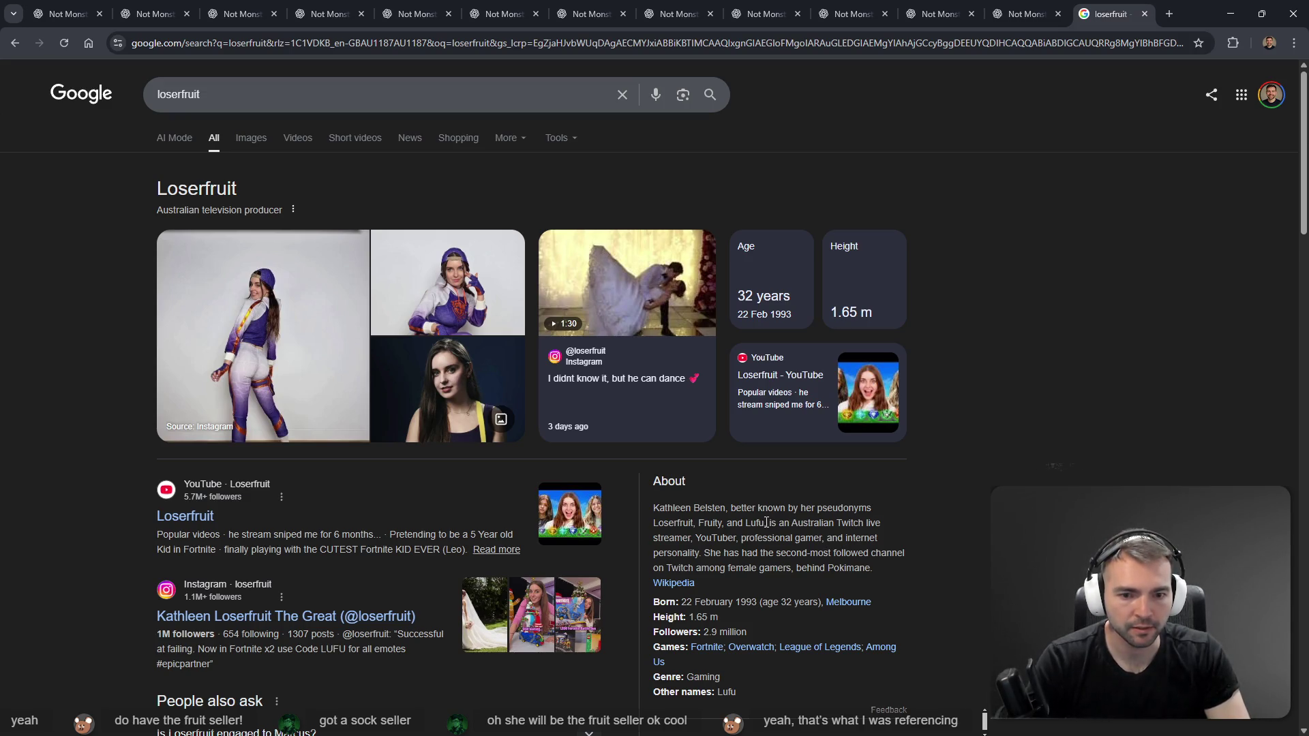
Step: Highlight the streamer's About description, then close the Google results tab
drag(769, 523, 825, 540)
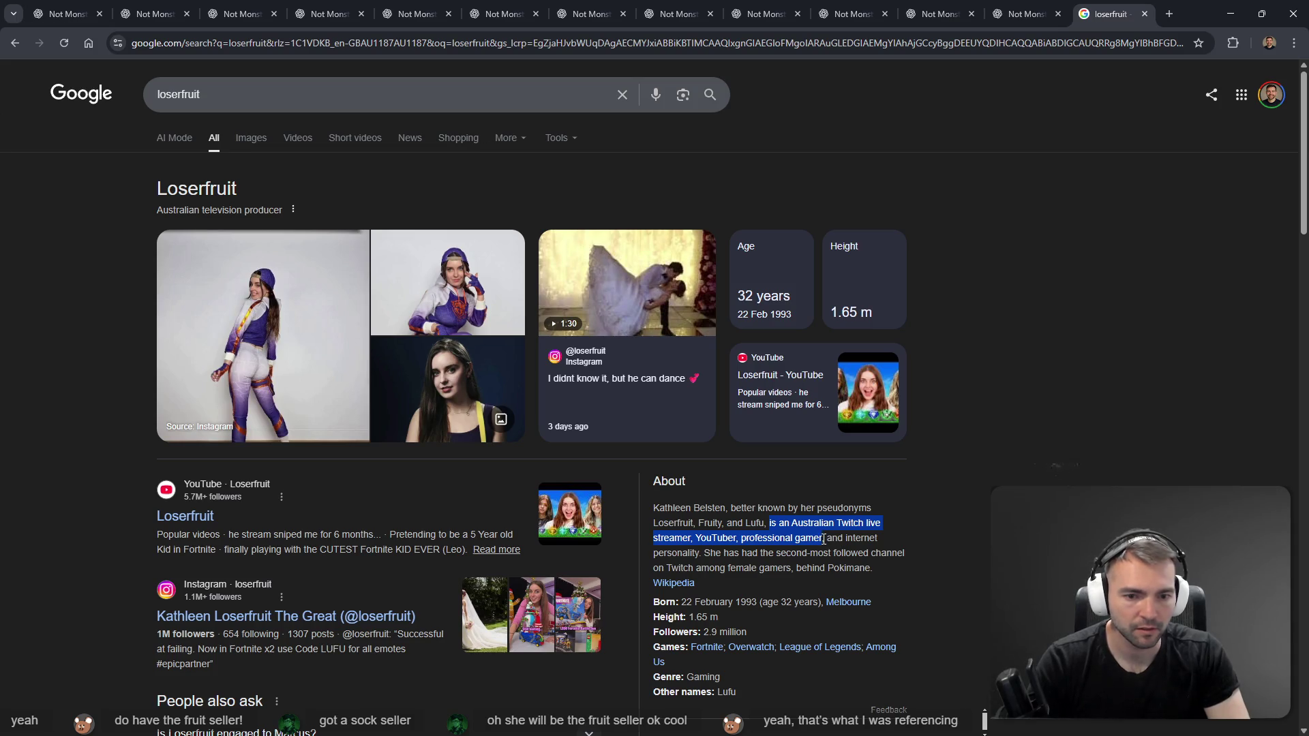
click(861, 516)
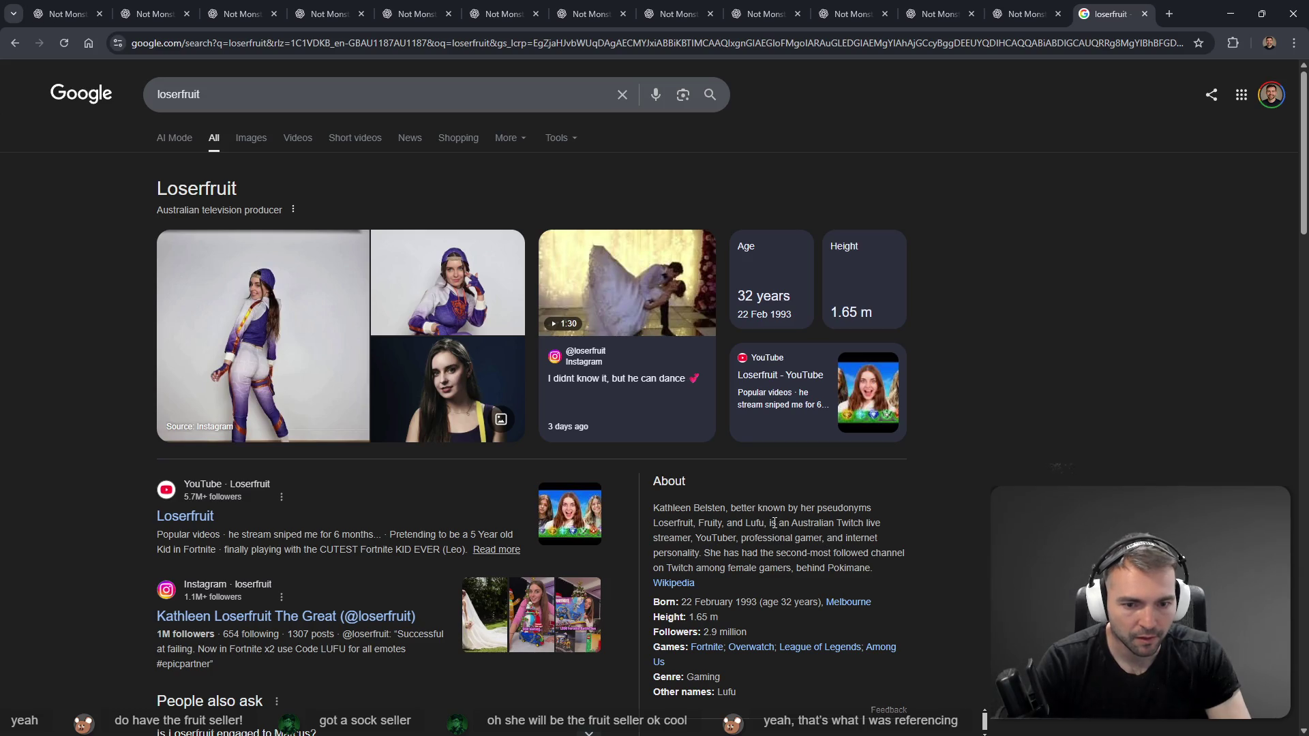
drag(769, 523, 709, 555)
key(ctrl+c)
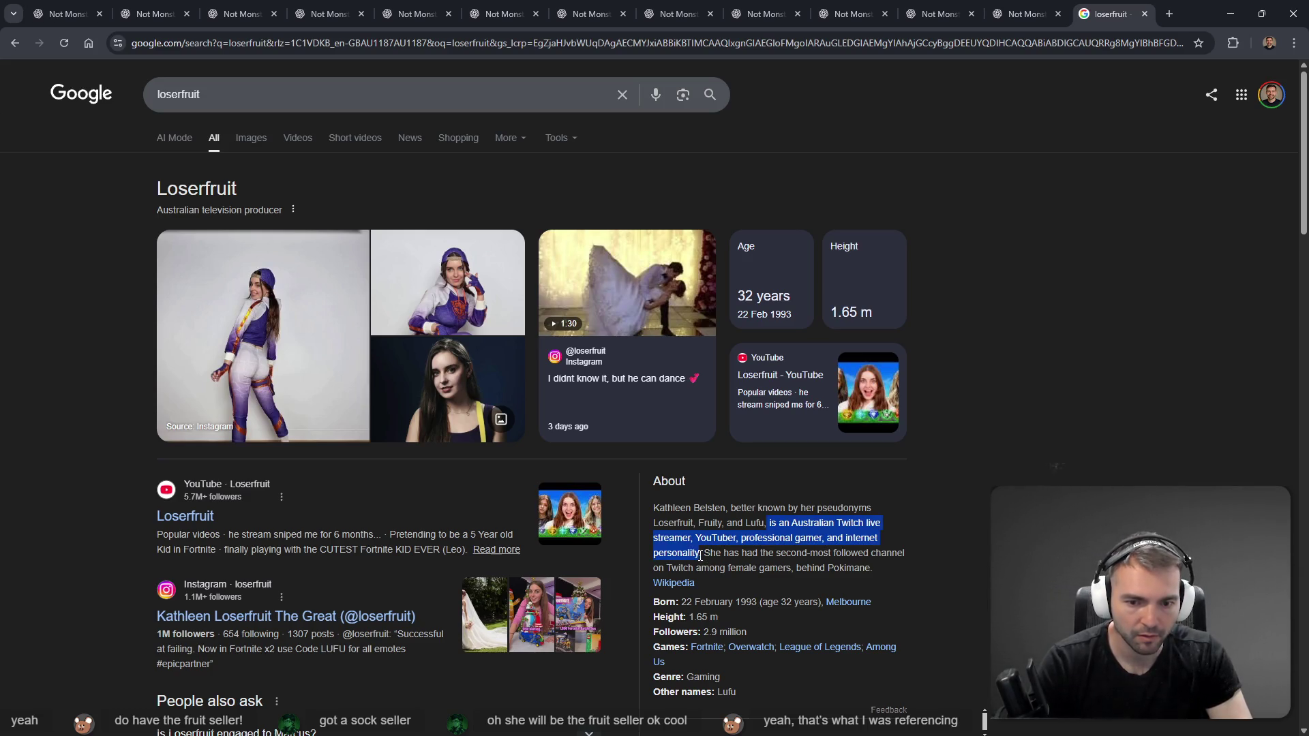
key(ctrl+w)
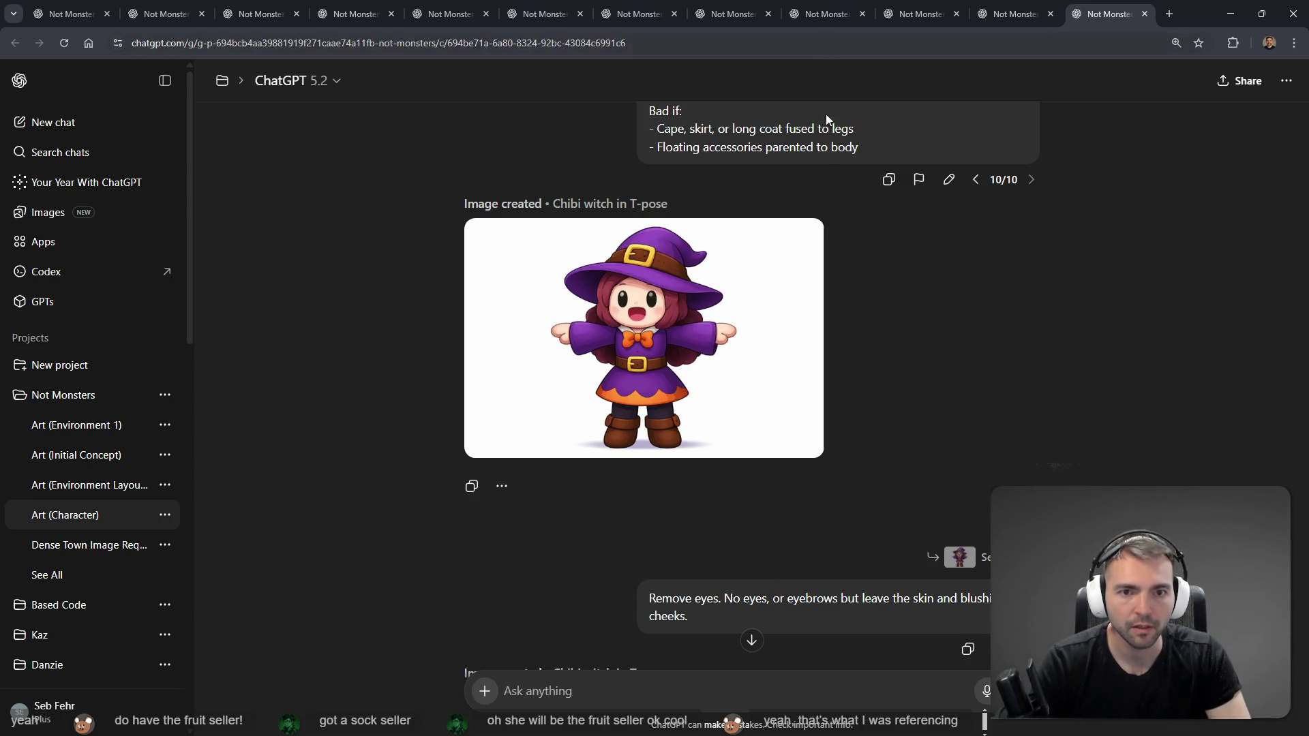
Step: Extend the fruit seller prompt with 'by the', the pasted streamer description and the streamer's name
scroll(871, 308, up, 7)
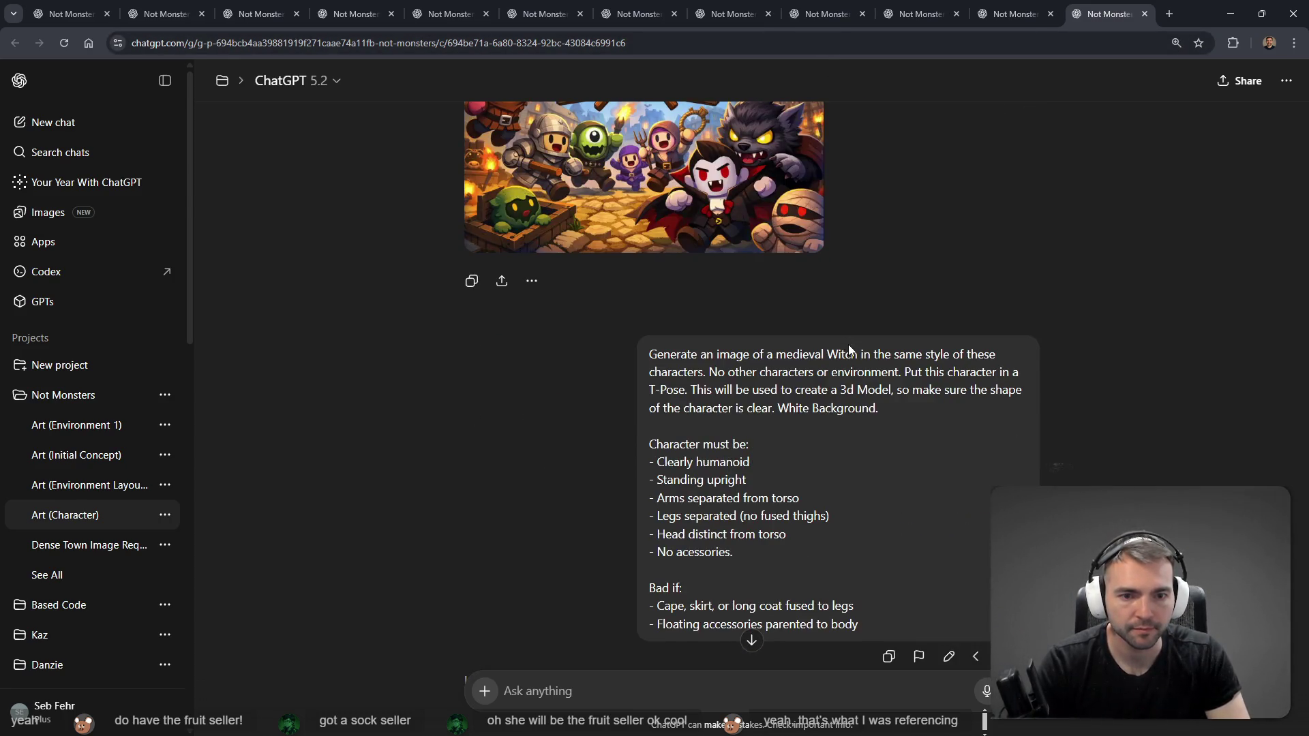
scroll(844, 338, down, 7)
scroll(939, 411, up, 10)
key(ctrl+shift+Tab)
key(ctrl+shift+Tab)
key(ctrl+shift+Tab)
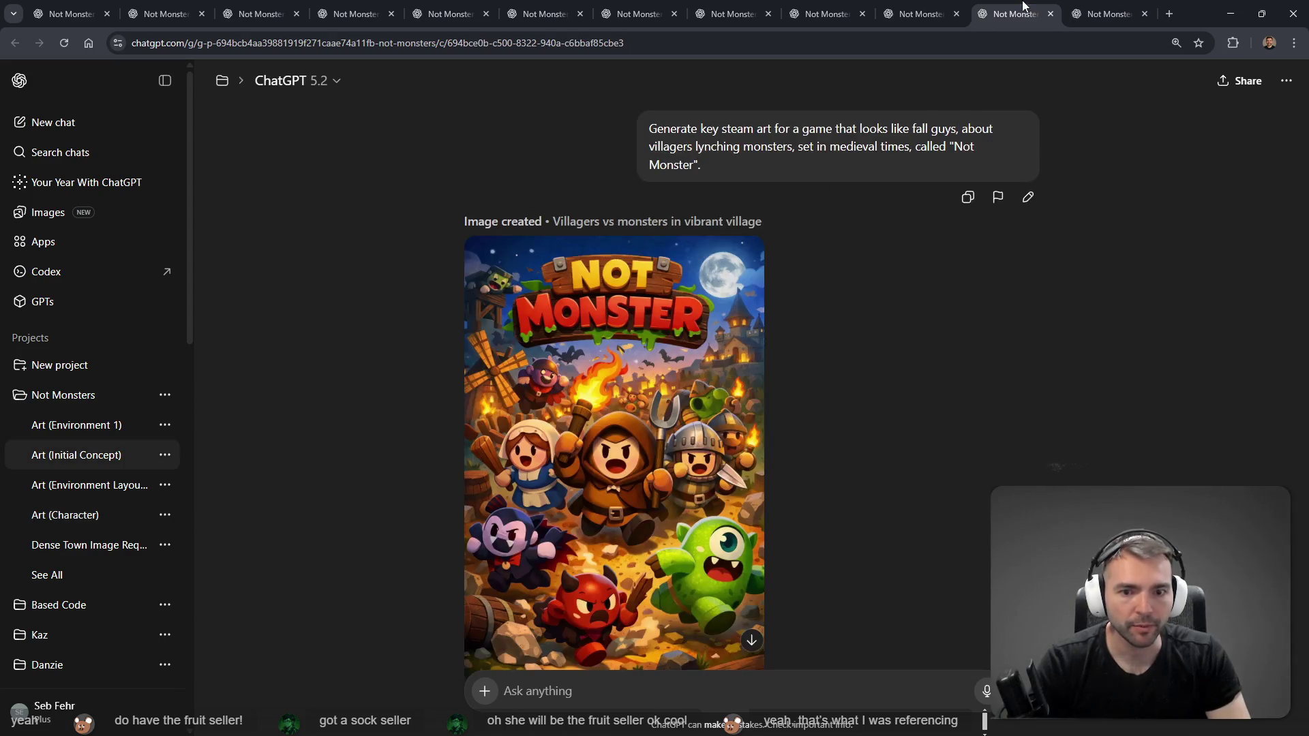
key(ctrl+Tab)
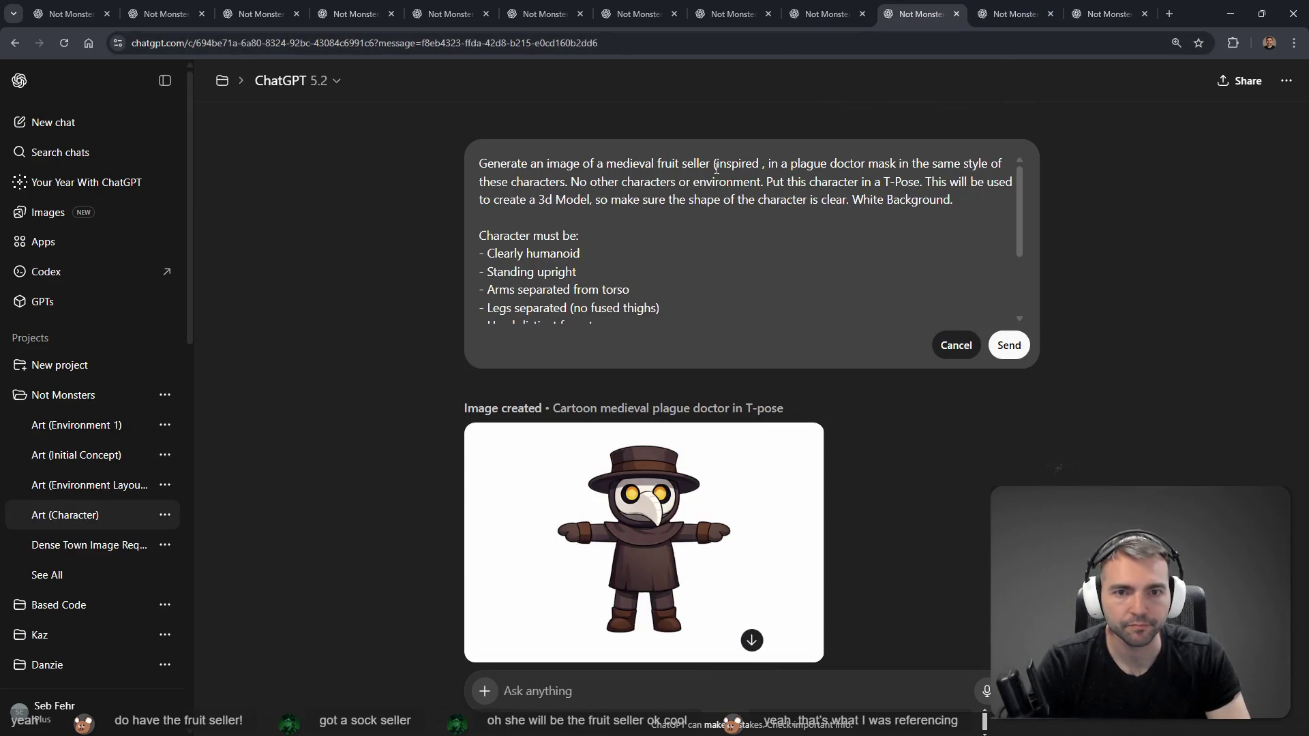
text(by the)
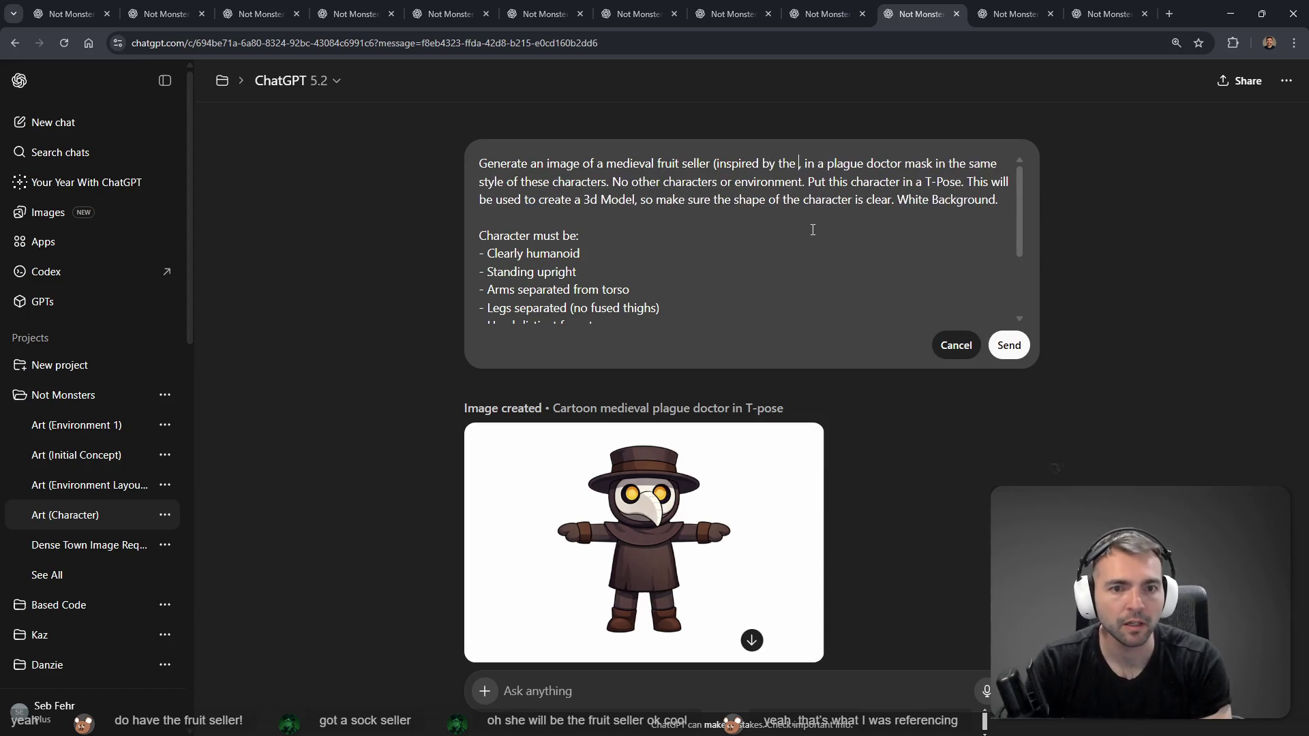
key(ctrl+v)
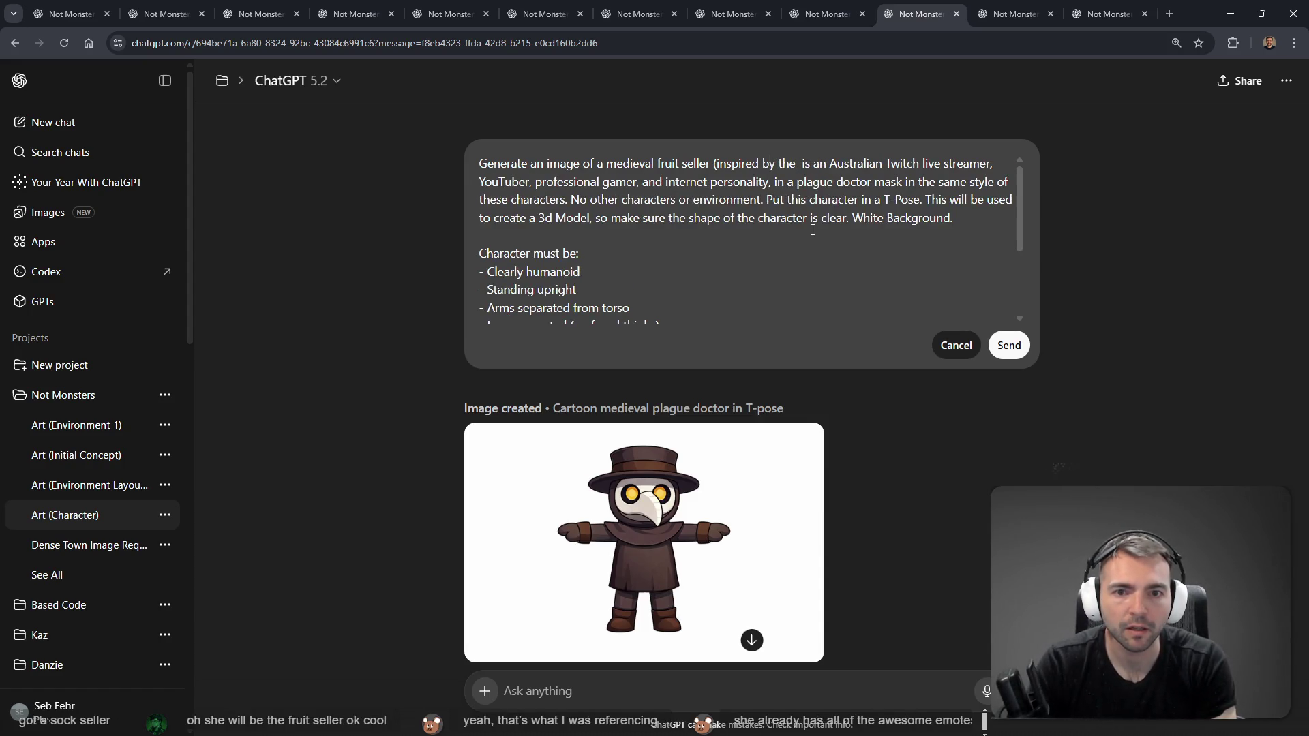
text(**Loserfruit)
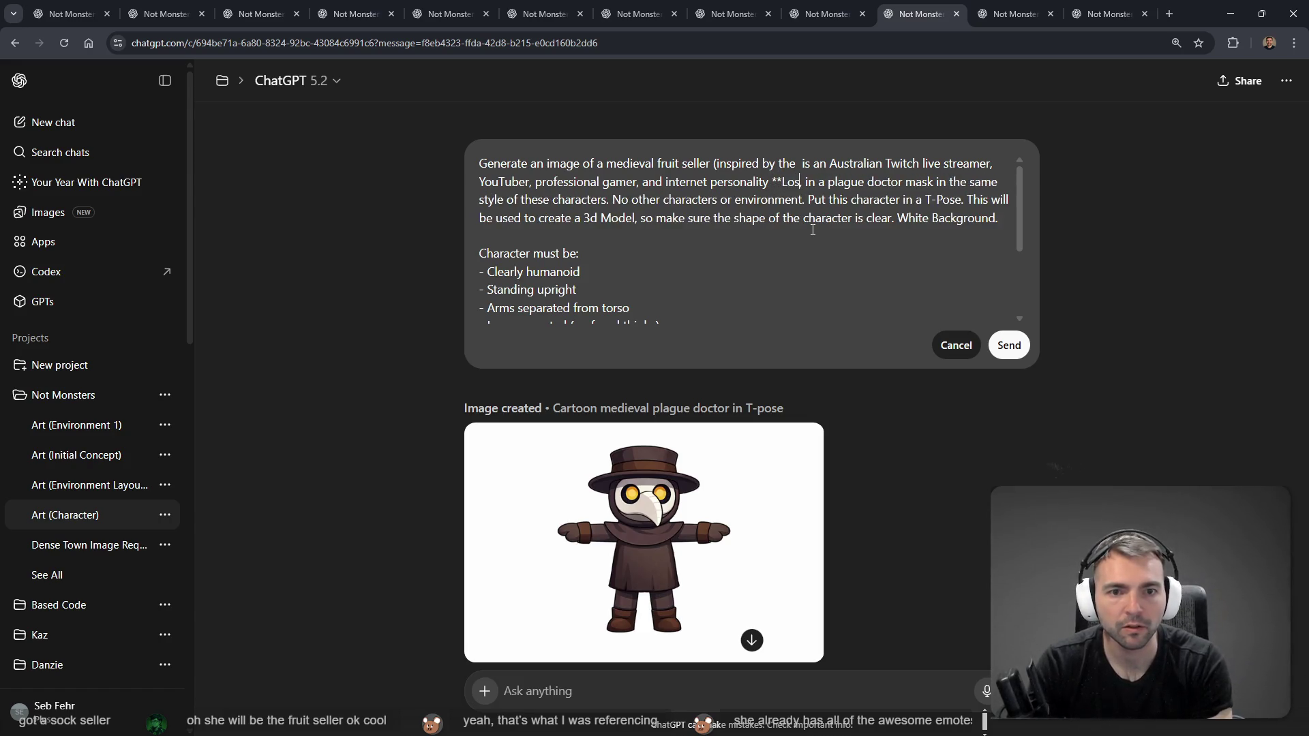
text(**))
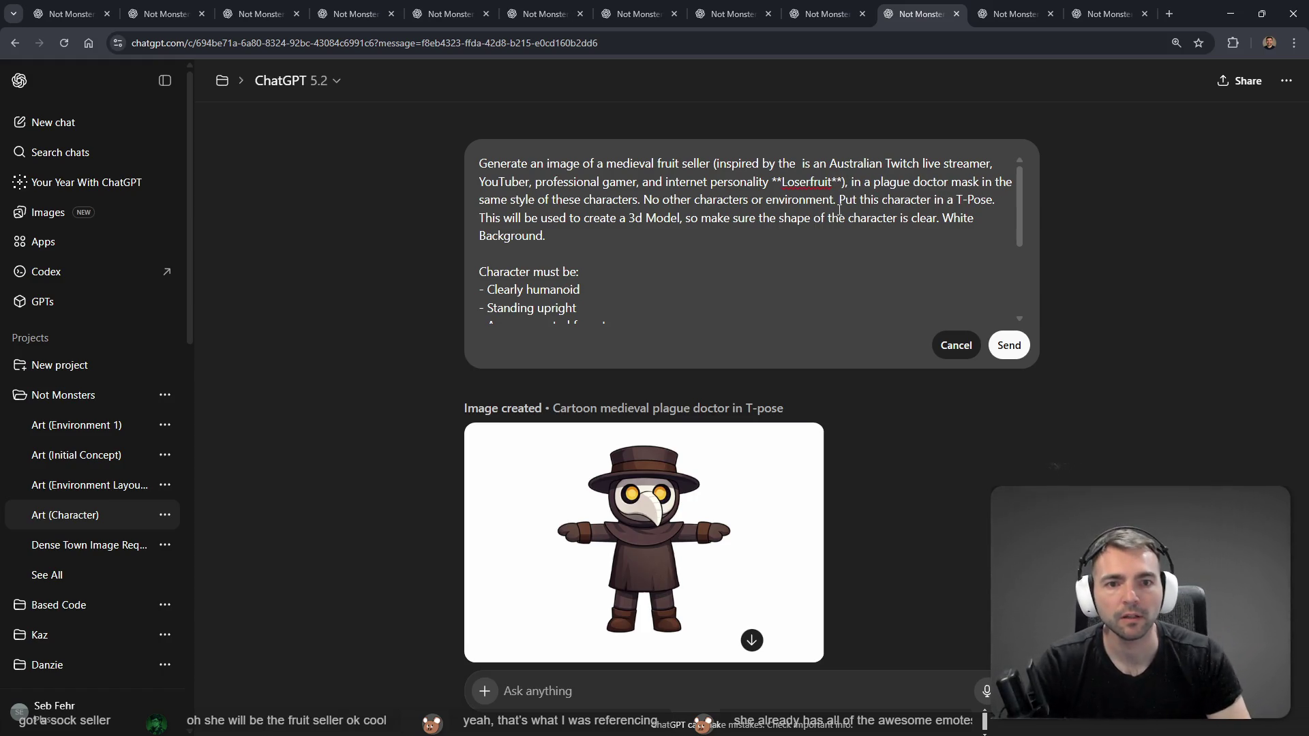
Step: Delete 'in a plague doctor mask' from the prompt and send the revised fruit seller prompt
mouse_move(851, 182)
mouse_down()
mouse_move(553, 200)
mouse_move(926, 164)
mouse_move(991, 185)
mouse_up()
key(BackSpace)
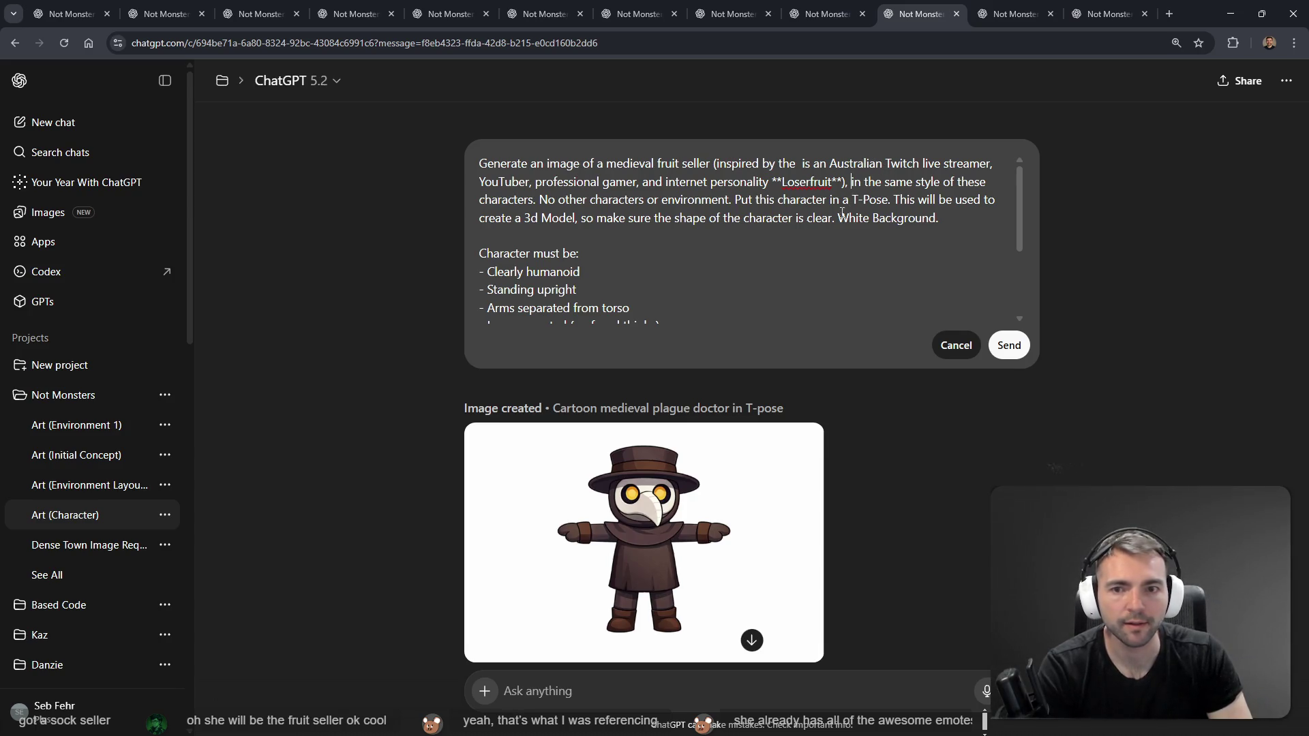
click(1005, 343)
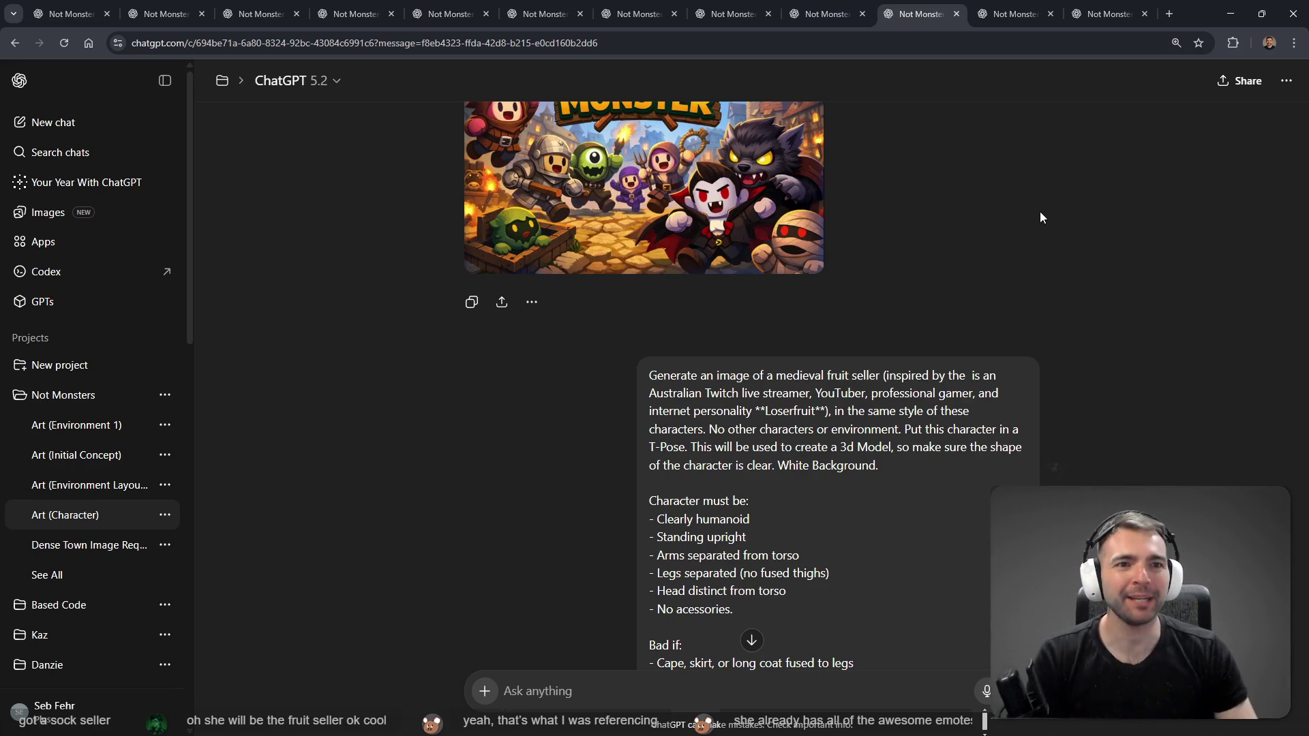
click(1018, 13)
Step: Look through the open Not Monsters chats, then browse the Images gallery of generated pictures
click(1066, 12)
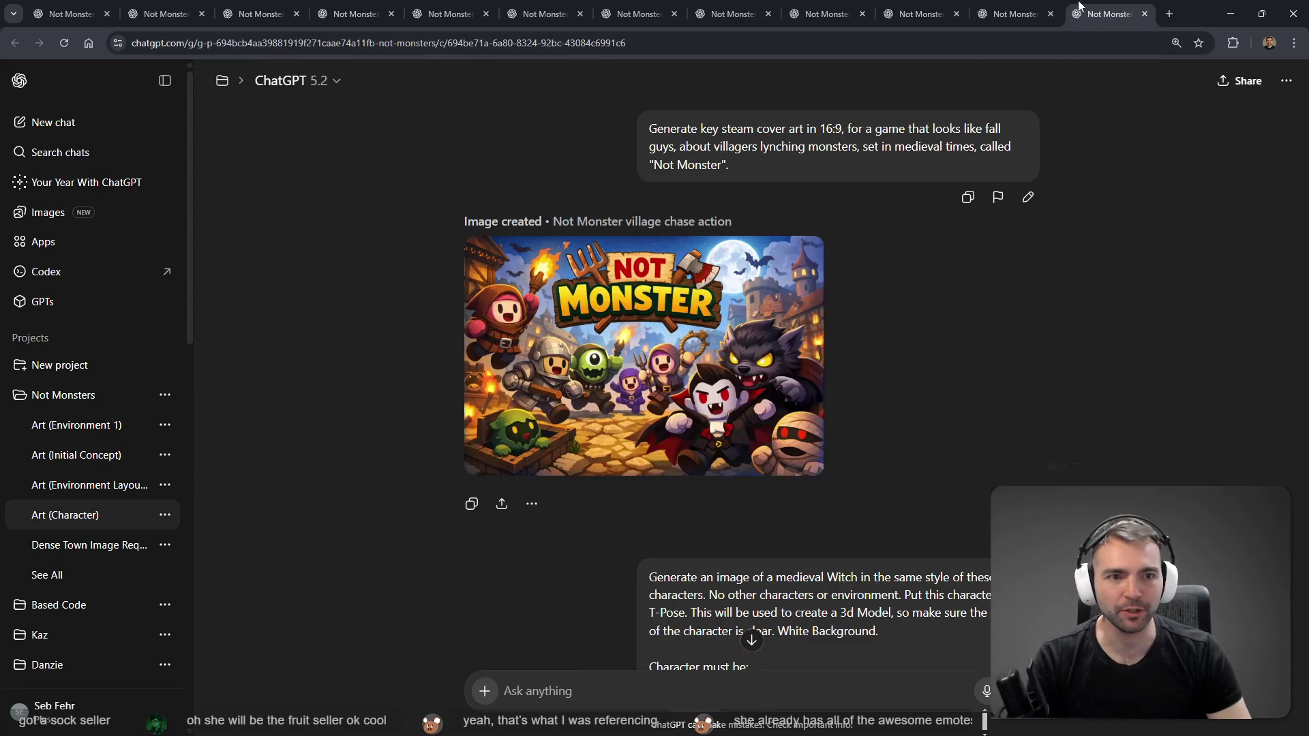
click(1015, 14)
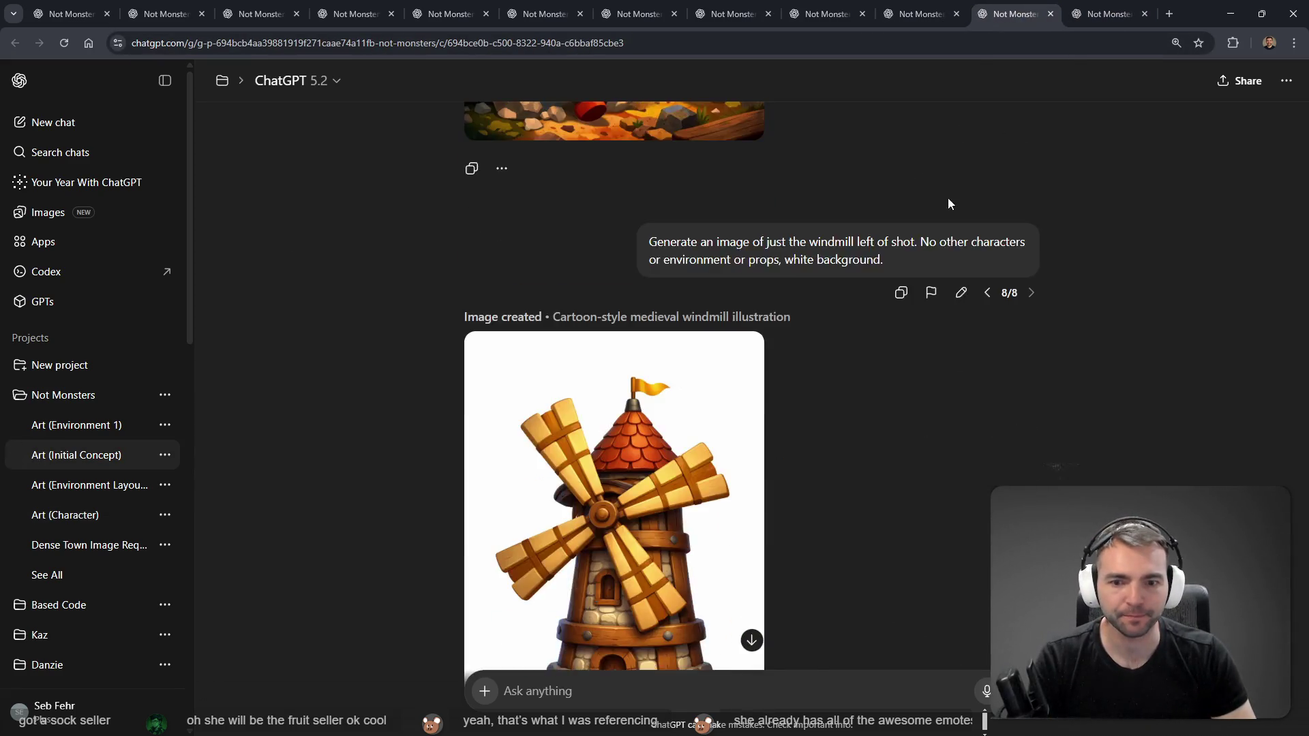
key(ctrl+Tab)
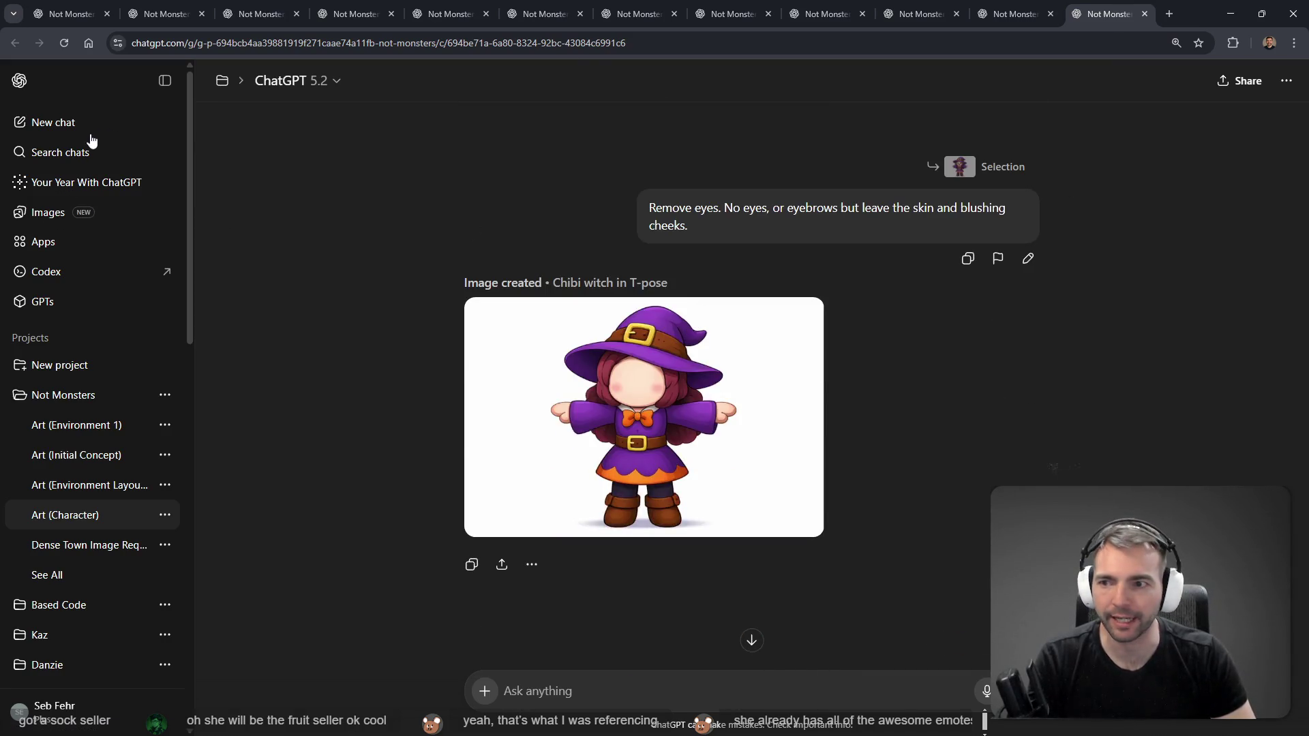
click(46, 219)
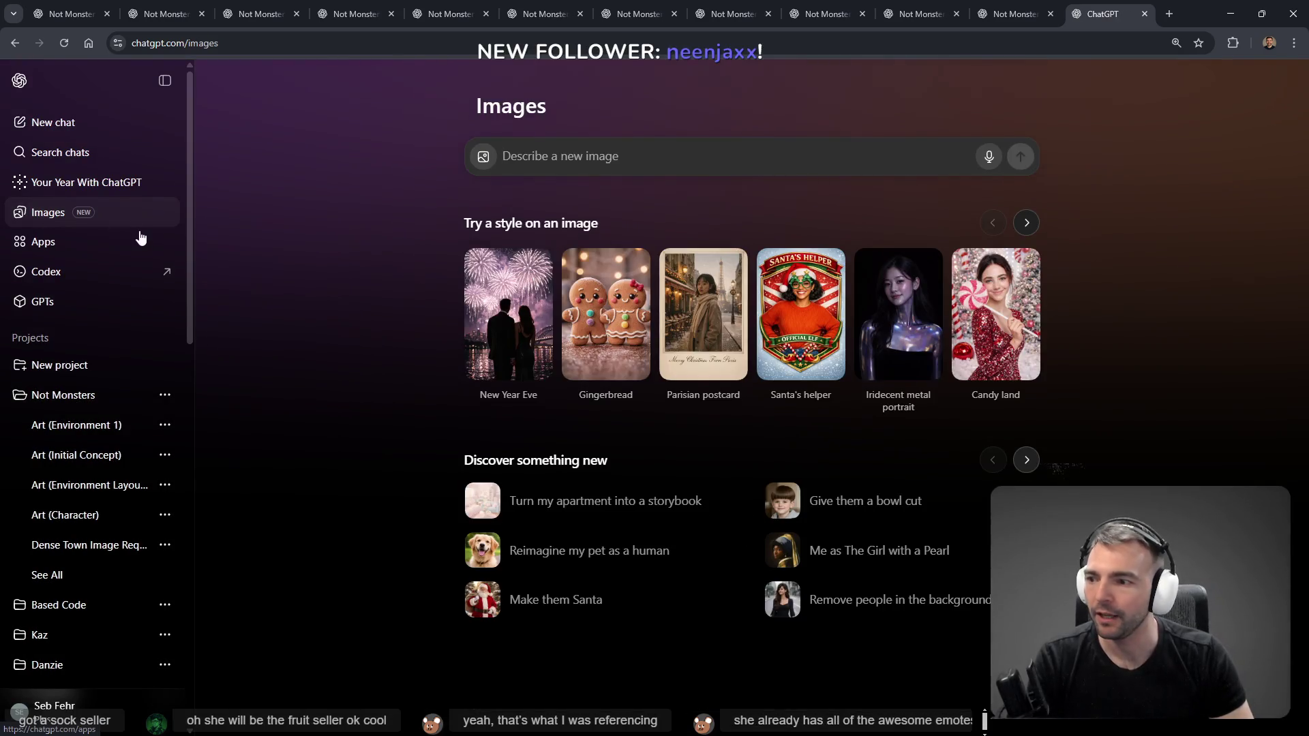
scroll(508, 306, down, 8)
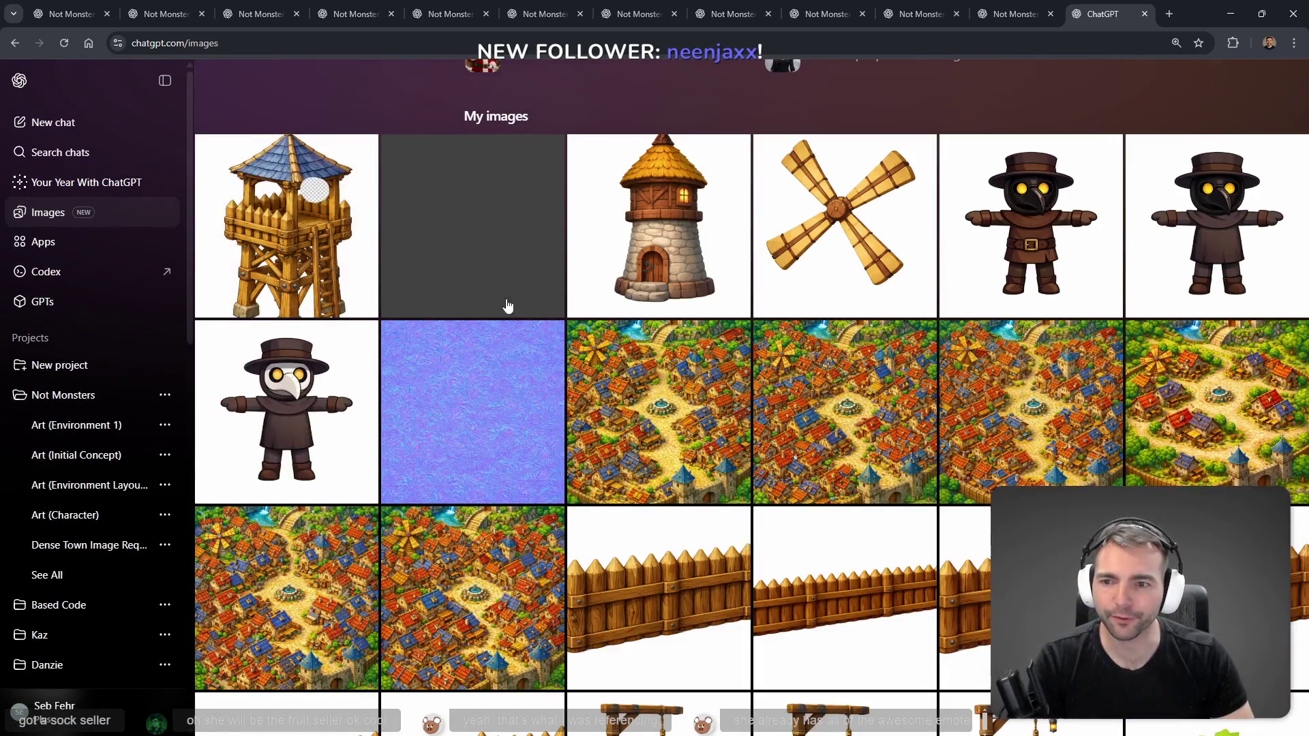
scroll(782, 294, up, 3)
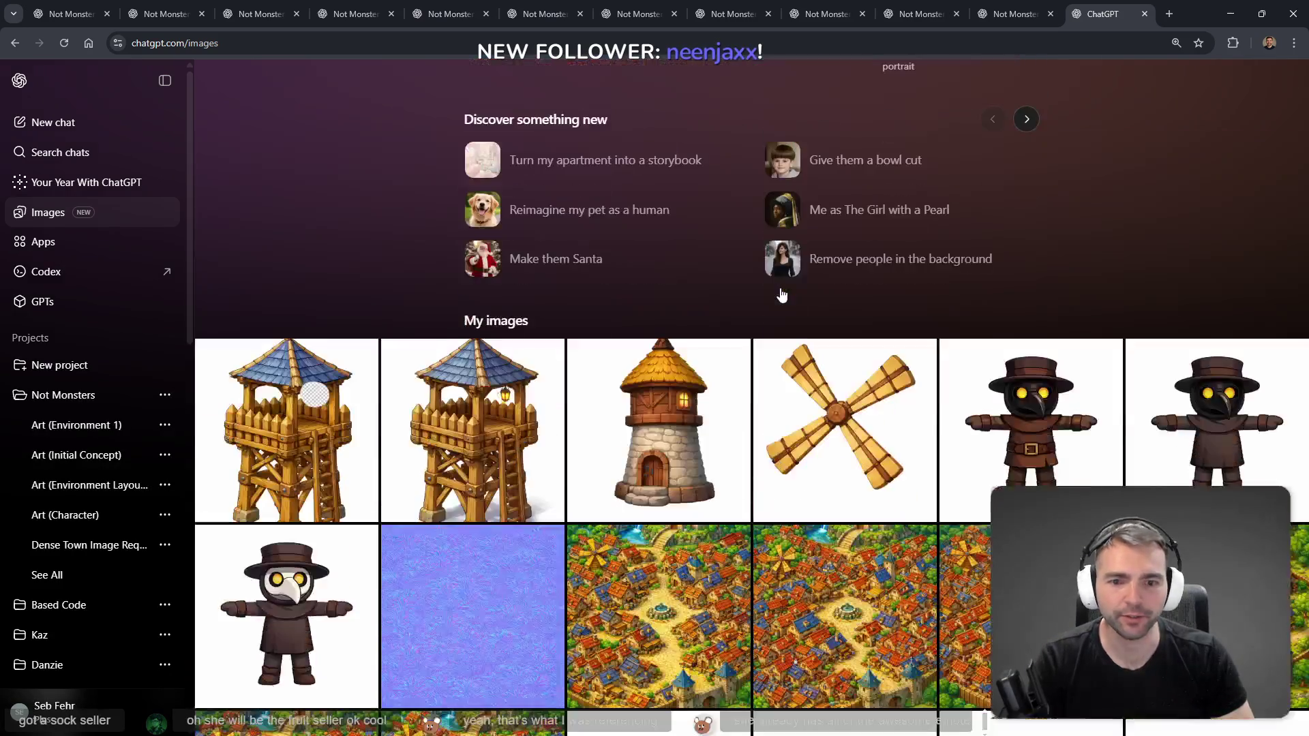
scroll(361, 390, up, 3)
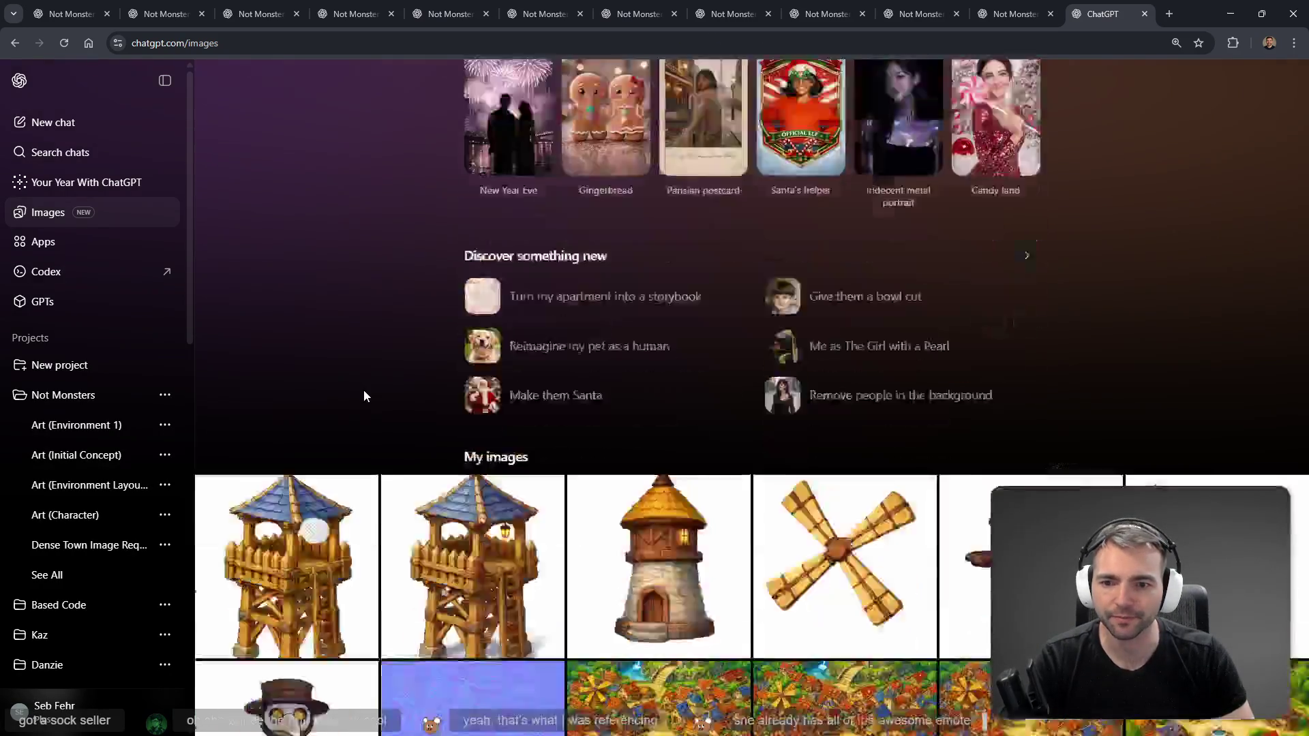
scroll(341, 327, down, 5)
Step: Open the wooden guard tower image and go to the chat where it was made
click(311, 276)
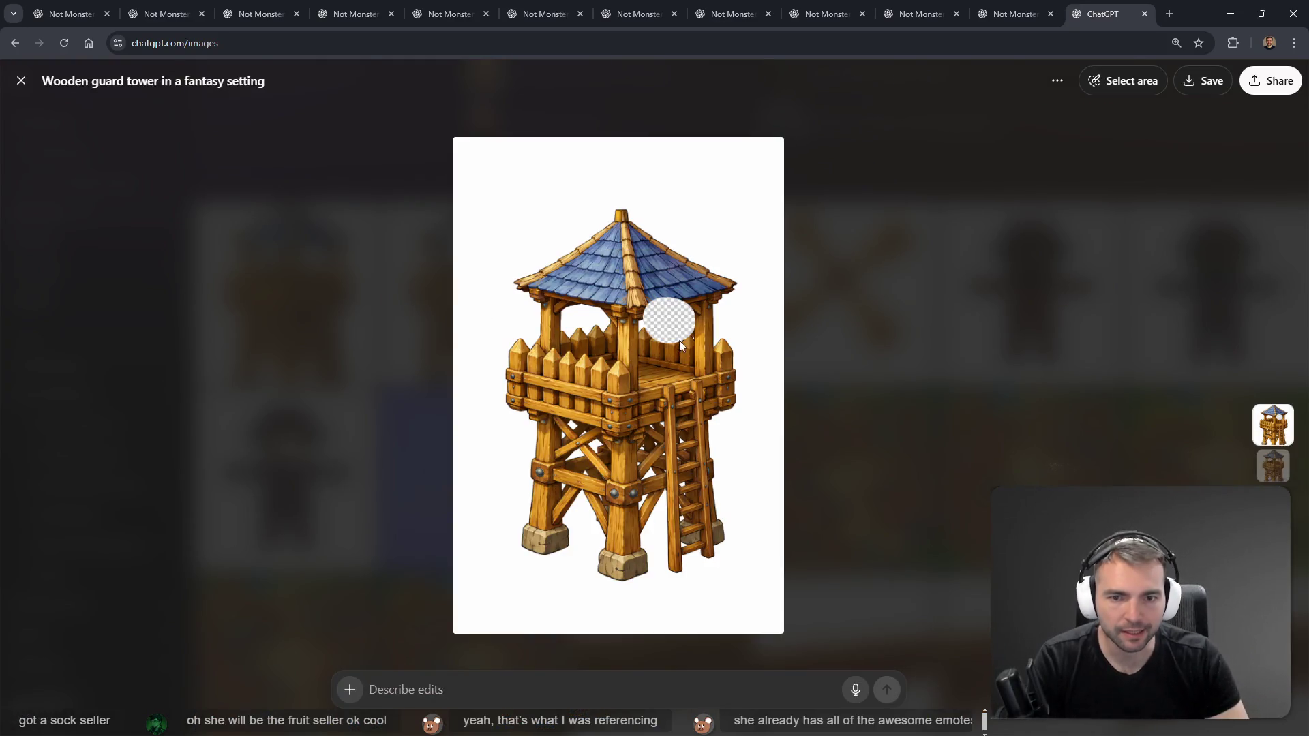
click(983, 249)
click(319, 324)
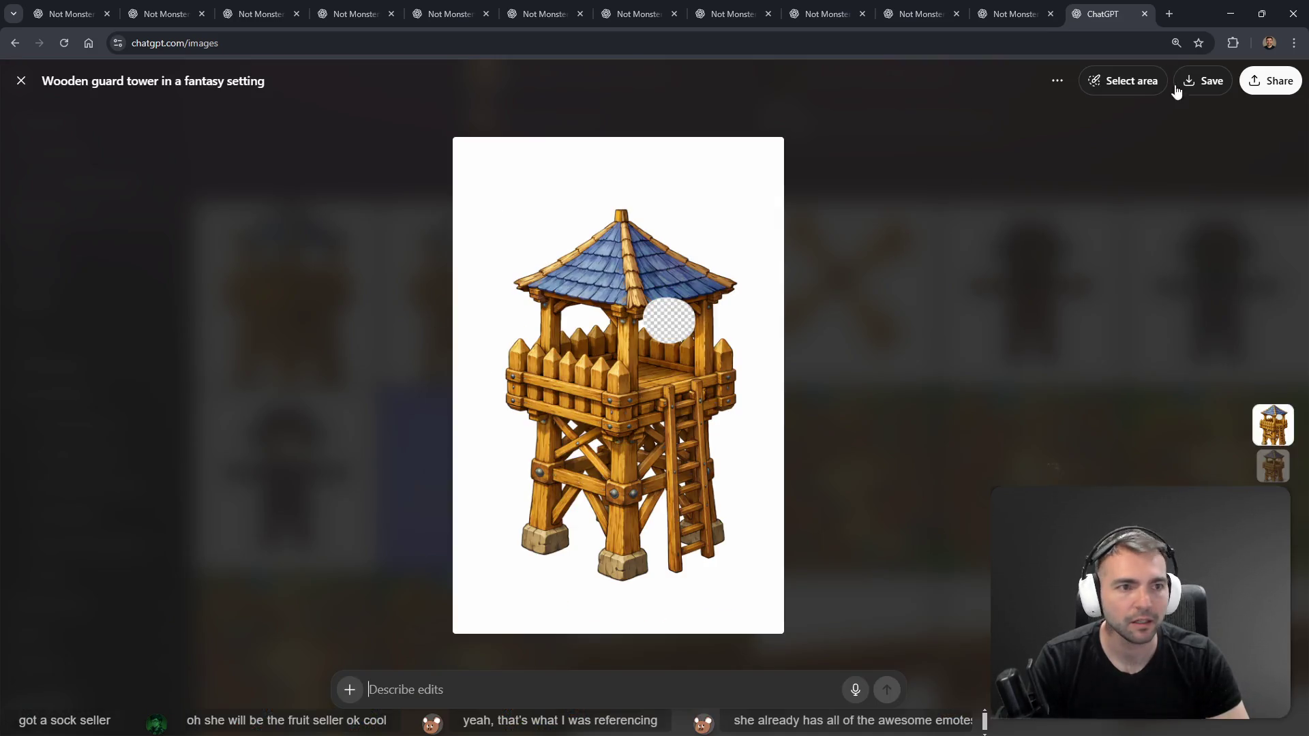
click(1057, 81)
click(1119, 123)
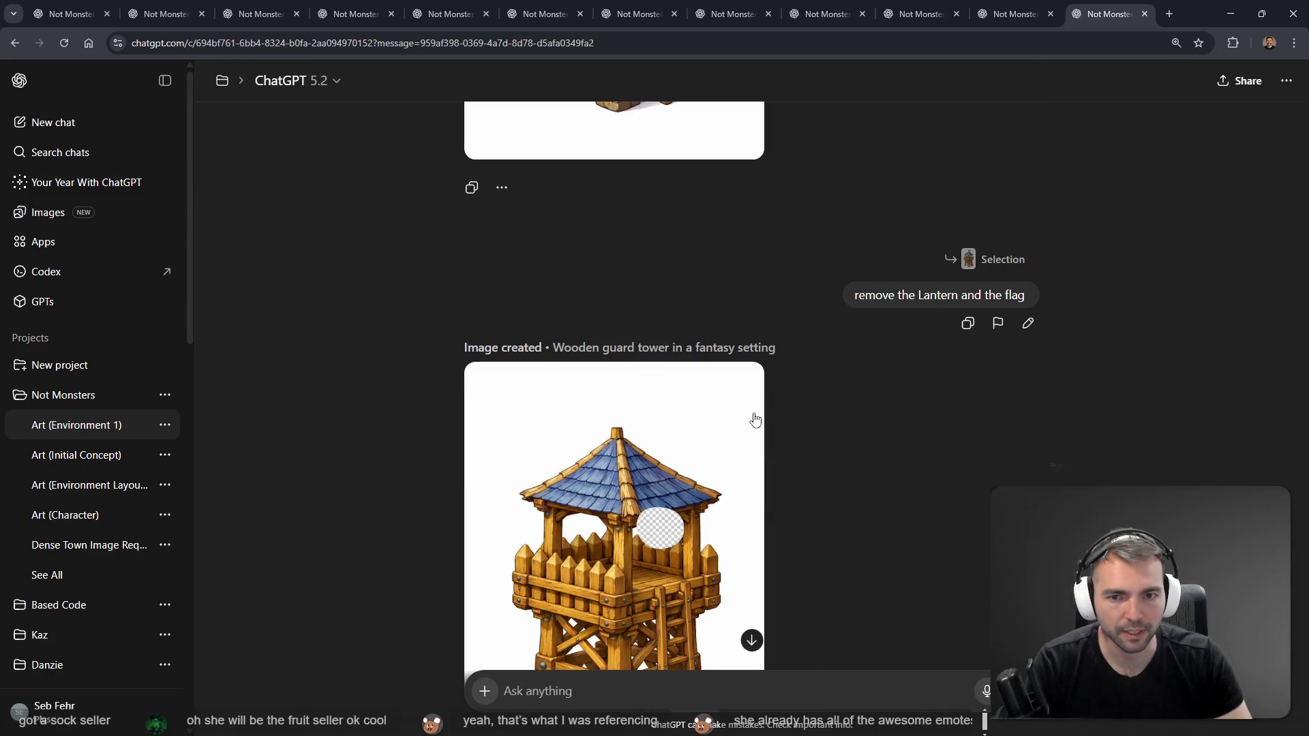
Step: Add a no-checkerboard-transparency instruction to the guard tower request by dictation, and resend it
click(1029, 327)
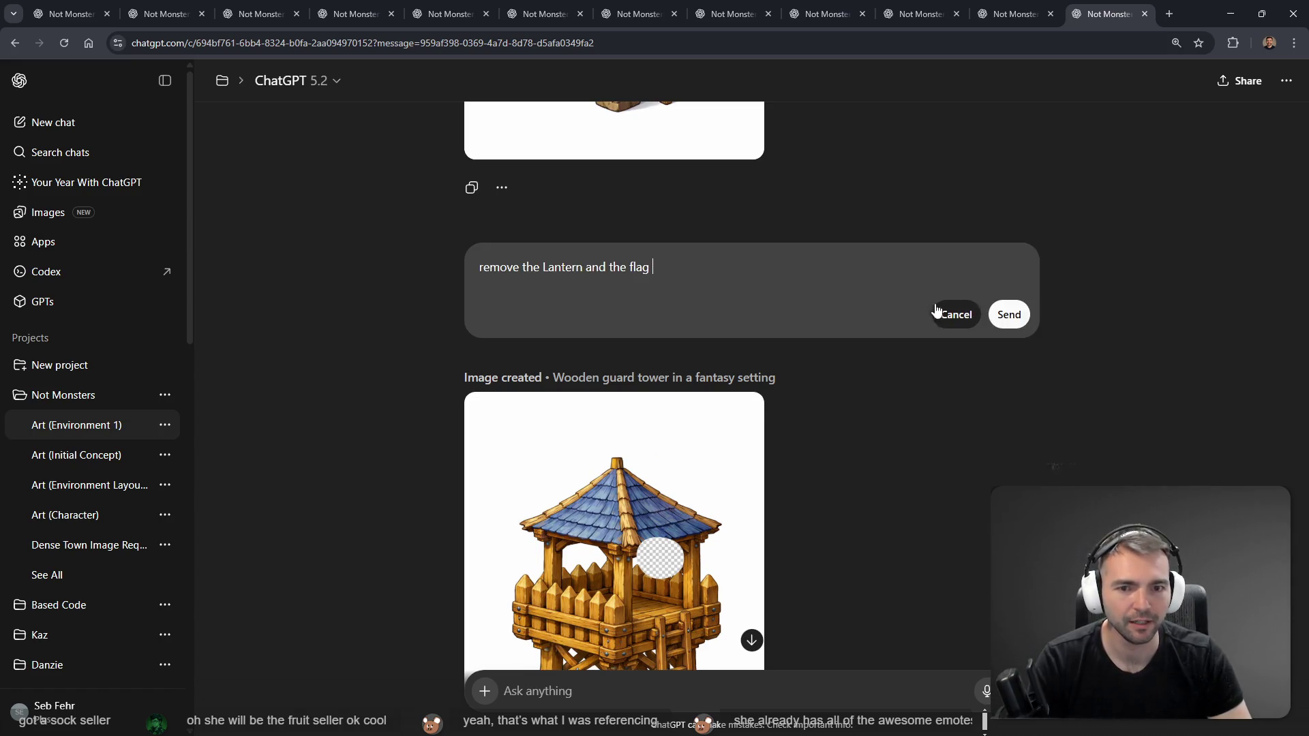
key(super+h)
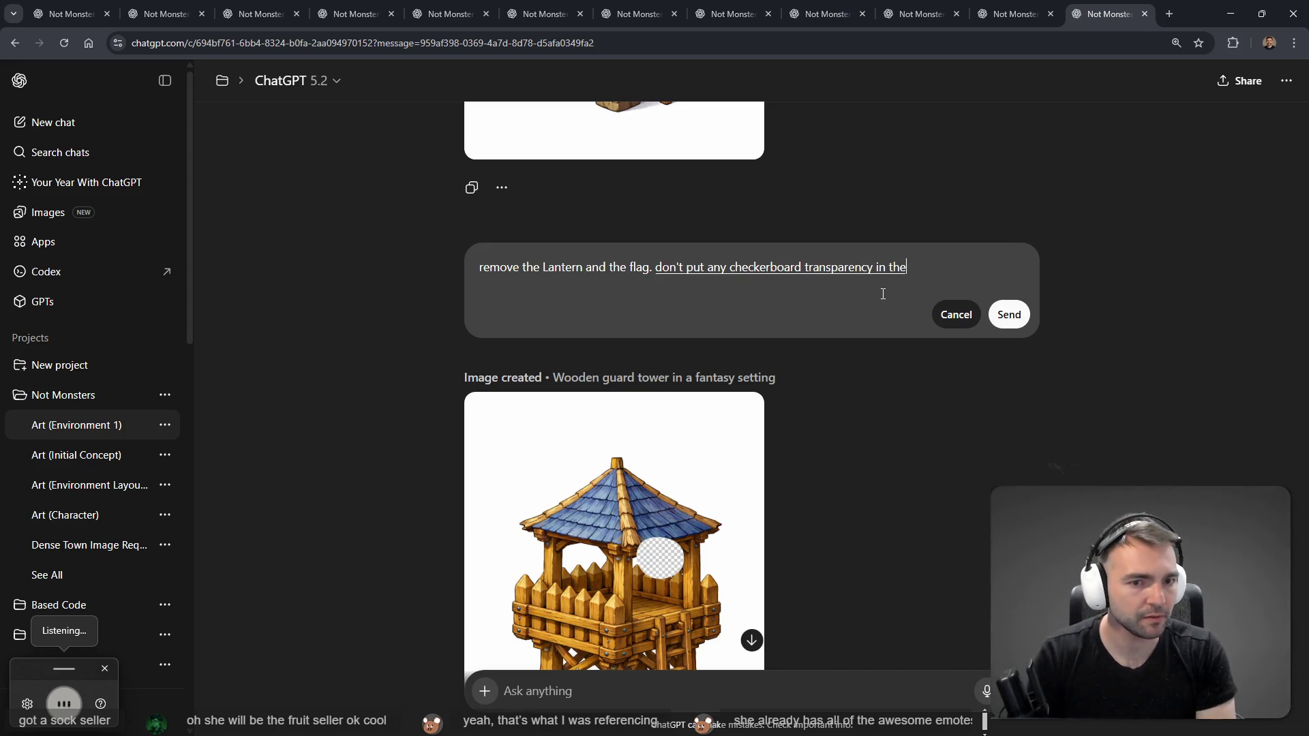
key(Tab)
key(Tab)
key(Return)
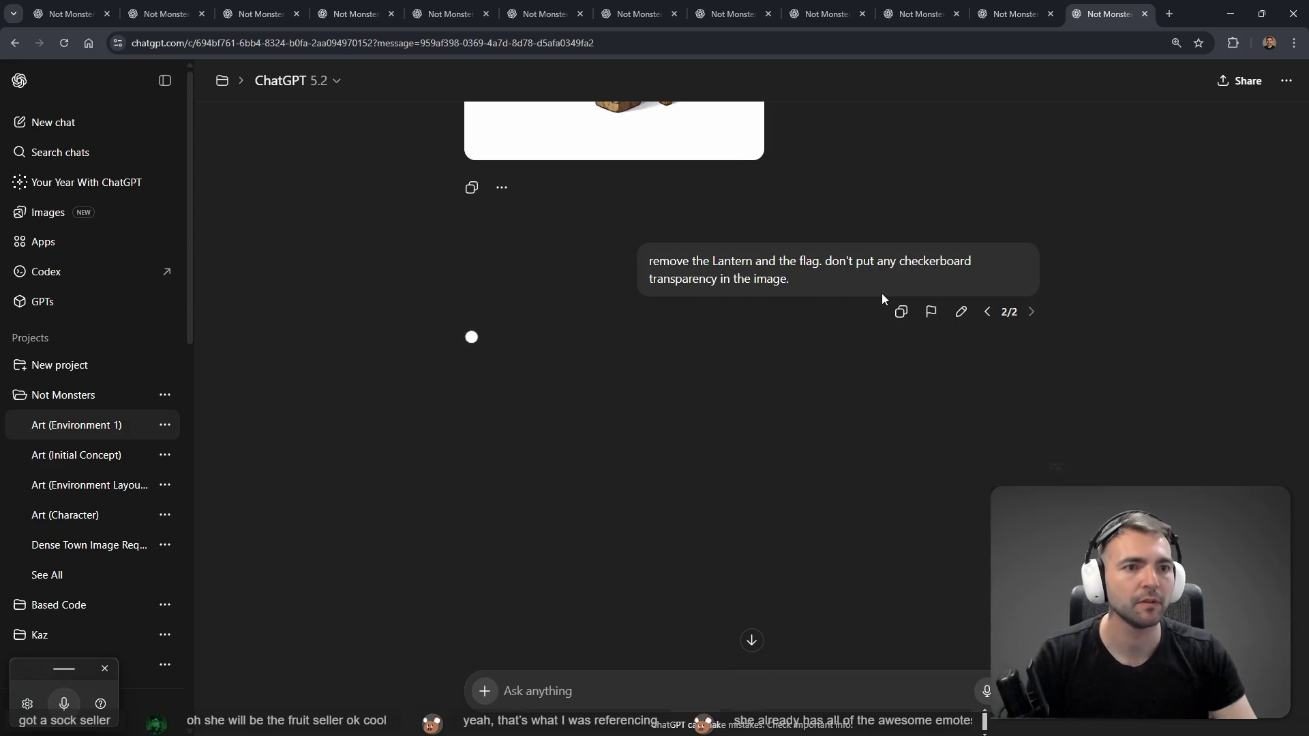
Step: Look over the other ChatGPT chats, then return to the Godot project
key(ctrl+shift+Tab)
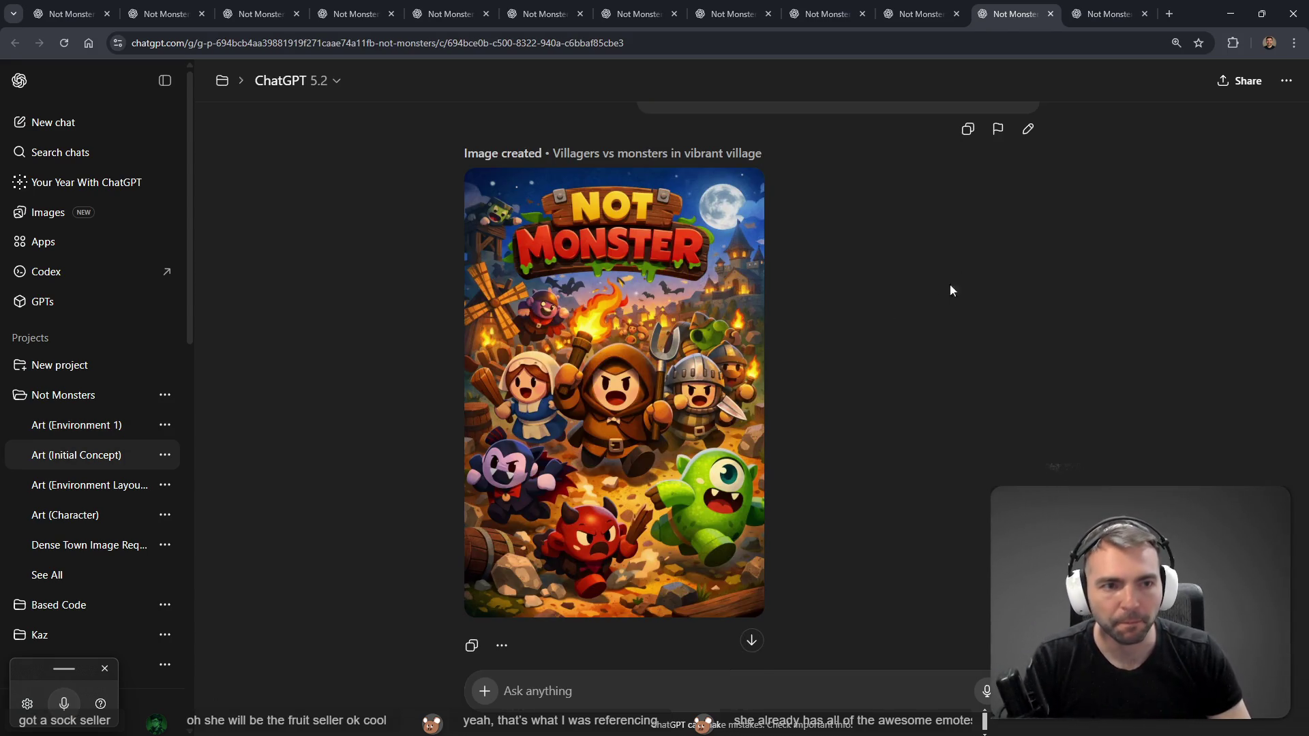
scroll(910, 411, down, 10)
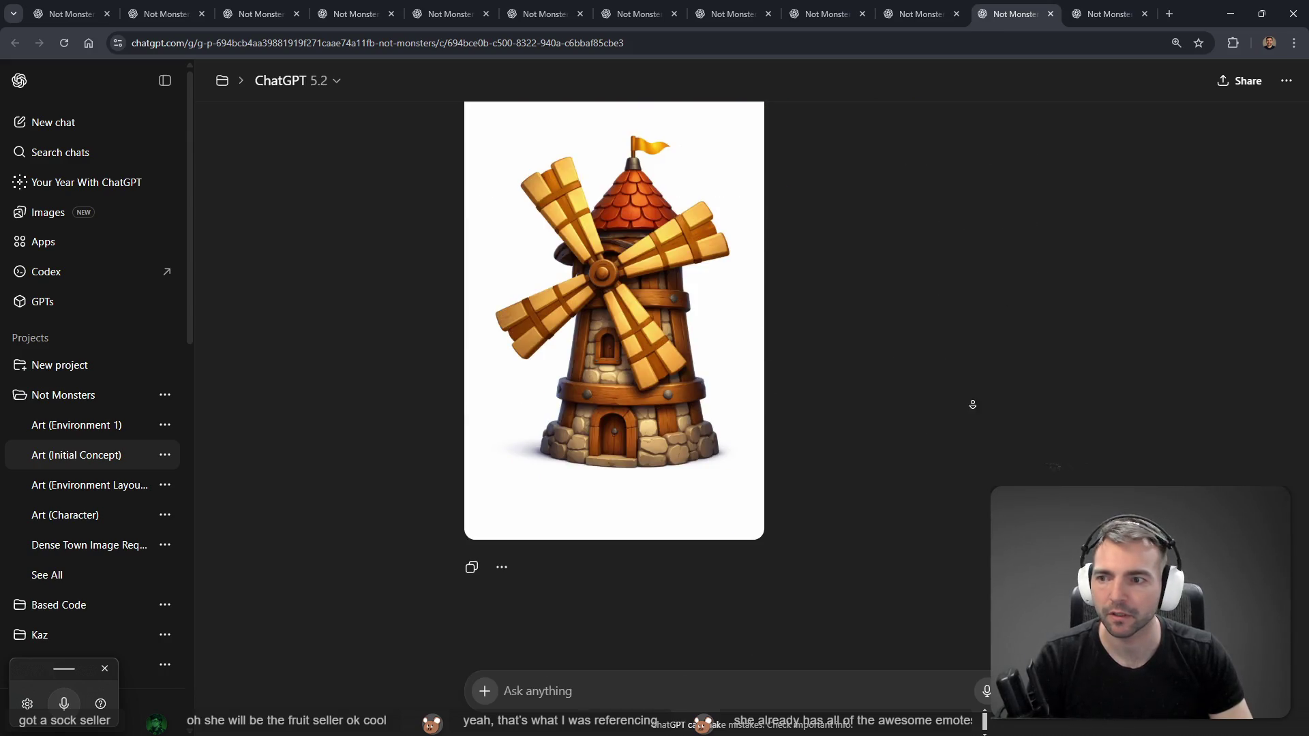
click(1097, 5)
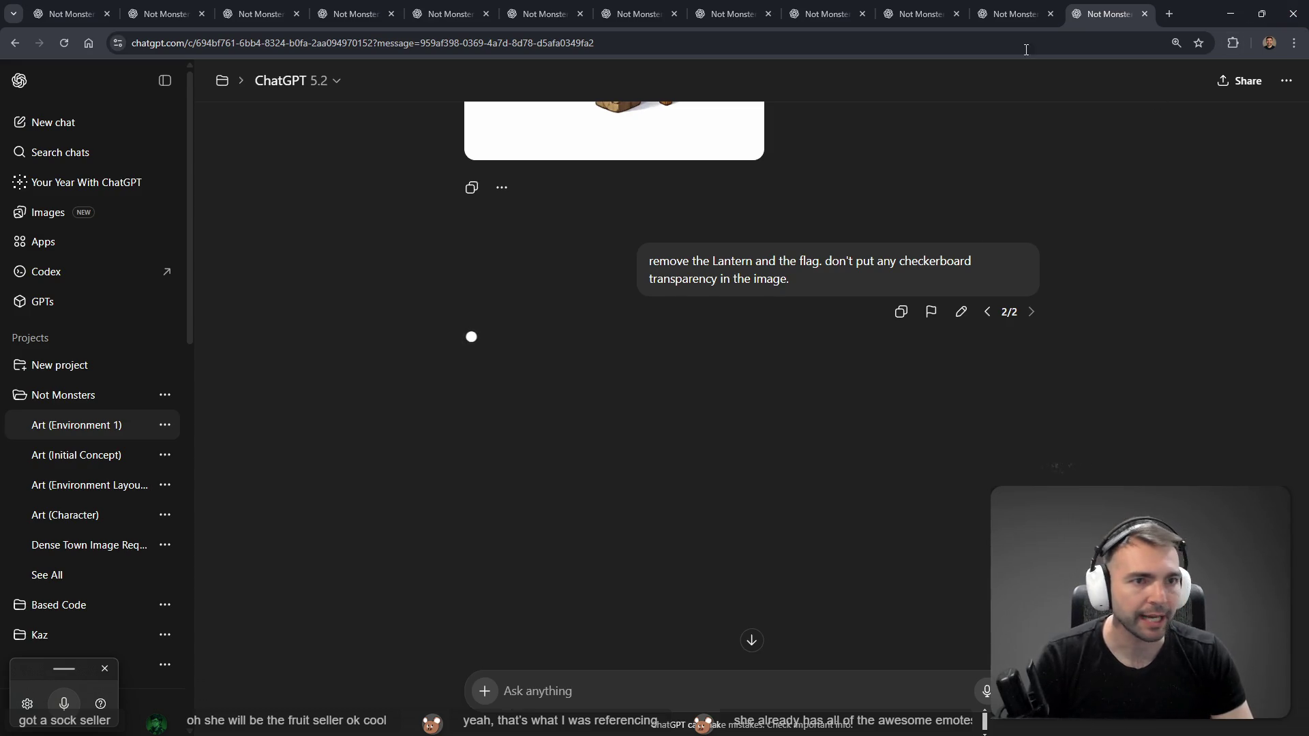
click(1036, 14)
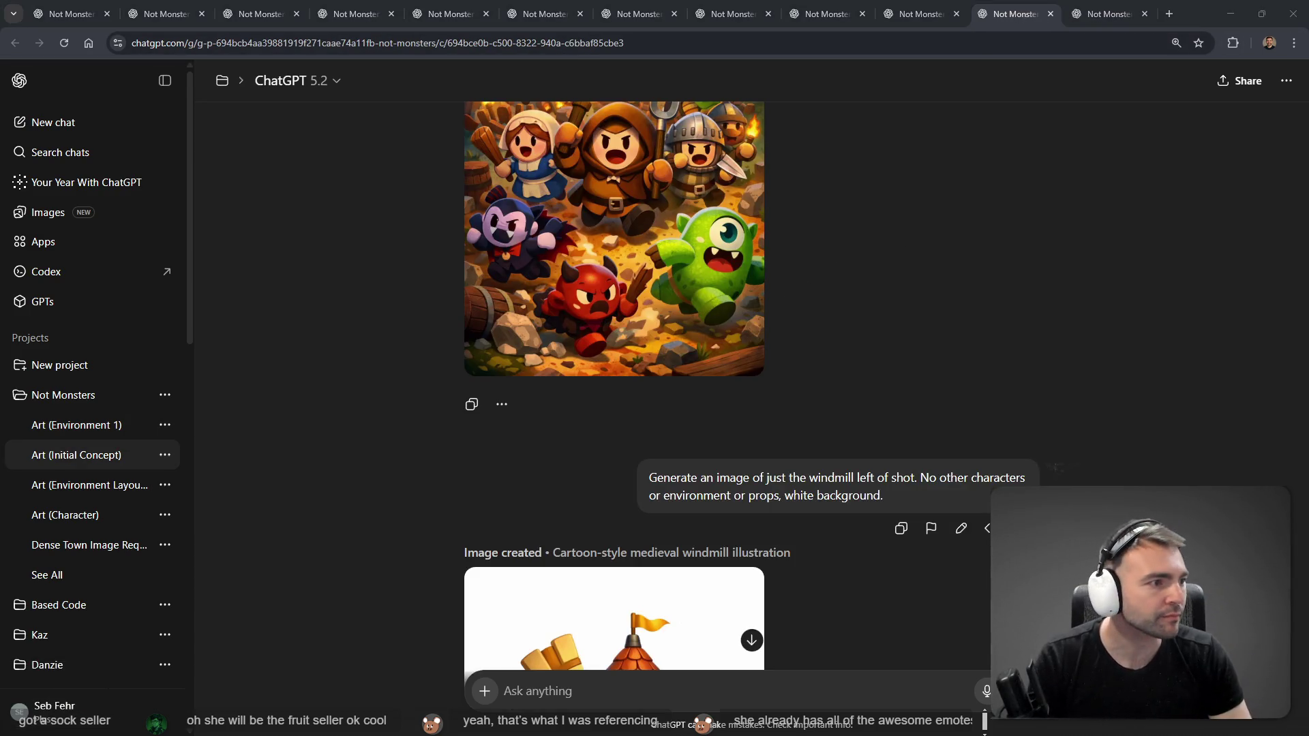
key(alt+Tab)
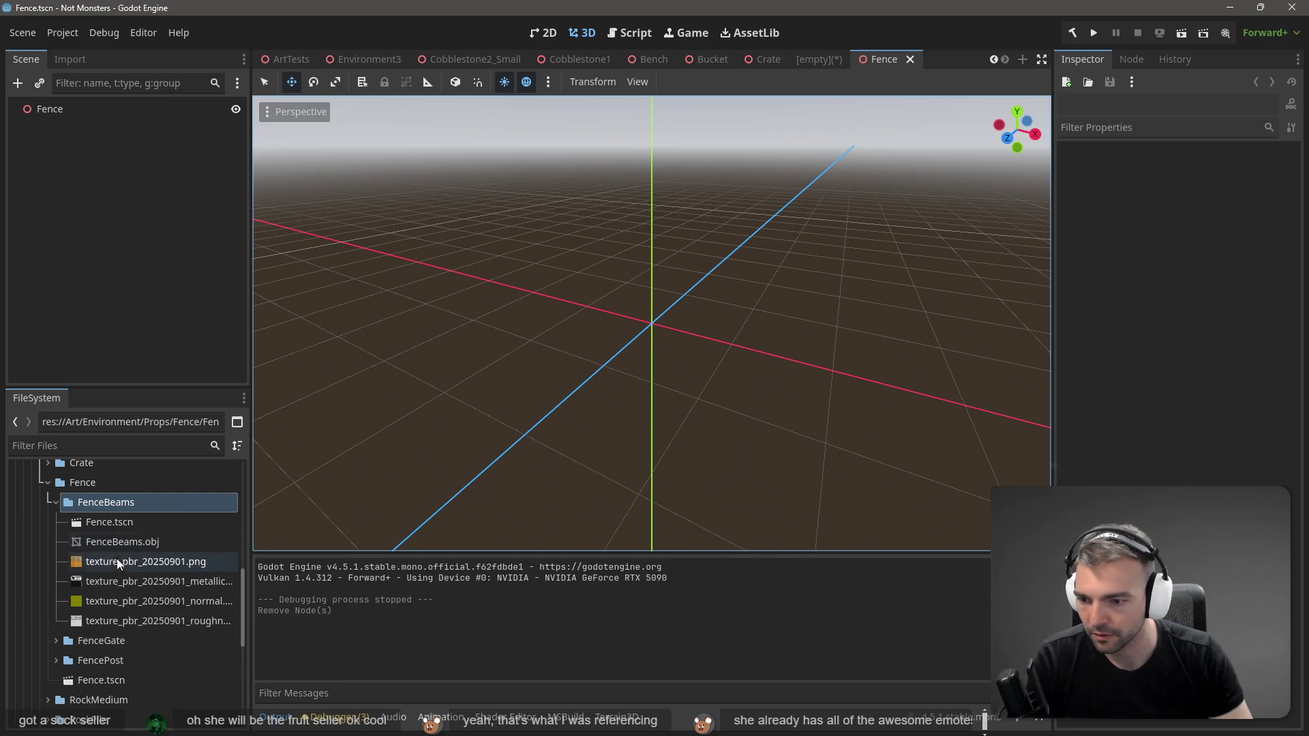
Step: Close the unused scene tabs, including the empty scene, Cobblestone1 and Cobblestone2_Small
middle_click(811, 57)
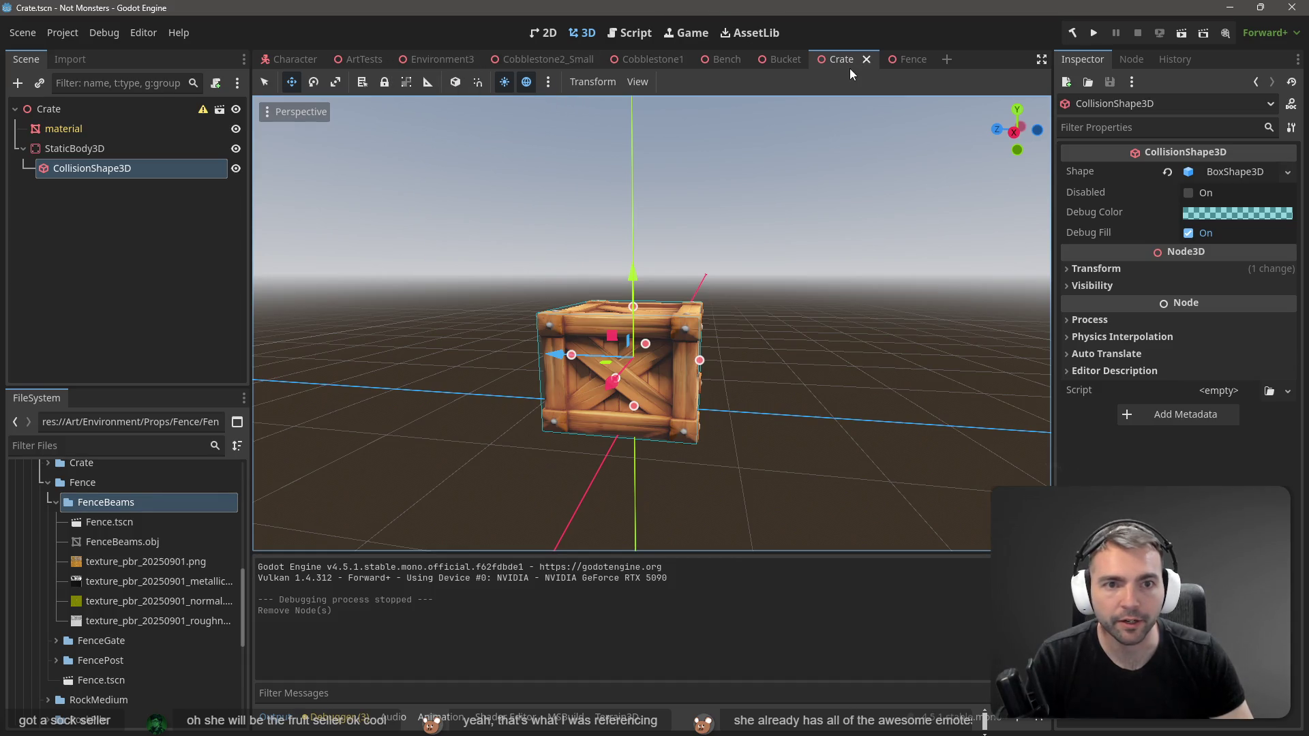
middle_click(843, 60)
middle_click(791, 60)
middle_click(735, 60)
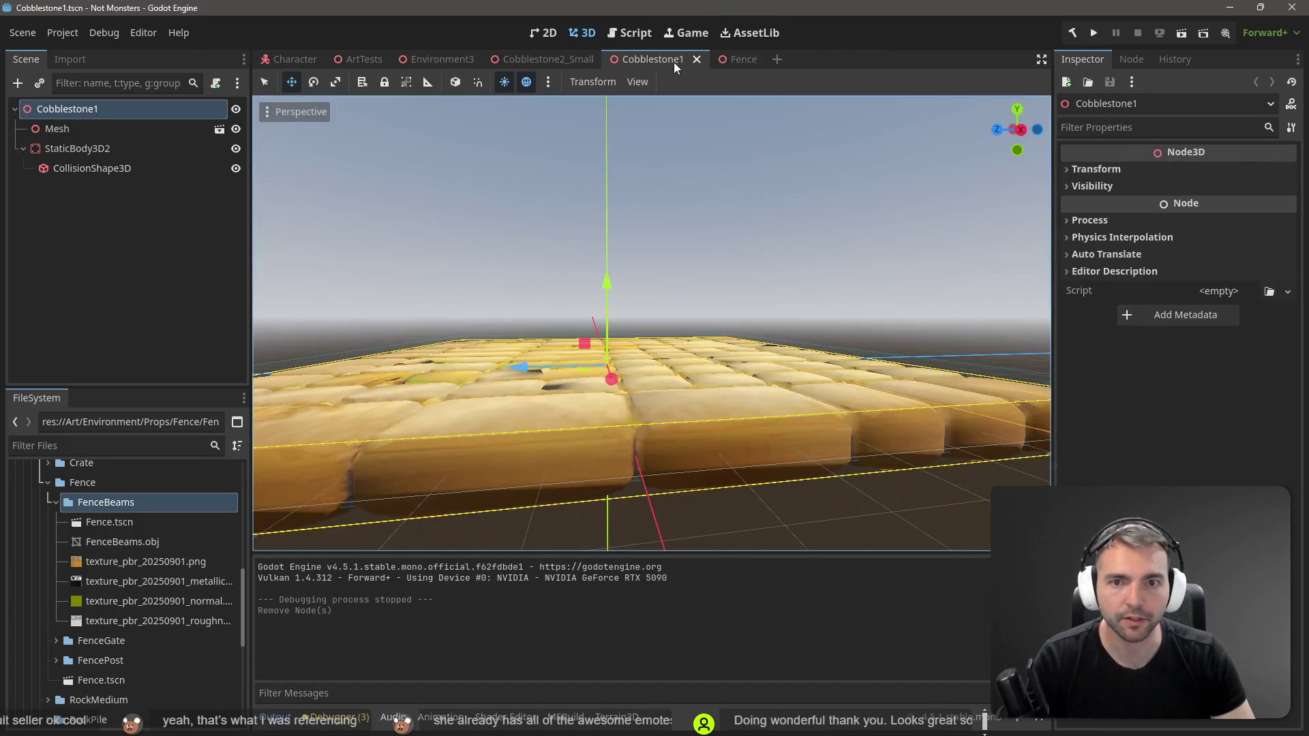
middle_click(637, 62)
middle_click(499, 59)
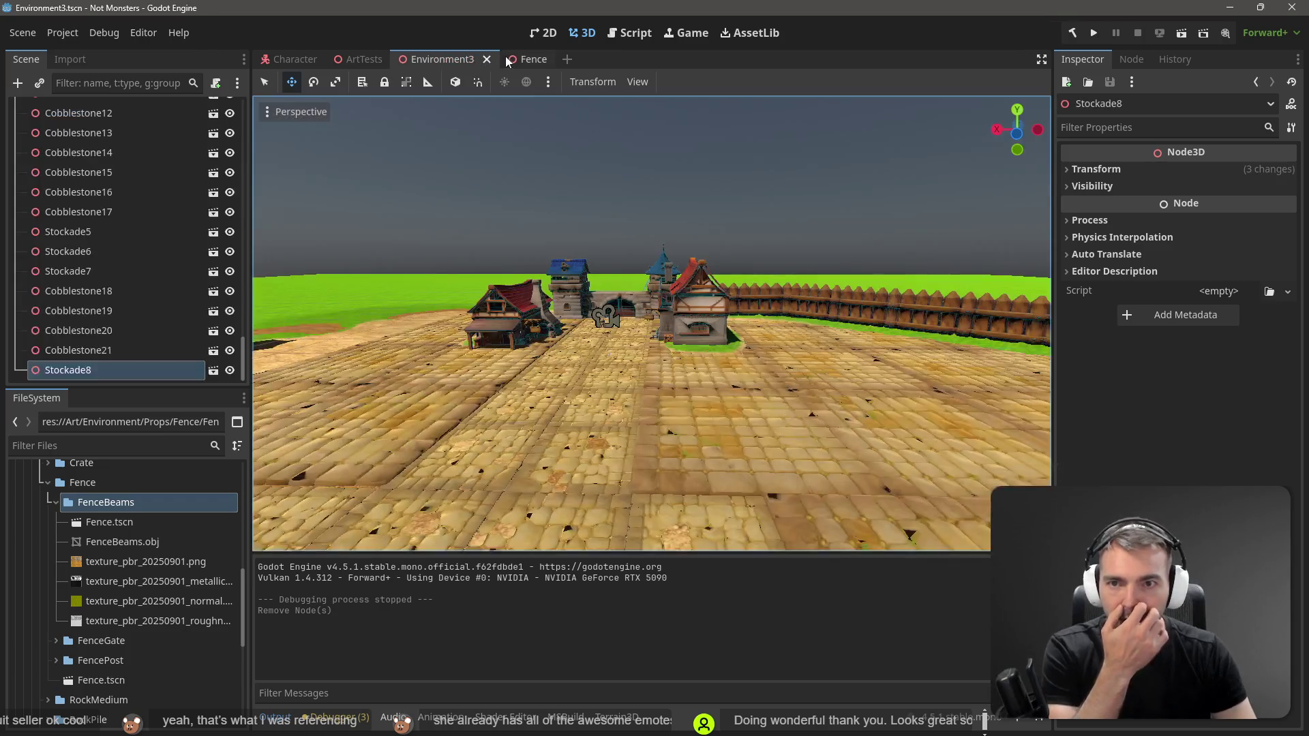
Step: Copy FenceBeams and both fence posts from ArtTests and paste them into the Fence scene
click(363, 60)
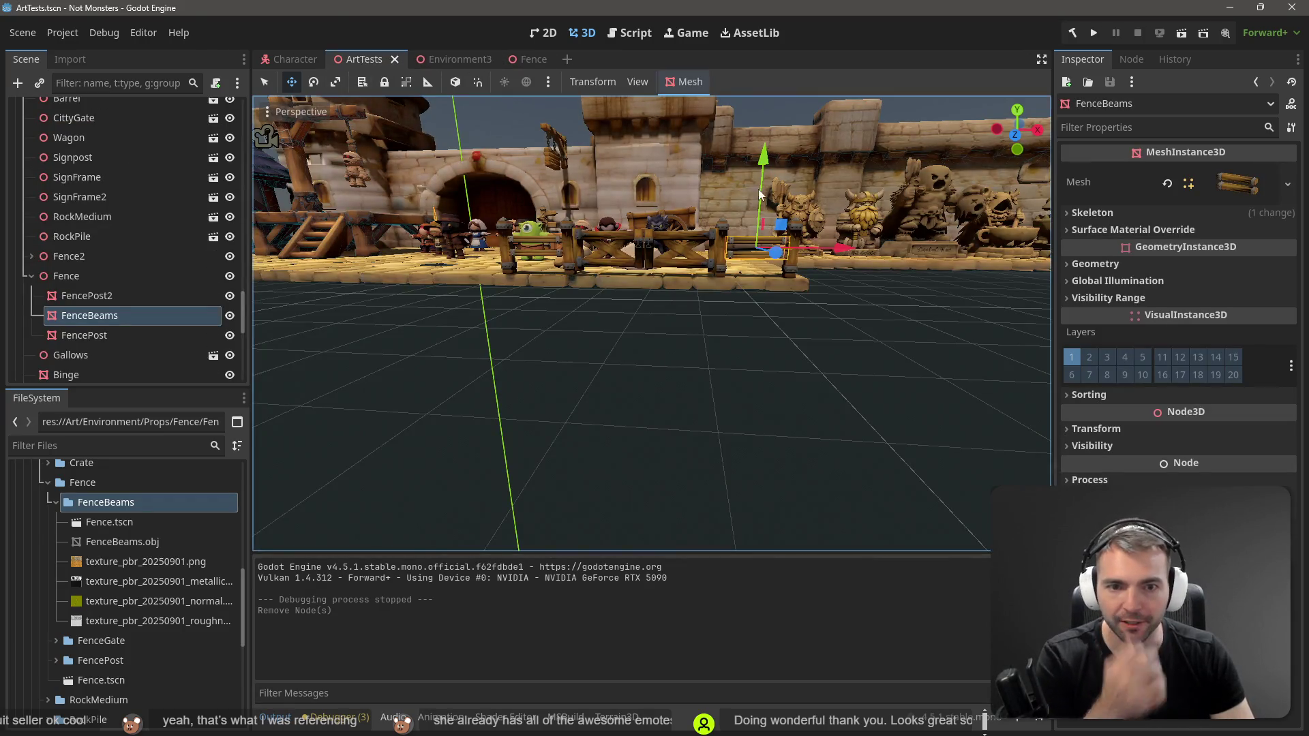
scroll(750, 193, up, 5)
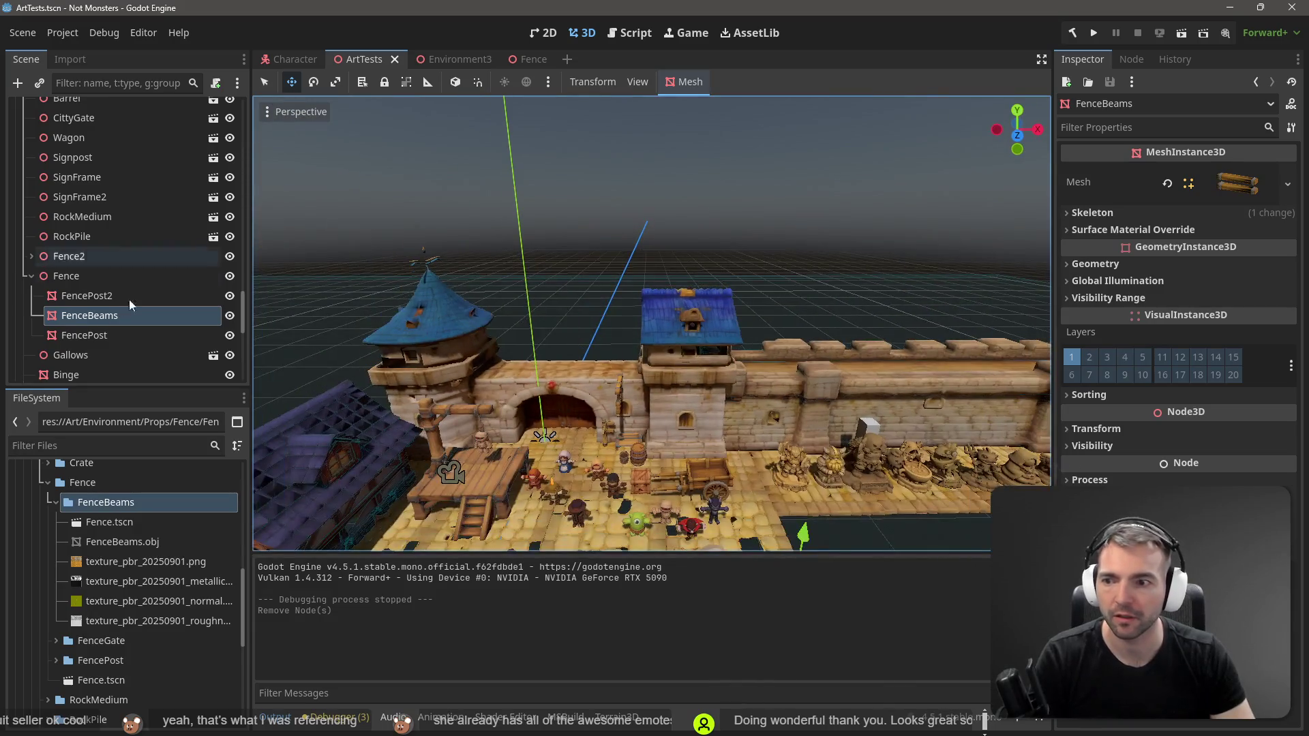
click(108, 293)
shift+click(93, 336)
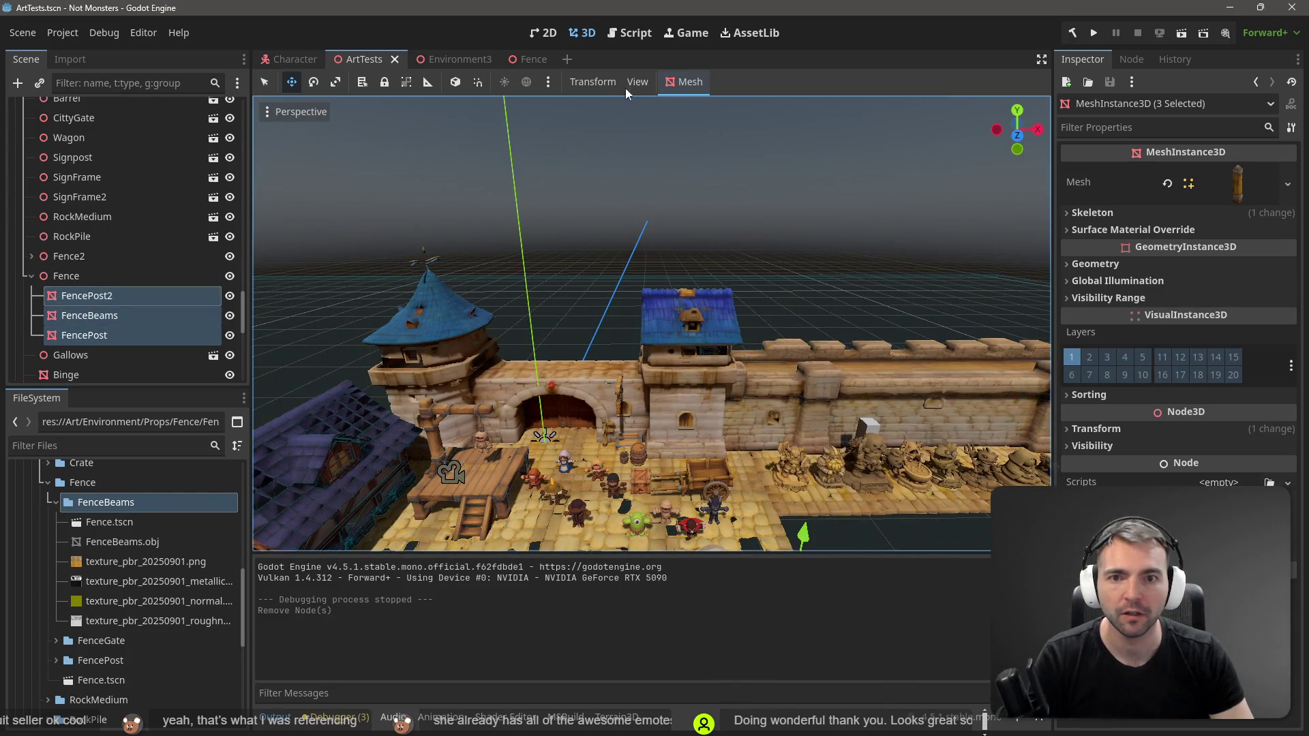
click(533, 60)
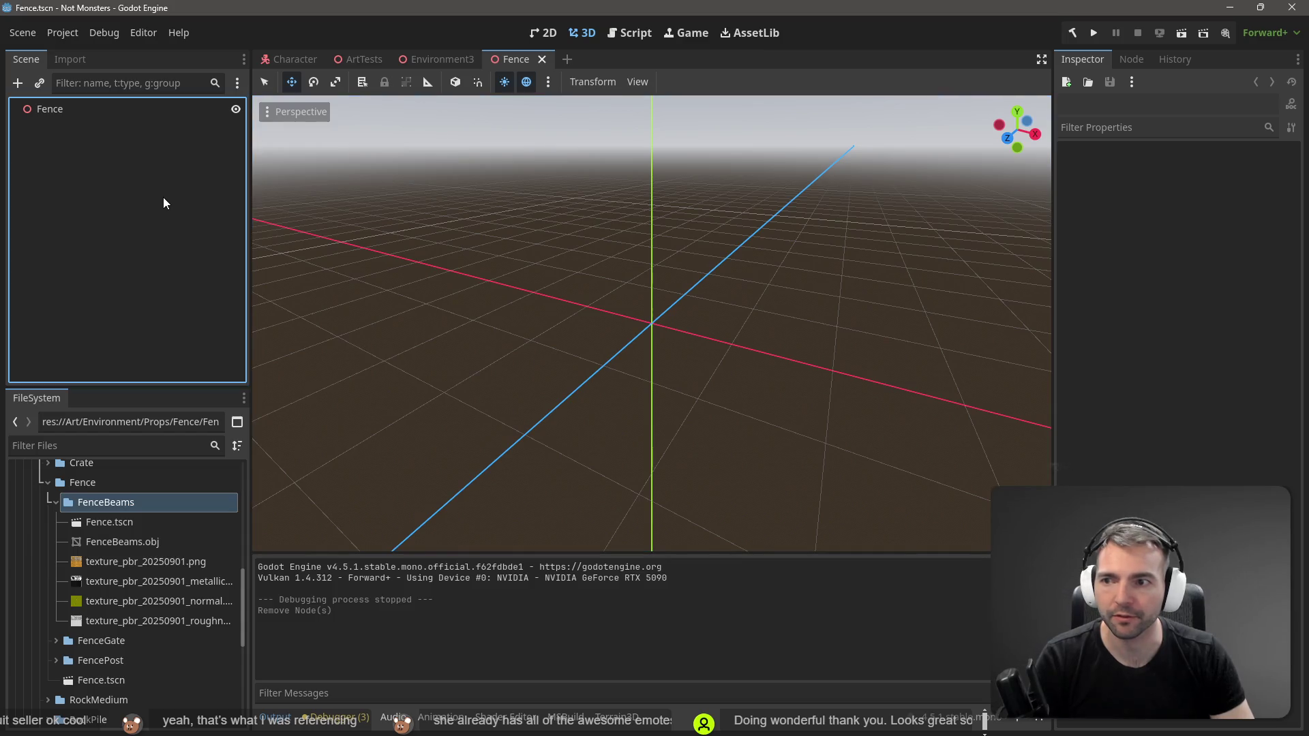
key(ctrl+v)
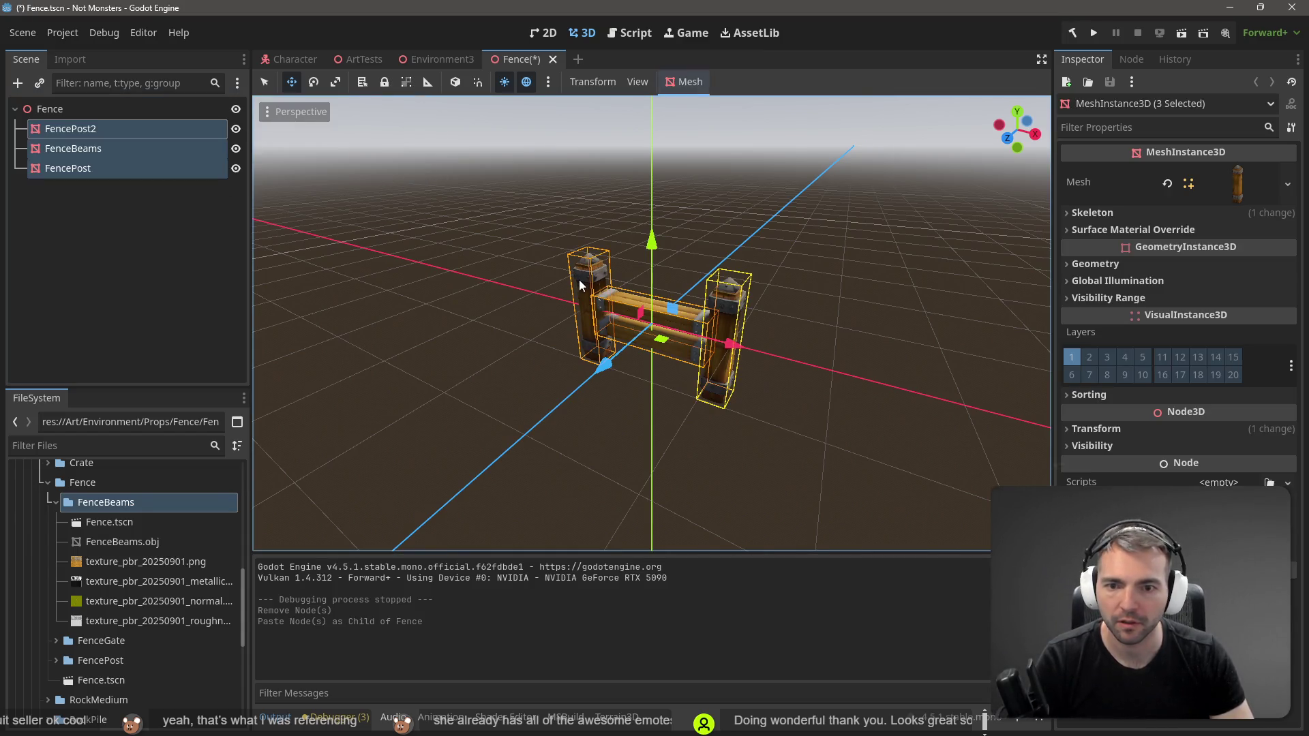
Step: Move the two fence posts outward along X, away from the beams
click(86, 226)
click(66, 111)
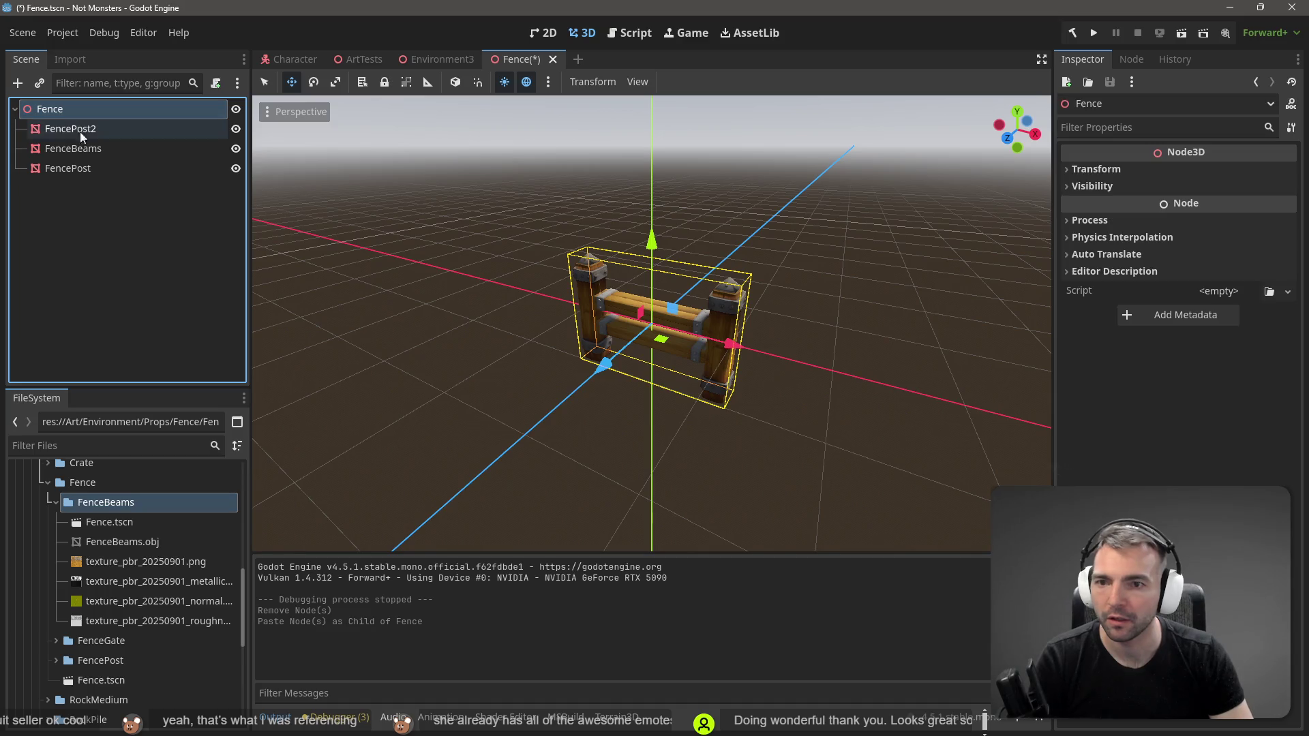
click(487, 328)
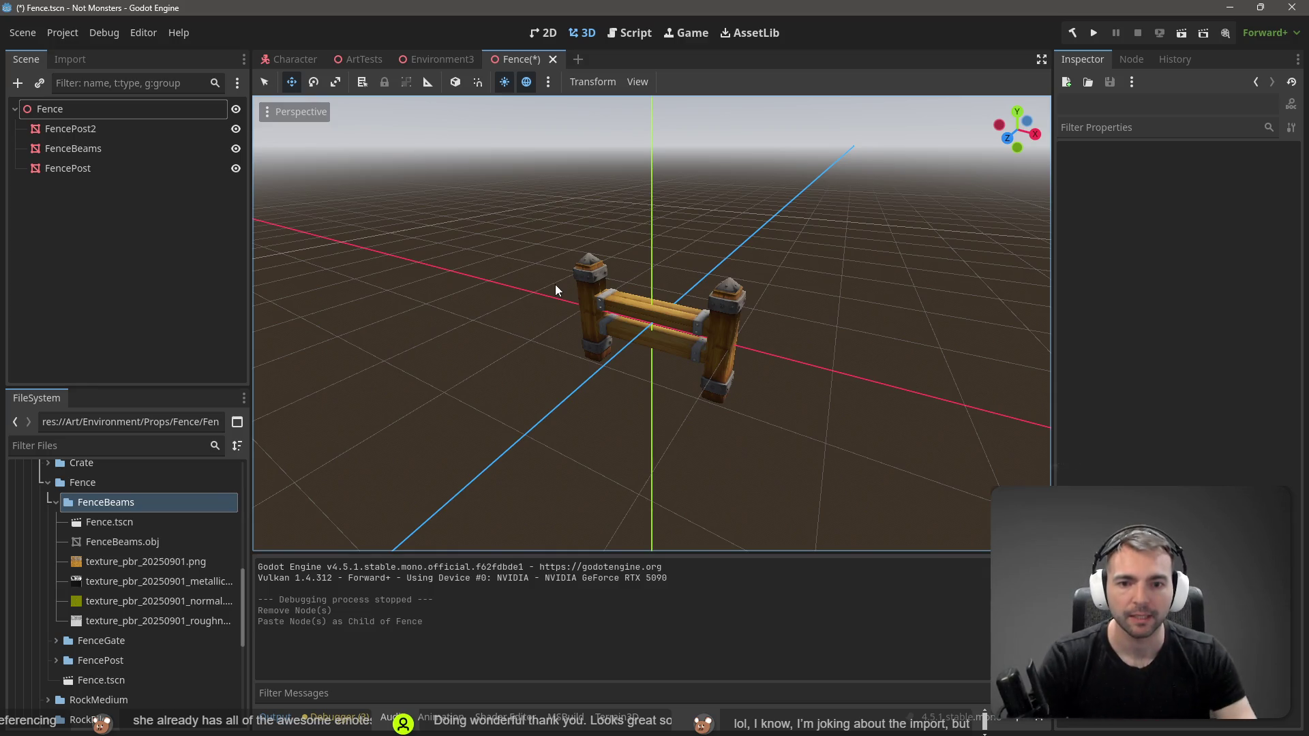
click(728, 337)
drag(810, 367, 944, 428)
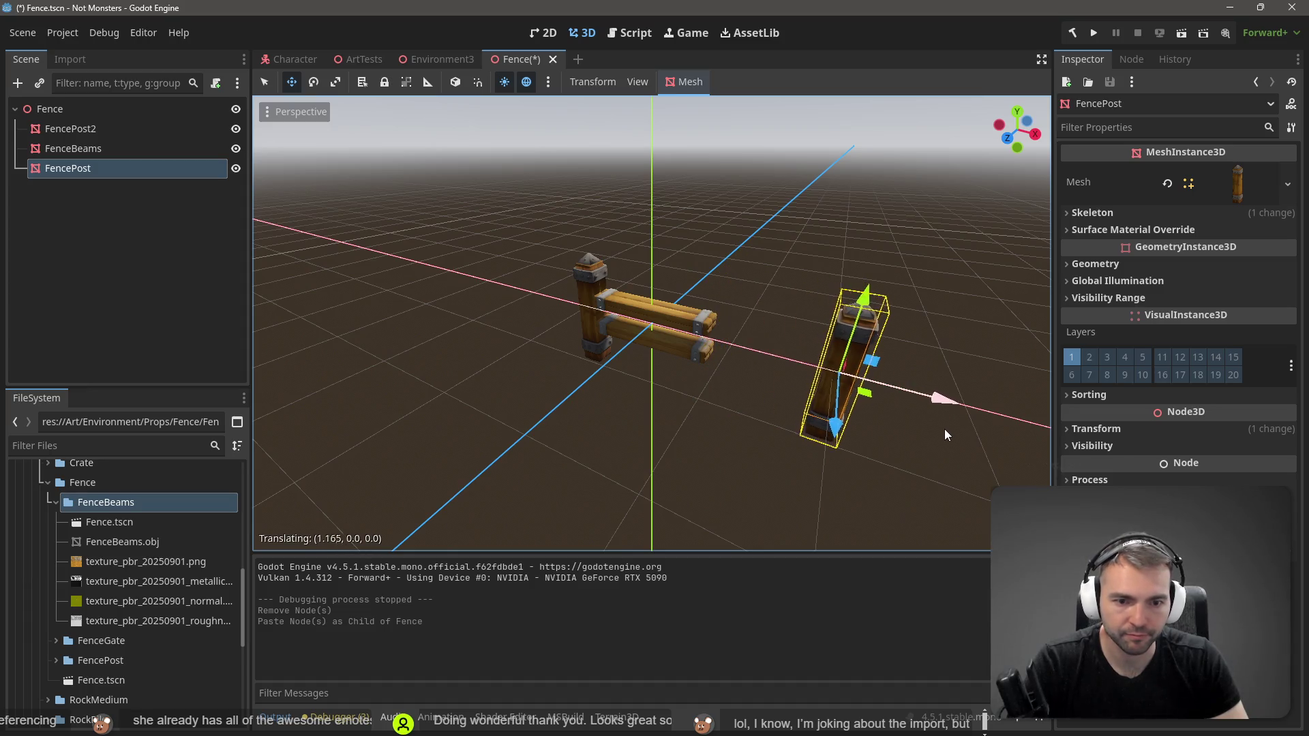
click(591, 300)
drag(564, 322, 450, 292)
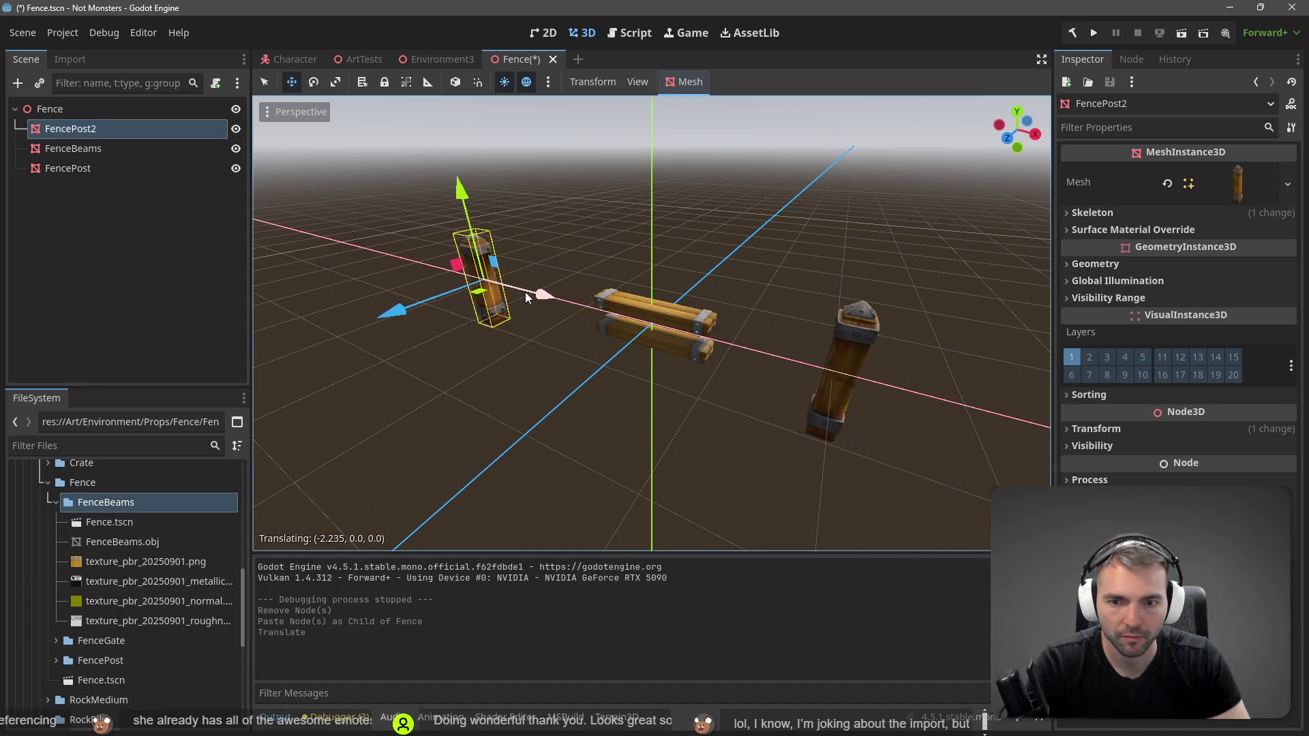
Step: Stretch FenceBeams along X with the Scale tool into a much longer span
click(646, 320)
key(r)
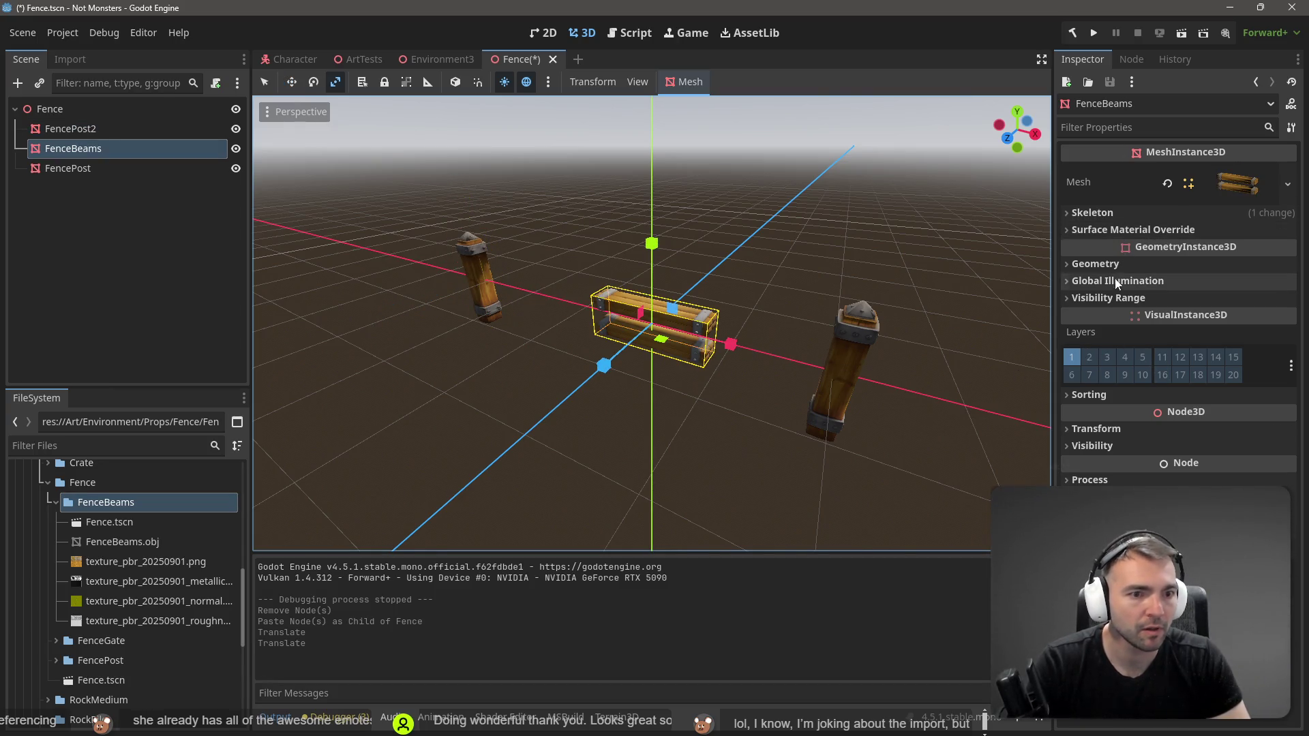
click(1122, 426)
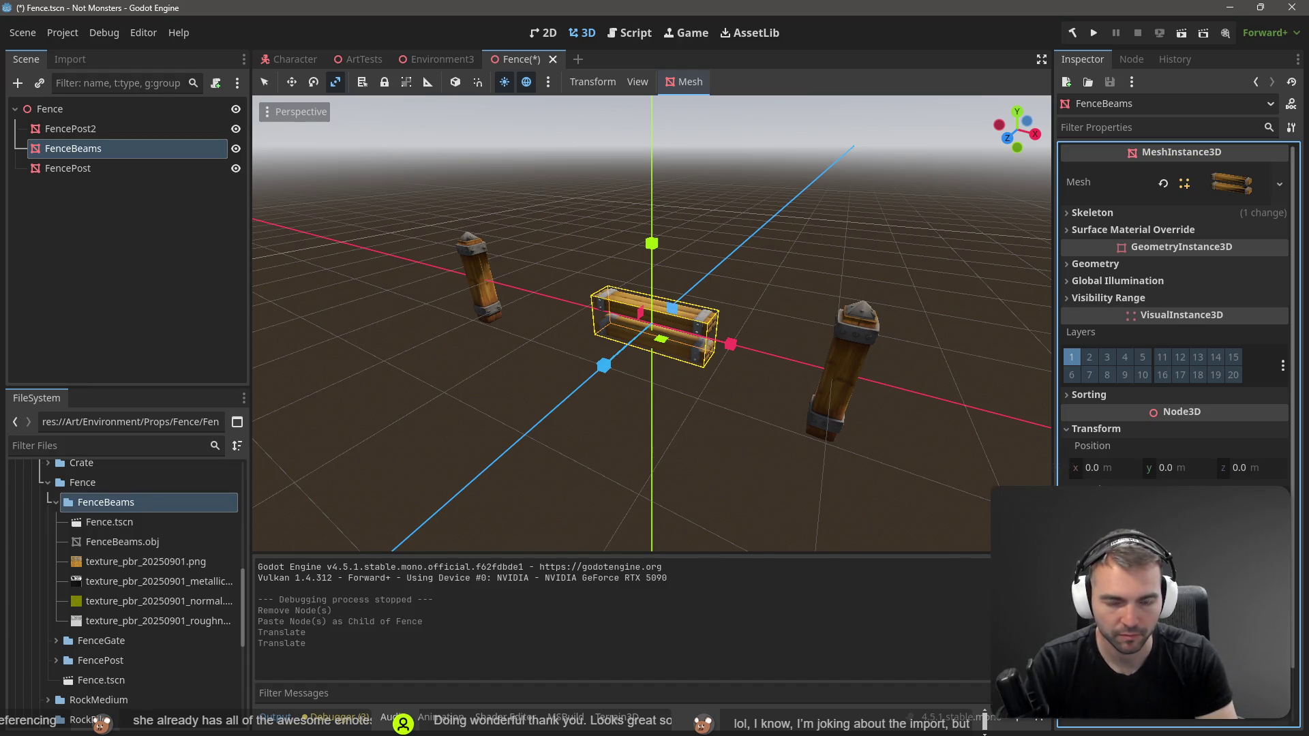
key(Return)
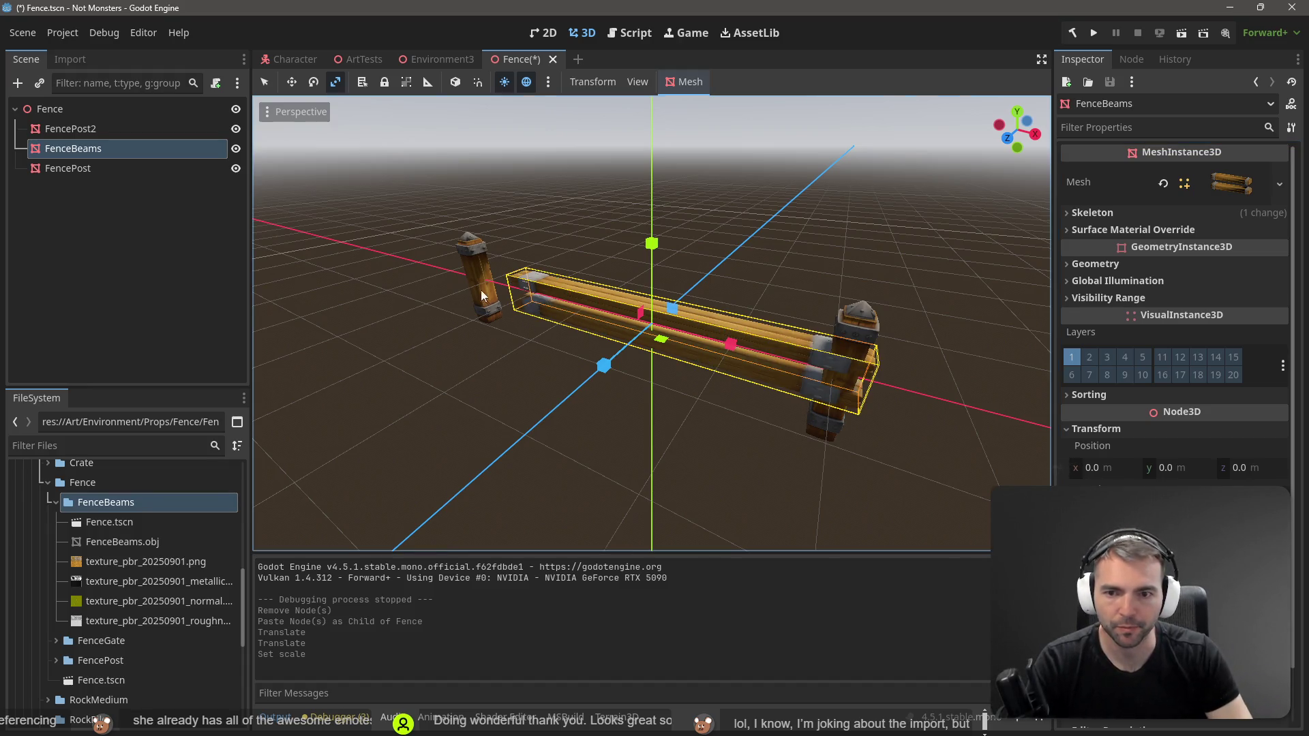
click(468, 285)
key(ctrl+z)
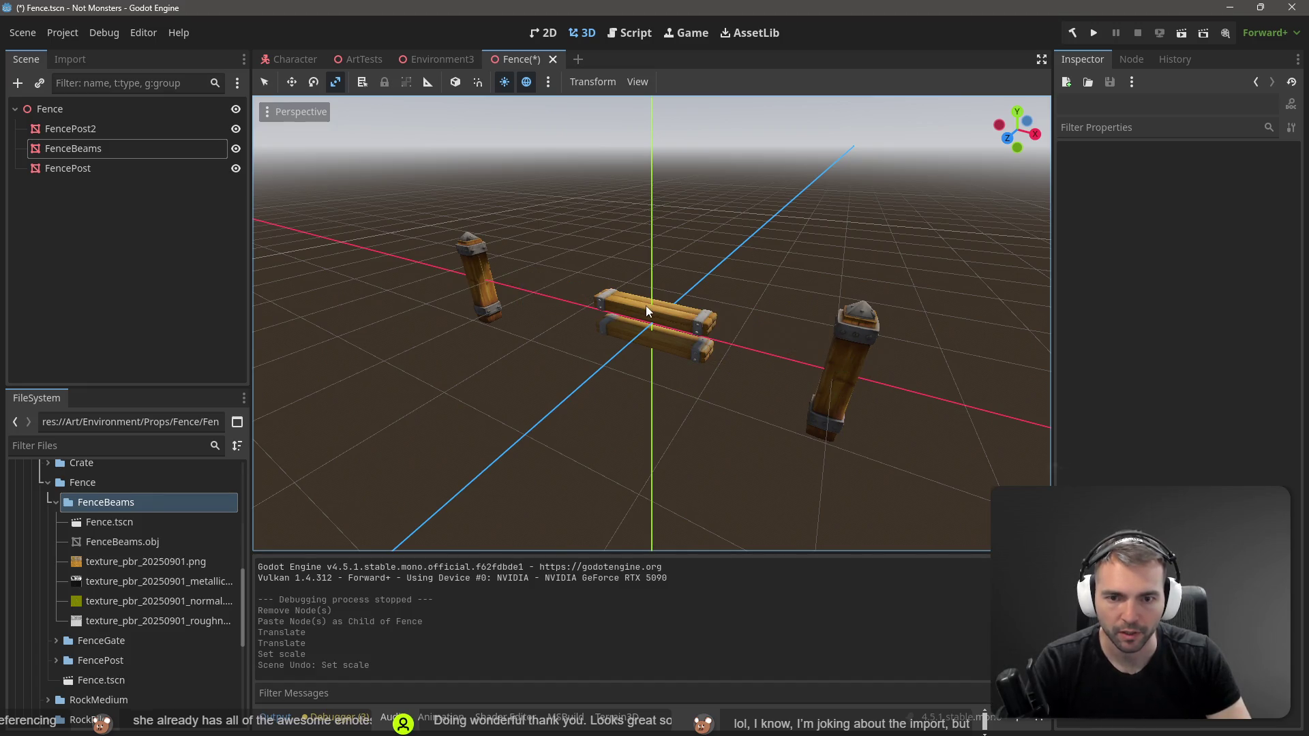
click(645, 305)
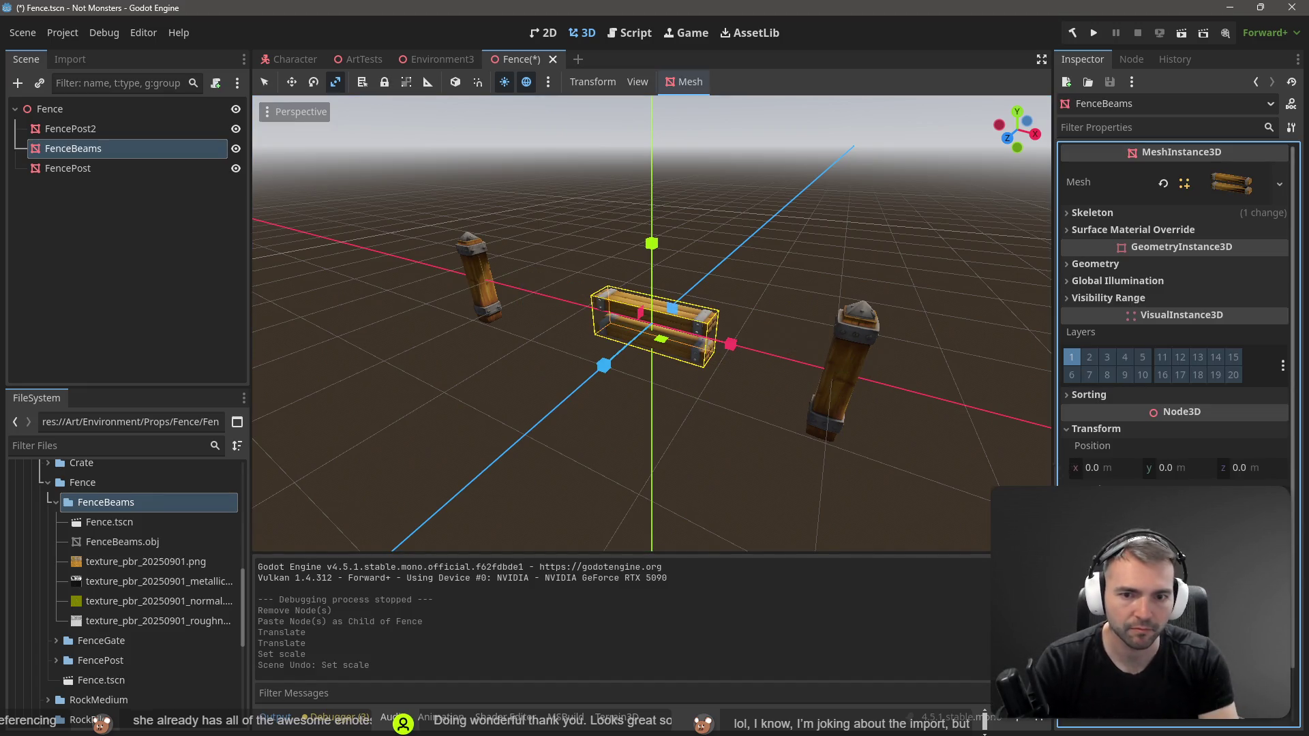
key(ctrl+shift+z)
click(838, 509)
scroll(739, 423, down, 6)
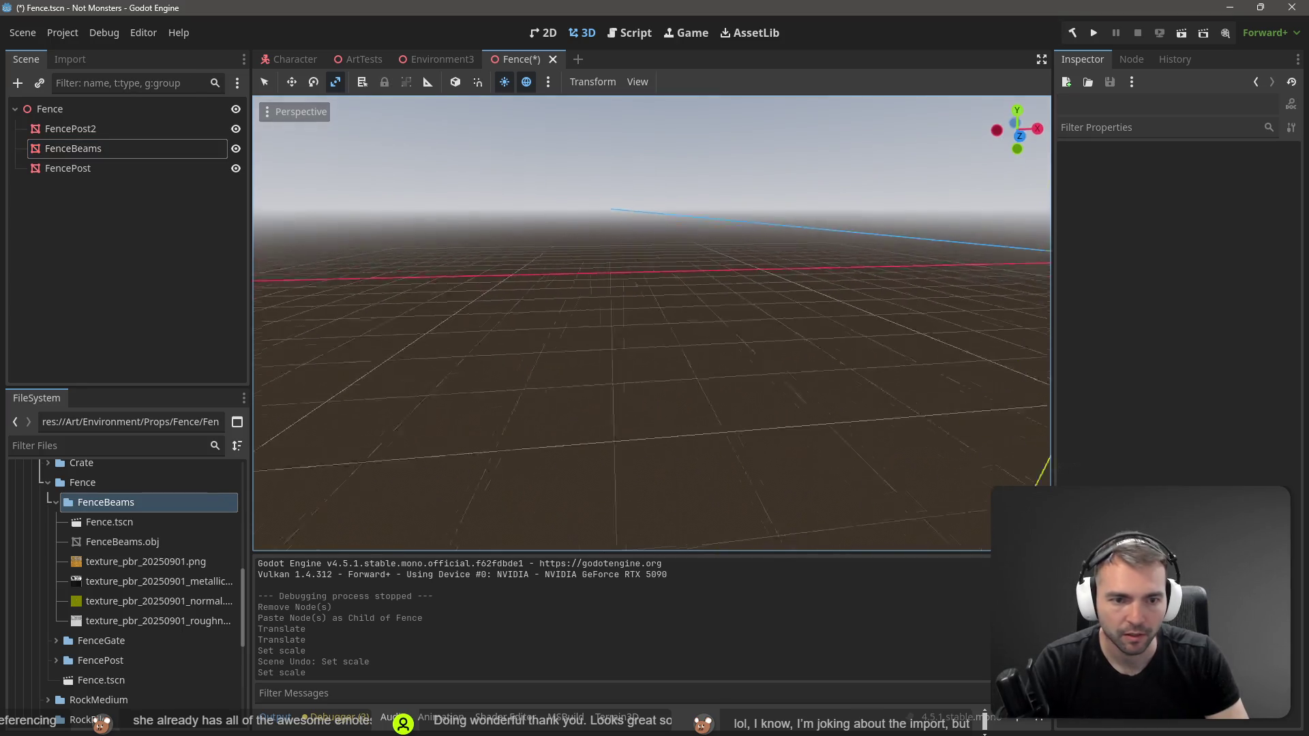
scroll(689, 256, up, 6)
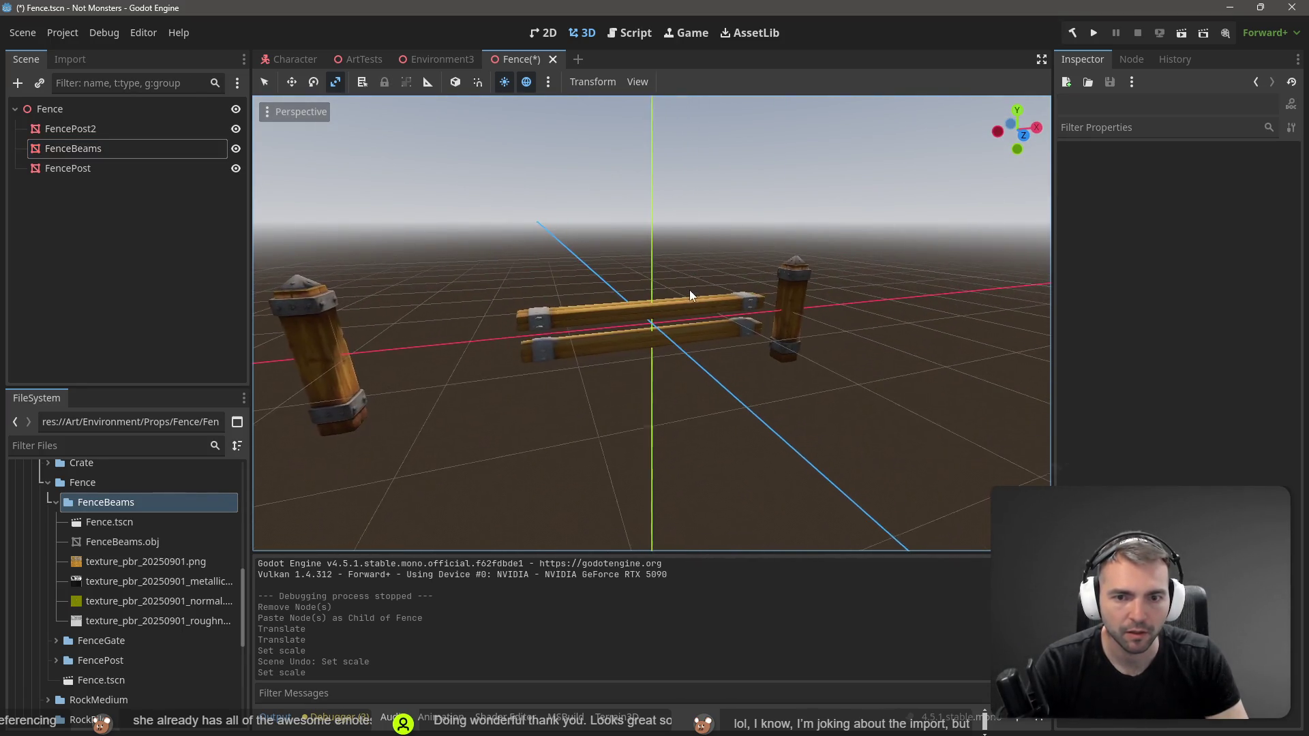
Step: Slide both posts back against the ends of the stretched beams
click(342, 389)
key(w)
mouse_move(407, 348)
mouse_down()
mouse_move(507, 360)
mouse_move(587, 341)
mouse_up()
click(793, 305)
mouse_move(849, 303)
mouse_down()
mouse_move(787, 308)
mouse_move(827, 315)
mouse_up()
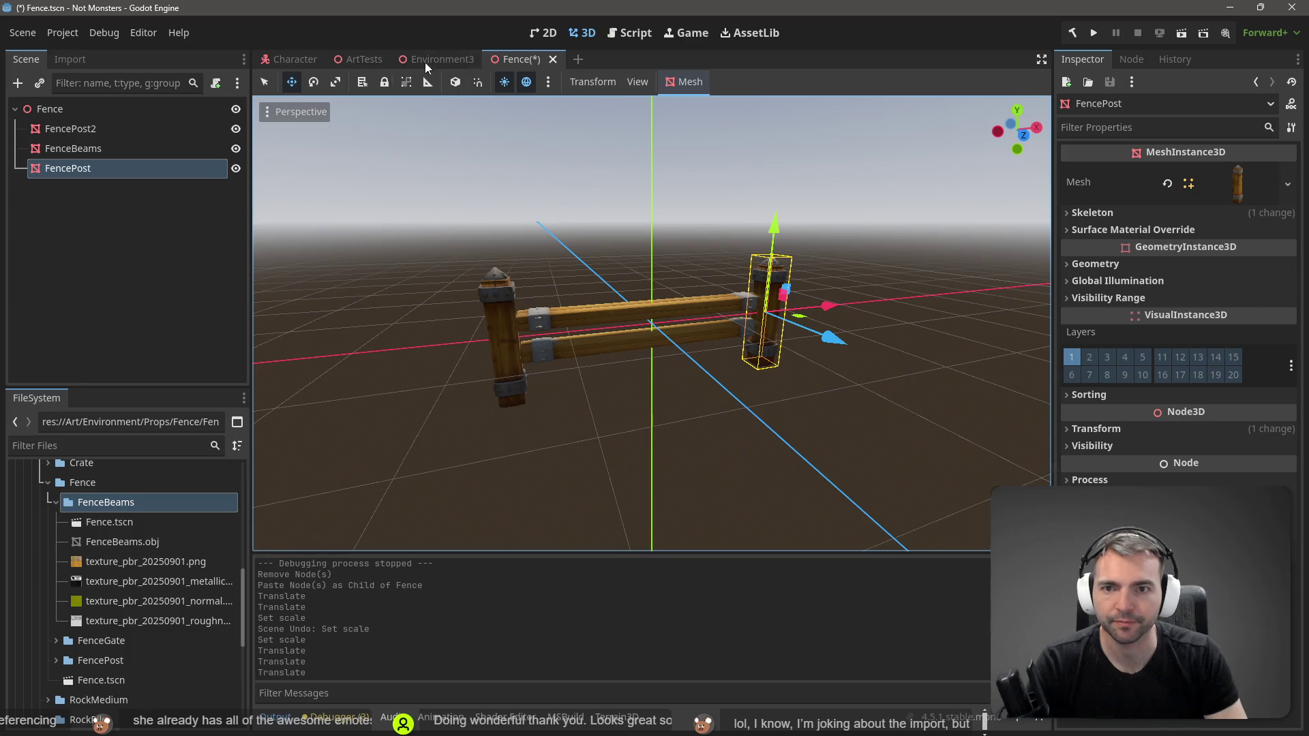
click(30, 36)
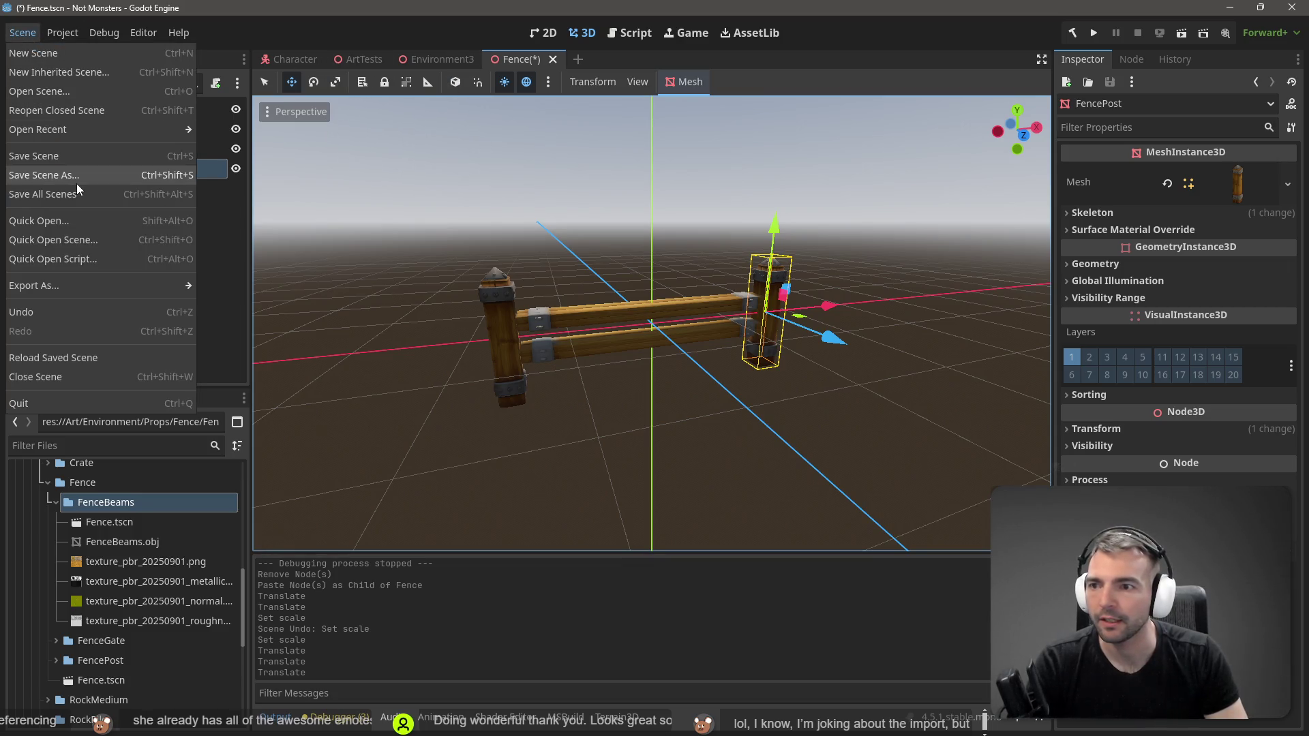
Step: Save the long fence scene as FenceLong.tscn
click(75, 176)
text(FenceLong)
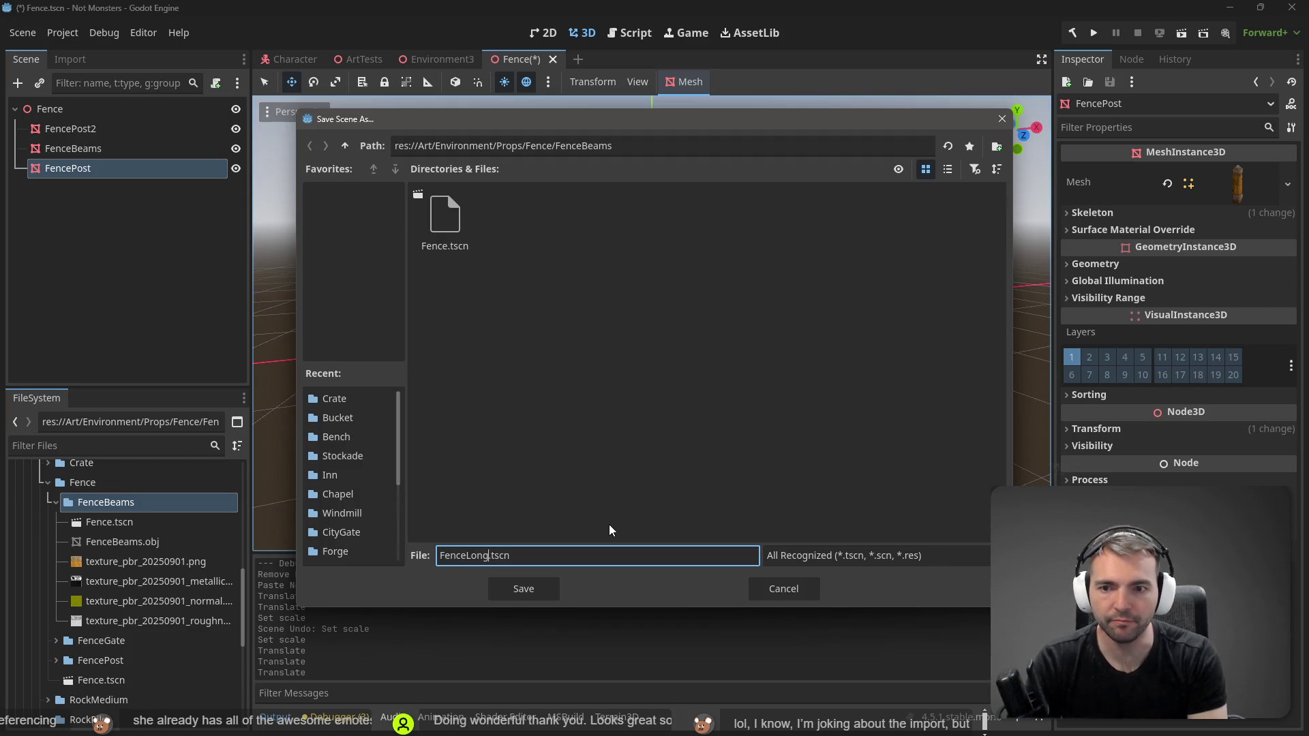
key(Return)
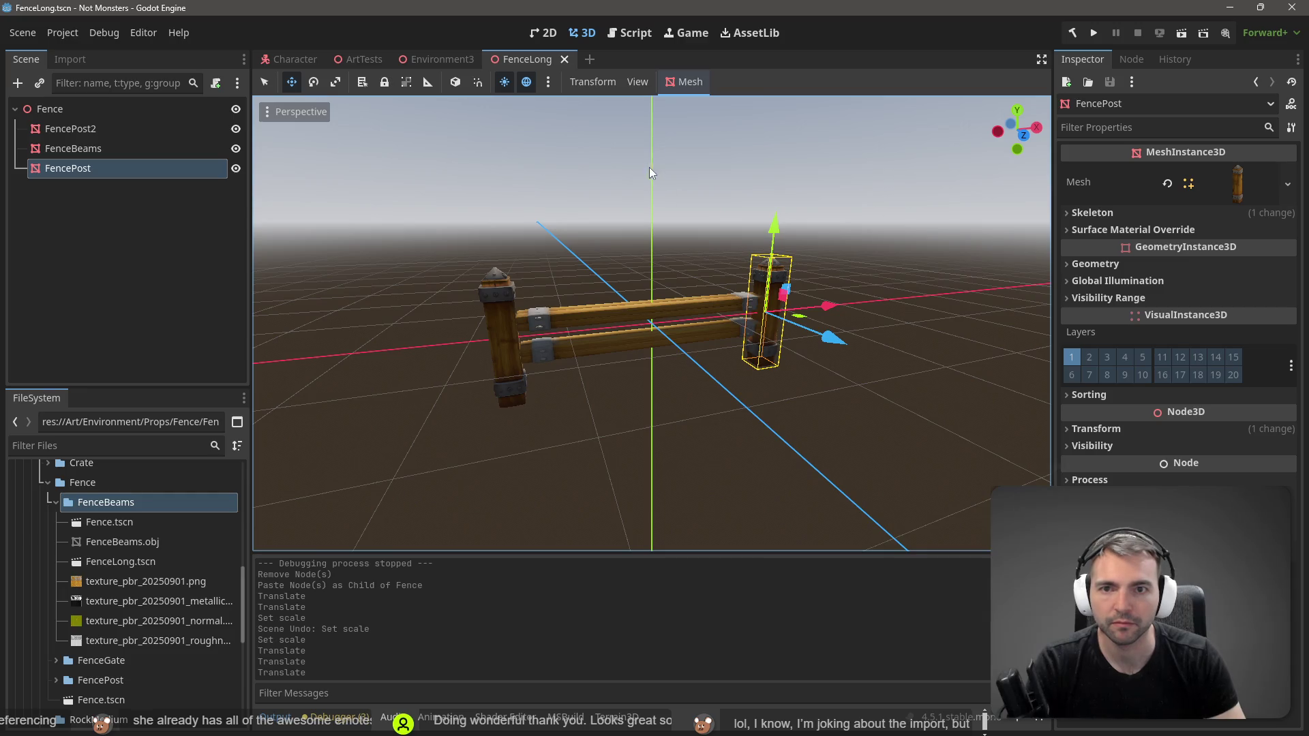
Step: Undo the fence edits so the open scene returns to the original short fence
click(117, 520)
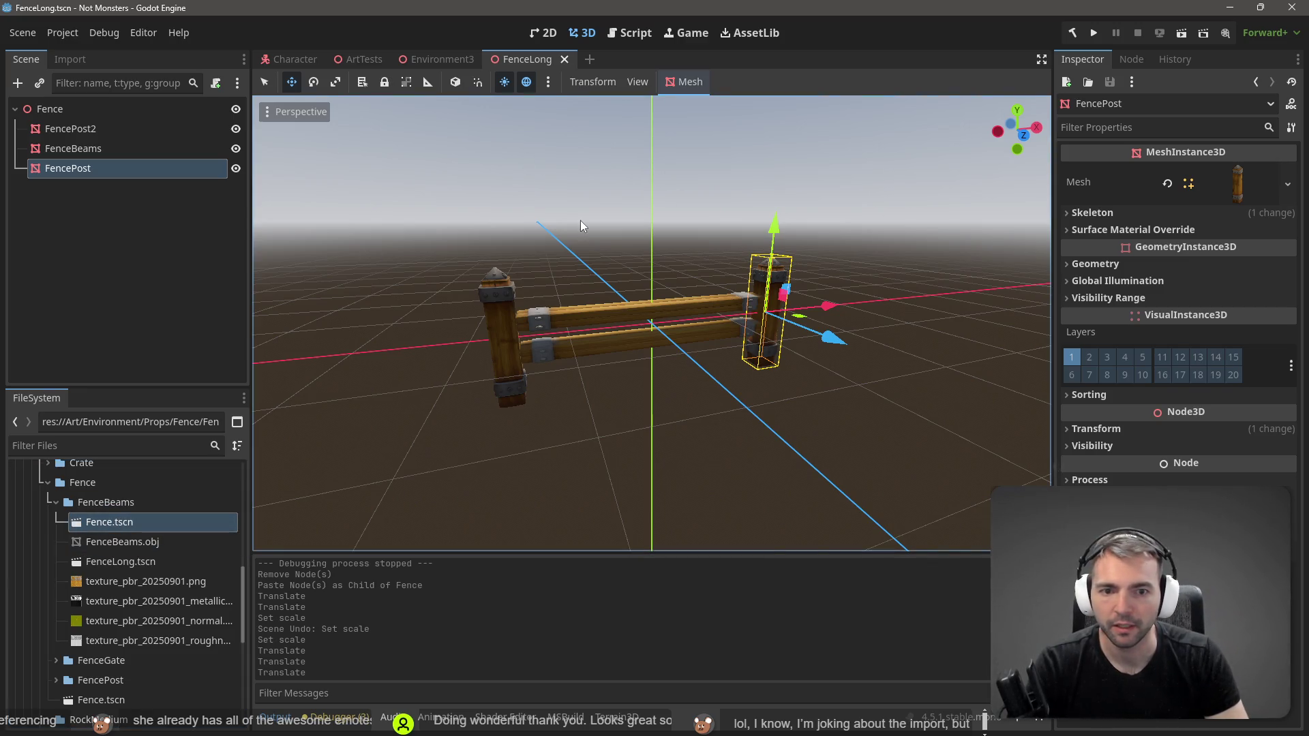
key(ctrl+z)
key(ctrl+z)
key(ctrl+z)
key(ctrl+s)
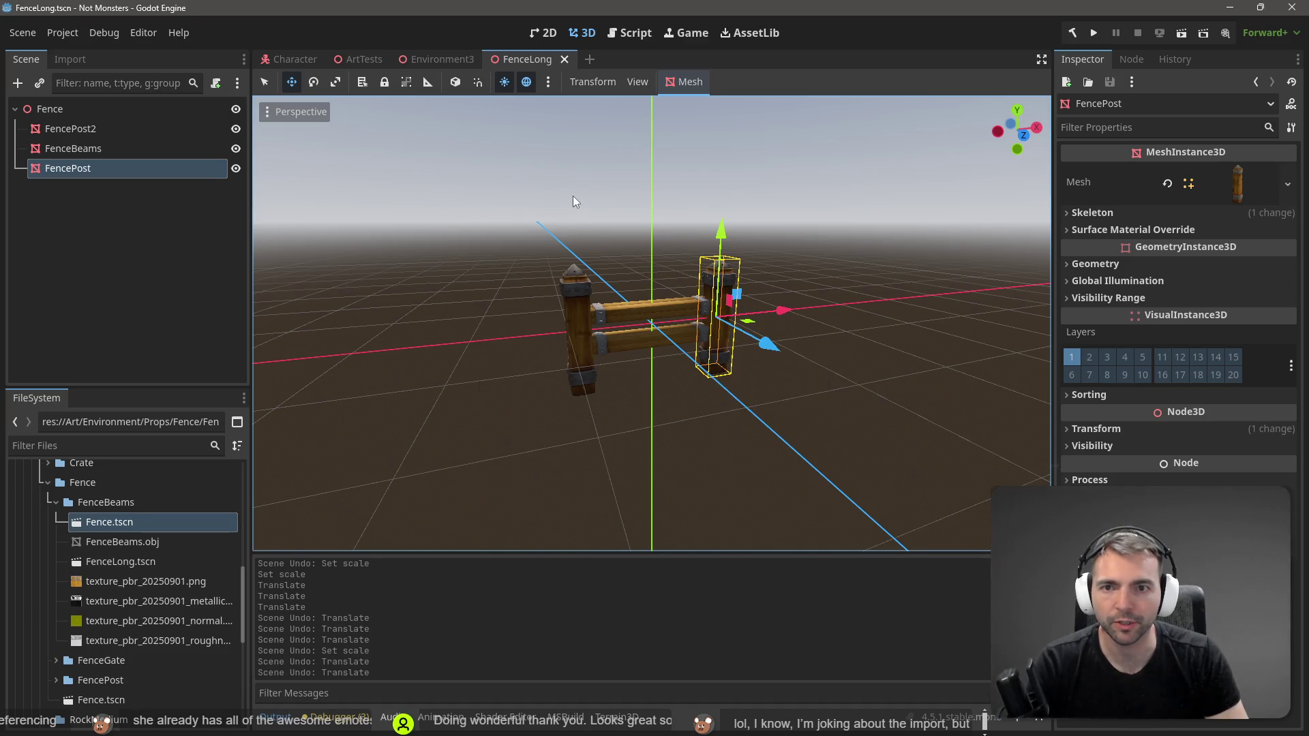
key(ctrl+z)
key(ctrl+y)
key(ctrl+y)
key(ctrl+y)
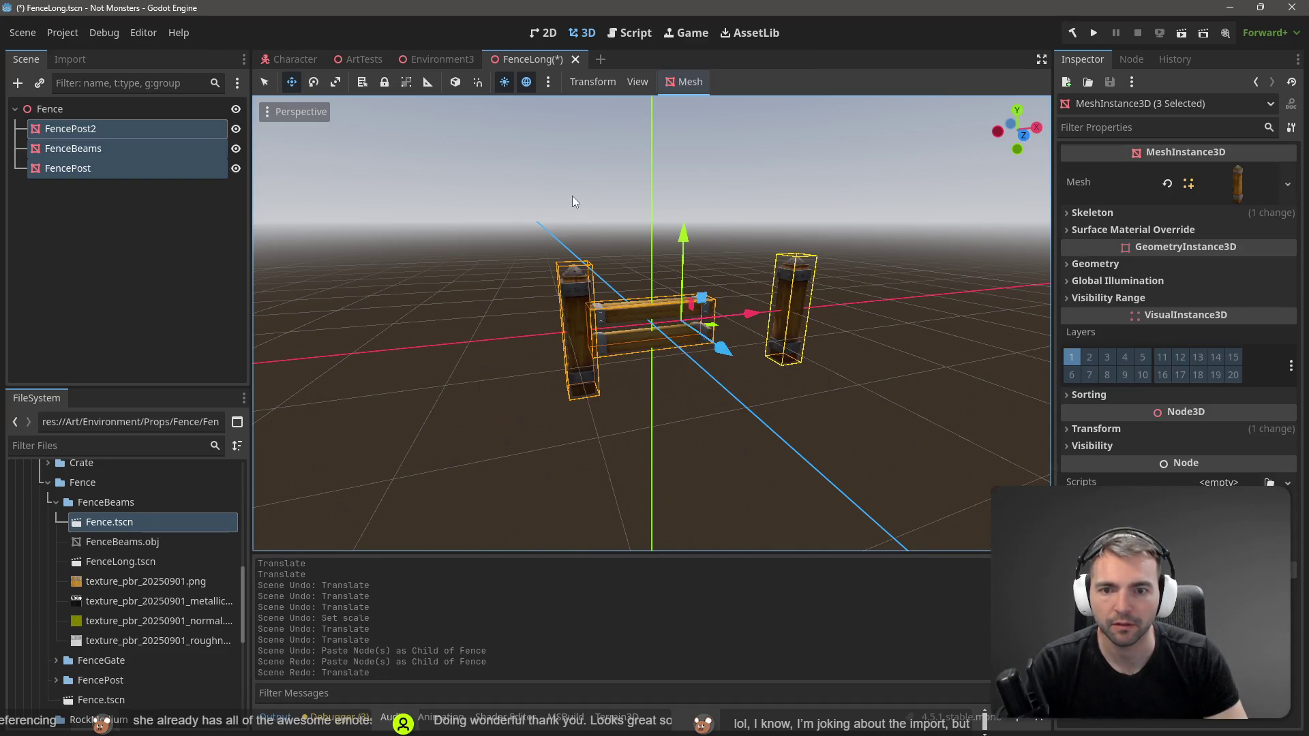
key(ctrl+y)
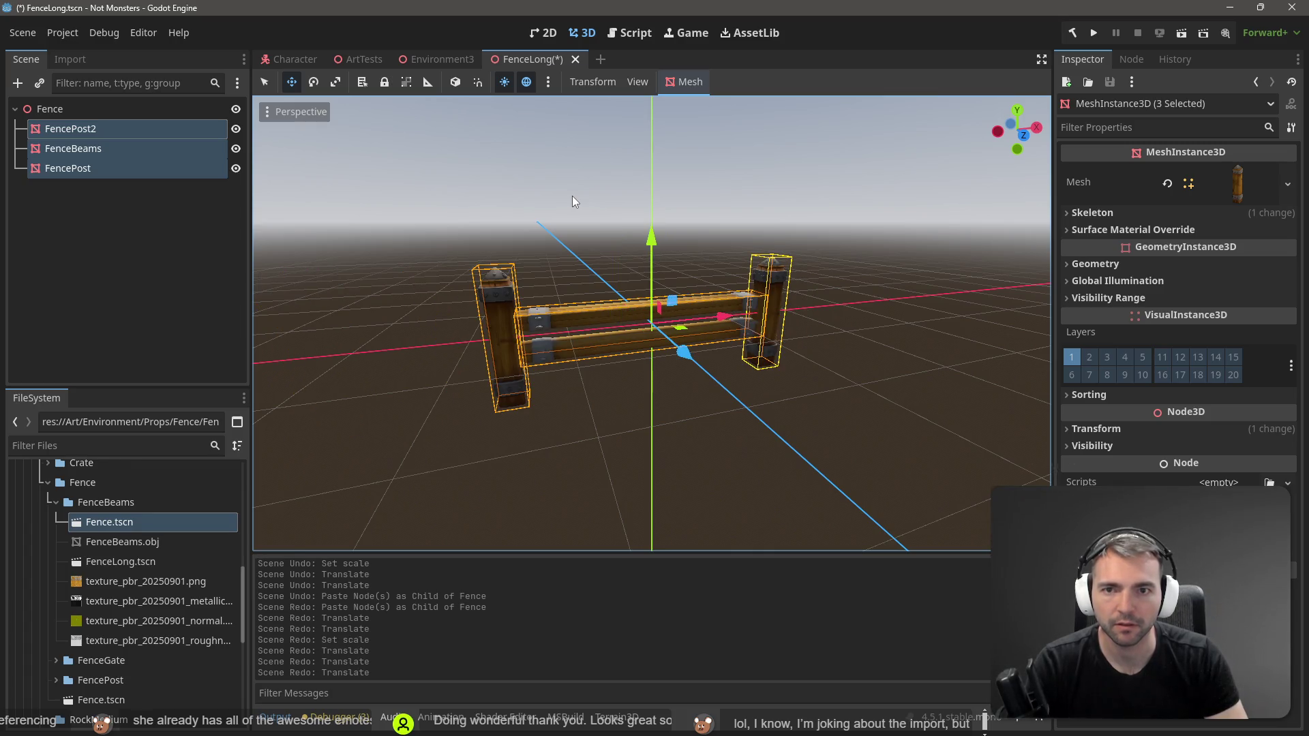
key(ctrl+z)
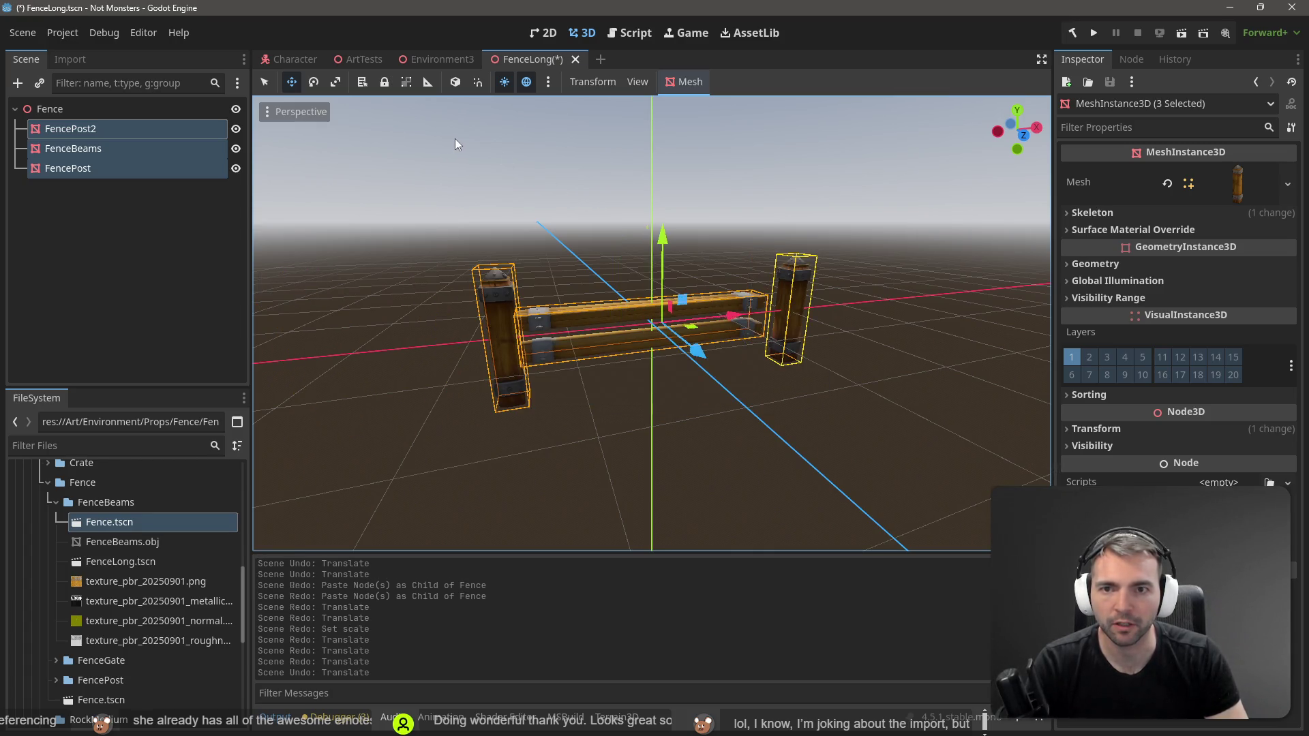
key(ctrl+z)
key(ctrl+z)
key(ctrl+z)
key(ctrl+y)
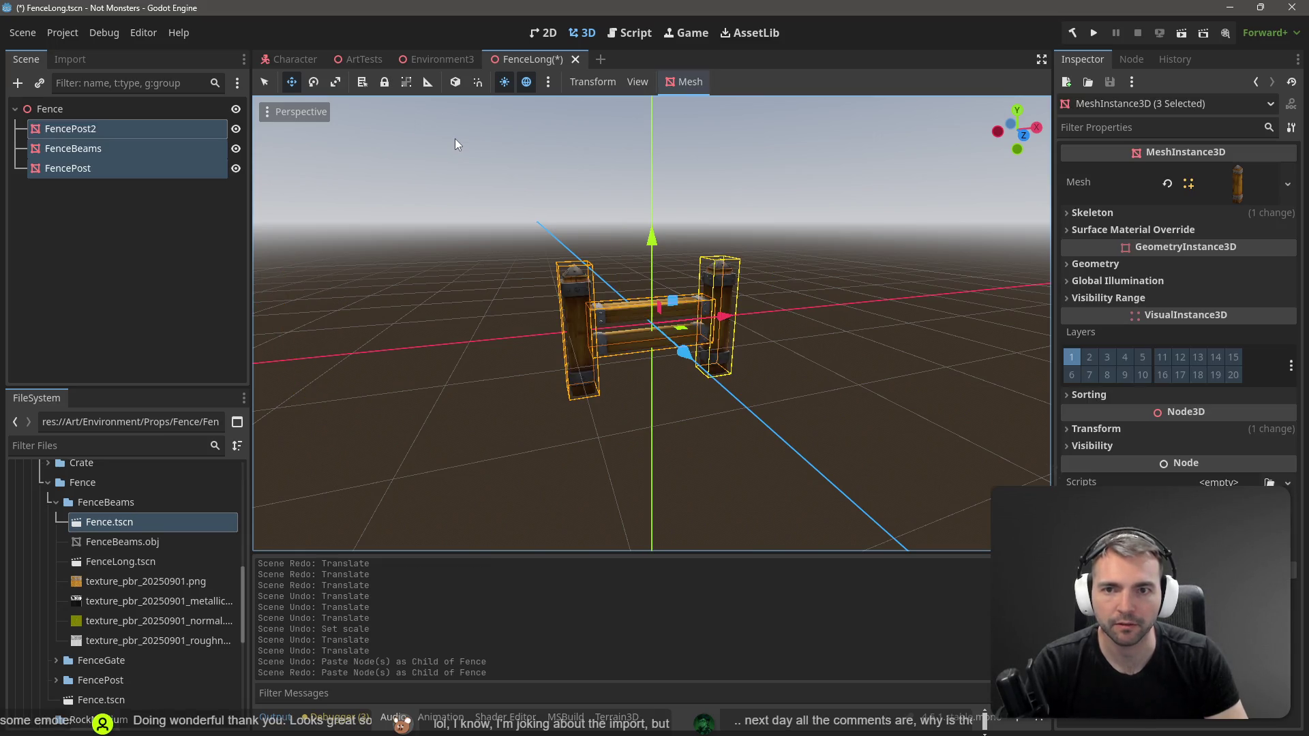
click(23, 32)
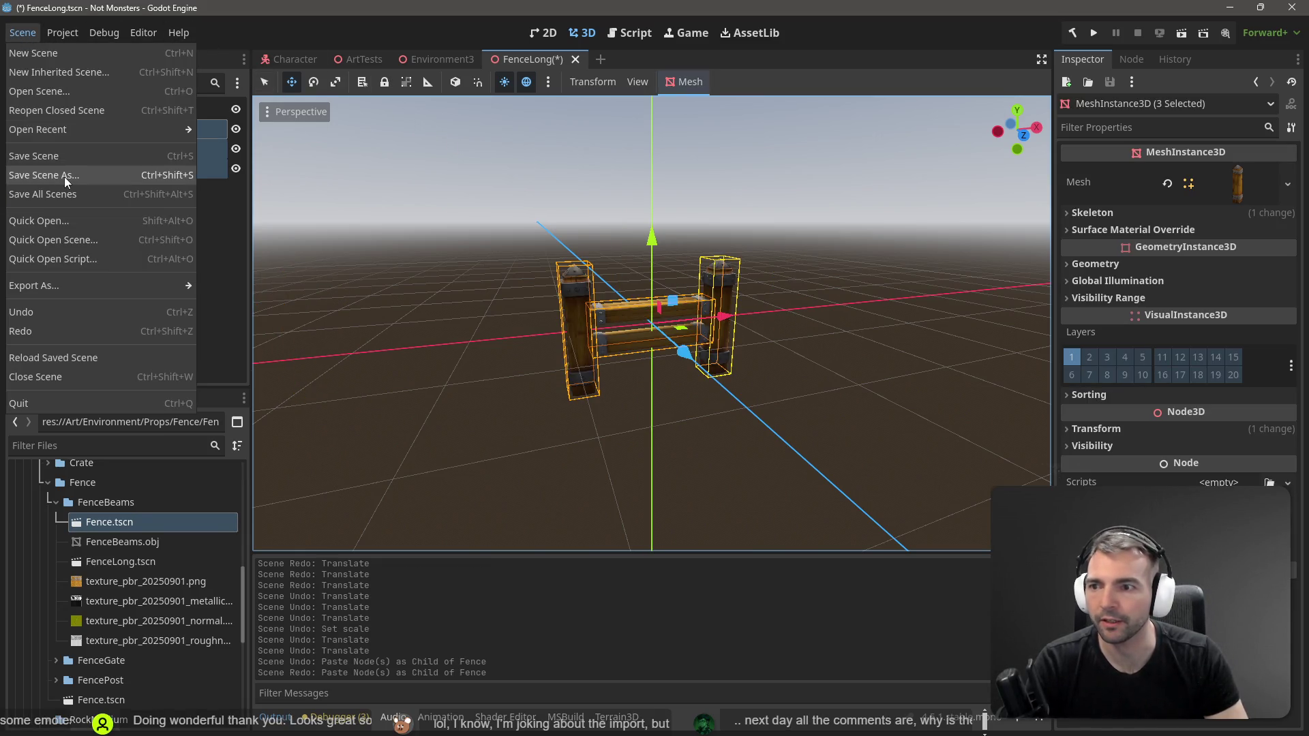
click(64, 177)
double_click(445, 207)
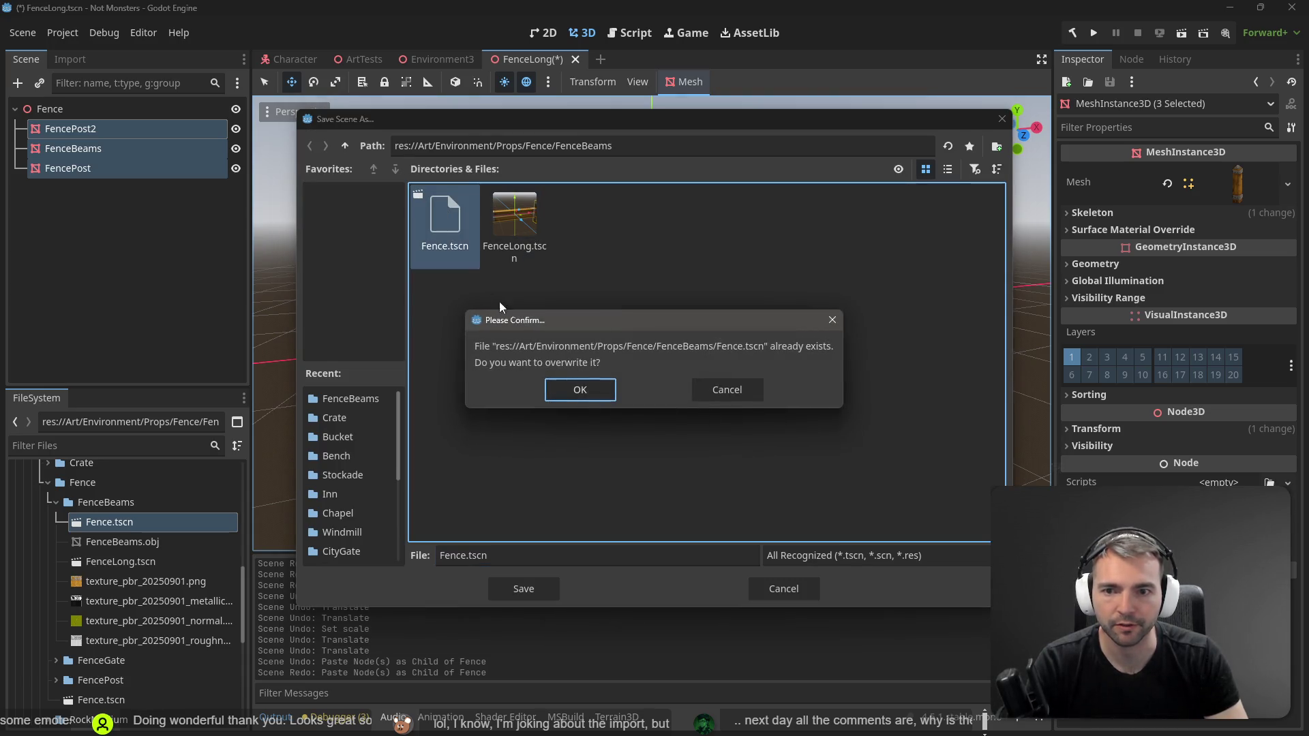
click(598, 390)
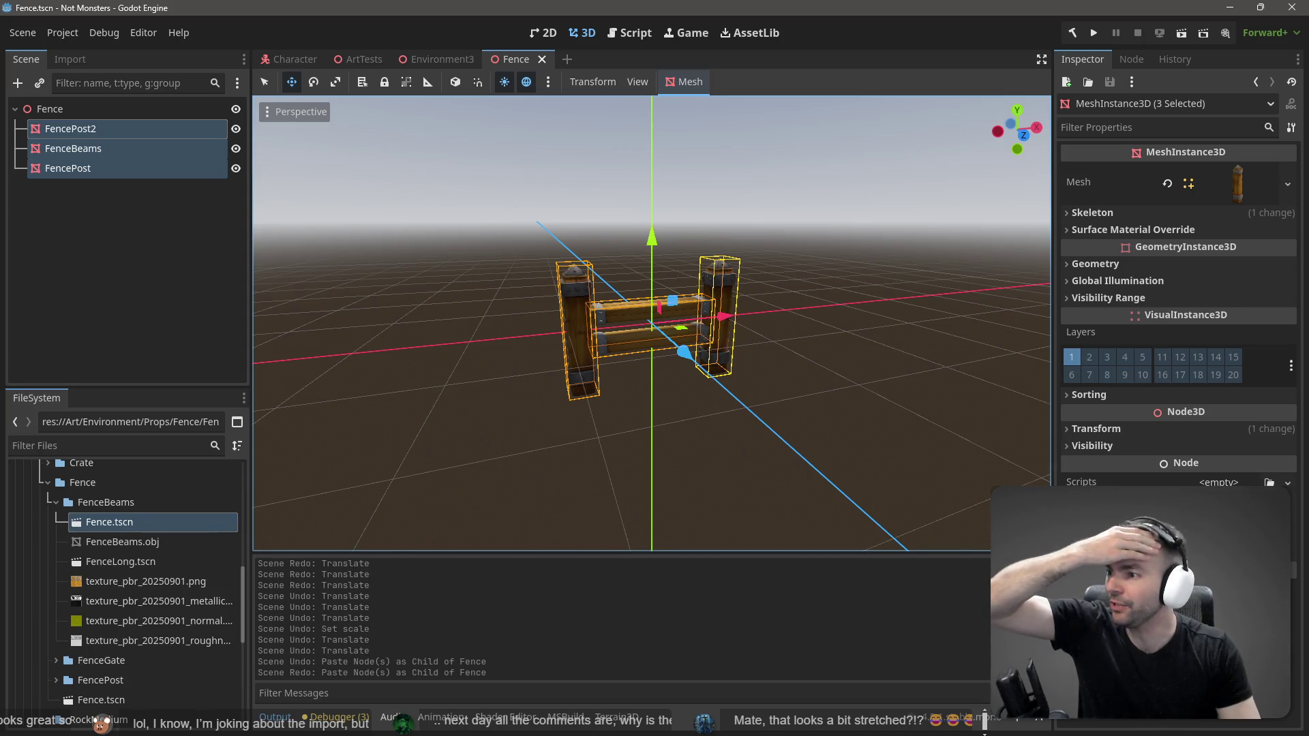
click(483, 228)
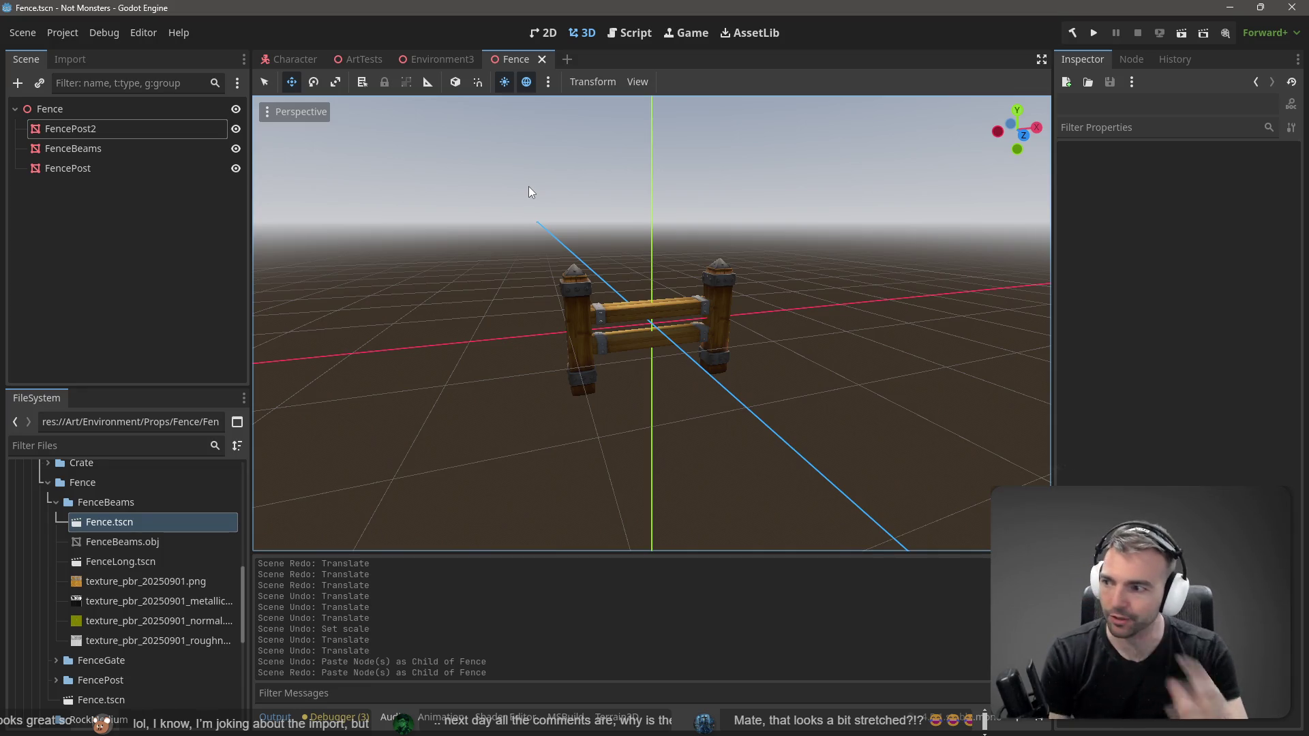
click(424, 56)
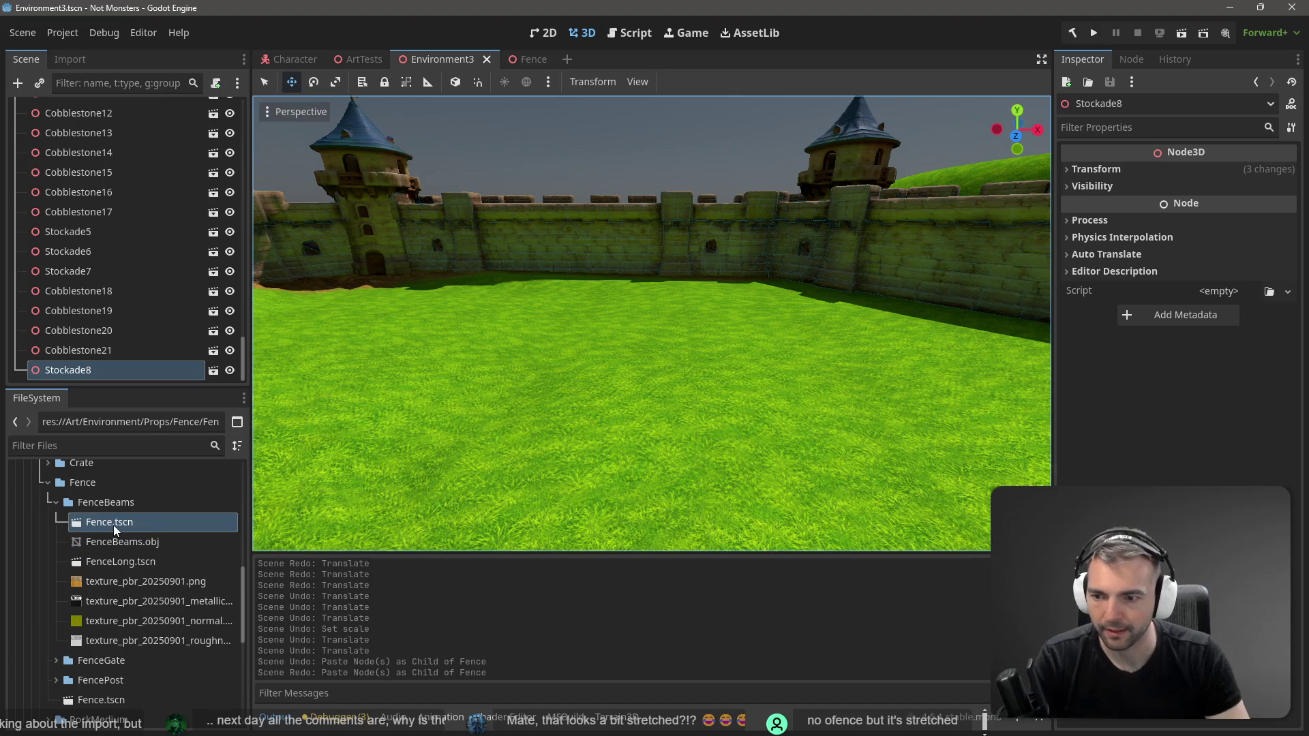
Step: Drop FenceLong.tscn into the Environment3 viewport and position it on the grass by the wall
mouse_move(114, 561)
mouse_down()
mouse_move(167, 563)
mouse_move(566, 322)
mouse_move(582, 345)
mouse_up()
mouse_move(570, 284)
mouse_down()
mouse_move(571, 211)
mouse_move(573, 287)
mouse_up()
key(f)
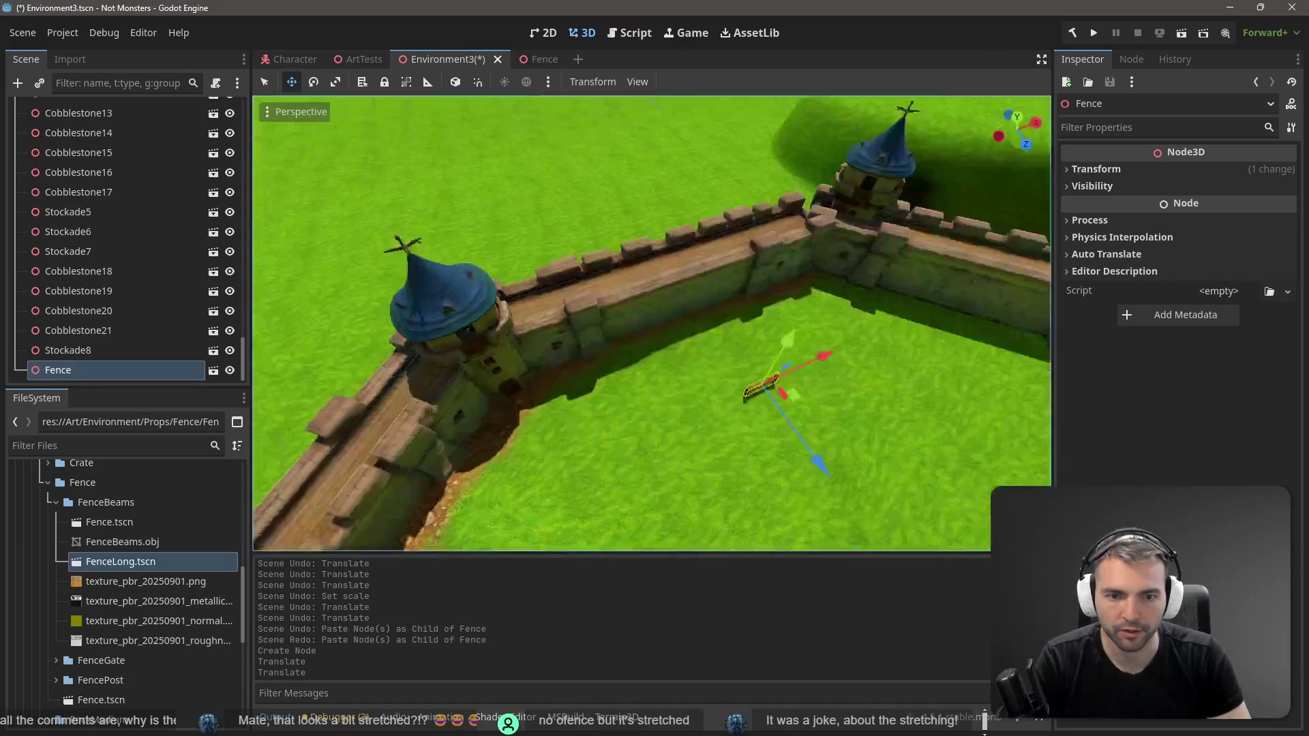
drag(641, 338, 597, 346)
scroll(598, 346, down, 5)
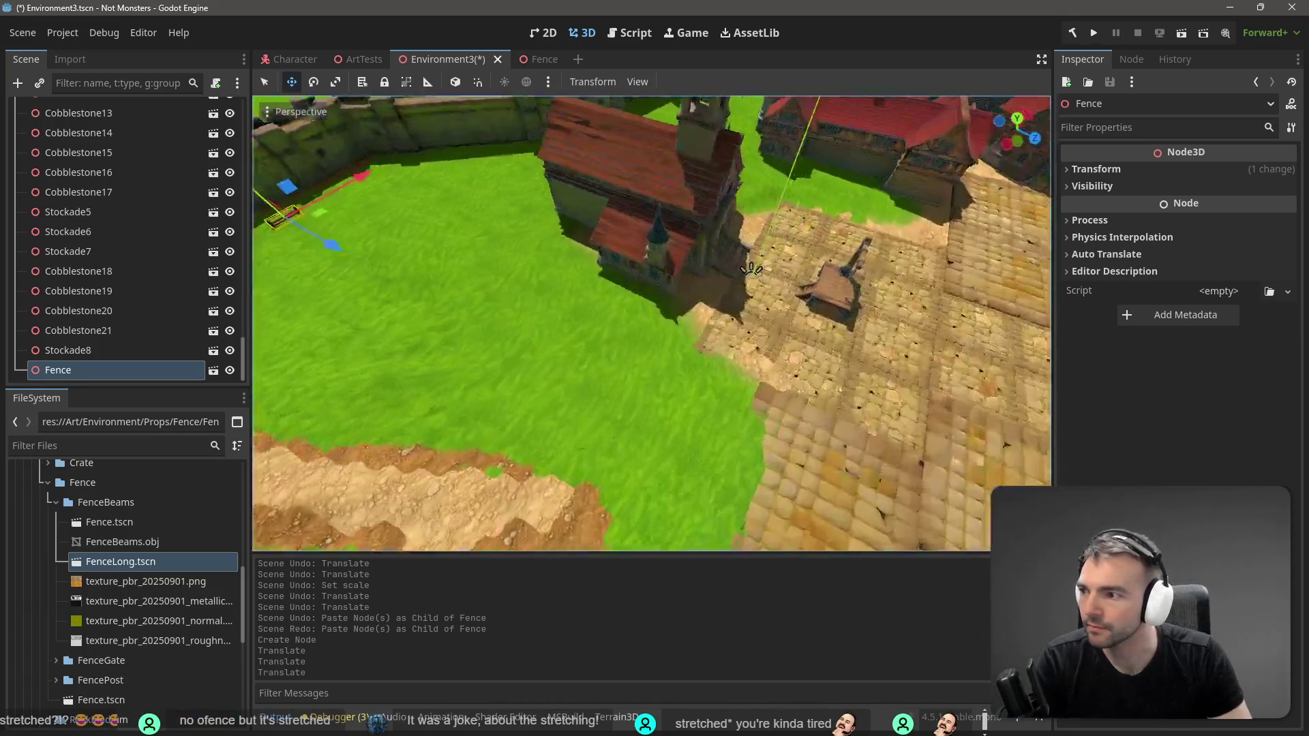
drag(750, 269, 858, 493)
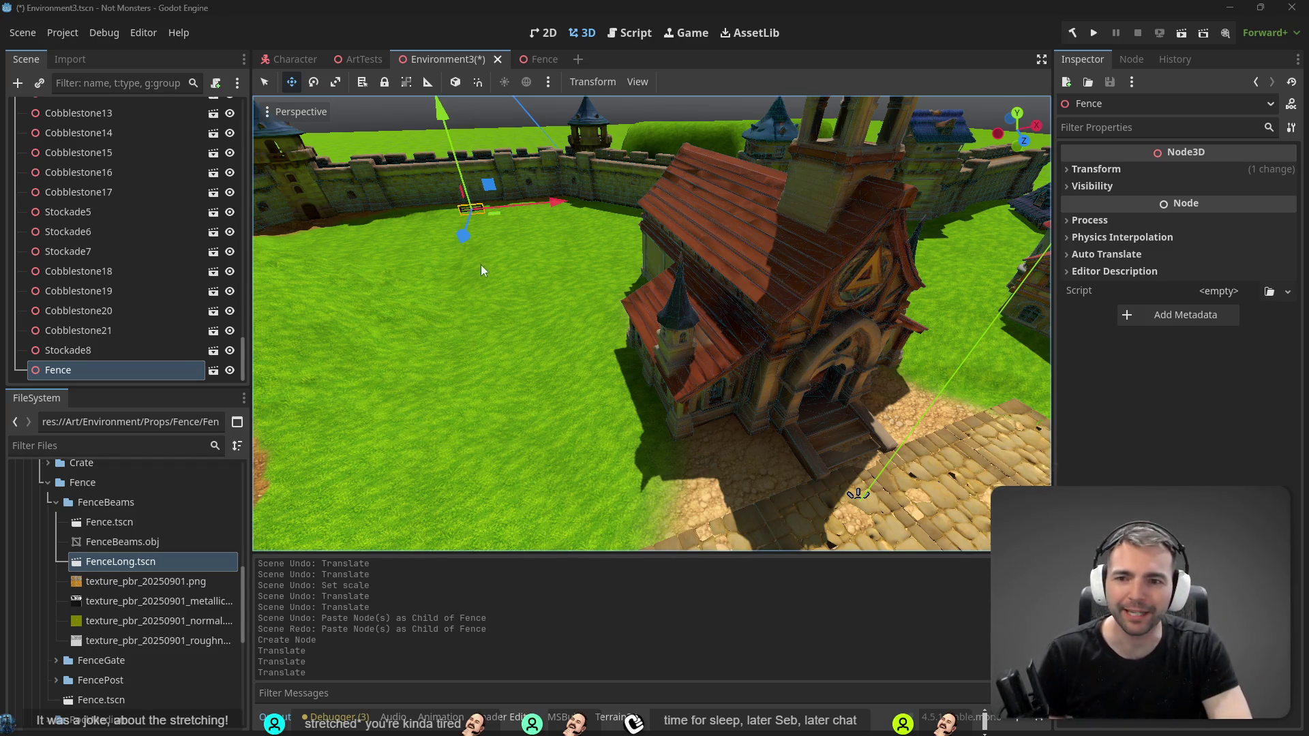
Step: Duplicate the fence as Fence2 and slide it 3 units along X beside the original
click(499, 120)
key(e)
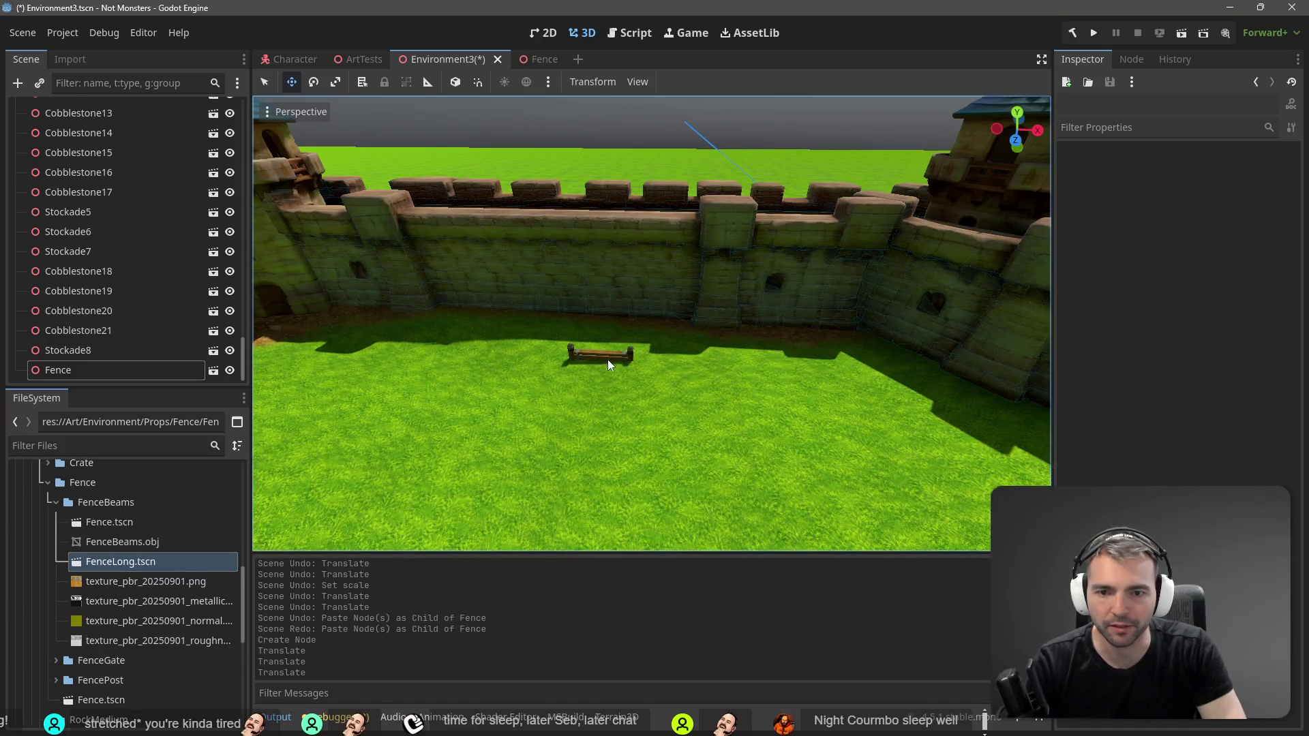
click(609, 364)
click(661, 153)
key(ctrl+v)
drag(648, 358, 733, 360)
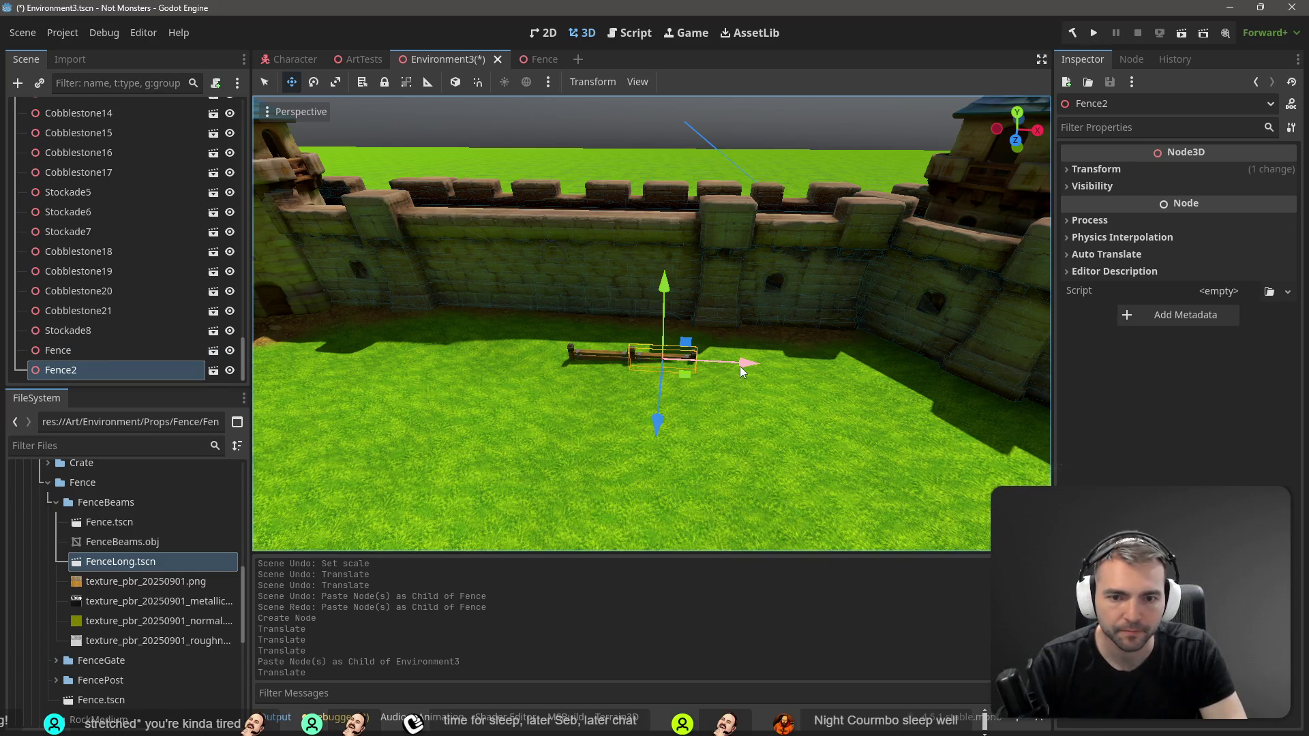
Step: Paste further fence copies, Fence3 and Fence4, and move them along X to extend the row
key(ctrl+v)
key(ctrl+z)
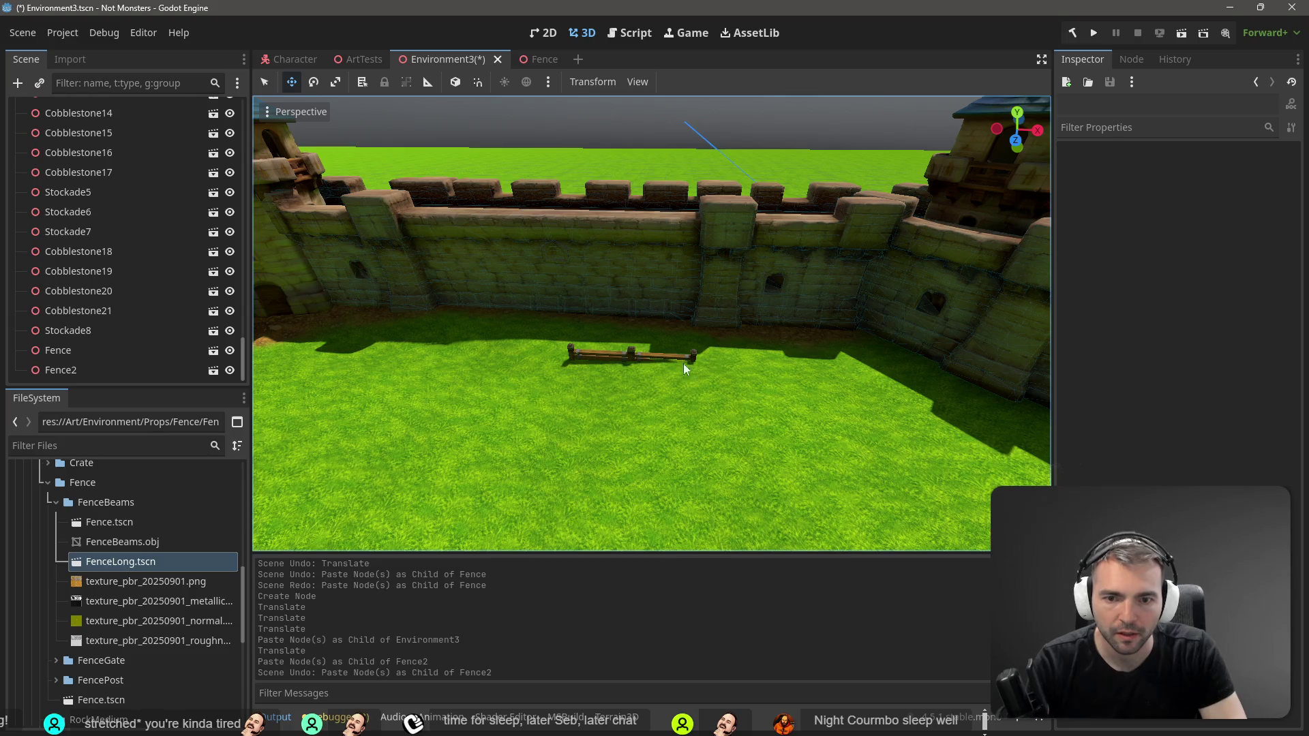
click(622, 356)
key(f)
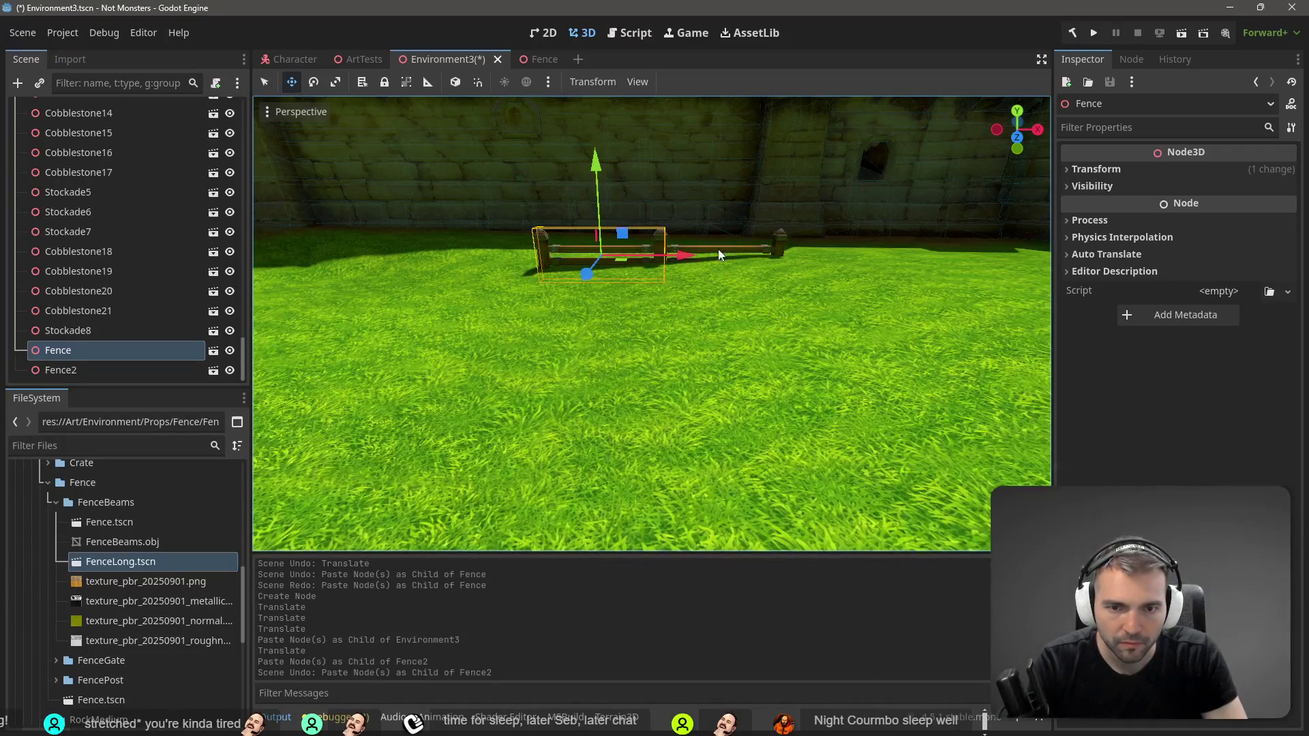
shift+click(715, 248)
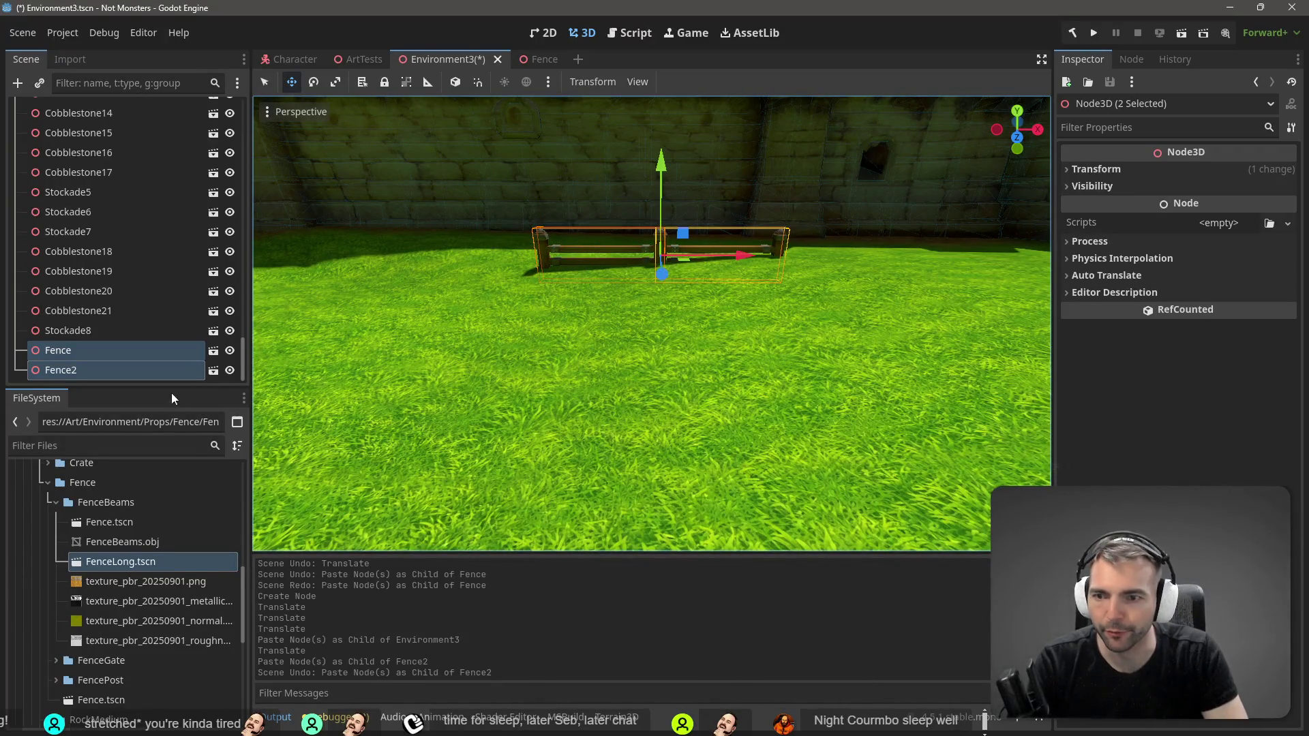
key(ctrl+v)
drag(750, 266, 986, 270)
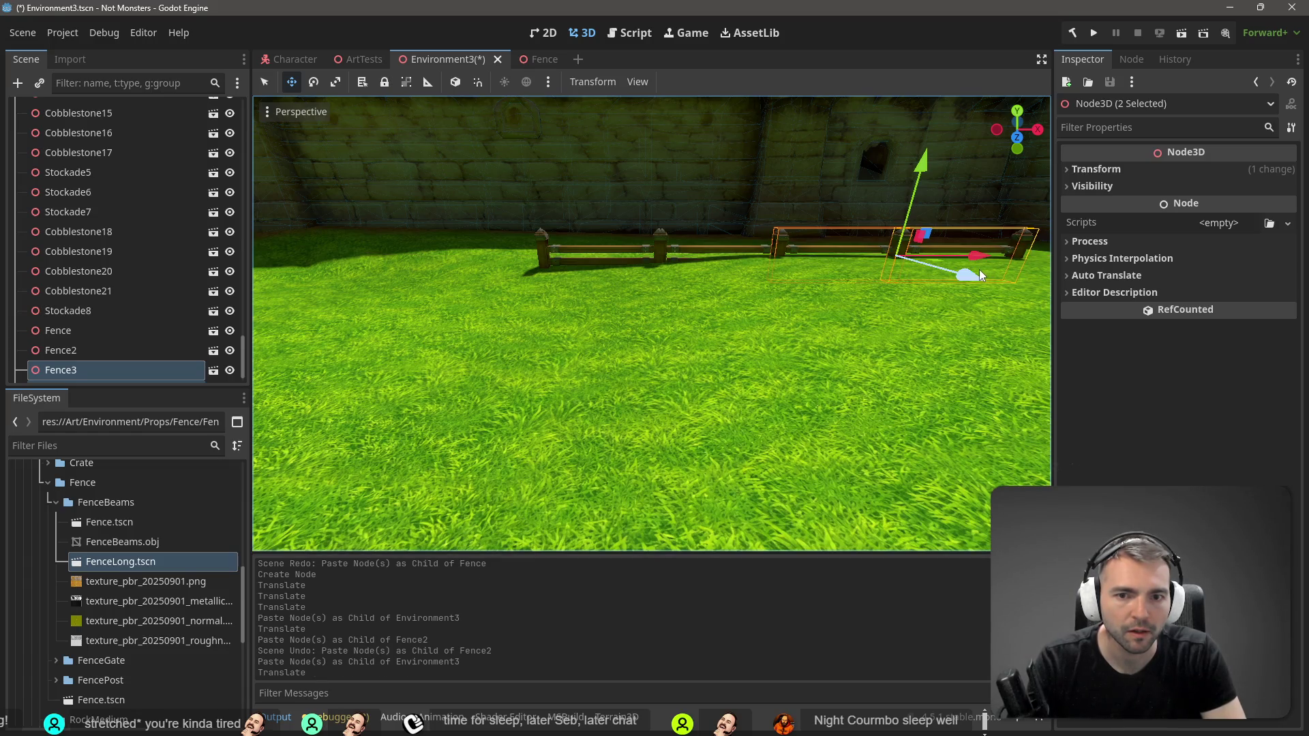
Step: Nudge Fence2, Fence3 and Fence4 left so the sections meet end to end
click(668, 250)
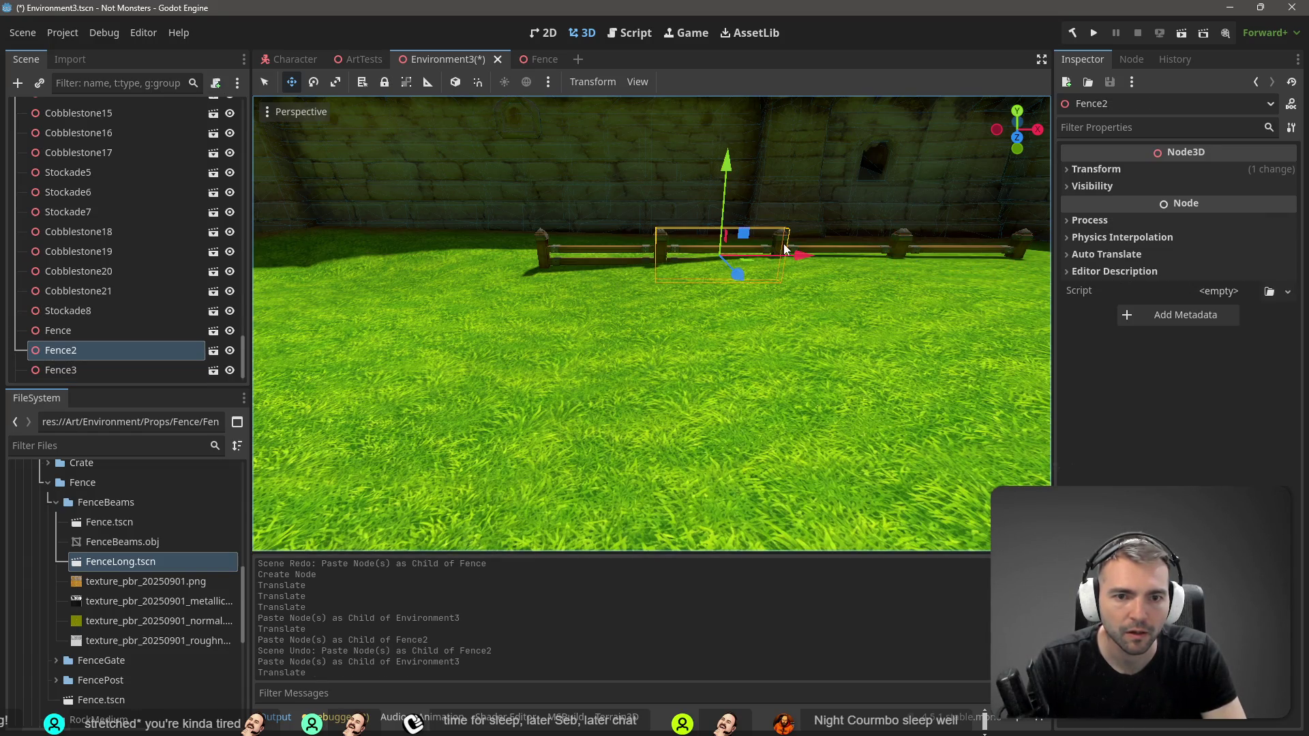
scroll(746, 251, down, 10)
scroll(718, 239, up, 12)
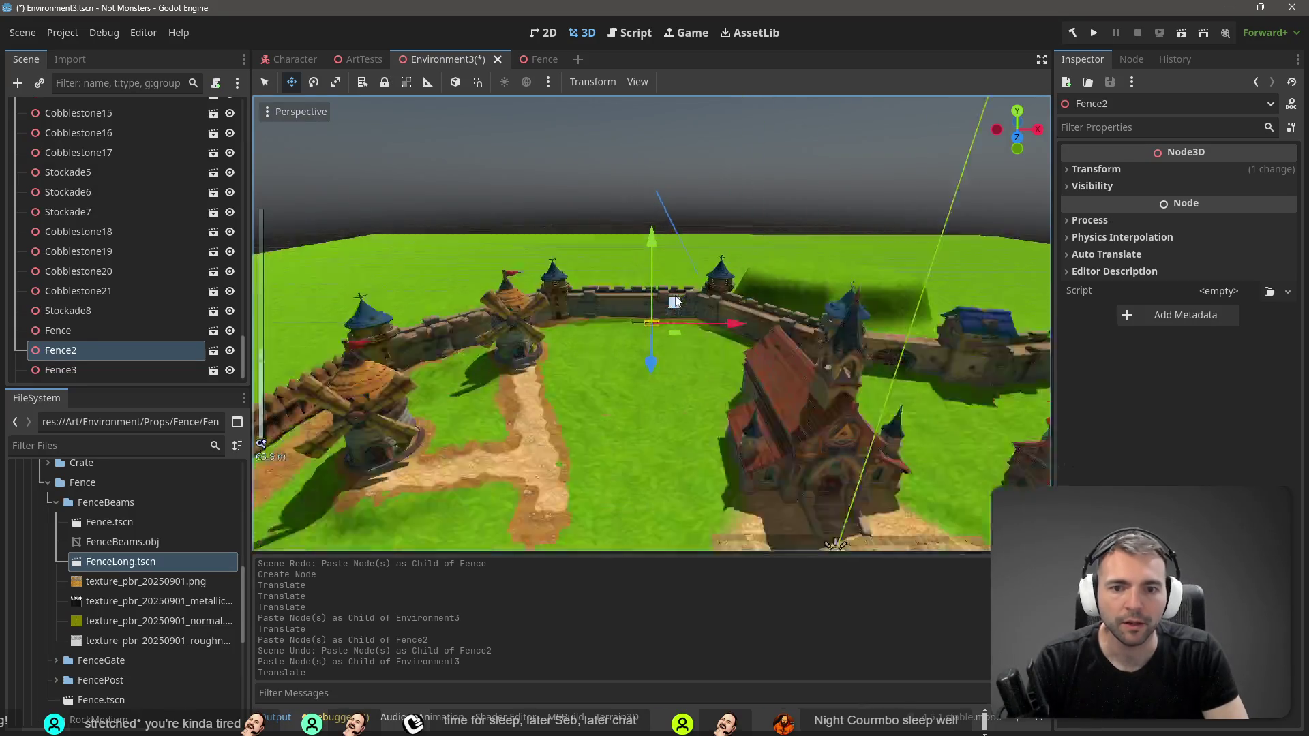
scroll(682, 324, up, 2)
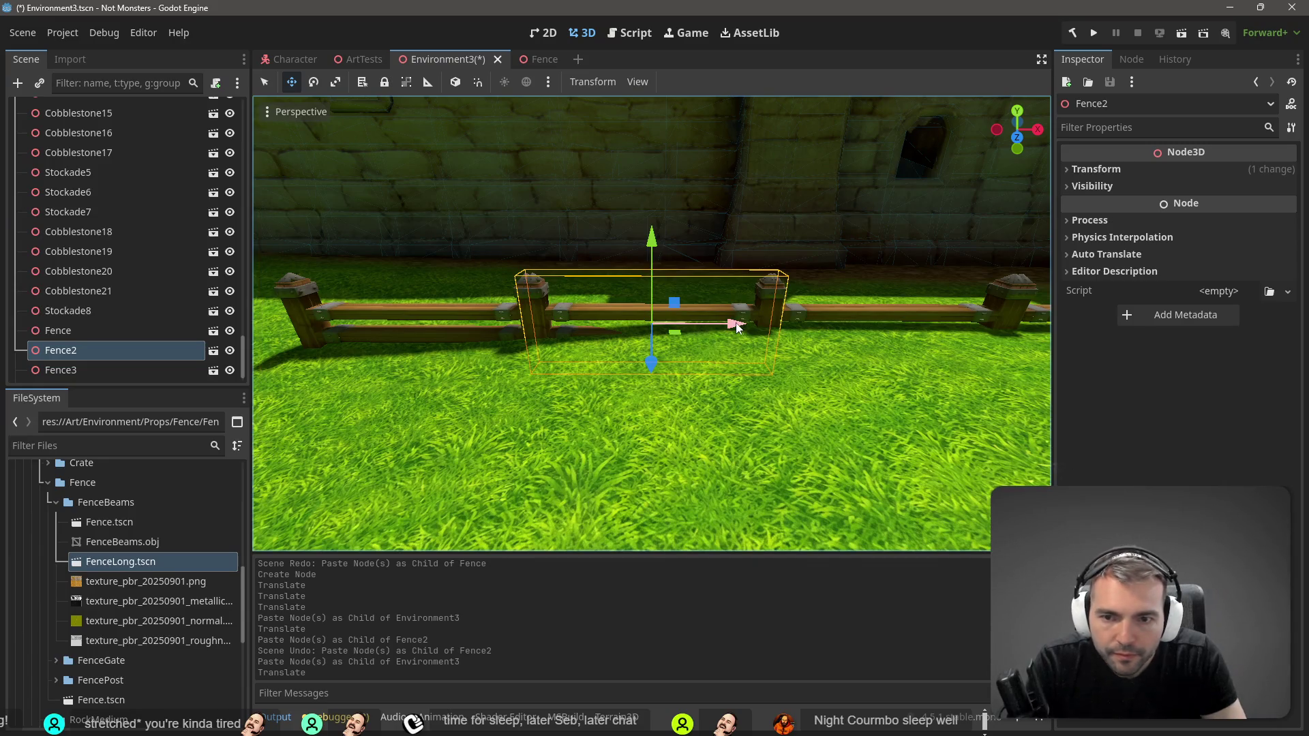
drag(736, 324, 730, 324)
click(850, 319)
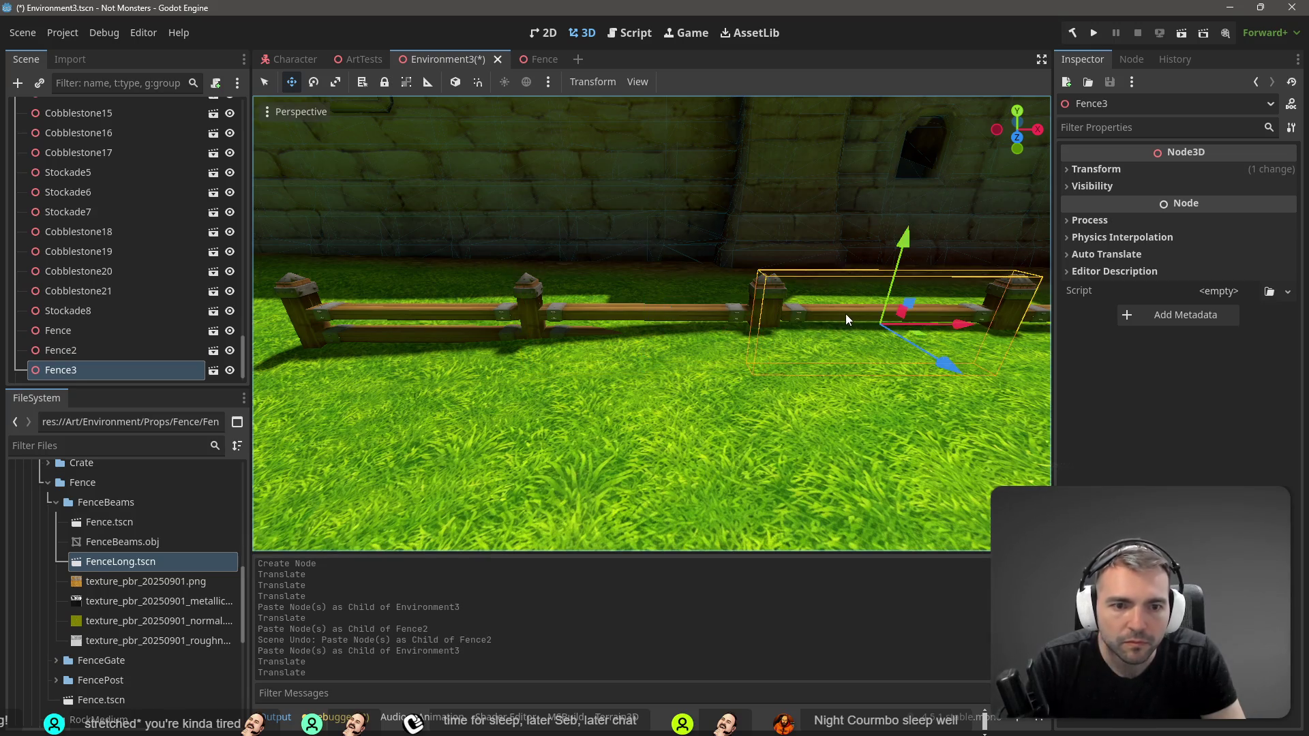
drag(959, 323, 953, 332)
click(686, 318)
drag(777, 322, 763, 321)
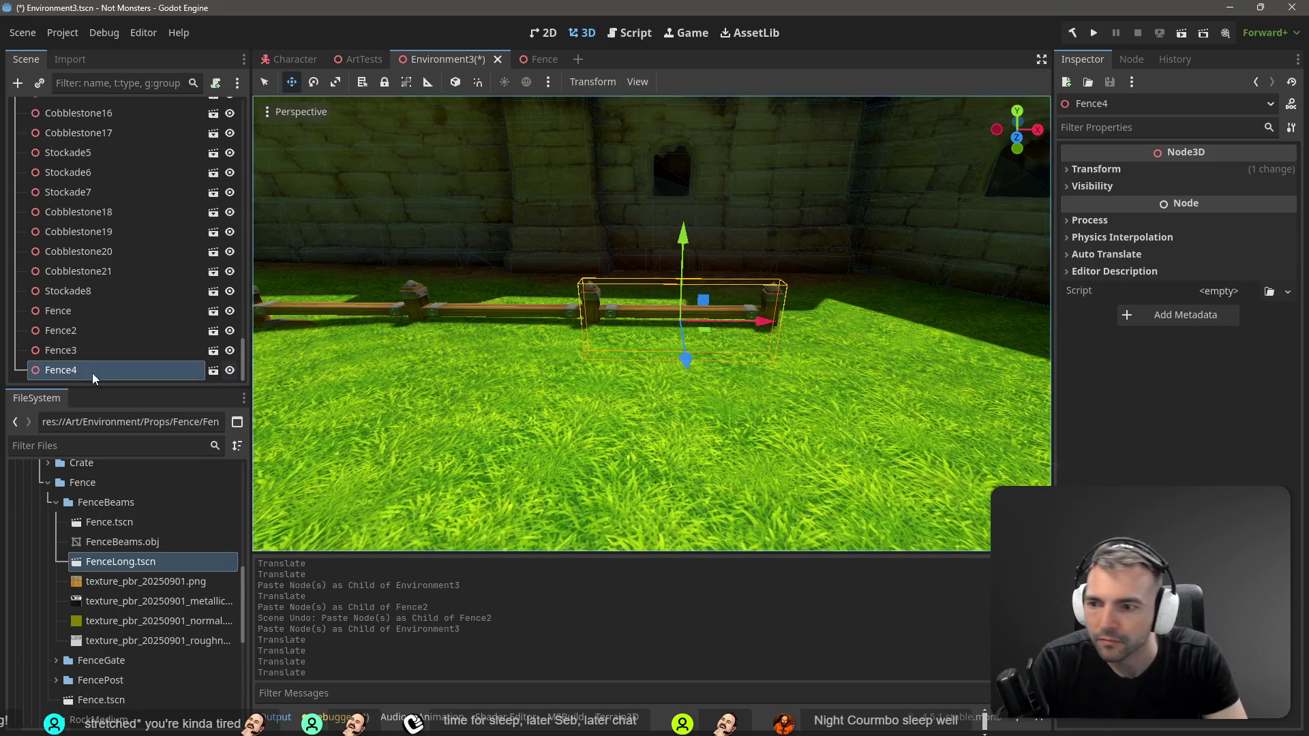
Step: Raise all four fence sections slightly on Y and view them along the castle wall
click(63, 310)
shift+click(96, 366)
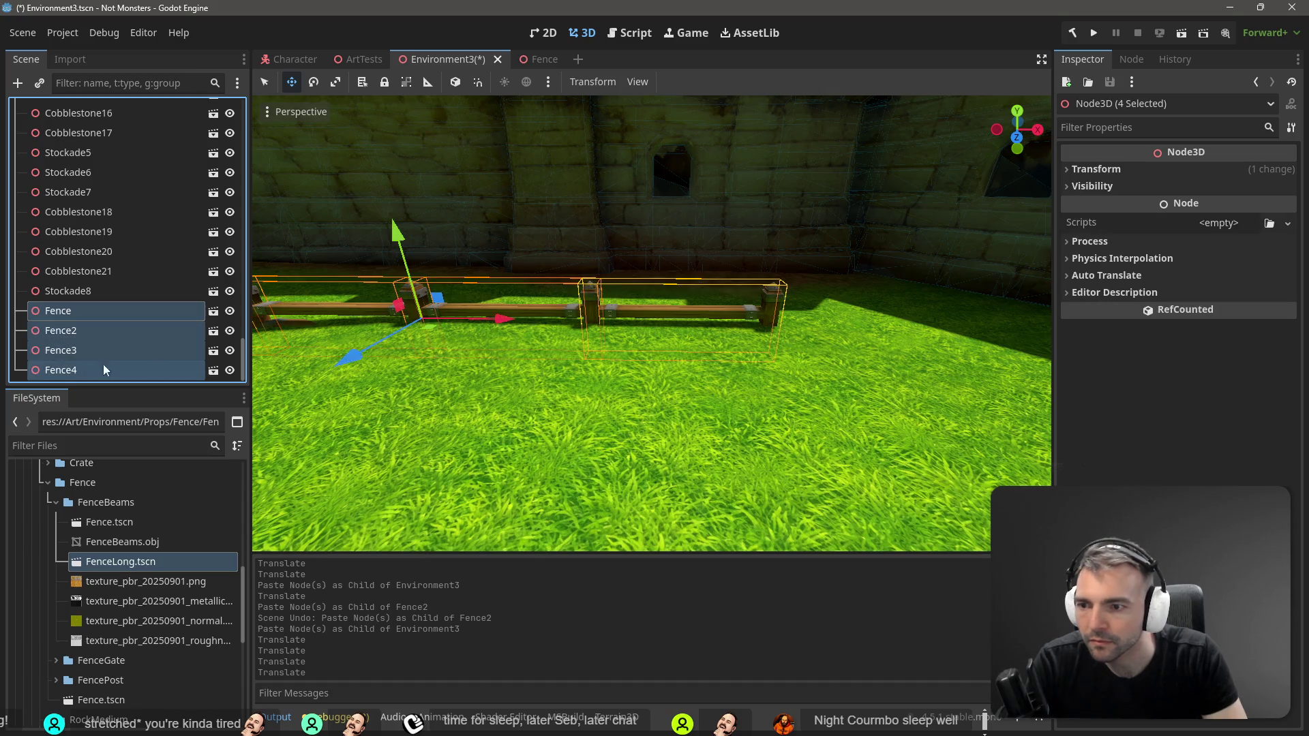
drag(403, 235, 397, 195)
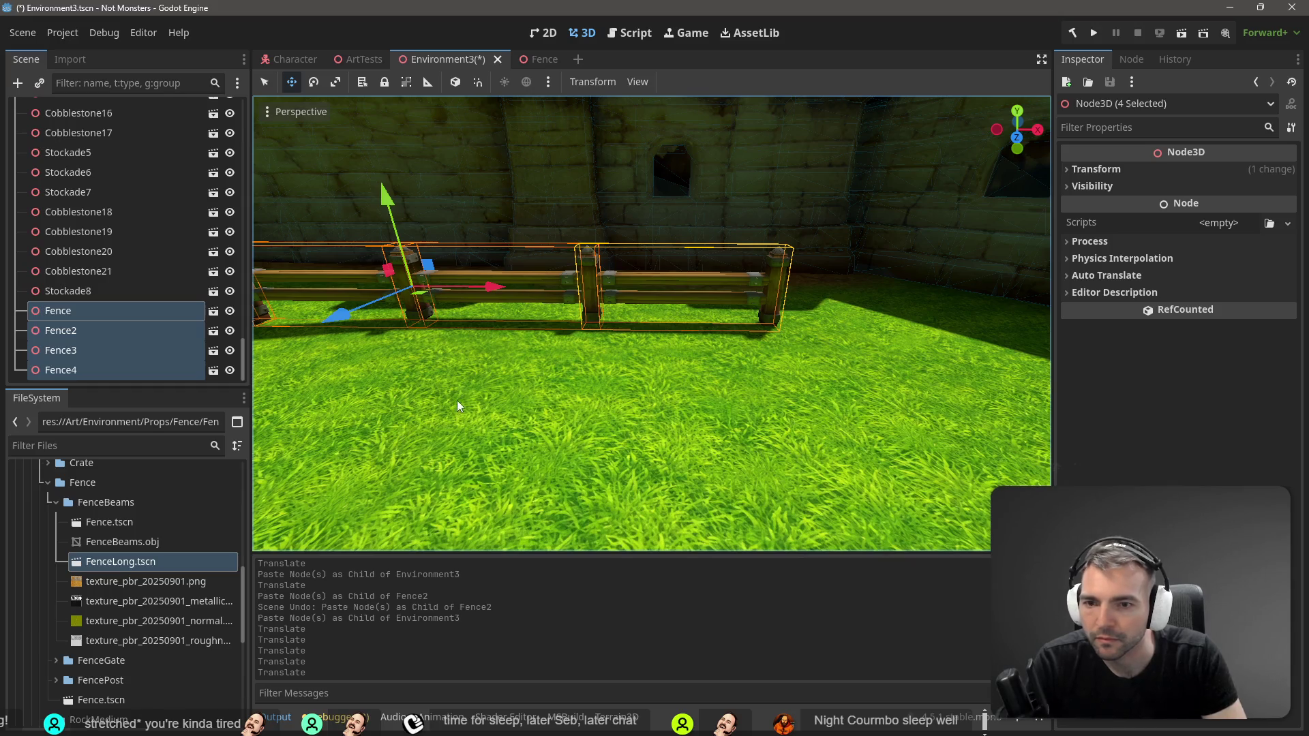
key(s)
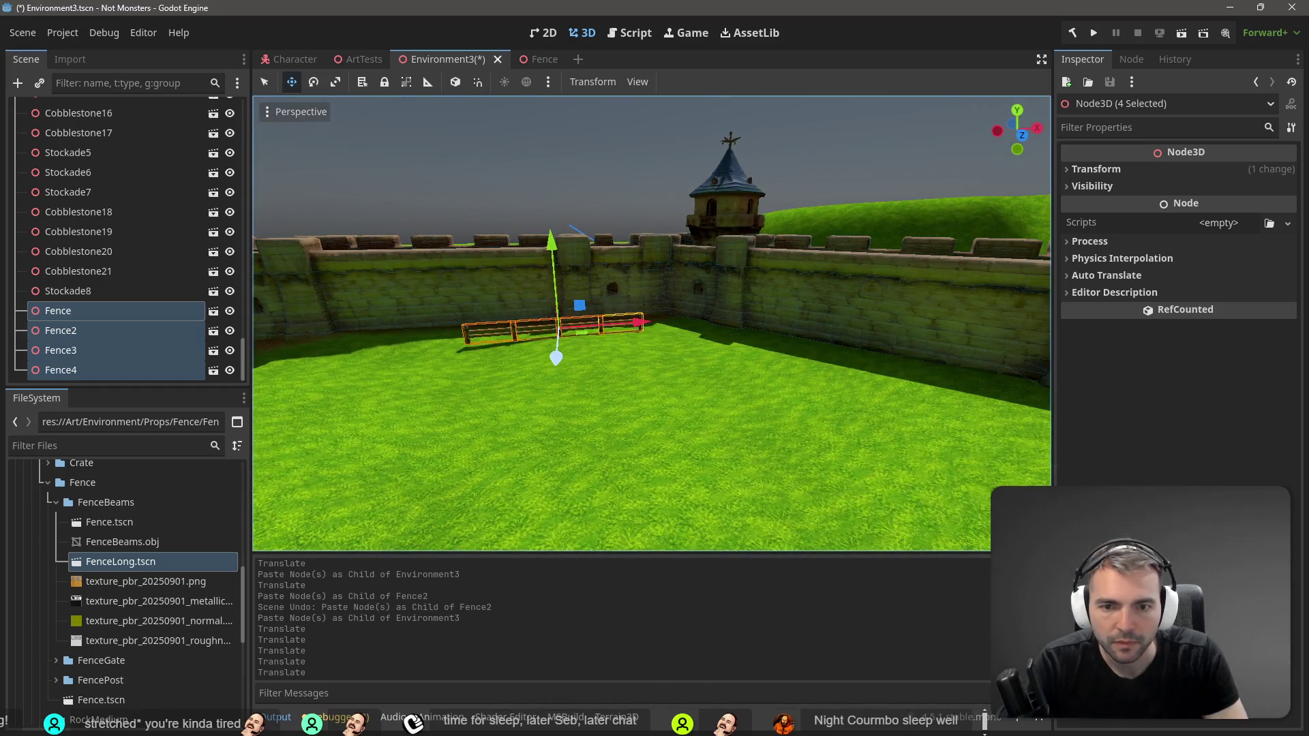
key(w)
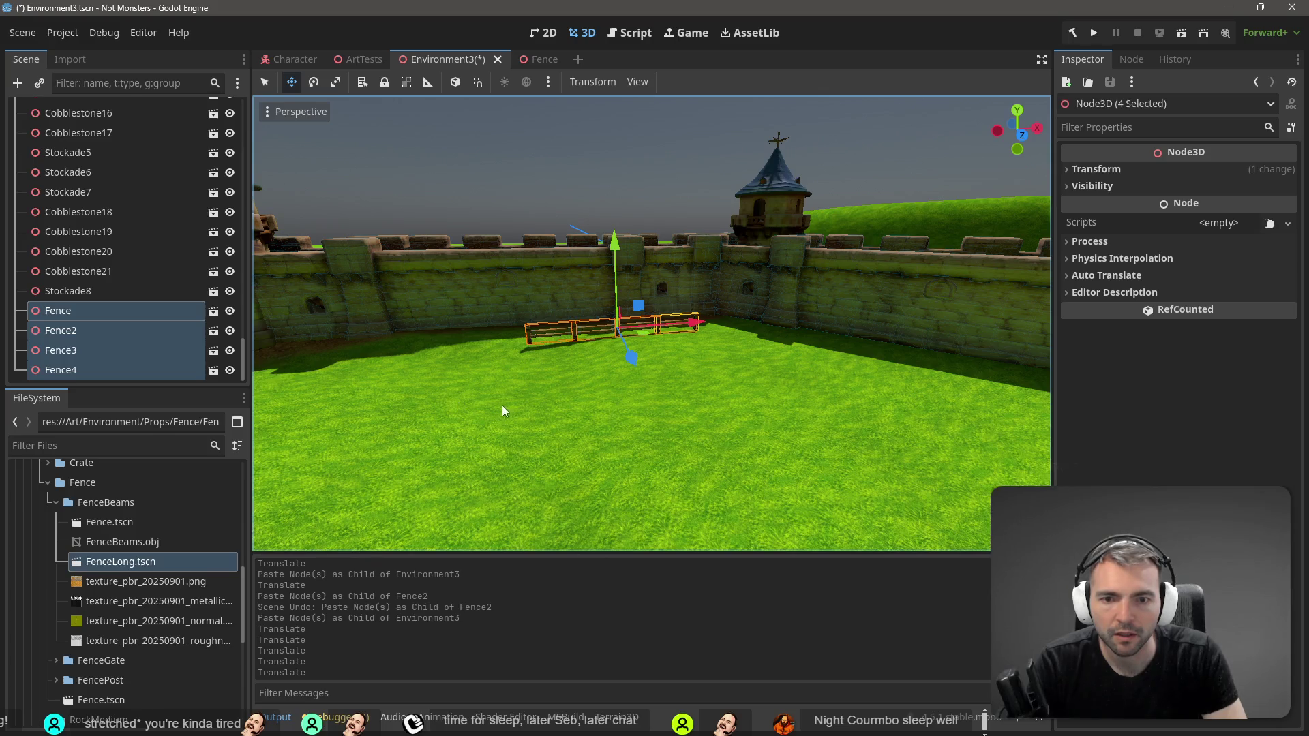
key(e)
key(s)
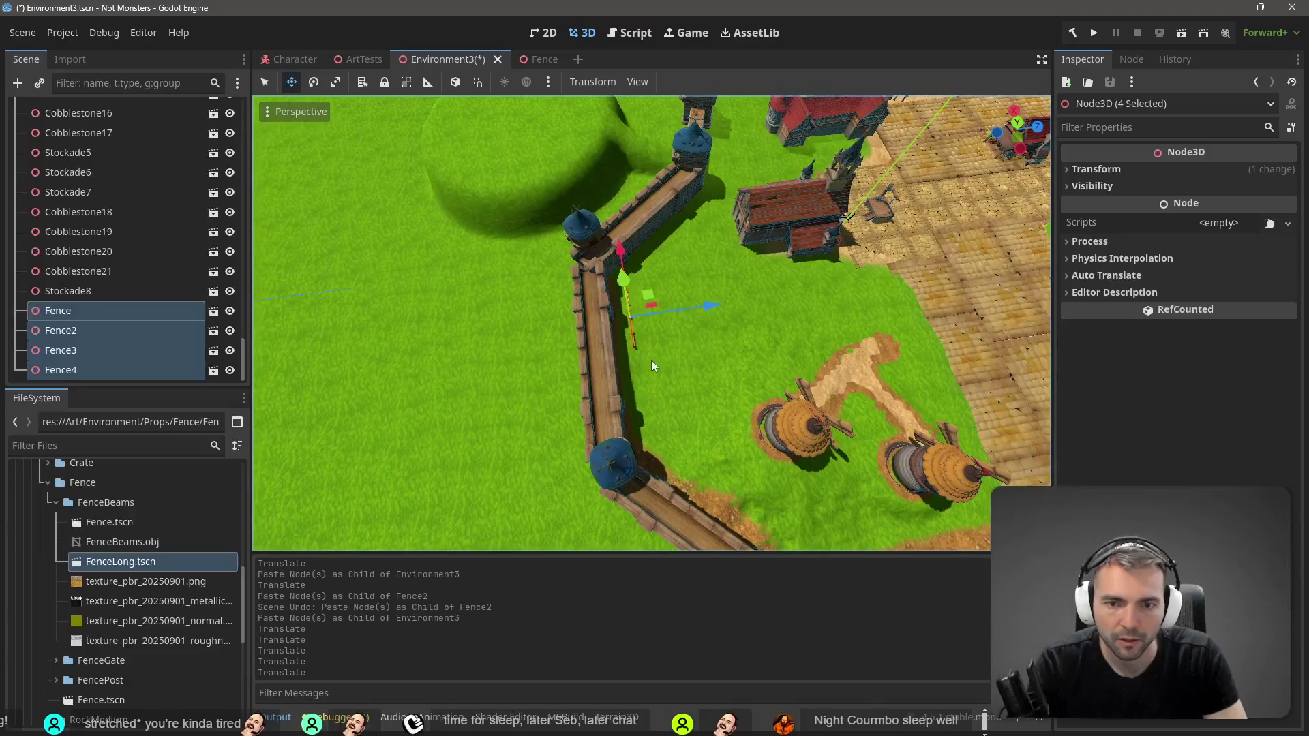
key(ctrl+v)
click(697, 270)
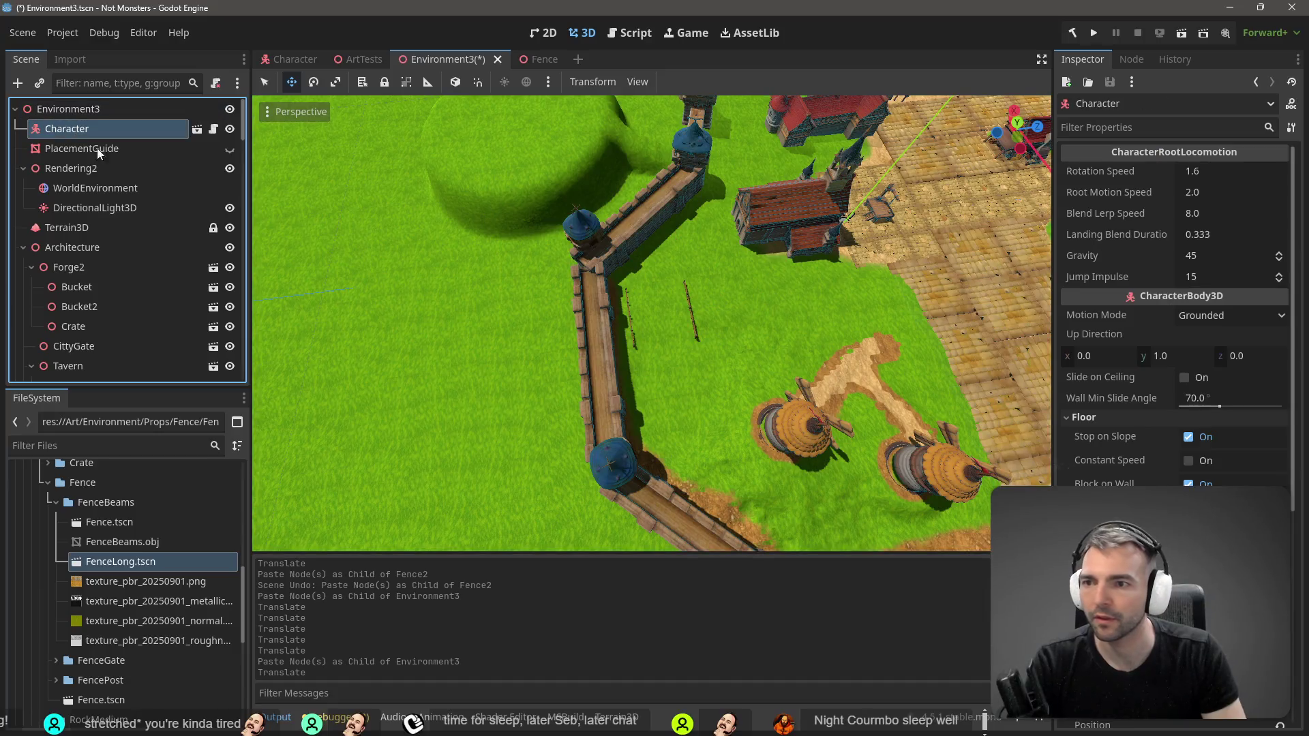
Step: Move the Character to the current camera view near the fences
click(267, 112)
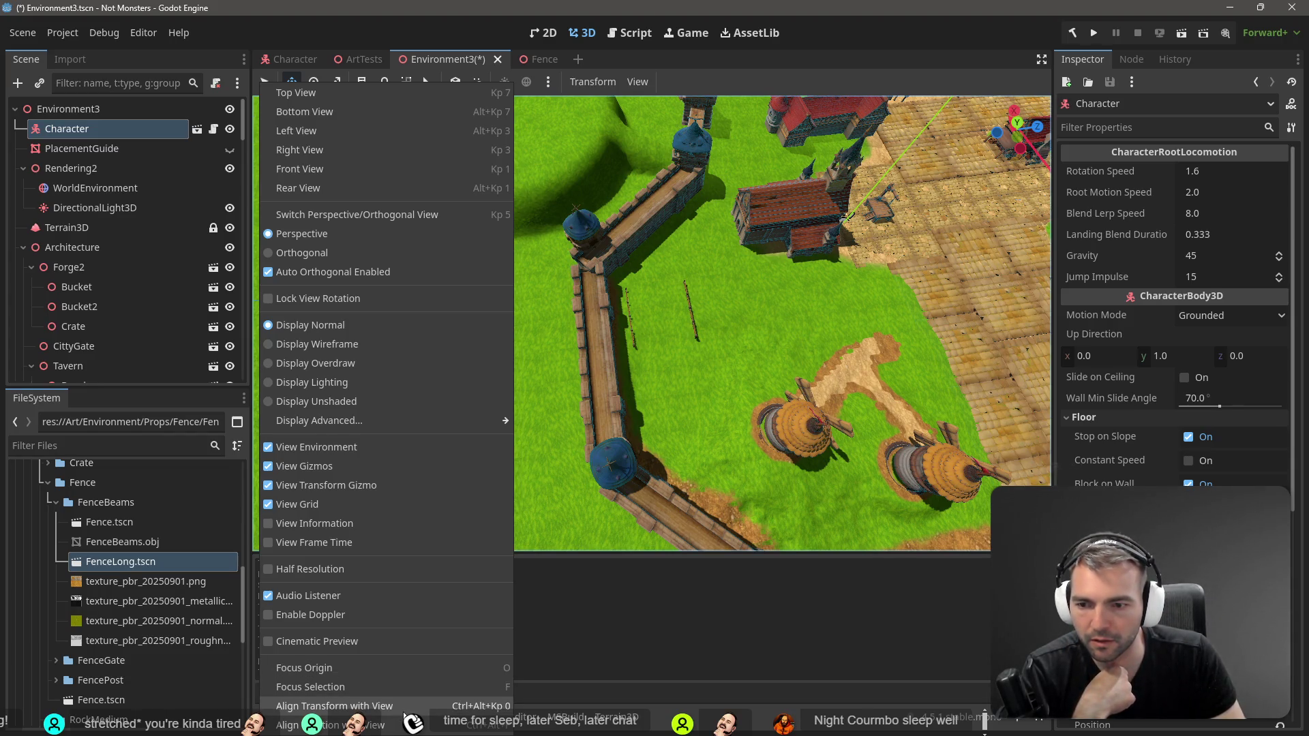
click(404, 709)
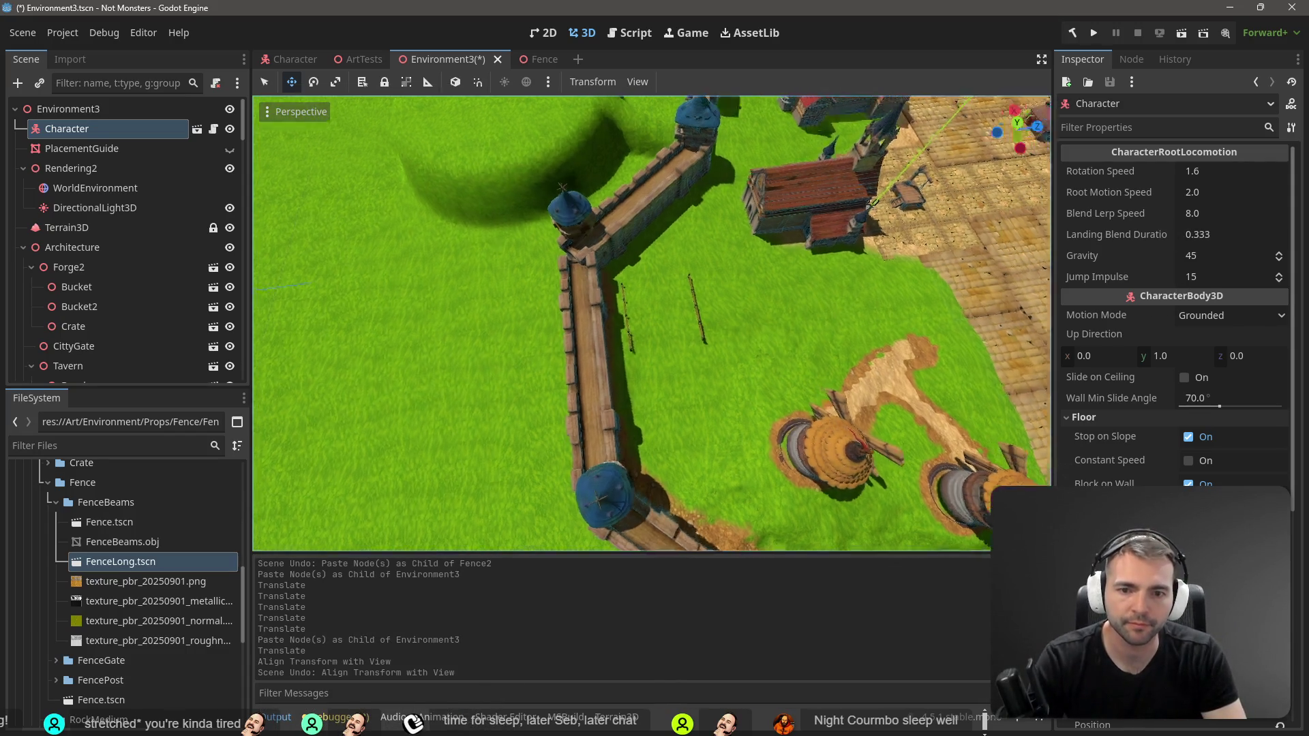
key(ctrl+z)
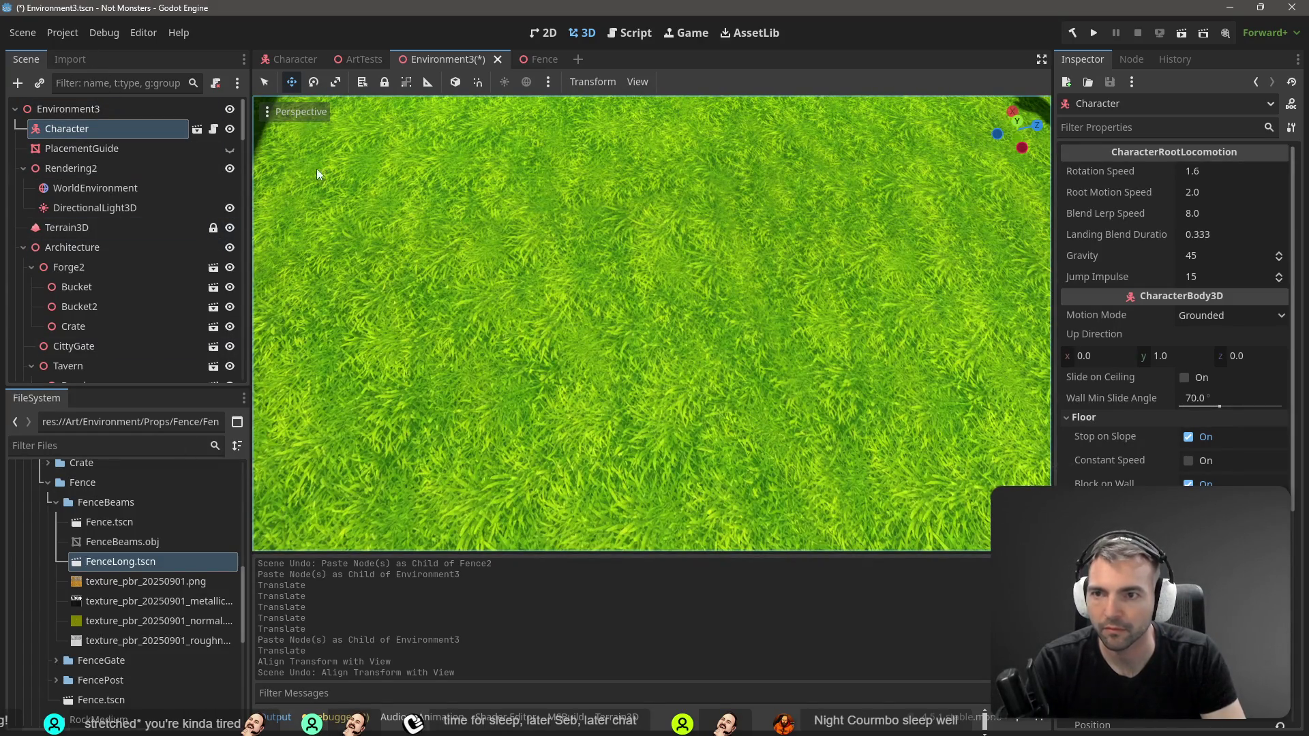
click(279, 112)
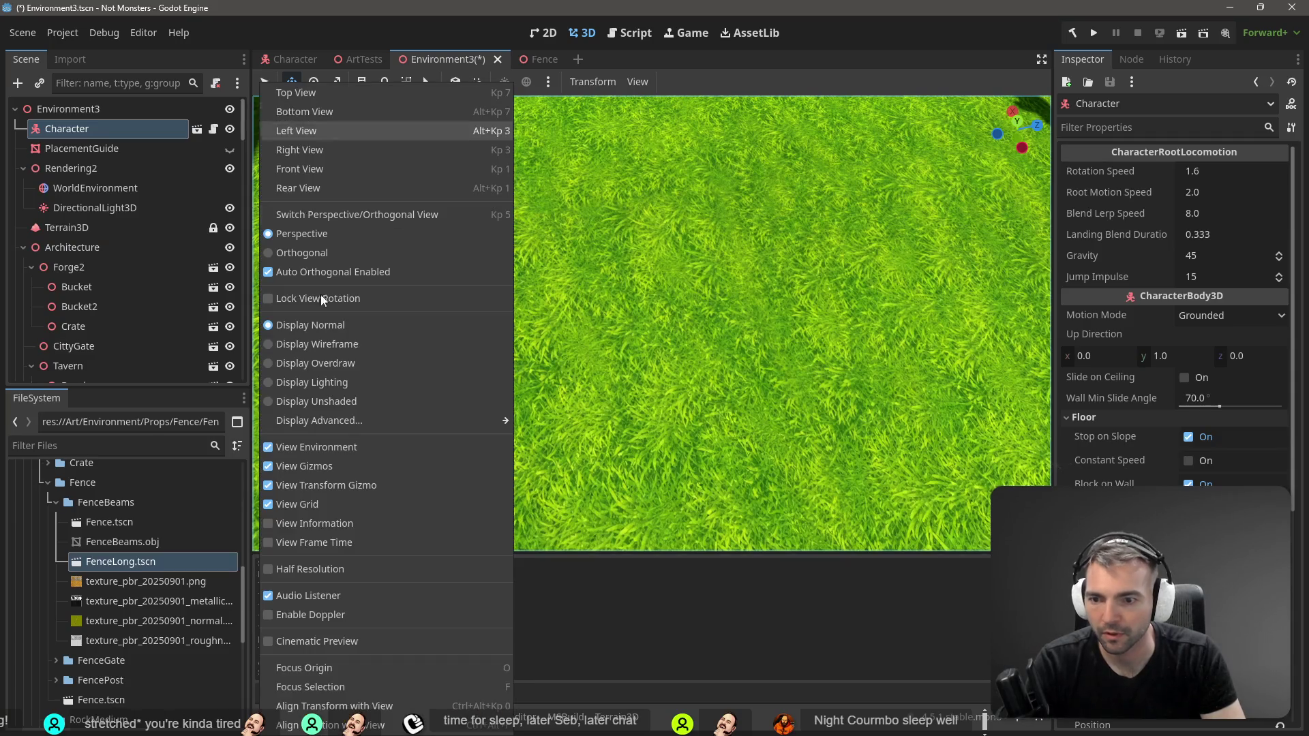
click(390, 710)
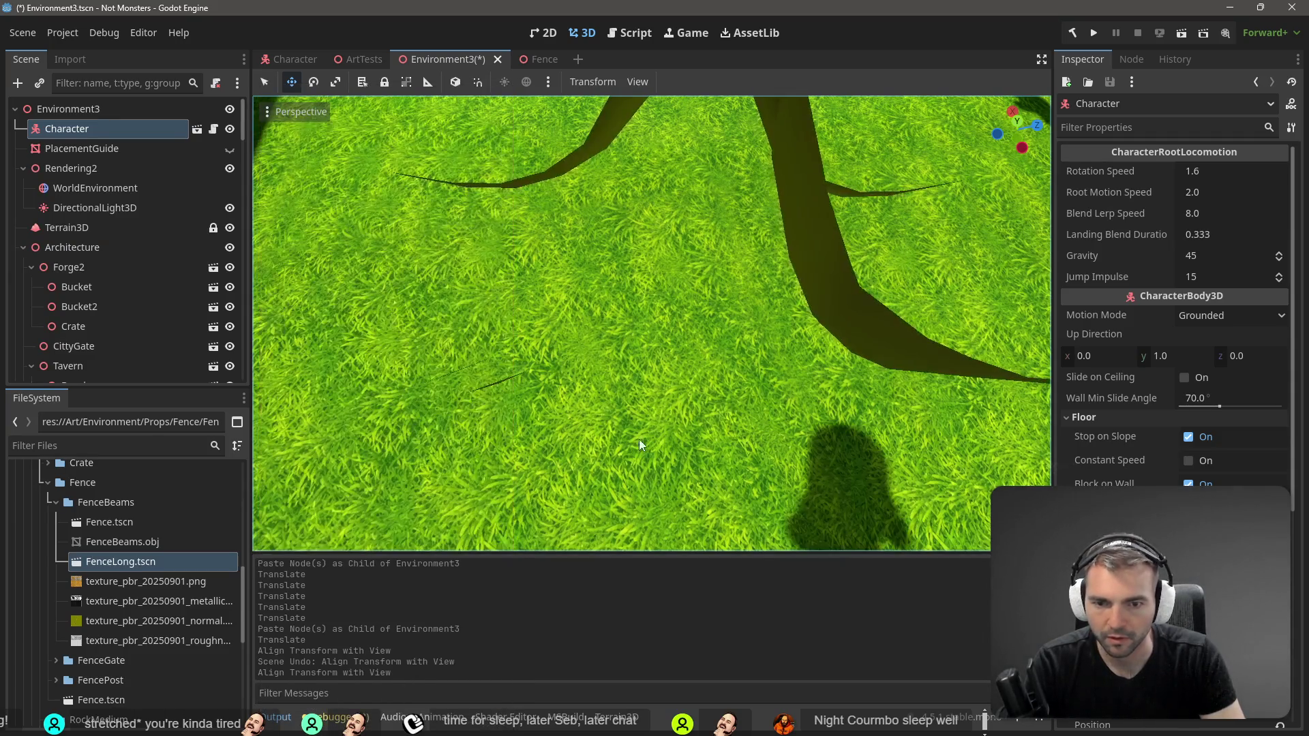
key(d)
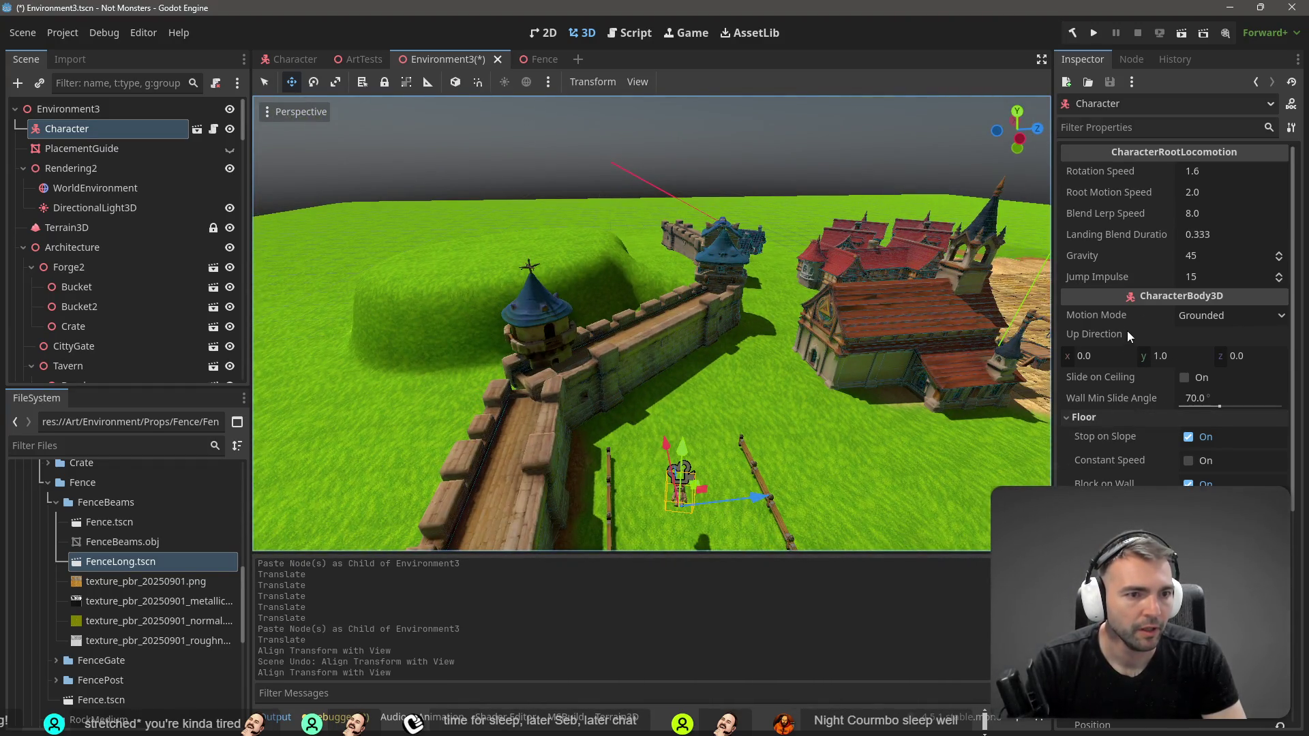
scroll(1173, 306, down, 5)
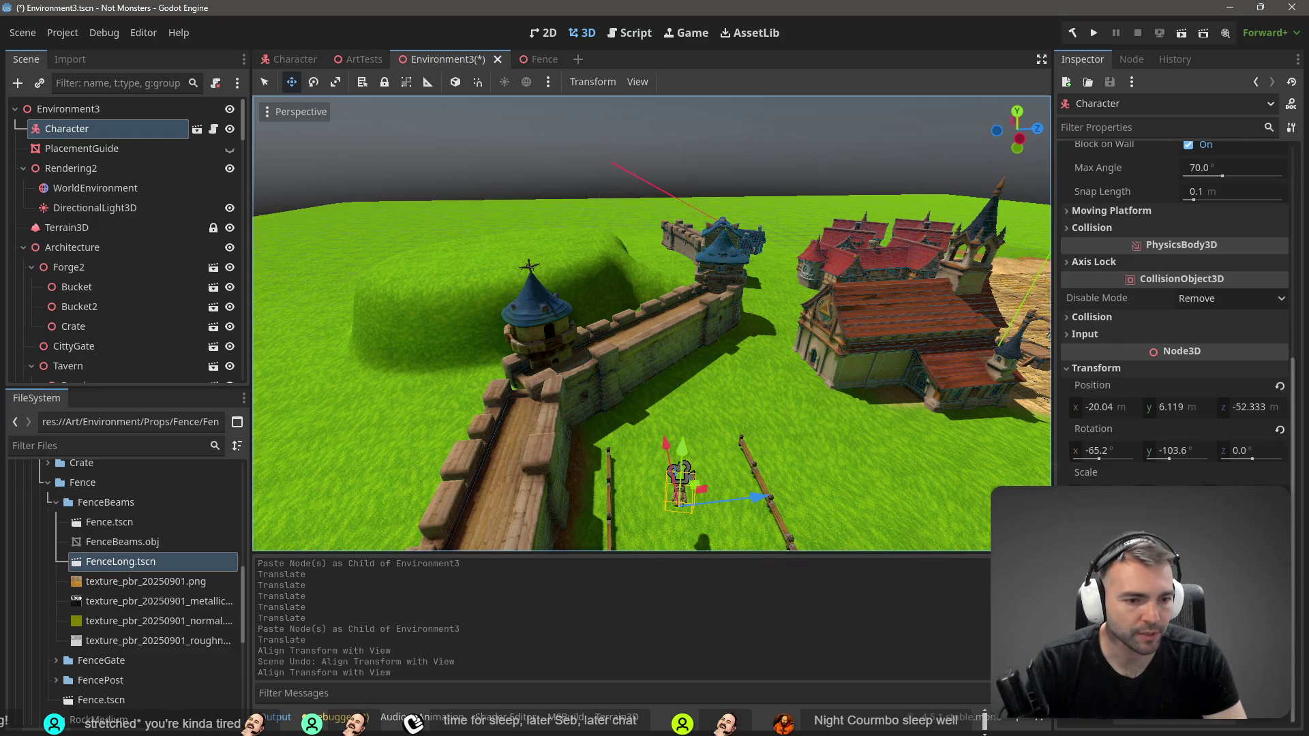
Step: Set the Character's X and Y rotation to 0, lower it to Y 3.041, and run the game
click(1119, 450)
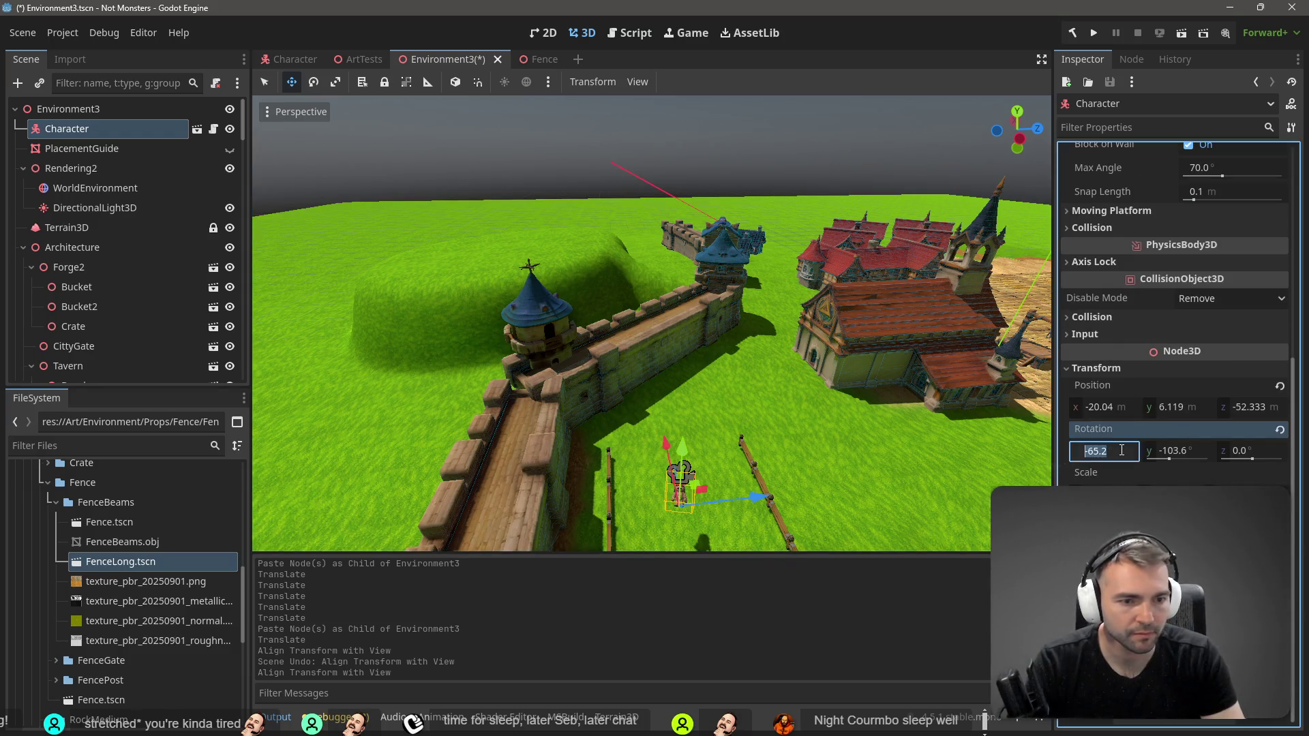
text(0)
key(Tab)
text(0)
key(Tab)
key(Return)
drag(682, 448, 684, 480)
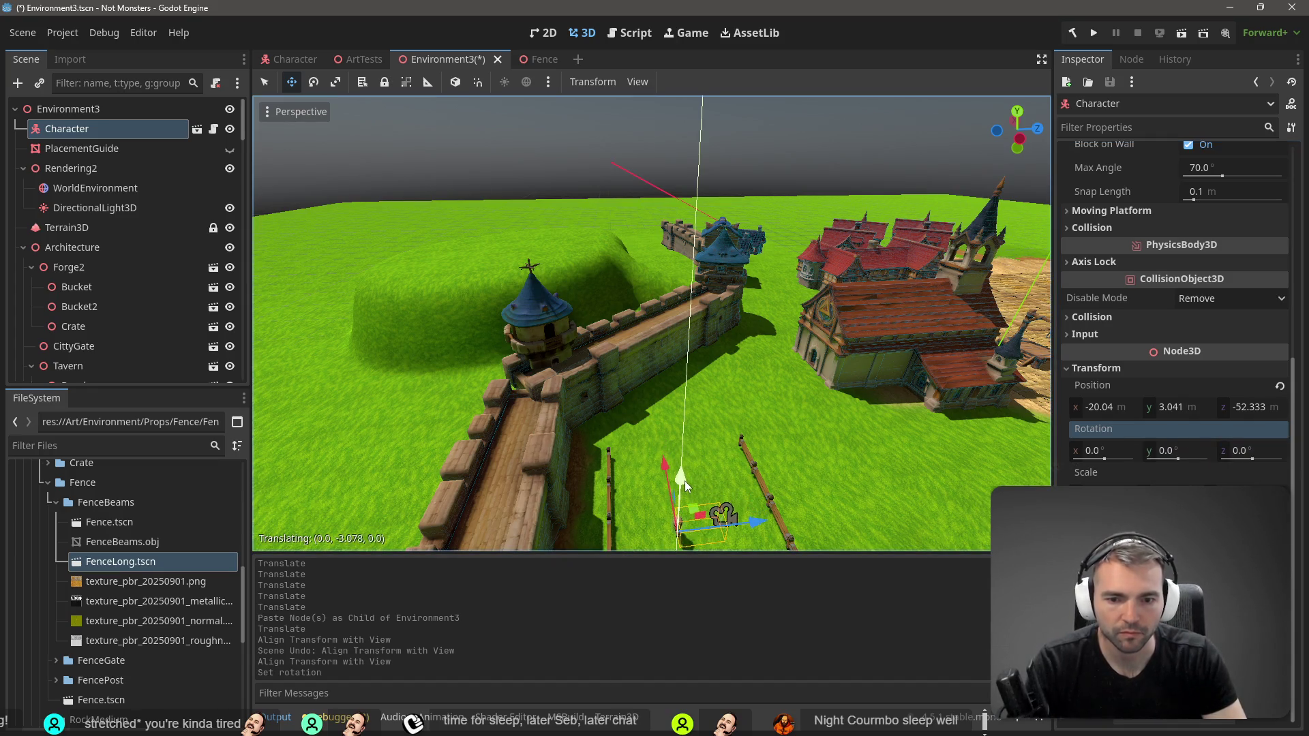
key(F5)
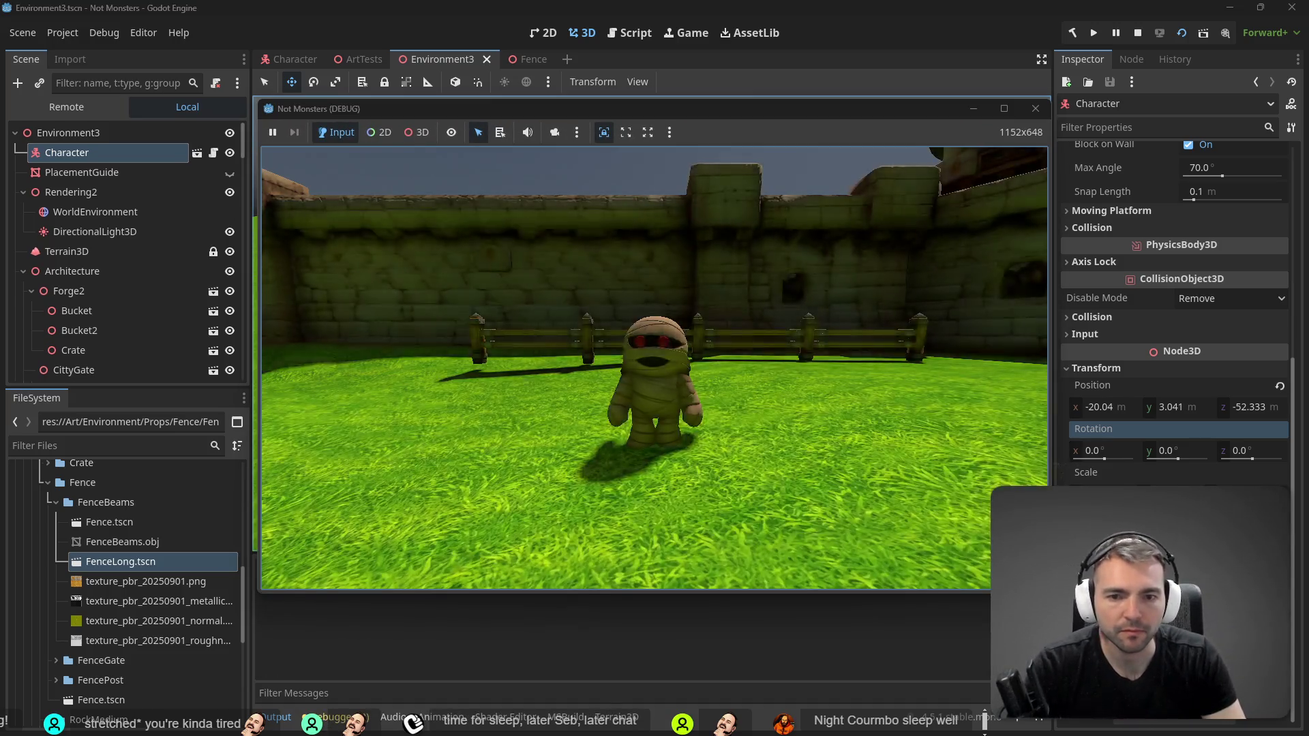
Step: Walk the mummy past the new fences, castle wall and houses, then stop the game with F8
key(w)
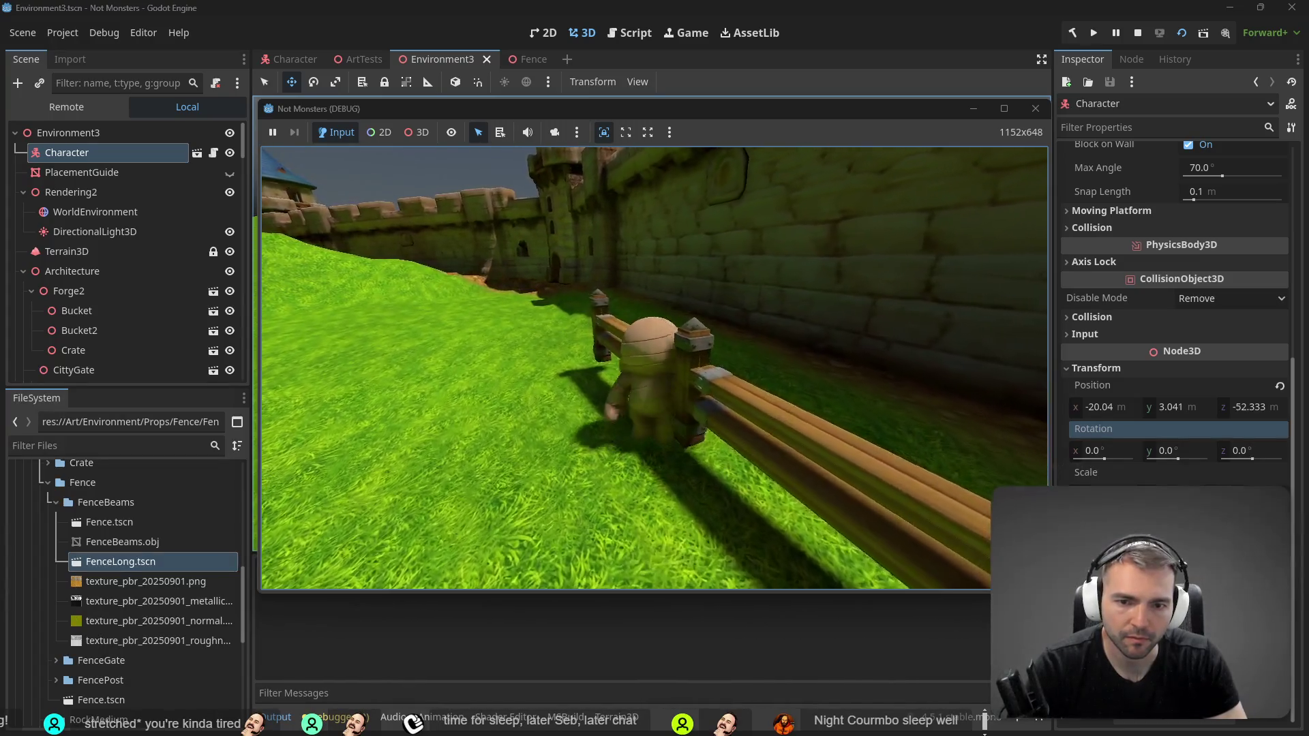
key(w)
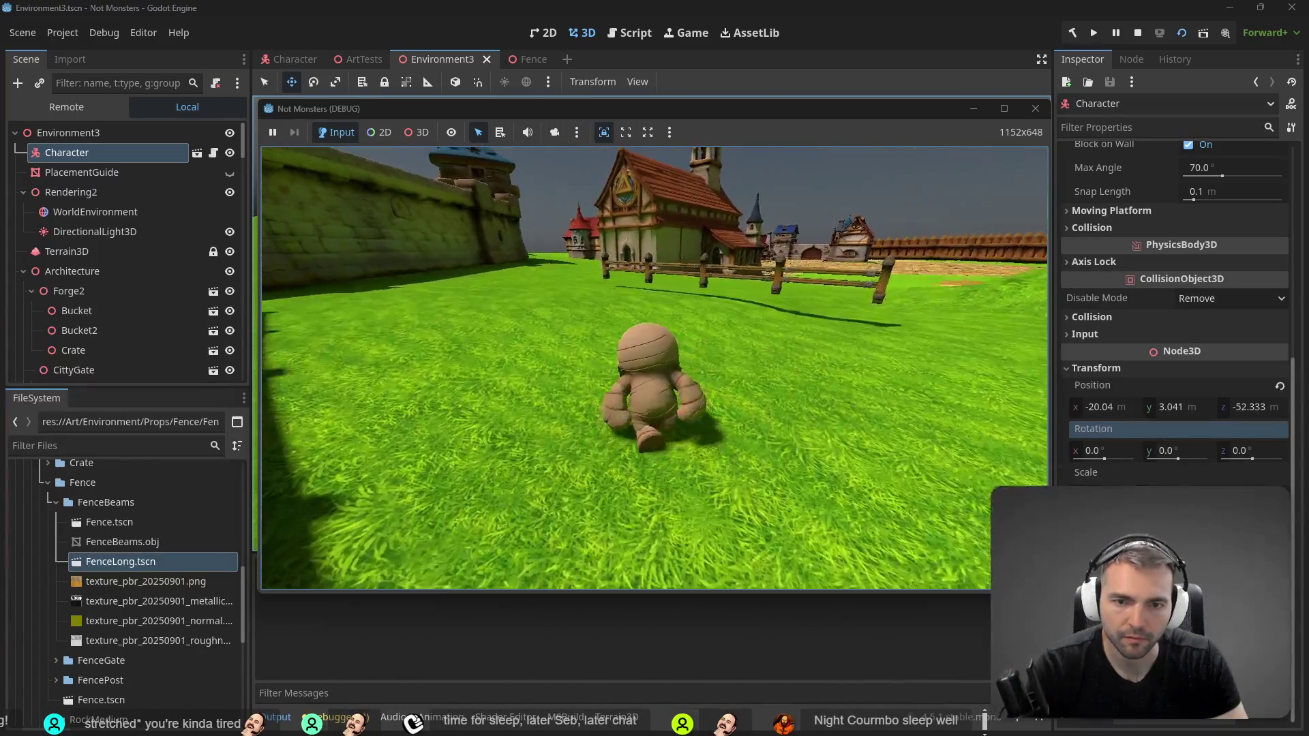
key(w)
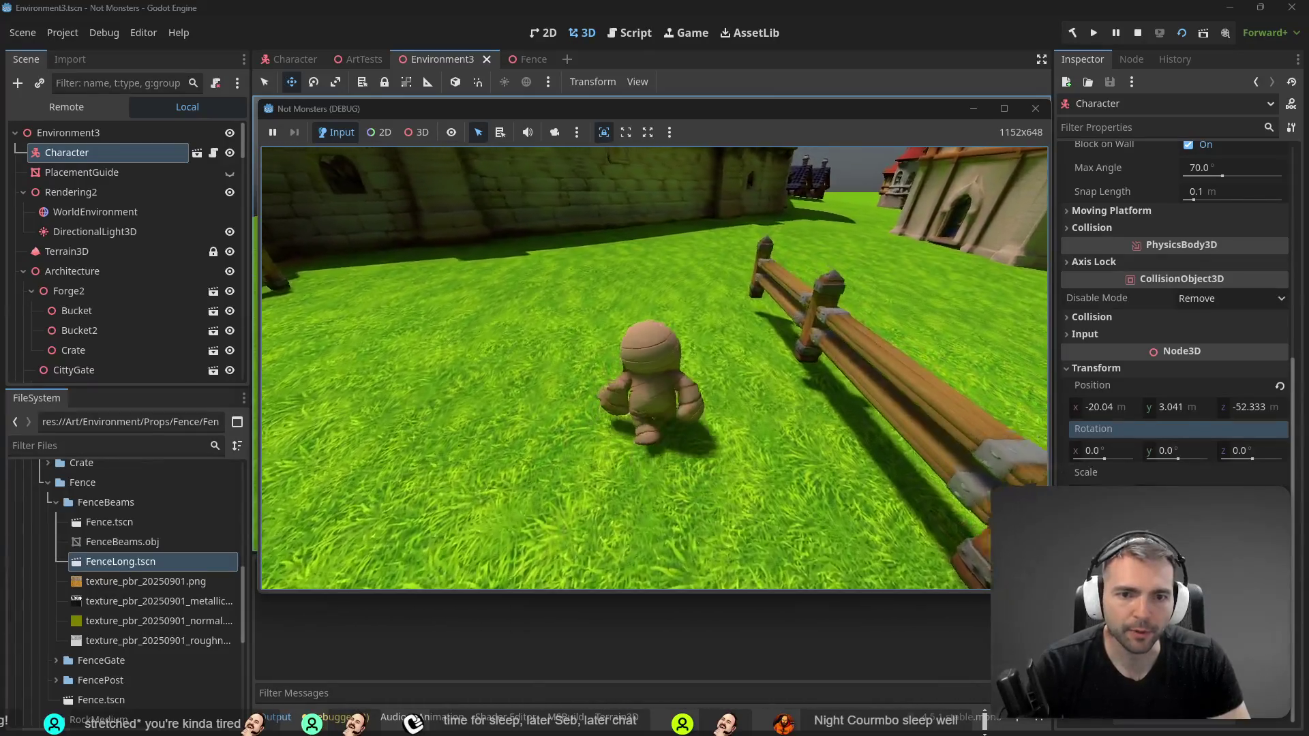
key(w)
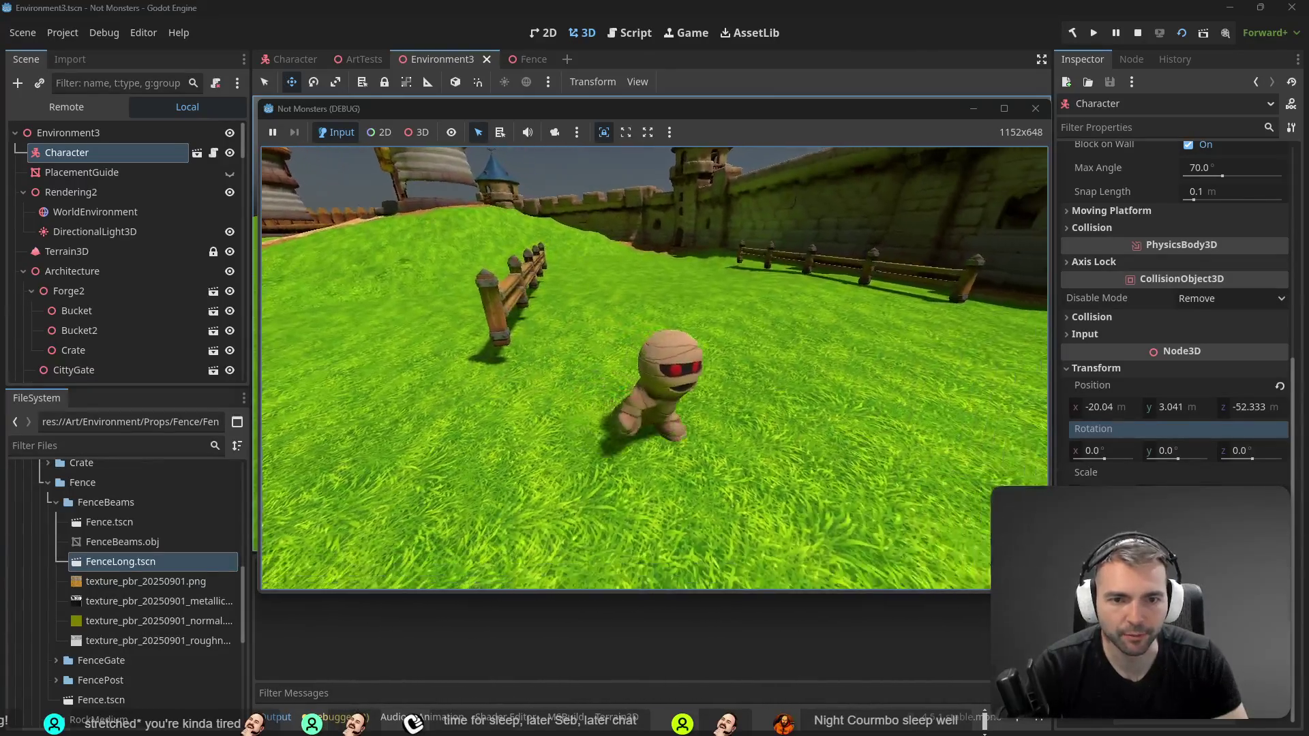
key(w)
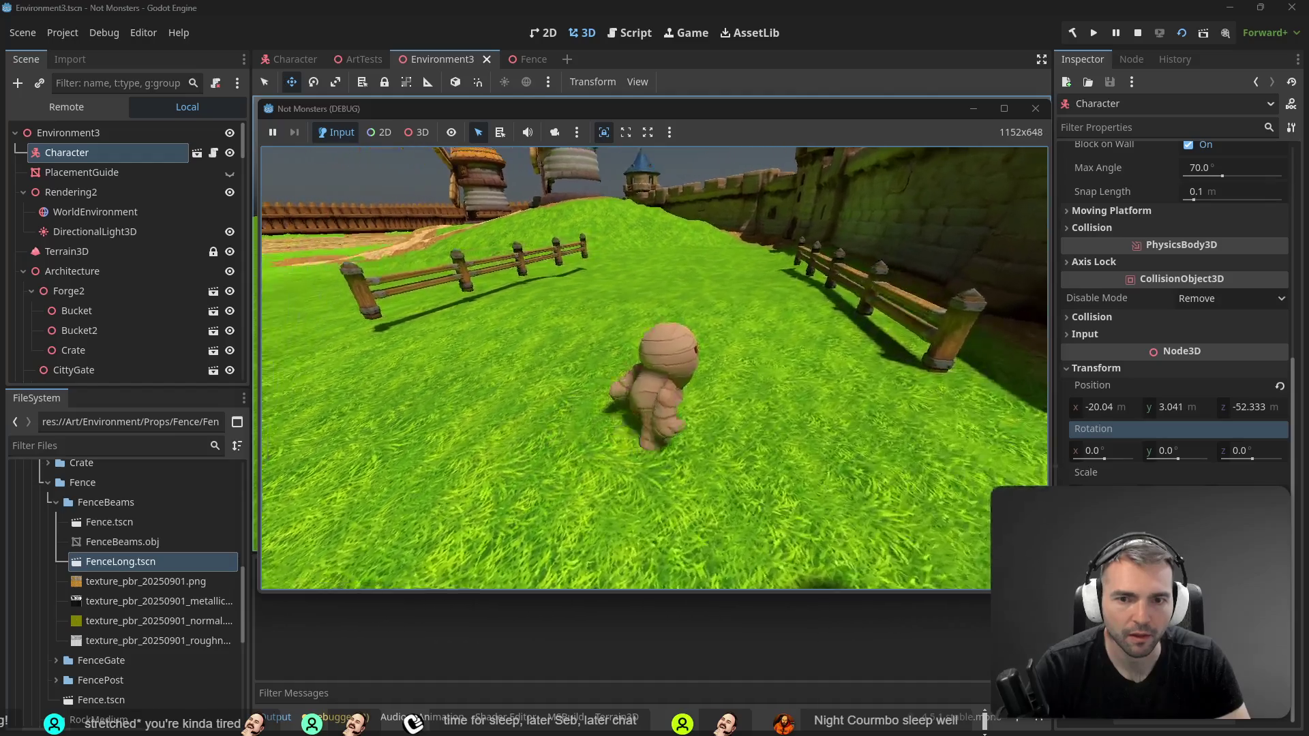
key(w)
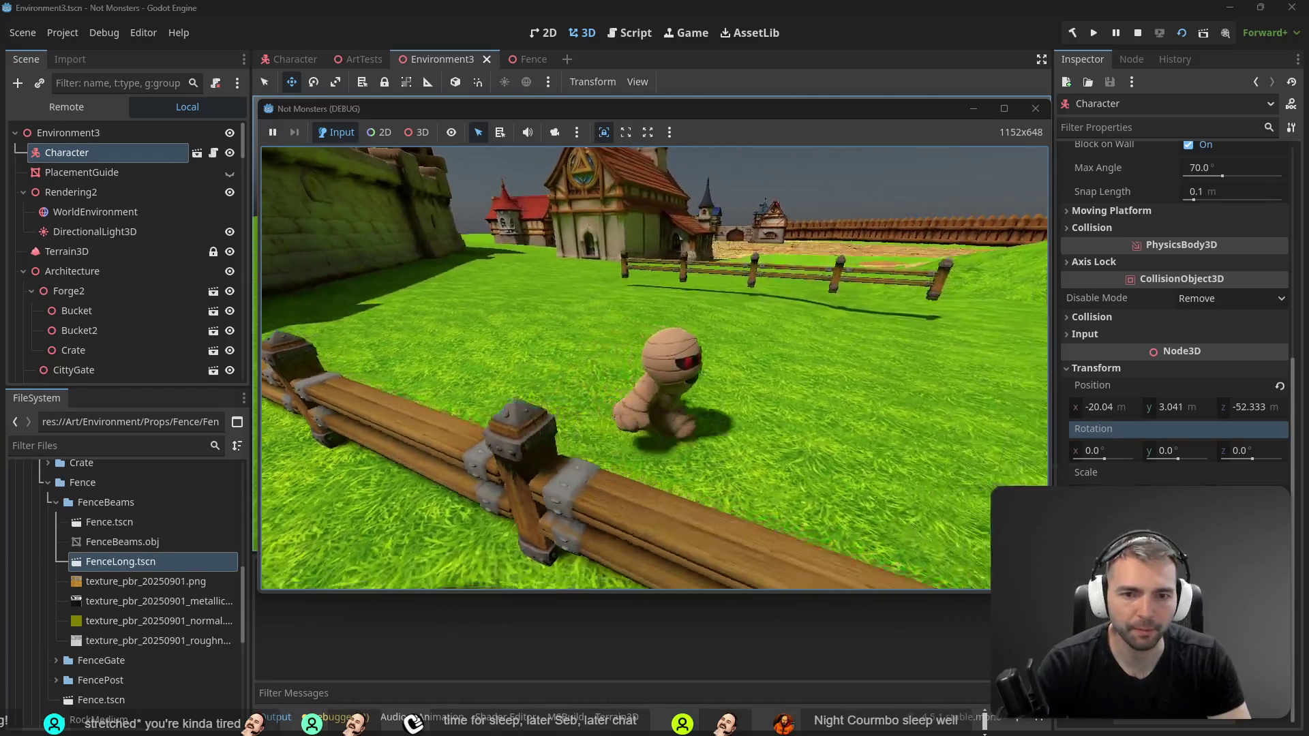
key(F8)
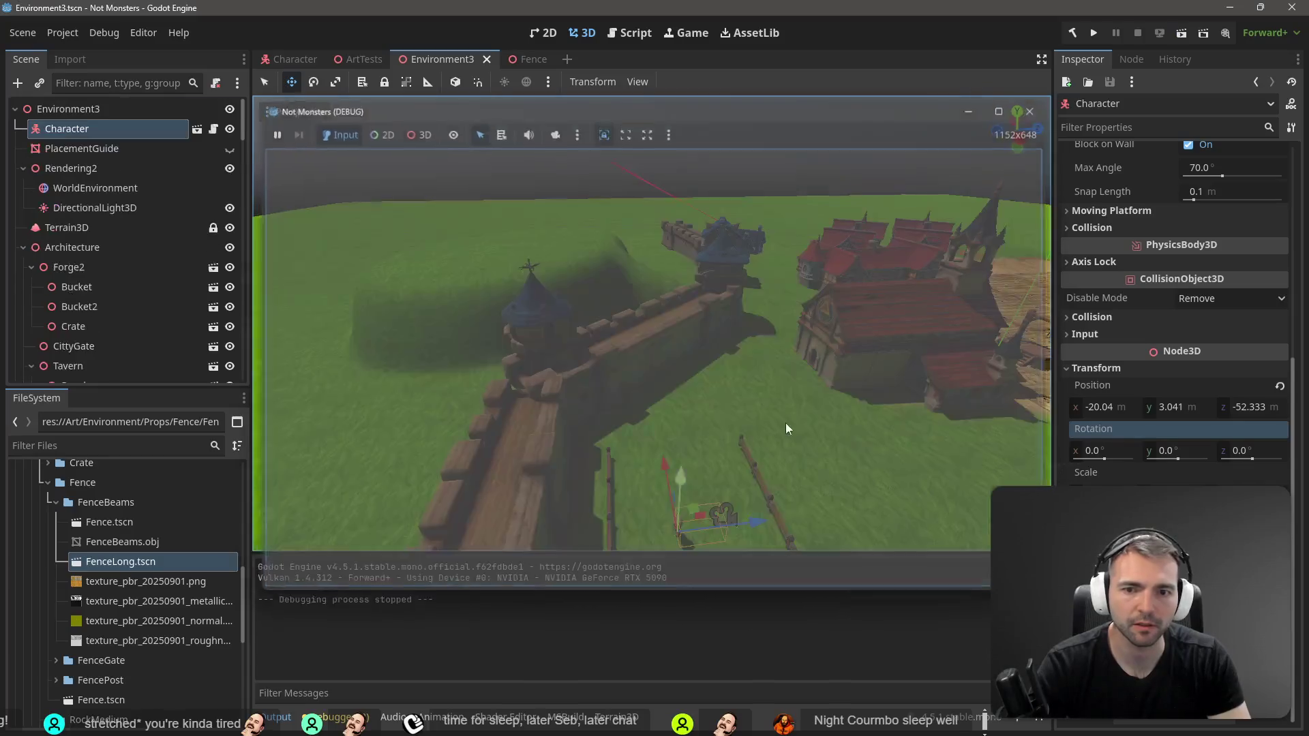
Step: Duplicate the Fence5 and Fence4 beams and select the new Fence7 and Fence8 copies
scroll(766, 459, down, 4)
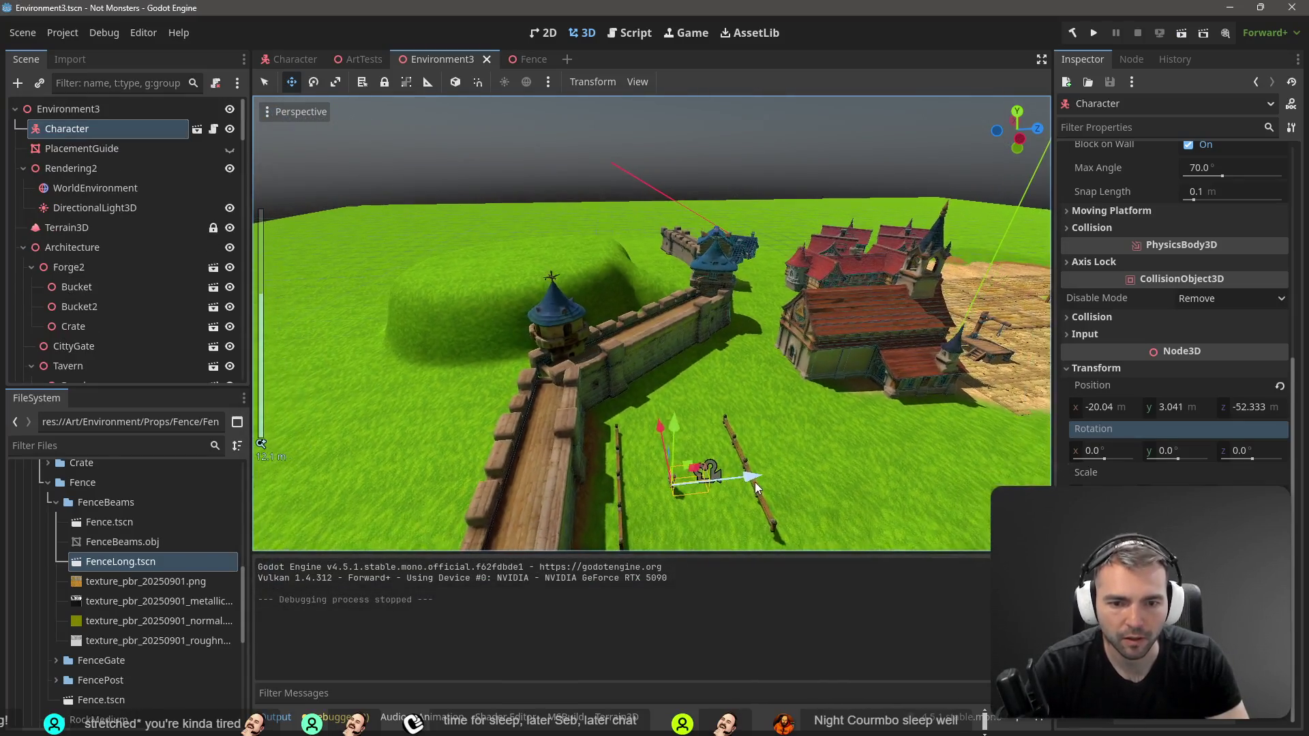
click(775, 528)
scroll(774, 495, down, 2)
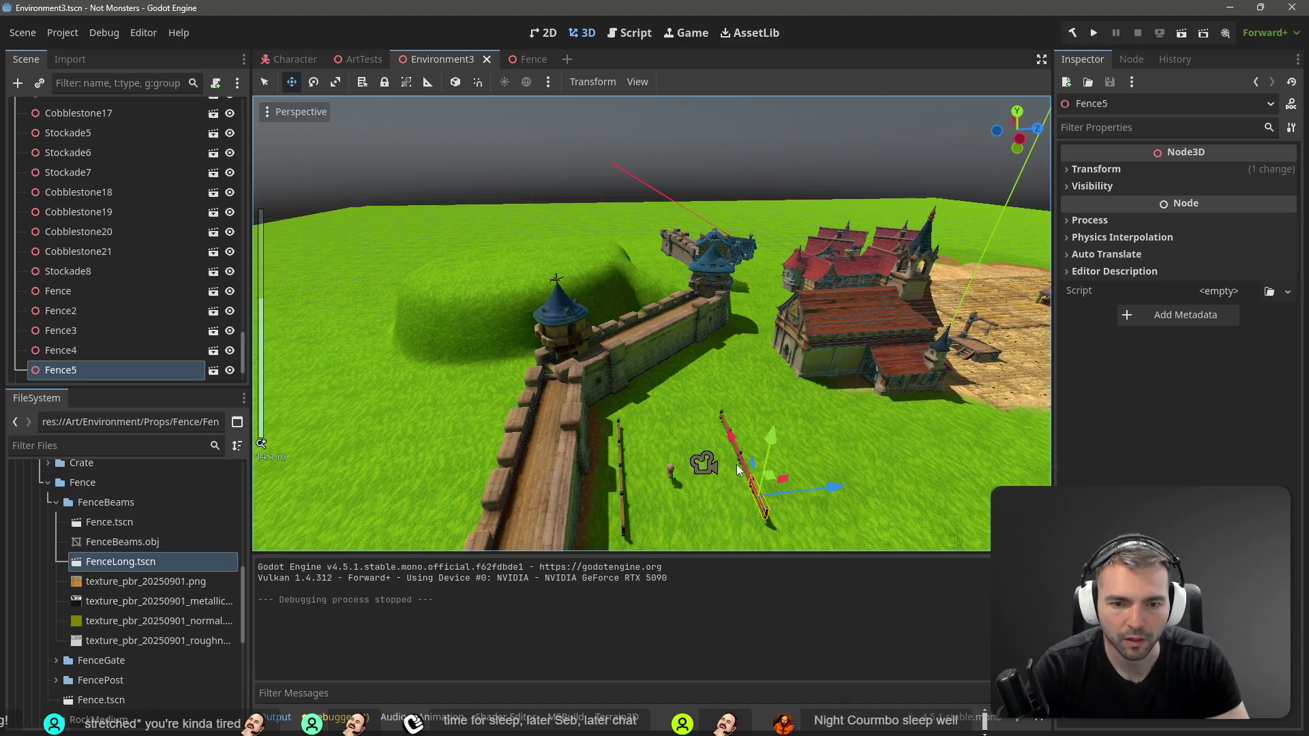
scroll(764, 473, down, 1)
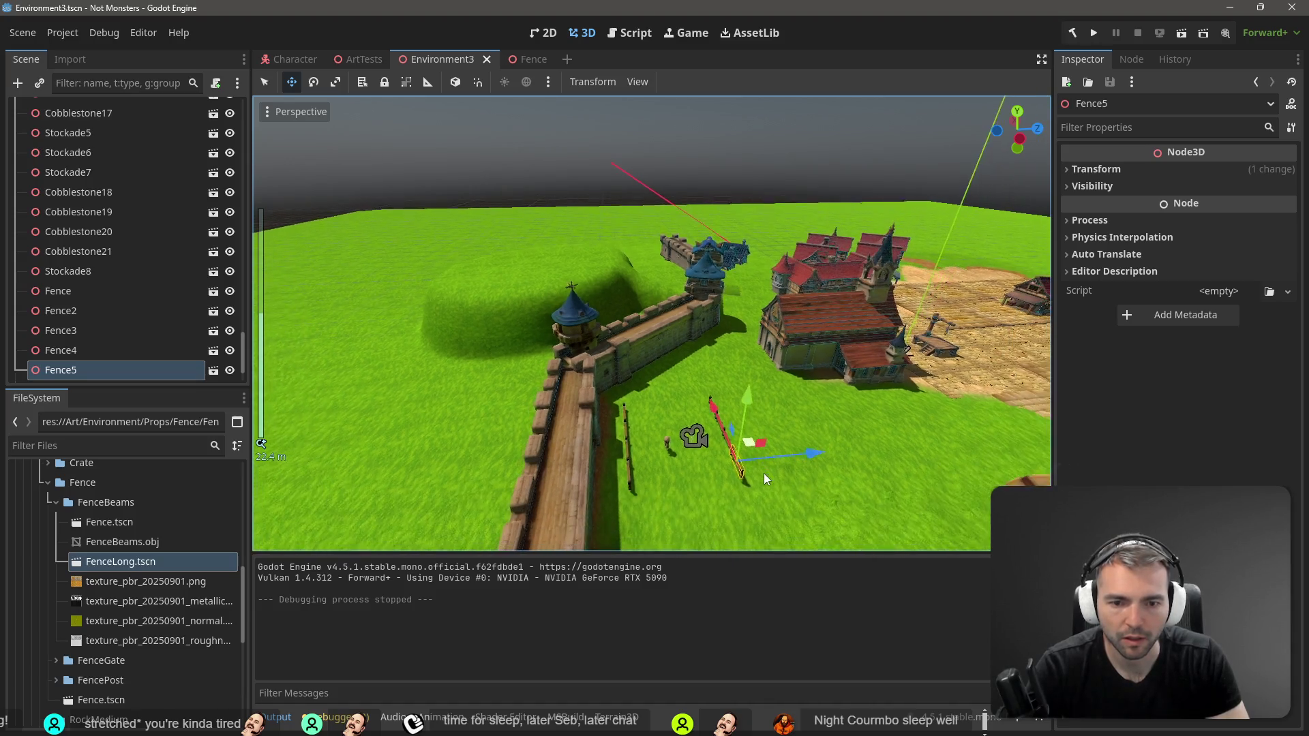
shift+click(62, 352)
key(ctrl+d)
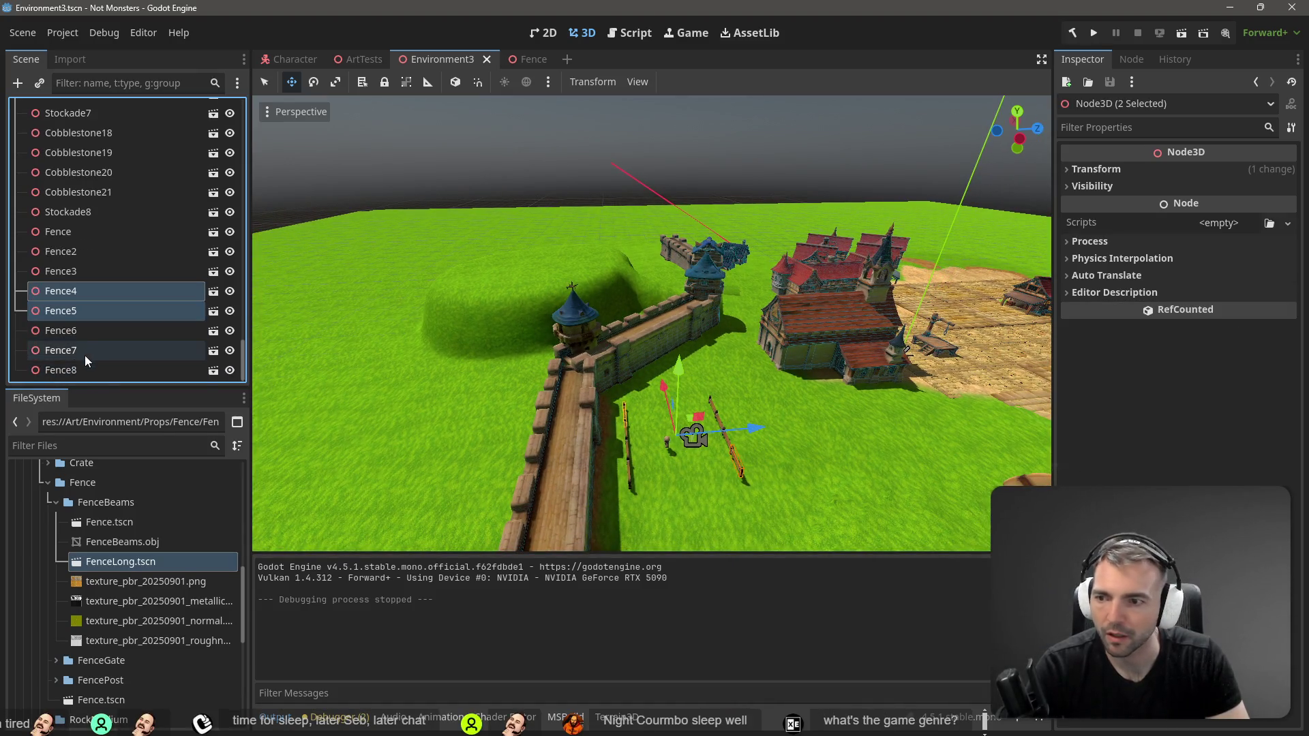
click(85, 367)
shift+click(85, 356)
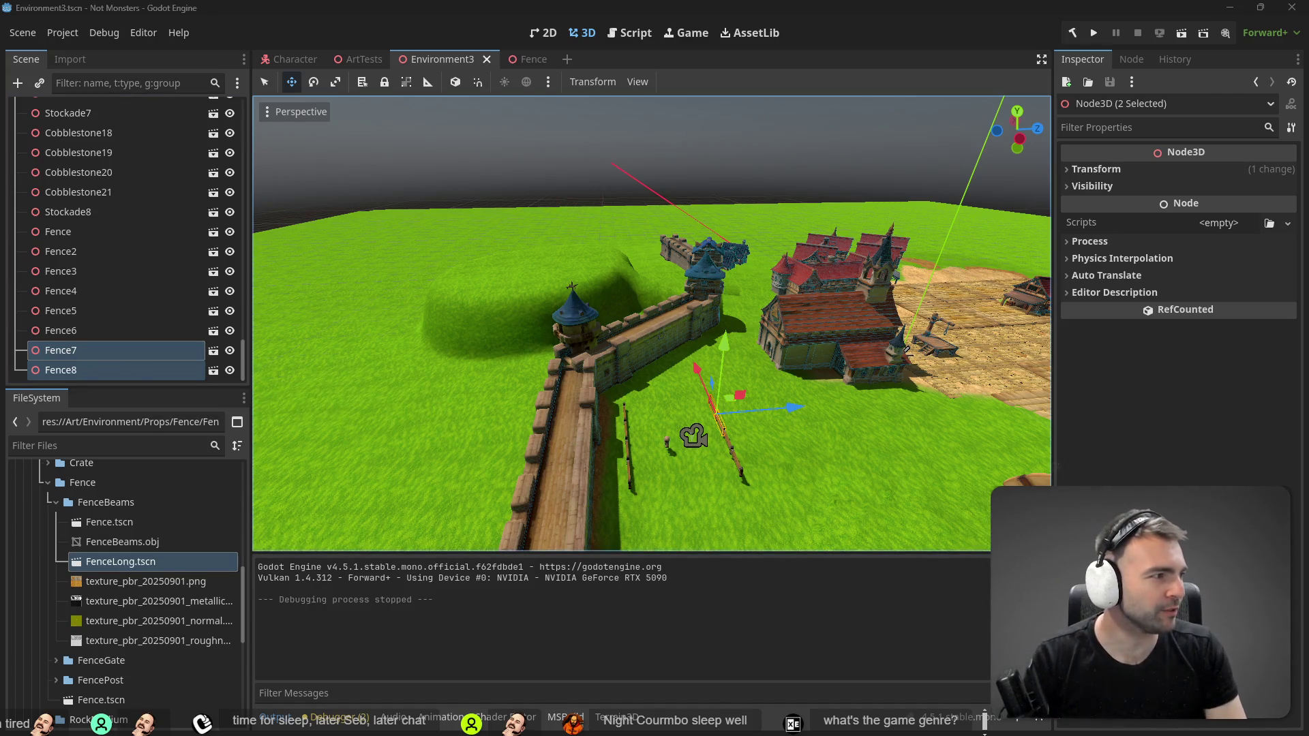
Step: Bring the tldraw board's Villagers and Expressions area into view
key(alt+Tab)
scroll(573, 416, down, 5)
drag(58, 345, 843, 303)
scroll(791, 407, left, 10)
Step: Pan and zoom around the tldraw concept board to review the art, then return to Godot
scroll(557, 360, up, 5)
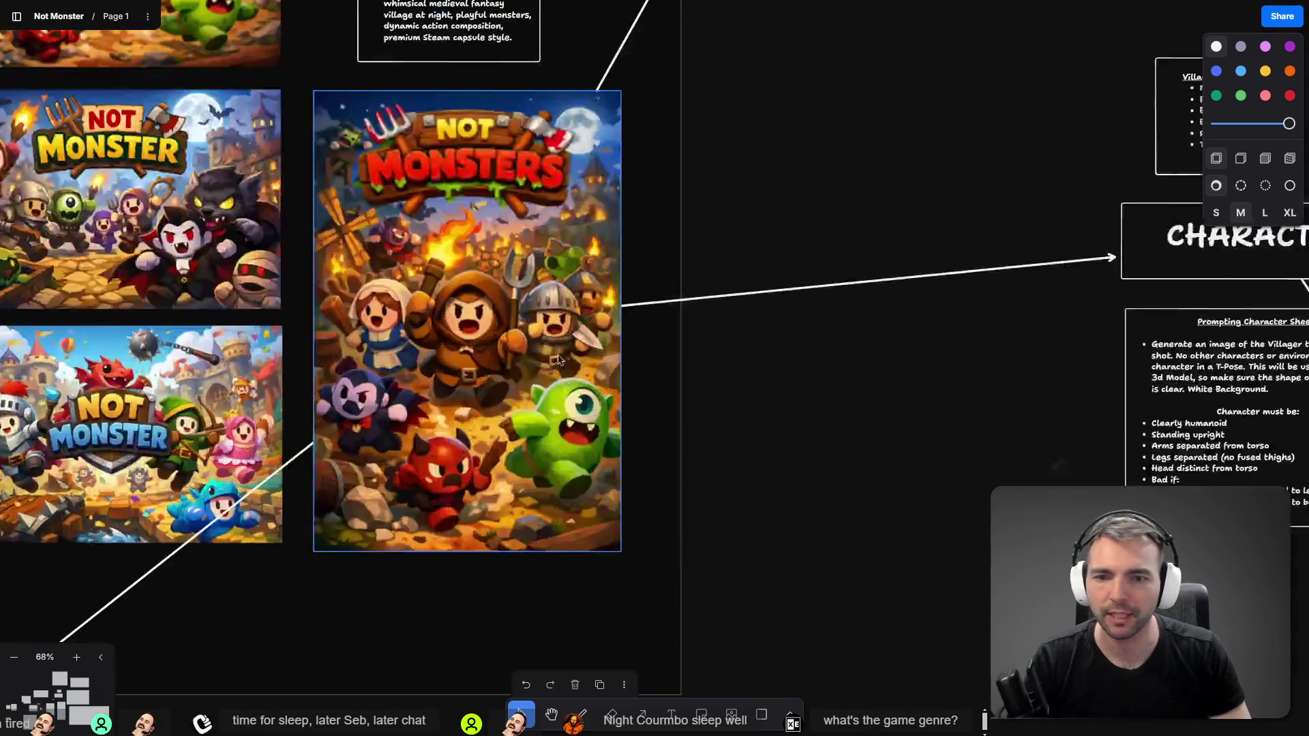
scroll(557, 360, up, 2)
scroll(588, 321, left, 10)
scroll(600, 330, up, 5)
scroll(640, 395, down, 3)
scroll(663, 453, up, 3)
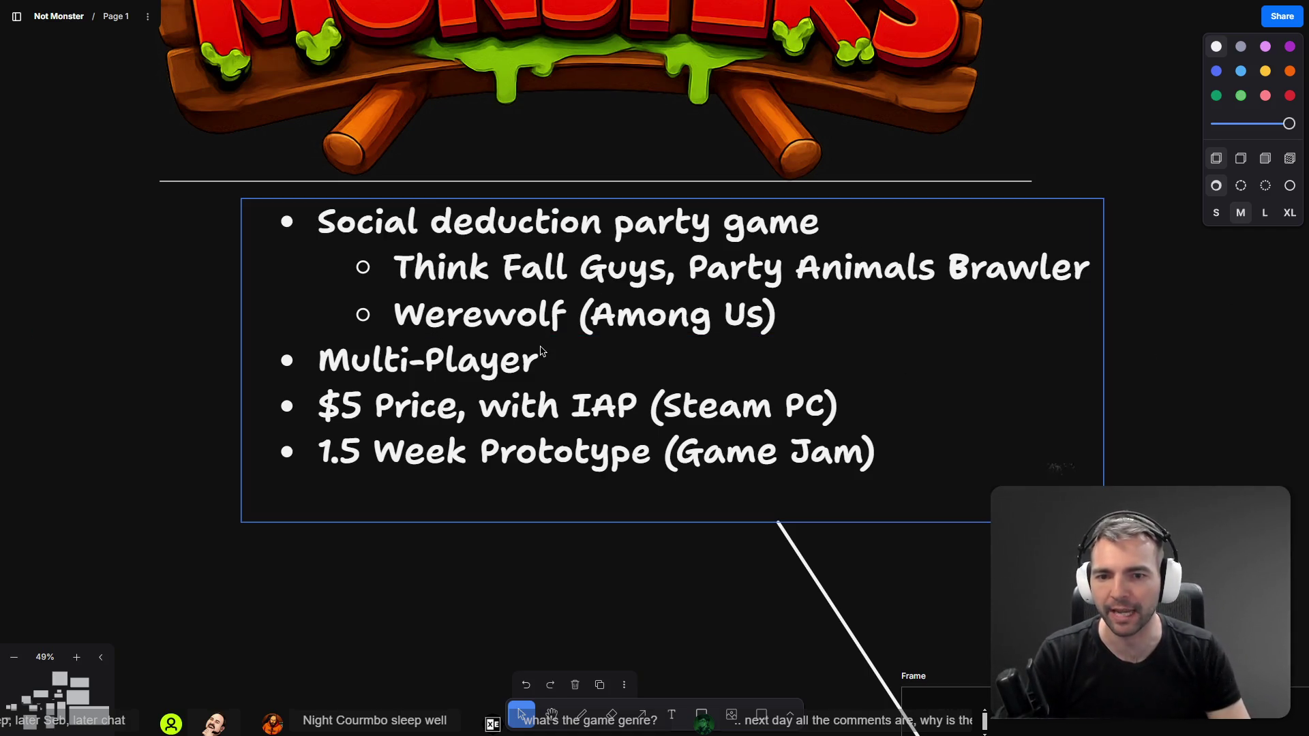
scroll(576, 353, down, 3)
scroll(683, 491, right, 10)
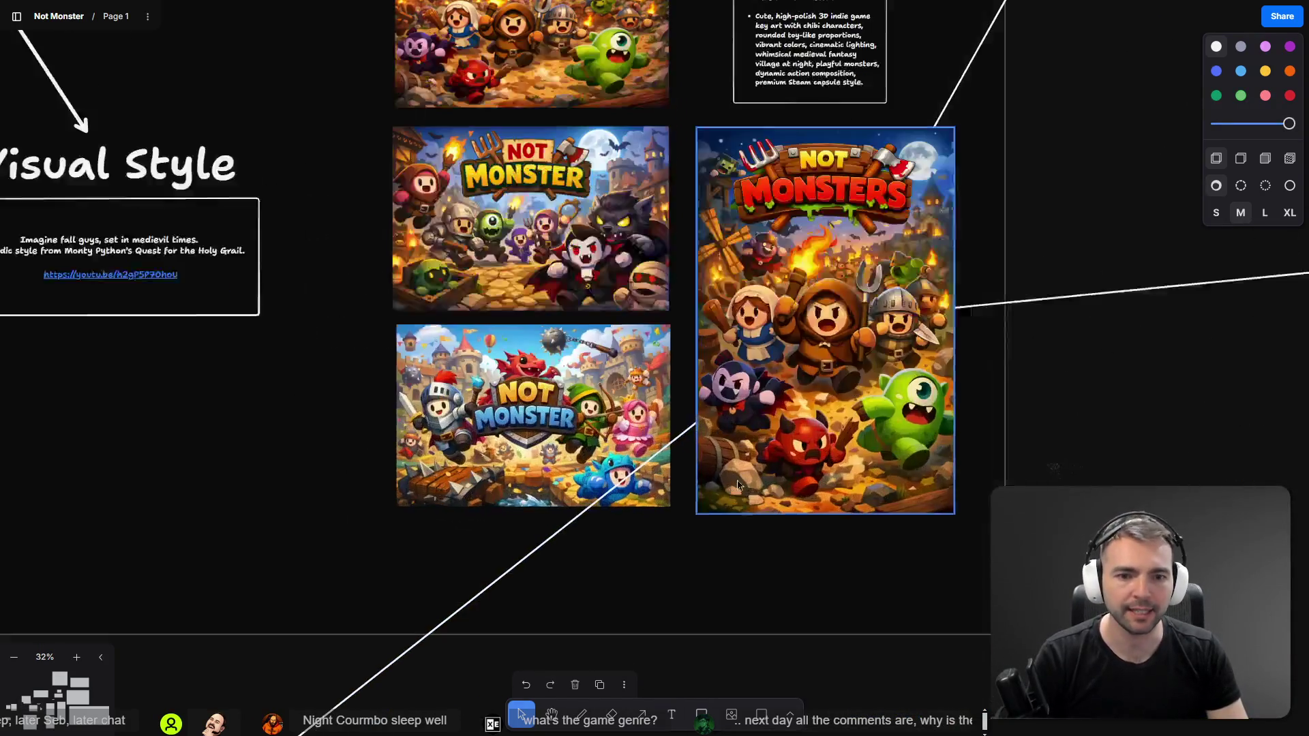
scroll(845, 395, up, 5)
scroll(845, 396, up, 2)
scroll(845, 395, right, 3)
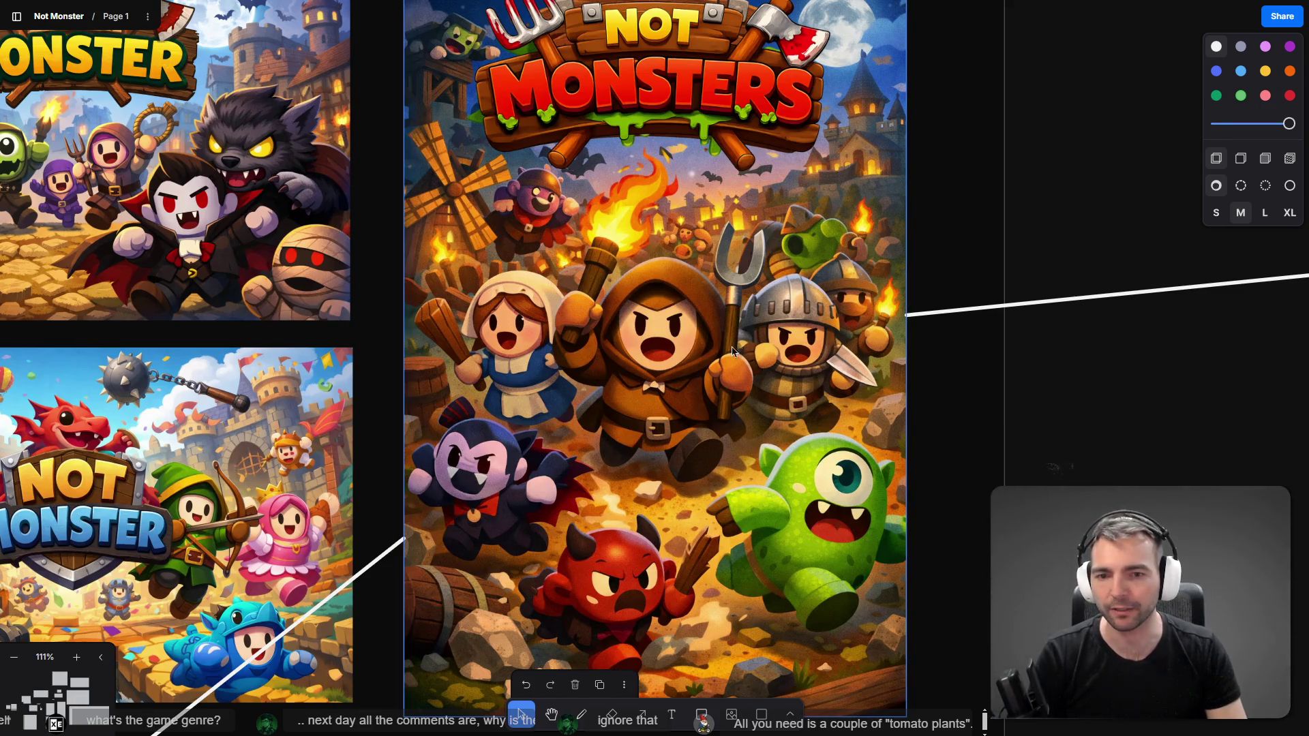
scroll(596, 280, down, 5)
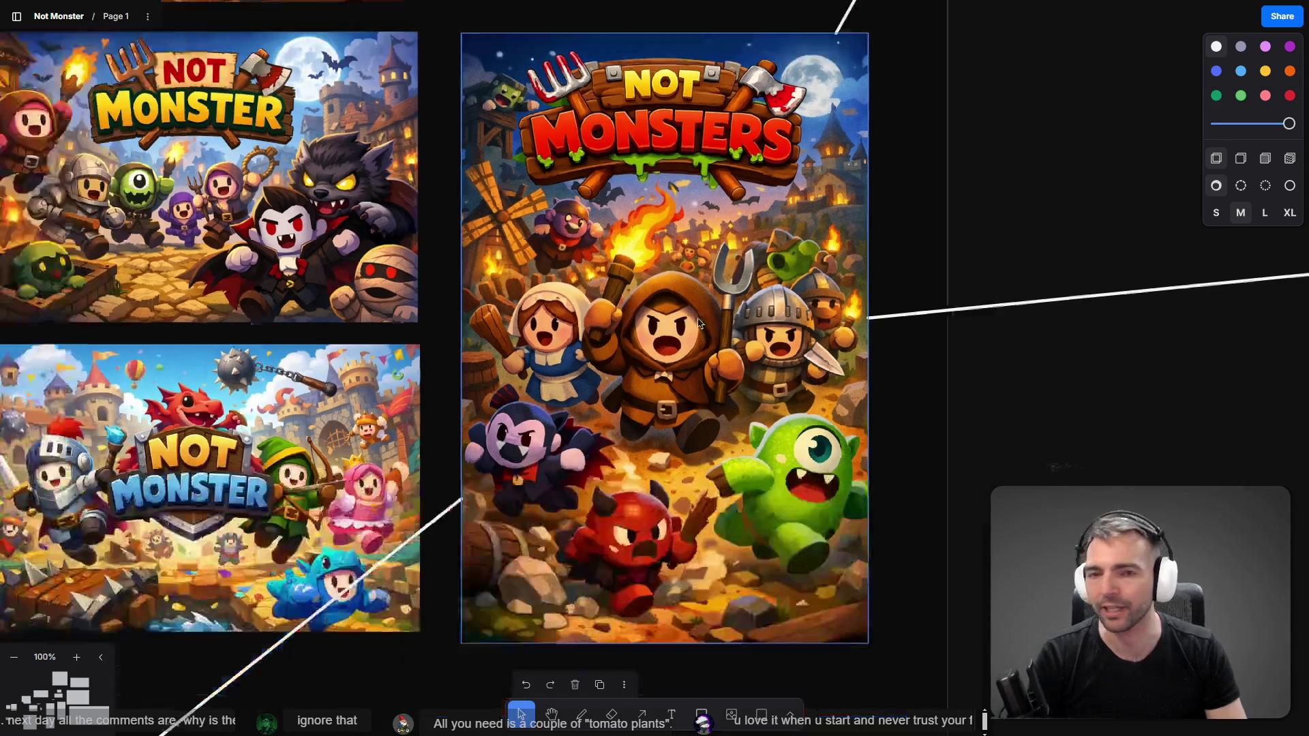
scroll(266, 162, up, 10)
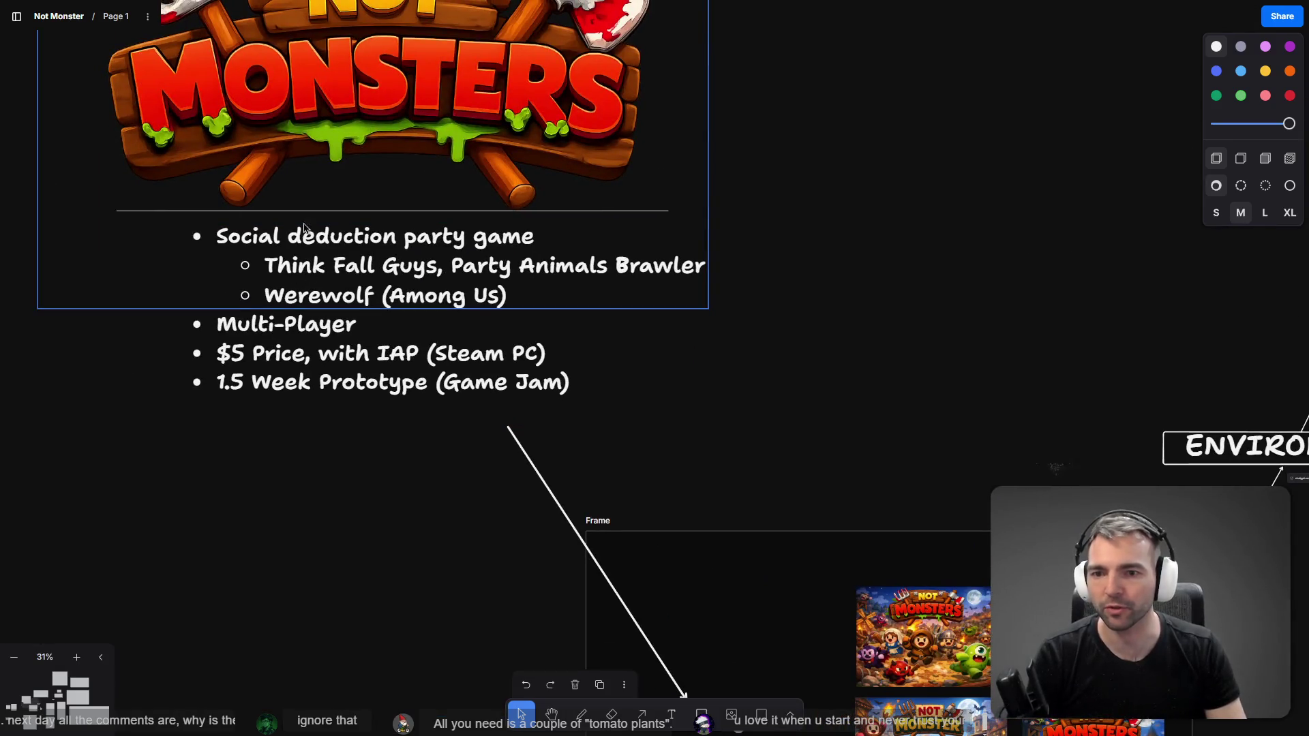
scroll(699, 442, down, 7)
scroll(699, 442, right, 8)
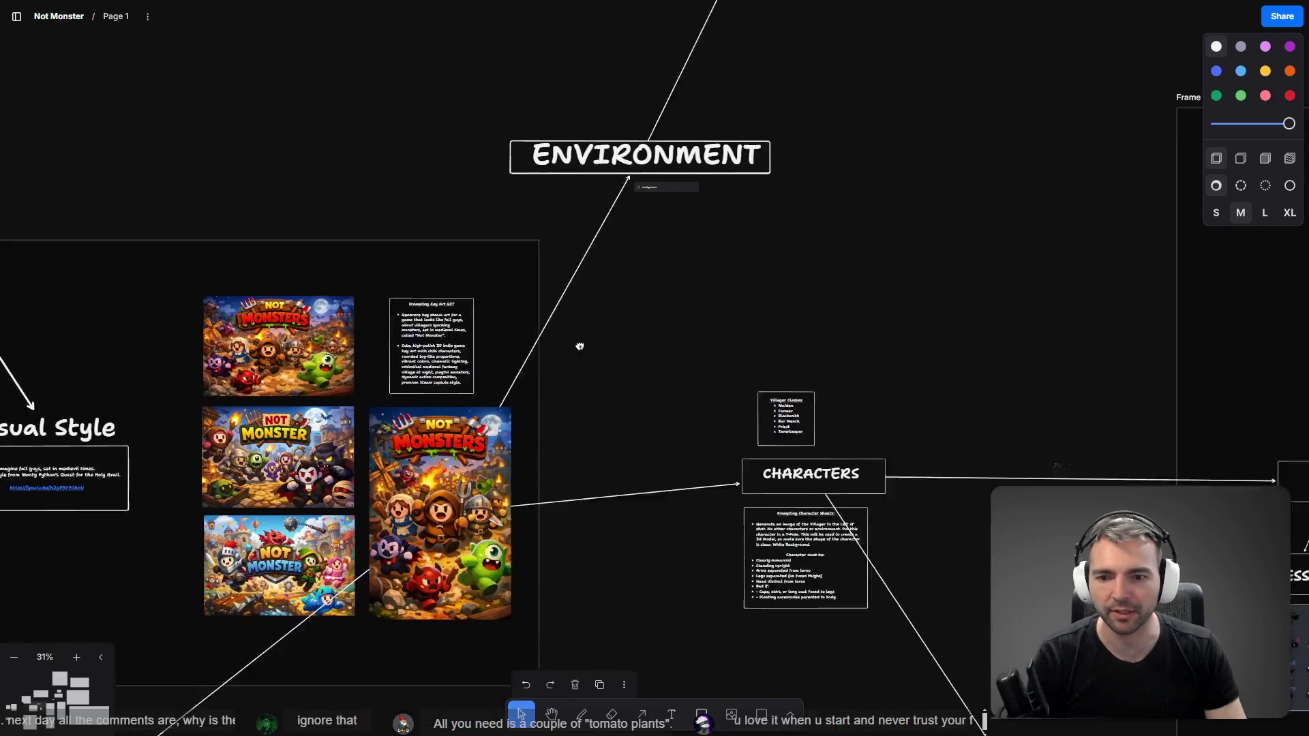
scroll(897, 300, left, 3)
scroll(897, 301, down, 5)
scroll(466, 499, right, 10)
scroll(466, 500, up, 8)
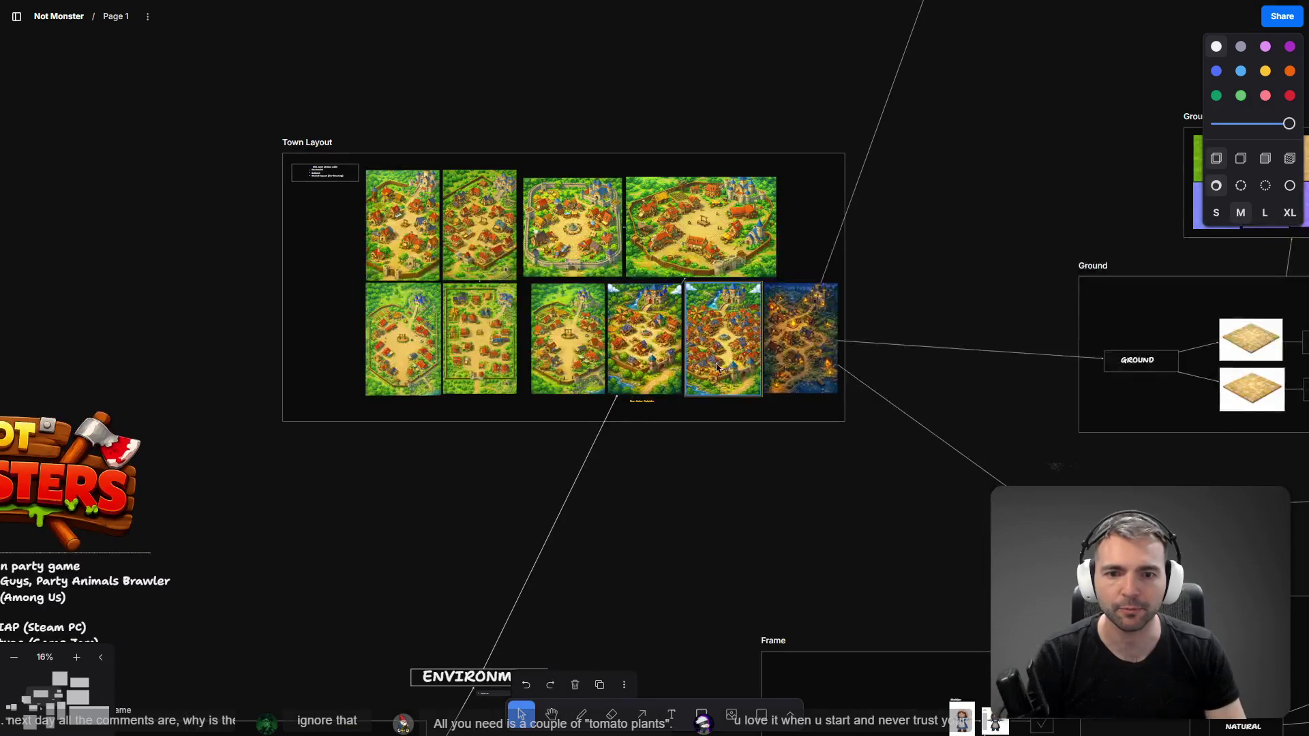
scroll(466, 500, up, 7)
scroll(643, 327, right, 4)
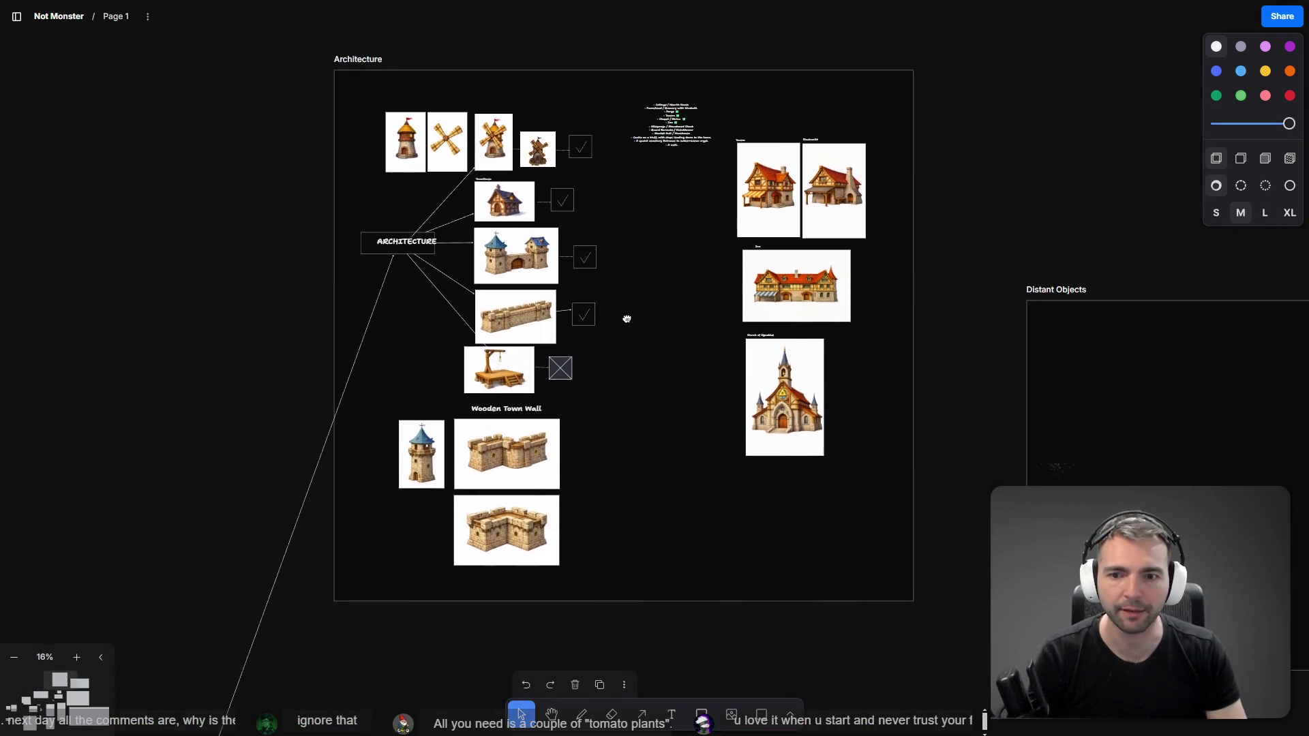
key(alt+Tab)
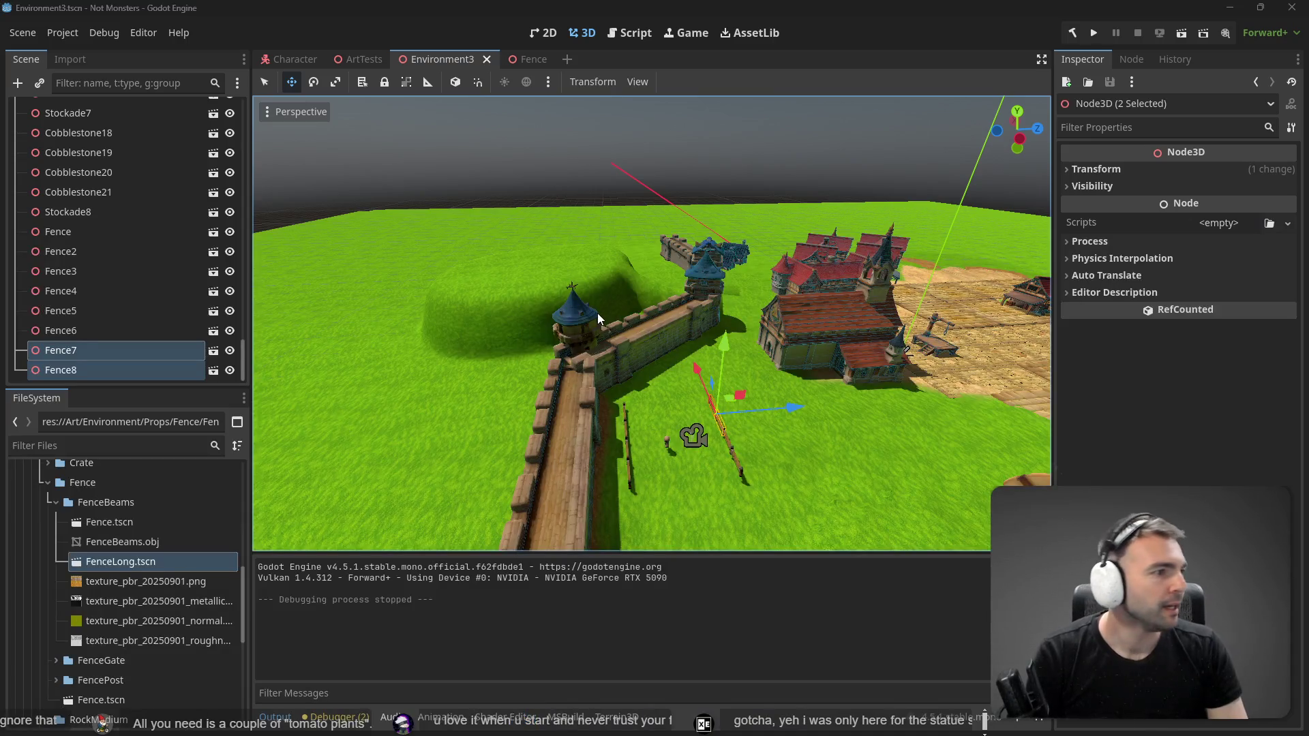
Step: Go to ChatGPT's generated images page and view the Wooden palisade fence segment image
key(alt+Tab)
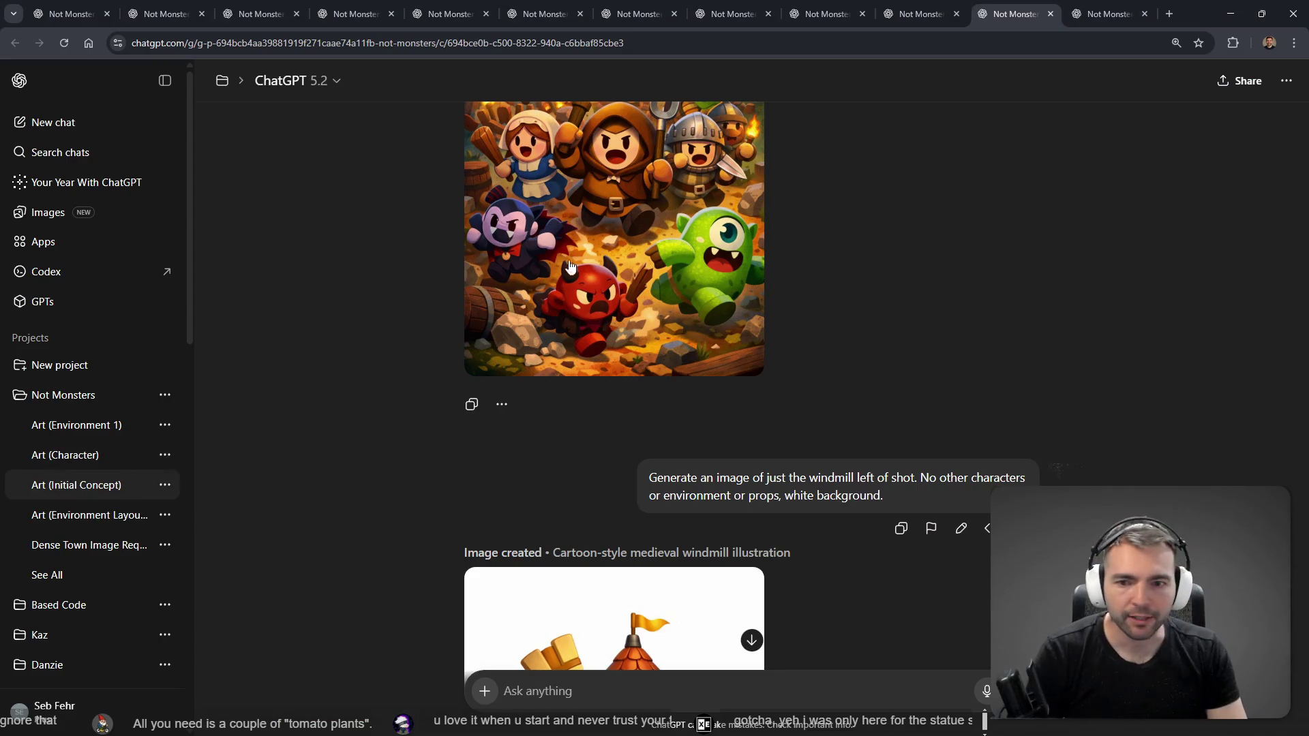
scroll(550, 407, down, 8)
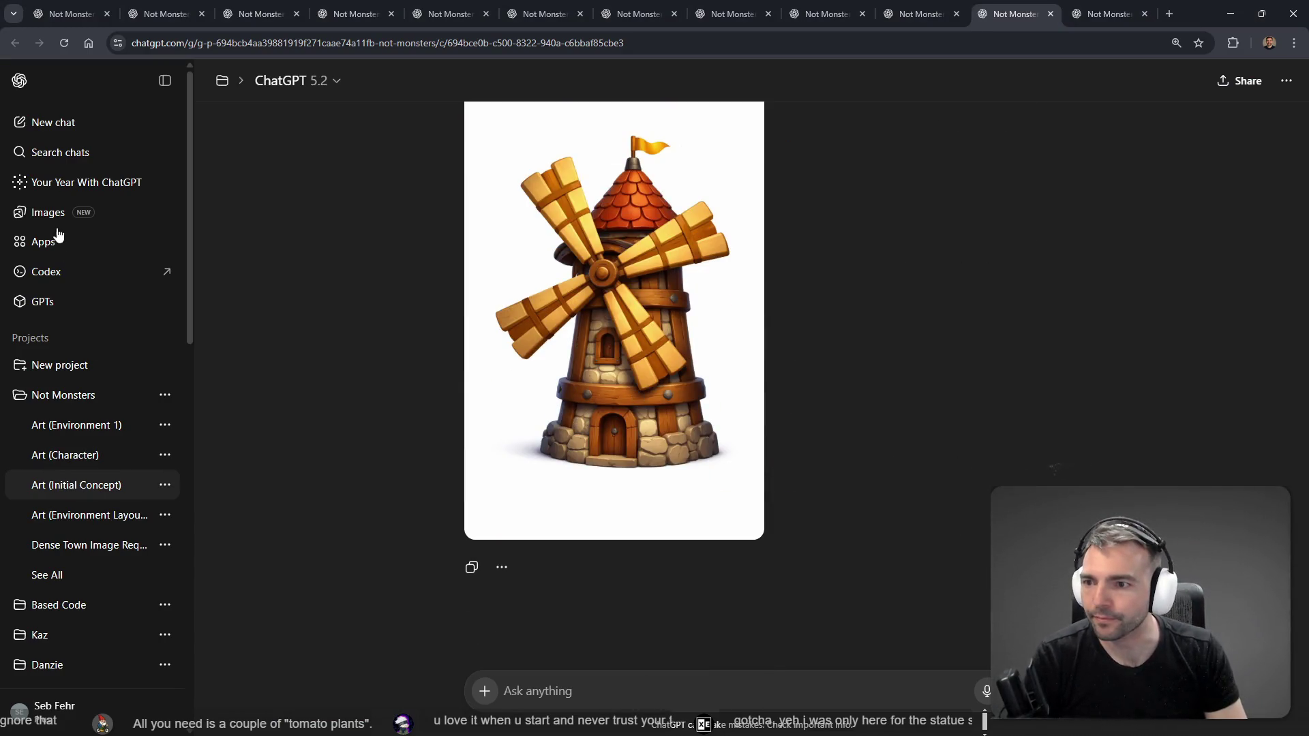
click(44, 214)
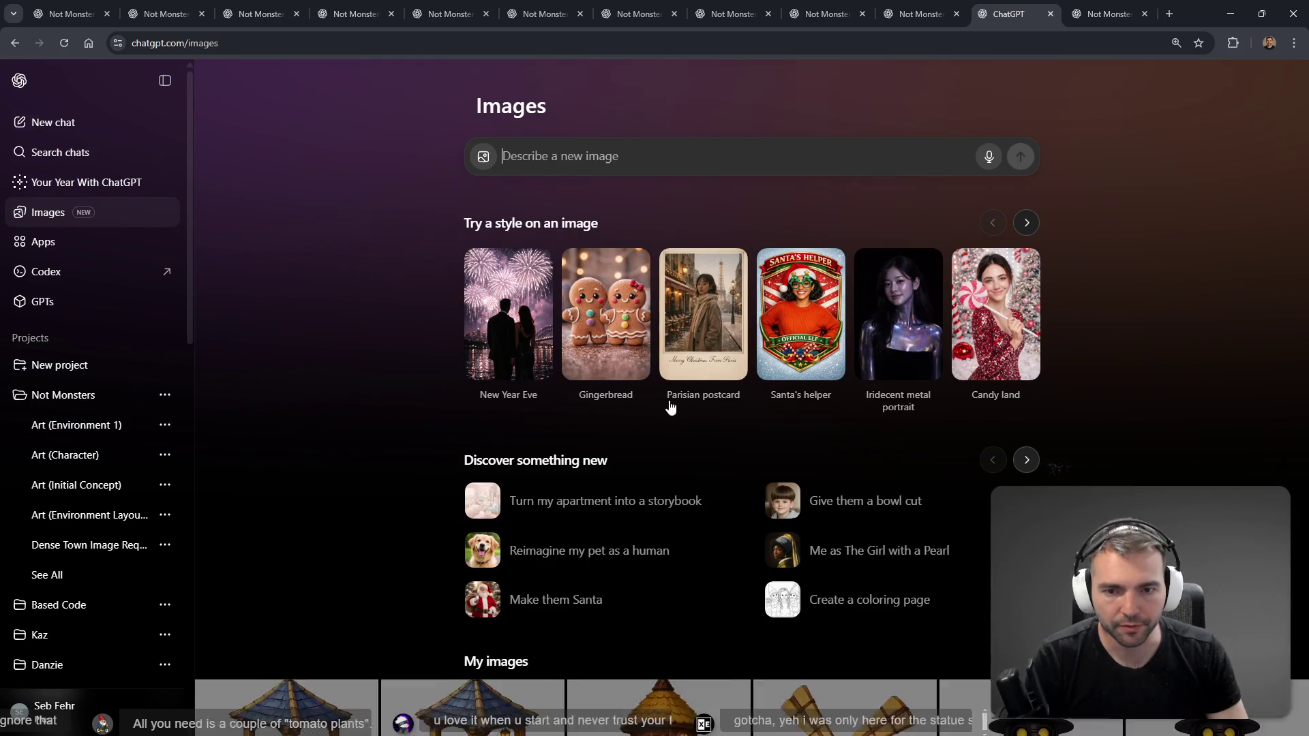
scroll(682, 399, down, 8)
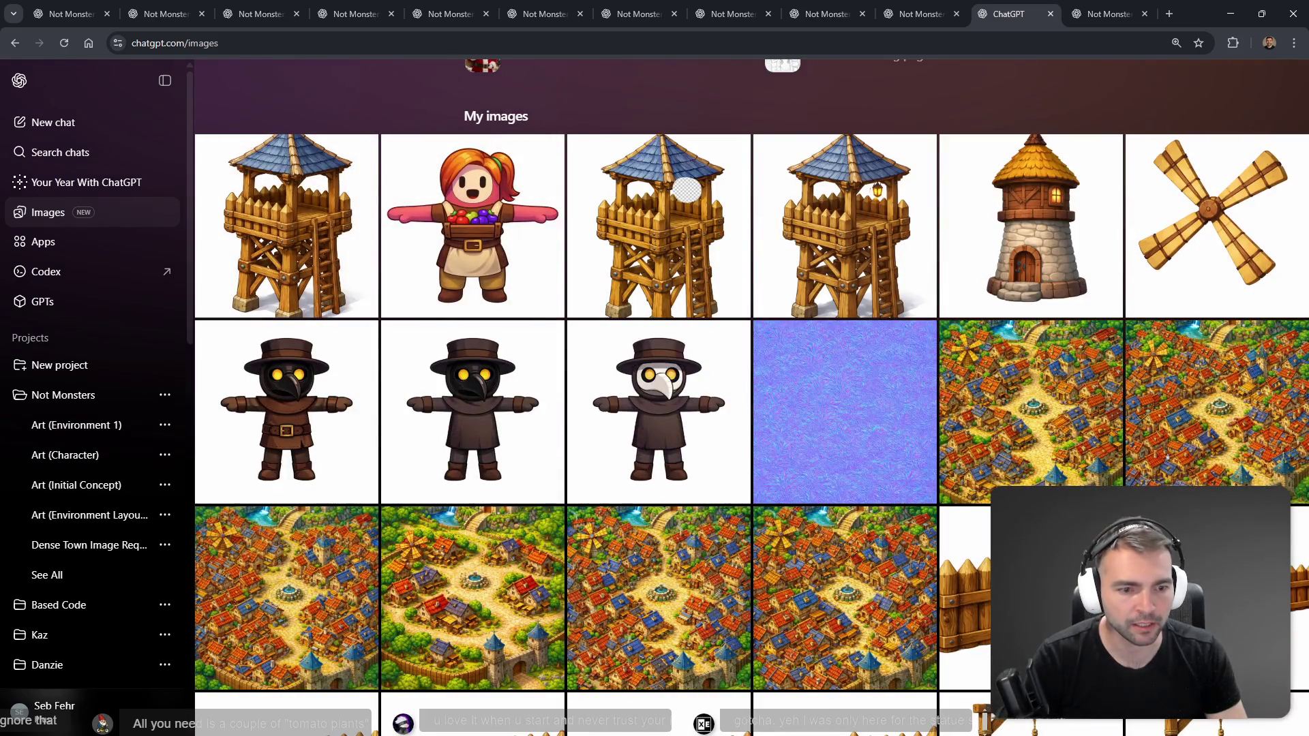
click(965, 594)
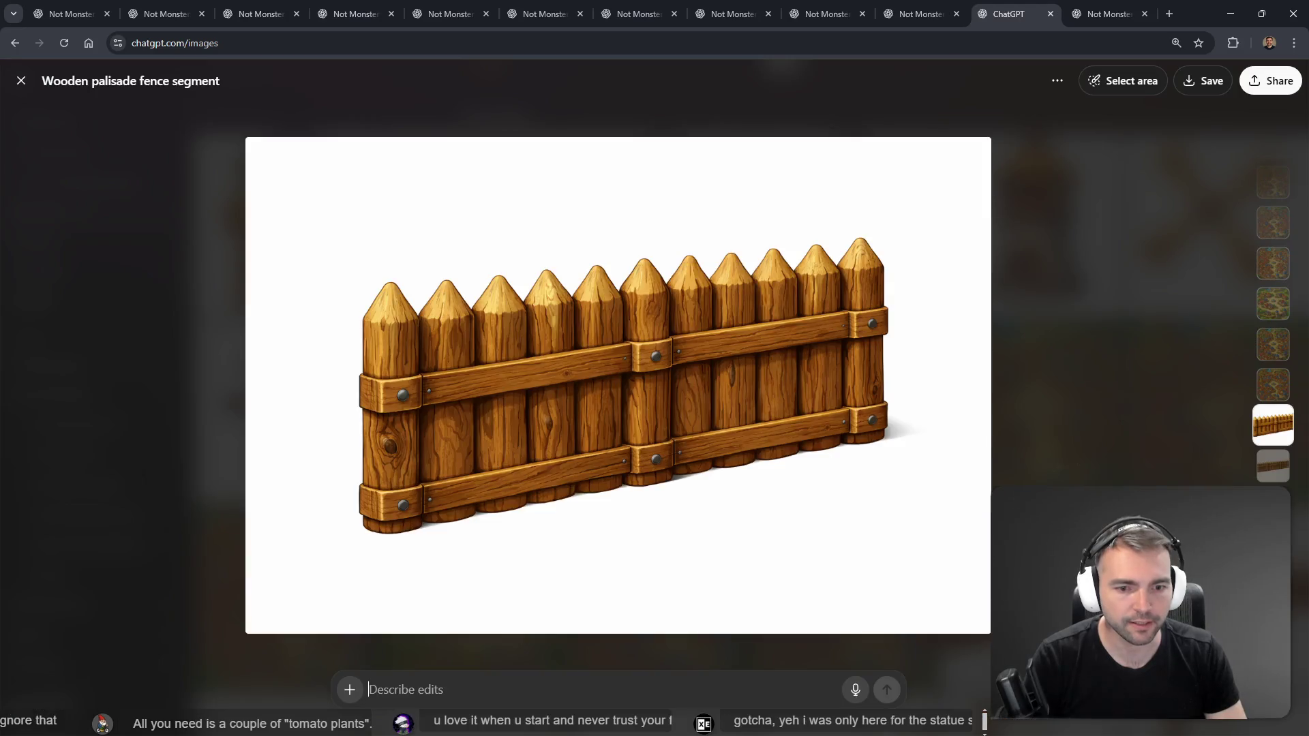
key(Escape)
Step: Reopen the wooden palisade fence image and copy it with Copy image
scroll(850, 321, down, 6)
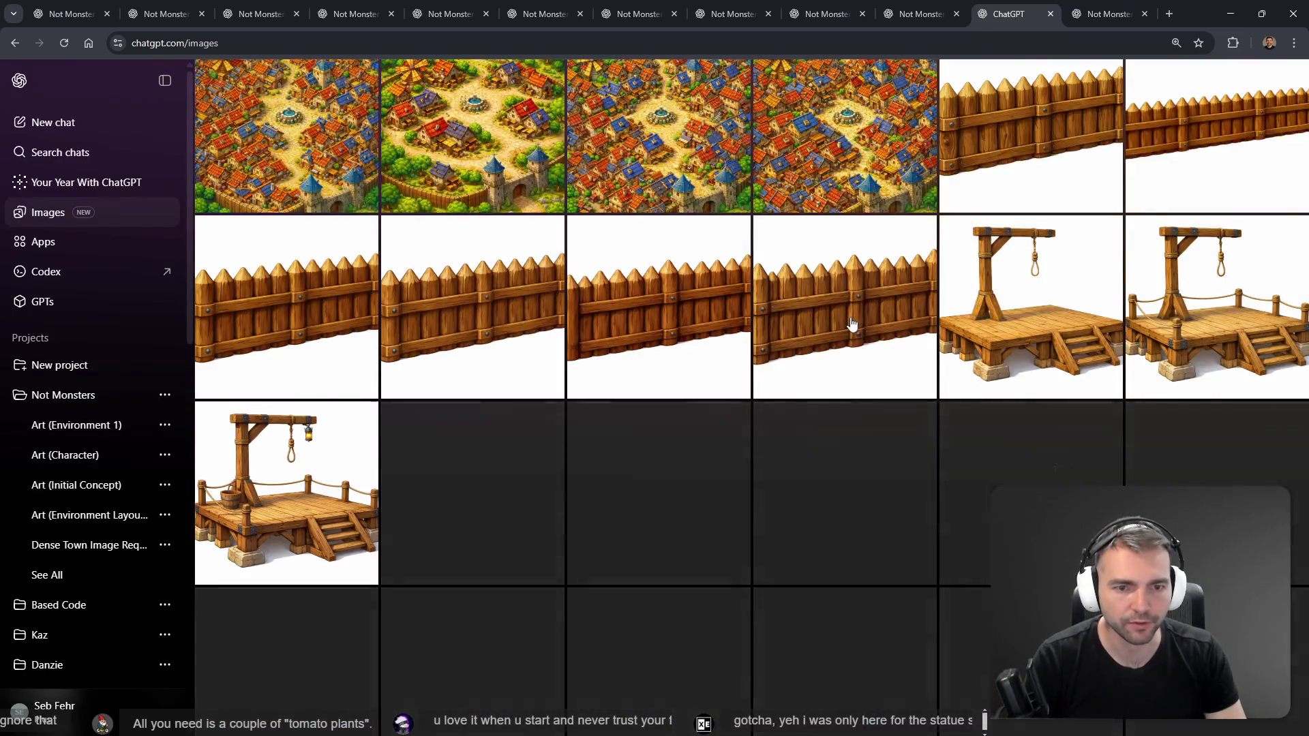
scroll(945, 344, up, 3)
scroll(944, 345, up, 1)
click(954, 348)
right_click(686, 336)
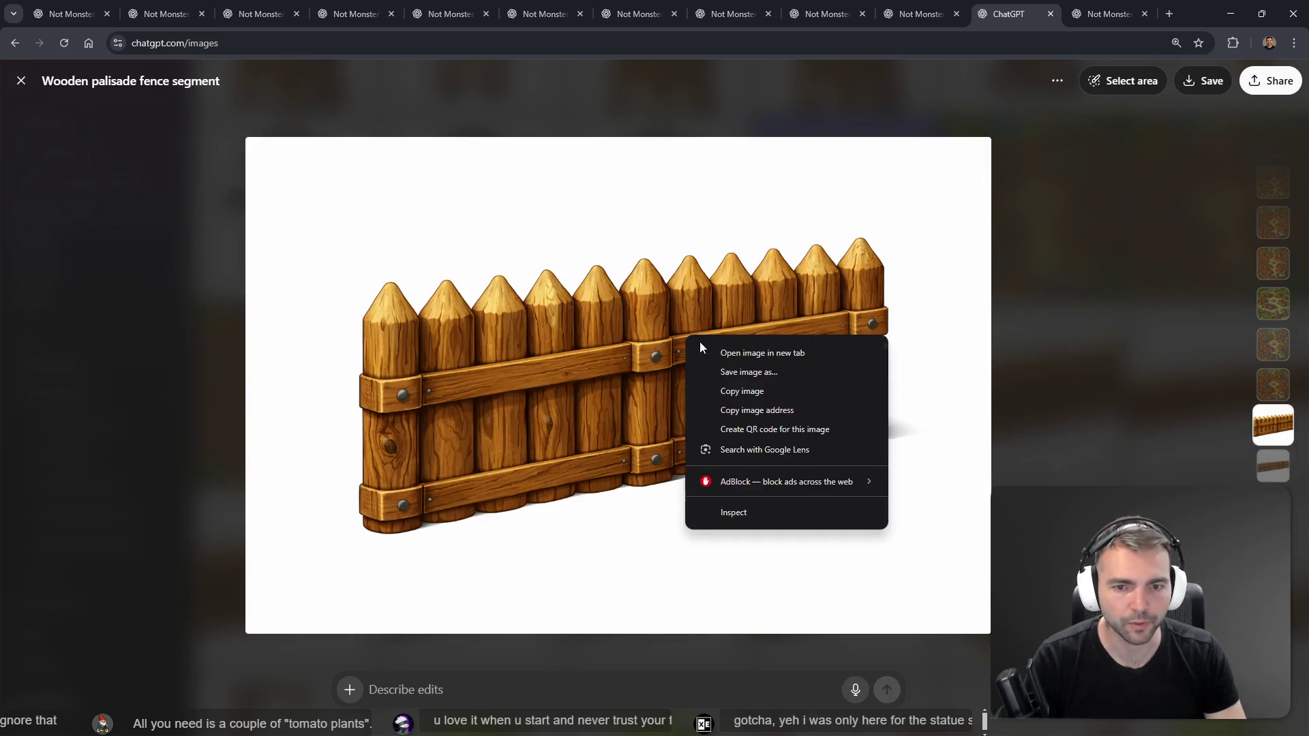
click(769, 391)
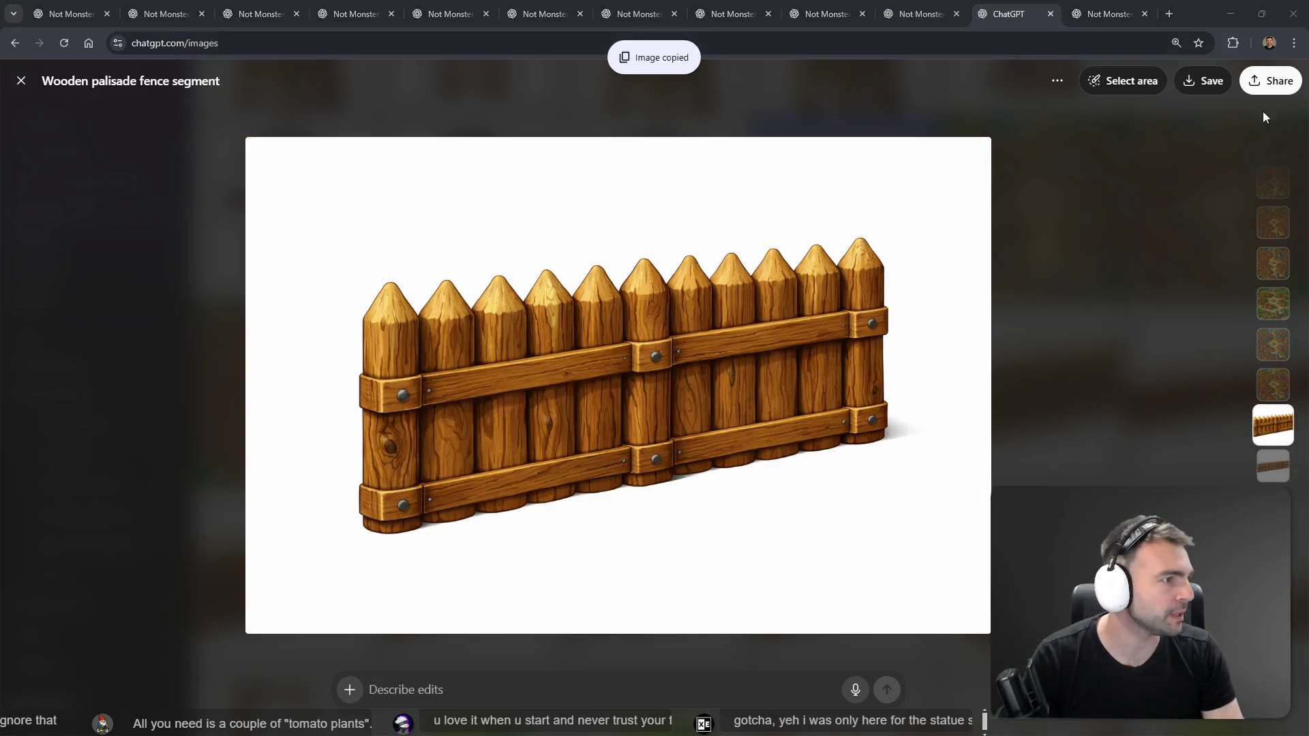
key(alt+Tab)
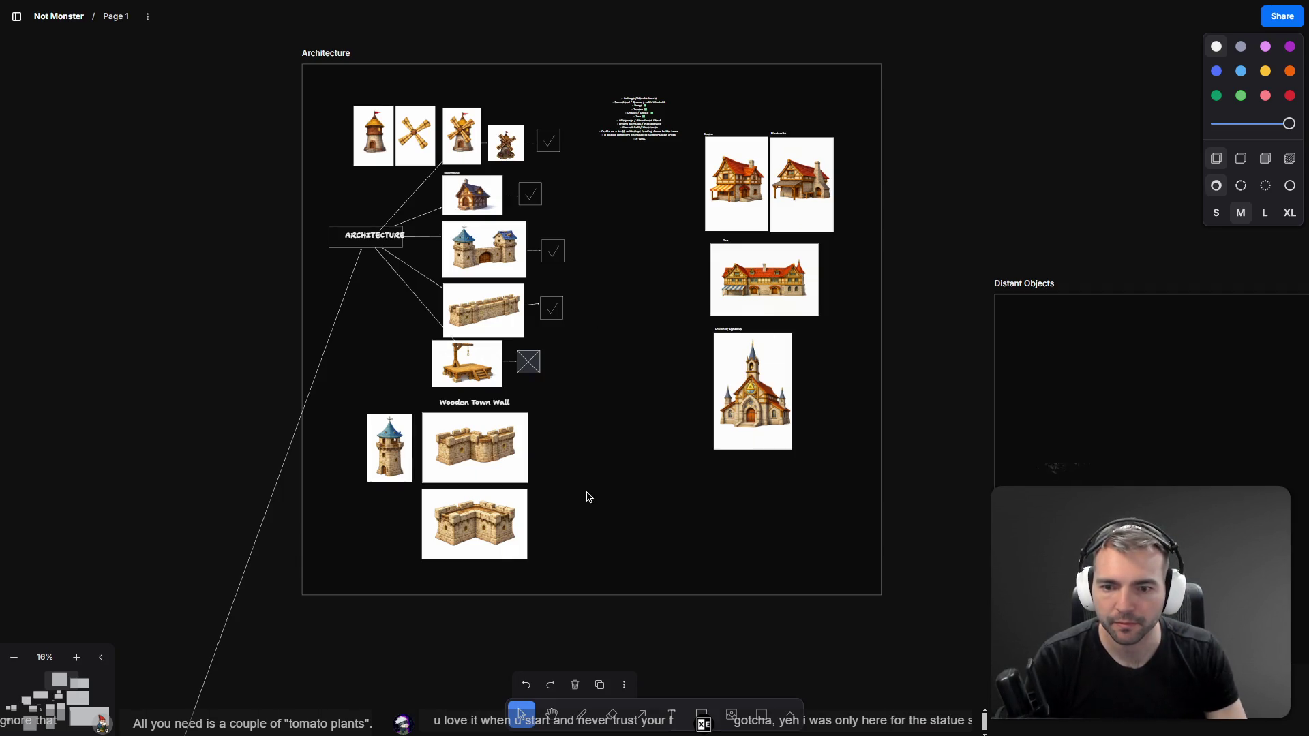
Step: Paste the palisade fence image beside the stone walls under Wooden Town Wall and shrink it
key(ctrl+v)
drag(635, 380, 600, 485)
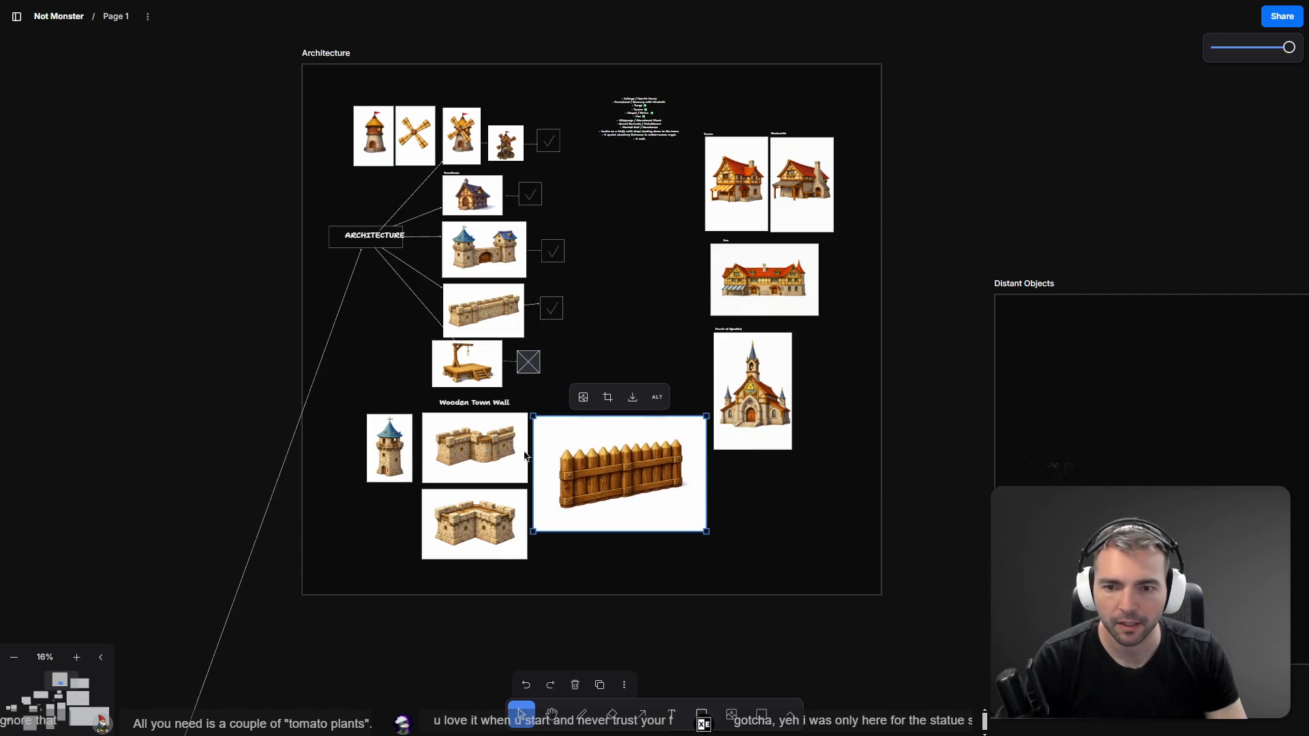
click(490, 407)
click(695, 520)
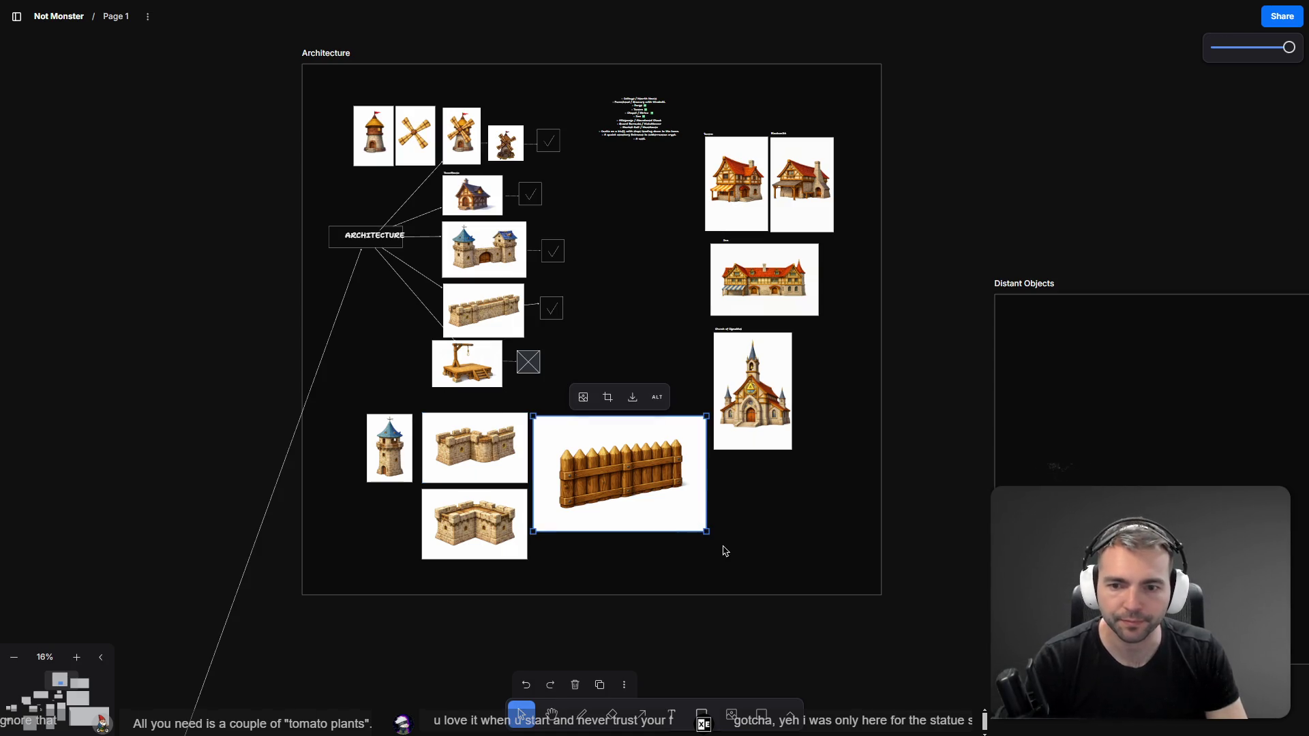
drag(709, 533, 644, 490)
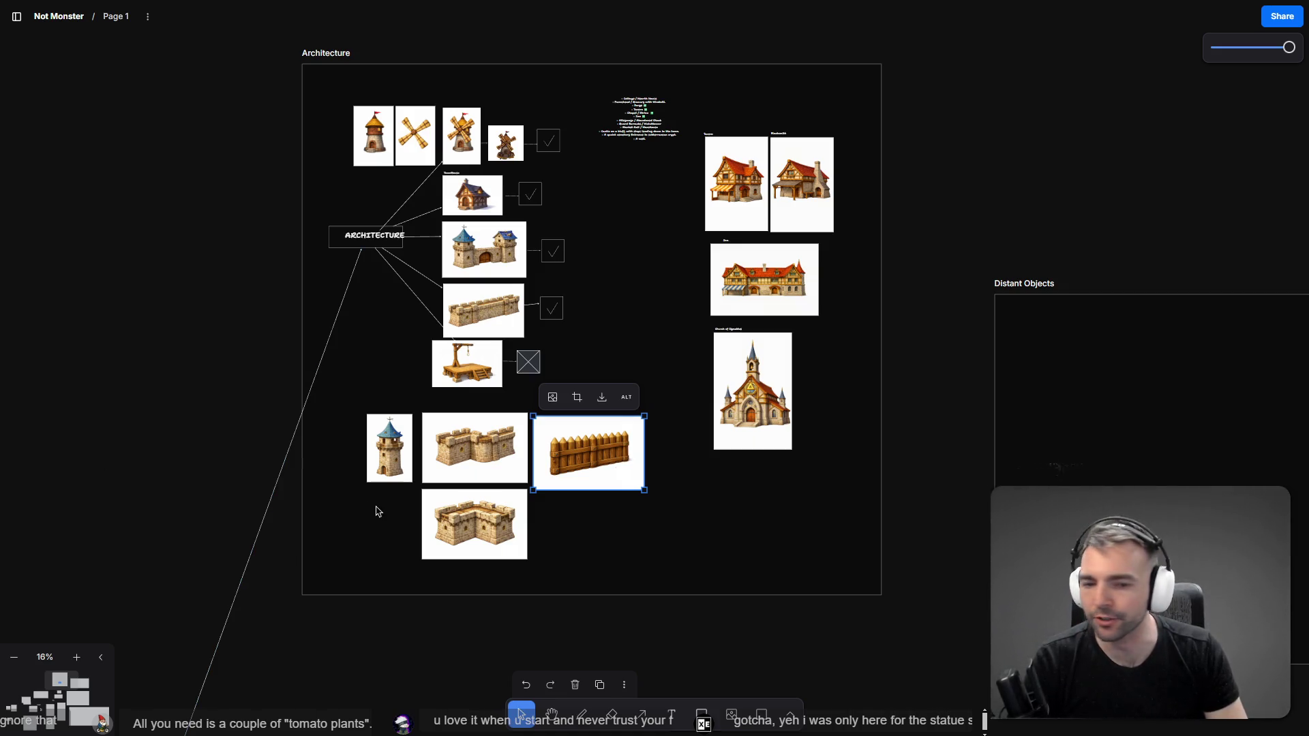
mouse_move(641, 490)
mouse_down()
mouse_move(624, 462)
mouse_move(637, 482)
mouse_up()
key(Escape)
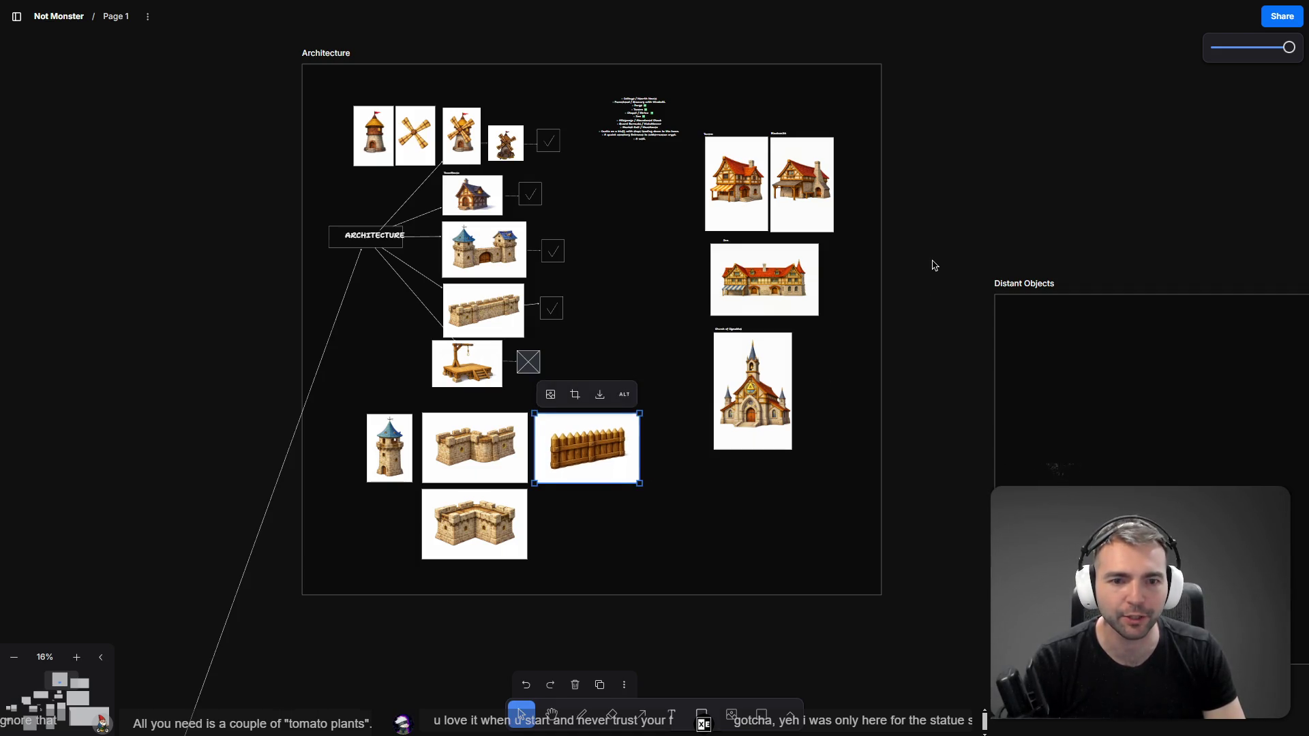
key(Escape)
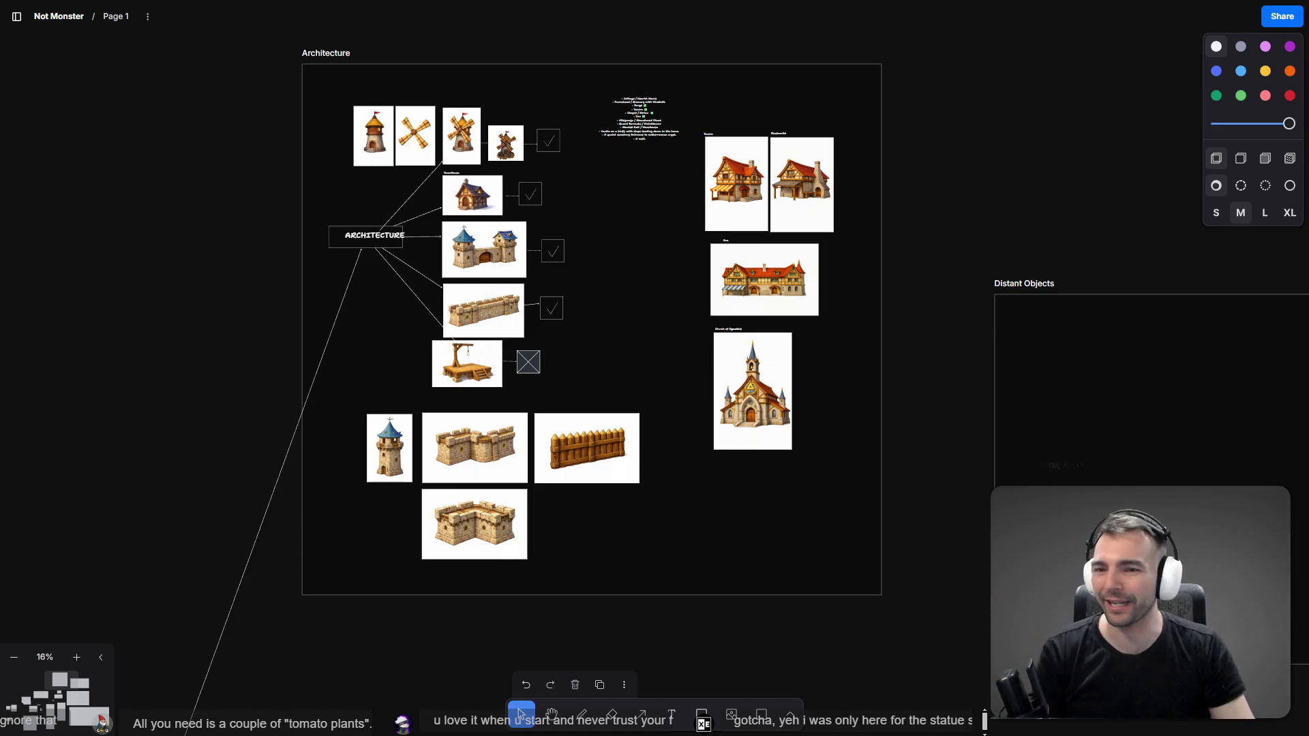
click(581, 476)
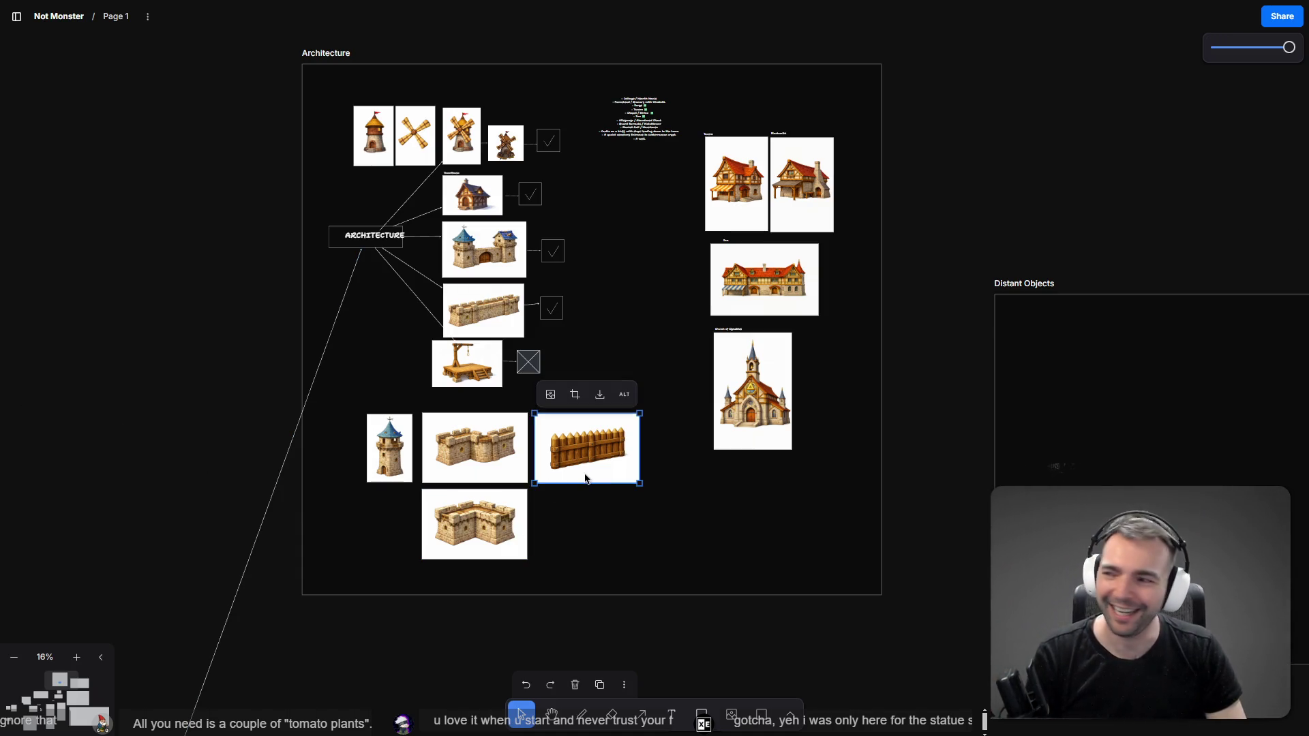
key(alt+Tab)
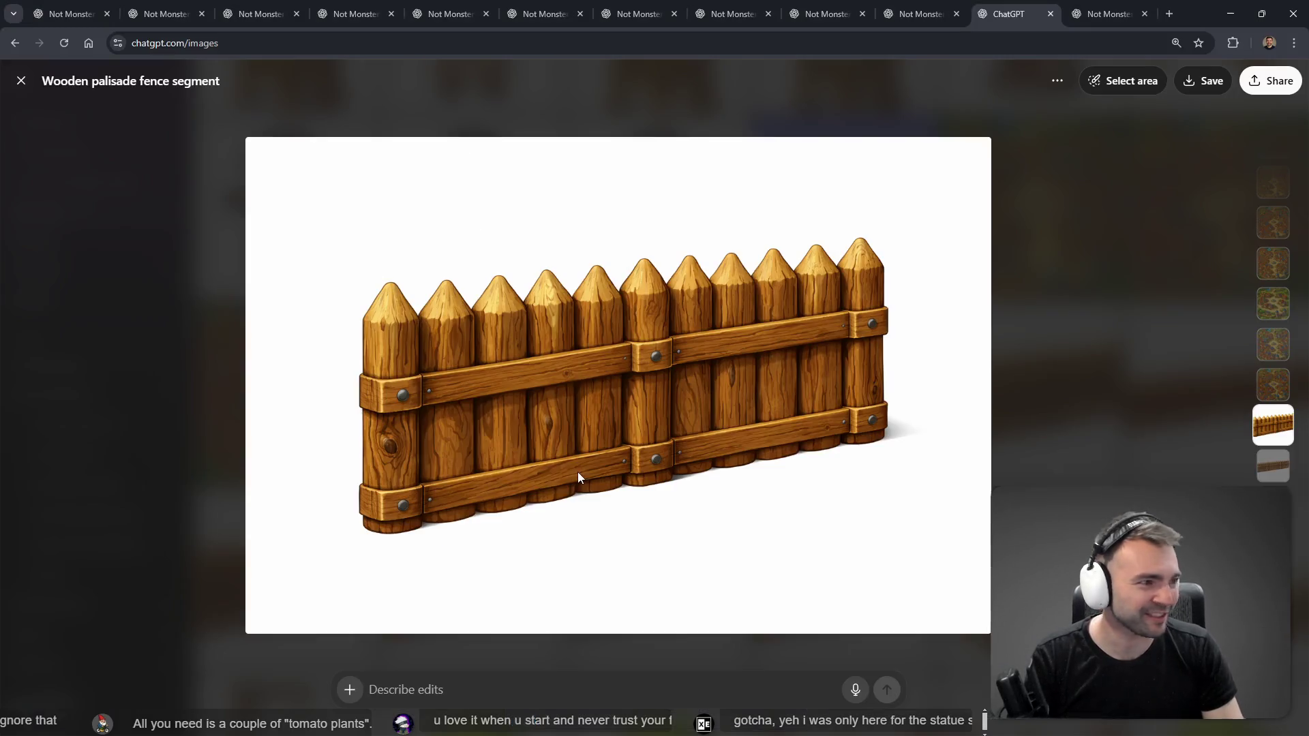
Step: Copy the first wooden guard tower with thatched roof image from ChatGPT's images
key(Escape)
scroll(840, 402, down, 8)
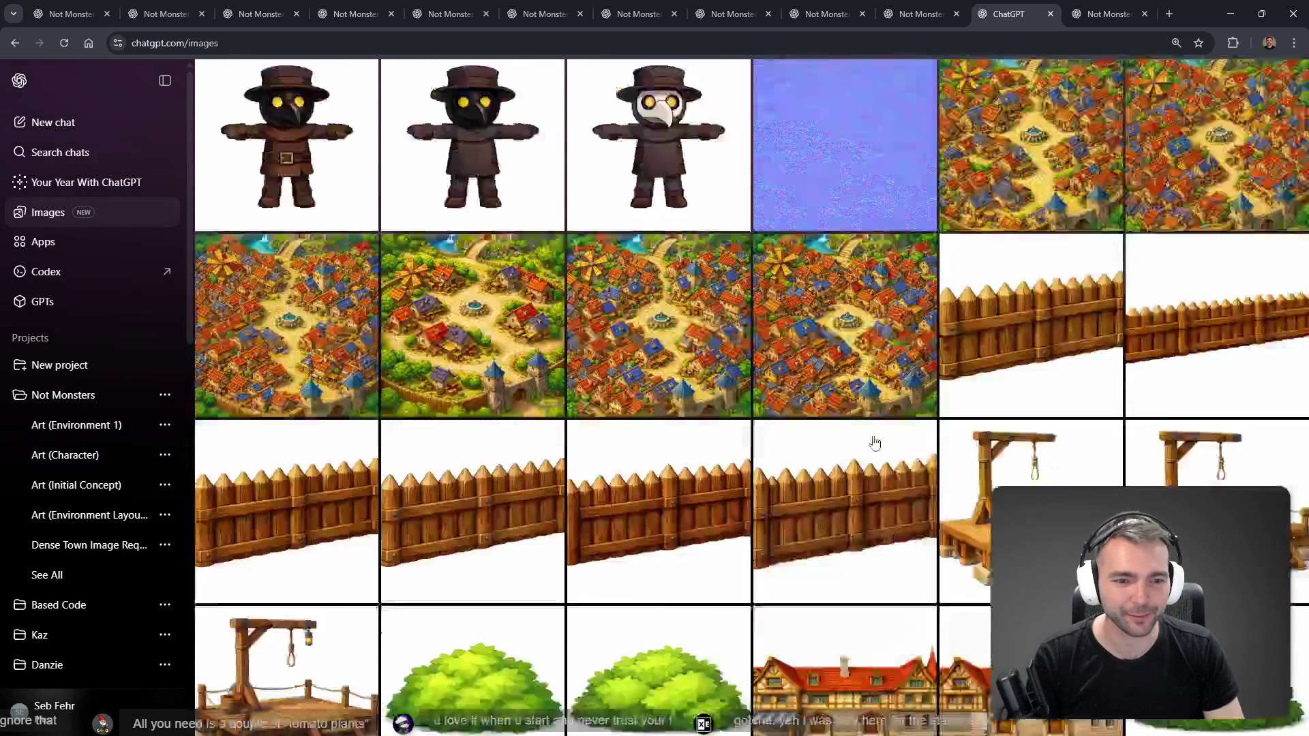
scroll(973, 469, up, 20)
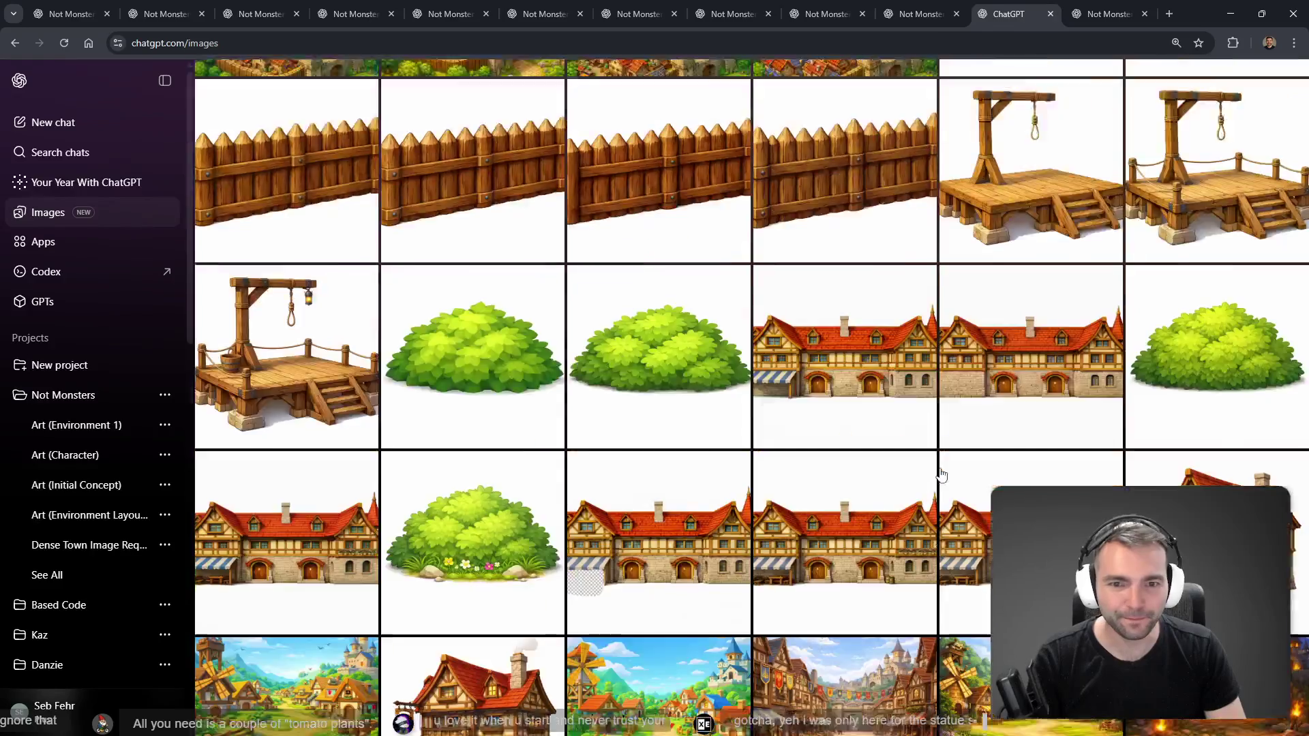
scroll(1002, 452, down, 10)
scroll(1002, 452, up, 3)
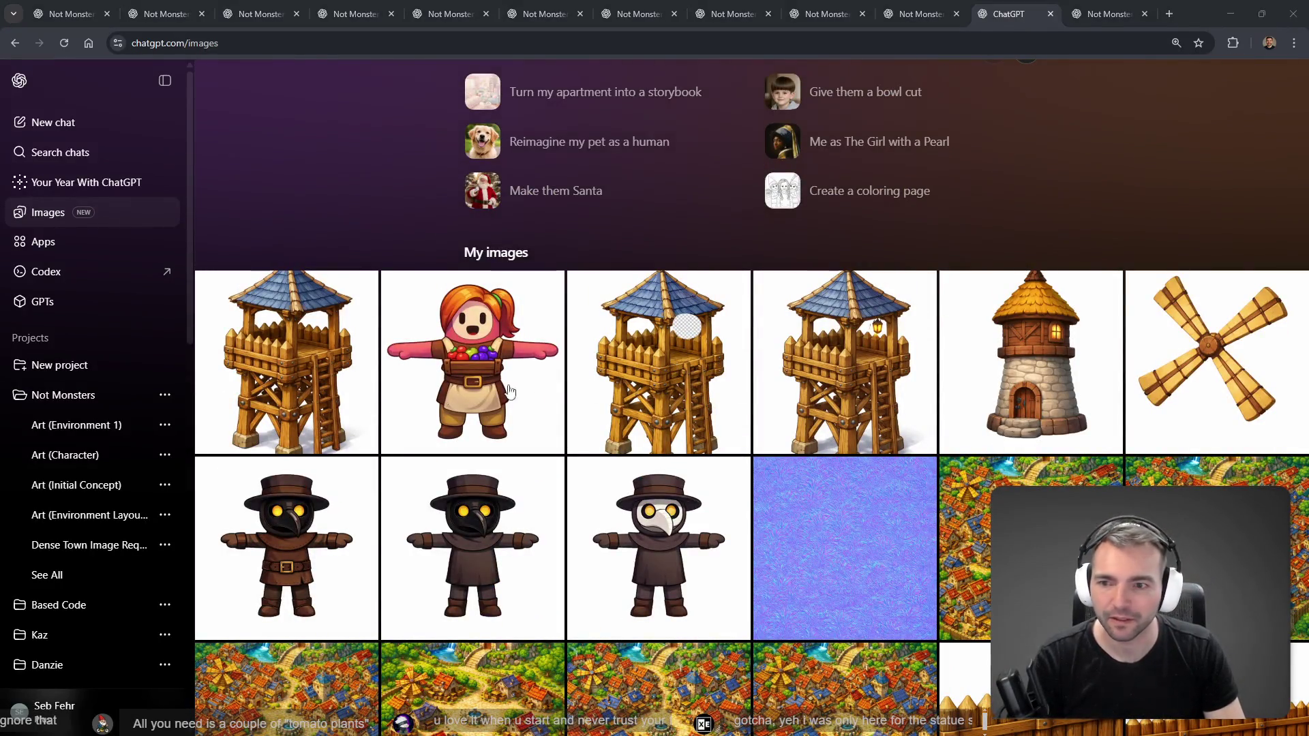
click(336, 380)
right_click(673, 330)
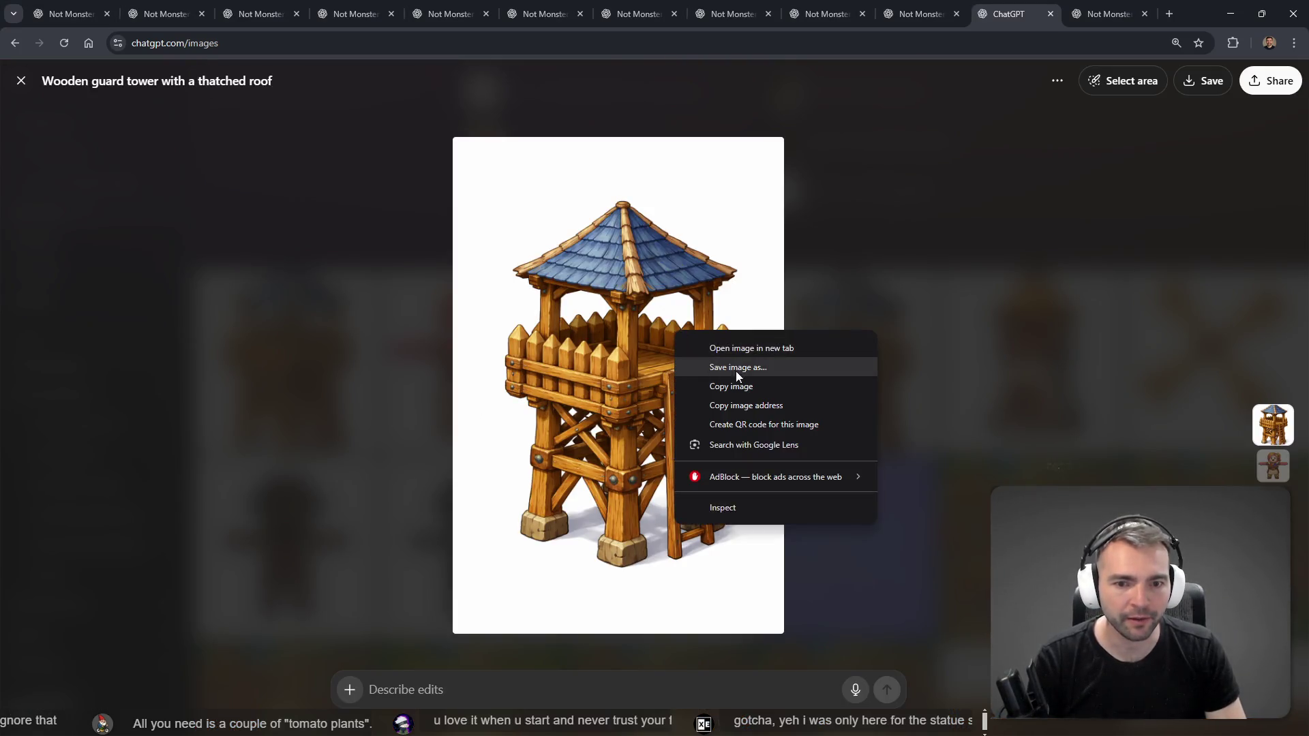
click(743, 386)
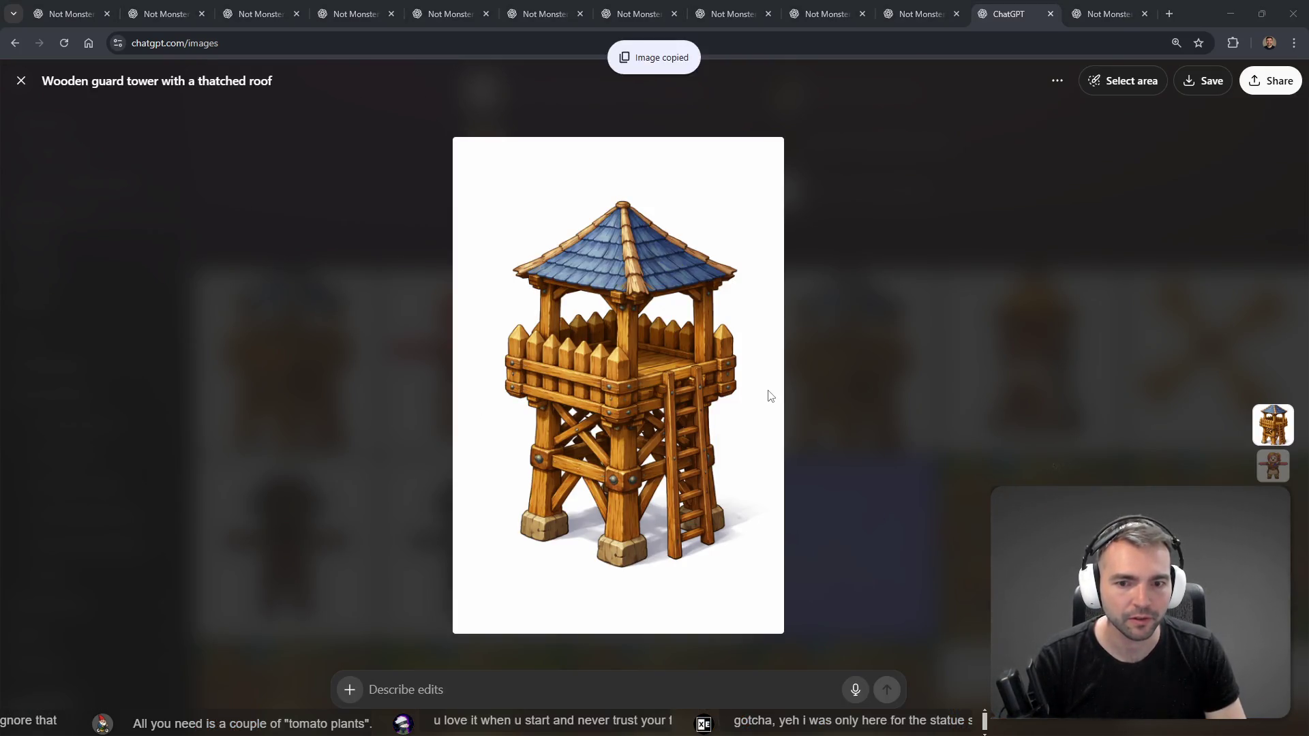
key(alt+Tab)
click(743, 469)
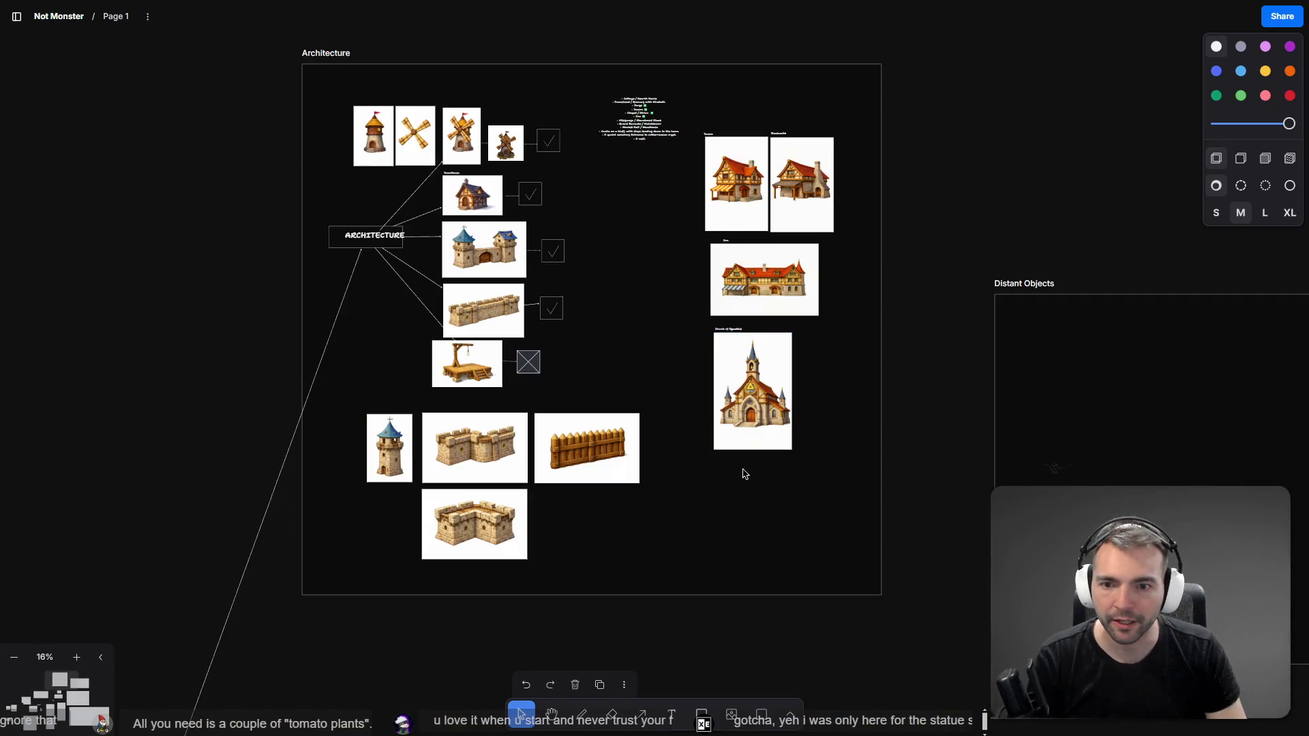
Step: Paste the guard tower image, shrink it and set it right of the palisade fence
scroll(356, 510, up, 3)
scroll(356, 511, up, 3)
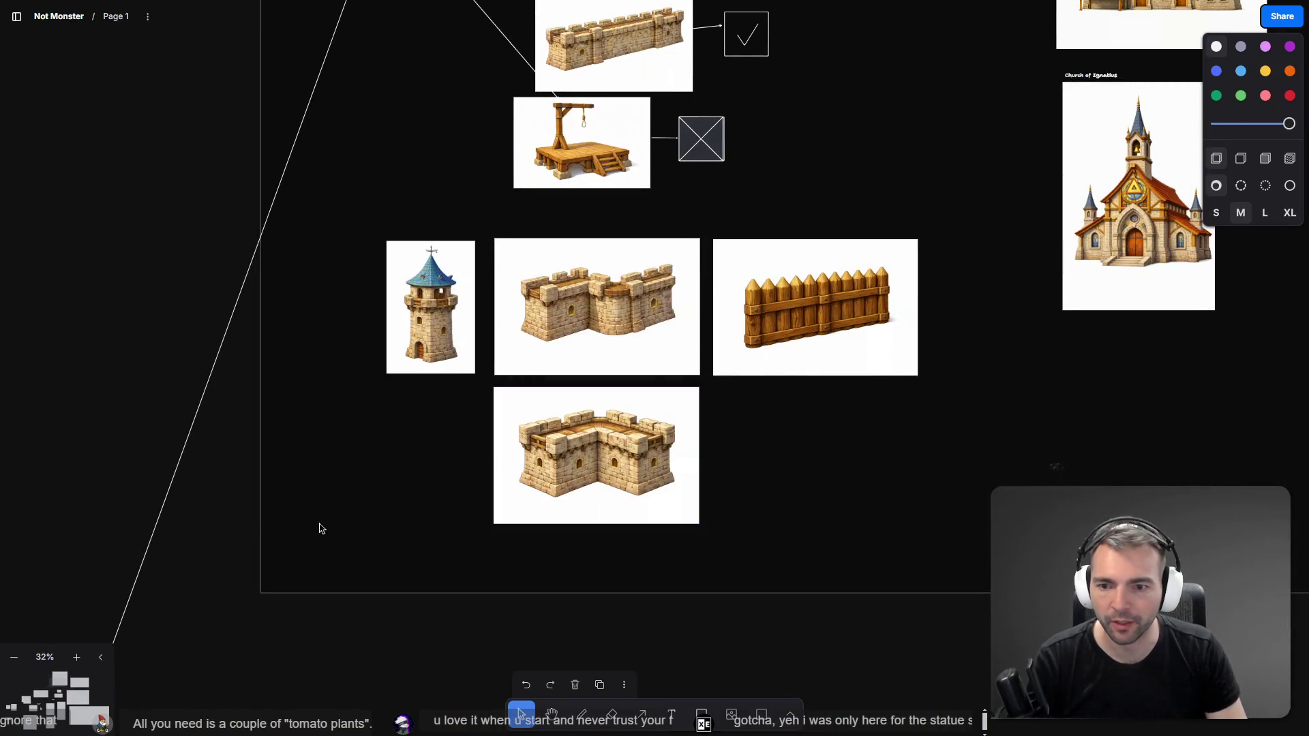
key(ctrl+v)
drag(768, 537, 678, 420)
mouse_move(606, 338)
mouse_down()
mouse_move(731, 423)
mouse_move(801, 505)
mouse_move(983, 368)
mouse_up()
drag(1055, 423, 1017, 380)
drag(980, 334, 987, 339)
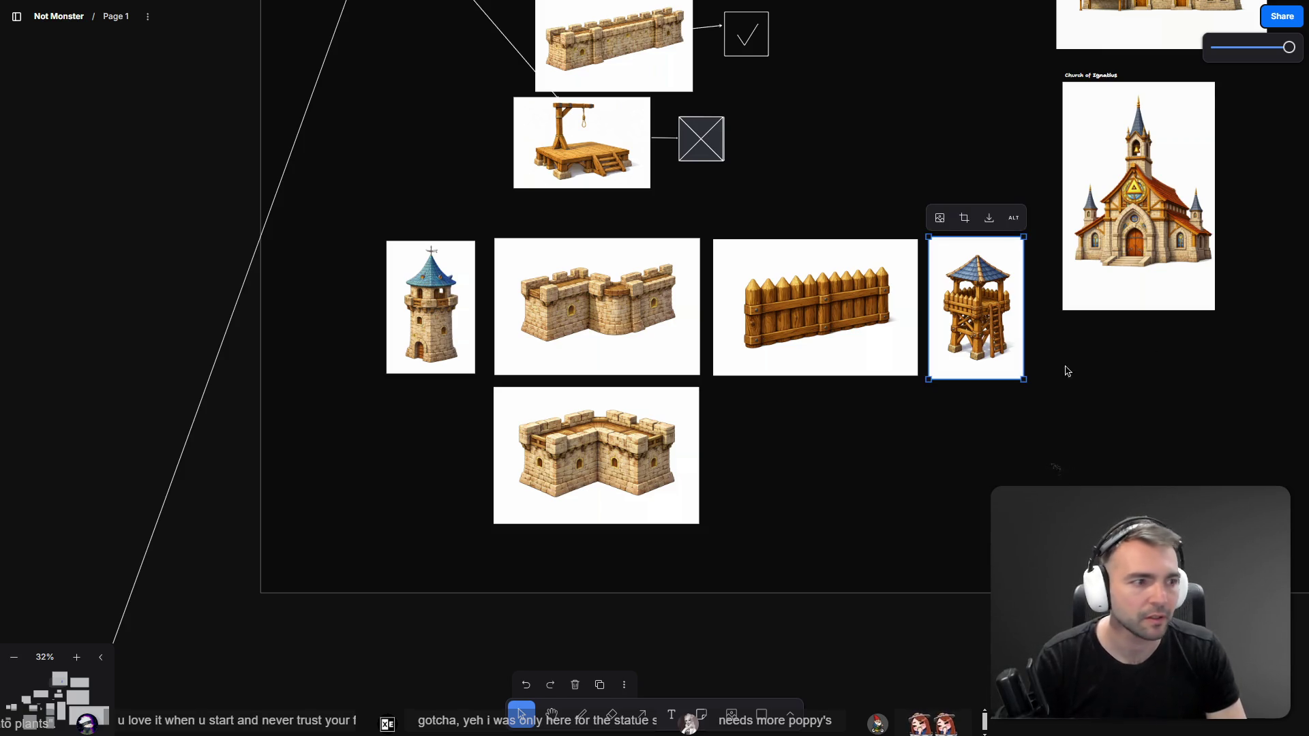
key(alt+Tab)
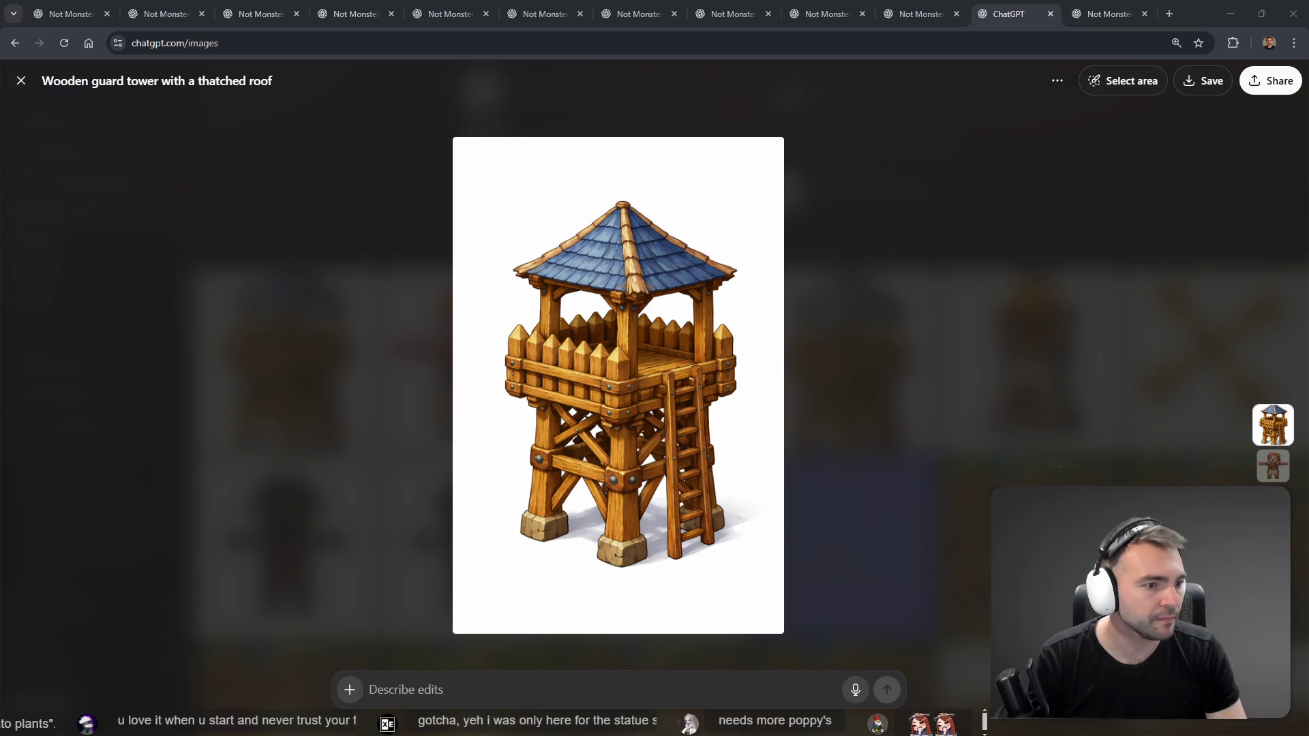
Step: Find and open the medieval fruit seller image in the ChatGPT images grid
click(788, 447)
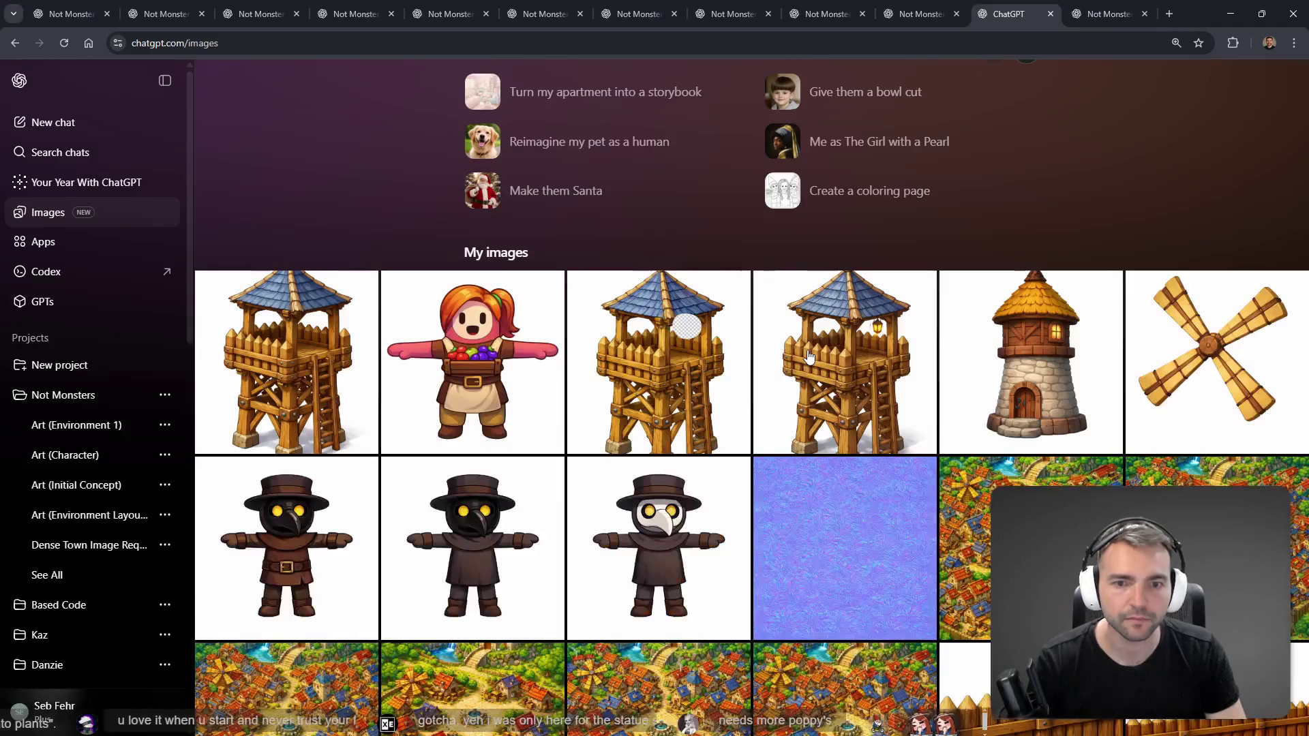
scroll(515, 311, down, 6)
scroll(515, 311, up, 5)
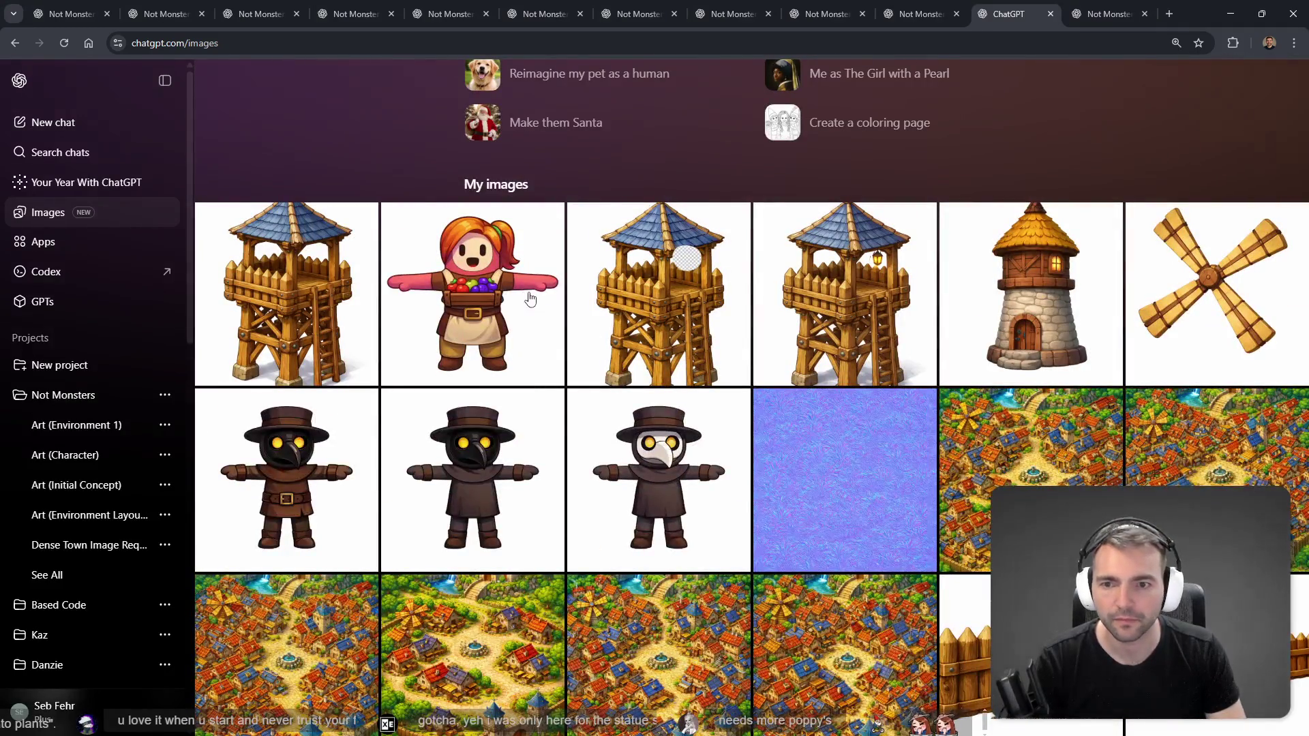
click(538, 305)
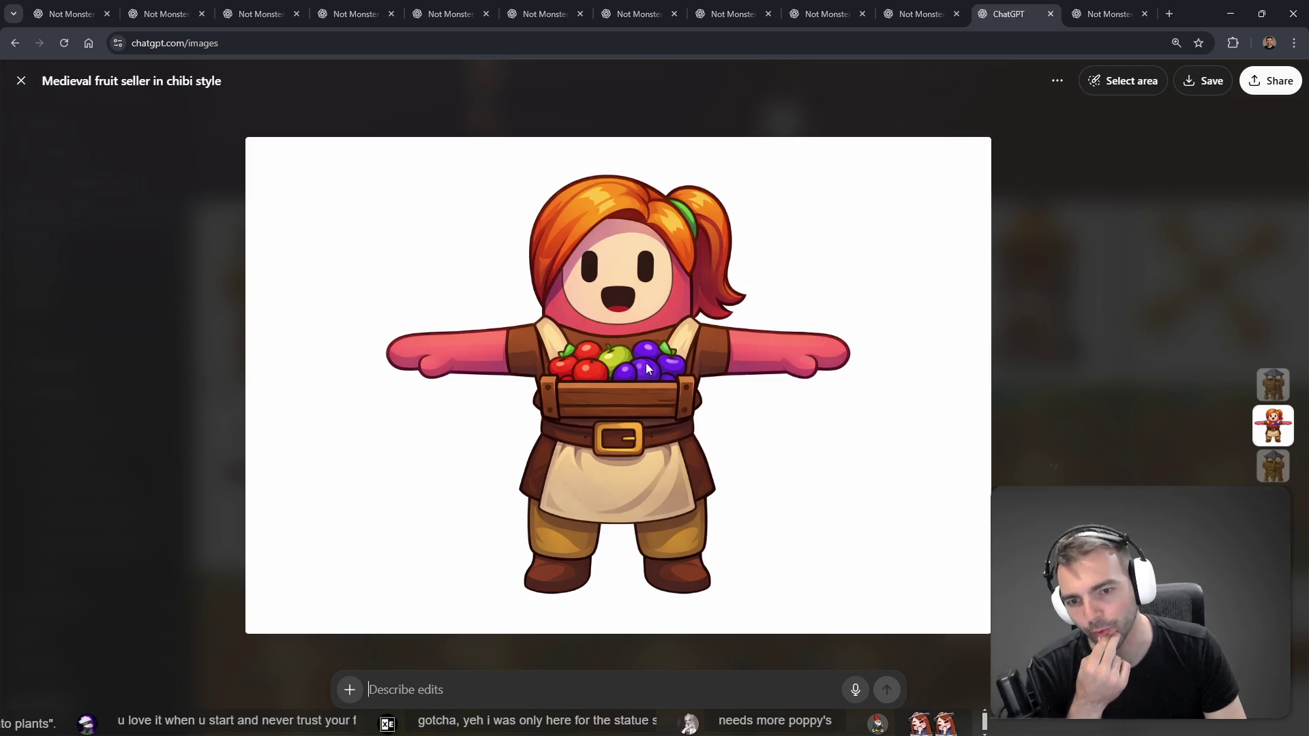
scroll(652, 358, down, 5)
scroll(668, 373, down, 8)
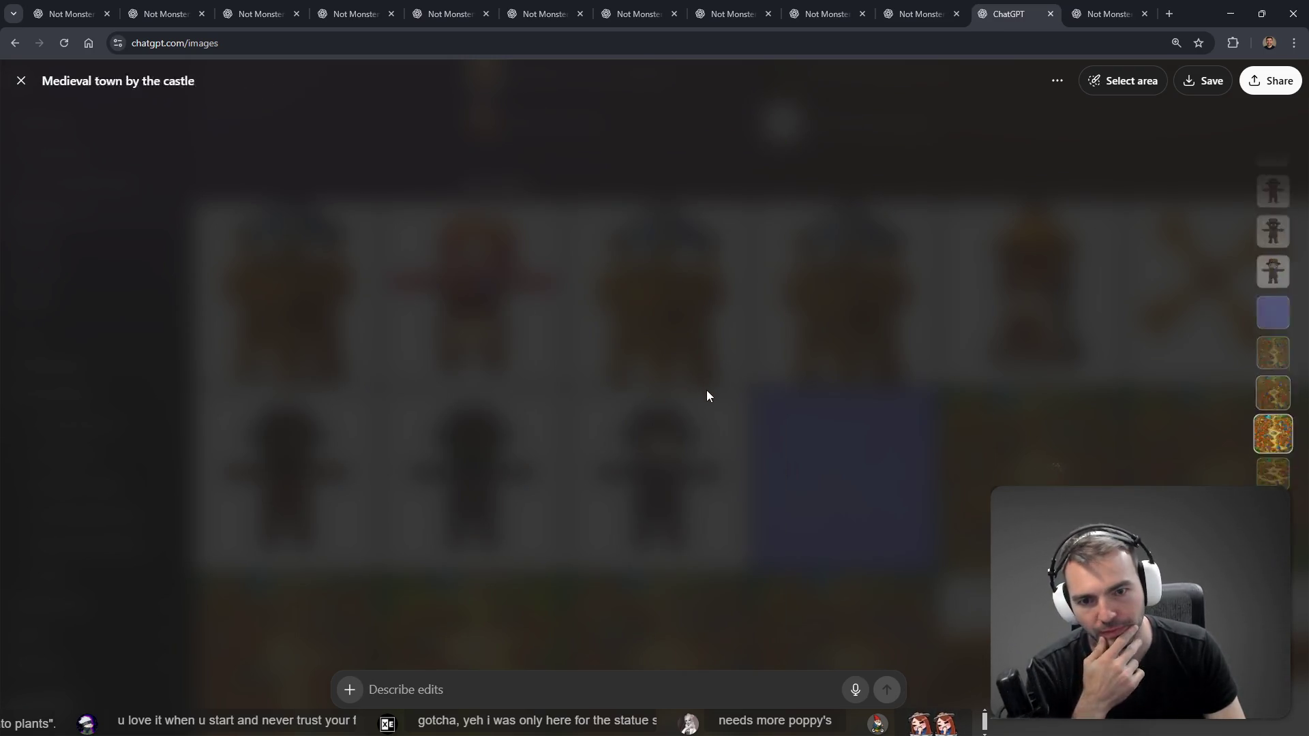
scroll(721, 448, down, 3)
click(747, 403)
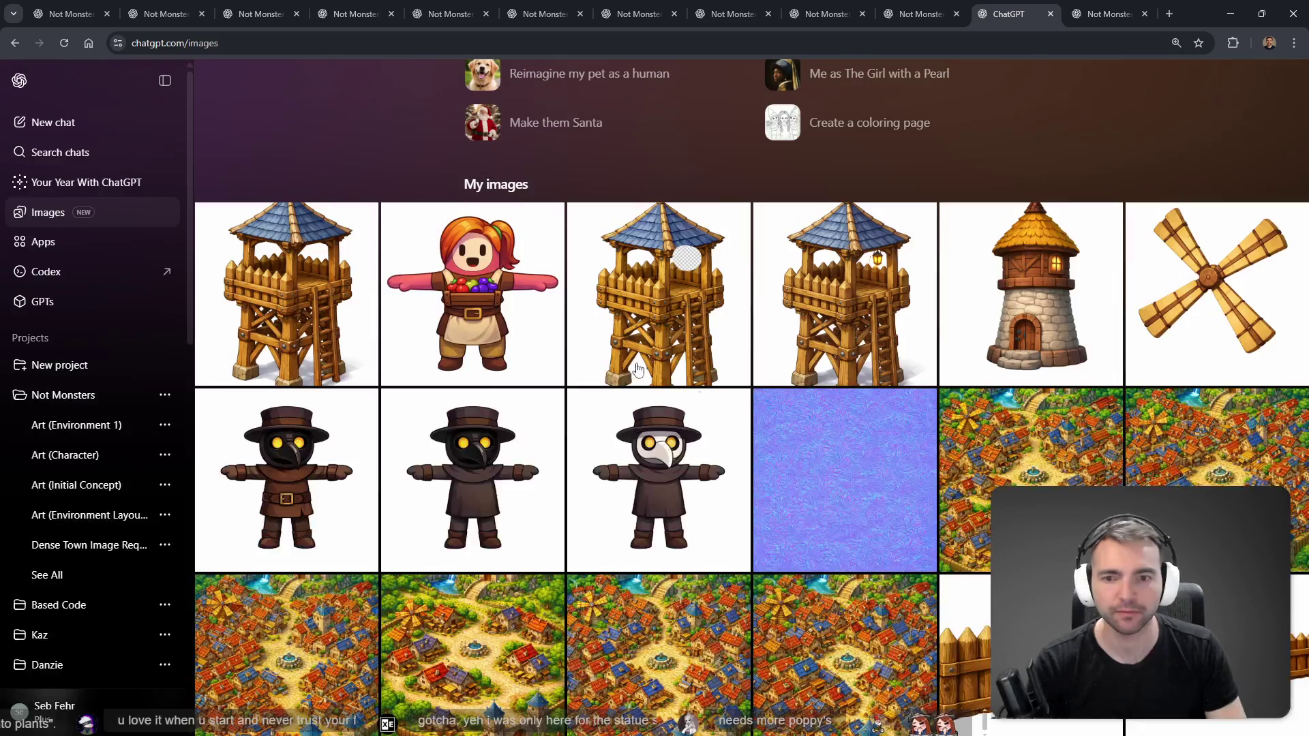
click(545, 293)
Step: Open the fruit seller image in its original chat and start editing its prompt
click(1058, 81)
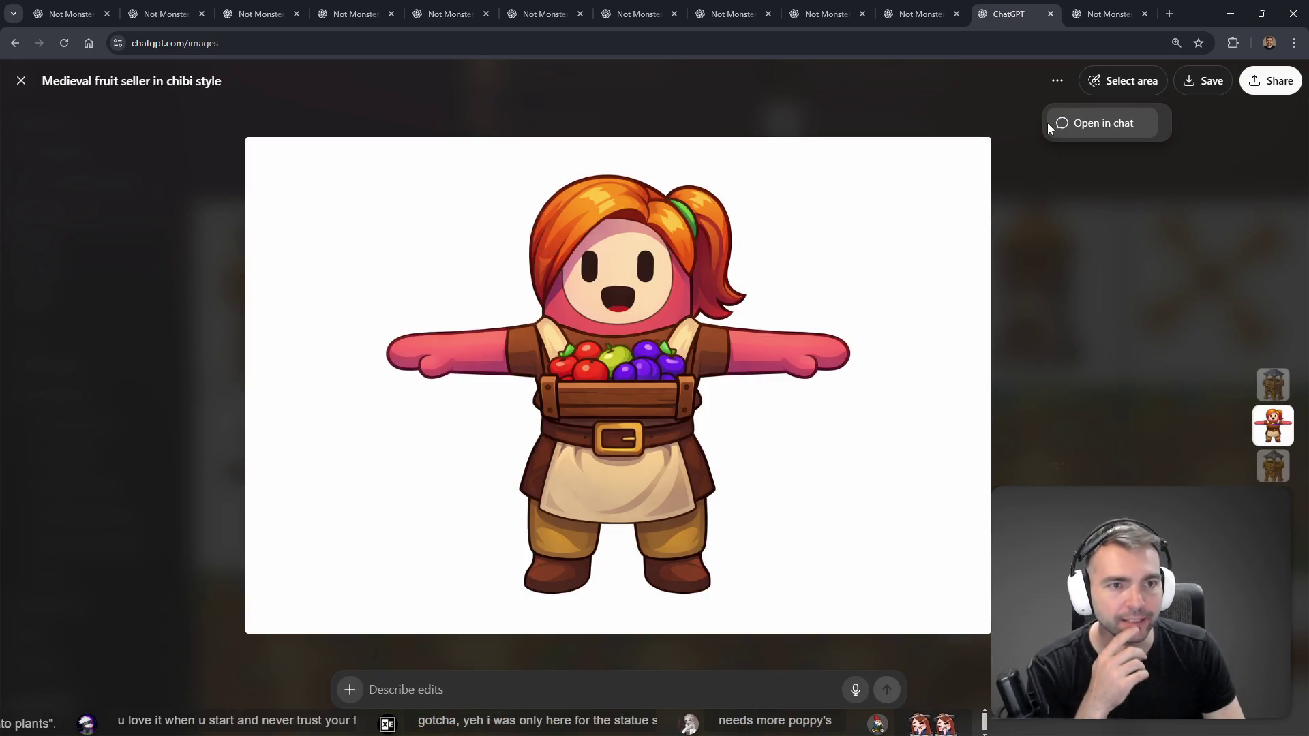
click(1094, 121)
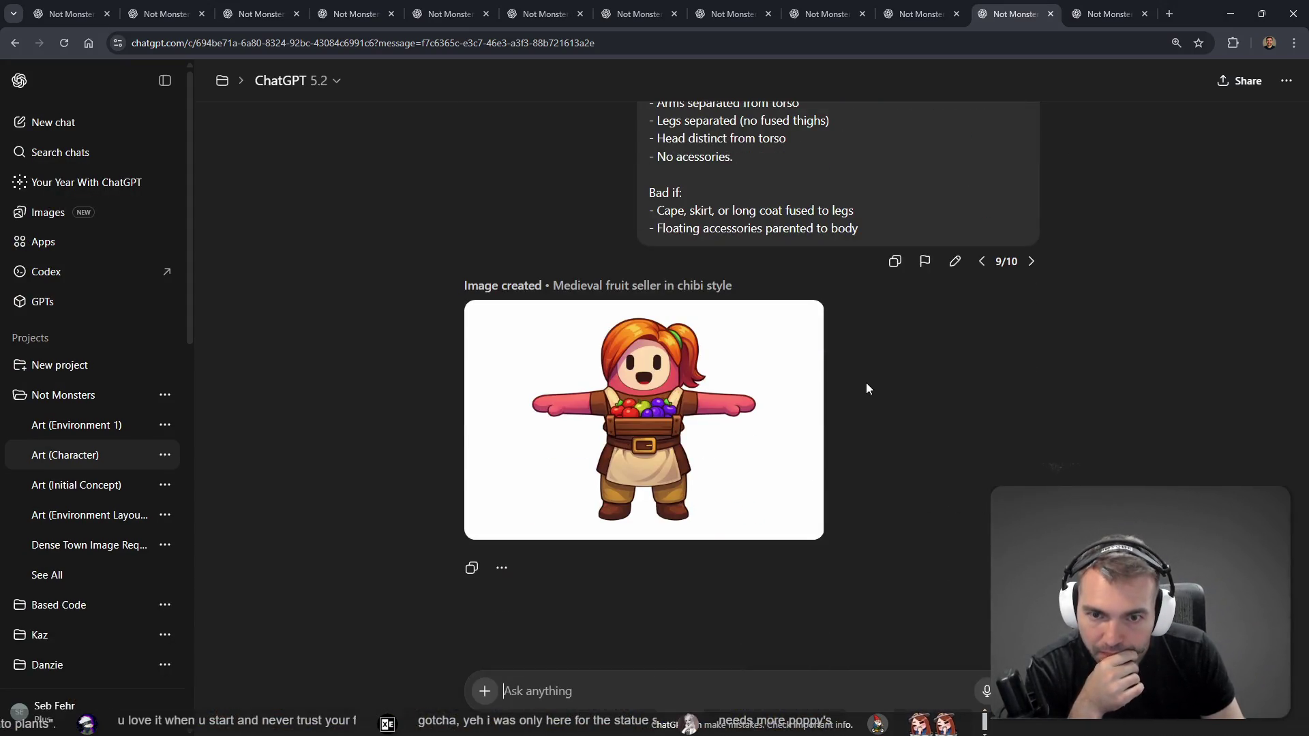
scroll(932, 398, up, 6)
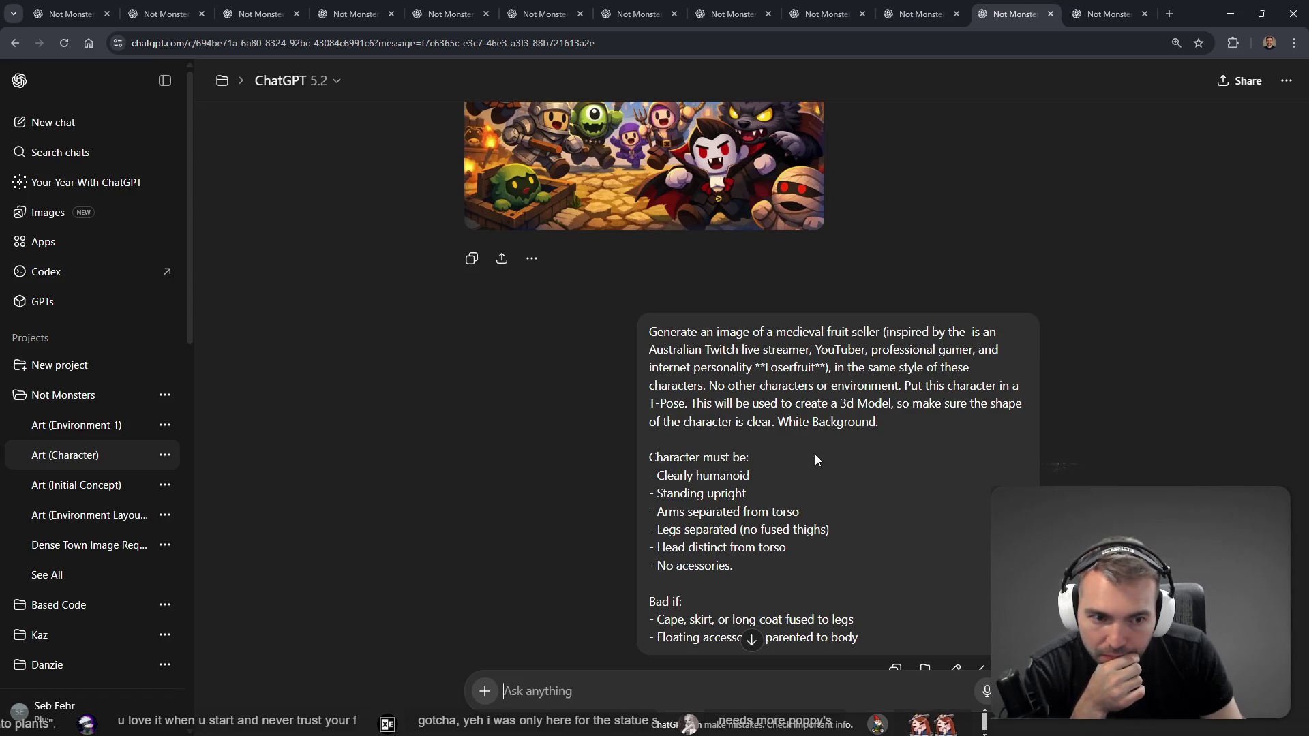
scroll(815, 450, down, 6)
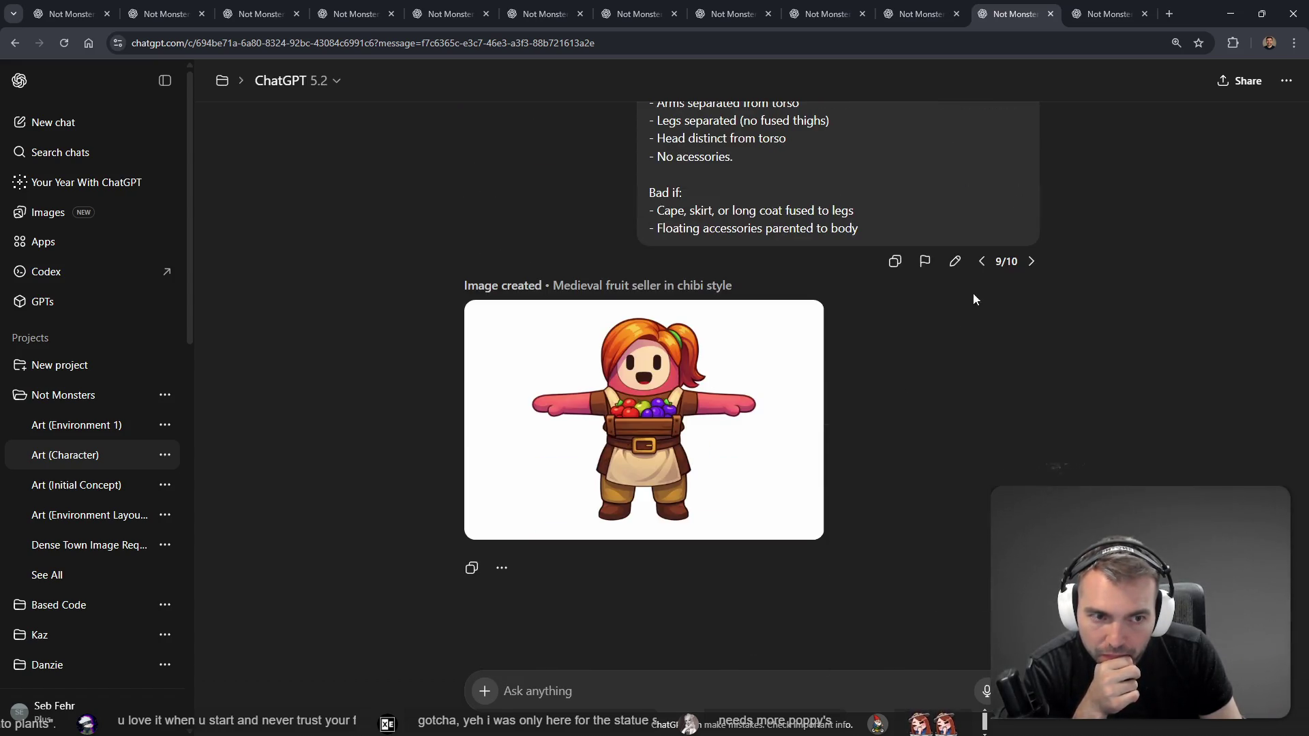
click(954, 262)
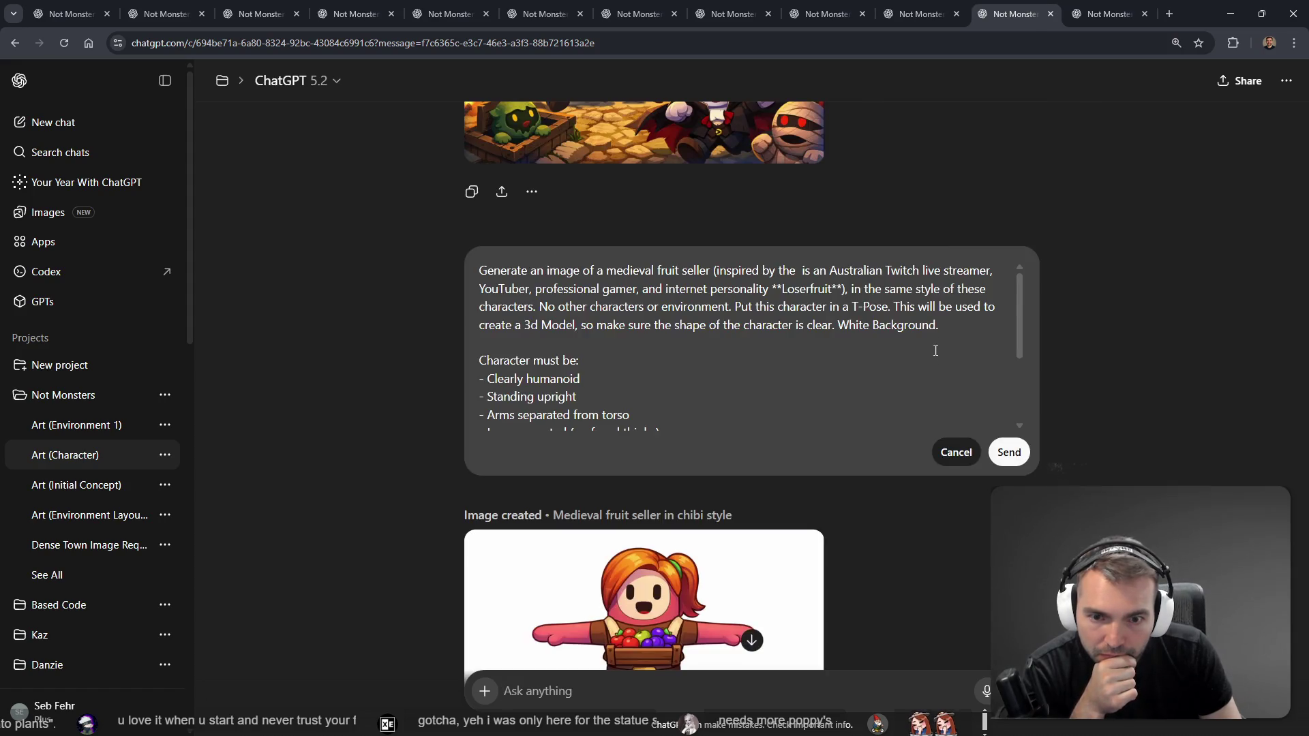
Step: Add a traits section after 'White Background' listing brown hair and sporty physique
scroll(883, 353, down, 3)
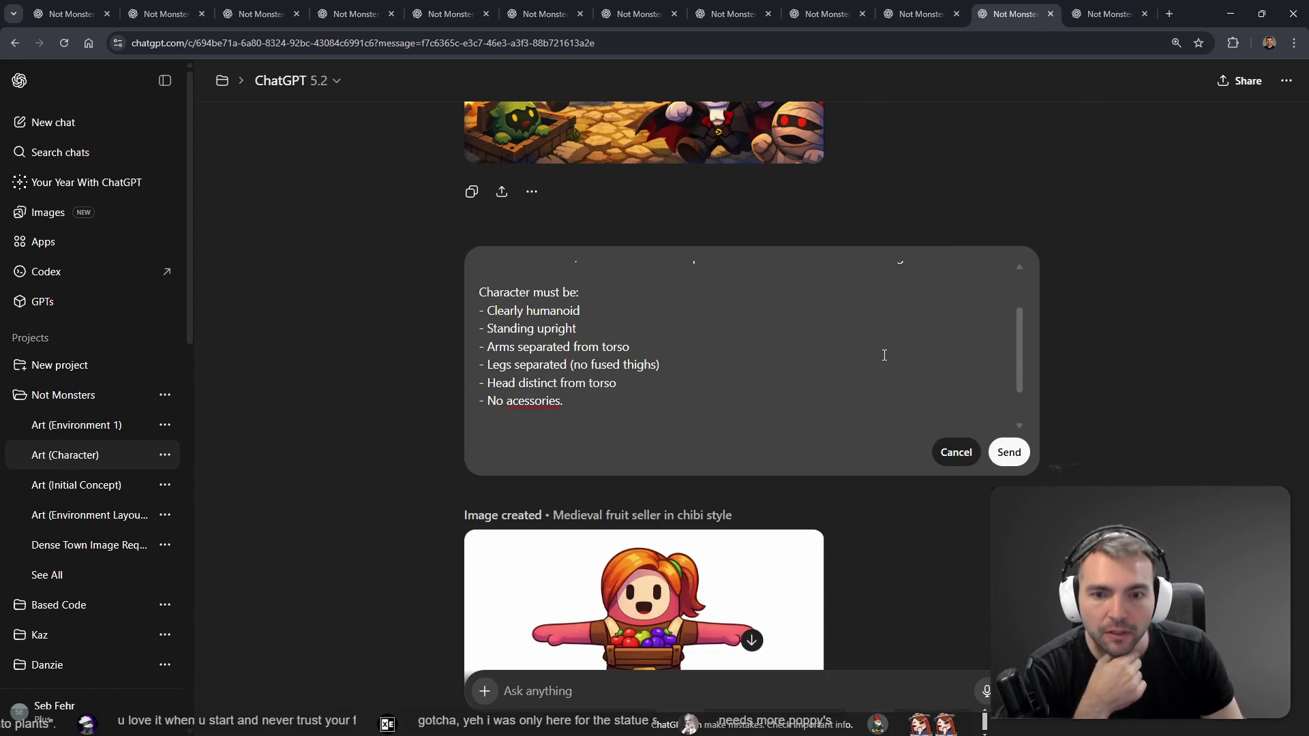
scroll(859, 347, up, 3)
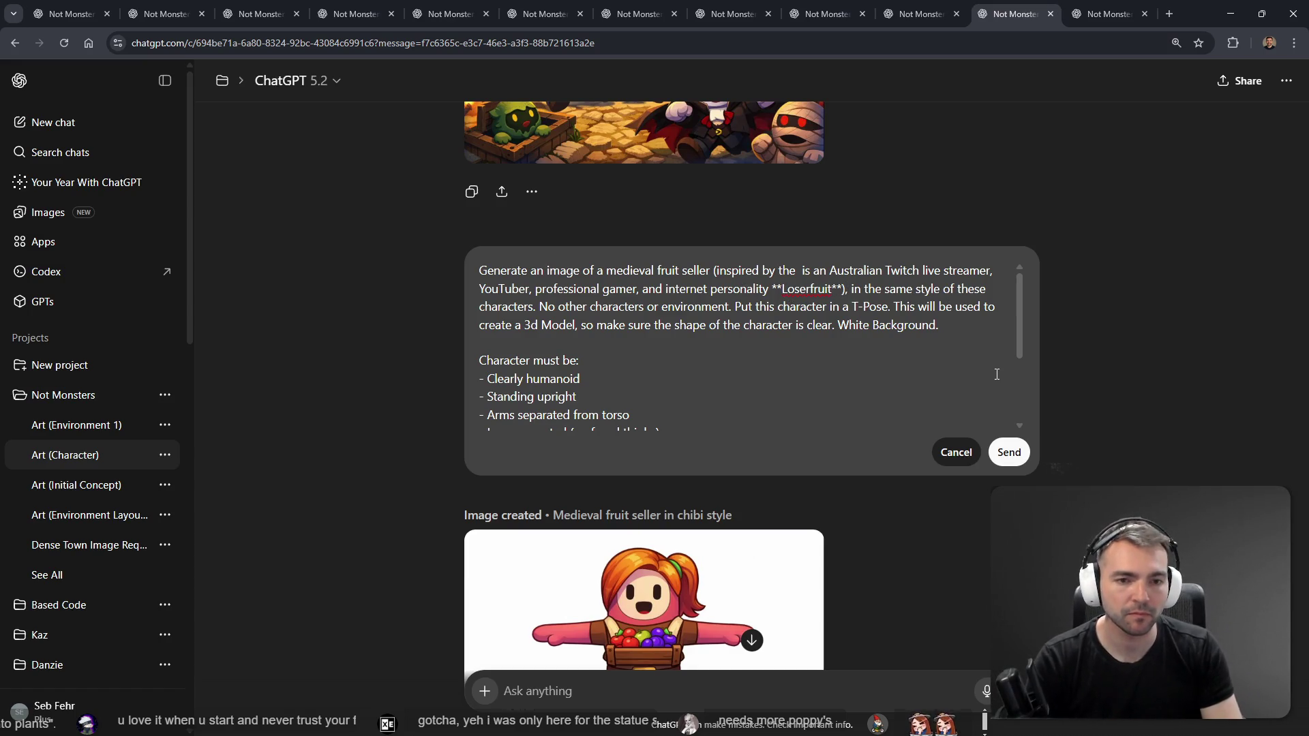
key(shift+Return)
key(shift+Return)
key(Up)
key(BackSpace)
key(Delete)
text(Br)
key(BackSpace)
key(BackSpace)
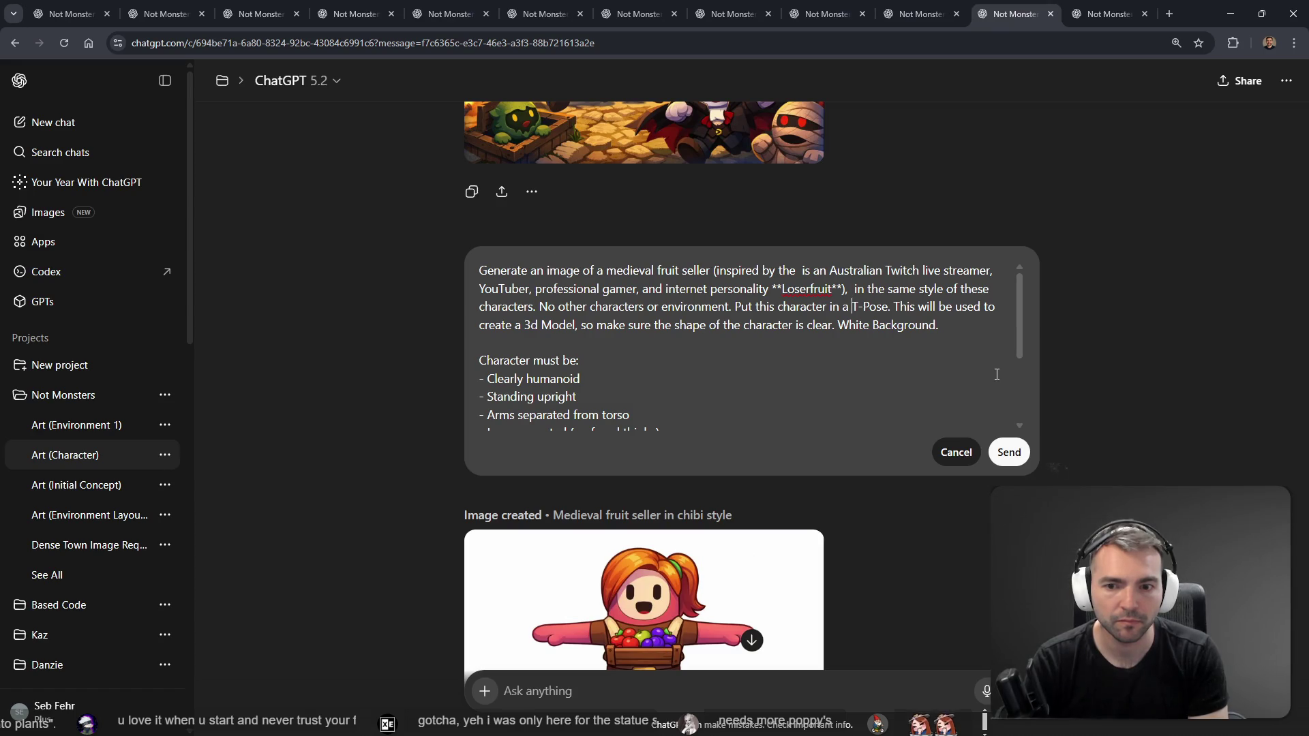
key(shift+Return)
key(shift+Return)
key(Up)
text(Loiser f)
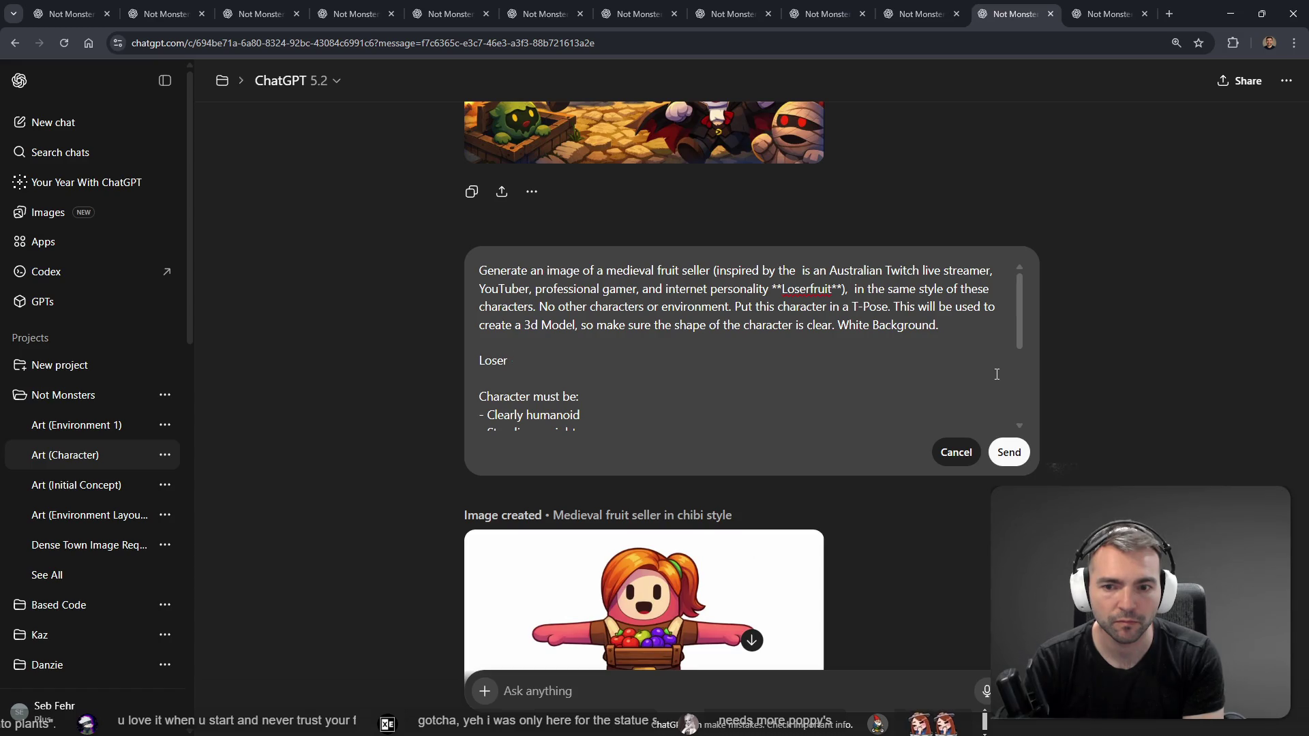
text(uit hasL:)
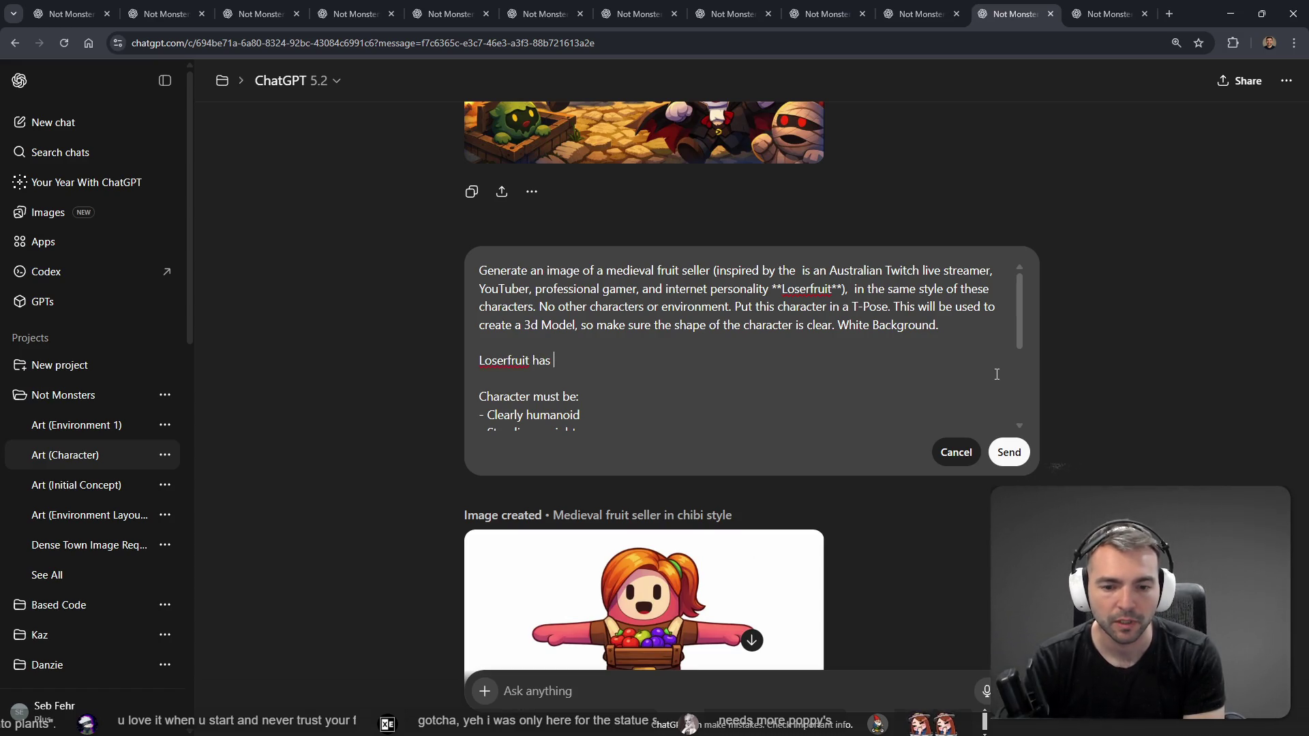
key(shift+Return)
text(- Brown)
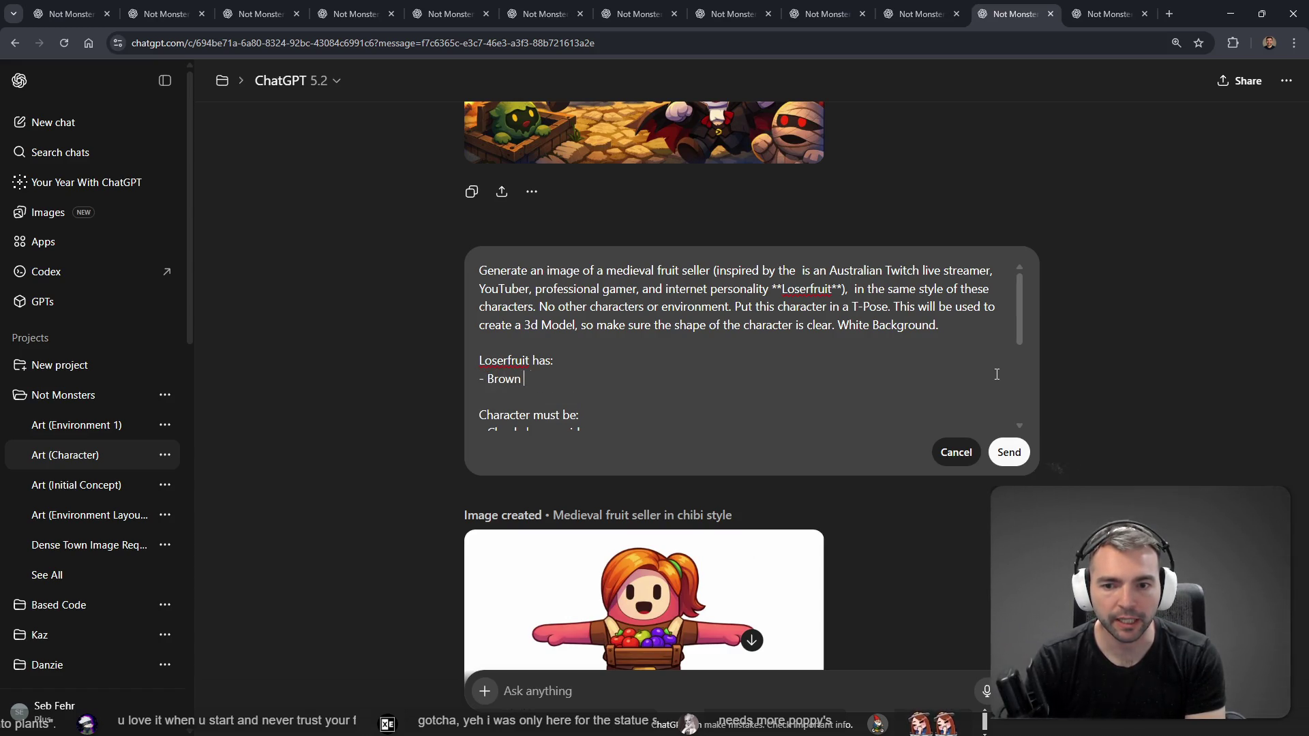
text(hair.)
key(shift+Return)
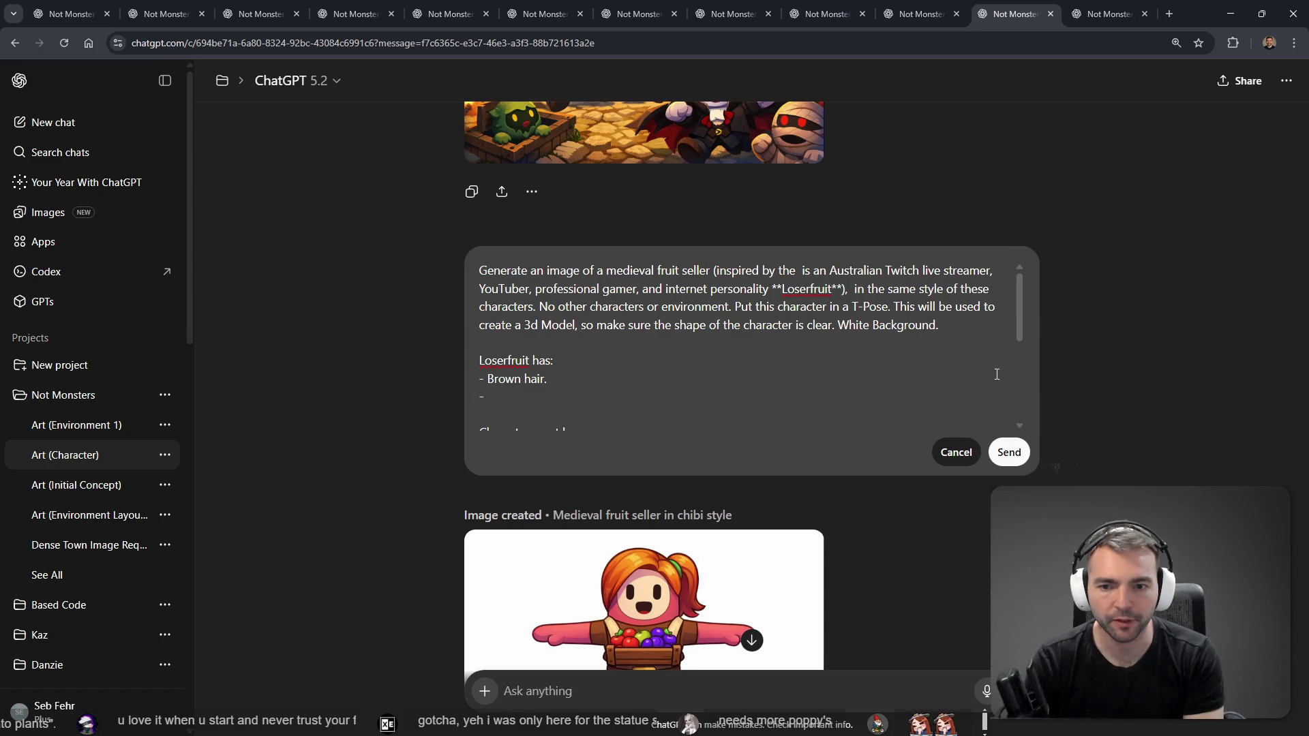
text(sport)
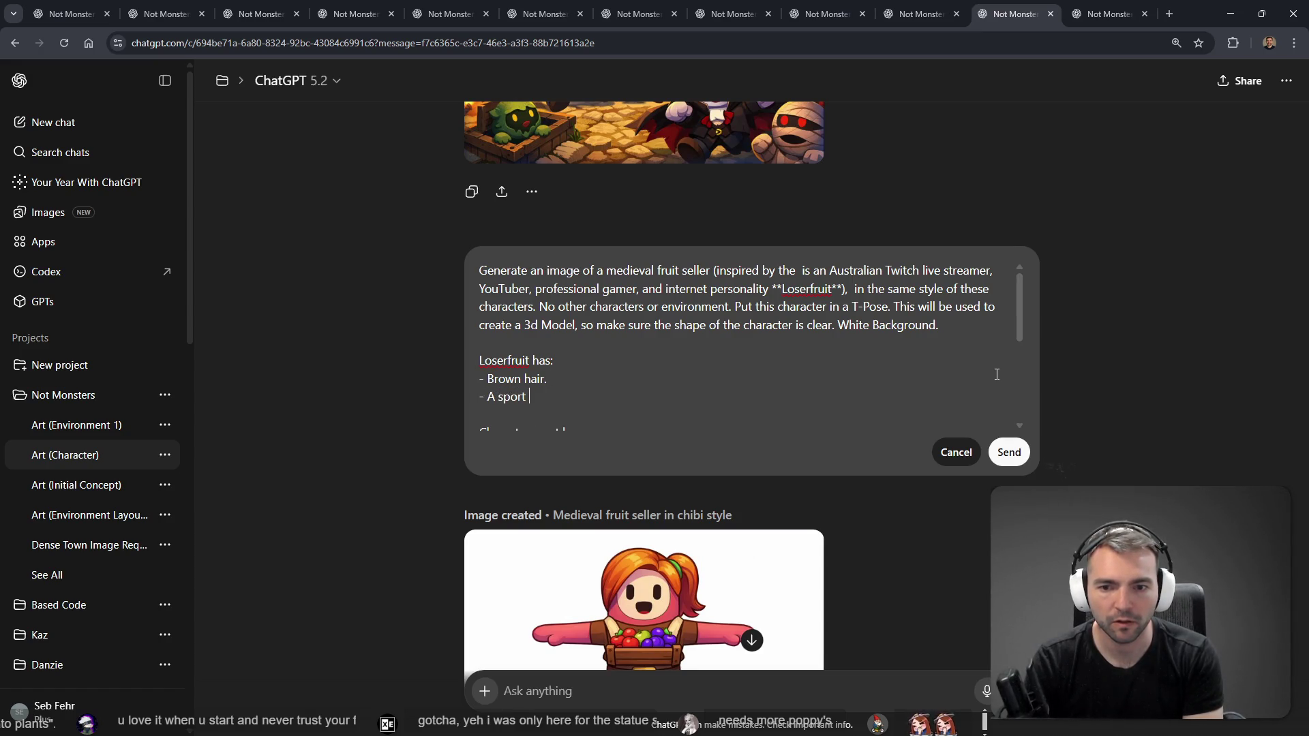
text(y Phisique)
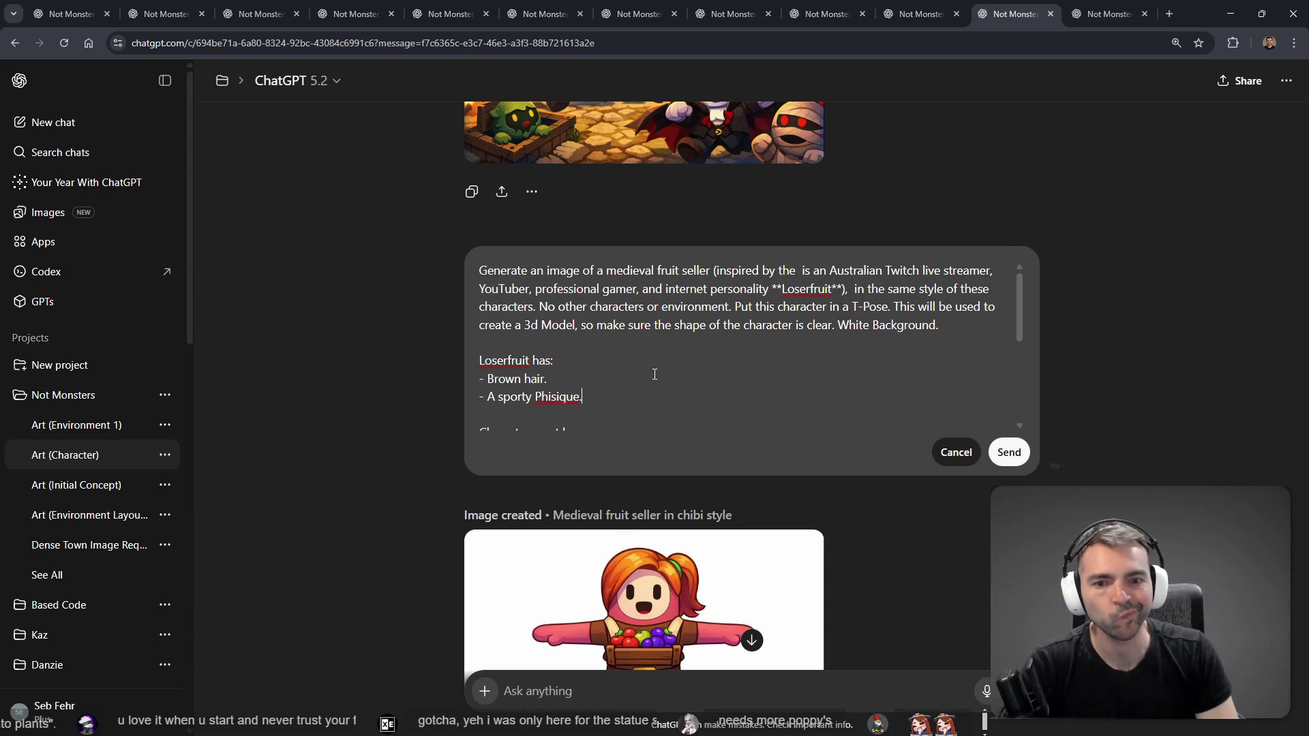
Step: Rework the 'in the same style of these characters' phrase and capitalise 'In'
click(1014, 14)
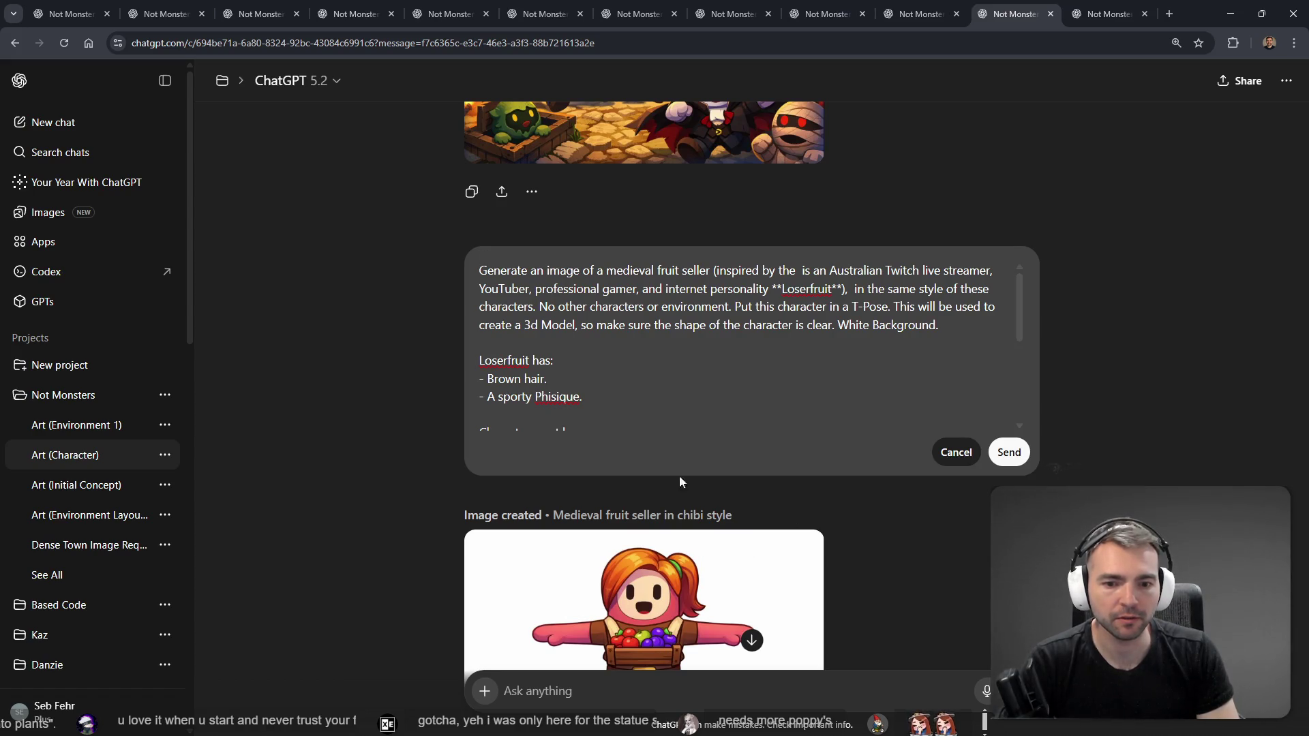
scroll(636, 423, down, 2)
scroll(642, 334, up, 2)
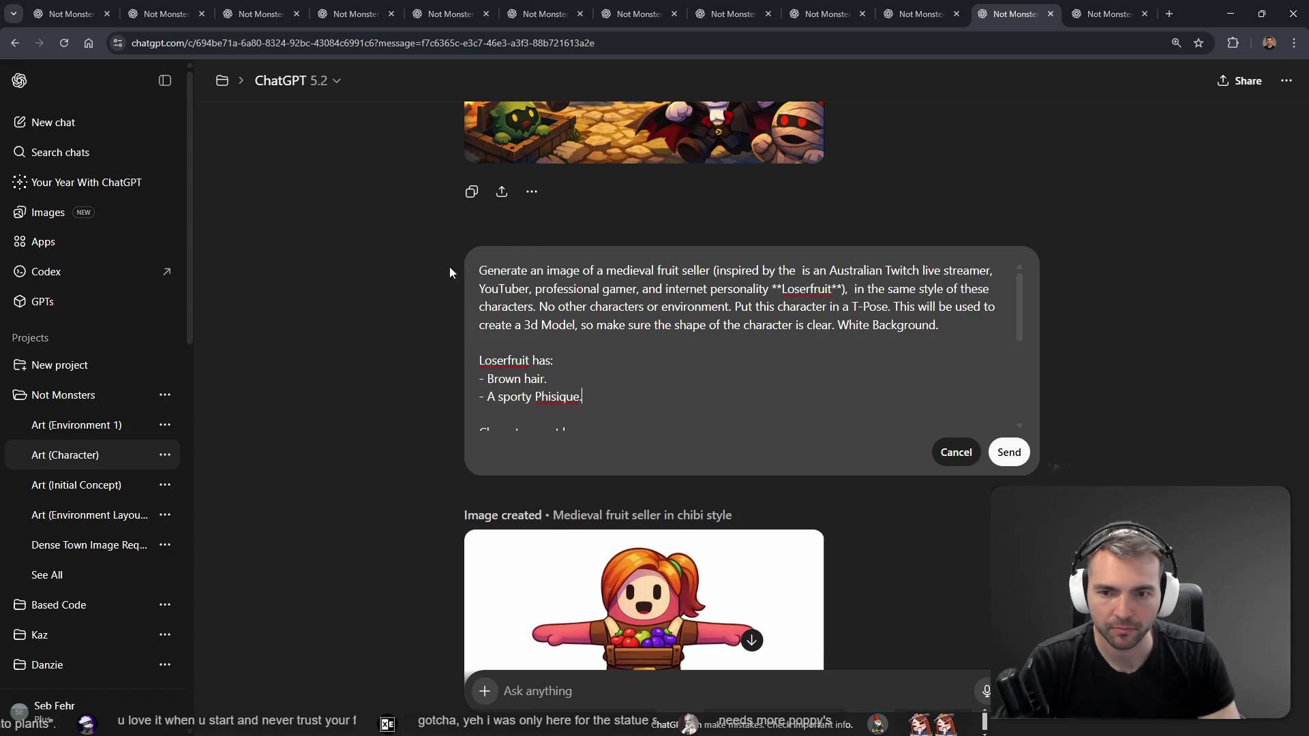
click(851, 289)
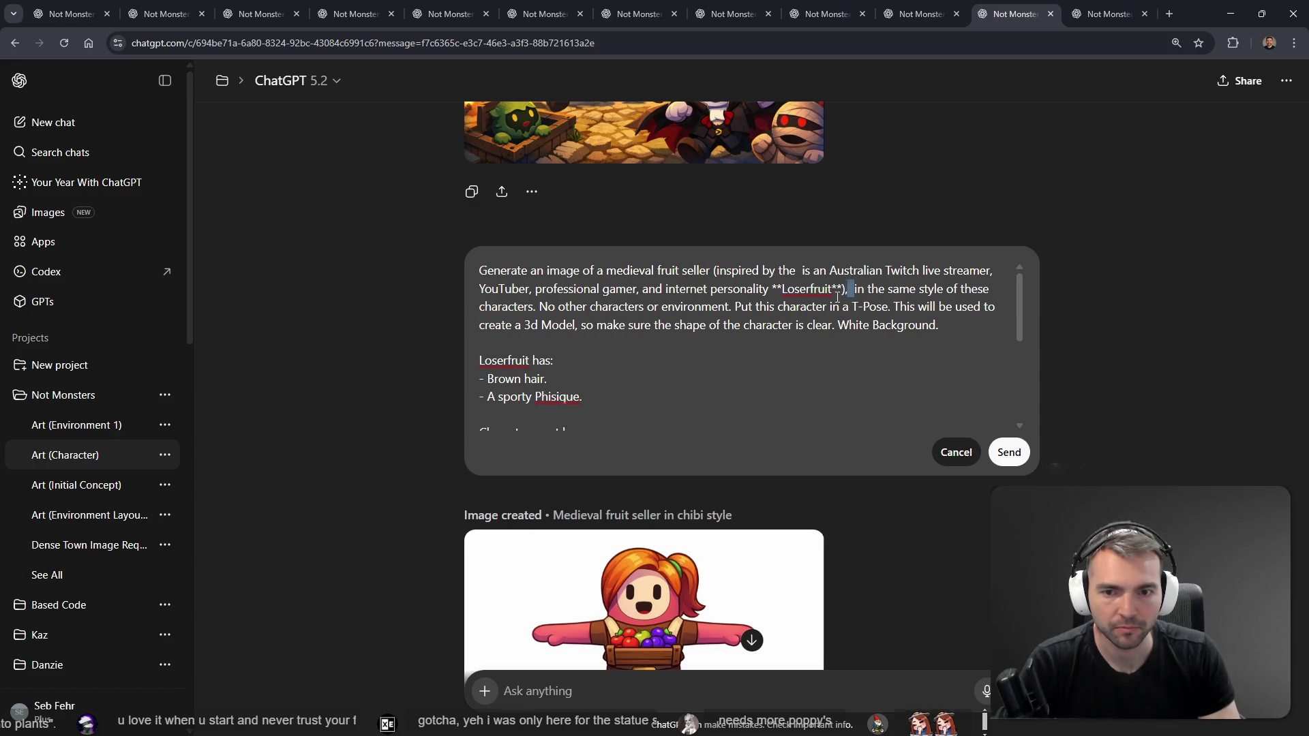
drag(851, 294, 533, 310)
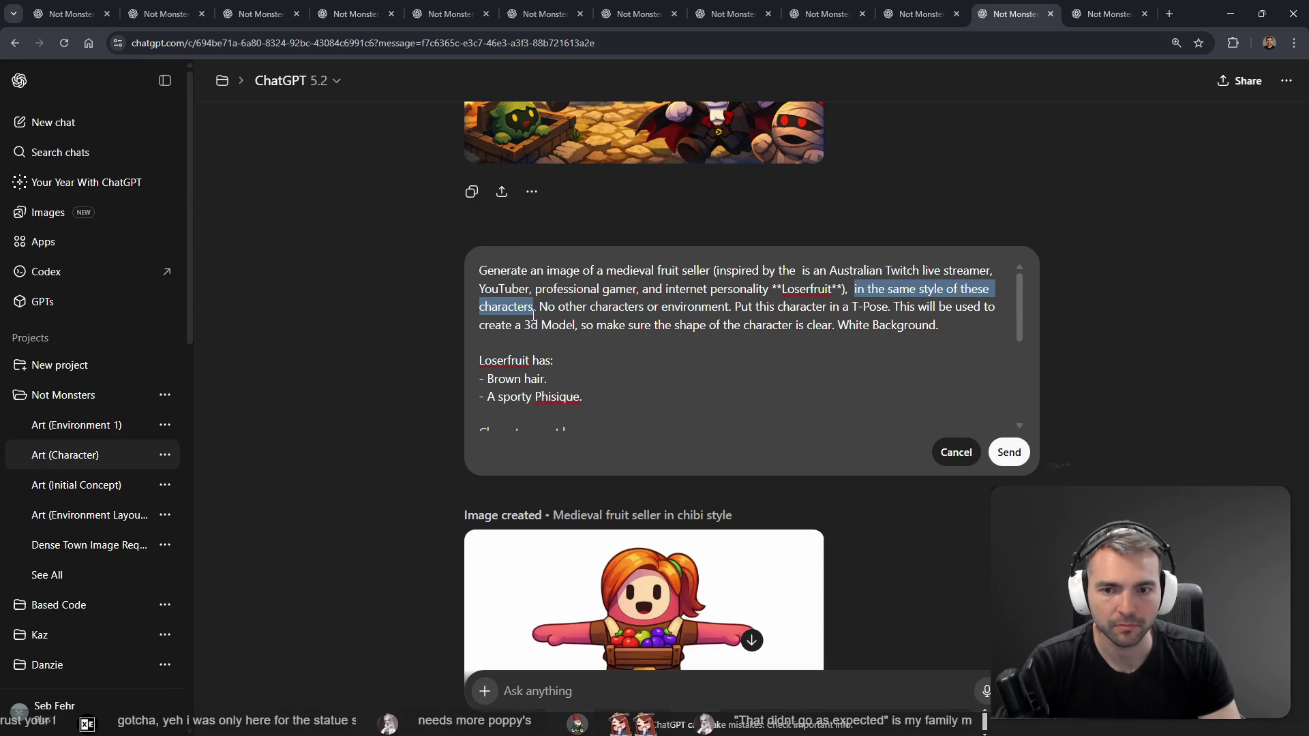
key(BackSpace)
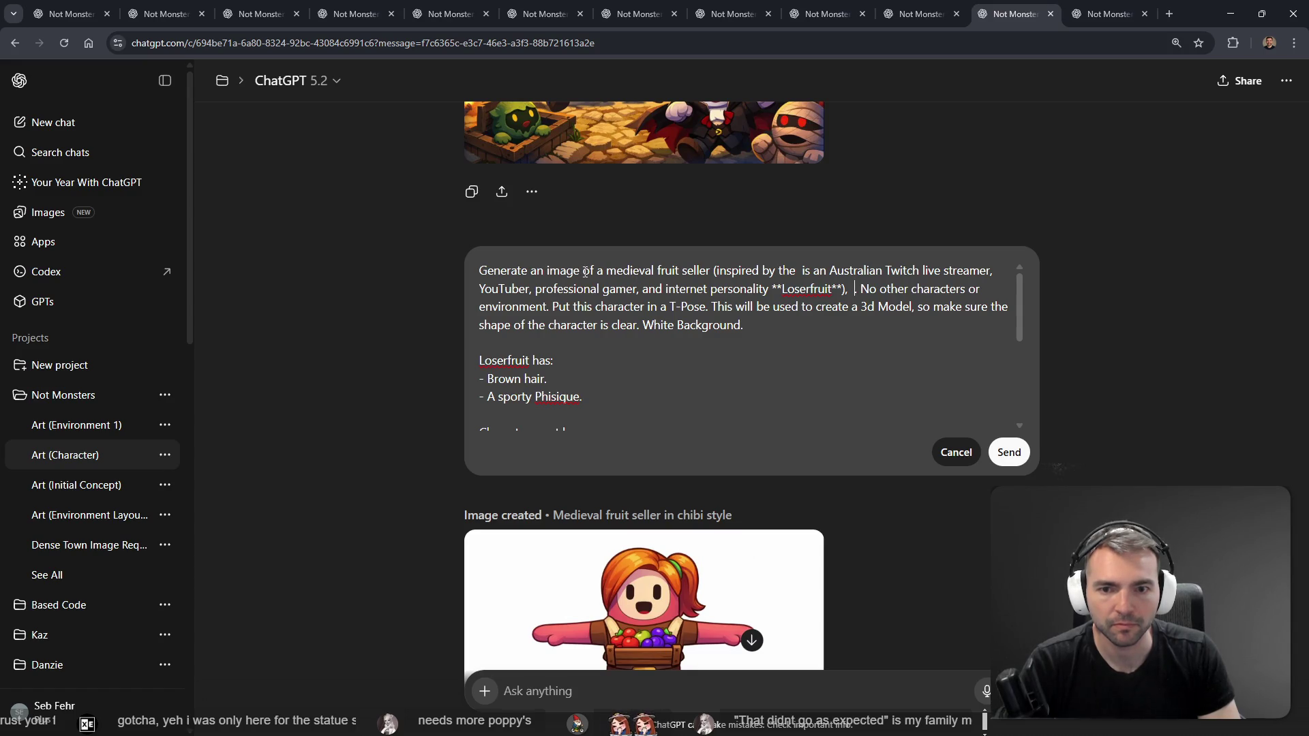
key(ctrl+z)
key(ctrl+z)
key(ctrl+z)
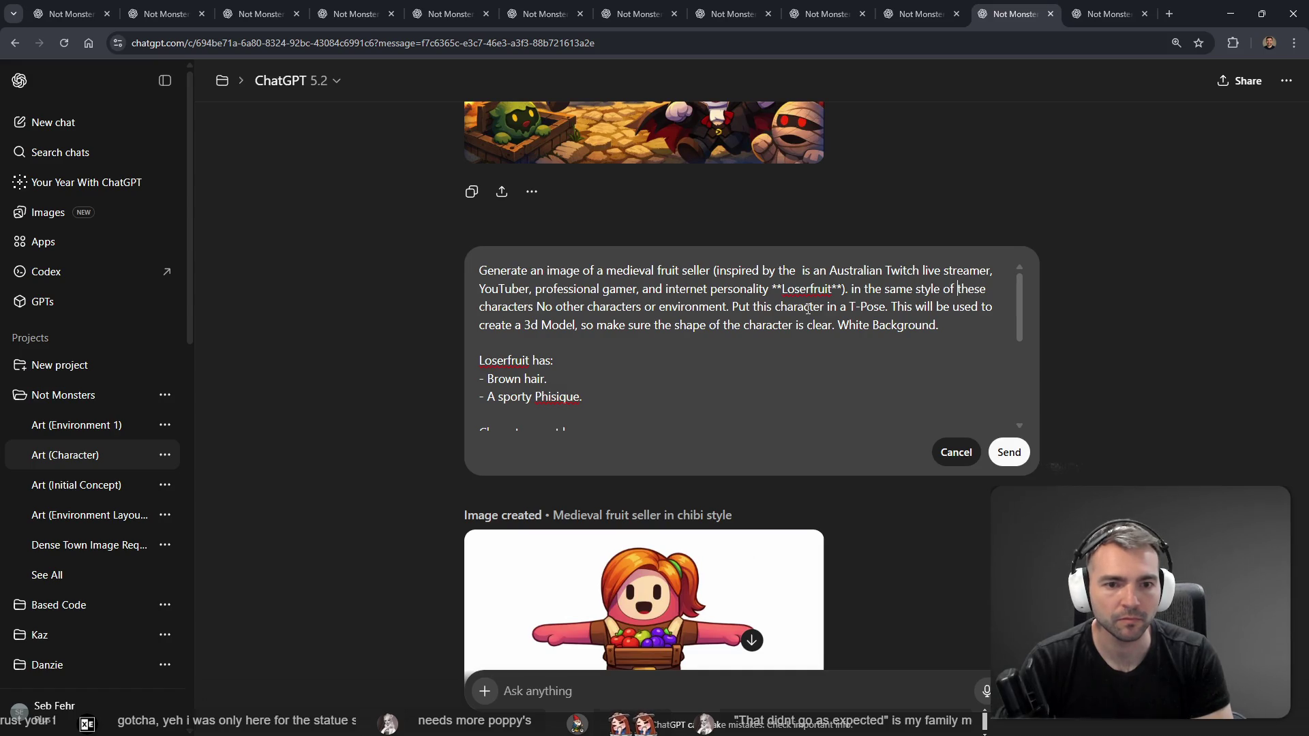
key(Delete)
text(I)
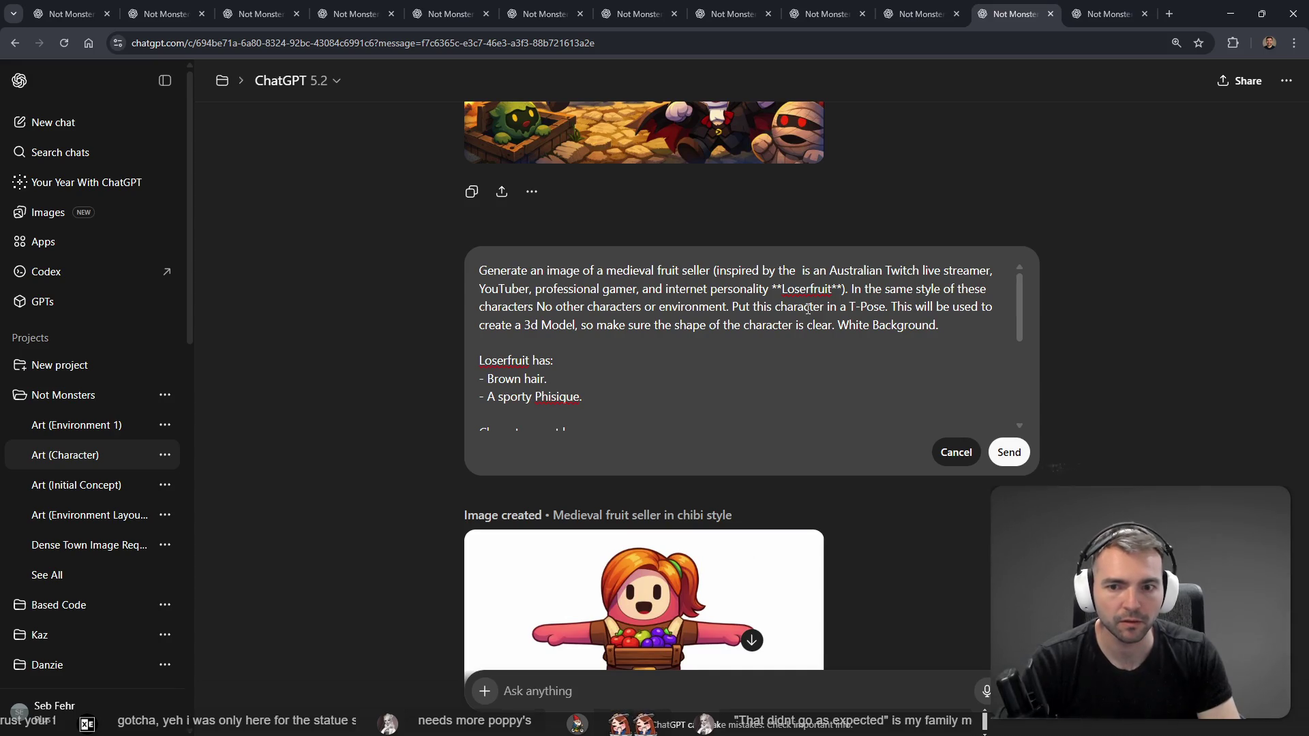
Step: Dictate a few added words, insert a comma and send the revised fruit-seller prompt
scroll(713, 397, down, 2)
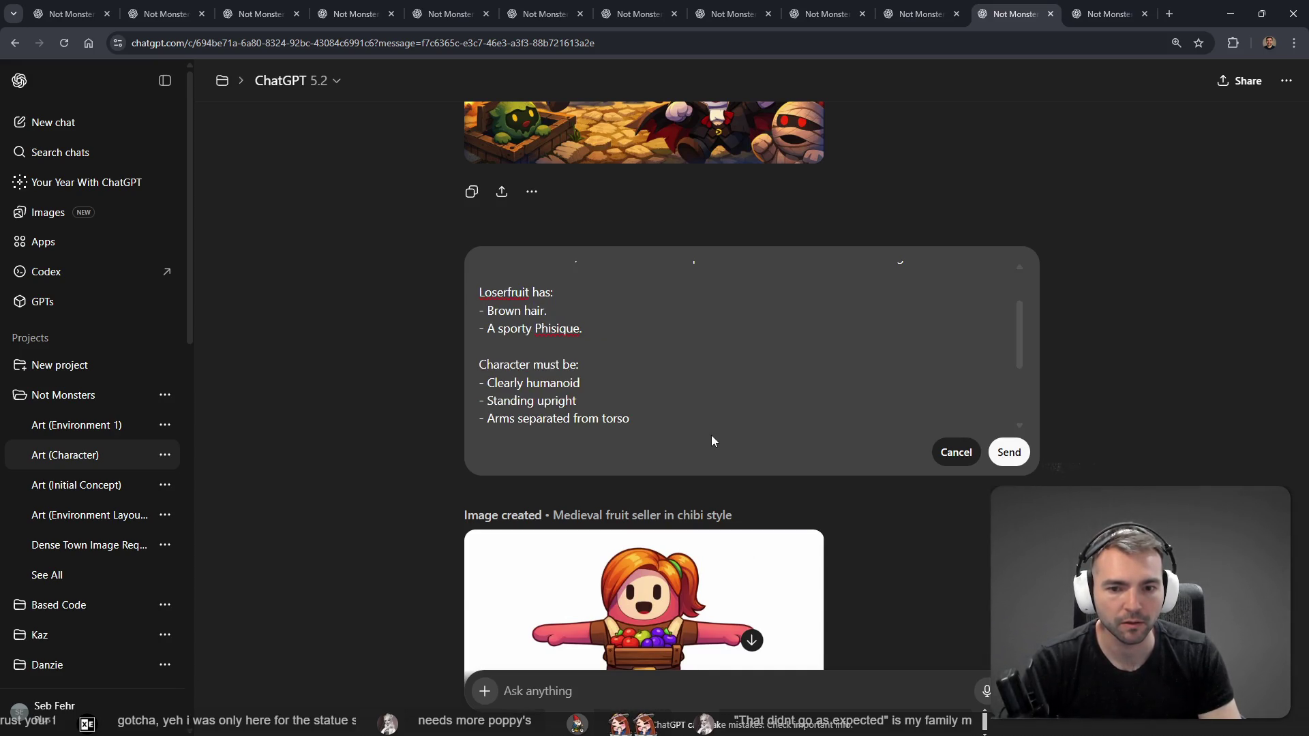
scroll(776, 404, up, 4)
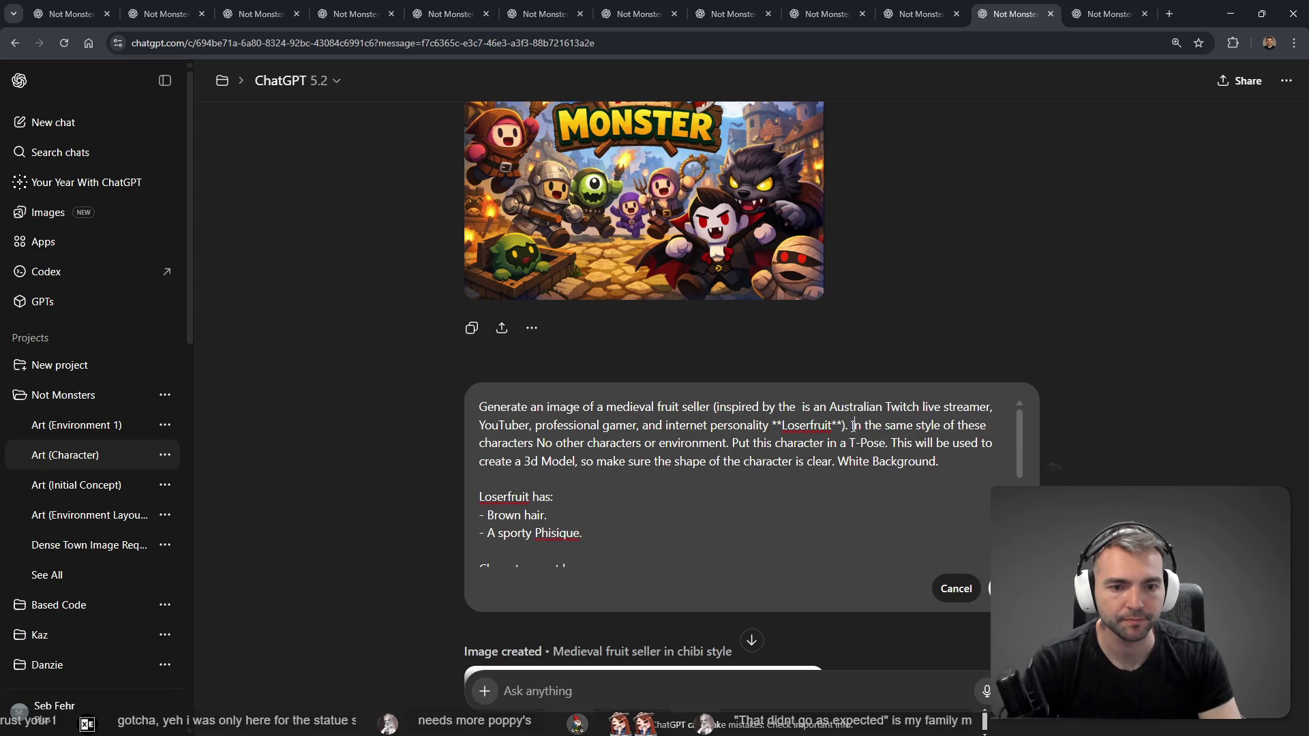
key(super+h)
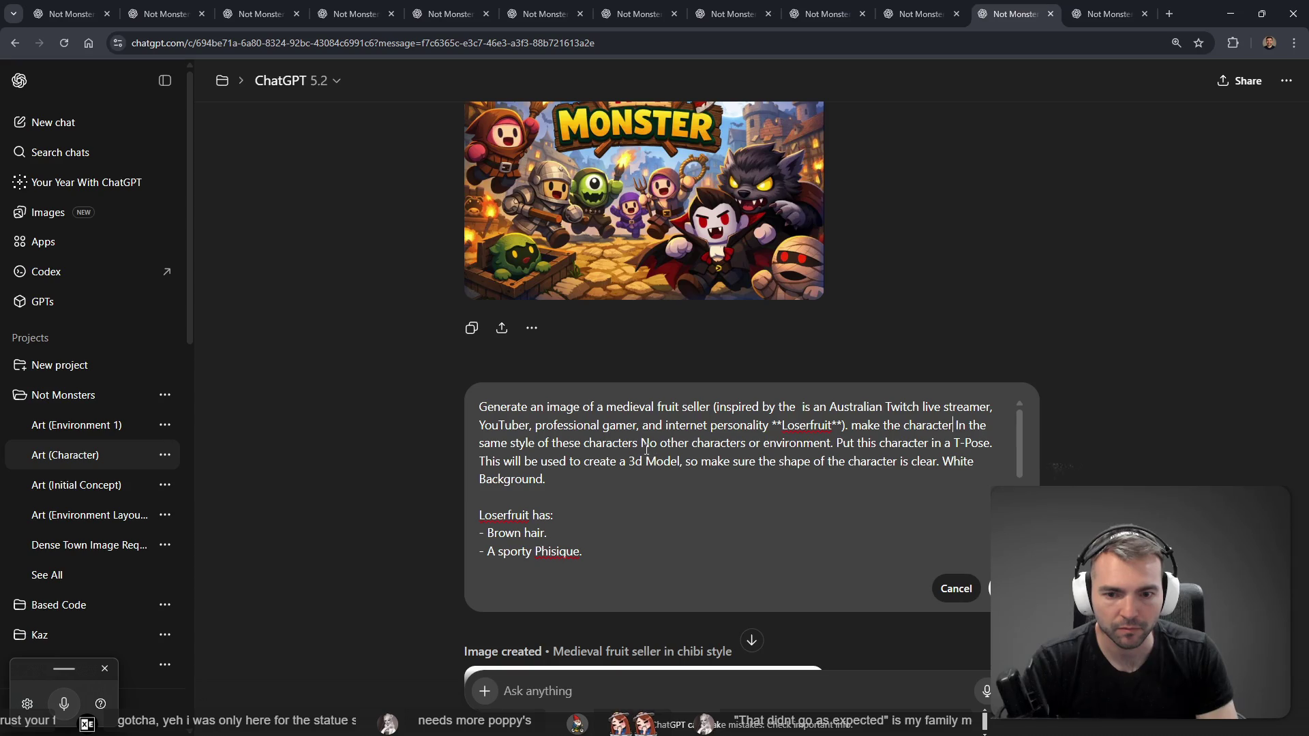
text(,)
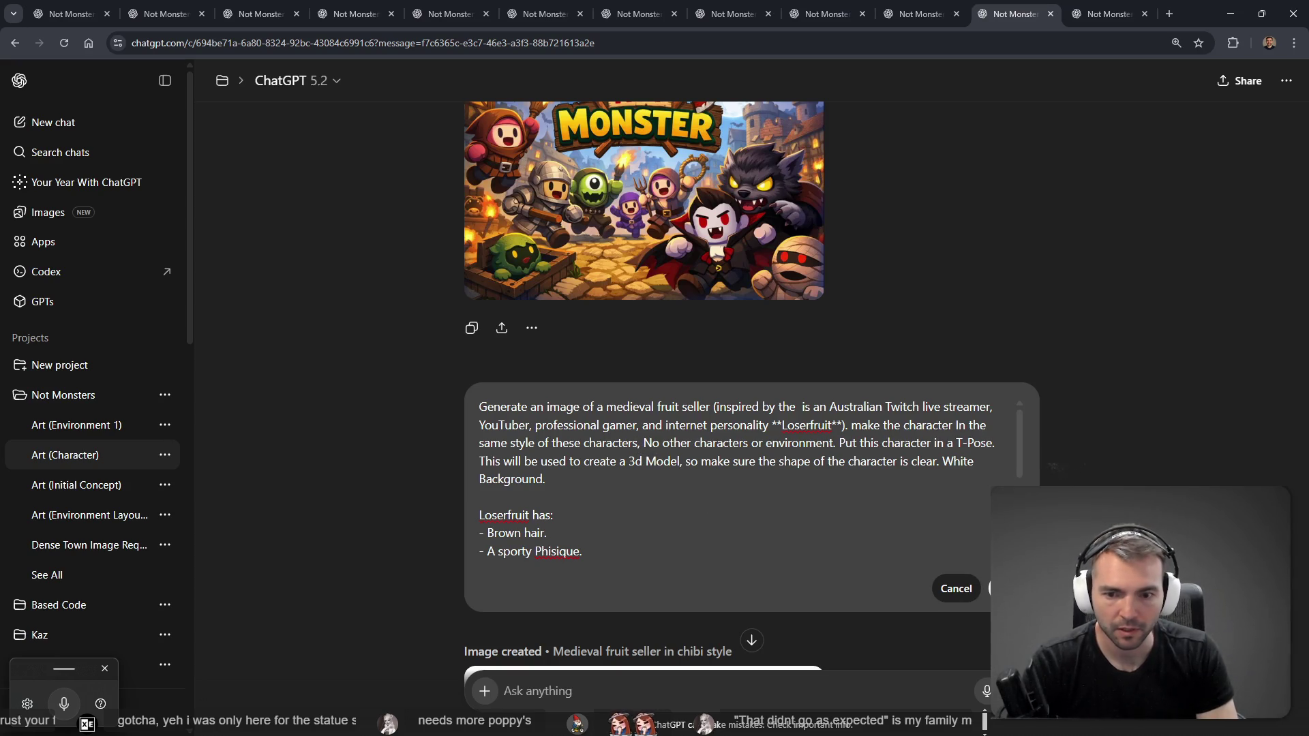
key(Return)
key(ctrl+Tab)
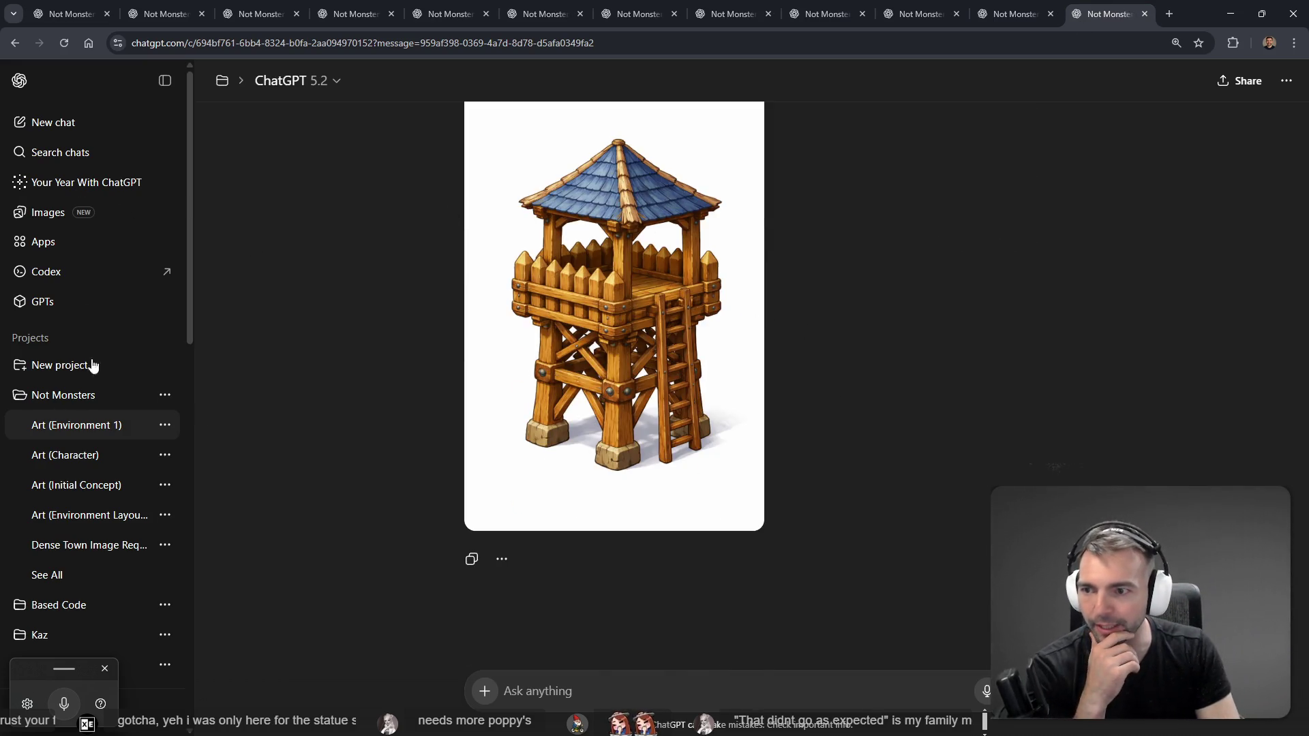
Step: Look through the open chats and close the duplicate fruit-seller chat tab
click(1005, 13)
click(945, 8)
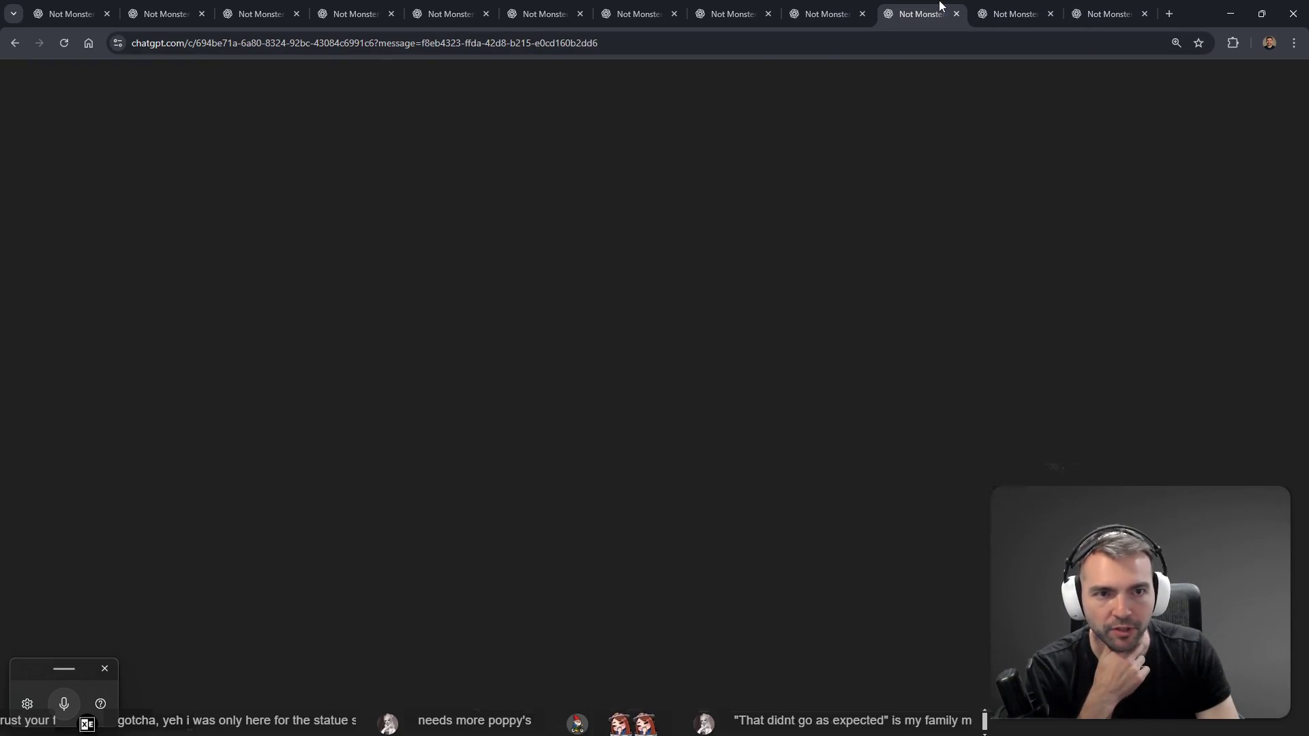
click(828, 10)
click(942, 6)
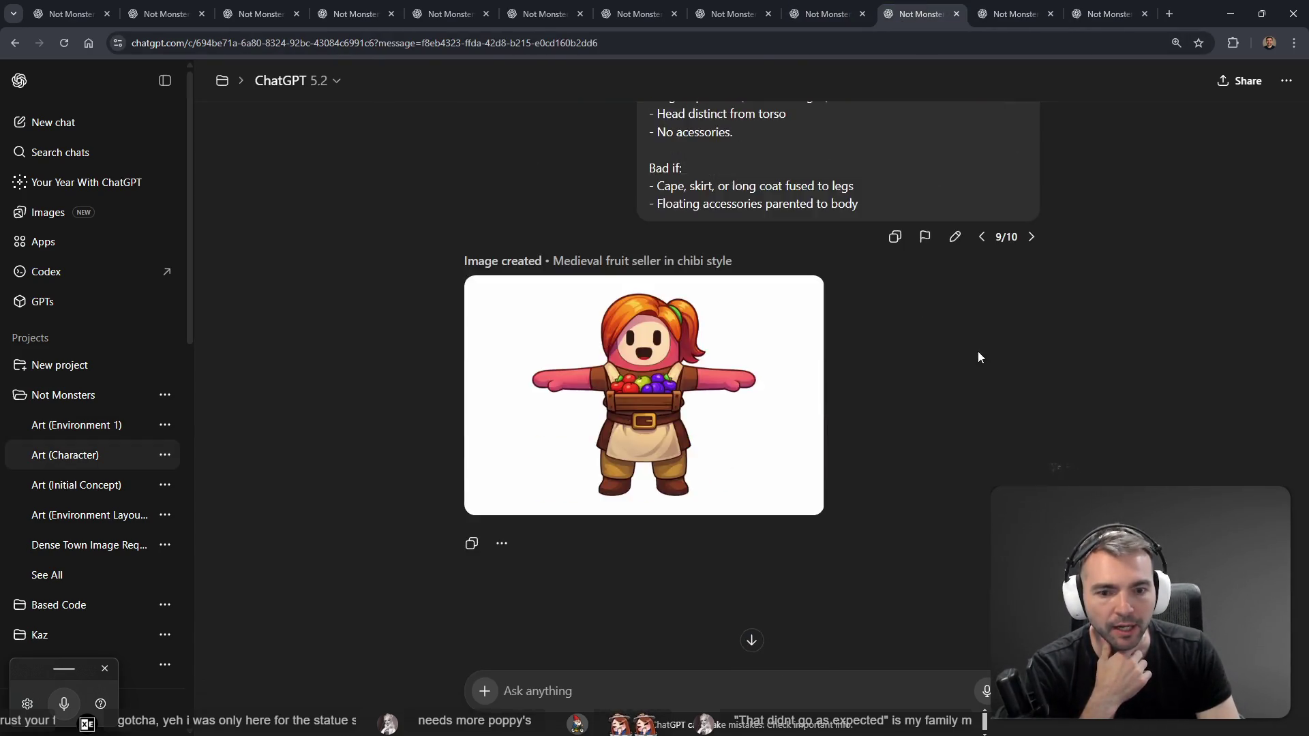
middle_click(906, 15)
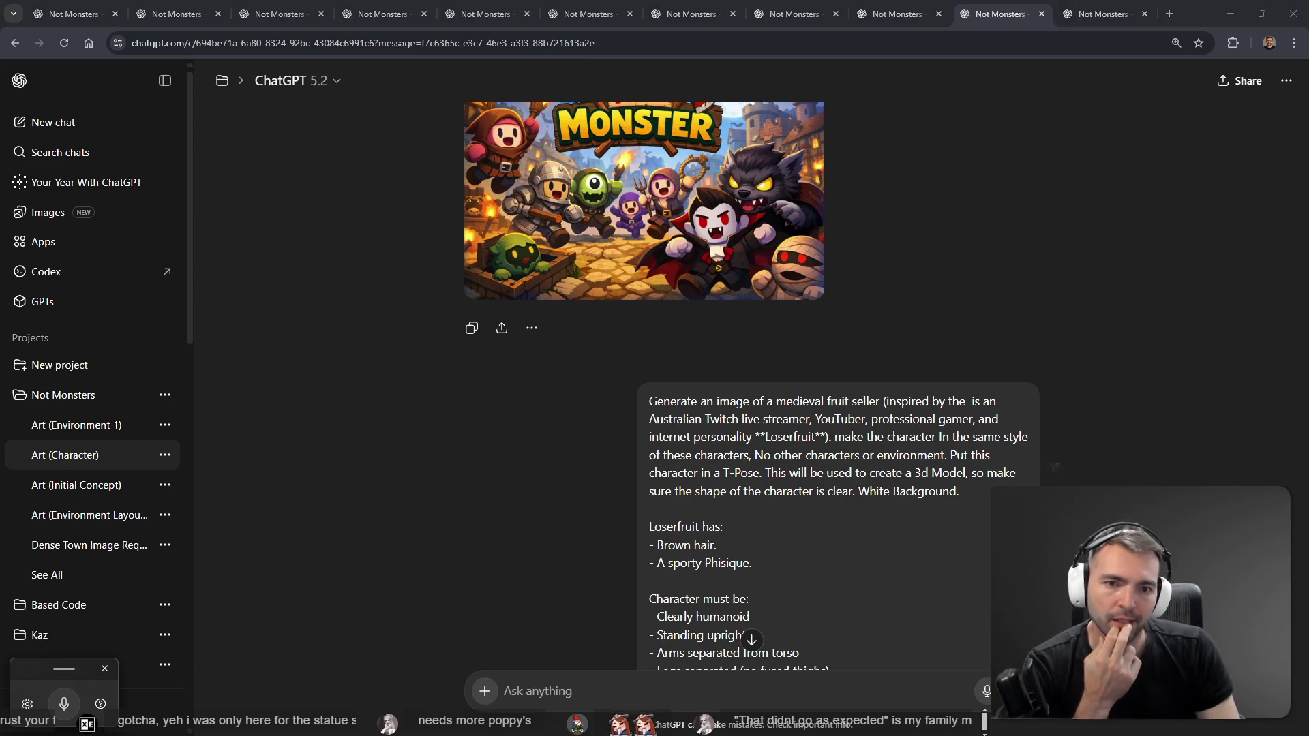
click(1097, 14)
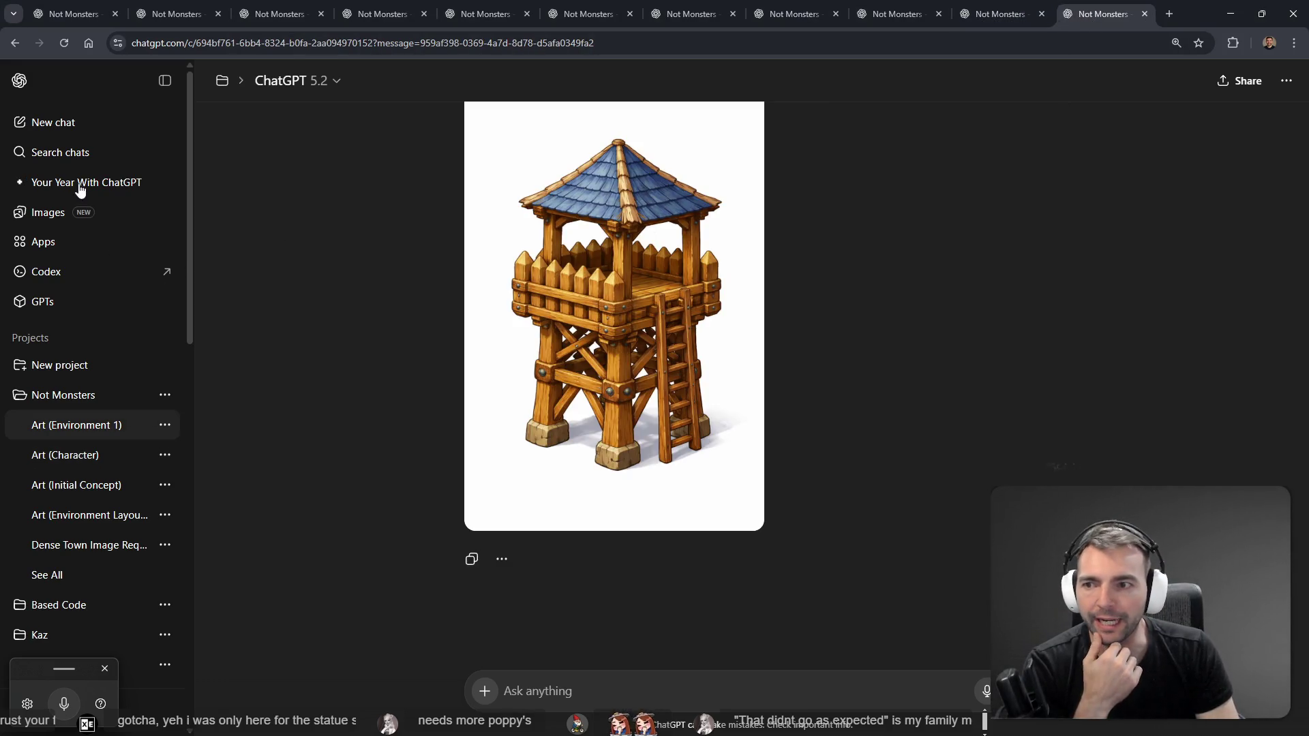
Step: Browse ChatGPT's gallery of generated images
scroll(926, 296, up, 1)
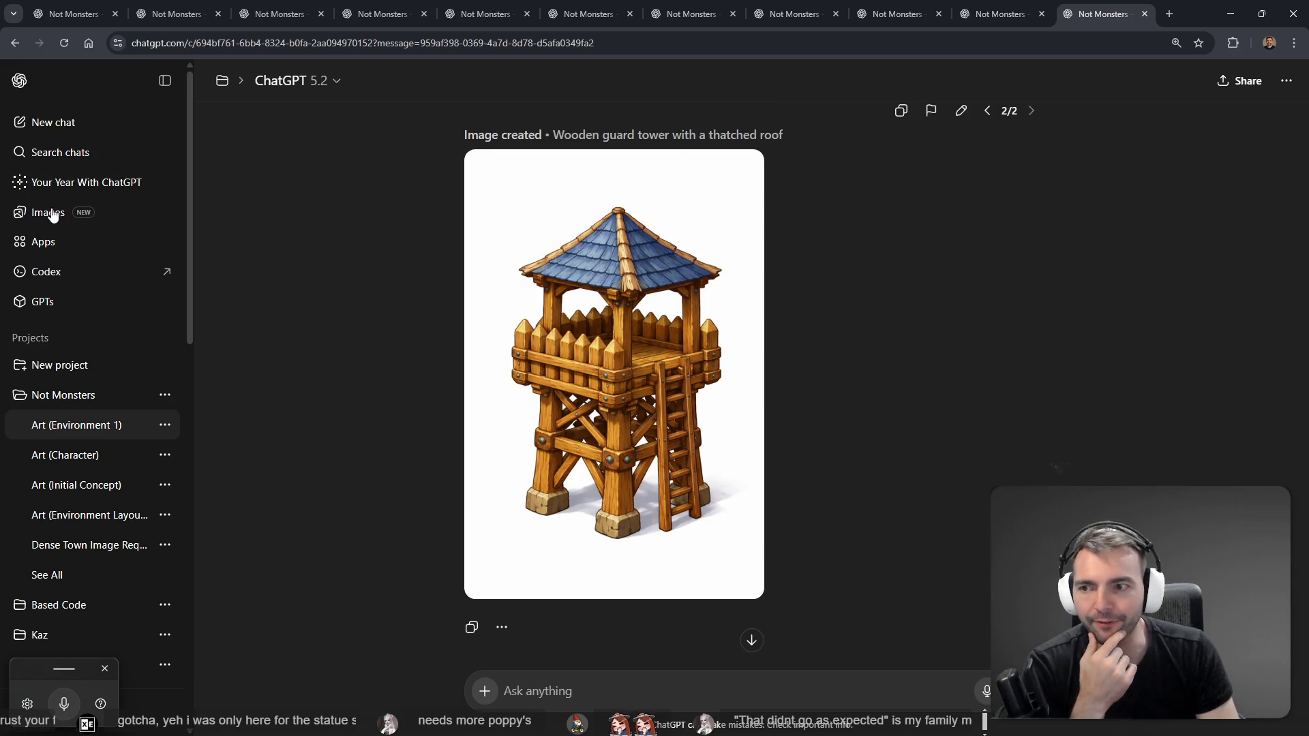
click(47, 213)
scroll(860, 212, down, 7)
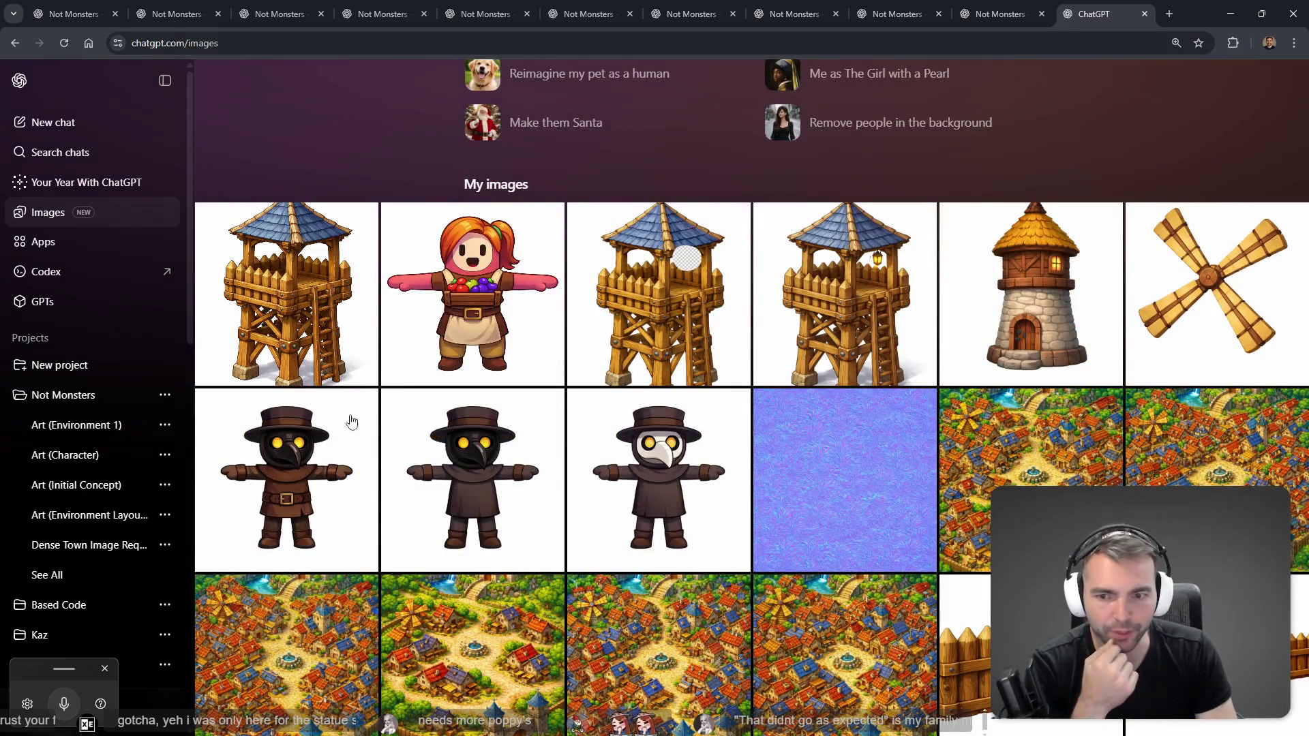
scroll(362, 620, down, 7)
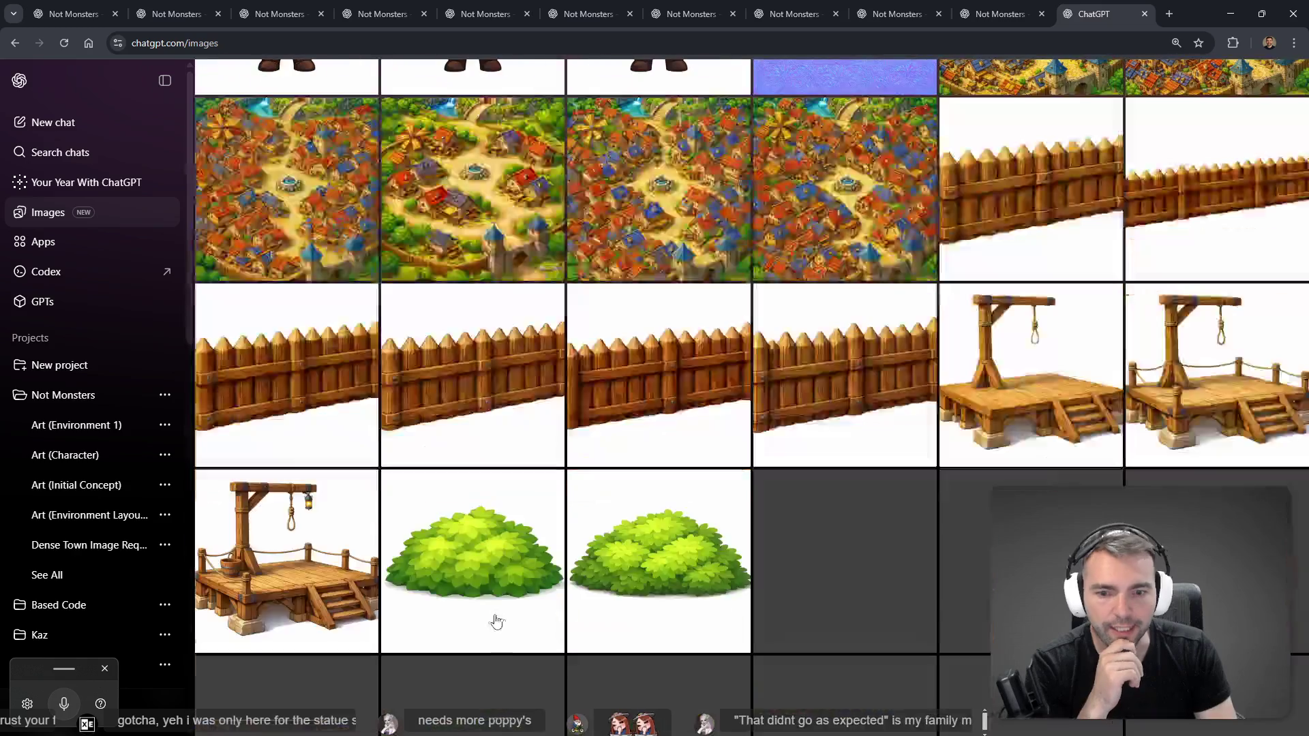
scroll(491, 619, up, 12)
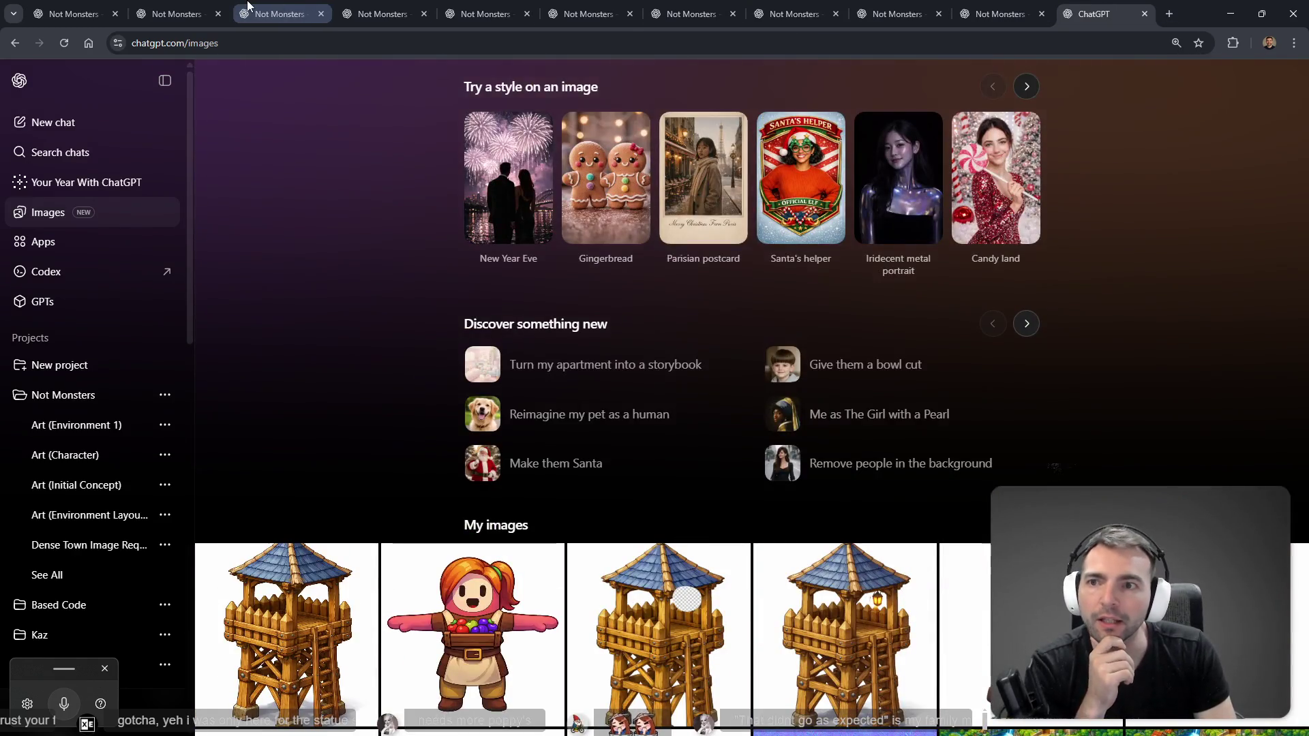
Step: Step through the prefab breakdown and village layout chats to the village image
click(280, 12)
click(177, 12)
click(282, 5)
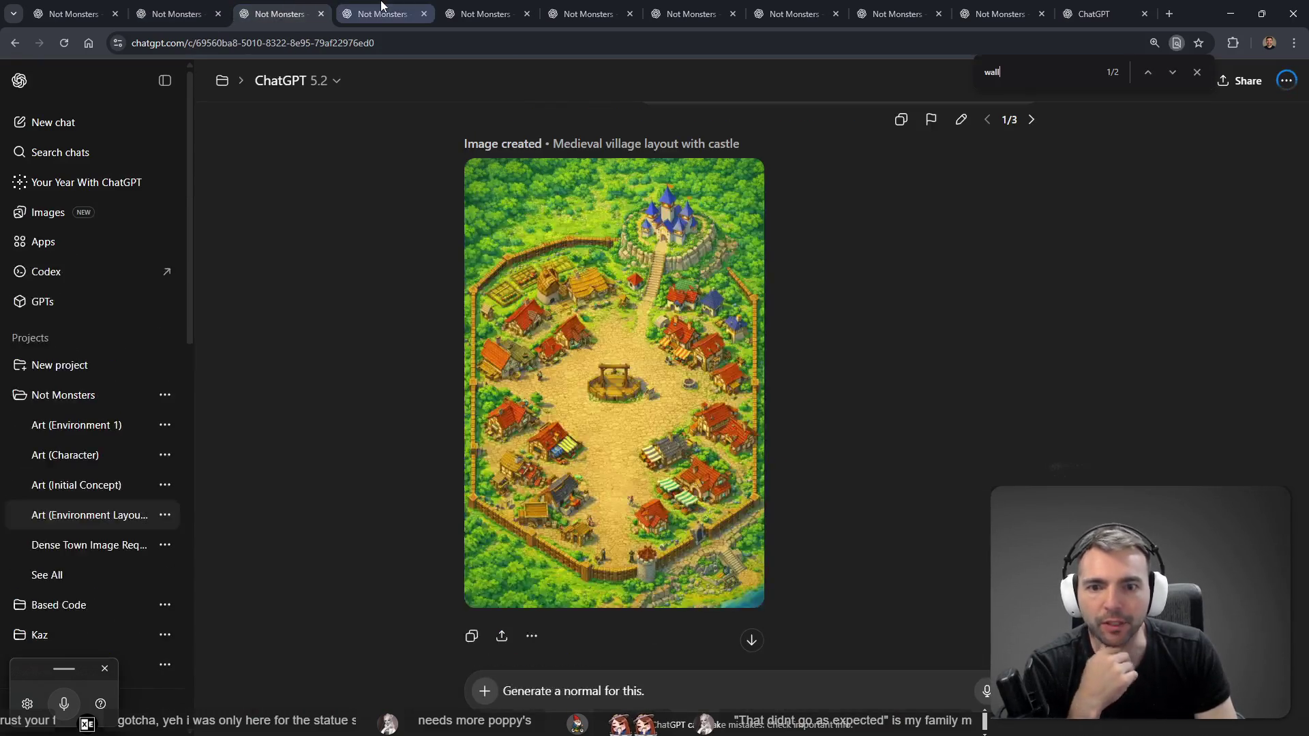
click(382, 10)
click(486, 7)
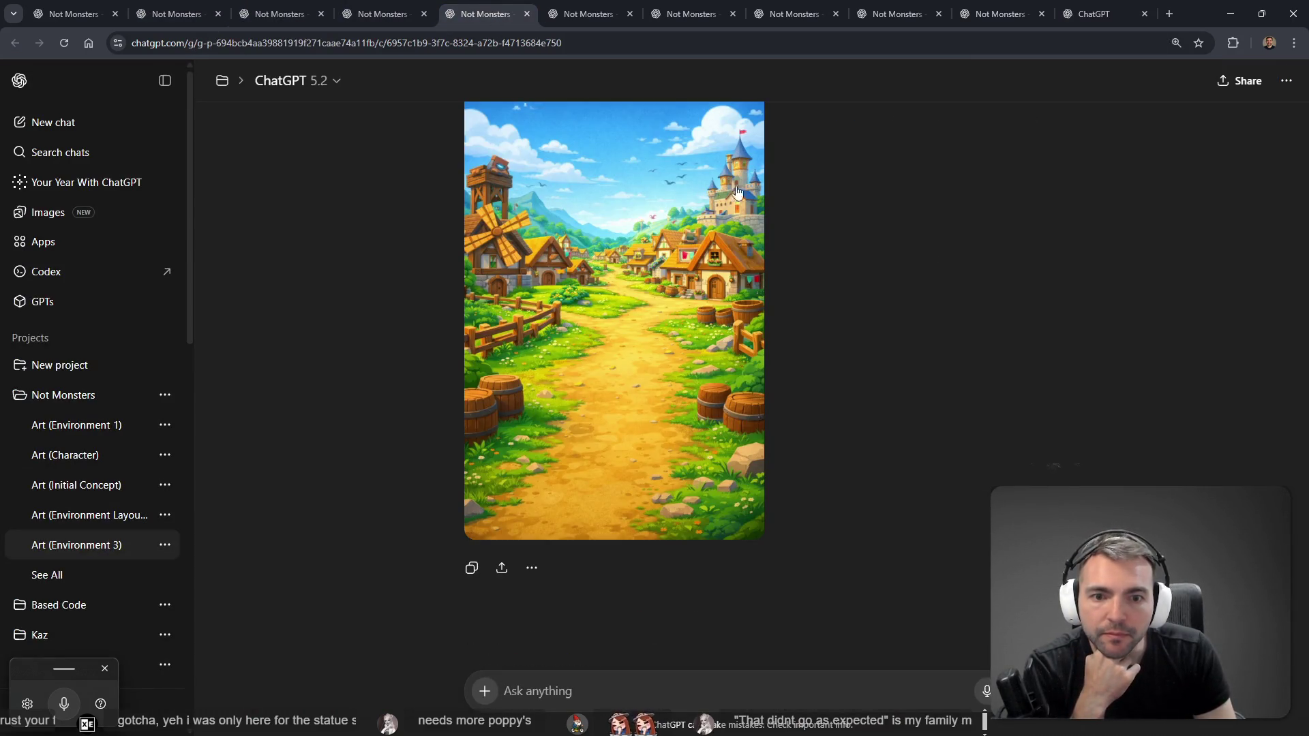
scroll(670, 285, up, 5)
scroll(670, 285, down, 5)
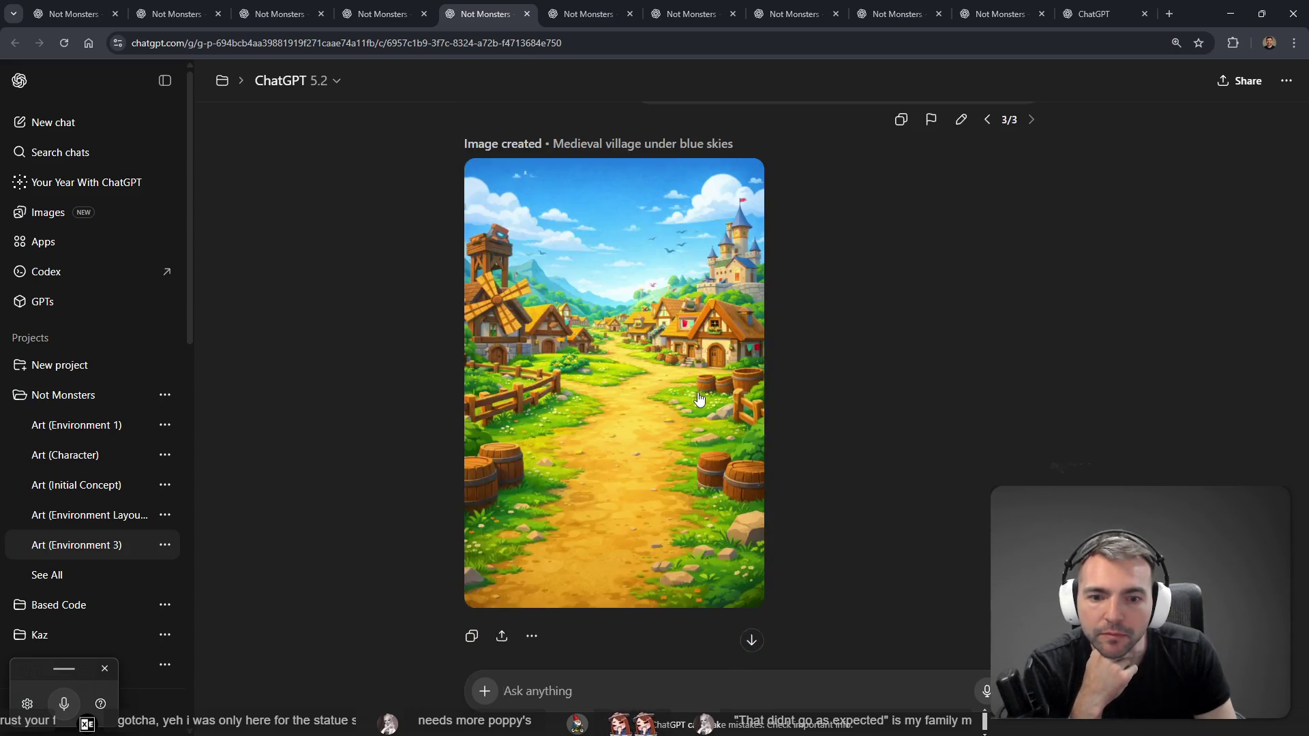
Step: Close the extra chat tabs: bush, village, monster and leftover Not Monsters chats
middle_click(486, 20)
middle_click(486, 20)
middle_click(486, 21)
middle_click(486, 20)
middle_click(486, 21)
middle_click(486, 20)
middle_click(384, 15)
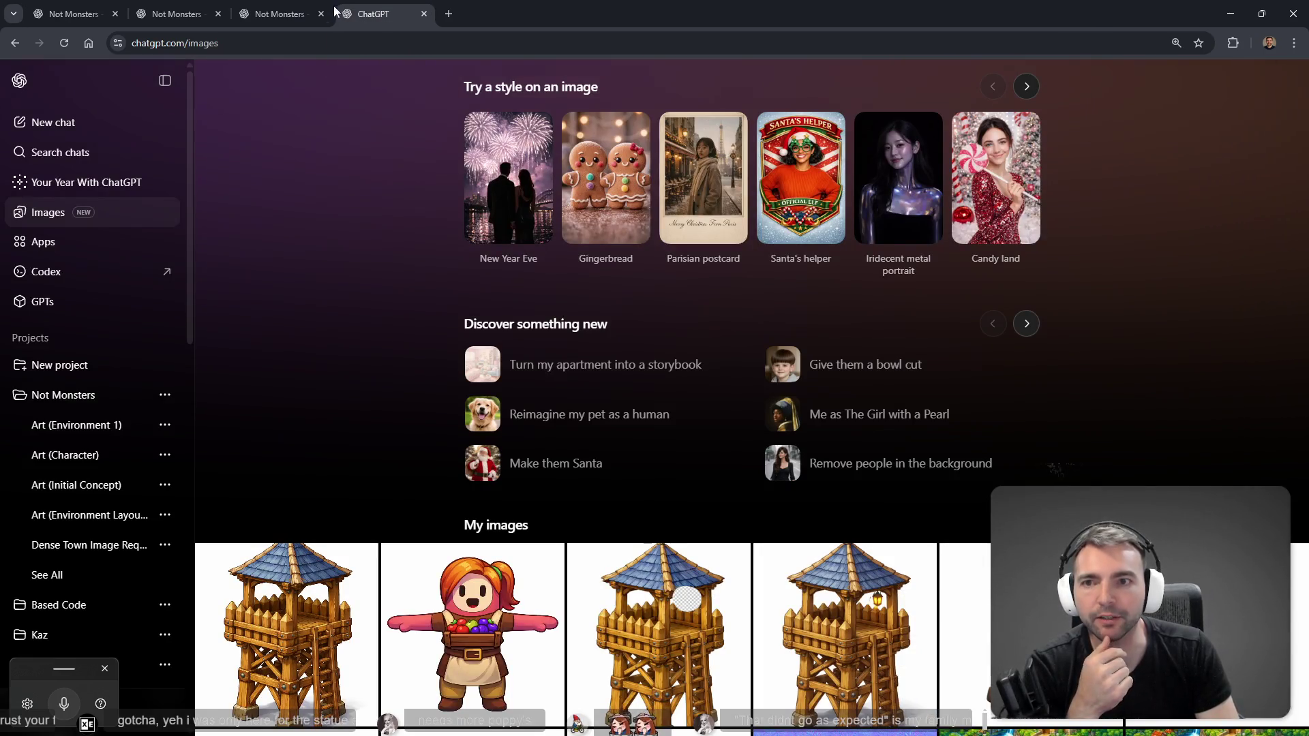
middle_click(254, 13)
middle_click(168, 15)
Step: Check the Not Monsters art list chat and the Images page, then return to Godot
click(98, 7)
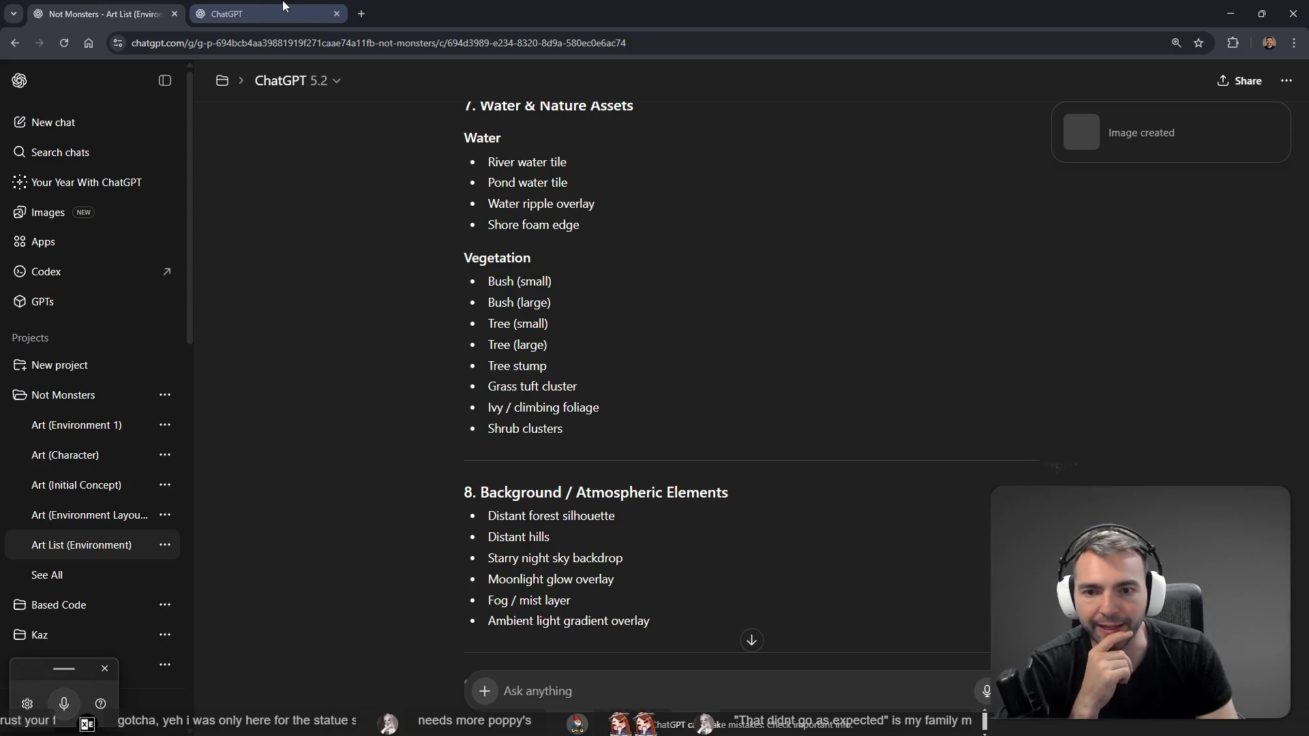
click(283, 7)
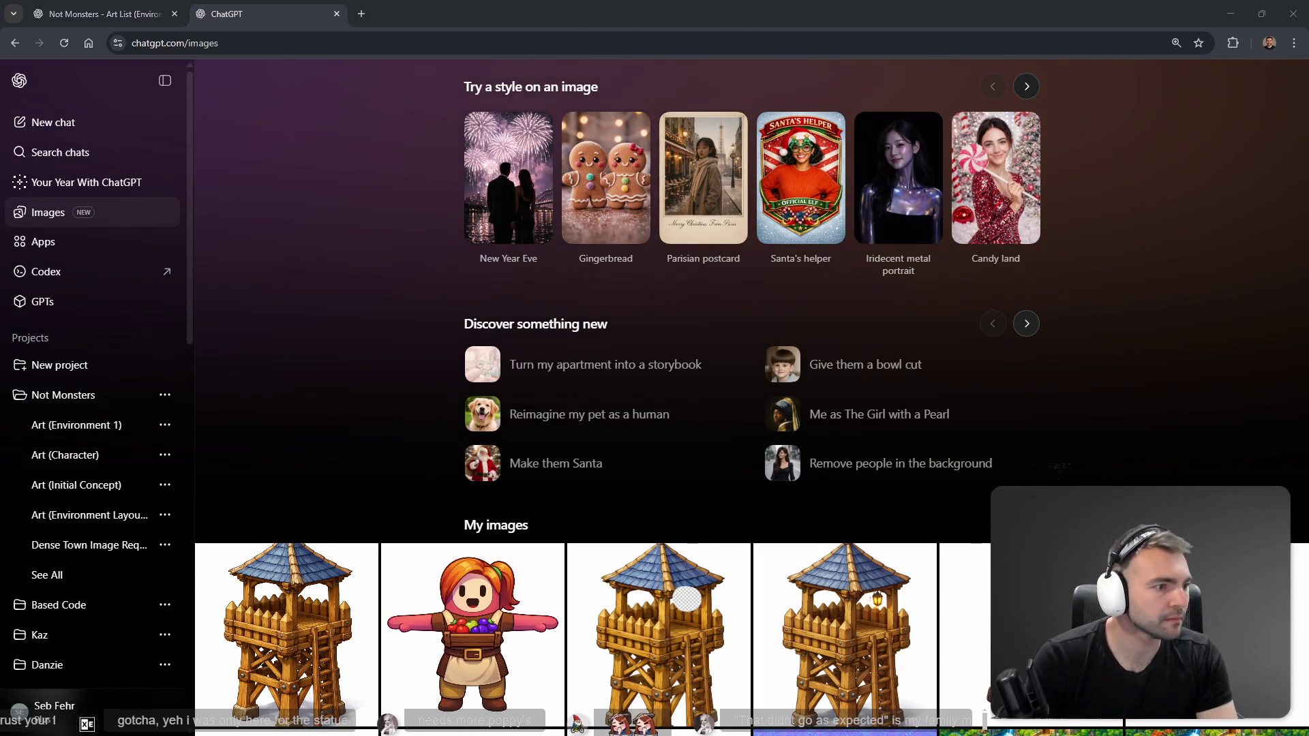
key(alt+Tab)
scroll(649, 305, up, 3)
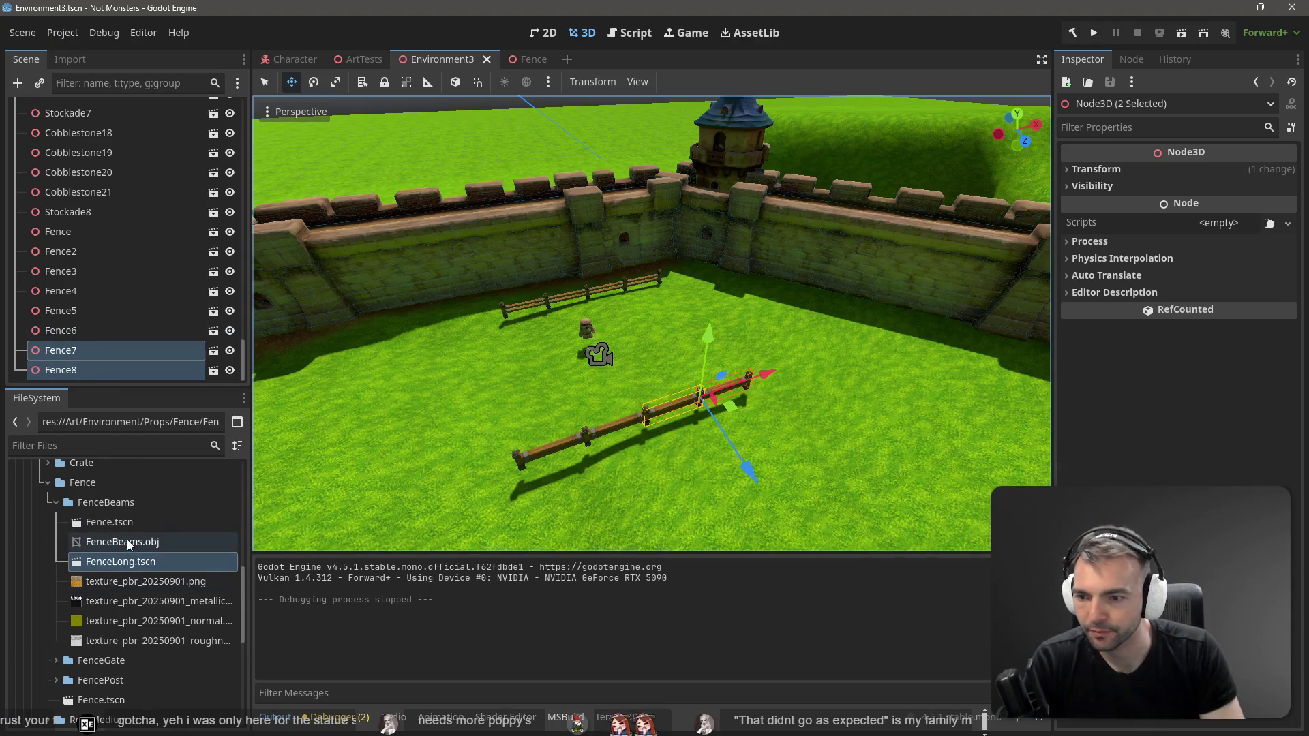
Step: Copy the fence pieces including Fence6 and paste them at the scene root, not under Windmill
shift+click(610, 427)
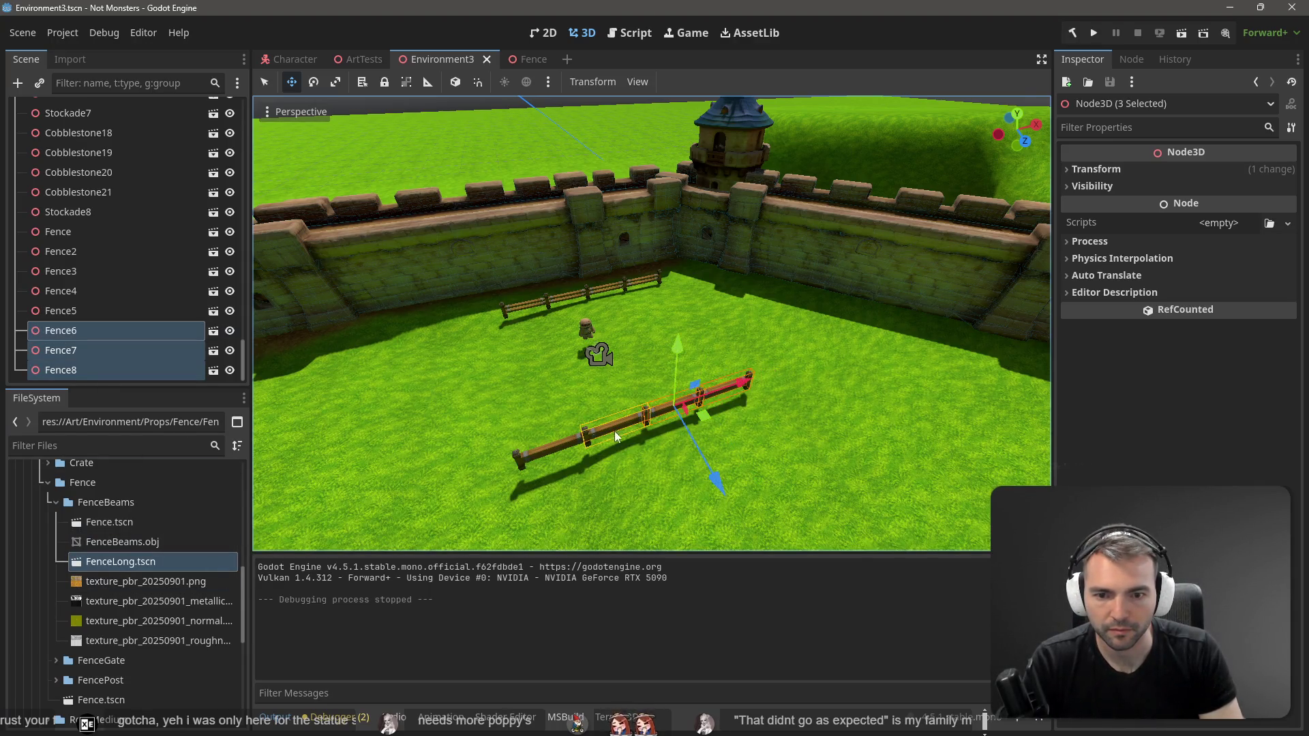
key(ctrl+x)
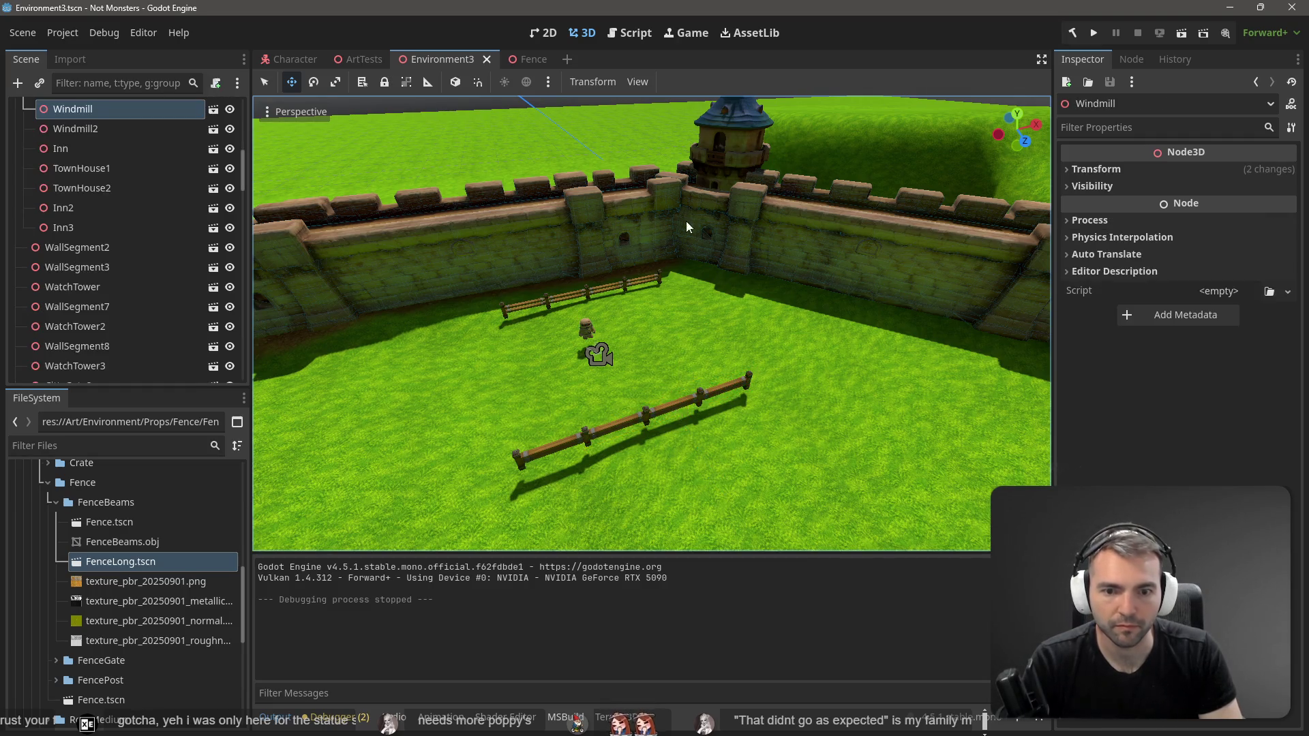
key(ctrl+v)
key(ctrl+z)
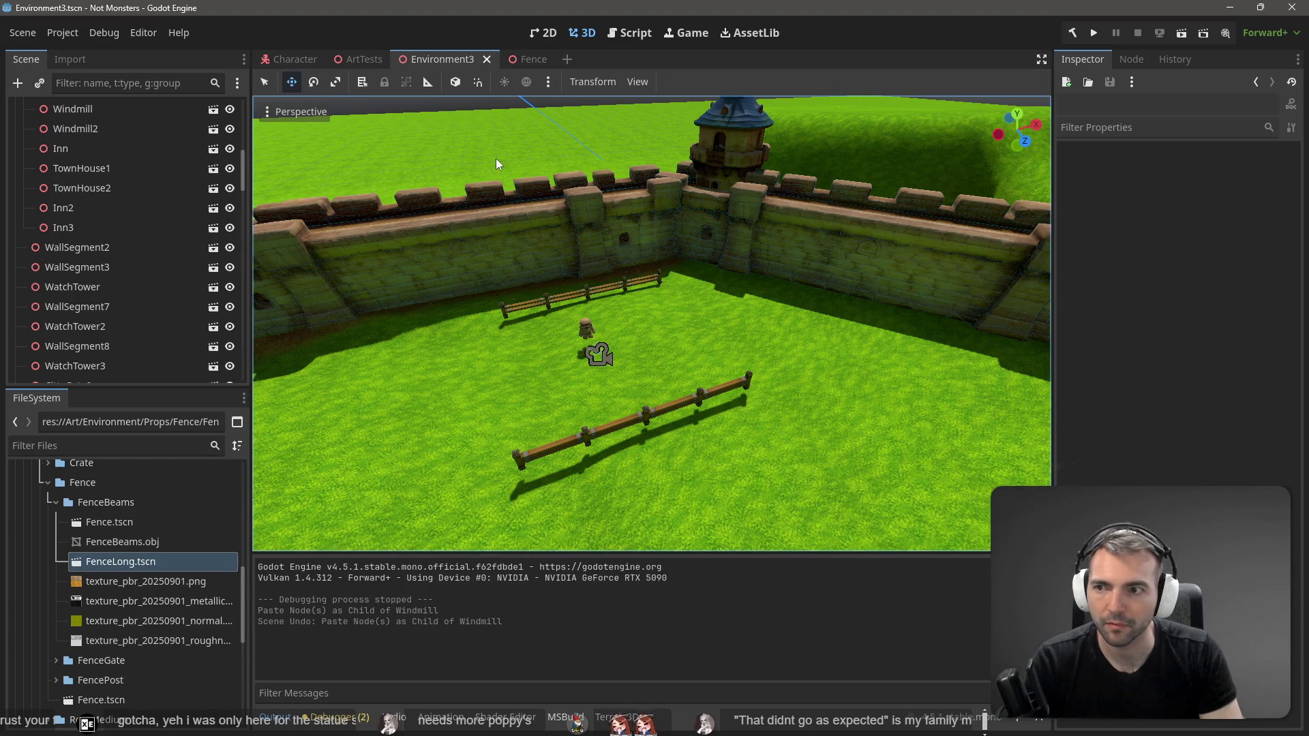
key(ctrl+v)
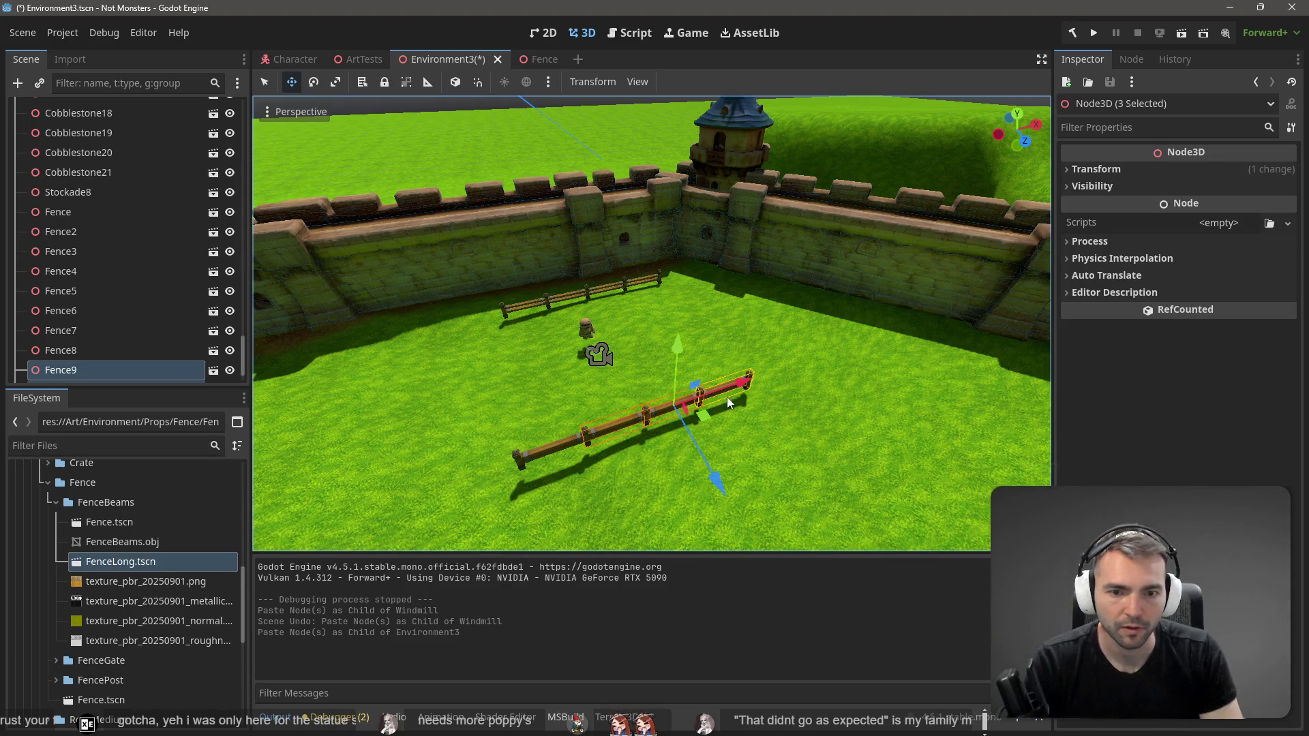
Step: Rotate the pasted fence 90 degrees and move it beside the castle wall
key(e)
mouse_move(735, 396)
mouse_down()
mouse_move(734, 435)
mouse_move(644, 489)
mouse_up()
key(w)
drag(702, 419, 712, 316)
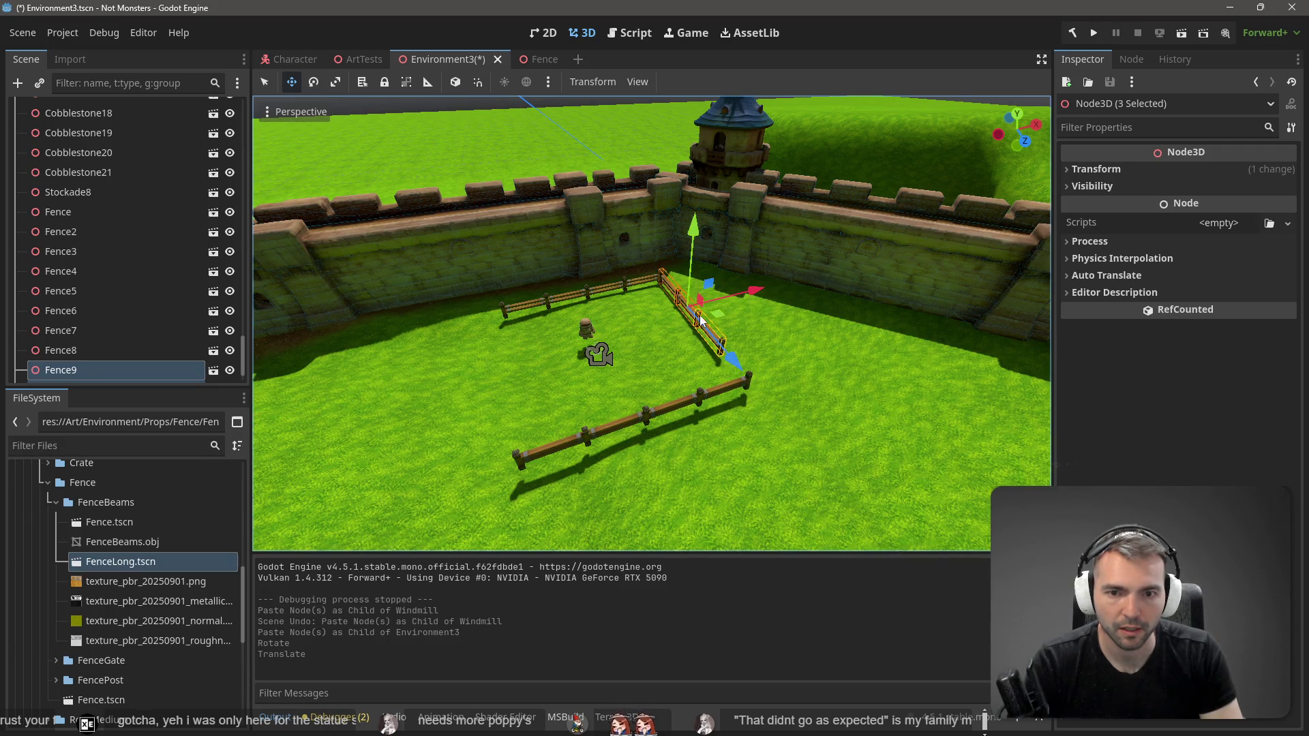
Step: Select Fence5–Fence8 and slide that fence line inward along Z to close the pen
key(w)
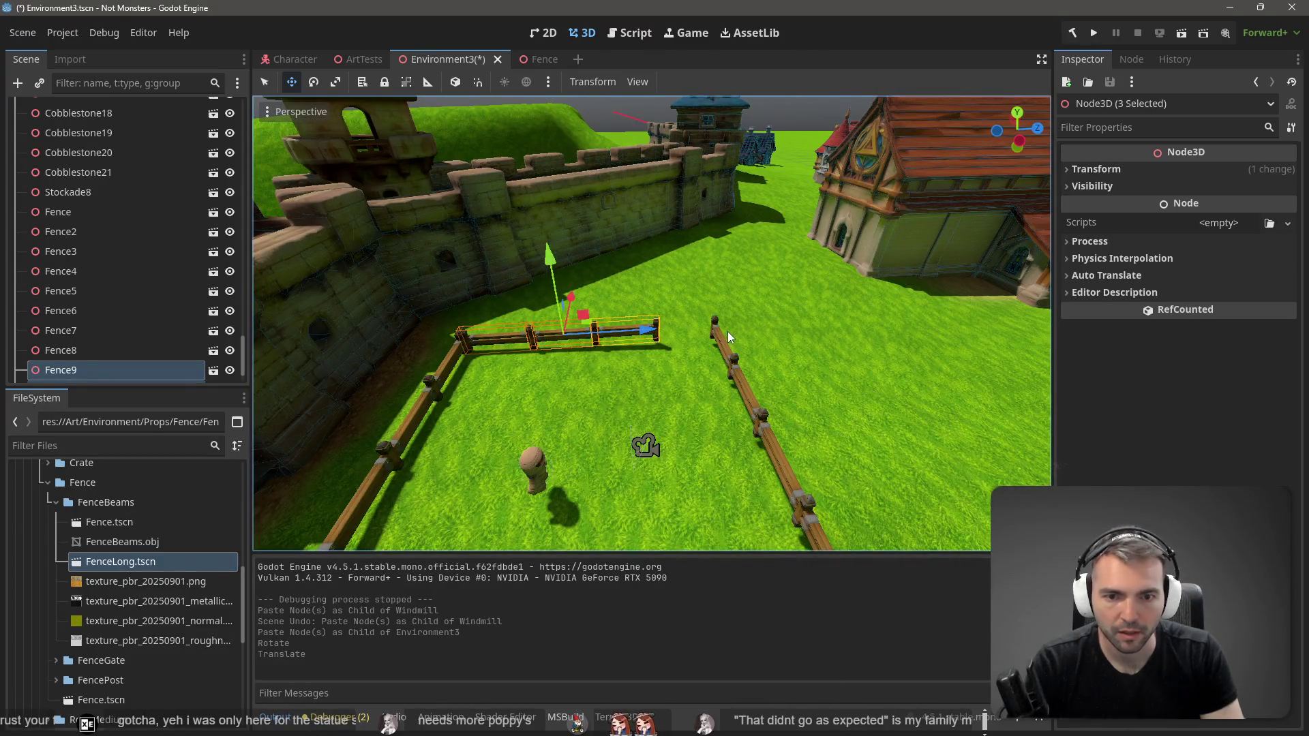
click(720, 341)
shift+click(759, 409)
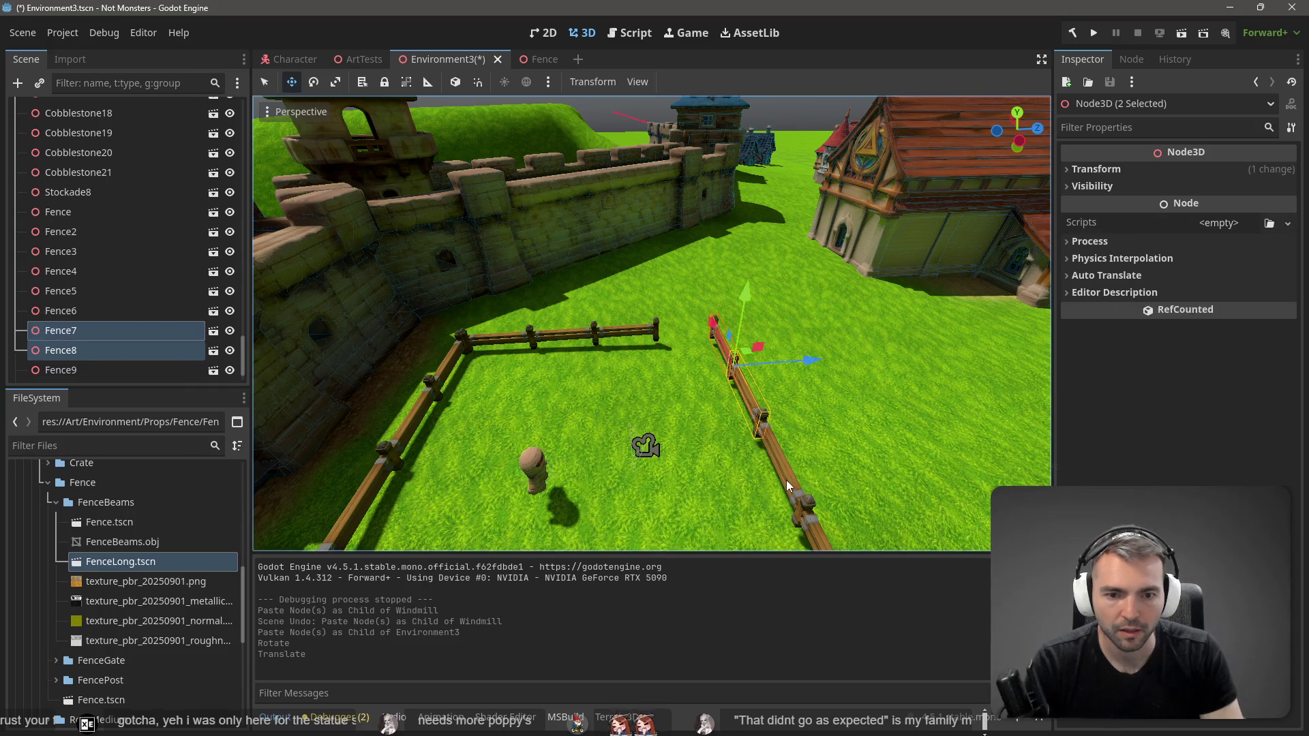
shift+click(787, 480)
scroll(791, 495, down, 4)
shift+click(747, 465)
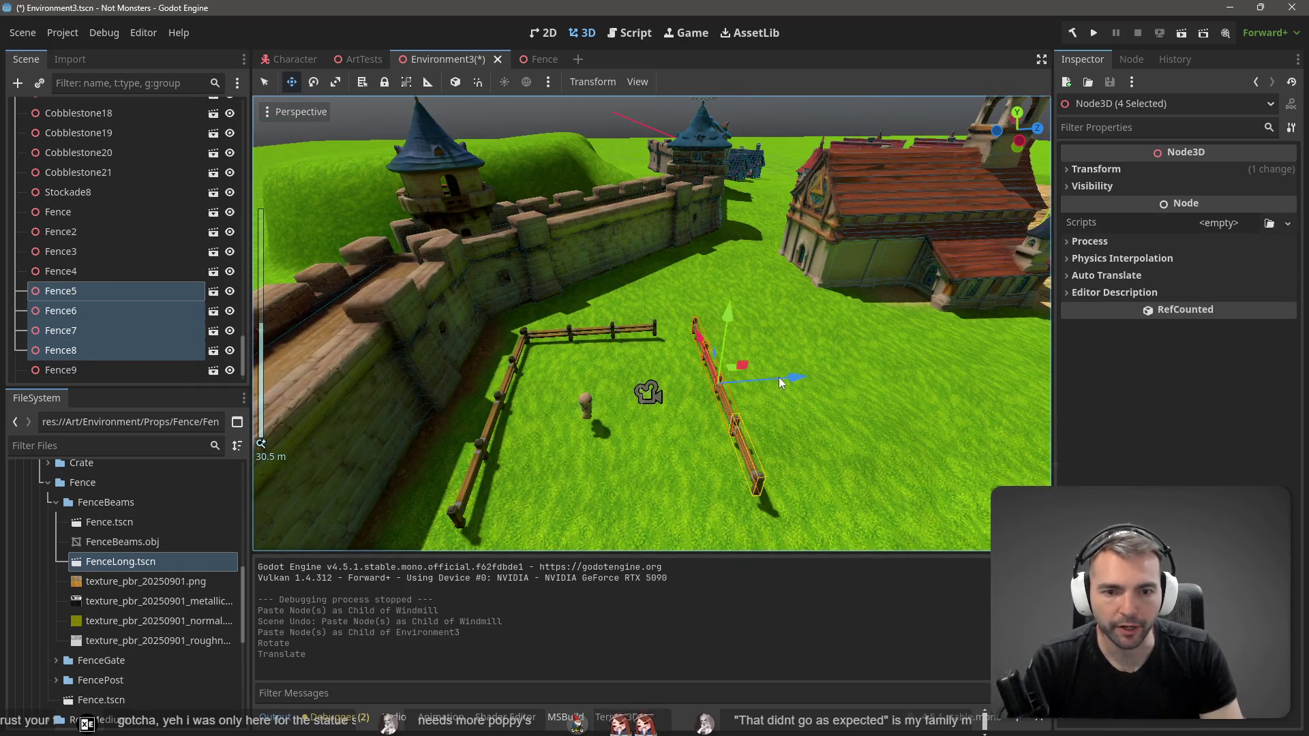
drag(781, 382, 734, 383)
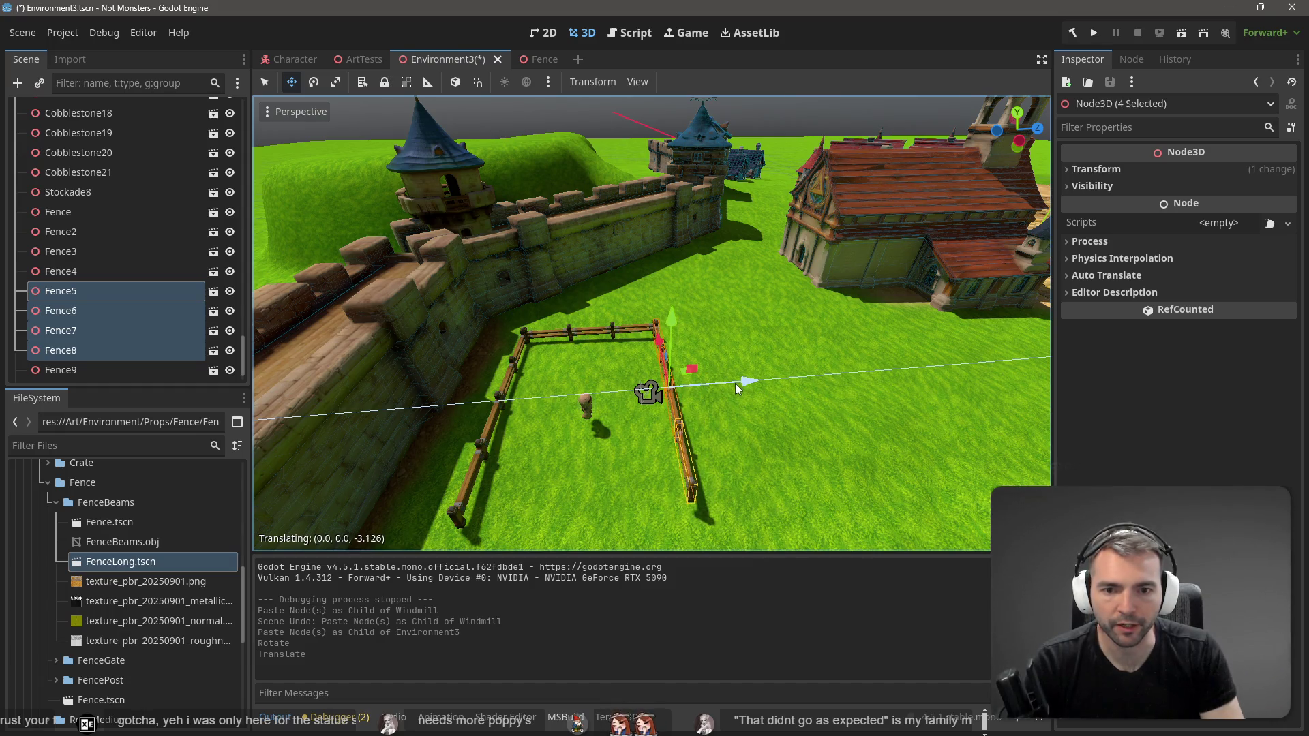
drag(735, 383, 733, 383)
key(alt+Tab)
scroll(755, 423, down, 10)
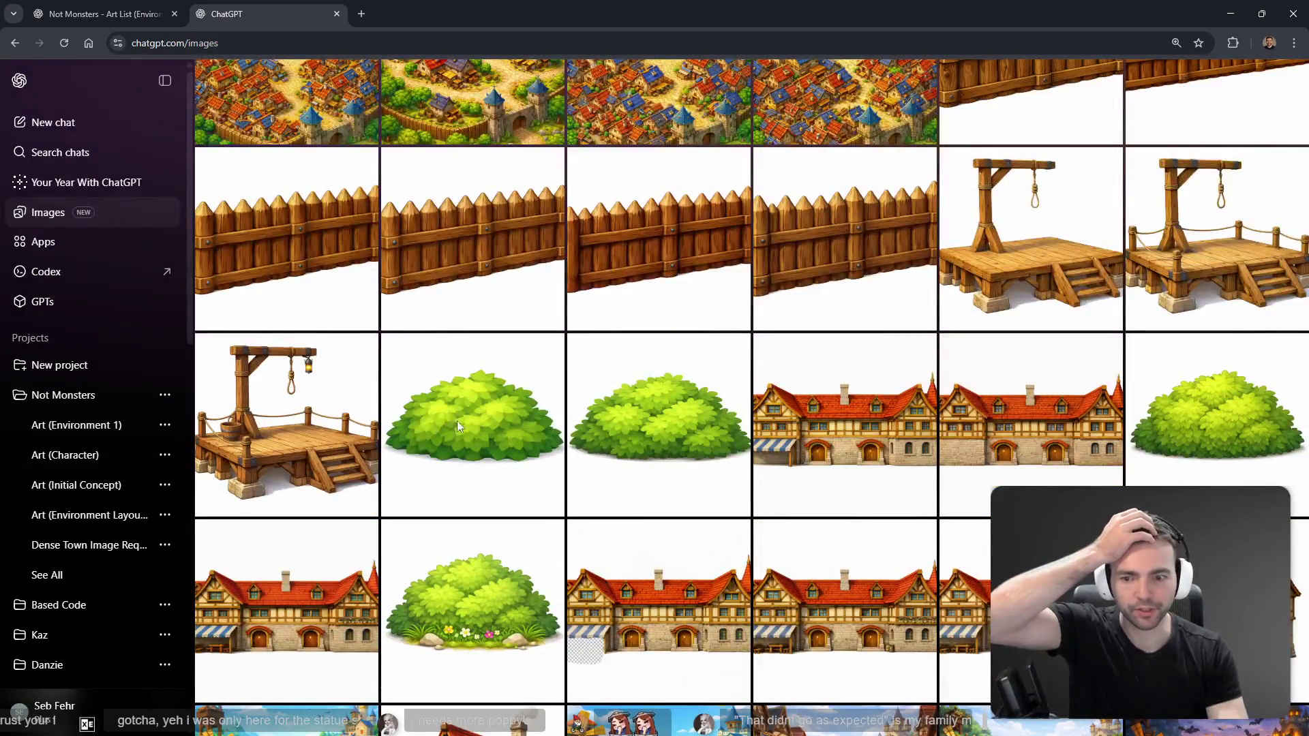
Step: Ask ChatGPT to edit the green bush image: 'try generating corn in this style.'
click(452, 424)
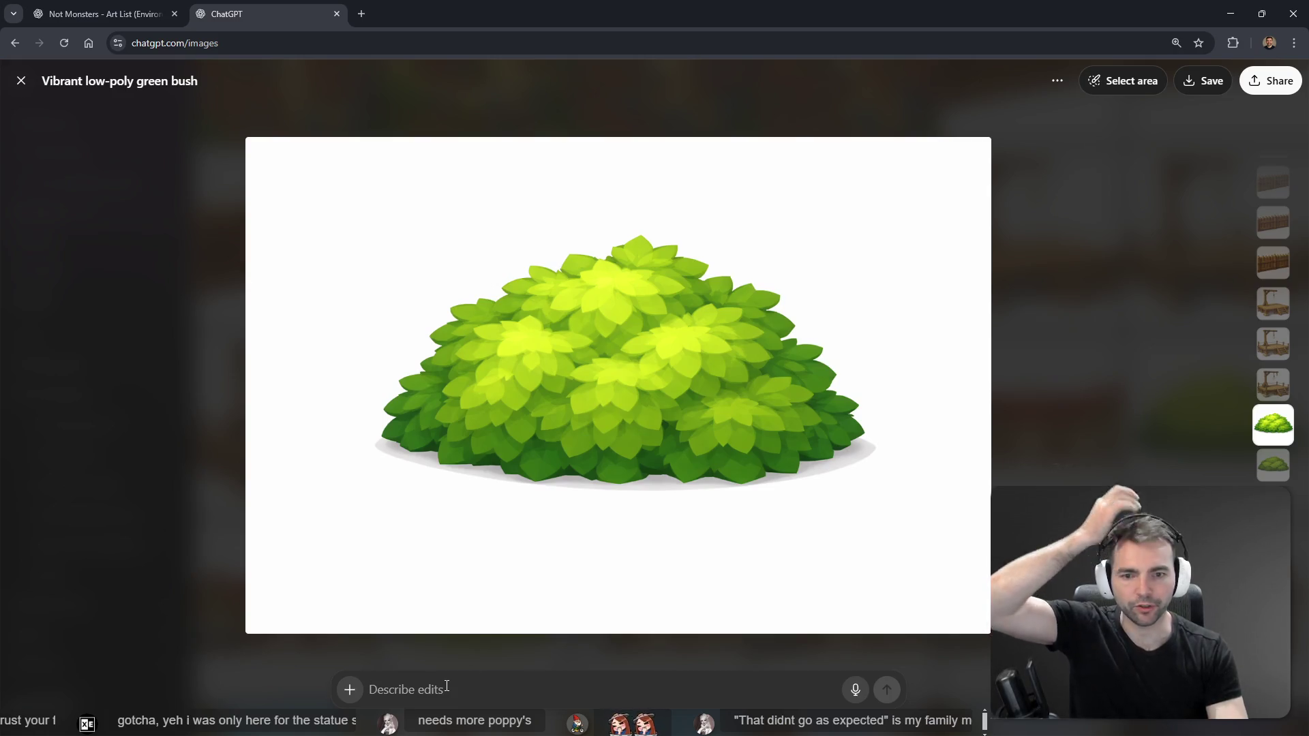
key(super+h)
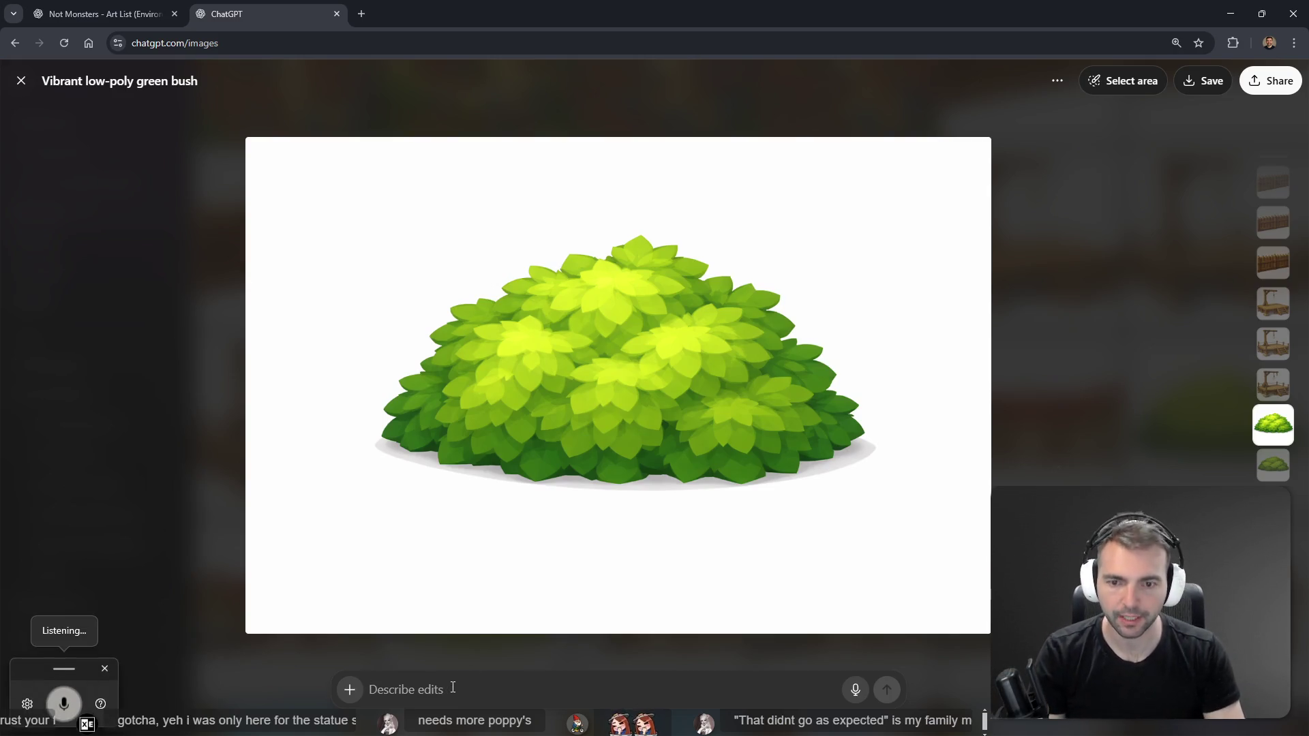
text(try)
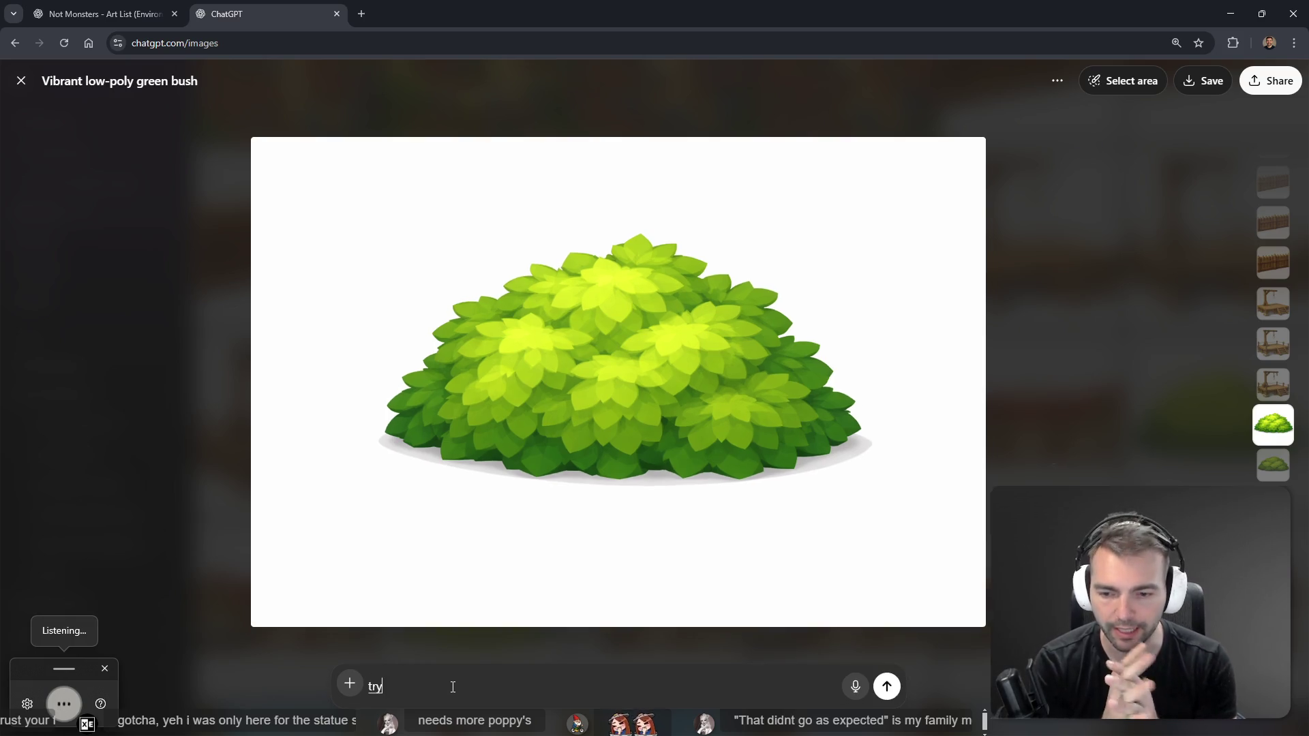
text( generating corn in this style.)
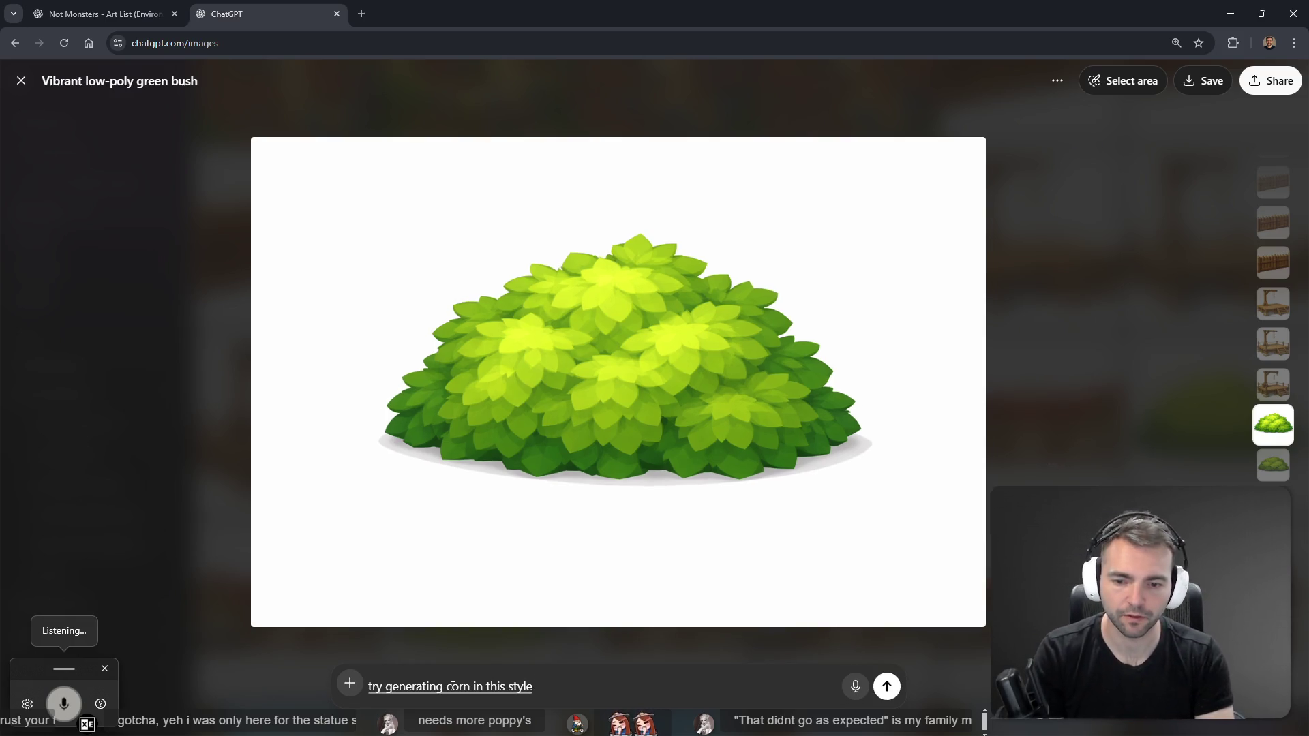
key(Return)
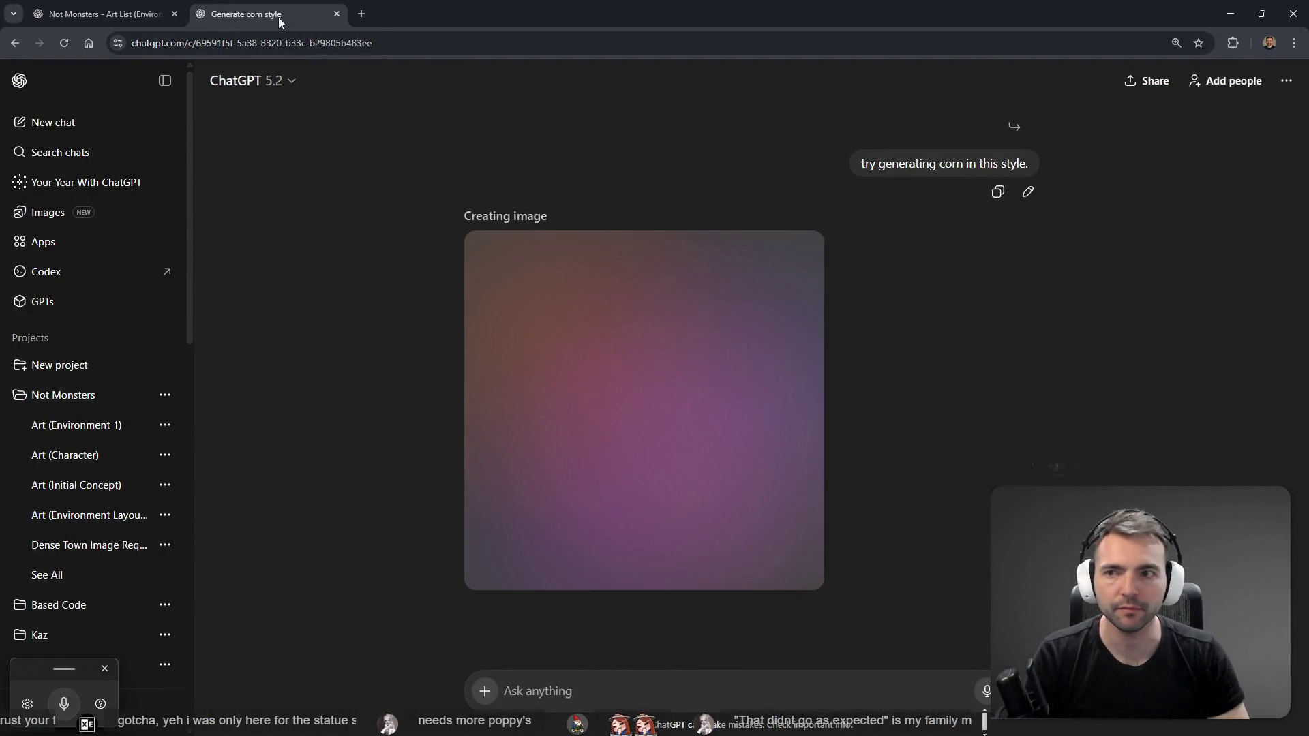
key(ctrl+shift+Tab)
click(228, 8)
key(alt+Tab)
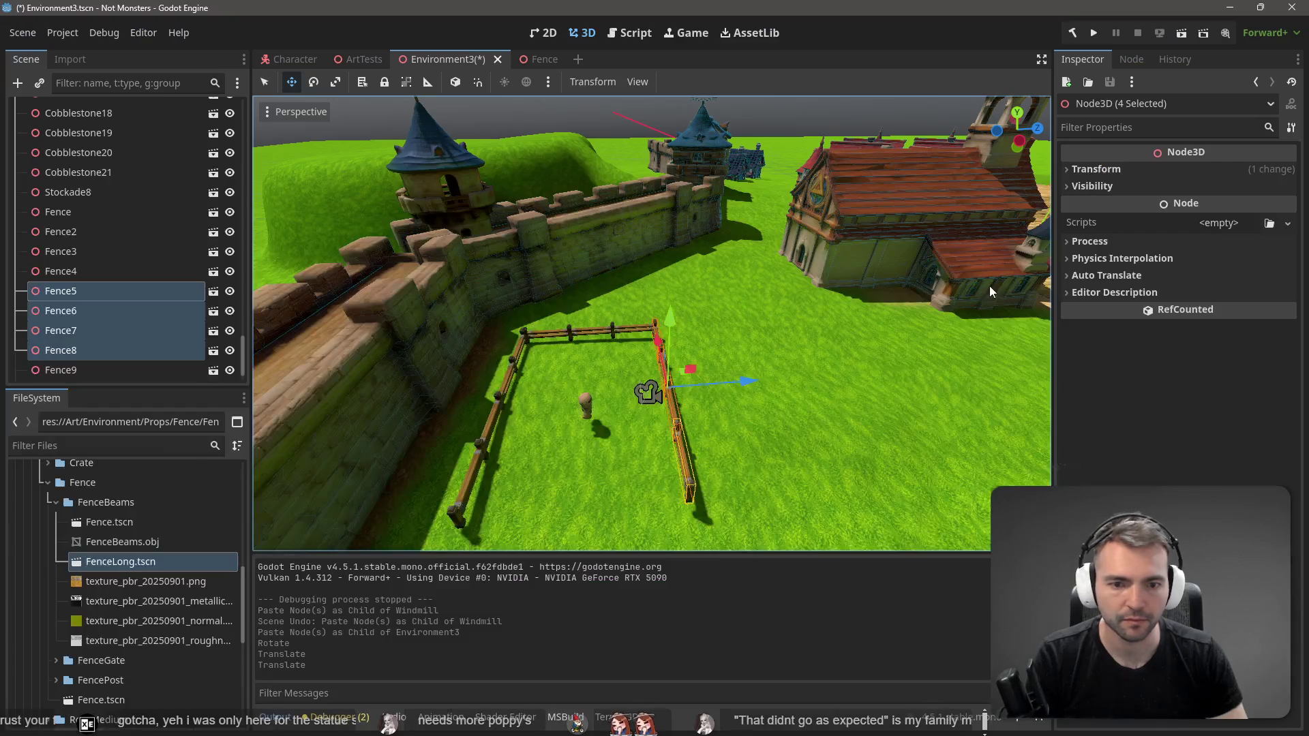
drag(790, 361, 614, 320)
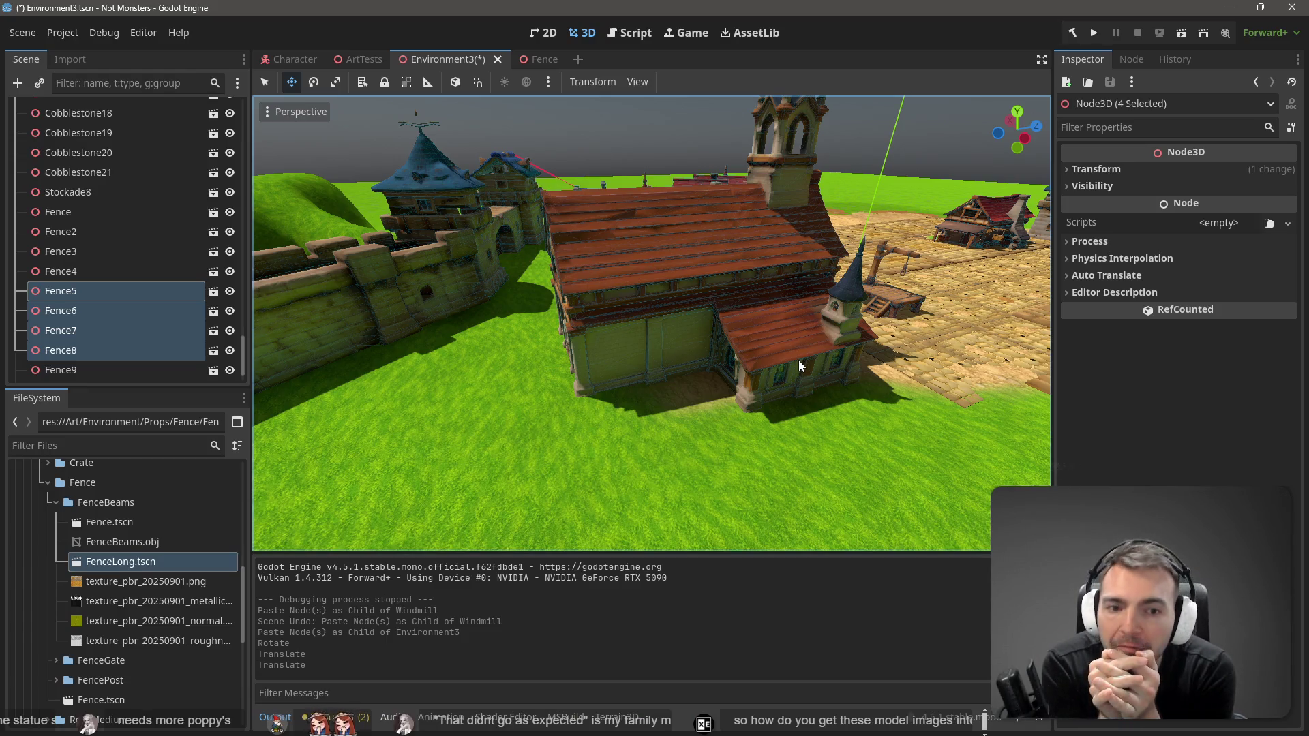
drag(846, 296, 818, 310)
drag(546, 337, 504, 339)
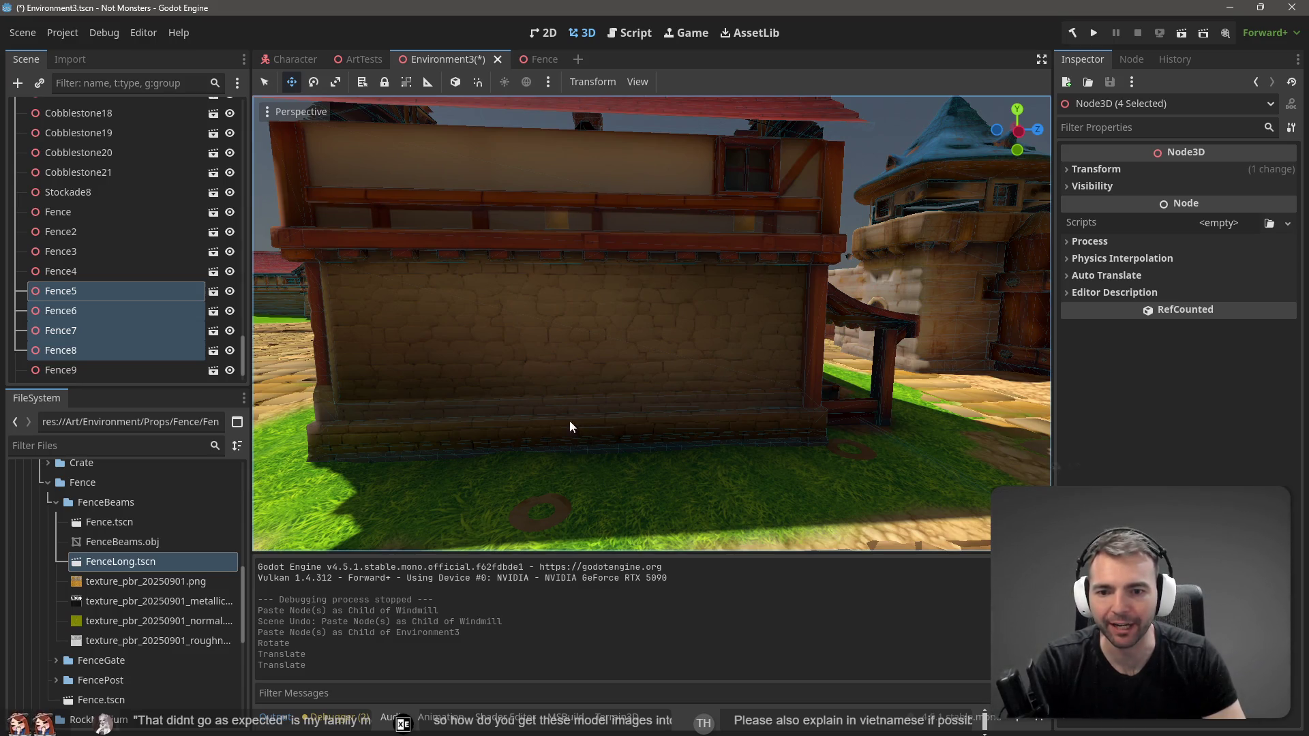
drag(588, 381, 588, 380)
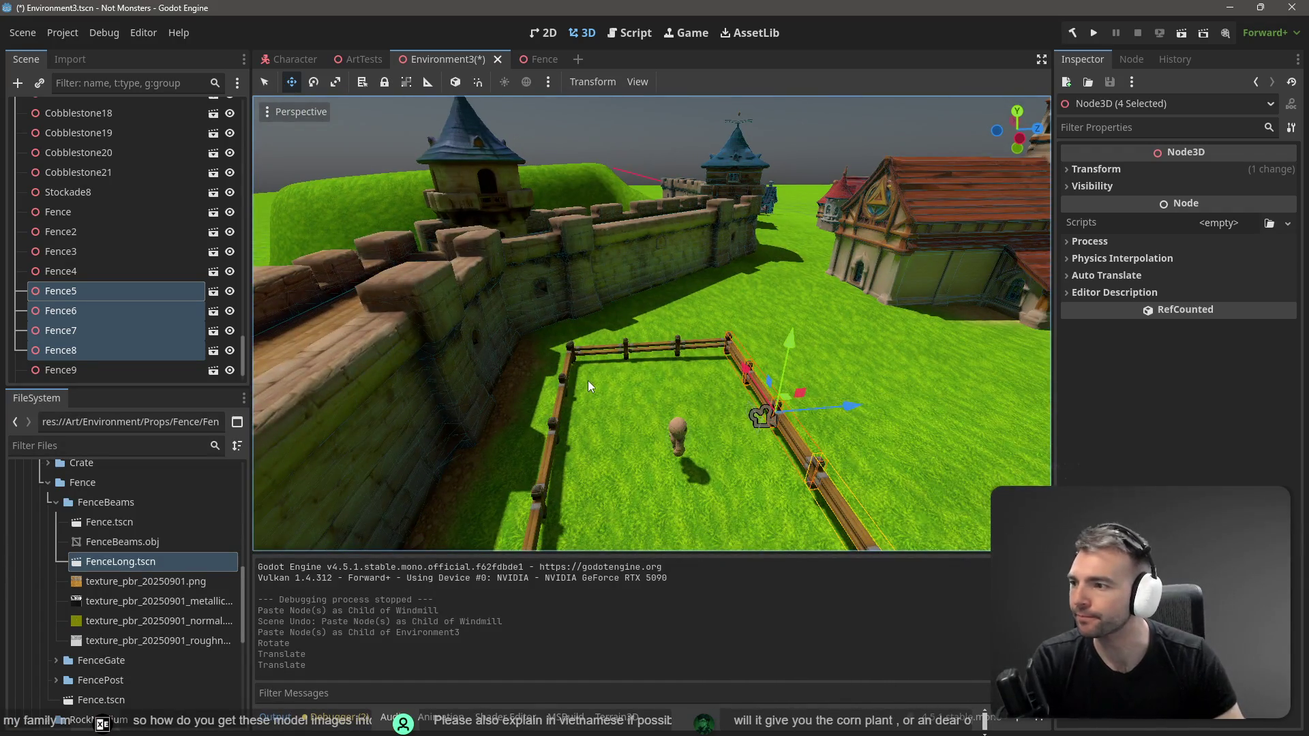
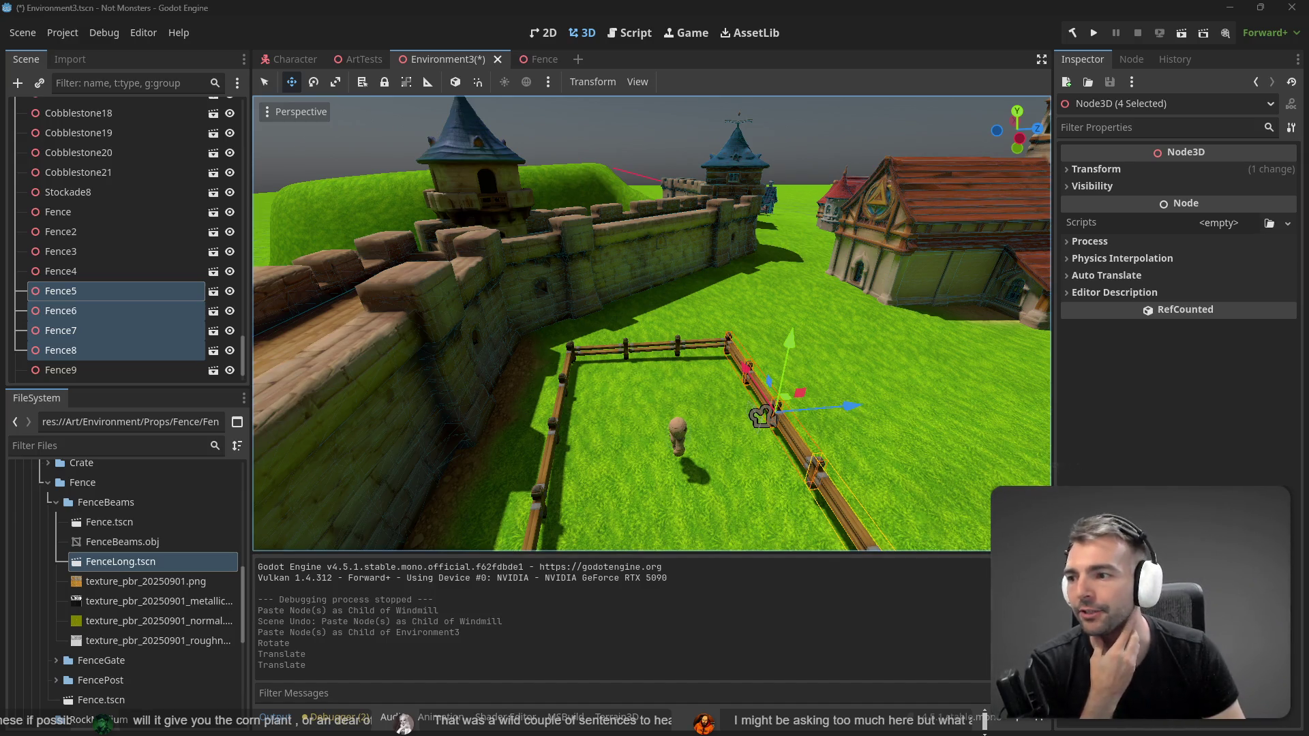
Step: Place a new Fence.tscn instance (Fence12) inside the fenced enclosure
click(799, 198)
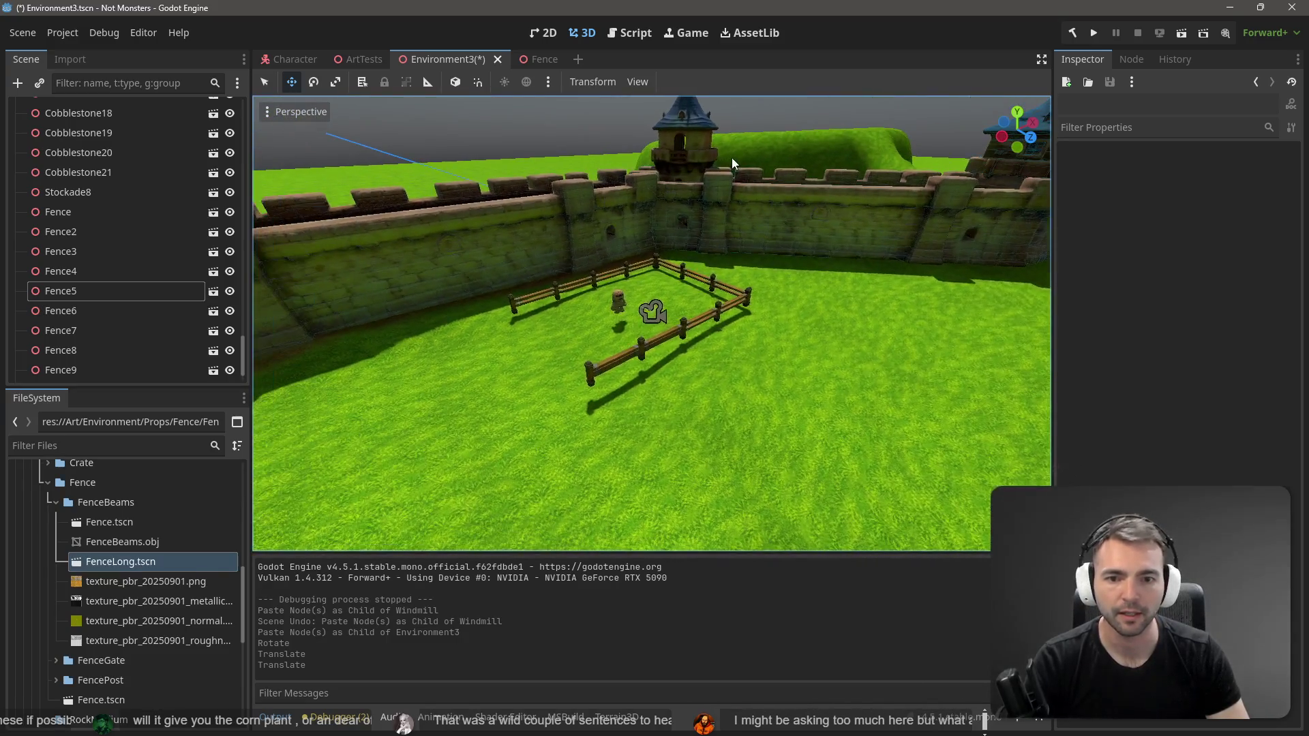
click(122, 526)
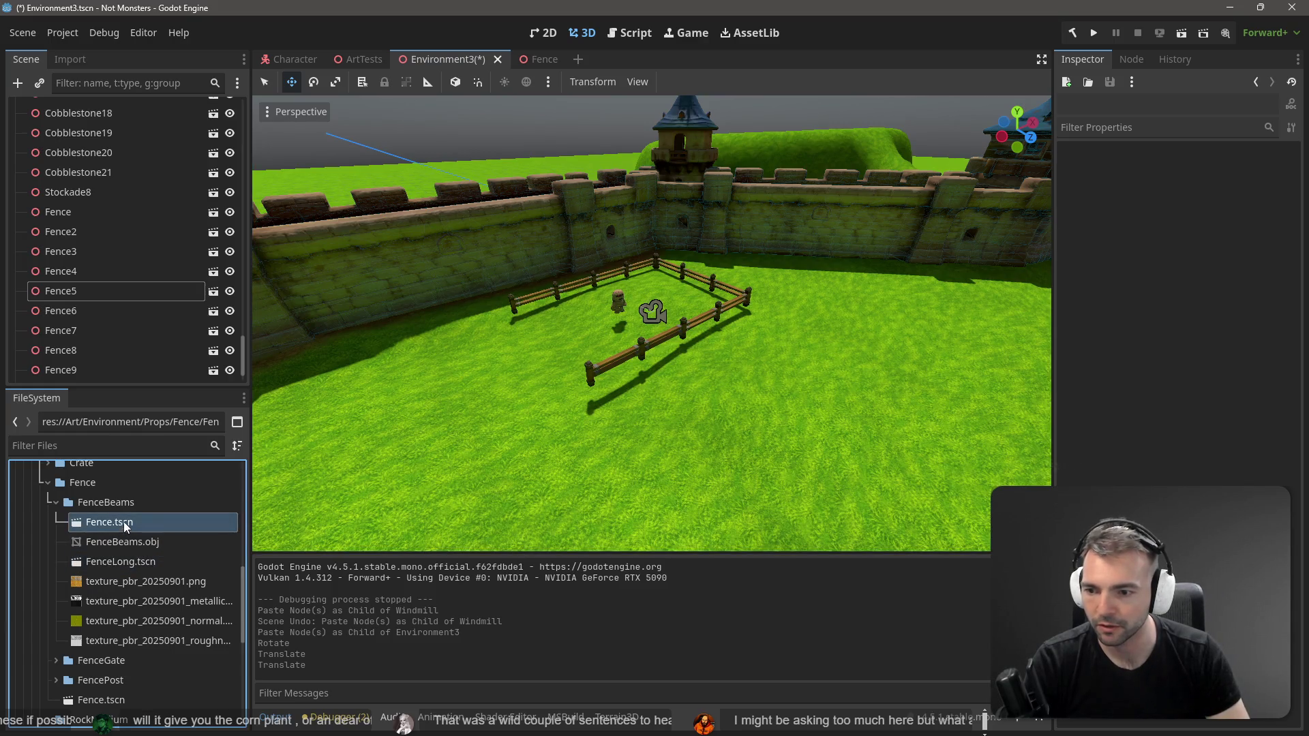
mouse_move(124, 521)
mouse_down()
mouse_move(554, 373)
mouse_move(588, 375)
mouse_up()
key(ctrl+z)
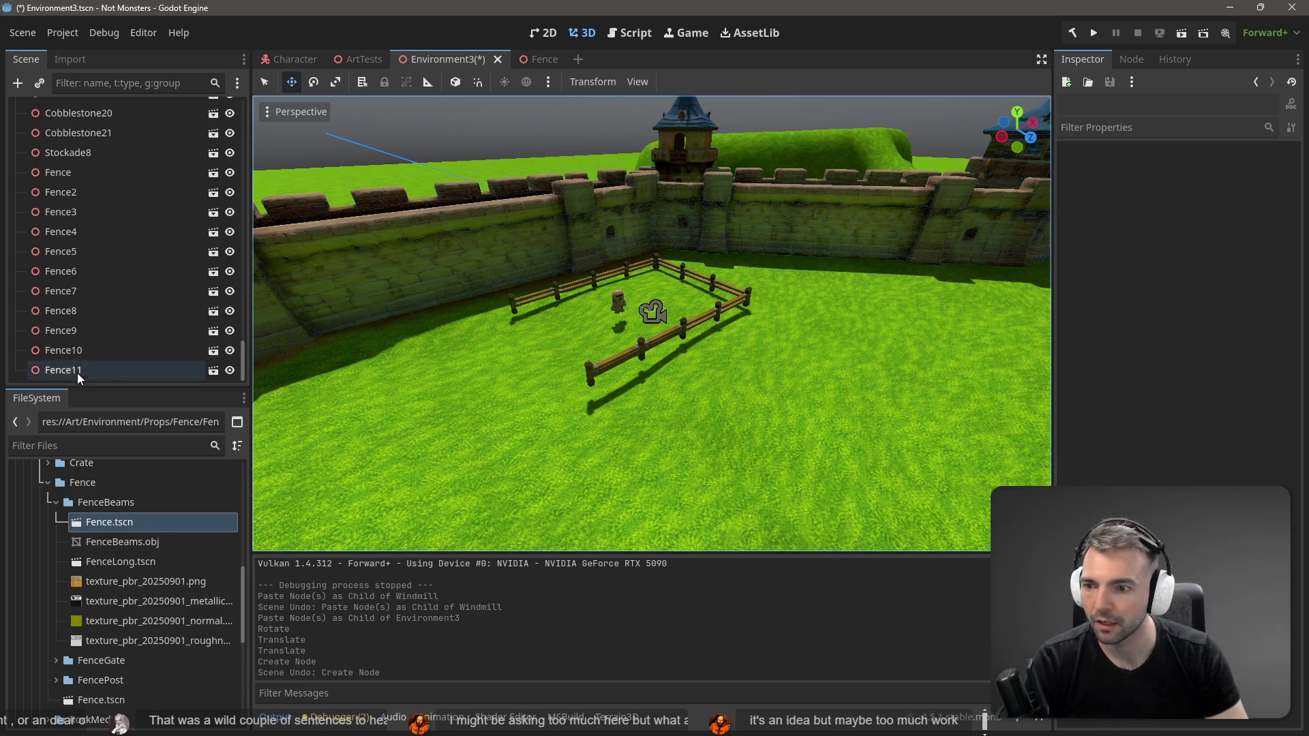
mouse_move(128, 525)
mouse_down()
mouse_move(600, 457)
mouse_move(566, 387)
mouse_move(562, 292)
mouse_up()
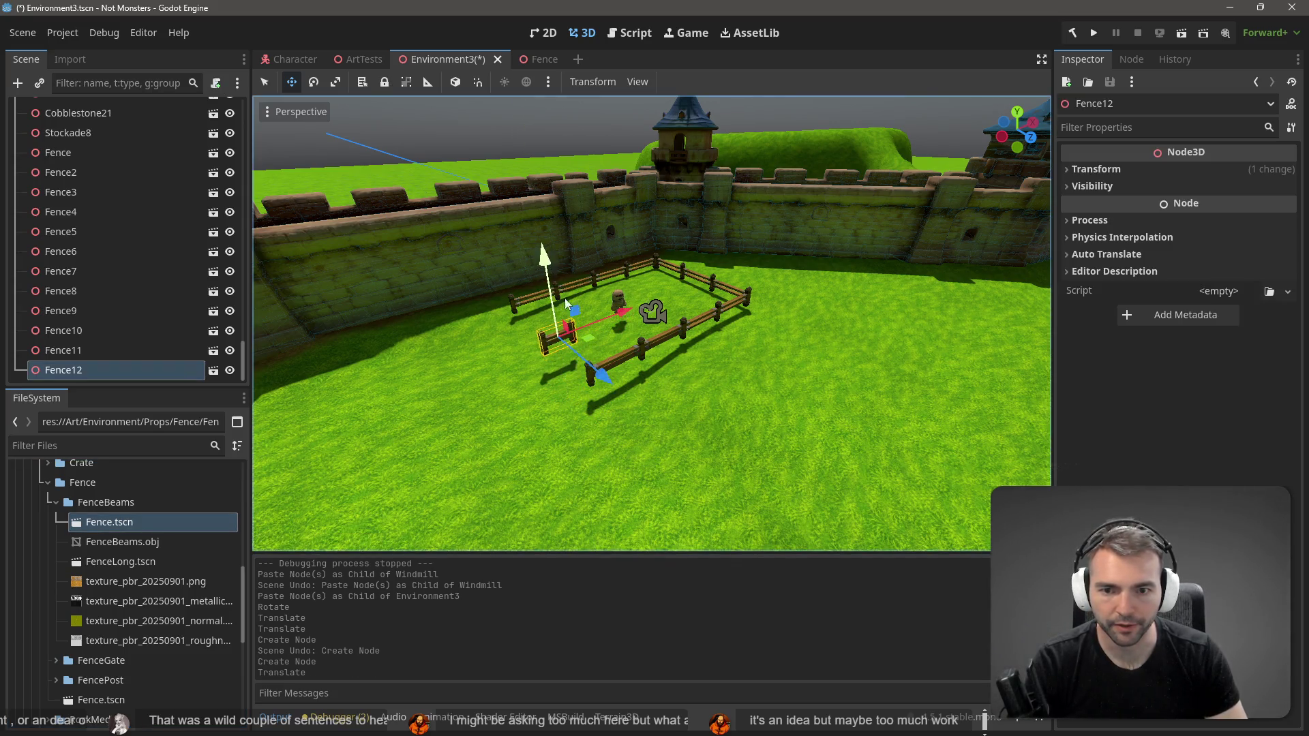
Step: Rotate Fence12 by about -105 degrees, then switch to the tldraw planning board
key(w)
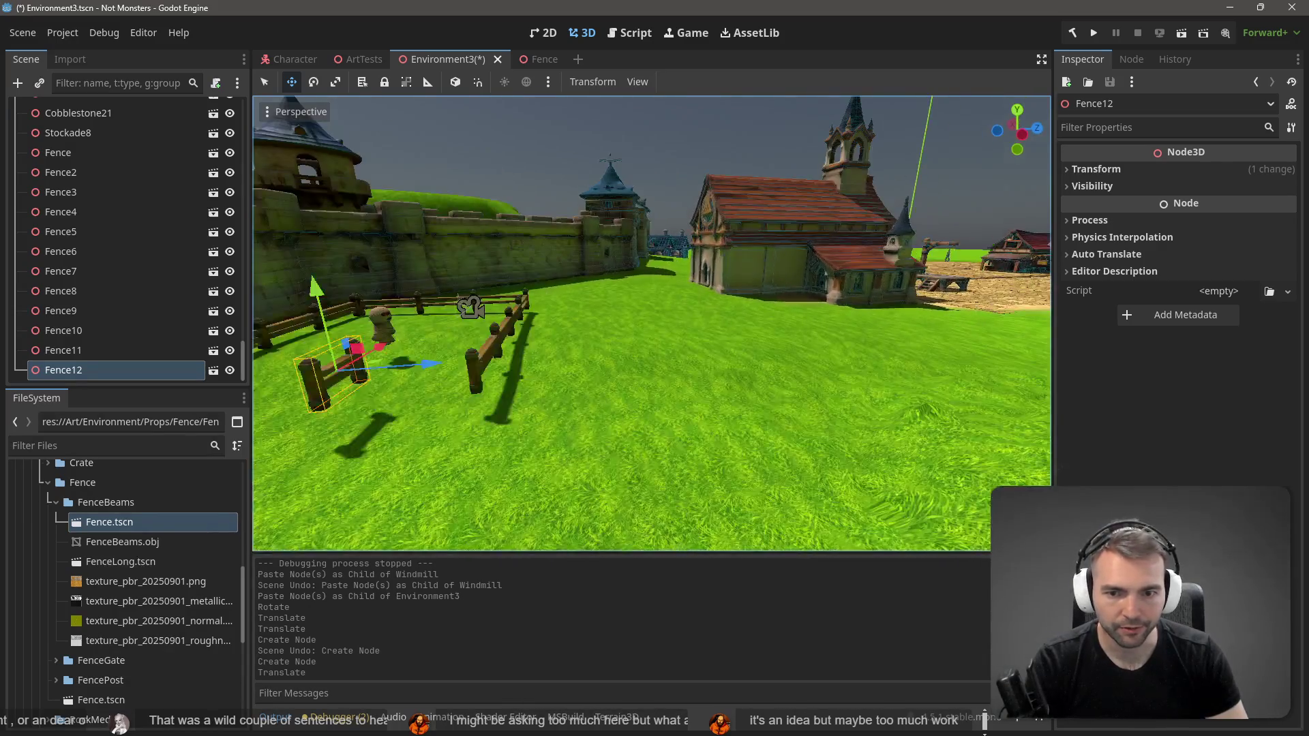
key(e)
mouse_move(645, 361)
mouse_down()
mouse_move(578, 364)
mouse_move(602, 361)
mouse_up()
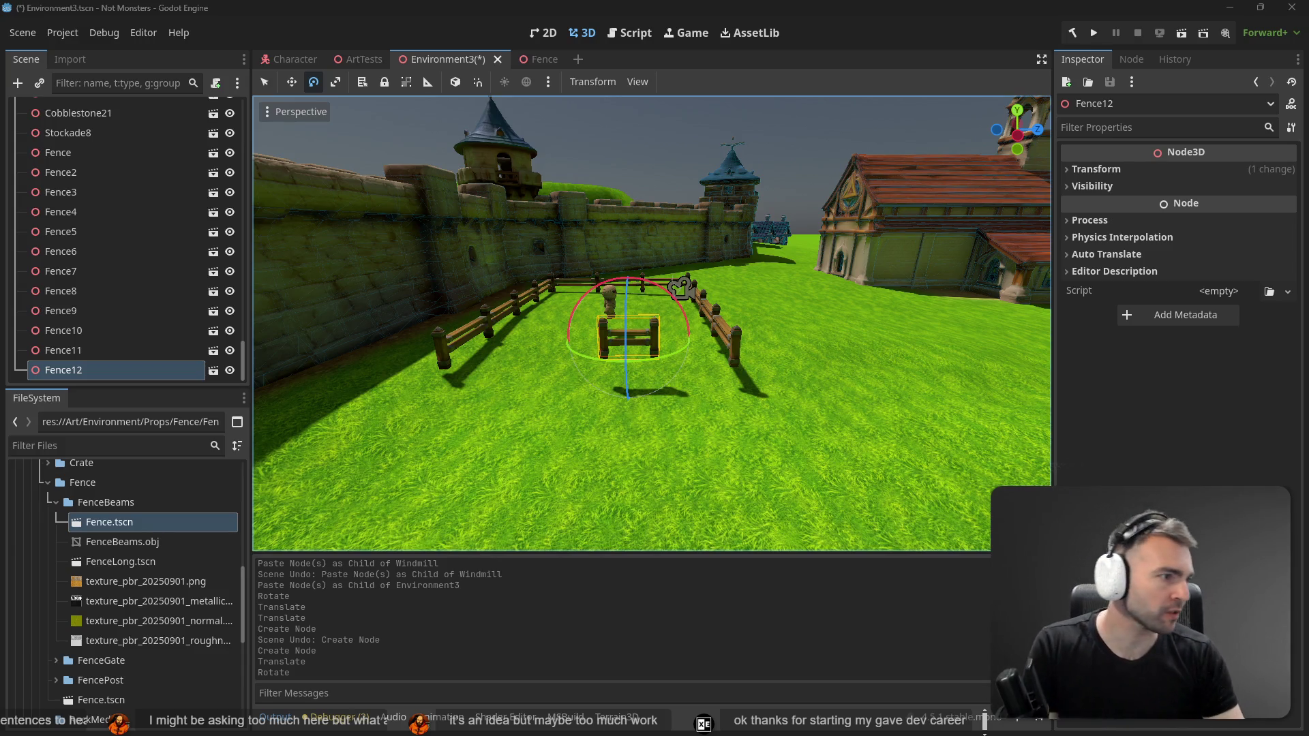
key(alt+Tab)
scroll(1031, 426, down, 3)
drag(482, 473, 783, 155)
scroll(783, 154, down, 3)
scroll(500, 409, down, 10)
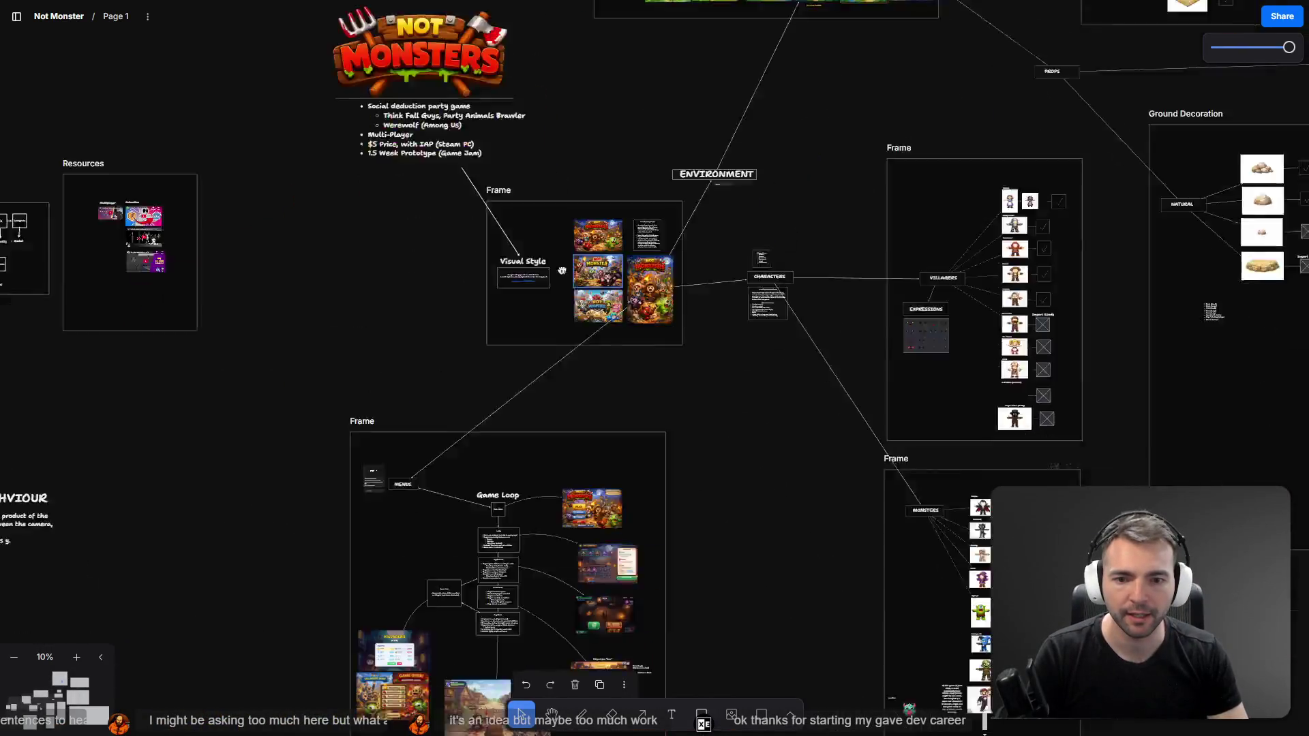
scroll(616, 431, up, 5)
scroll(615, 432, up, 5)
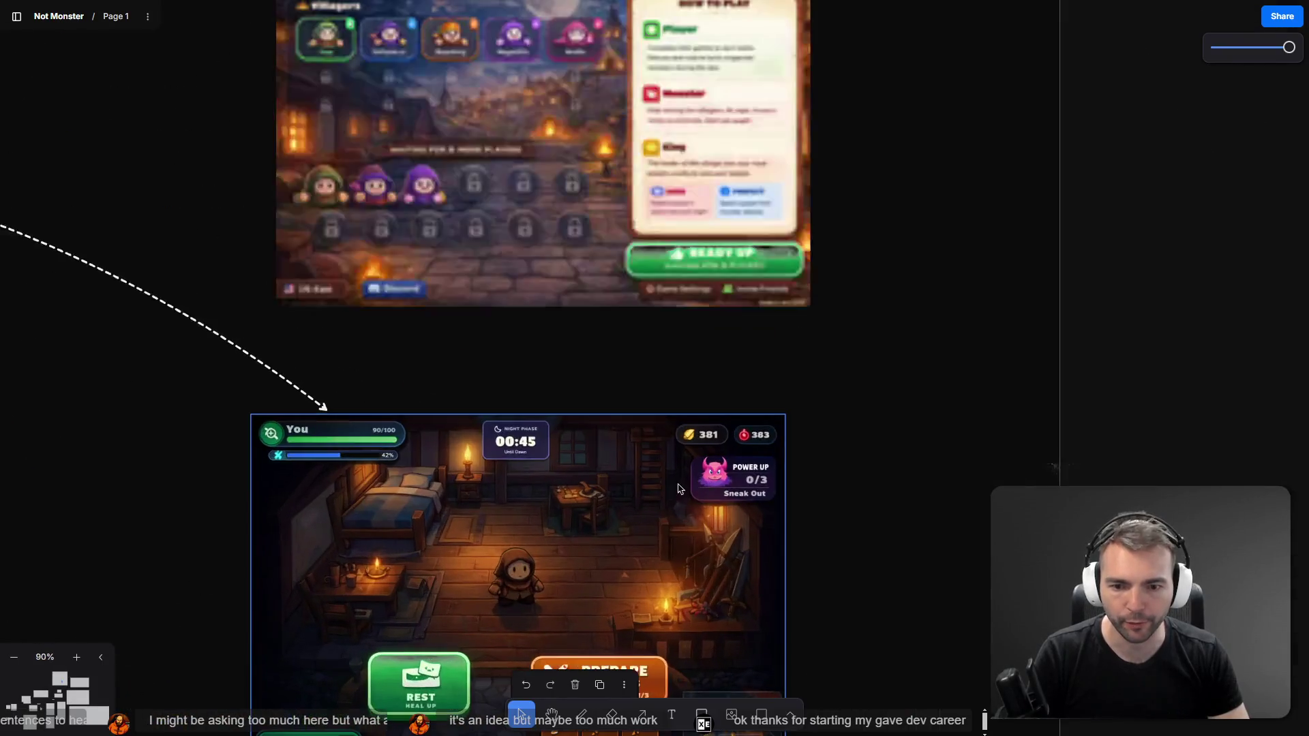
scroll(579, 463, down, 10)
scroll(542, 492, up, 2)
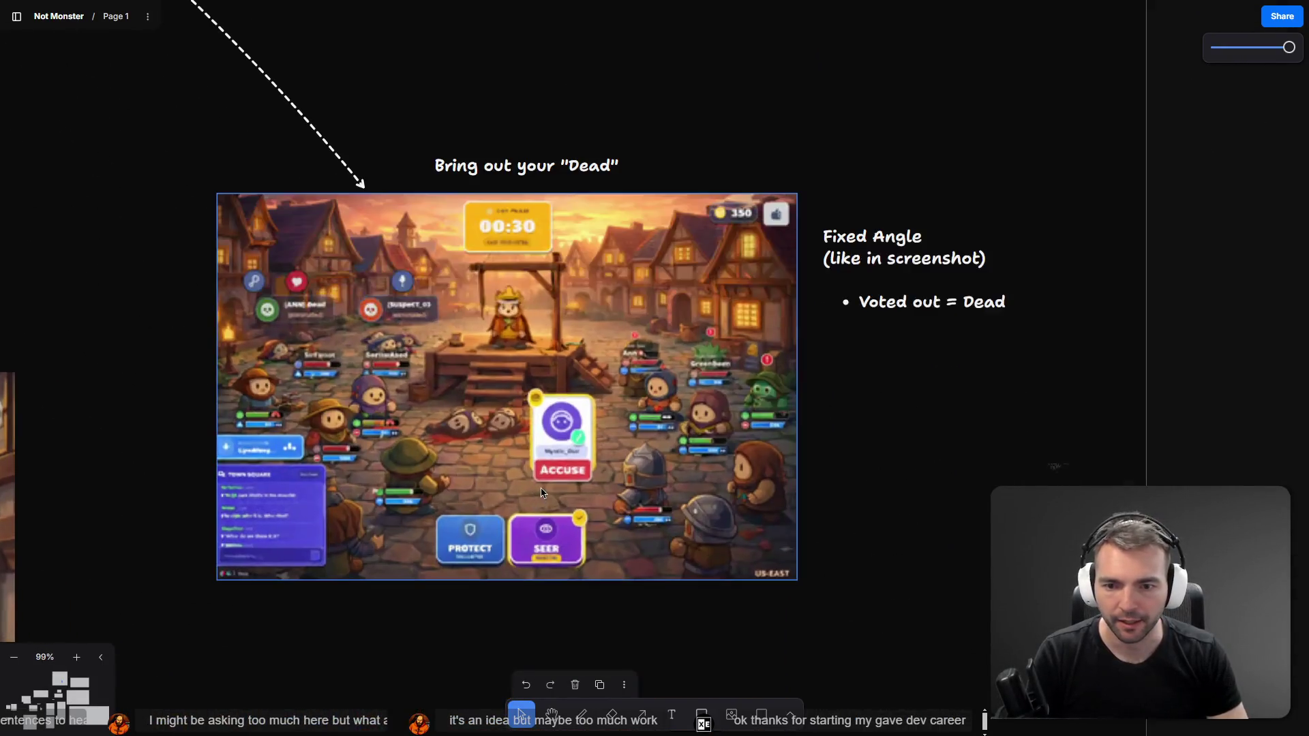
click(861, 519)
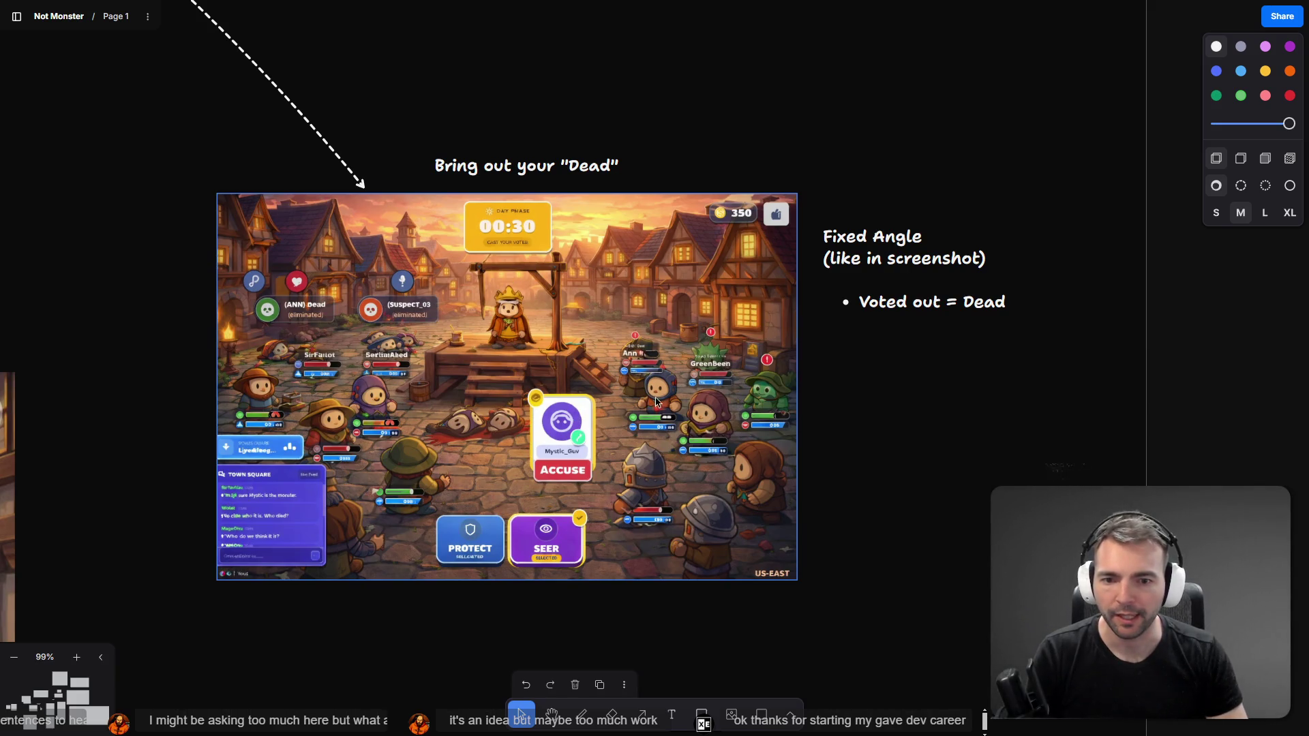
scroll(584, 414, left, 15)
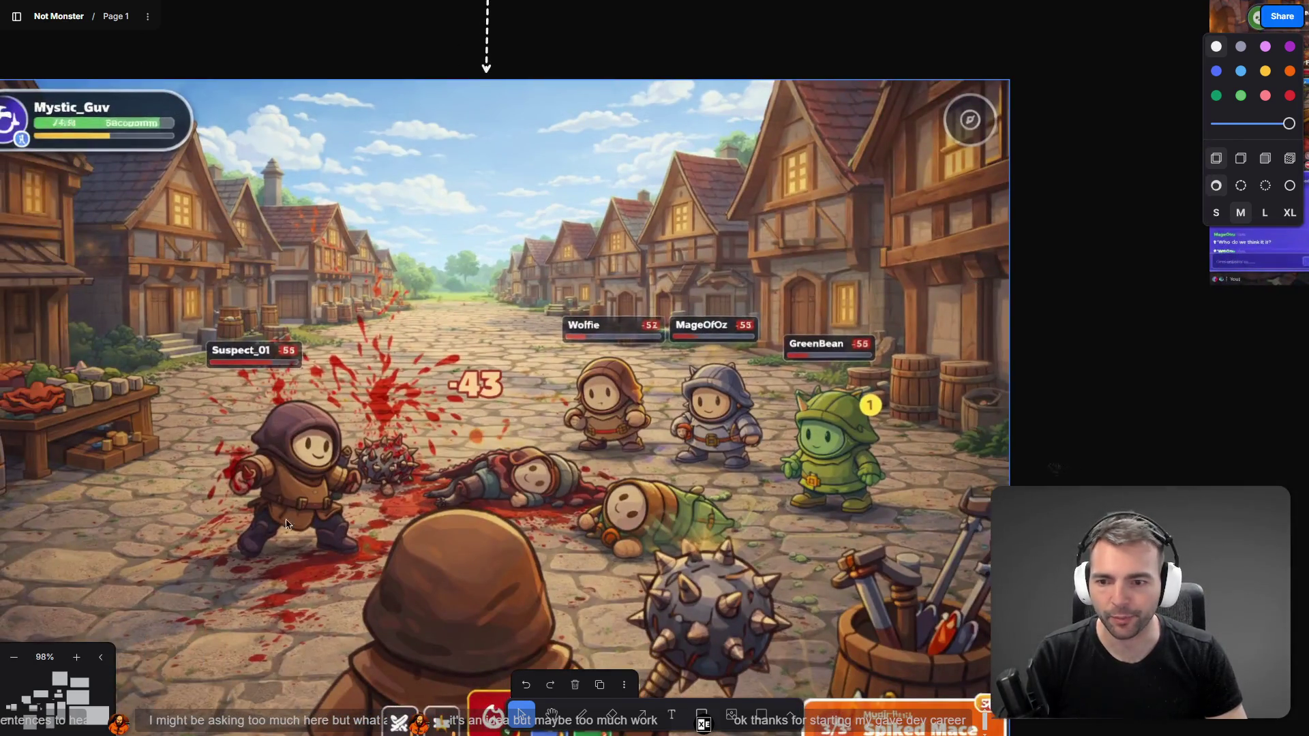
scroll(792, 395, down, 3)
scroll(792, 395, left, 3)
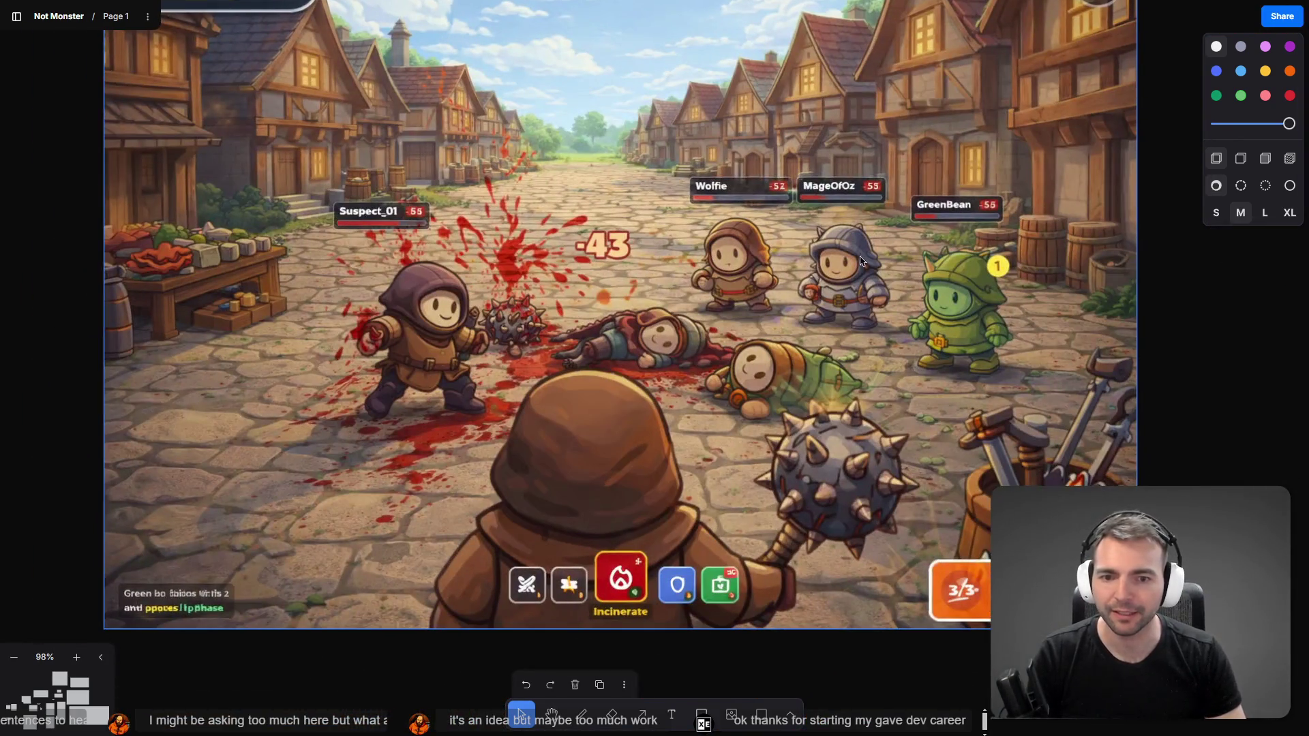
scroll(571, 365, right, 4)
scroll(572, 365, up, 2)
scroll(572, 365, down, 5)
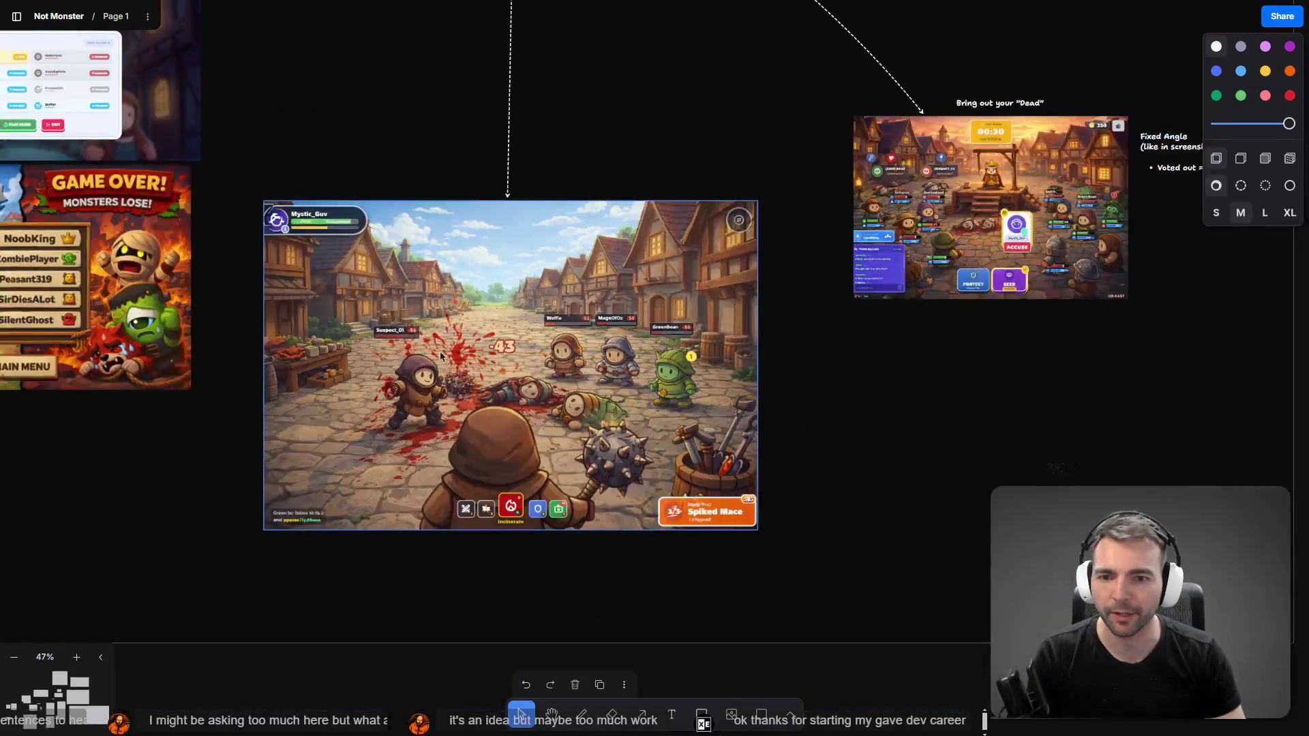
scroll(626, 316, down, 4)
scroll(625, 317, up, 10)
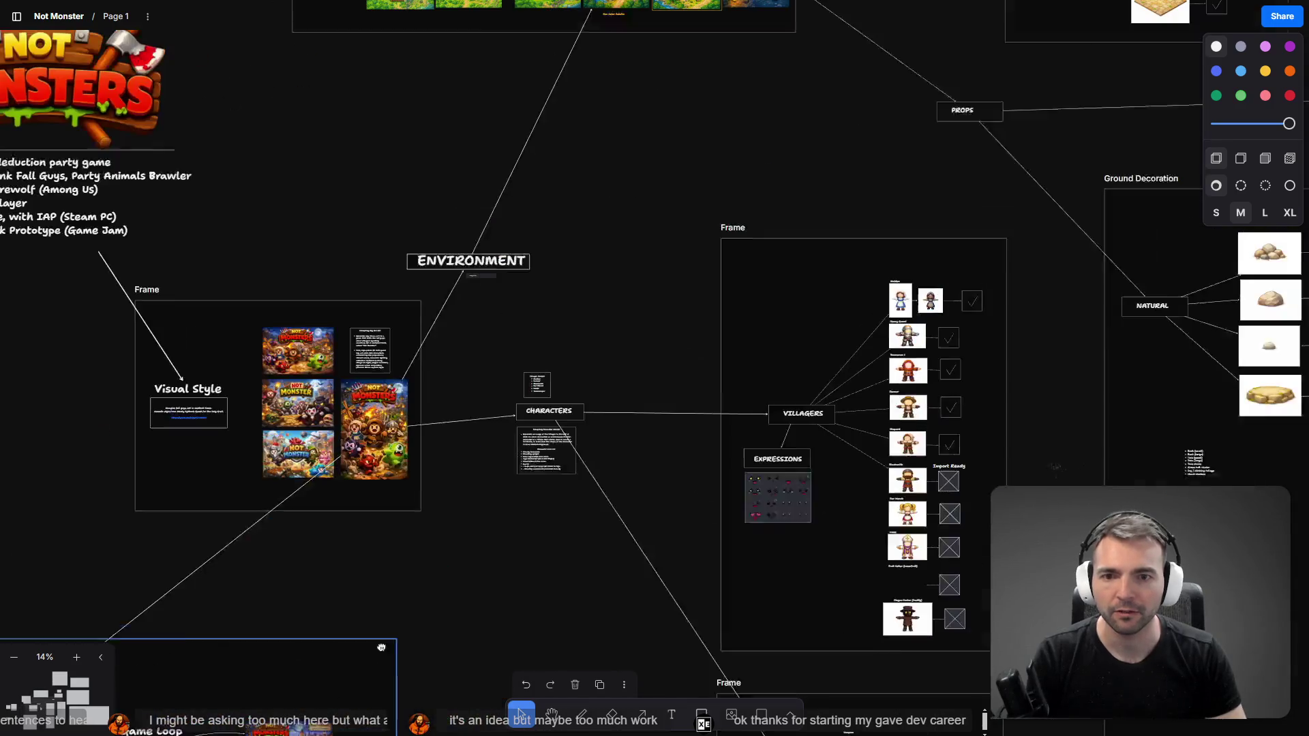
key(alt+Tab)
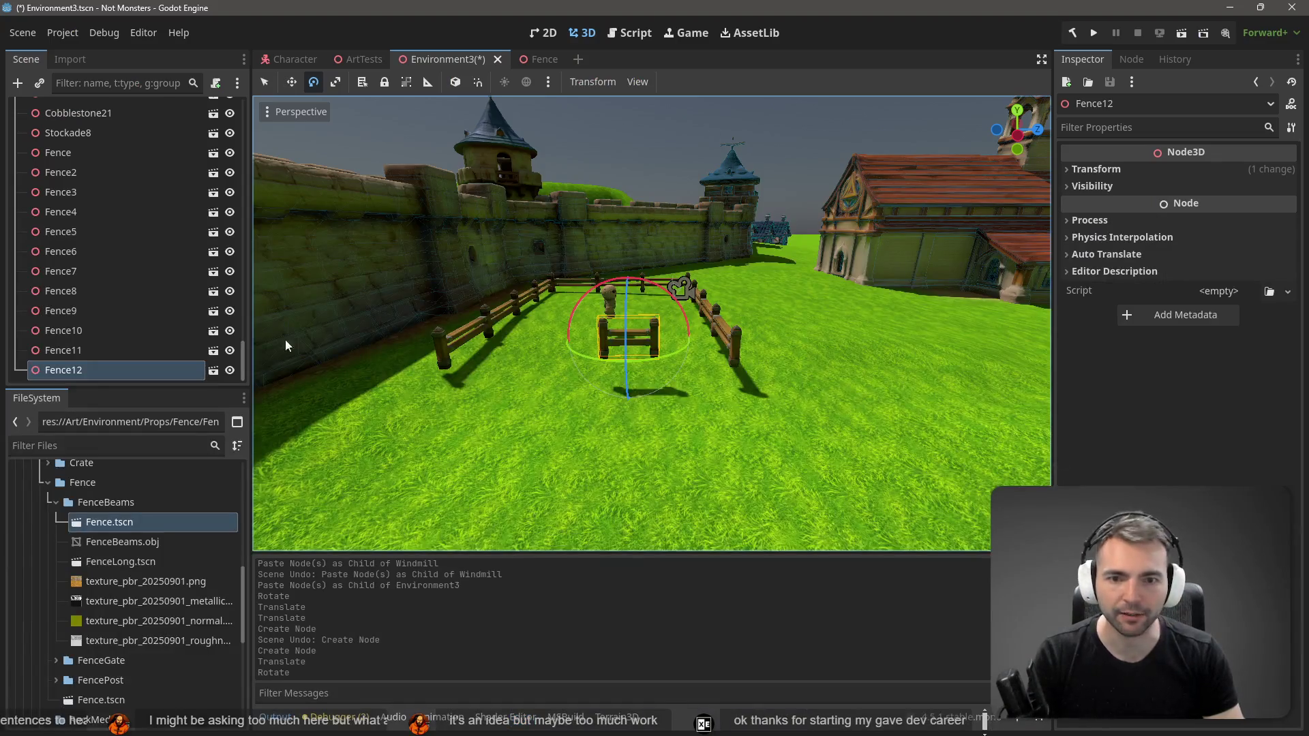
Step: Slide the test fence Fence12 along the Z axis with the move gizmo
scroll(580, 280, up, 5)
scroll(581, 281, down, 3)
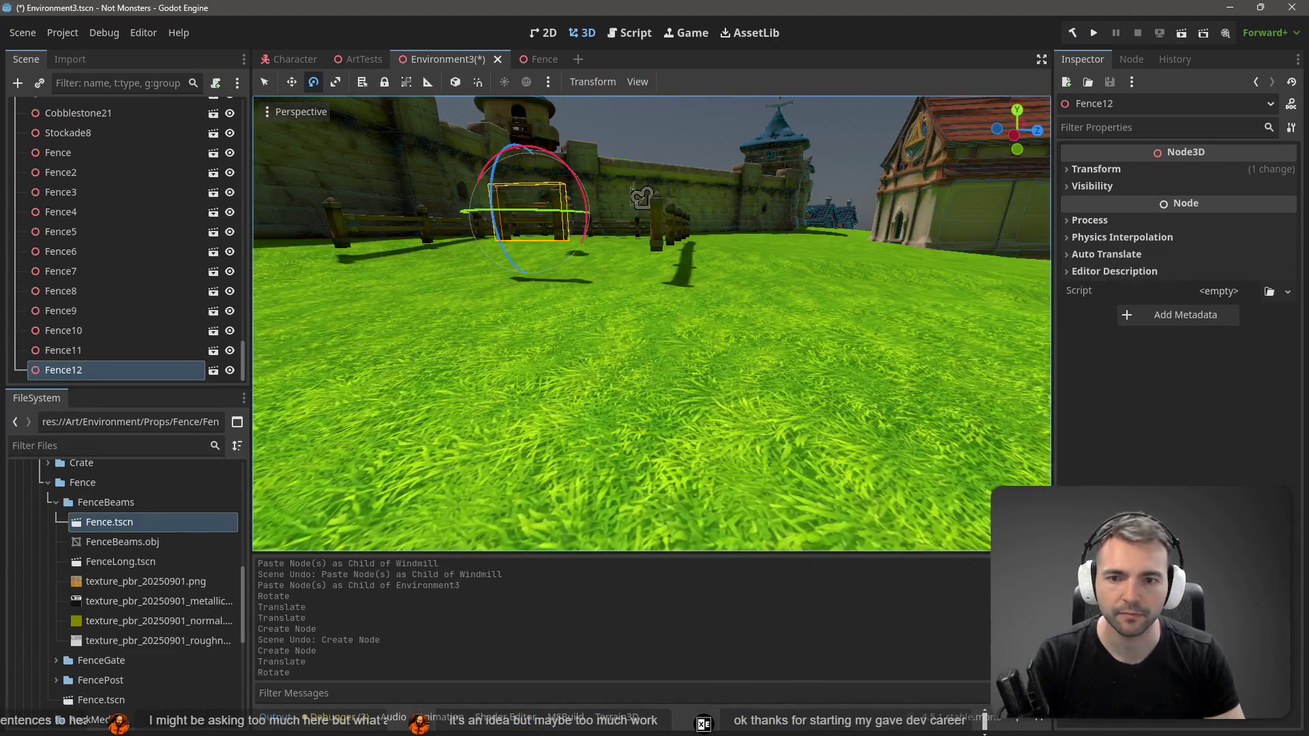
scroll(580, 281, up, 5)
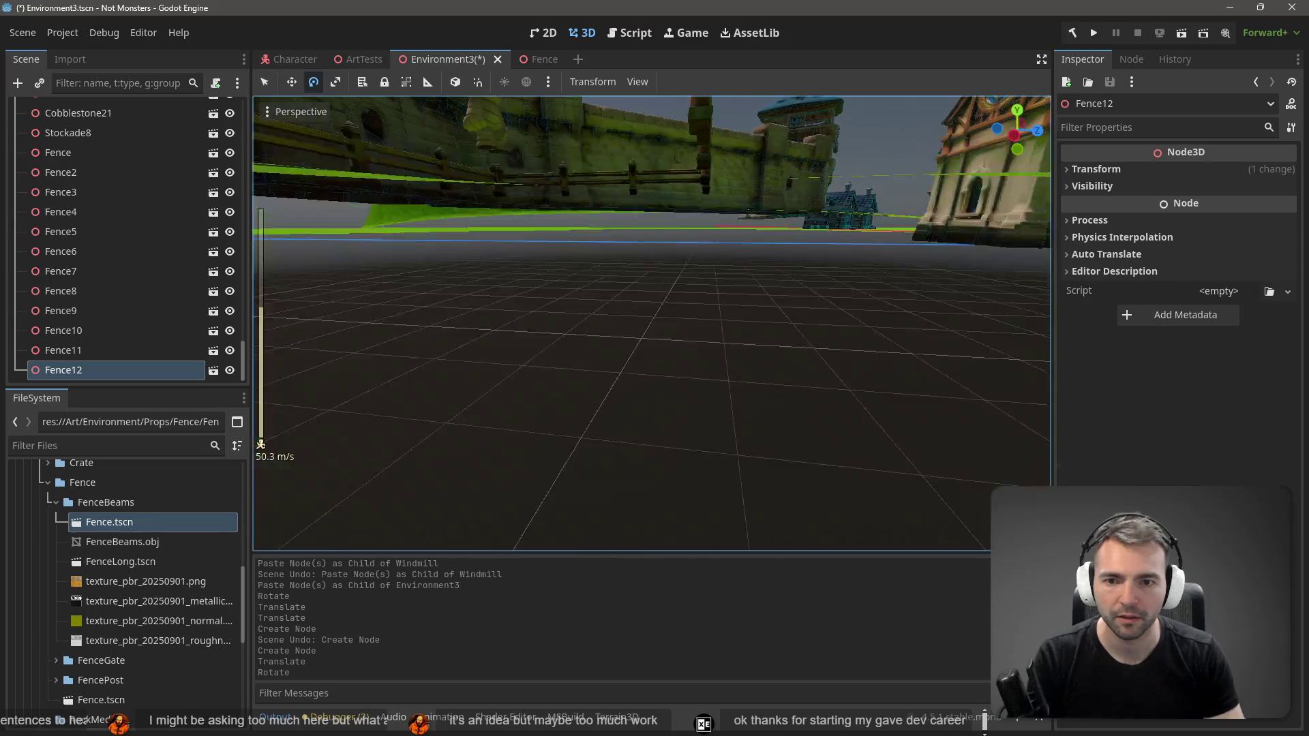
scroll(581, 281, down, 5)
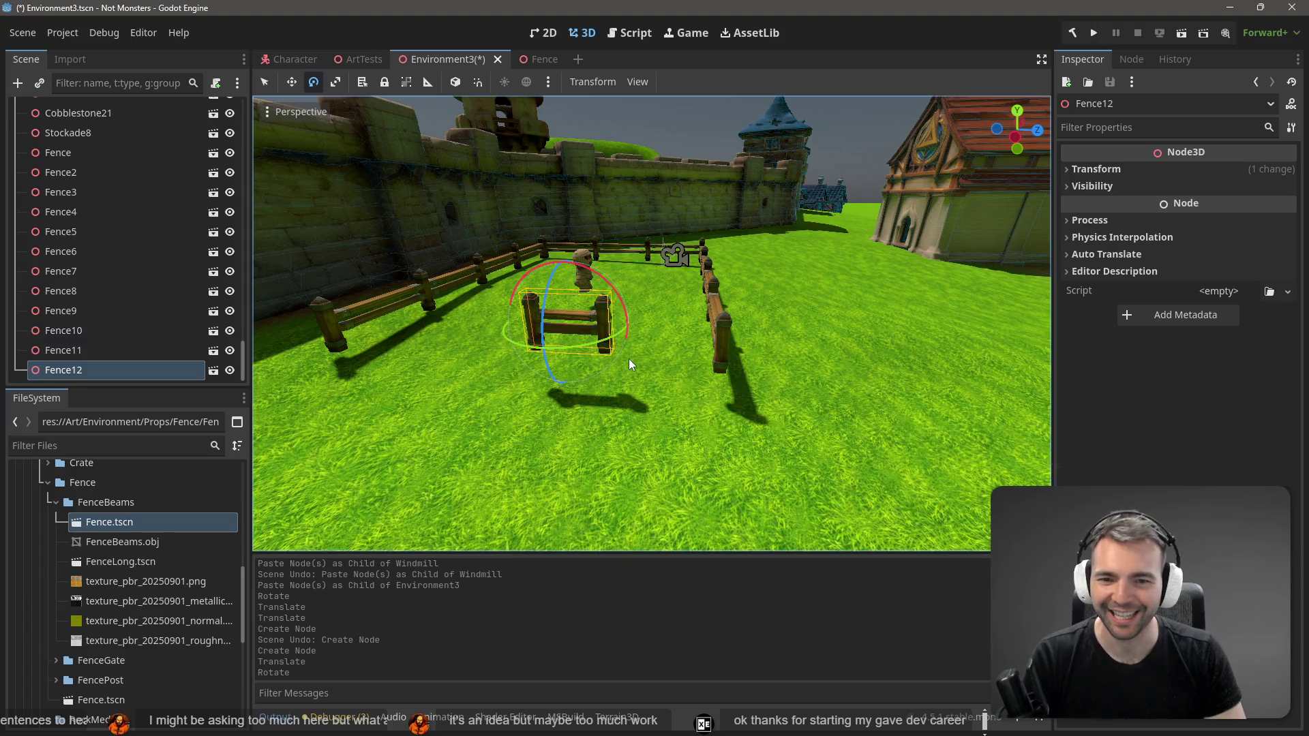
key(w)
mouse_move(645, 326)
mouse_down()
mouse_move(768, 350)
mouse_move(743, 345)
mouse_up()
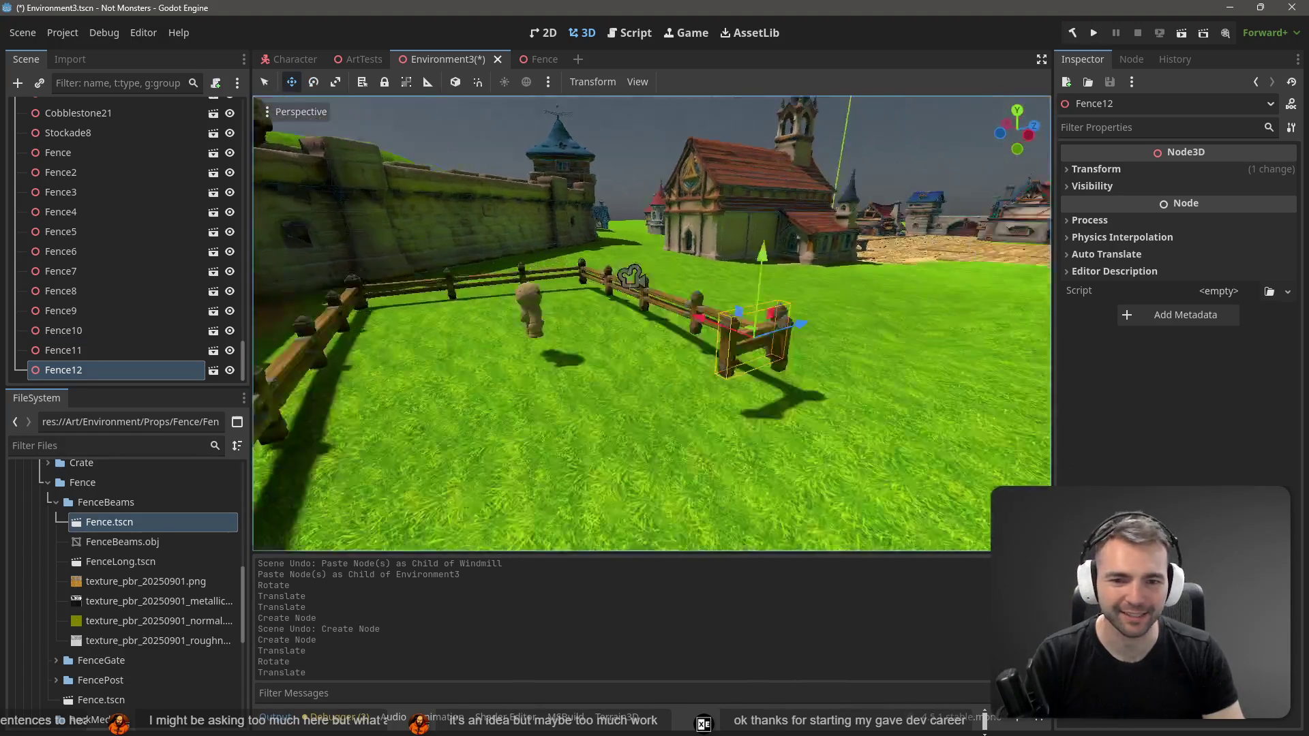
Step: Nudge Fence12 along X and Y, then delete it from the scene
scroll(612, 297, up, 3)
drag(579, 290, 593, 303)
drag(668, 215, 669, 238)
drag(586, 313, 641, 307)
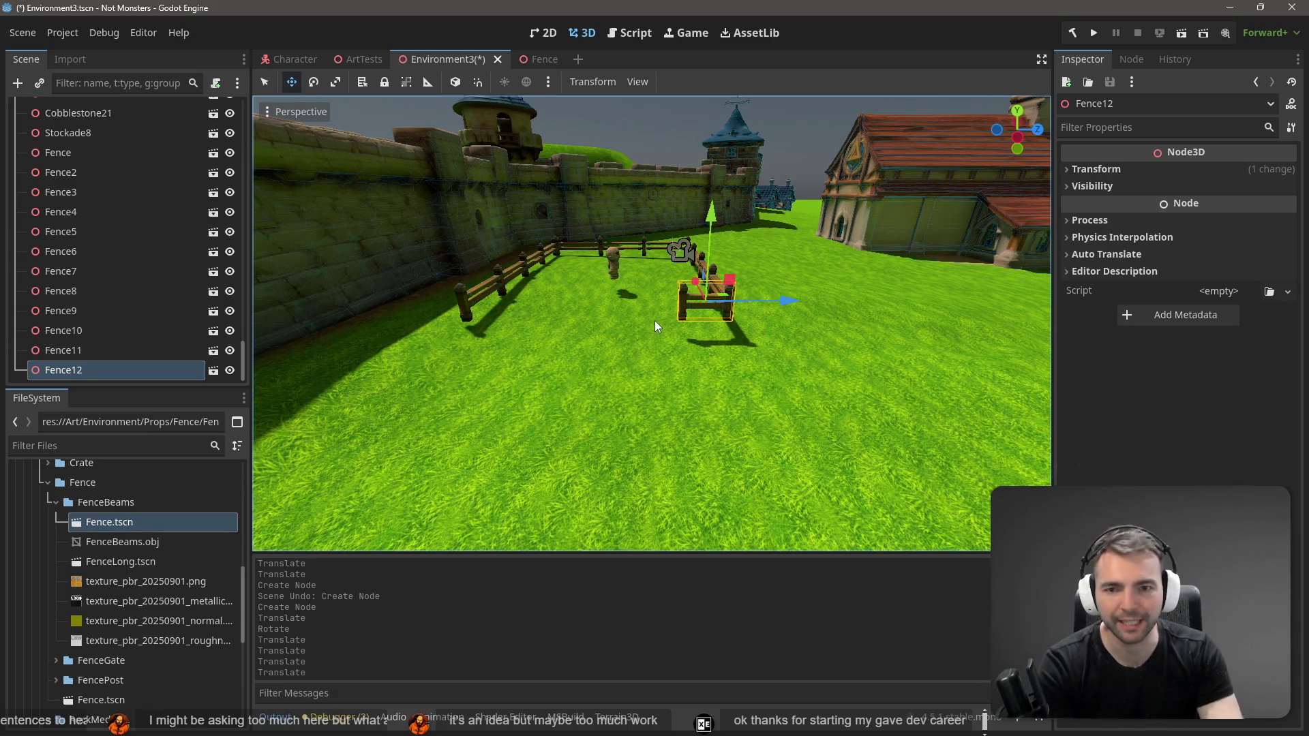
key(Delete)
click(629, 383)
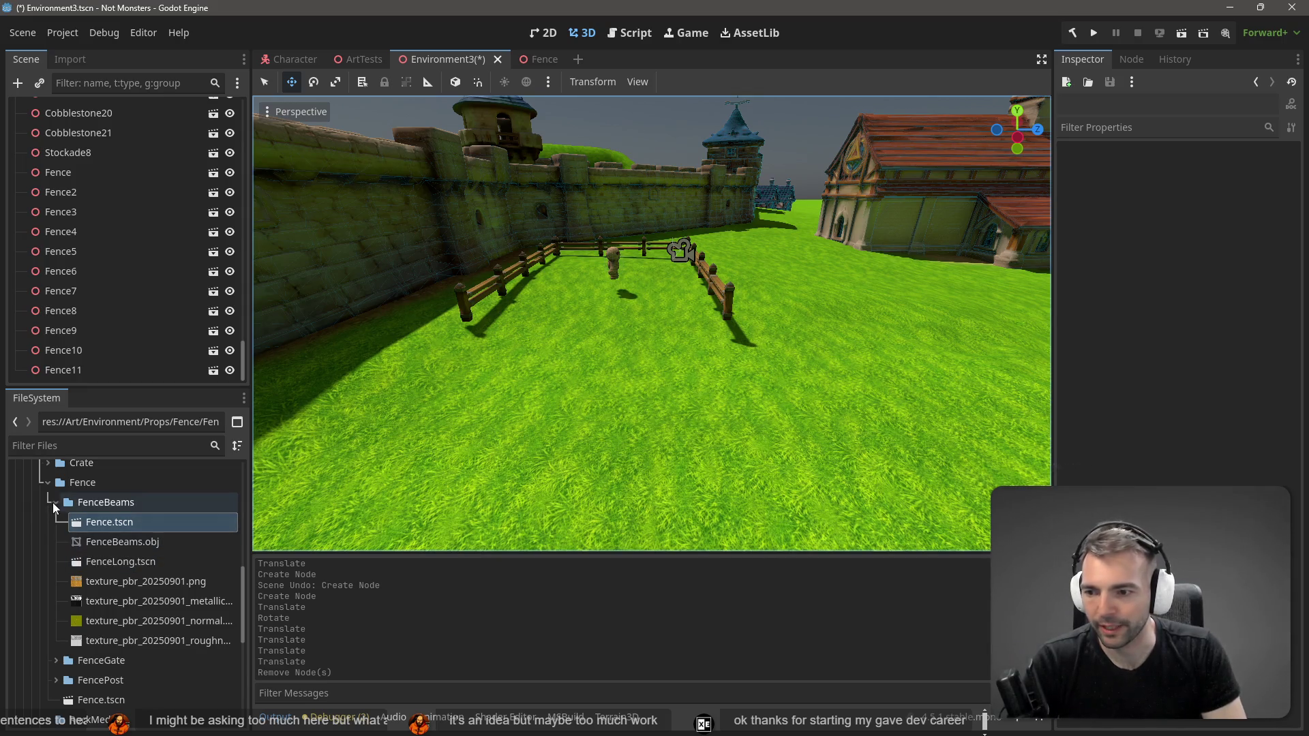
Step: Expand the FenceGate folder and open the FenceGate.obj mesh for inspection
click(56, 660)
scroll(124, 610, down, 3)
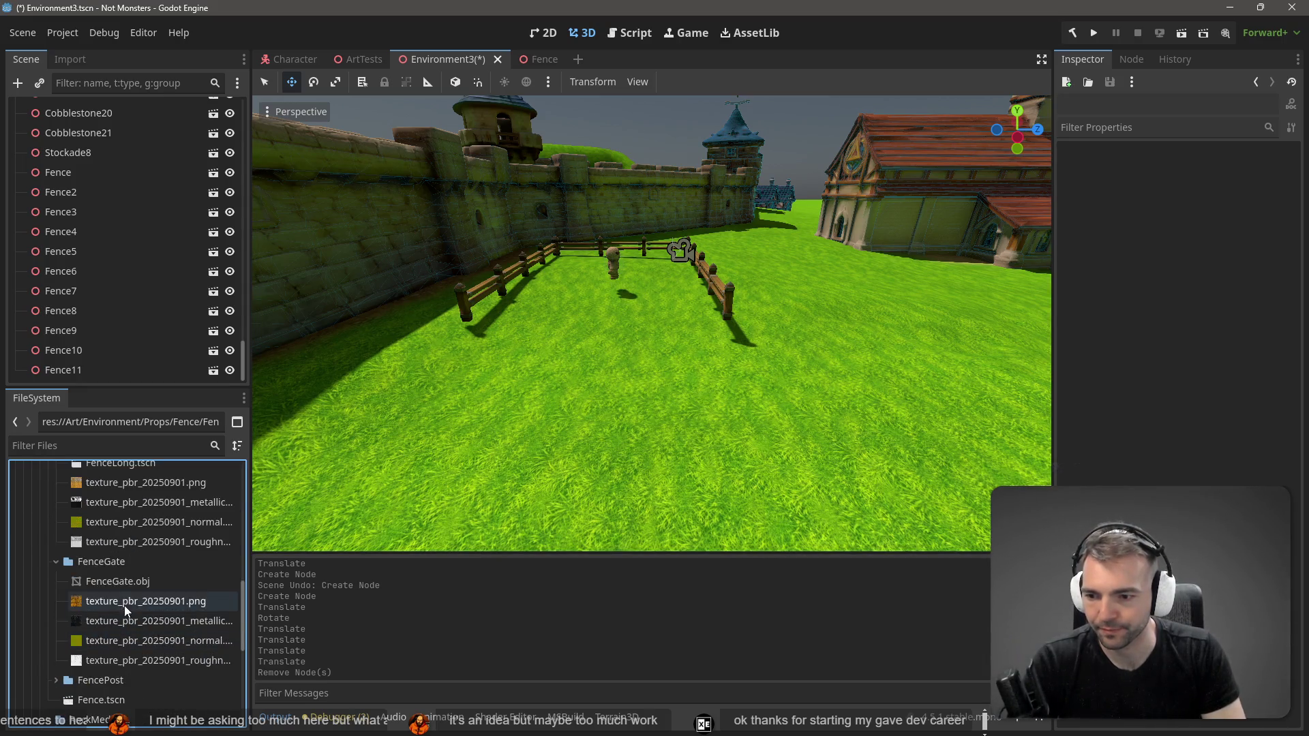
right_click(120, 562)
click(131, 581)
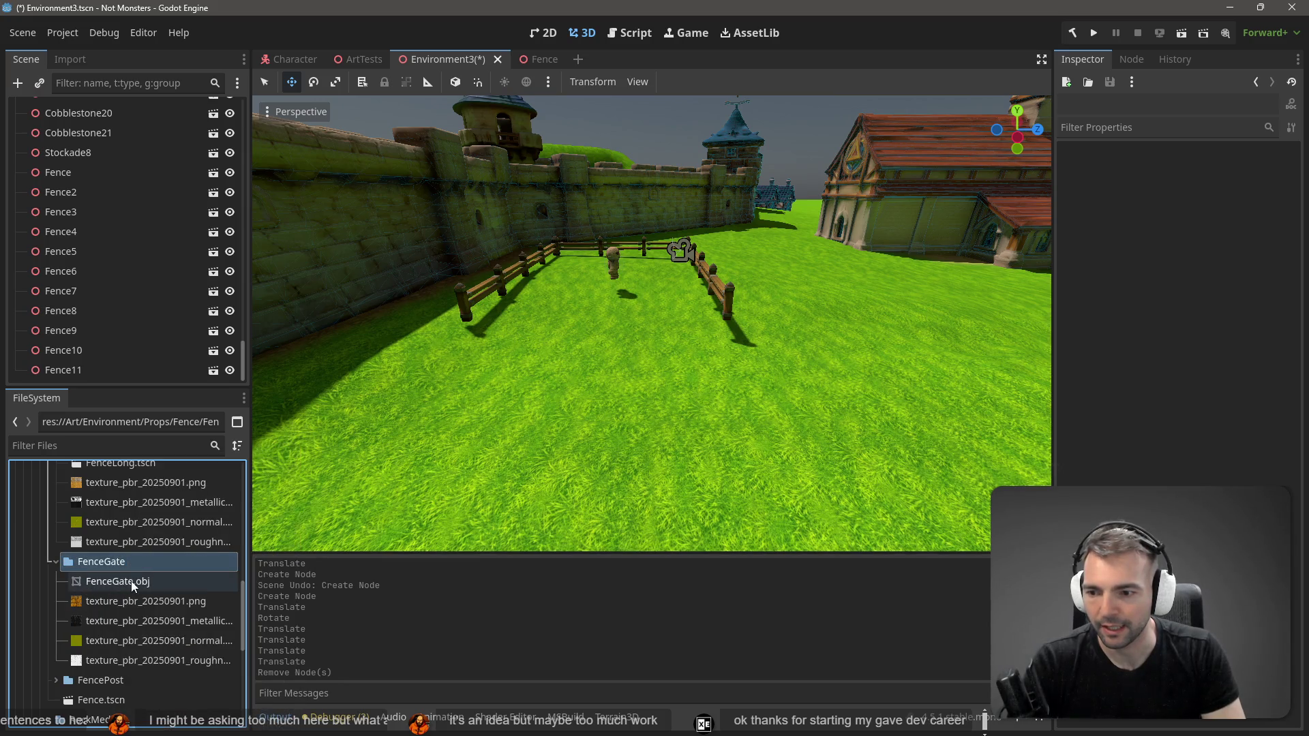
right_click(130, 583)
click(185, 404)
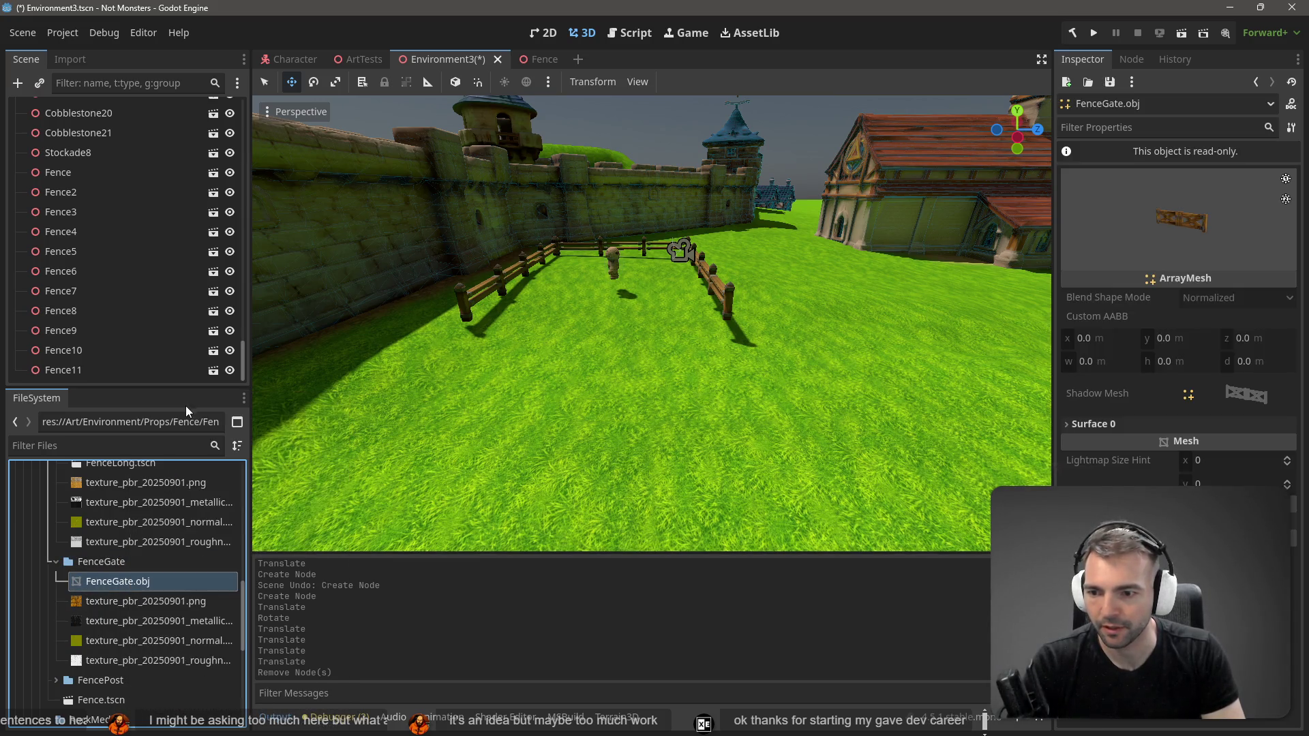
Step: In the ArtTests scene, select the FenceGate mesh in the fence row and frame it
click(364, 58)
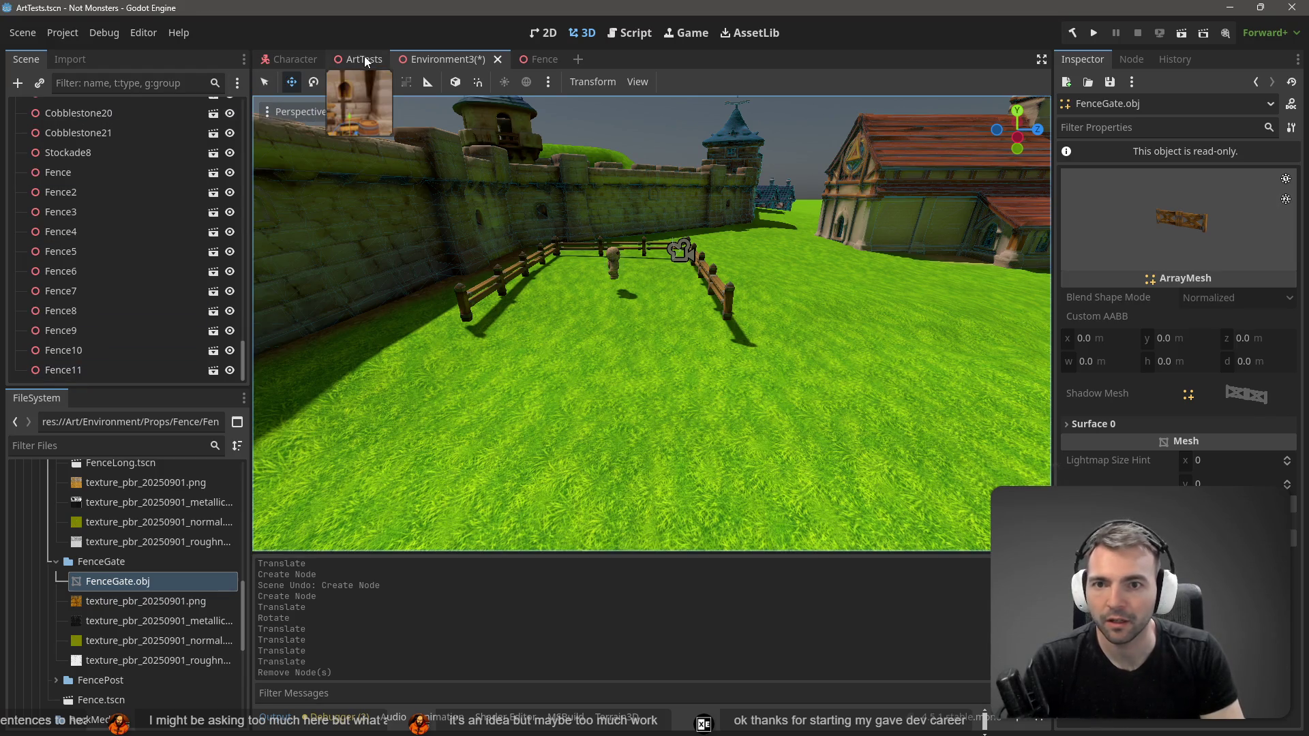
drag(657, 359, 657, 359)
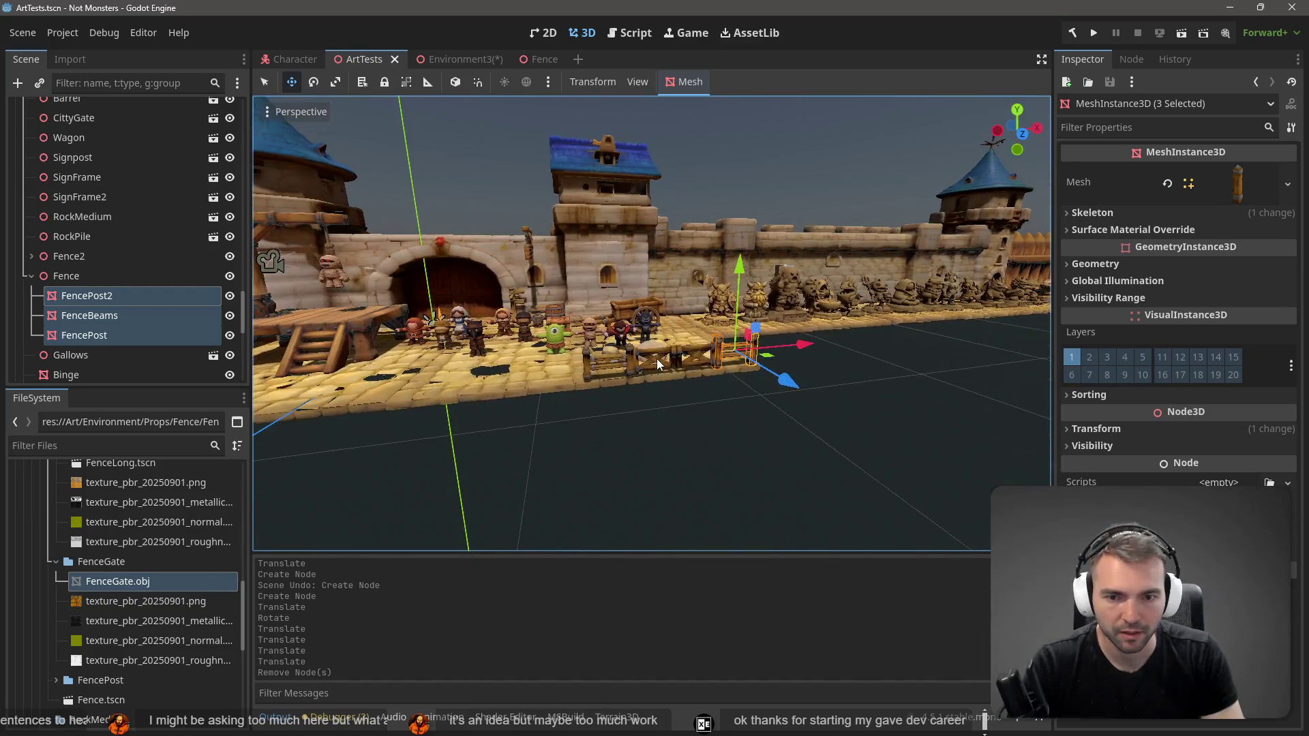
click(657, 358)
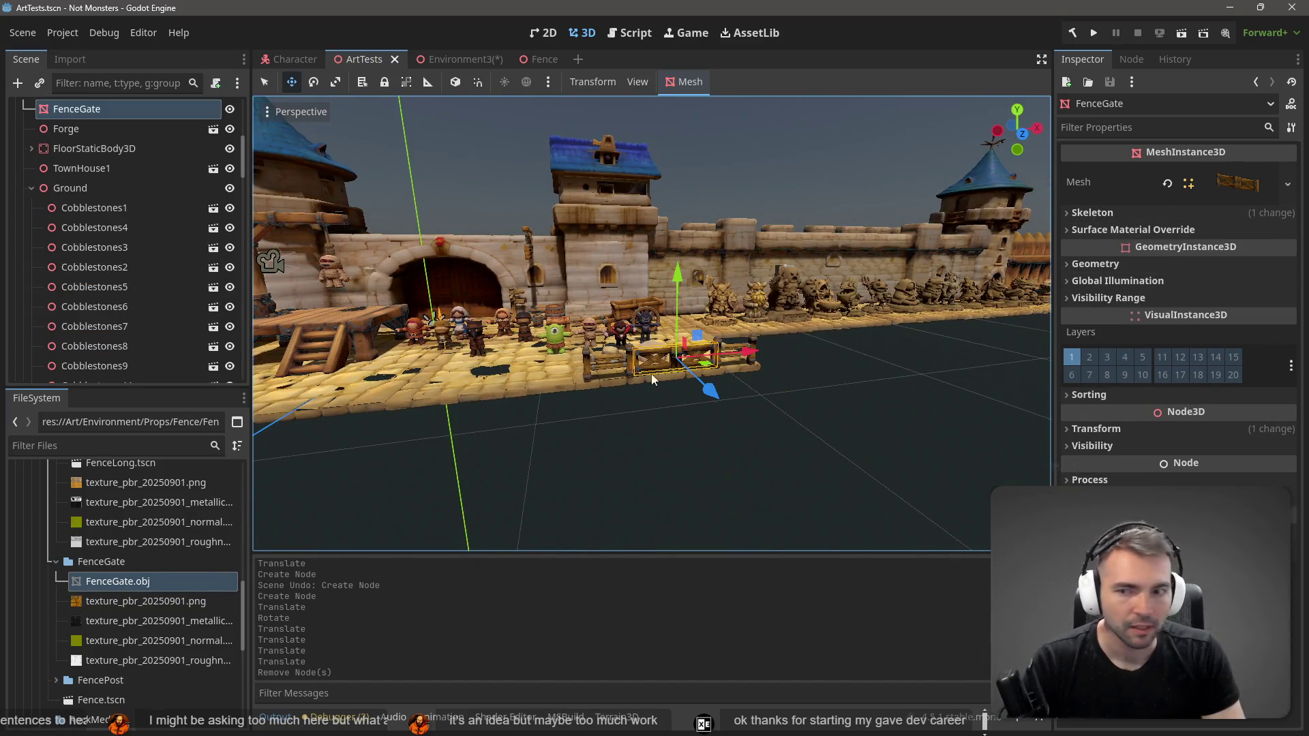
scroll(169, 129, up, 1)
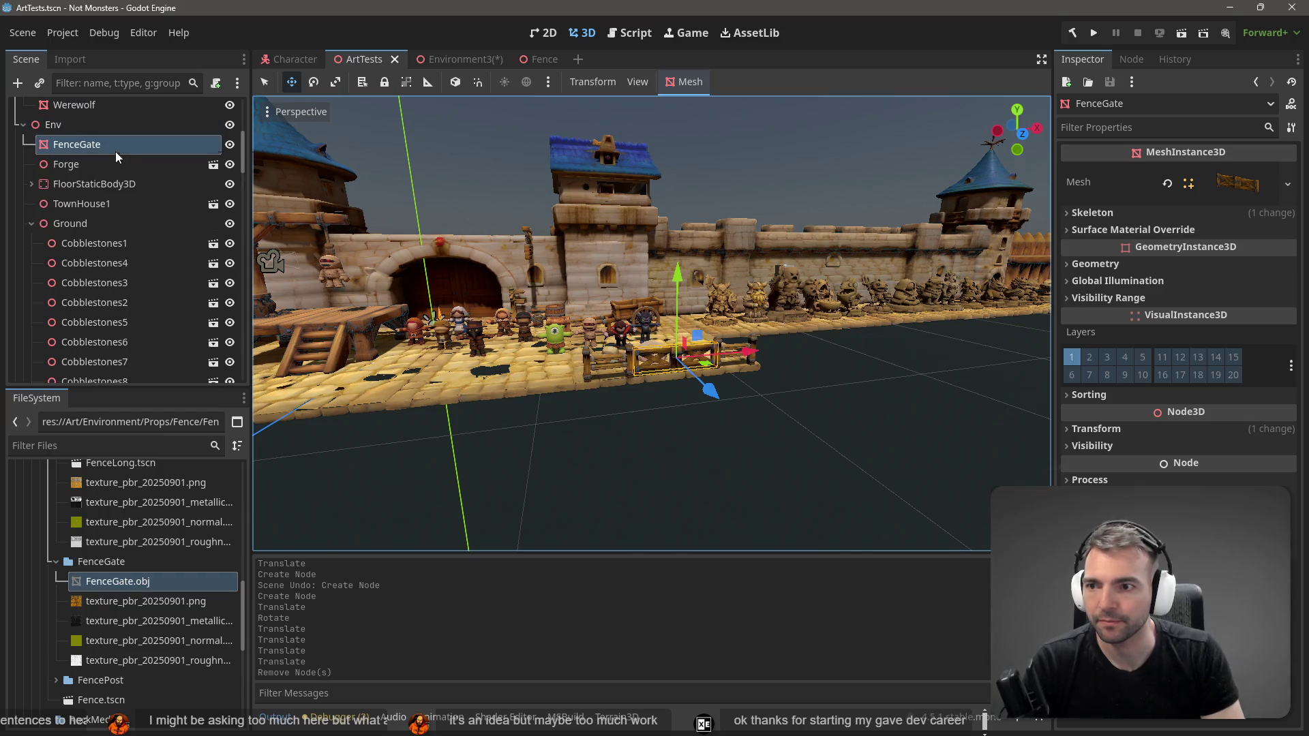
right_click(116, 151)
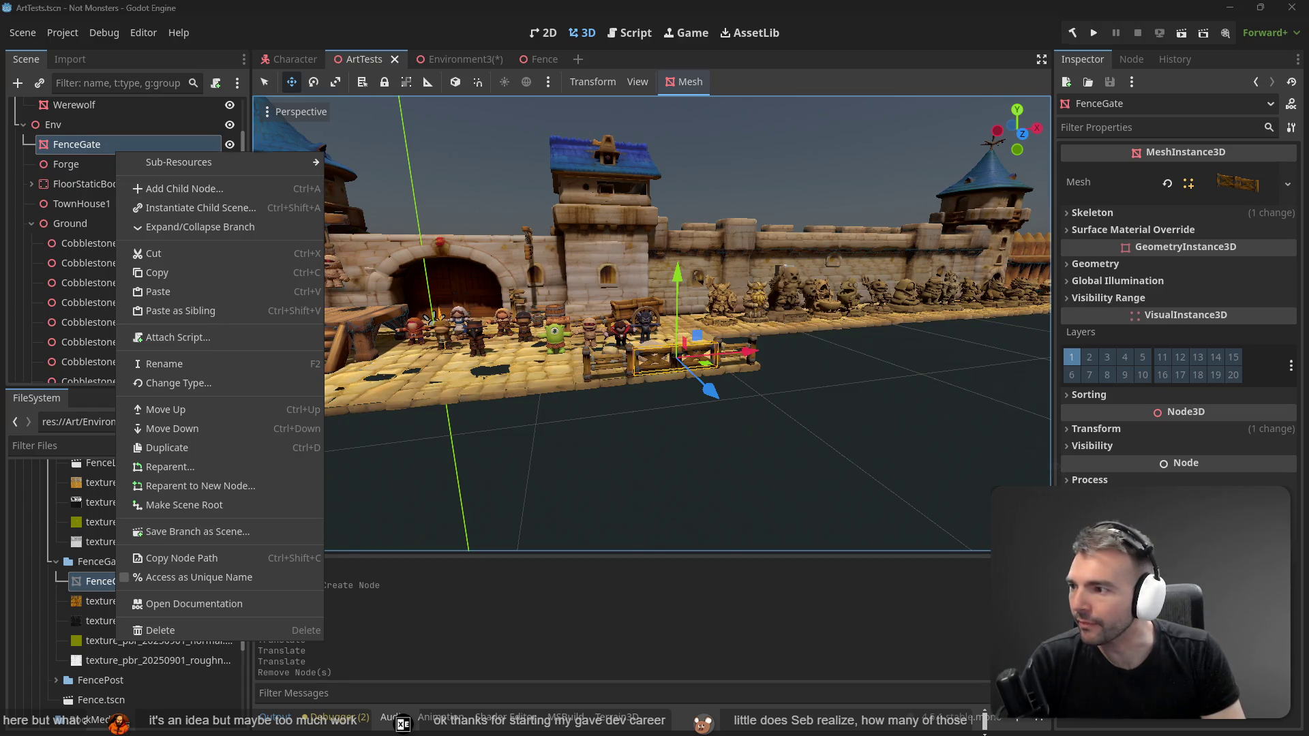
click(271, 261)
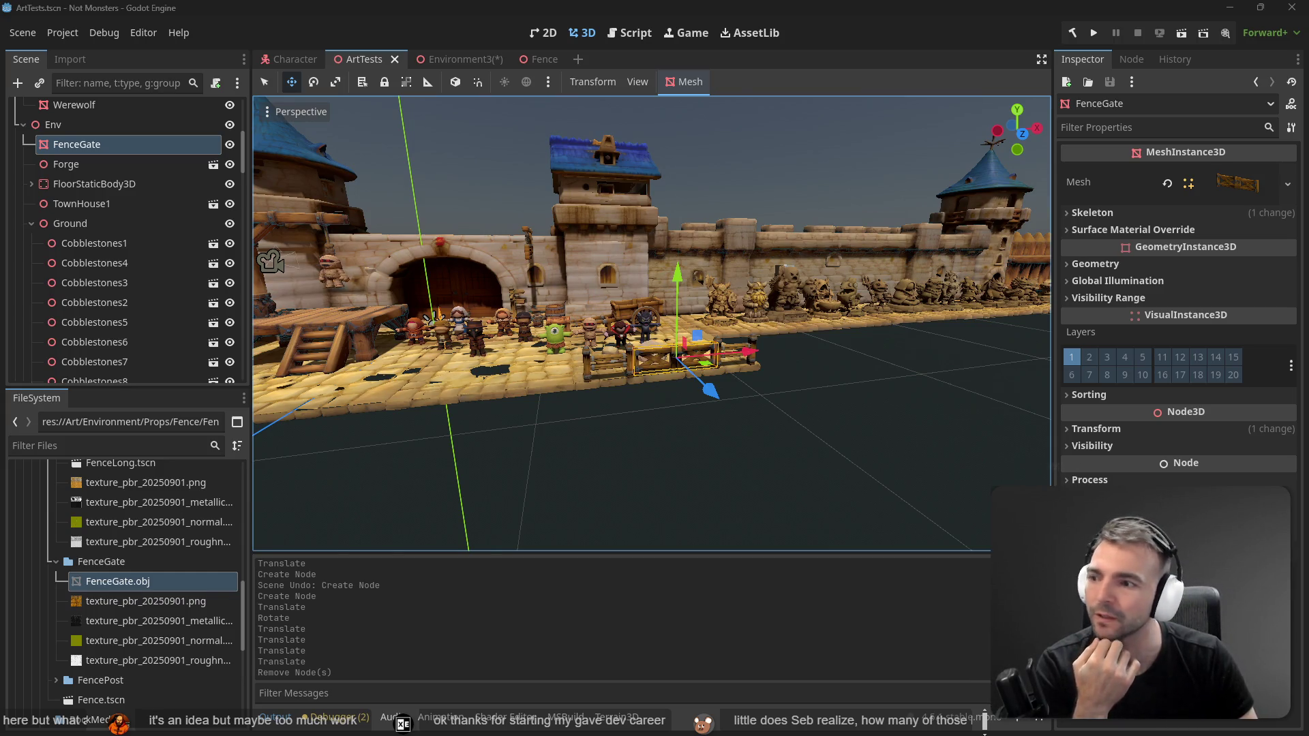
key(f)
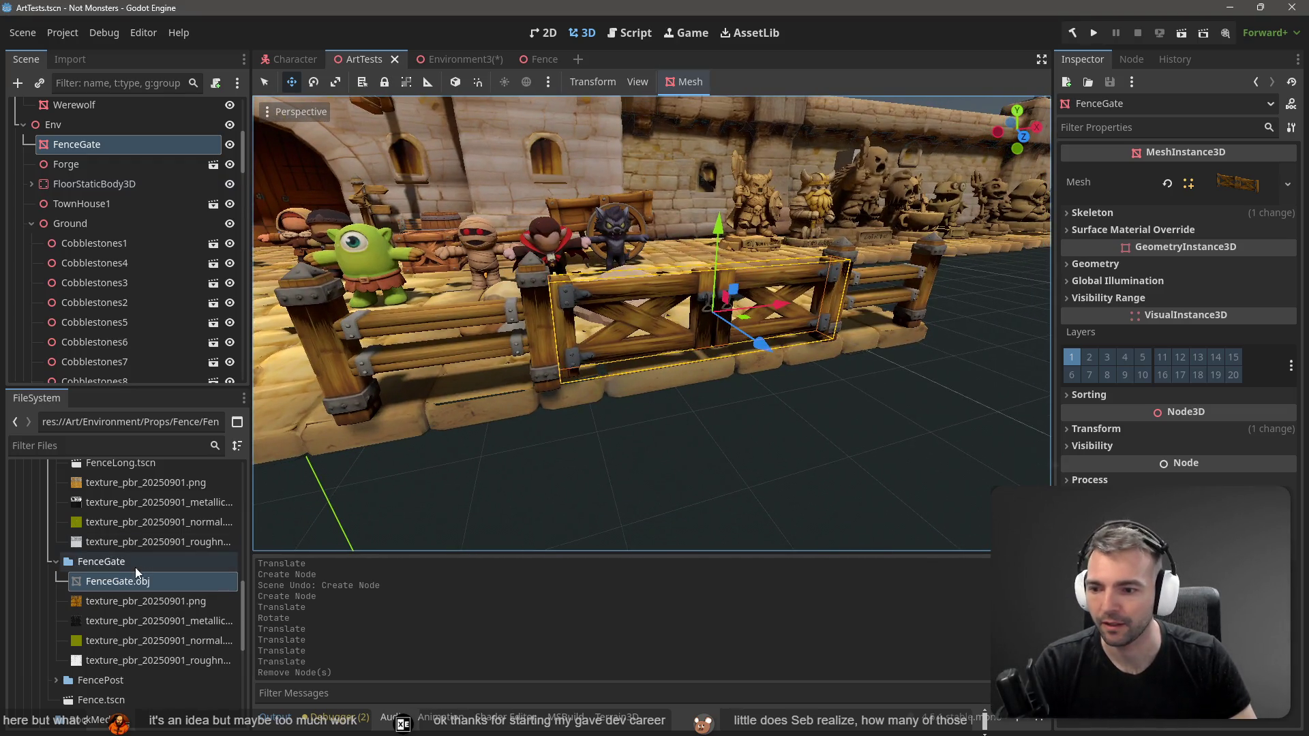
right_click(84, 146)
click(117, 141)
right_click(117, 142)
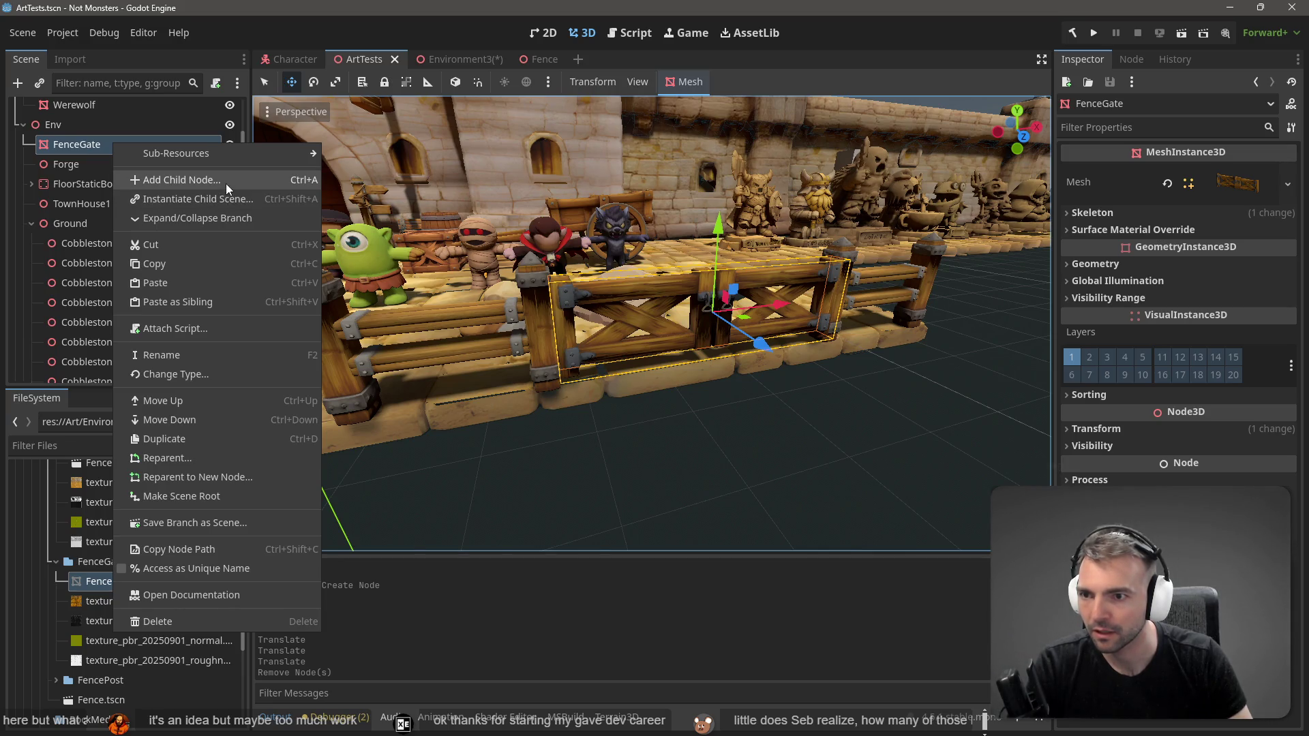
click(185, 199)
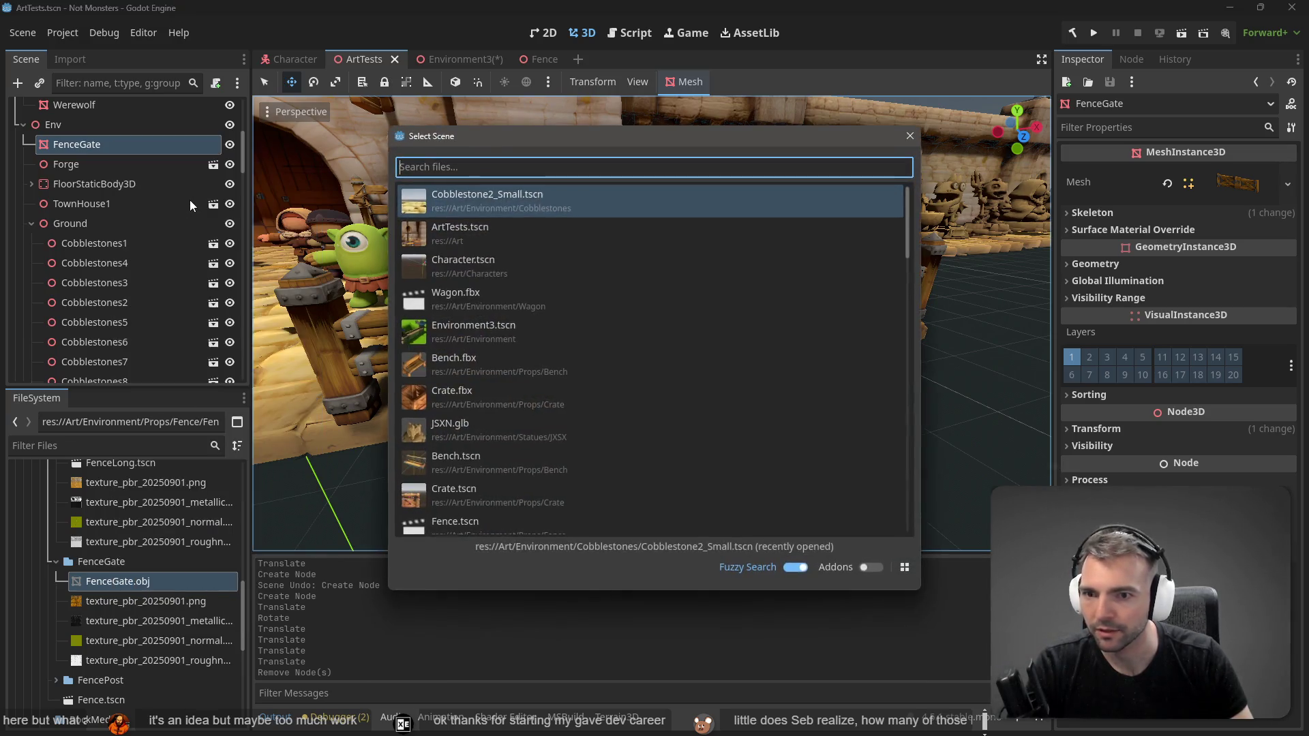
key(Escape)
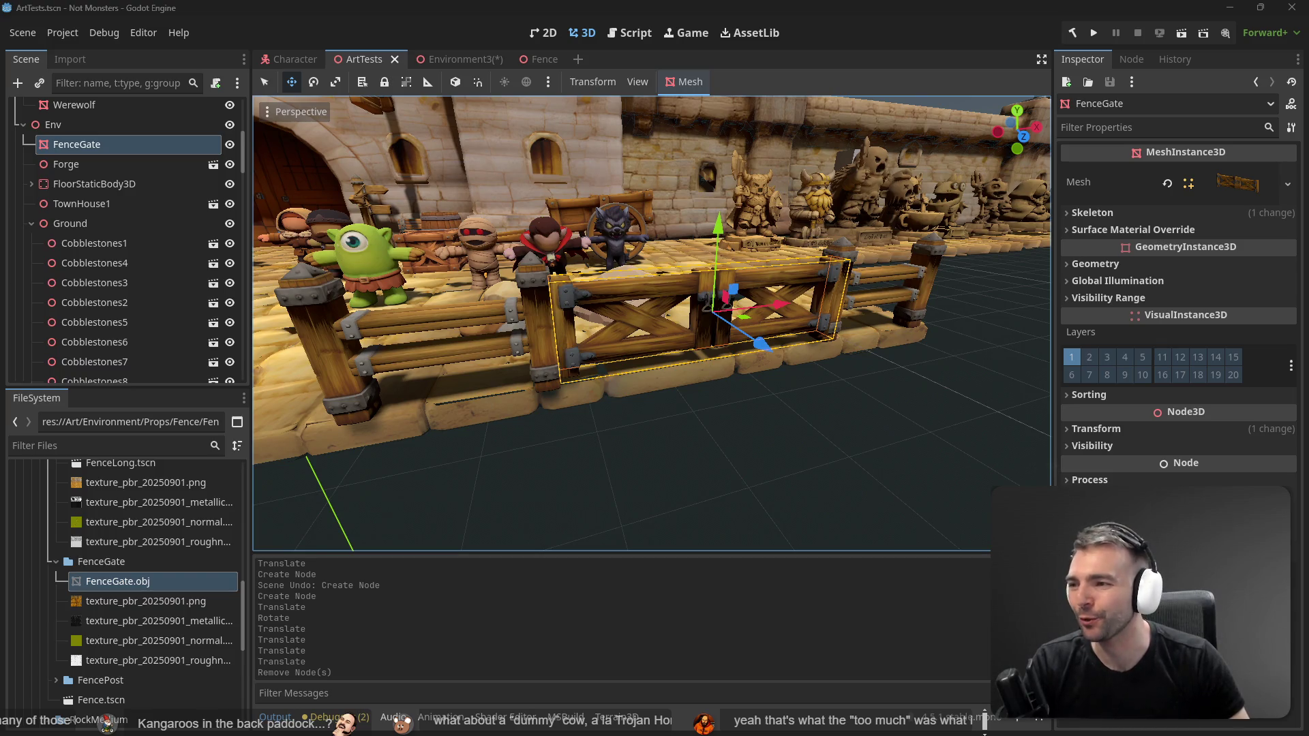
right_click(124, 560)
Step: Create a mistyped 'Fte' scene in the FenceGate folder, then delete it
mouse_move(185, 451)
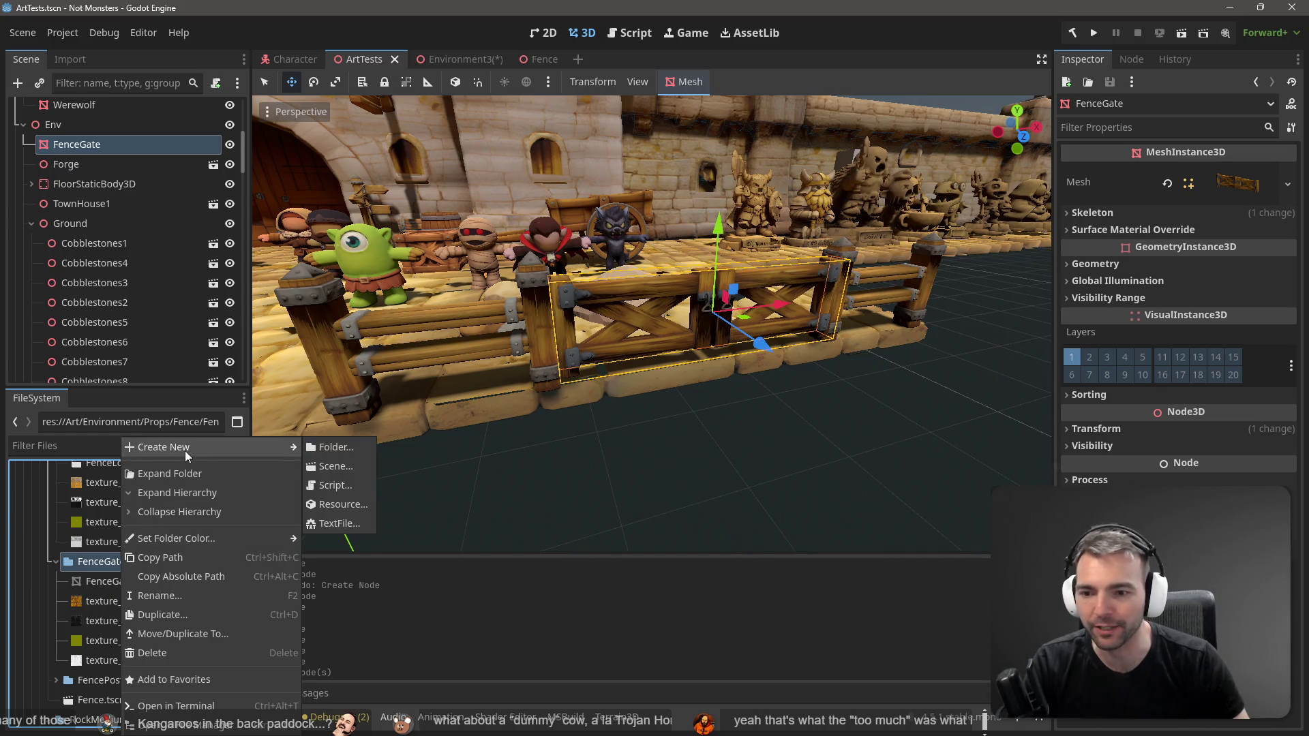
click(349, 468)
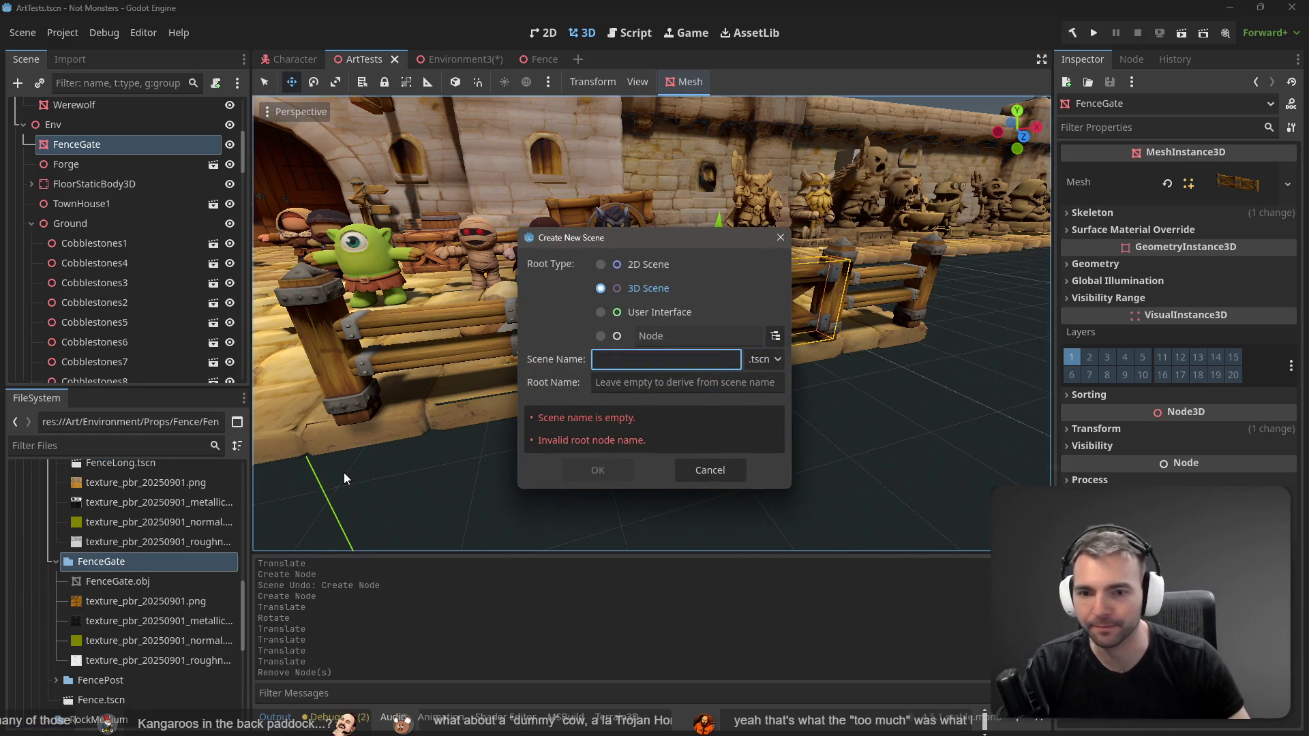
text(FenceGa)
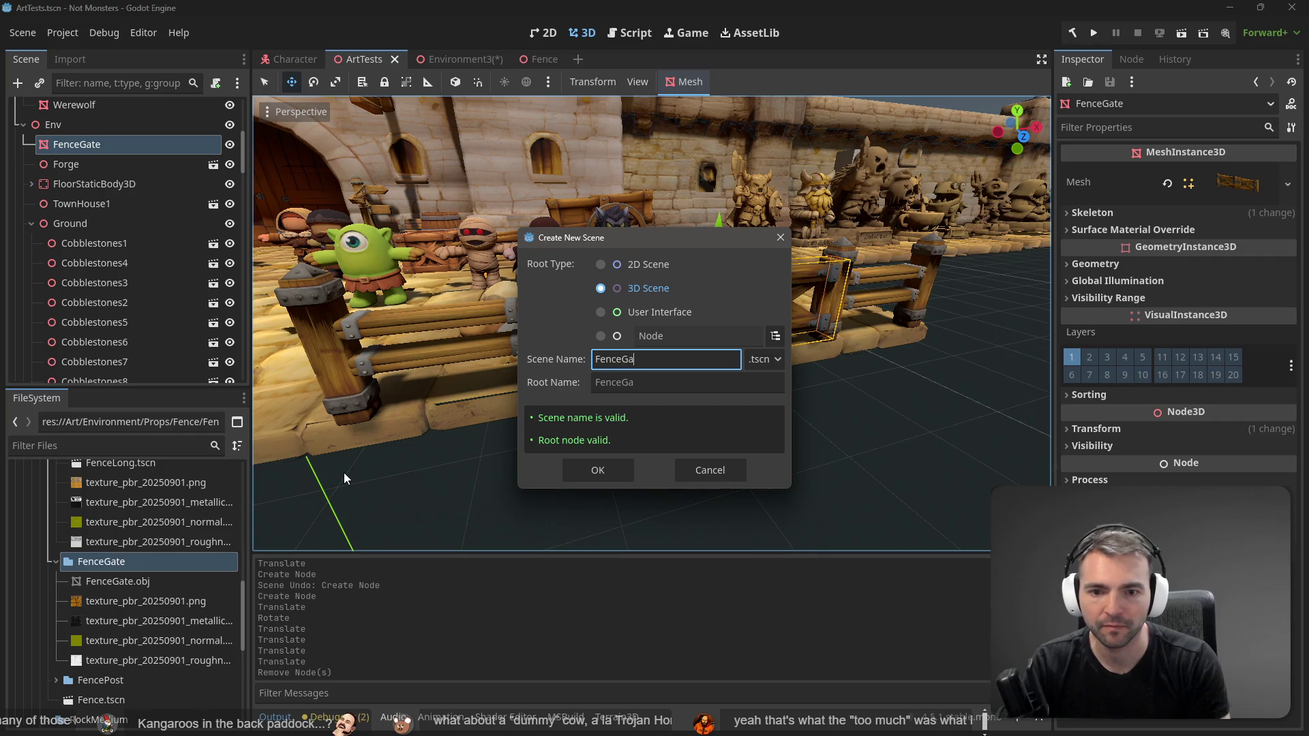
text(te)
key(Return)
key(Down)
key(Down)
key(Delete)
key(Return)
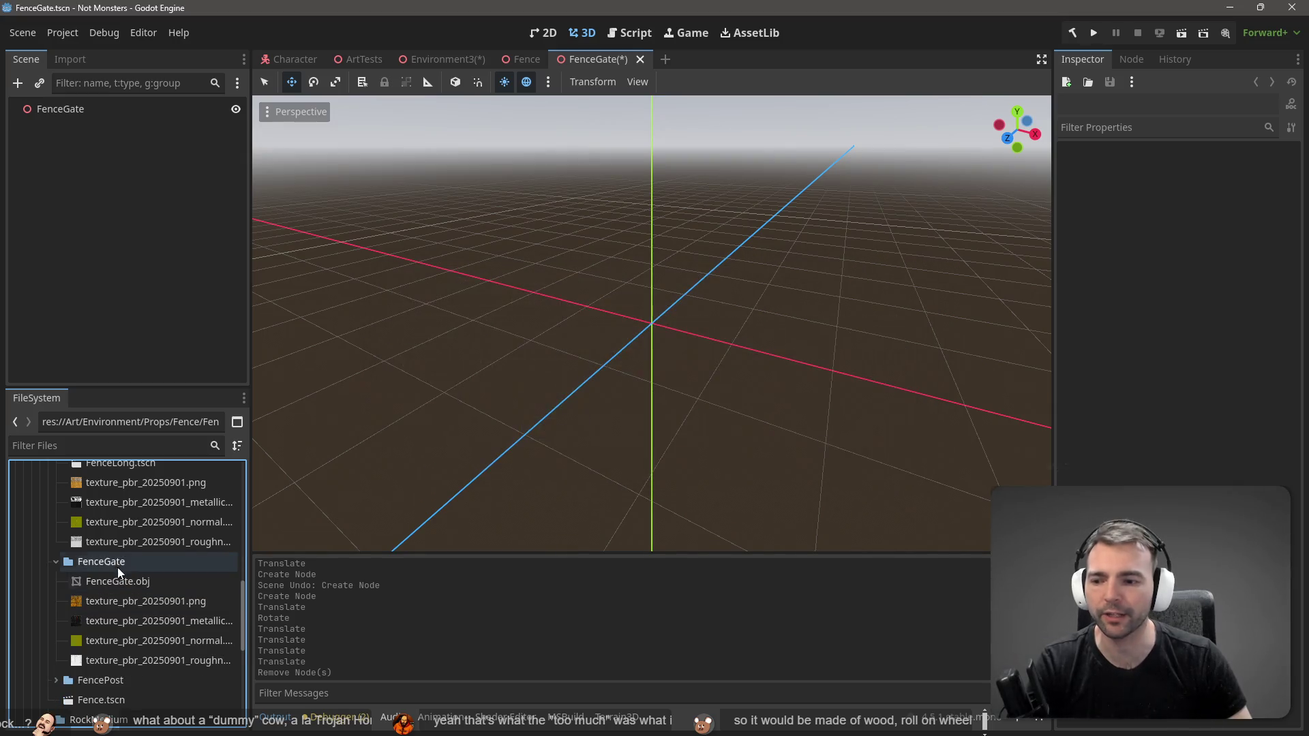
Step: Create a new 3D scene named FenceGate in the FenceGate folder
right_click(117, 563)
mouse_move(218, 448)
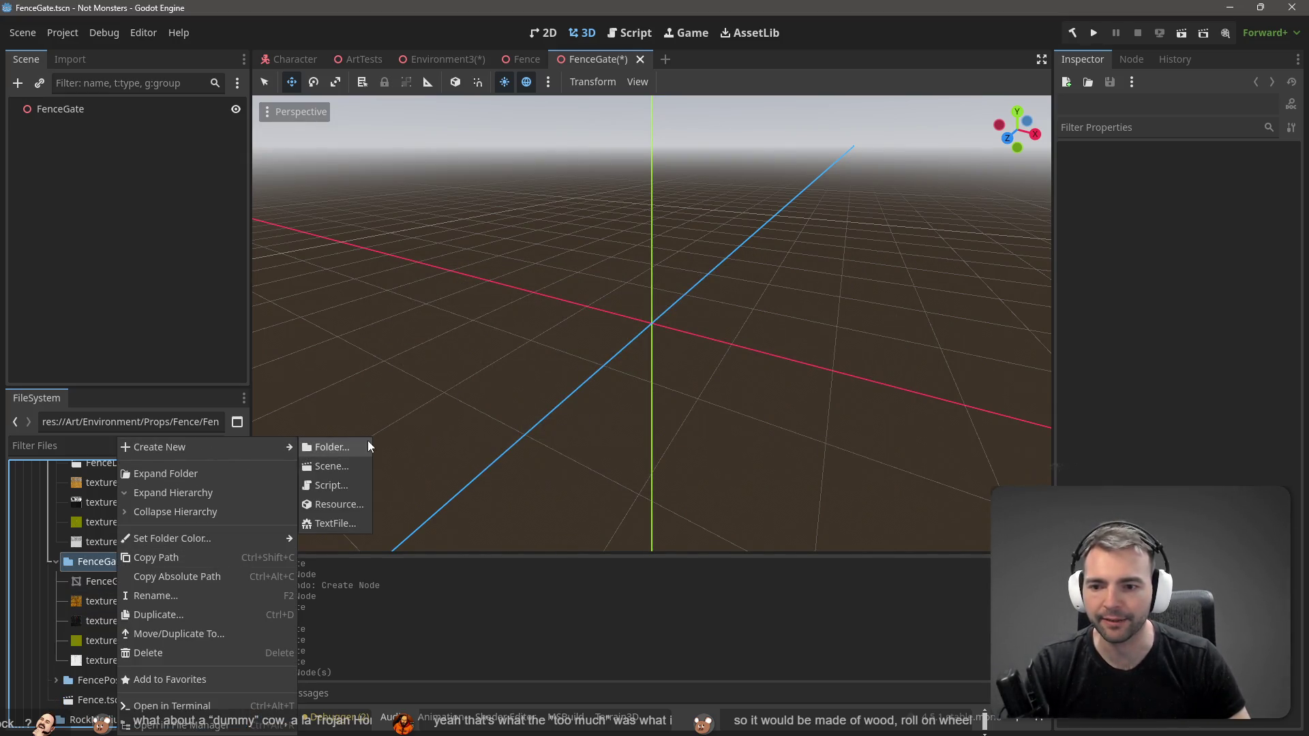
click(347, 465)
click(632, 288)
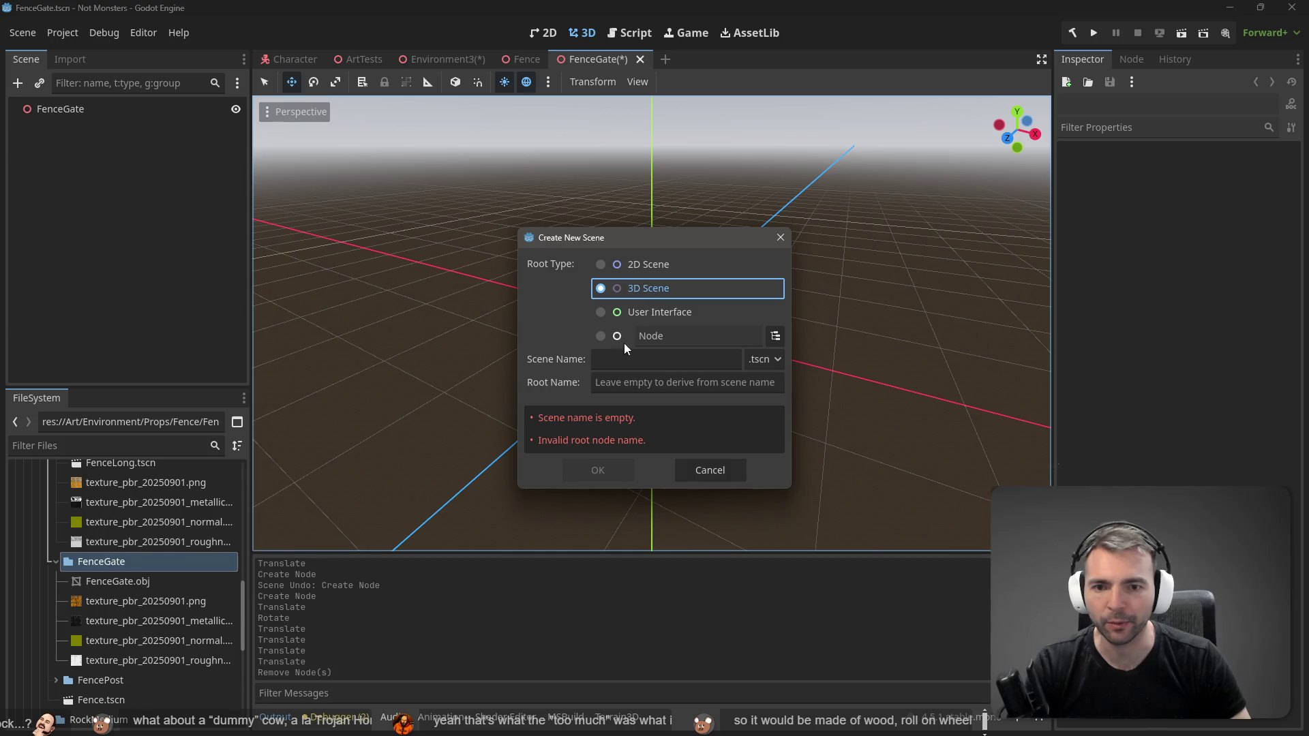
click(624, 361)
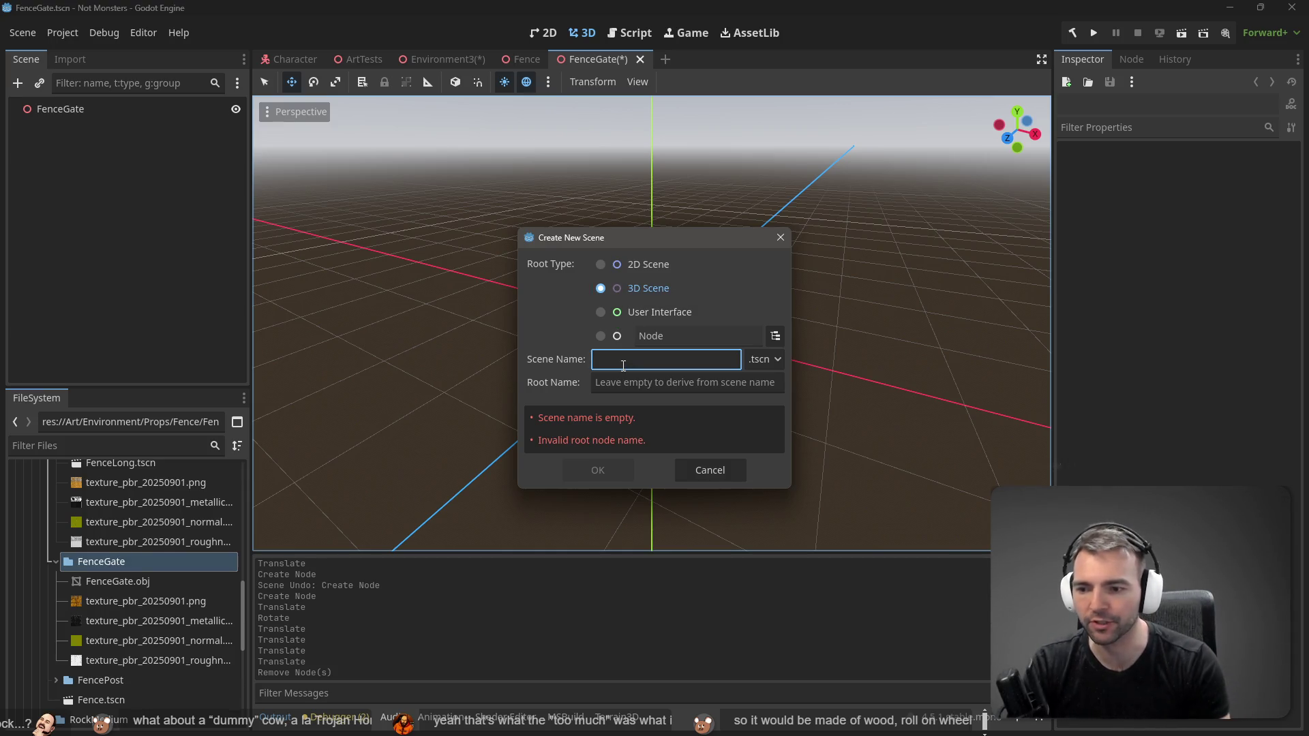
text(F)
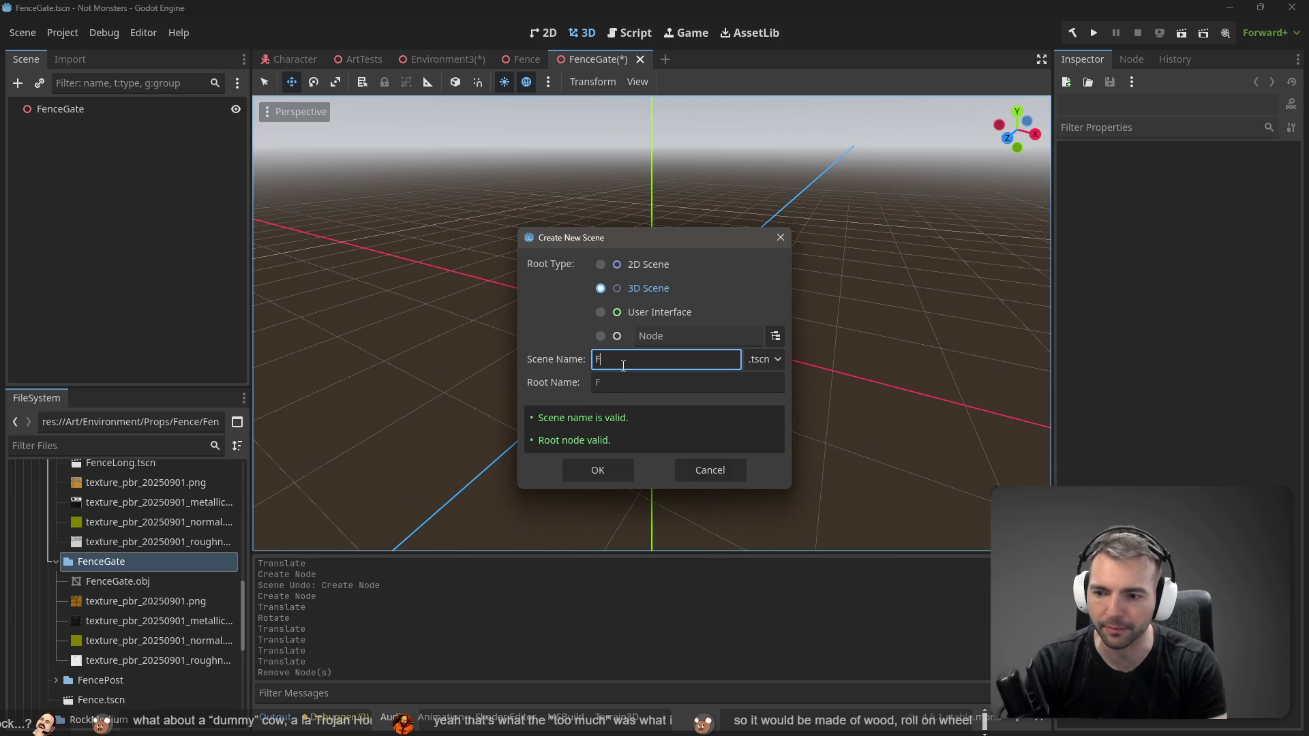
text(enceGate)
key(Return)
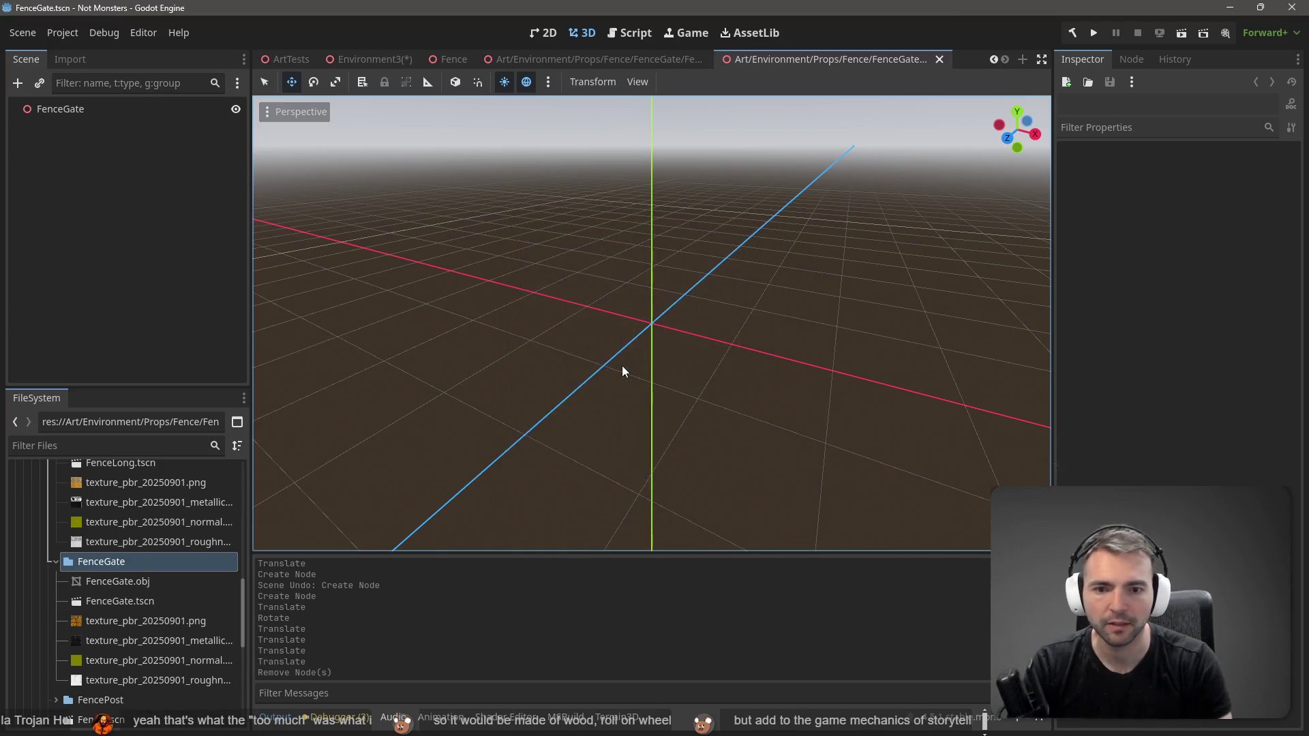
Step: Add FenceGate.obj to the scene, zero its position and raise it to about 0.375 m
mouse_move(141, 584)
mouse_down()
mouse_move(161, 222)
mouse_move(613, 290)
mouse_move(647, 315)
mouse_up()
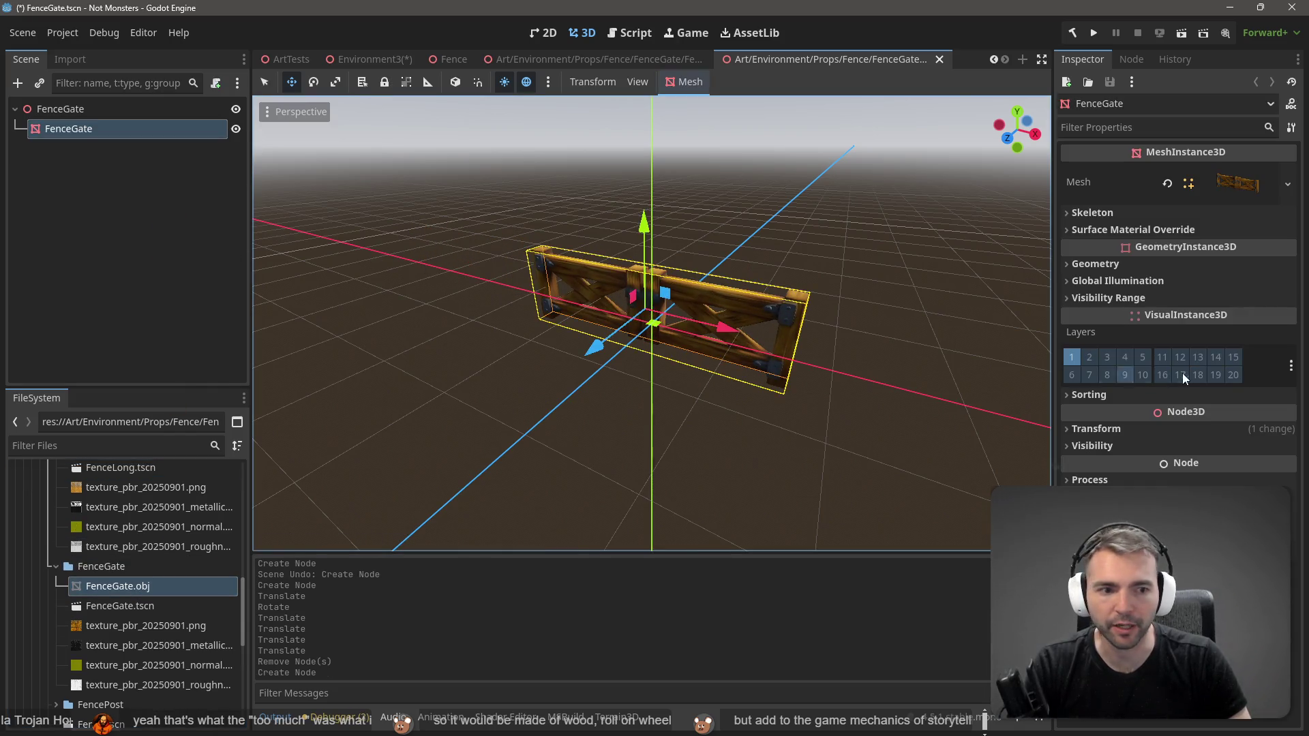
click(1111, 428)
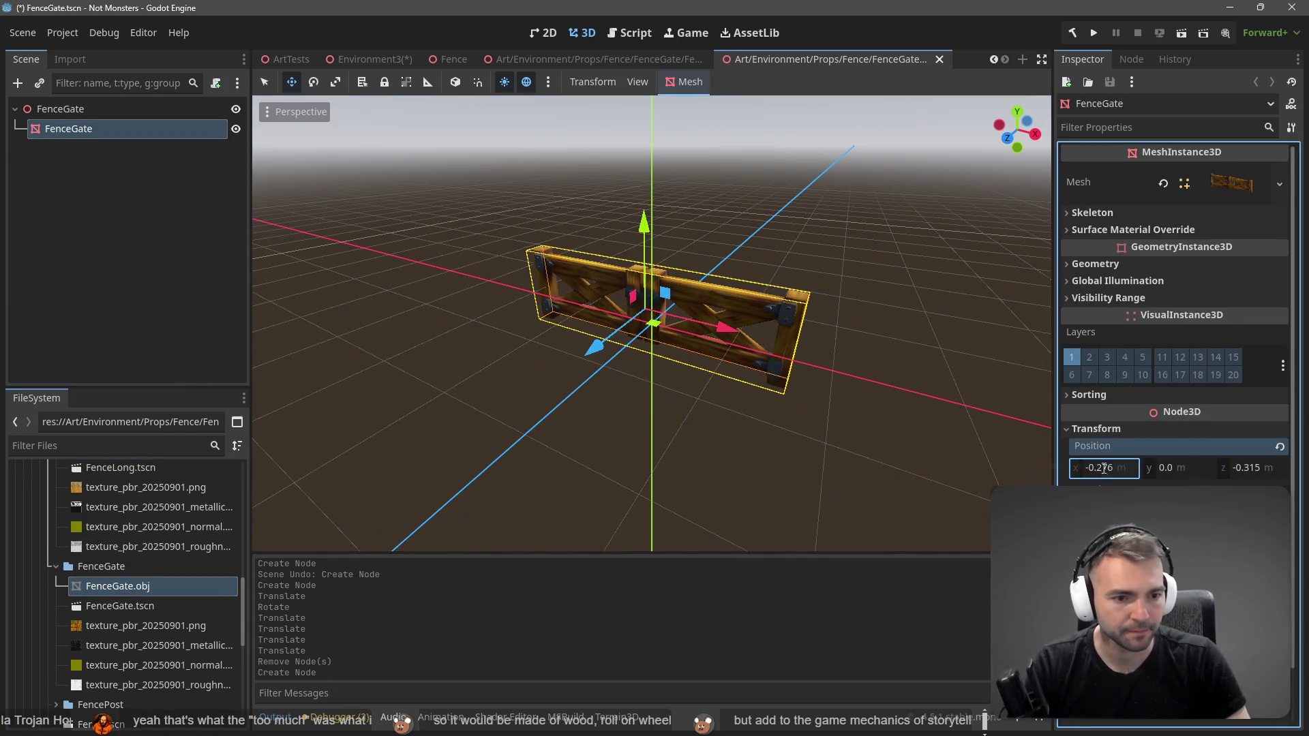
click(1279, 446)
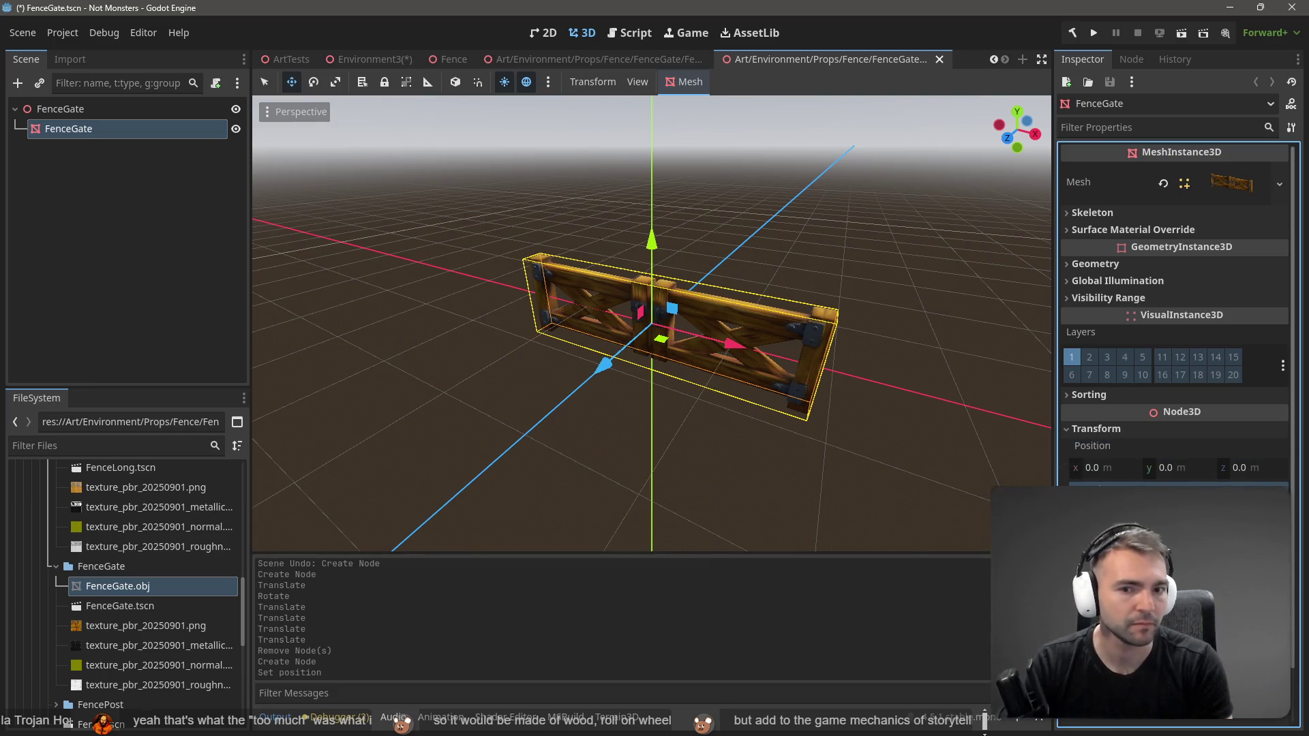
drag(653, 247, 654, 197)
key(ctrl+w)
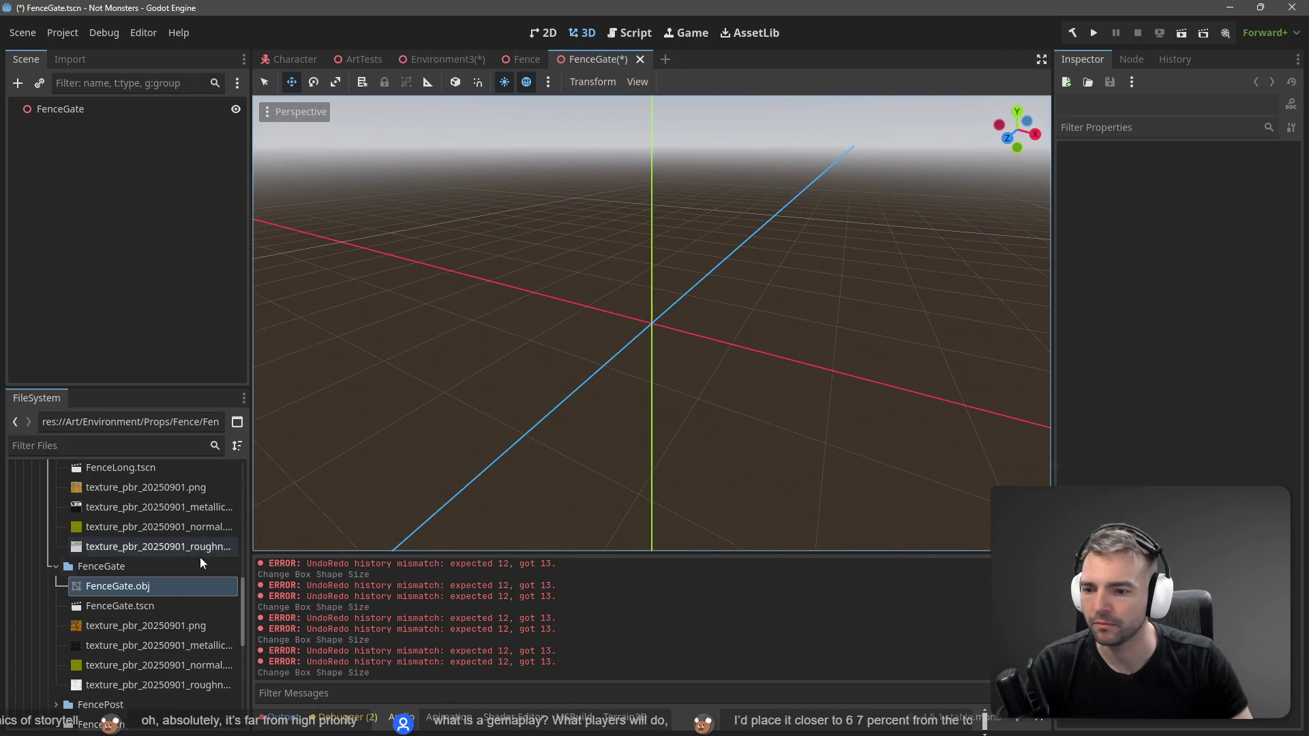
Step: Close the FenceGate scene without saving and reopen FenceGate.tscn from its last save
click(133, 606)
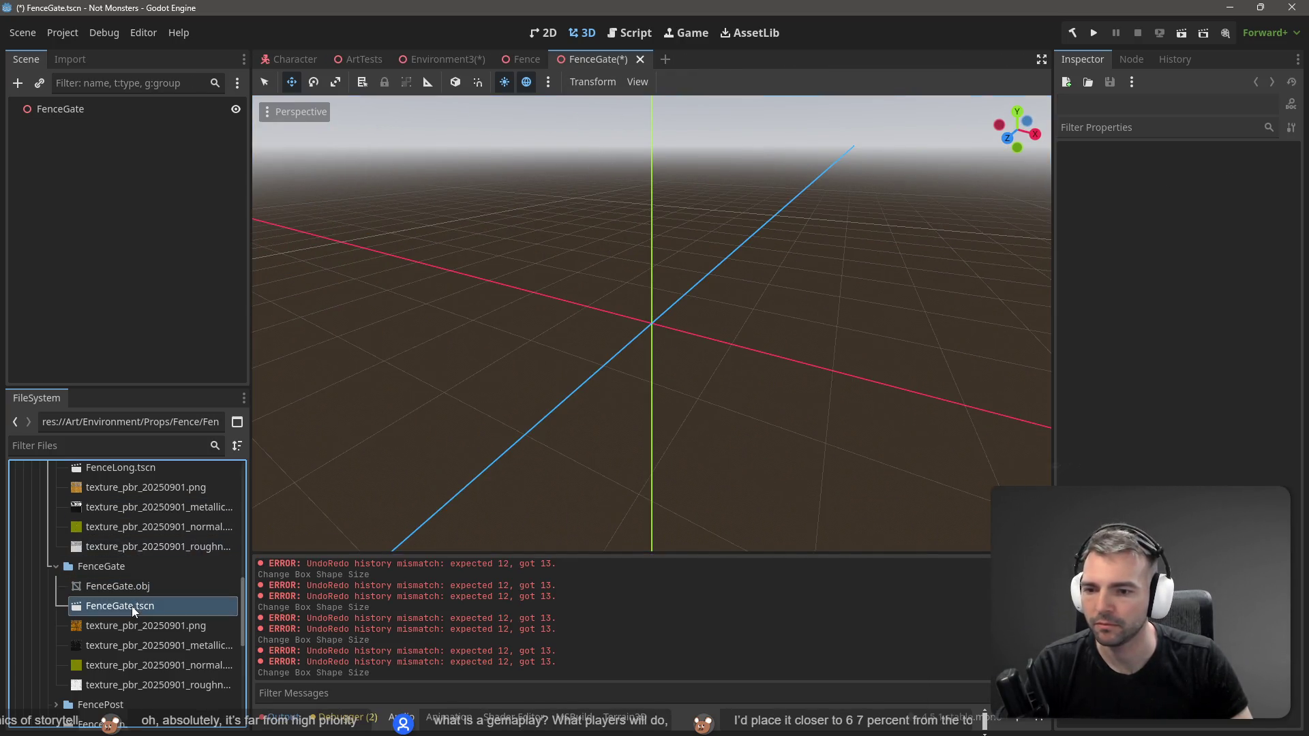
click(641, 60)
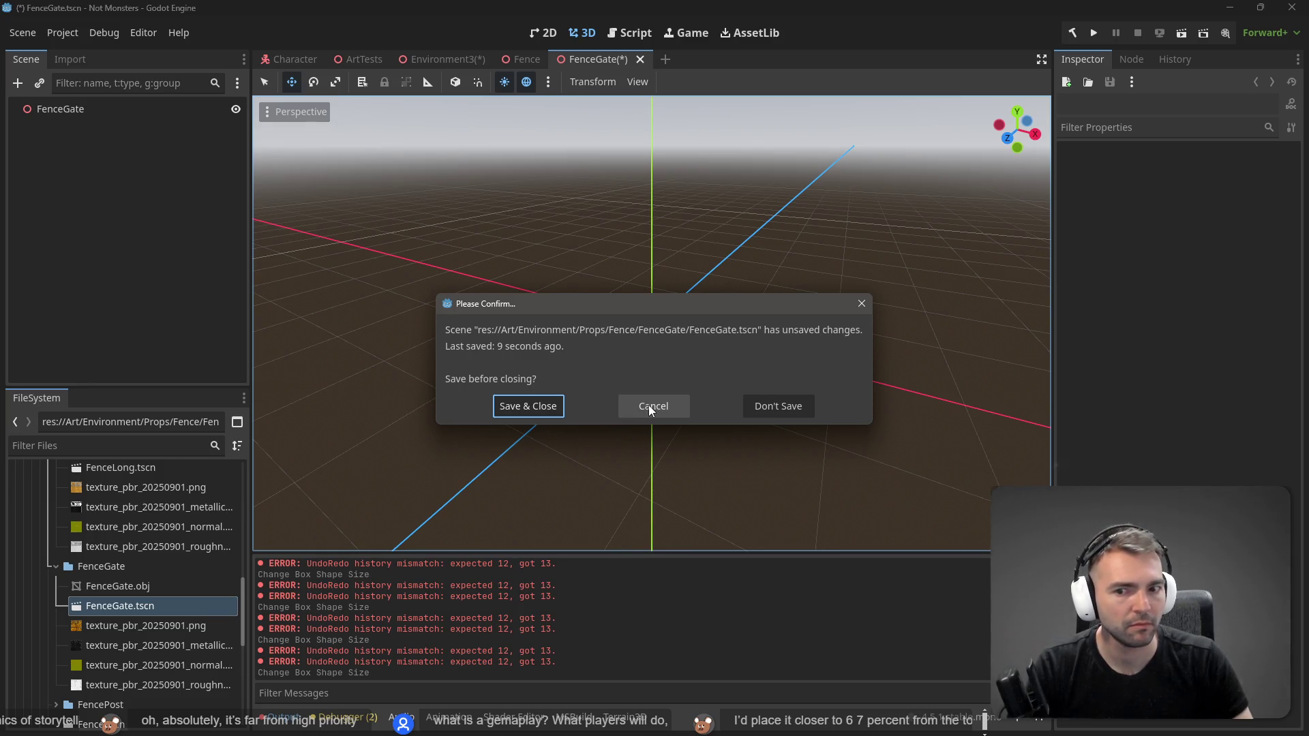
click(757, 407)
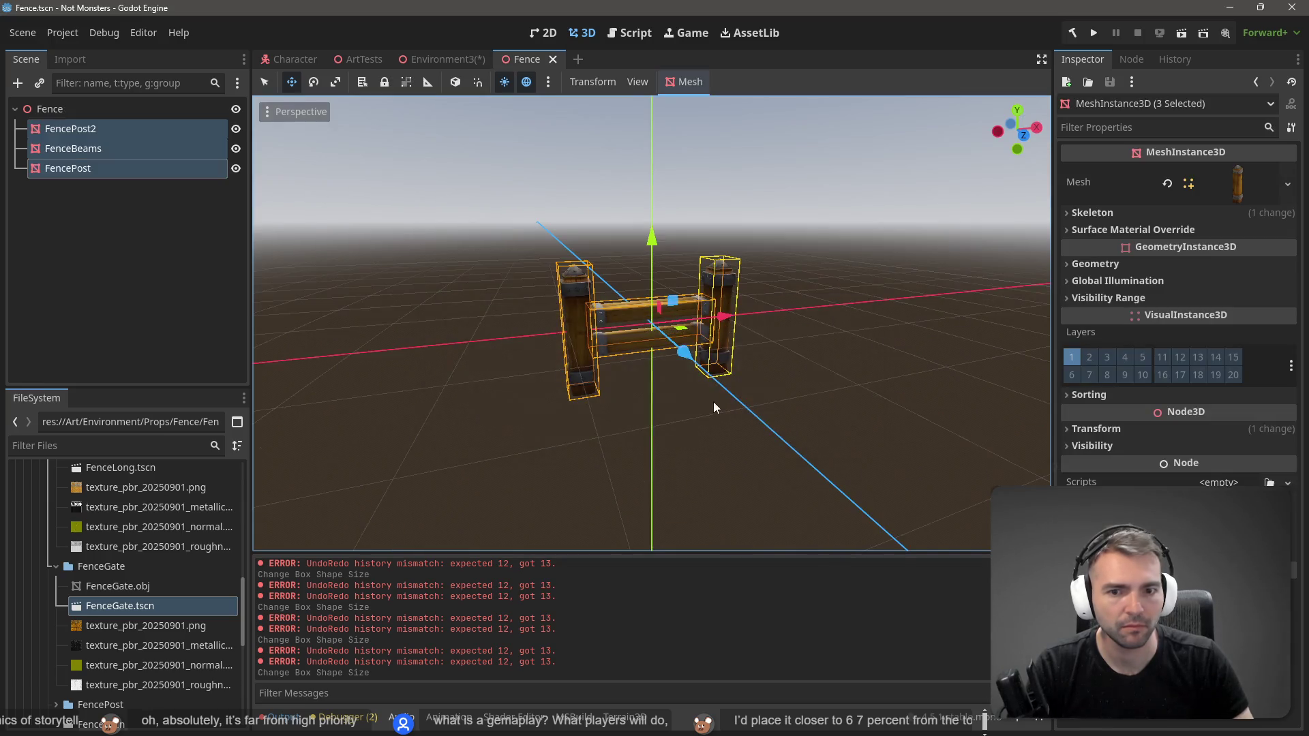
double_click(137, 604)
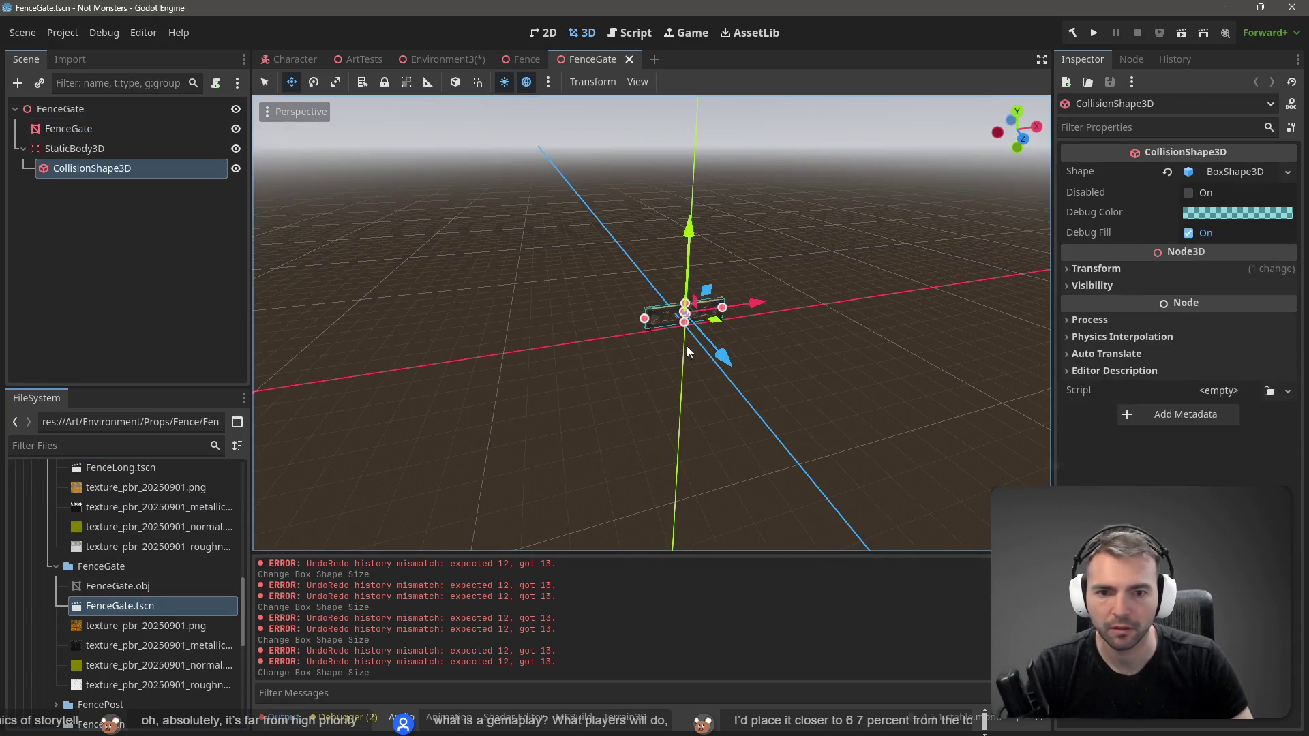
click(773, 239)
scroll(773, 238, up, 5)
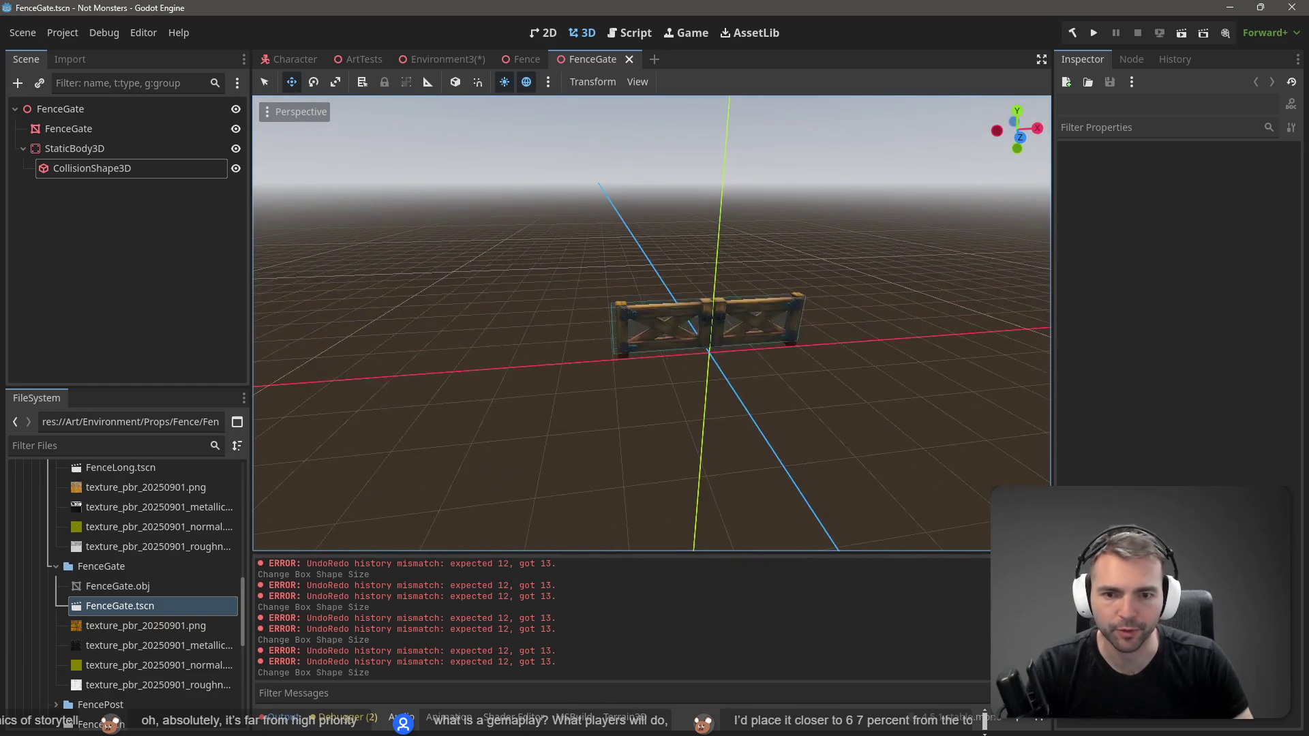
Step: Place a FenceGate instance in the Environment3 paddock with Y rotation 90
click(432, 60)
mouse_move(131, 603)
mouse_down()
mouse_move(562, 327)
mouse_move(592, 327)
mouse_move(605, 349)
mouse_move(624, 287)
mouse_up()
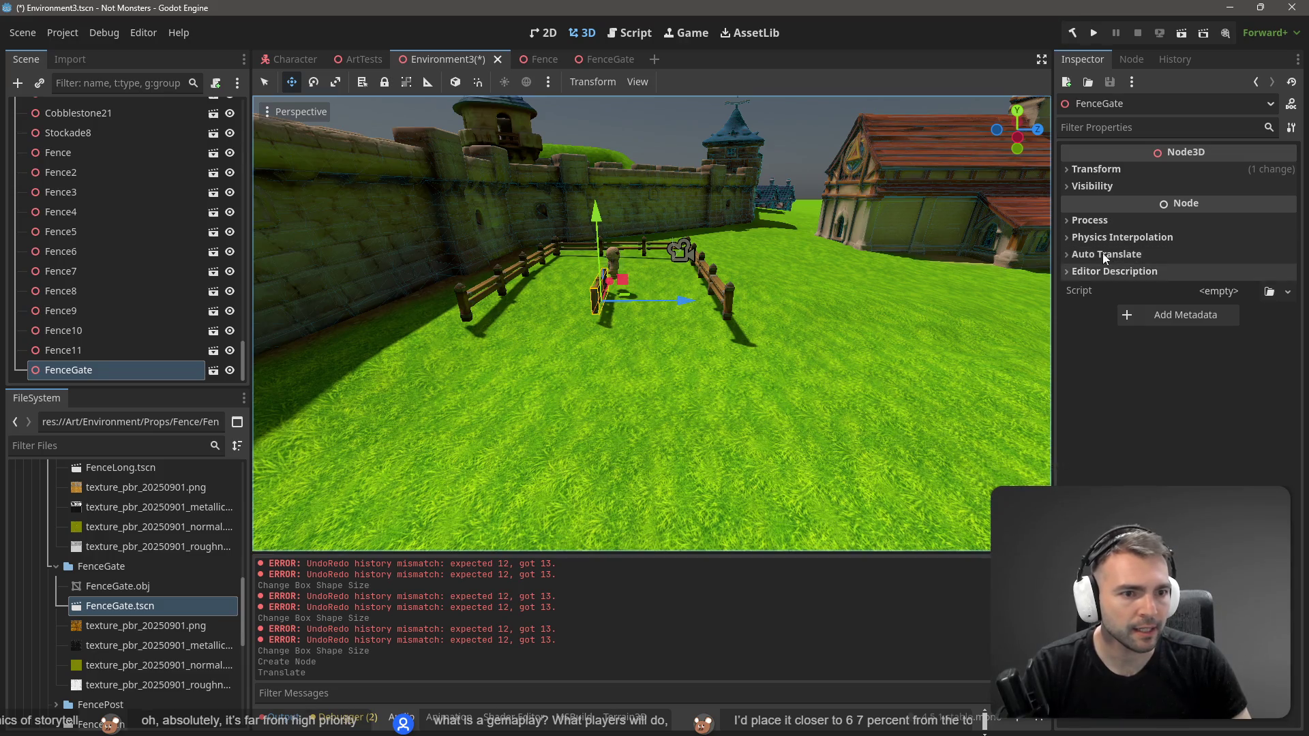
click(1090, 169)
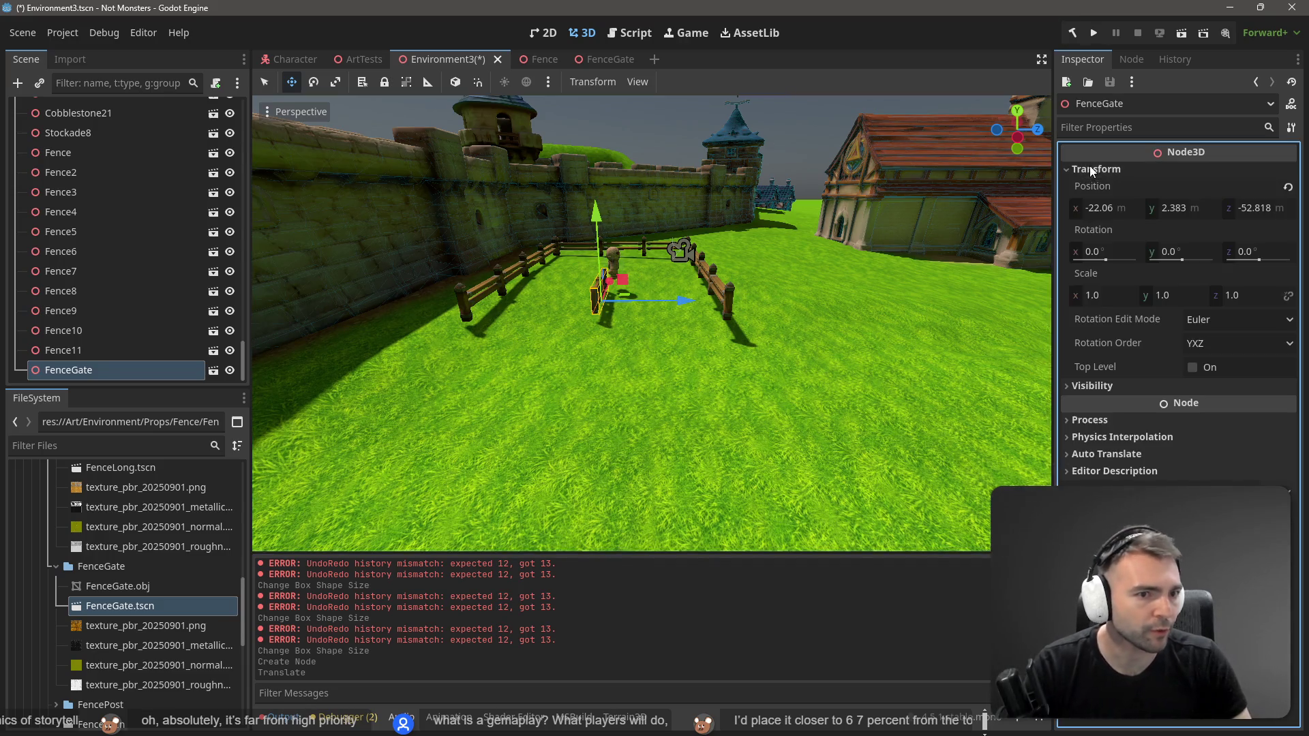
click(1194, 248)
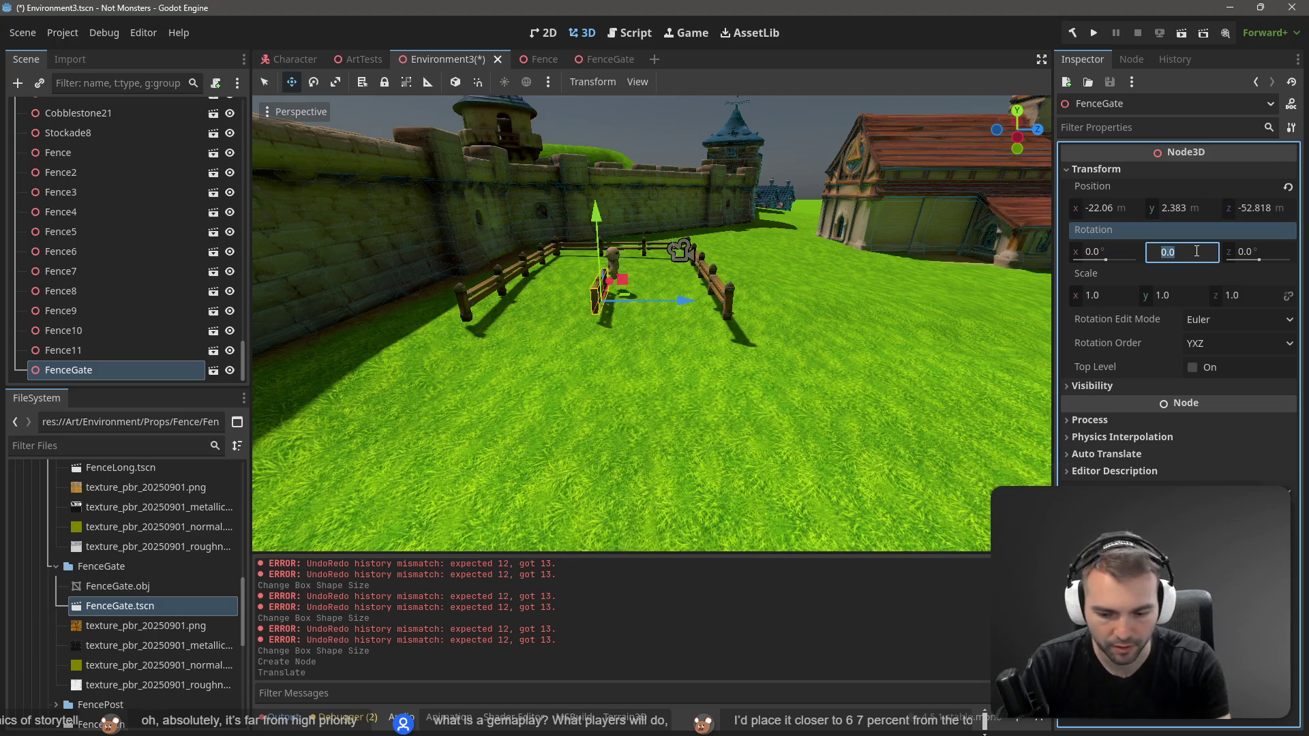
text(90)
key(Return)
Step: Slide the gate along the fence line to about X -25.36
drag(685, 275, 713, 296)
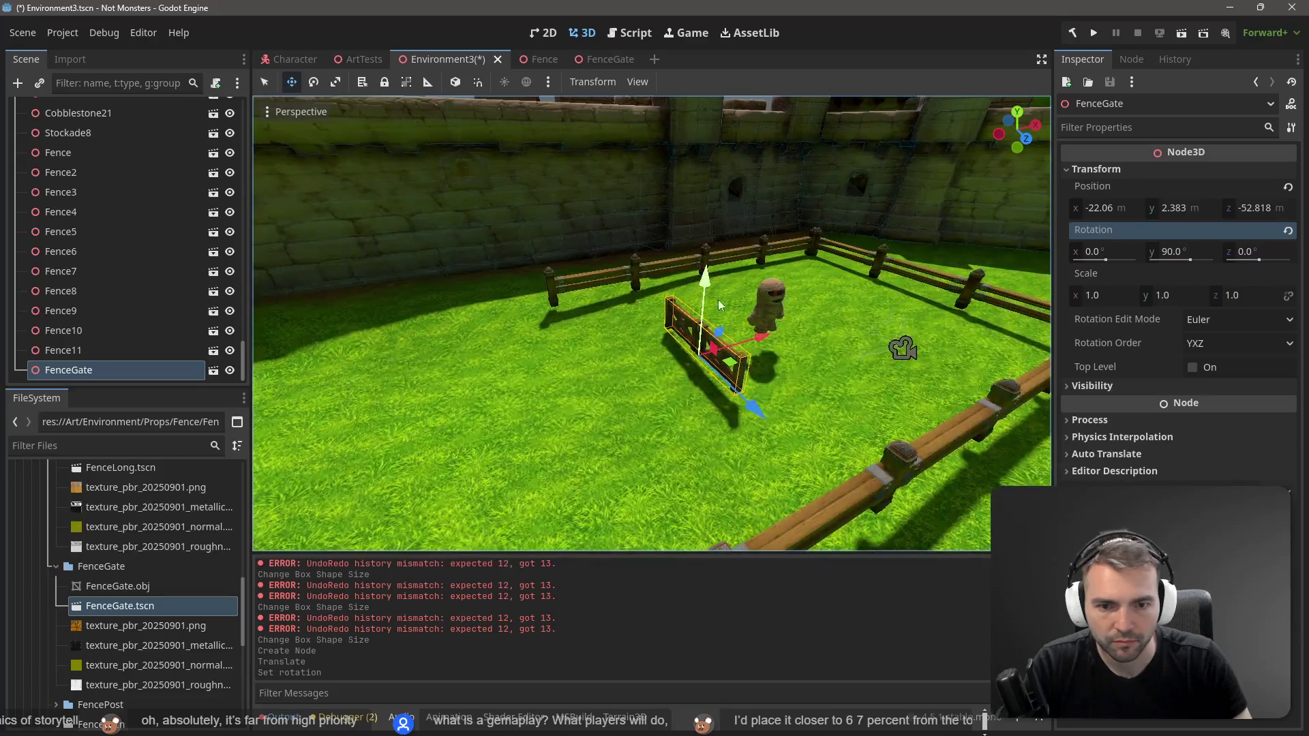
mouse_move(764, 336)
mouse_down()
mouse_move(673, 371)
mouse_move(694, 372)
mouse_up()
click(873, 271)
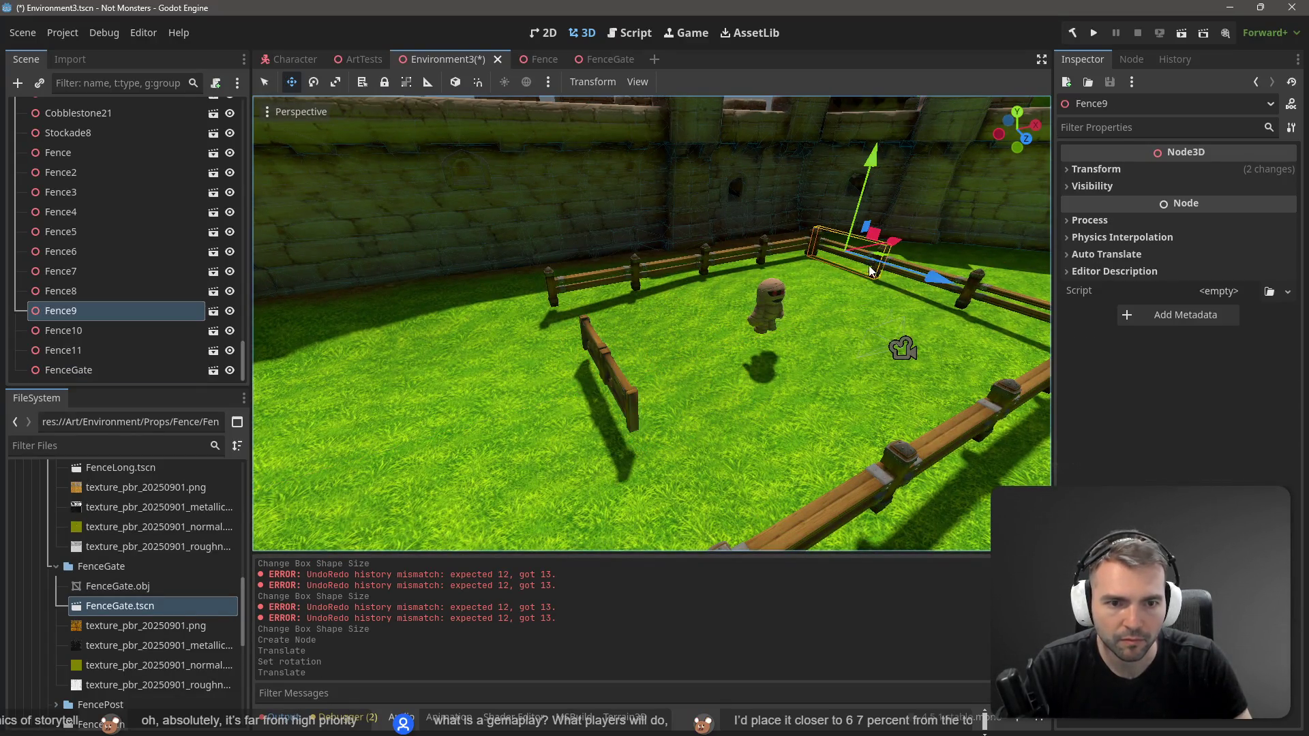
Step: Cut and re-paste the Fence9 and Fence11 pieces, sliding the copies along X beside the gate
click(998, 295)
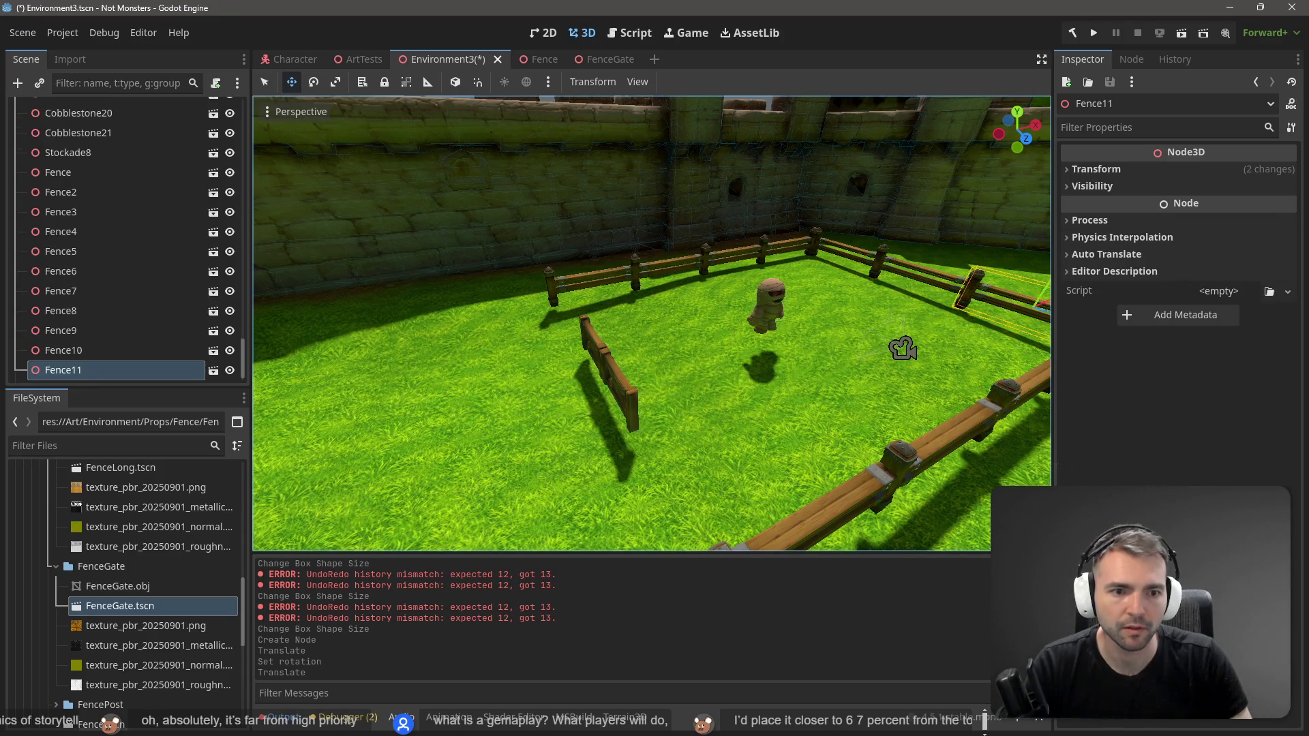
key(f)
shift+click(790, 271)
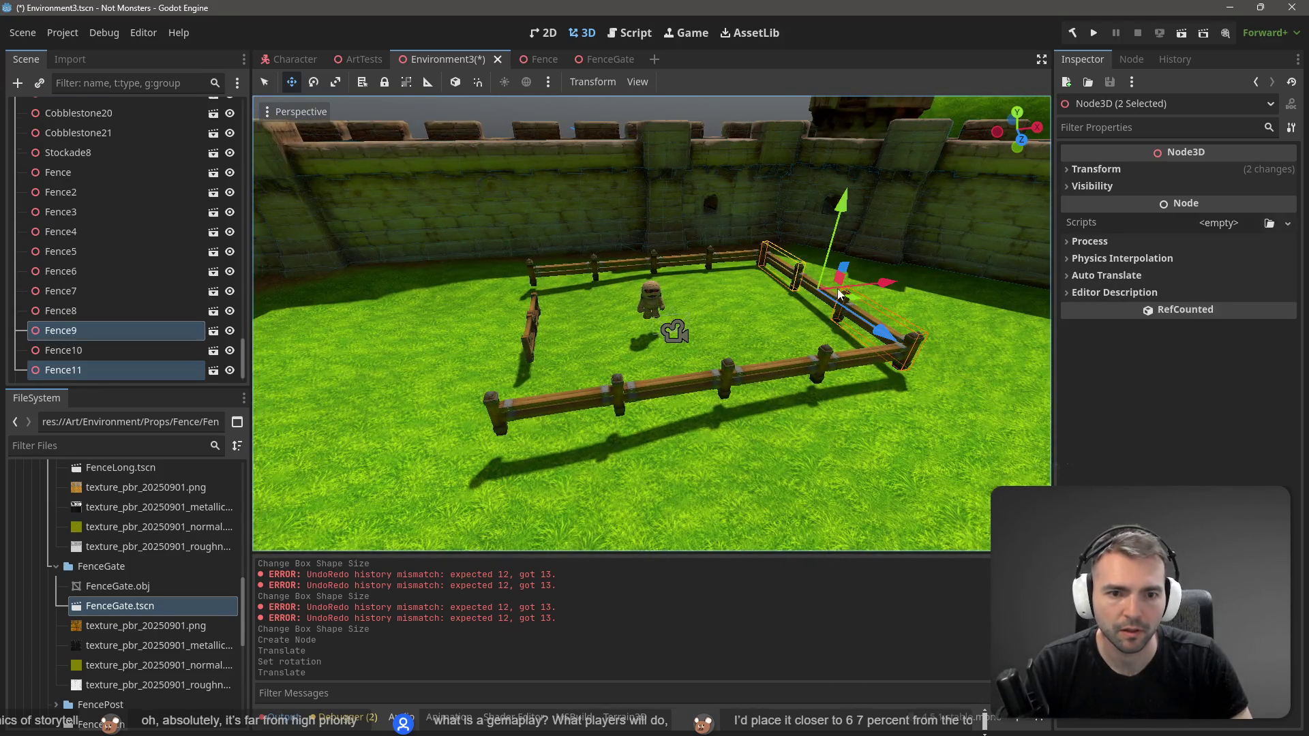
key(ctrl+x)
key(ctrl+v)
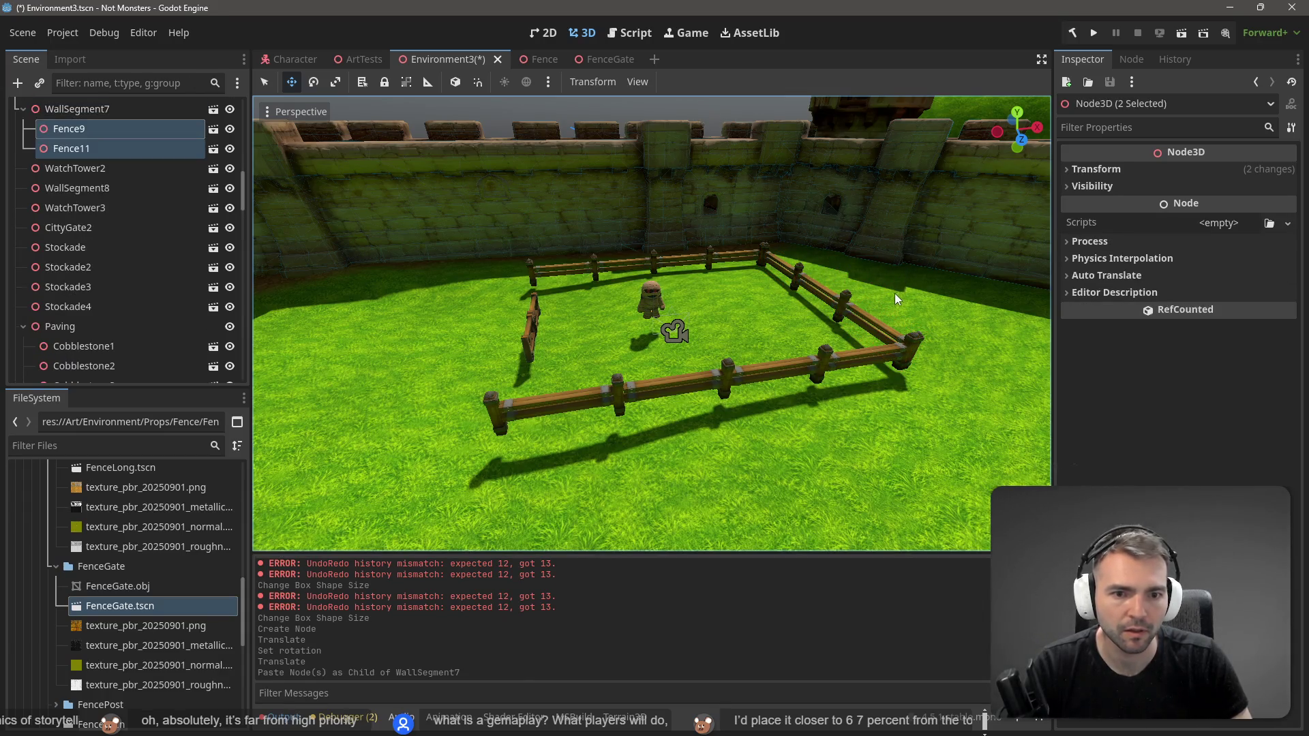
scroll(775, 297, down, 10)
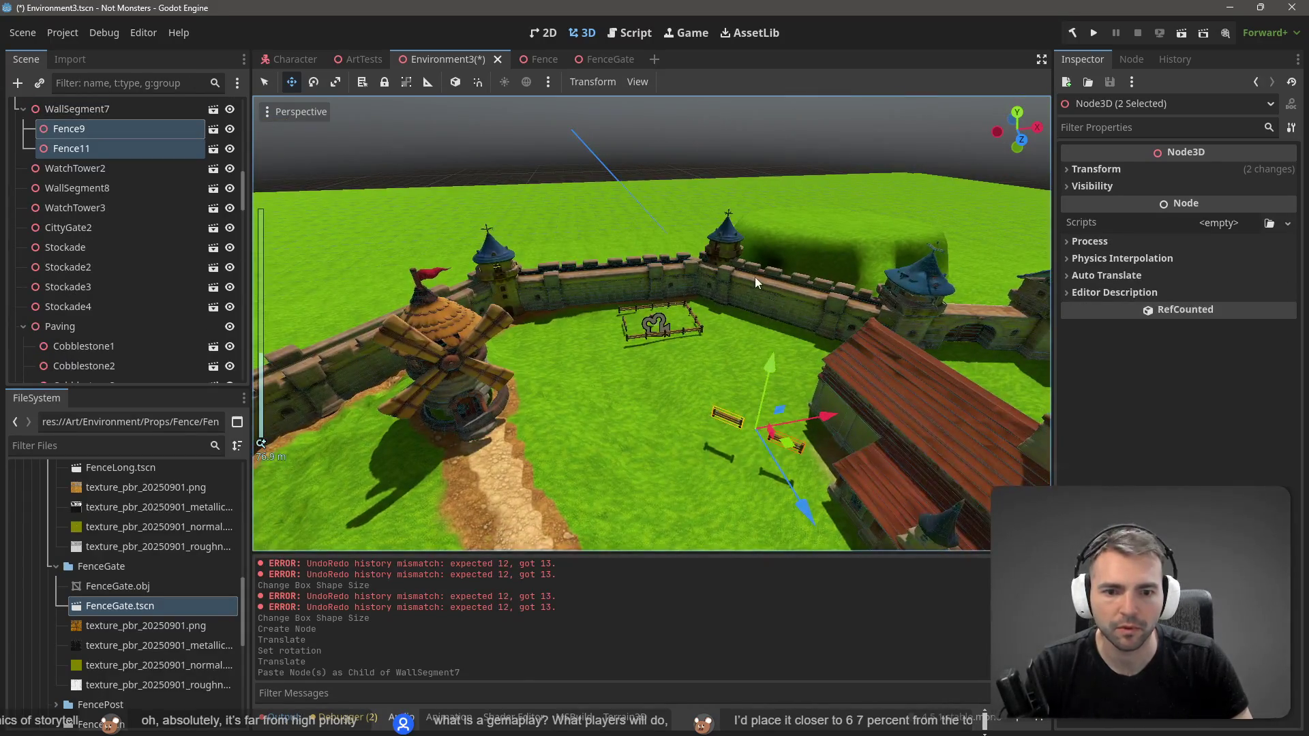
key(ctrl+z)
key(ctrl+v)
drag(757, 309, 712, 315)
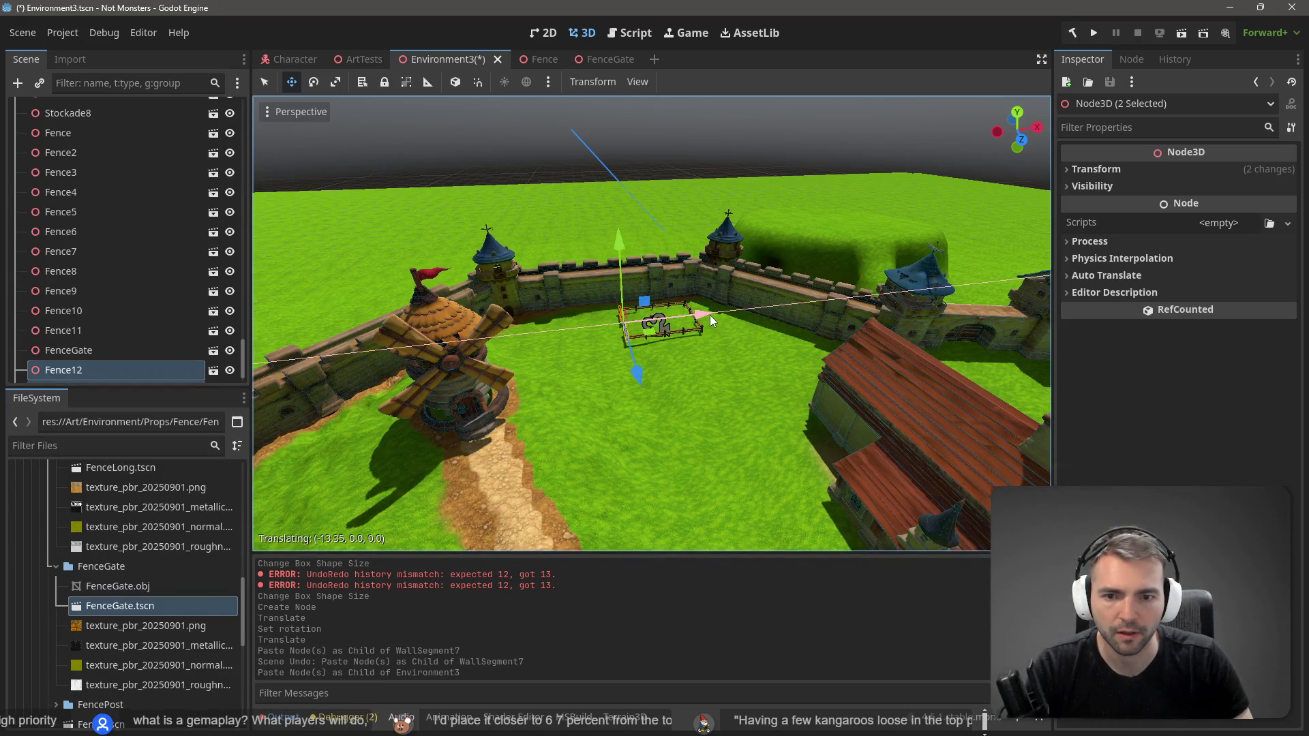
key(w)
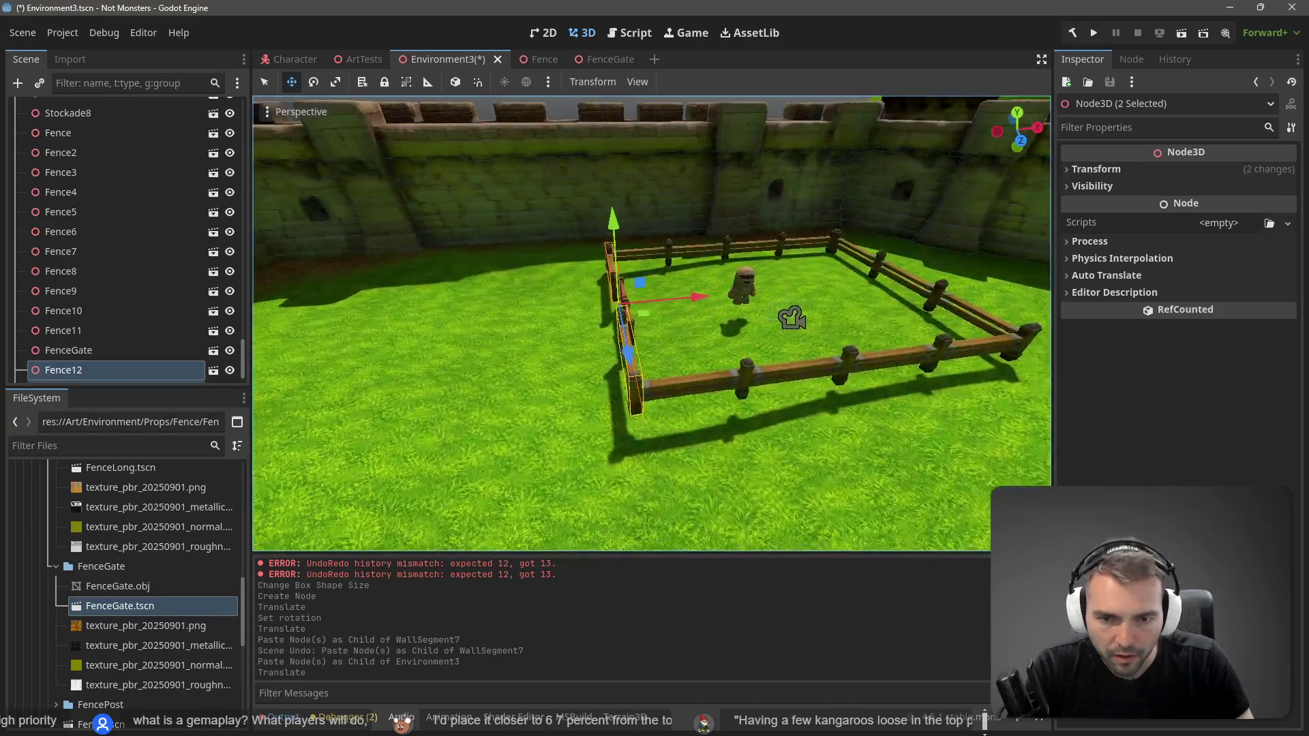
drag(672, 285, 668, 286)
key(w)
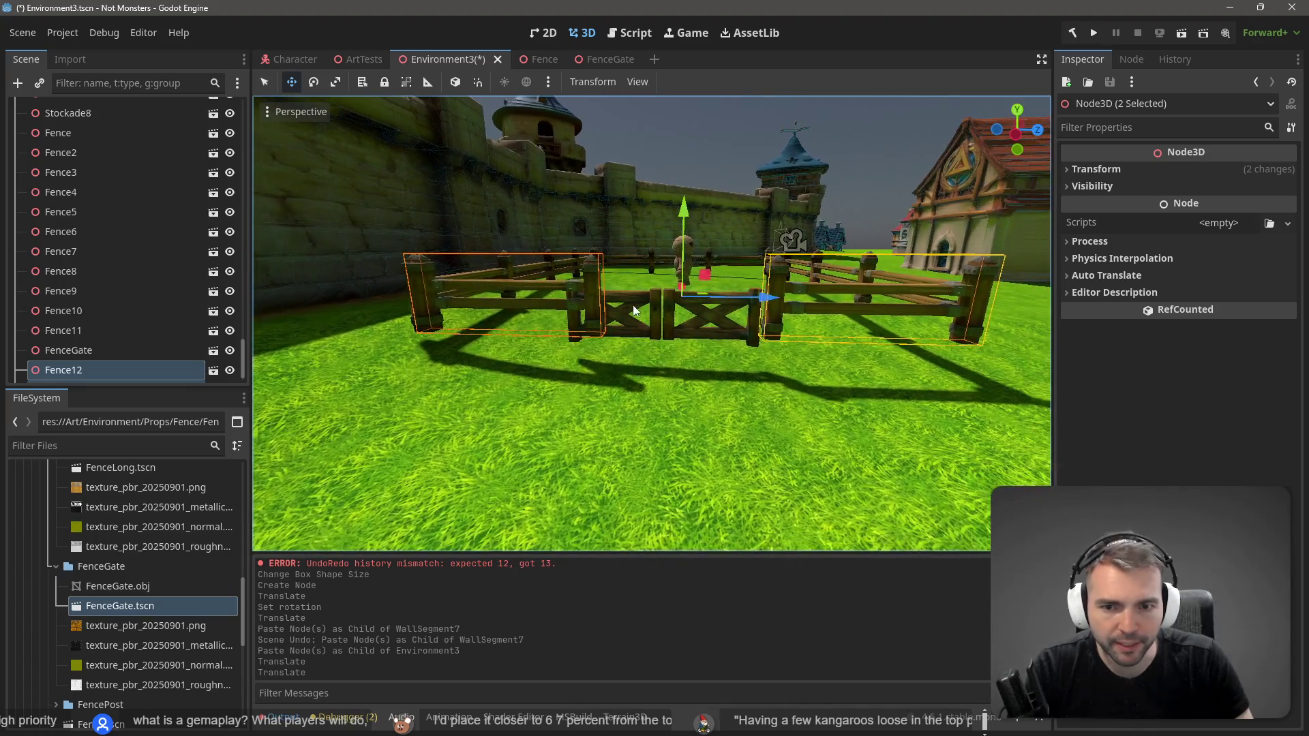
Step: Raise the FenceGate to y 2.83 and shift it to x -25.35 to fill the gap
click(635, 308)
drag(661, 280, 664, 252)
scroll(795, 264, down, 5)
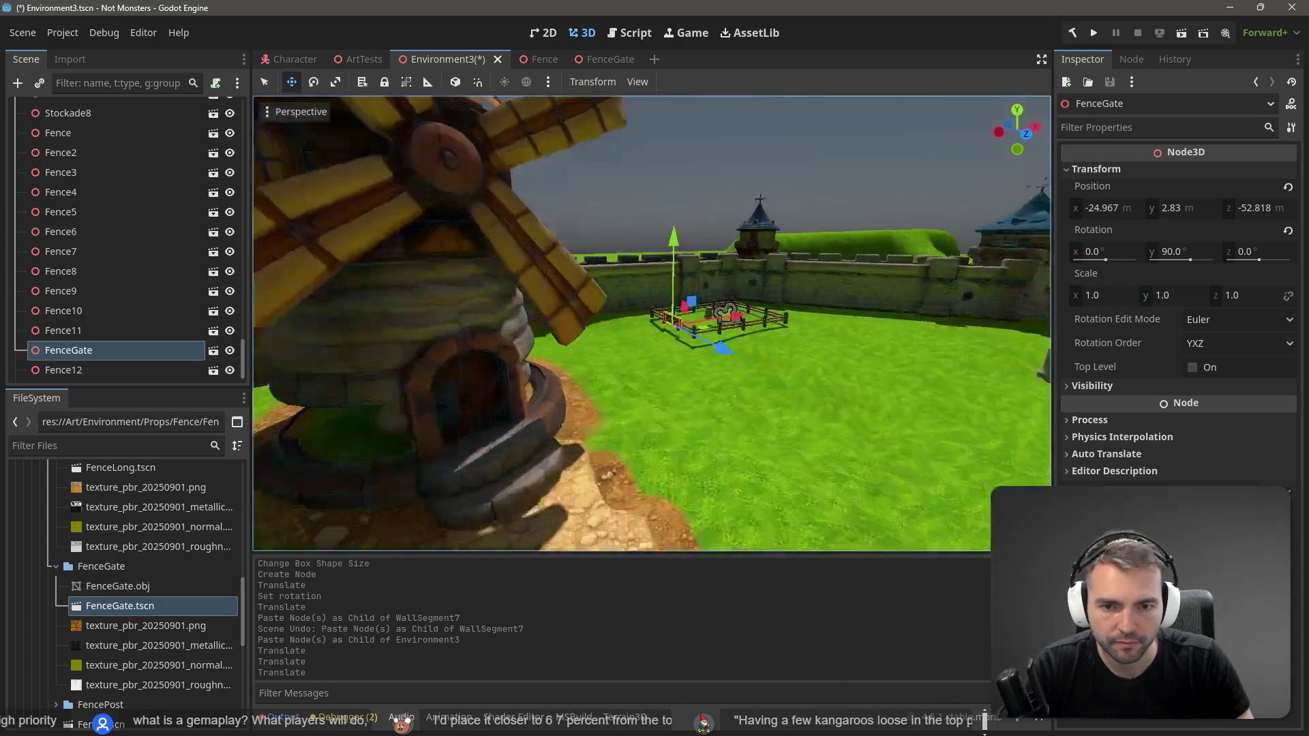
scroll(730, 293, up, 5)
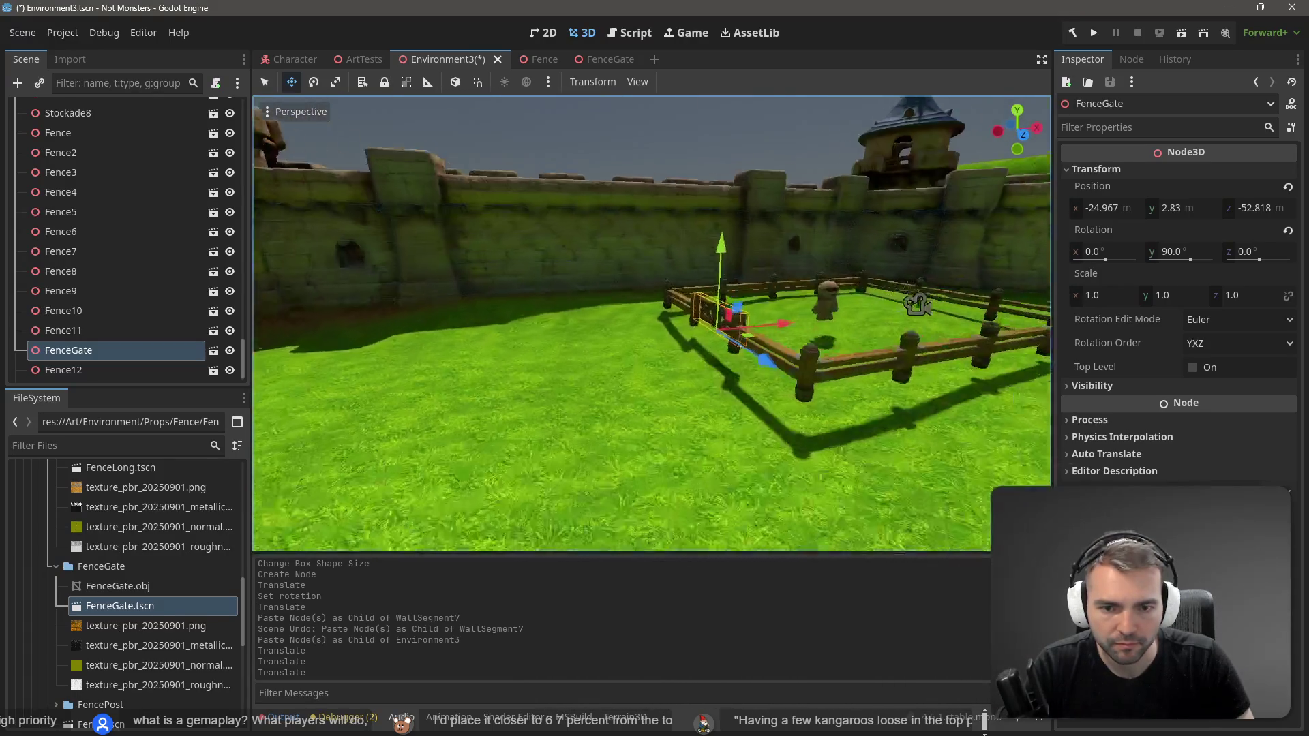
drag(753, 342, 742, 346)
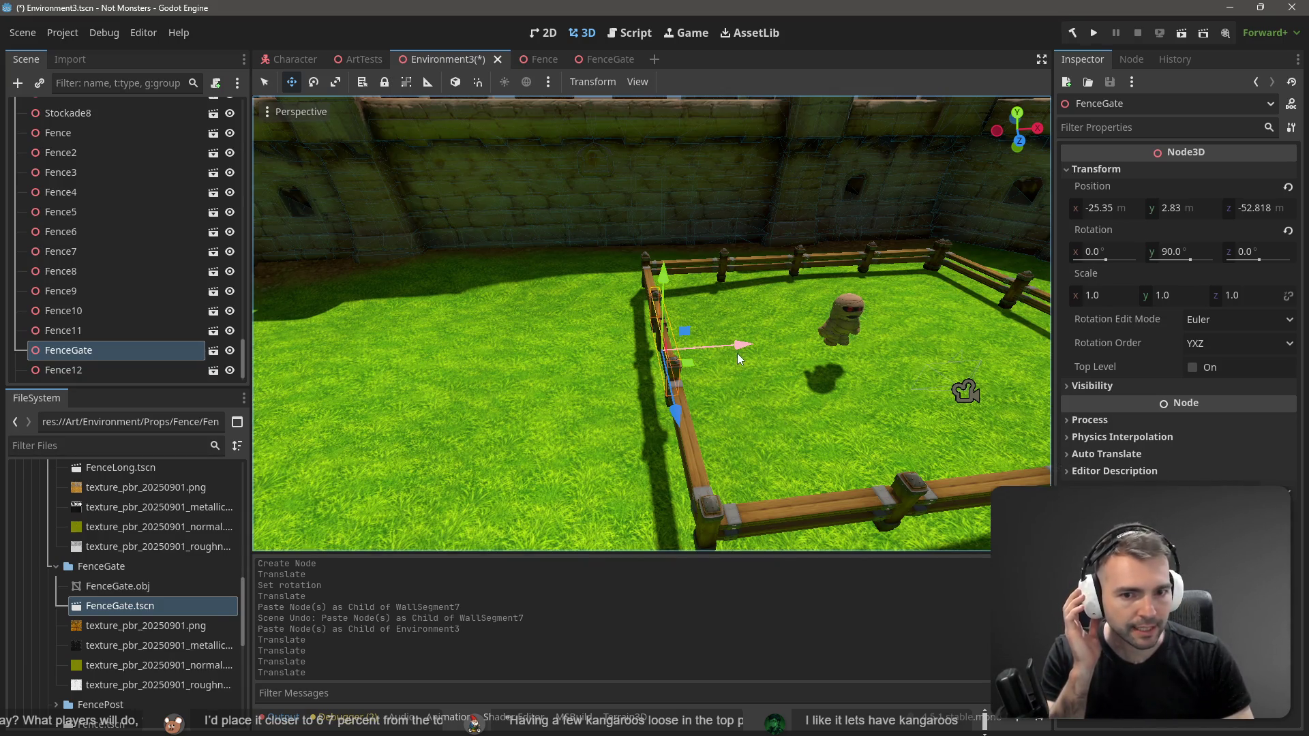
drag(675, 413, 620, 402)
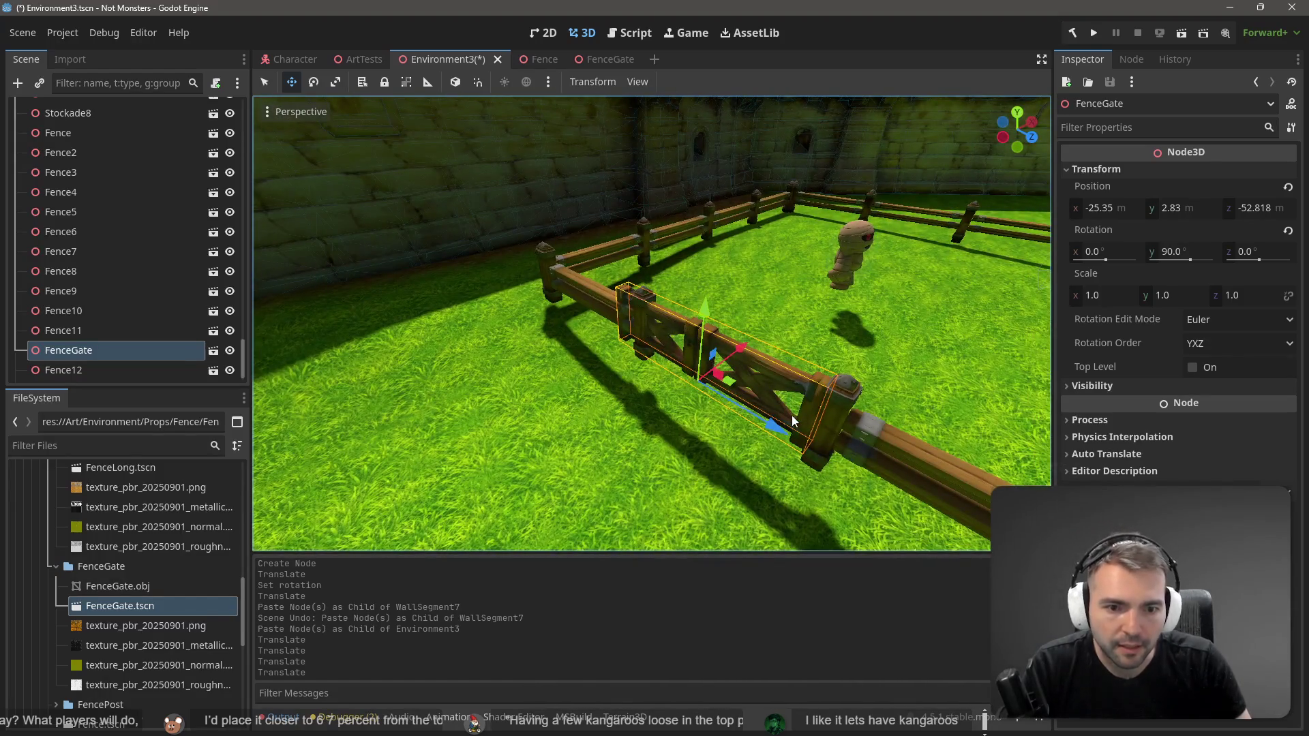
mouse_move(793, 421)
mouse_down()
mouse_move(884, 237)
mouse_move(758, 241)
mouse_up()
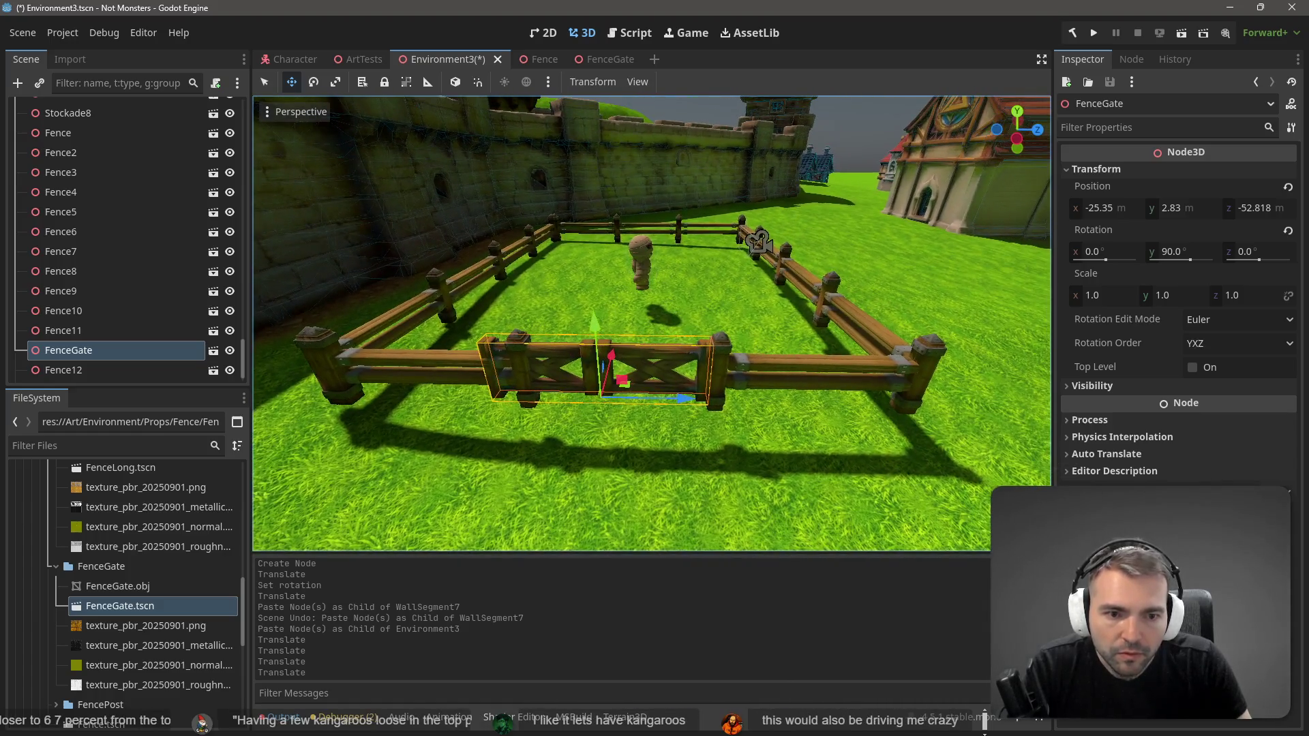
click(799, 366)
Step: Try stretching Fence13 along its length, then undo to keep its original size
key(r)
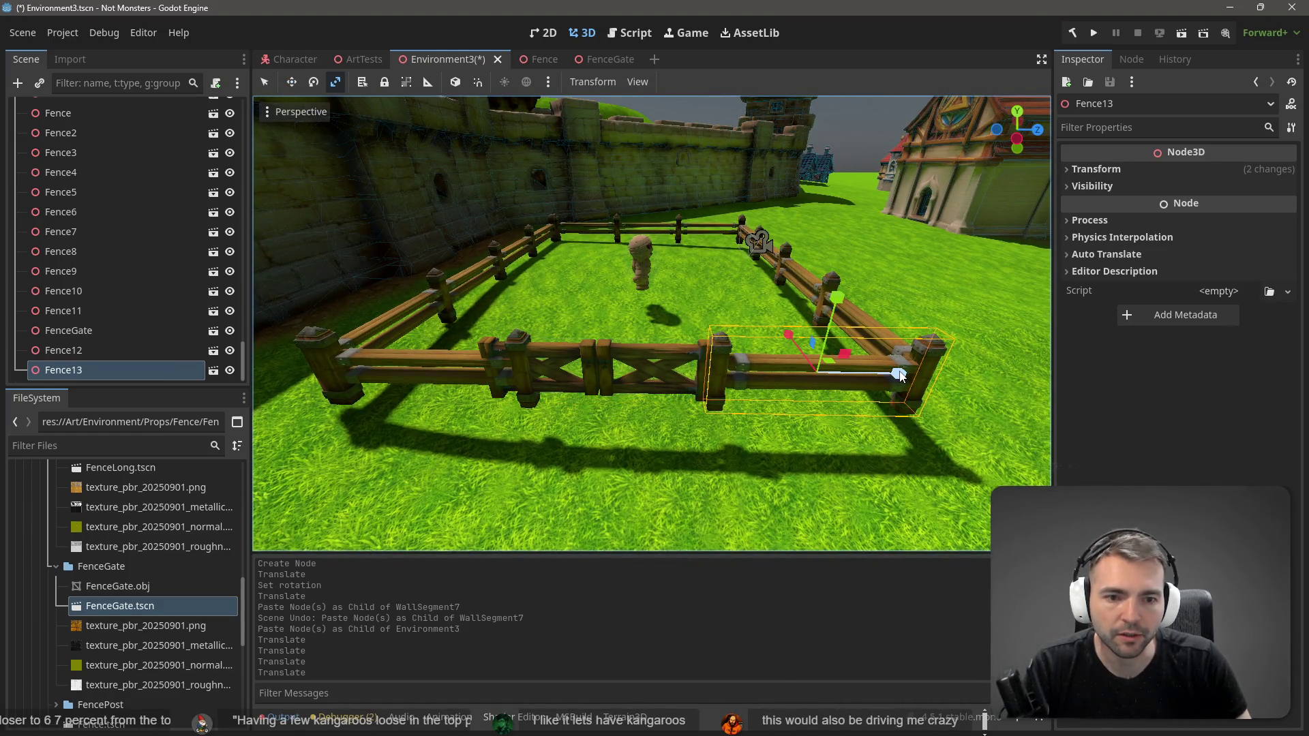
drag(900, 375, 890, 376)
key(w)
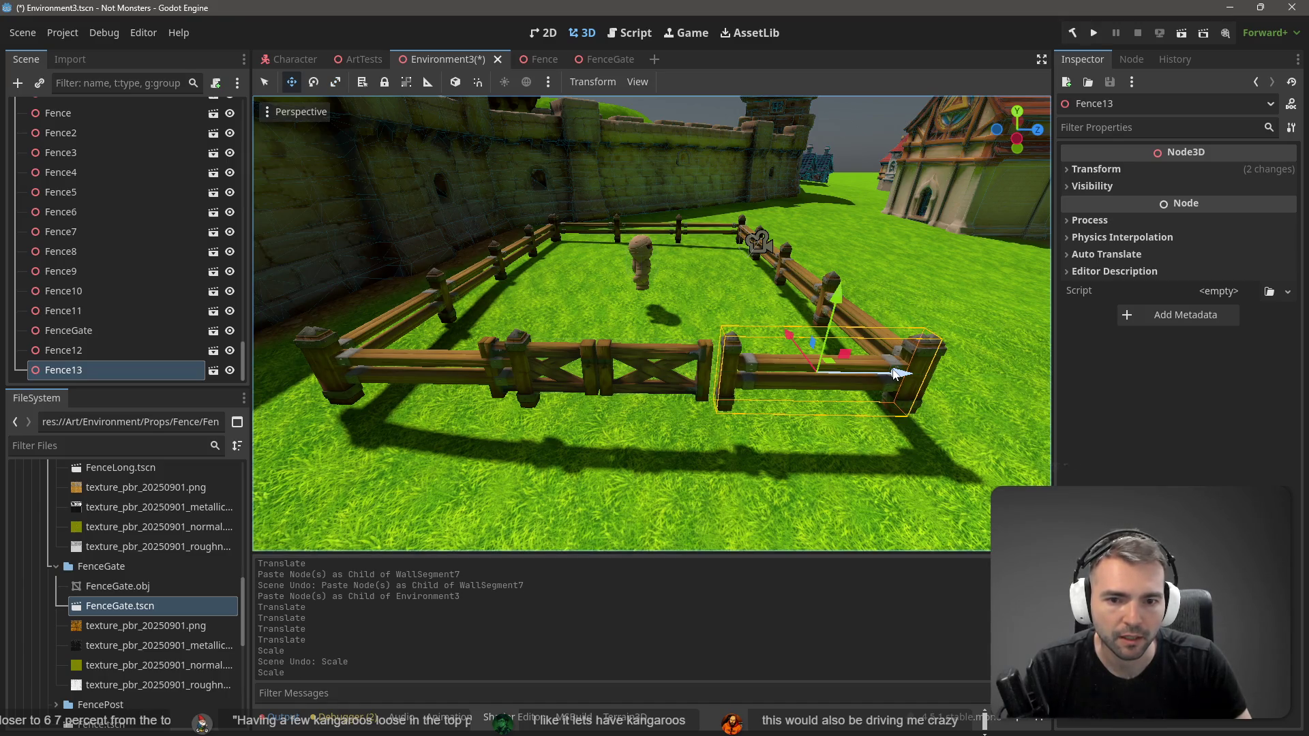
key(ctrl+z)
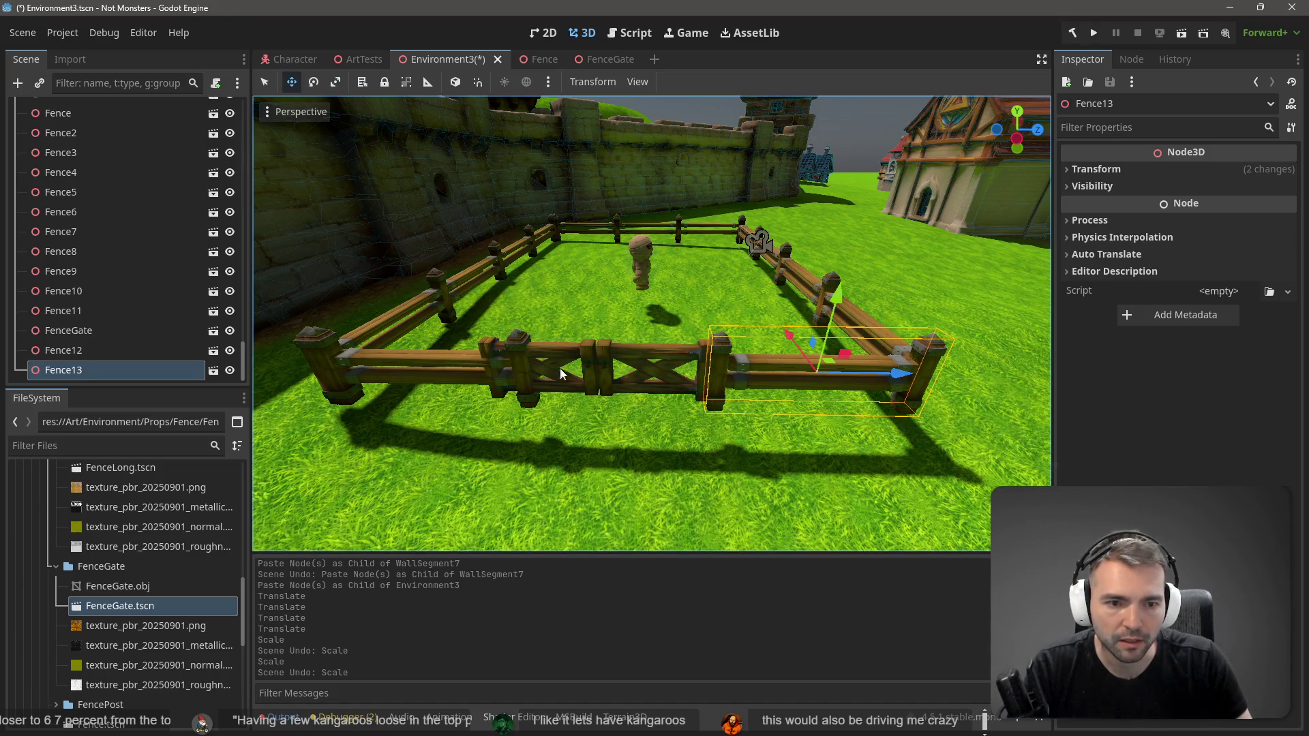
Step: Shorten Fence12 along its length and shift it to meet the gate
click(421, 371)
key(r)
drag(507, 369, 495, 370)
key(w)
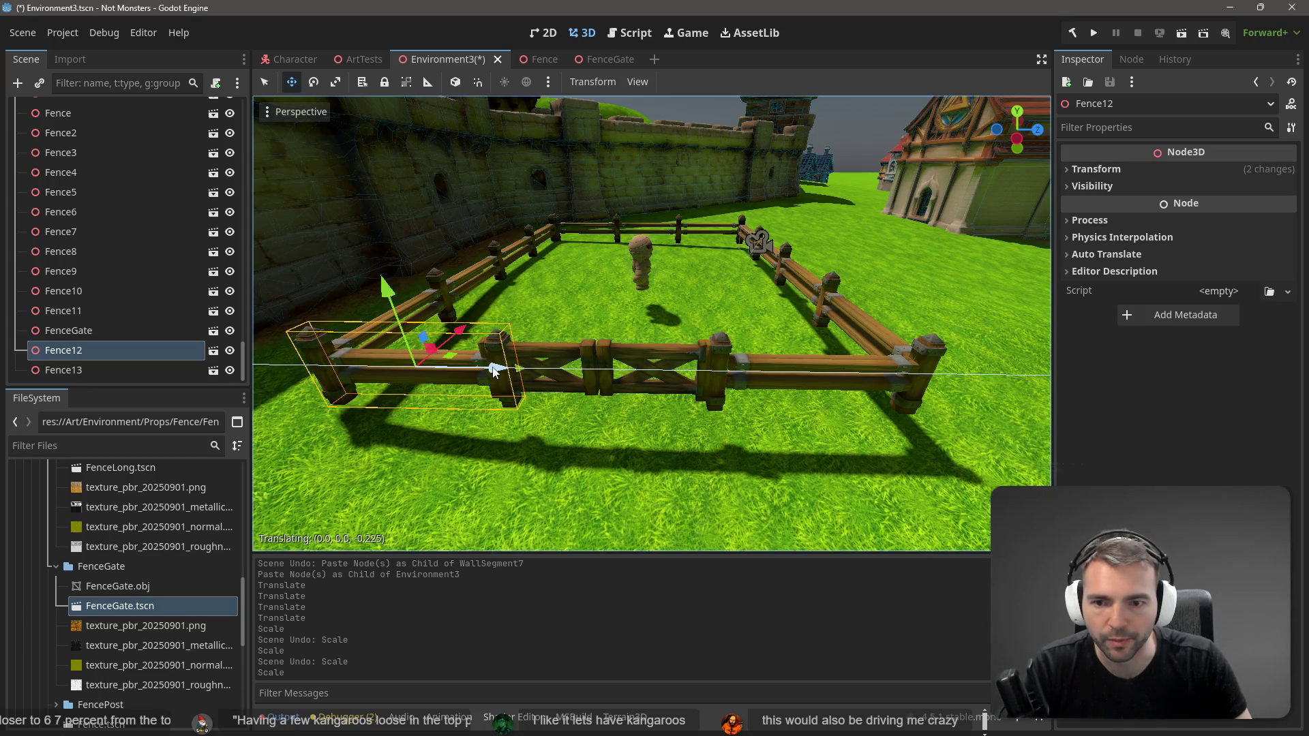
mouse_move(495, 370)
mouse_down()
mouse_move(494, 279)
mouse_move(681, 262)
mouse_move(472, 291)
mouse_up()
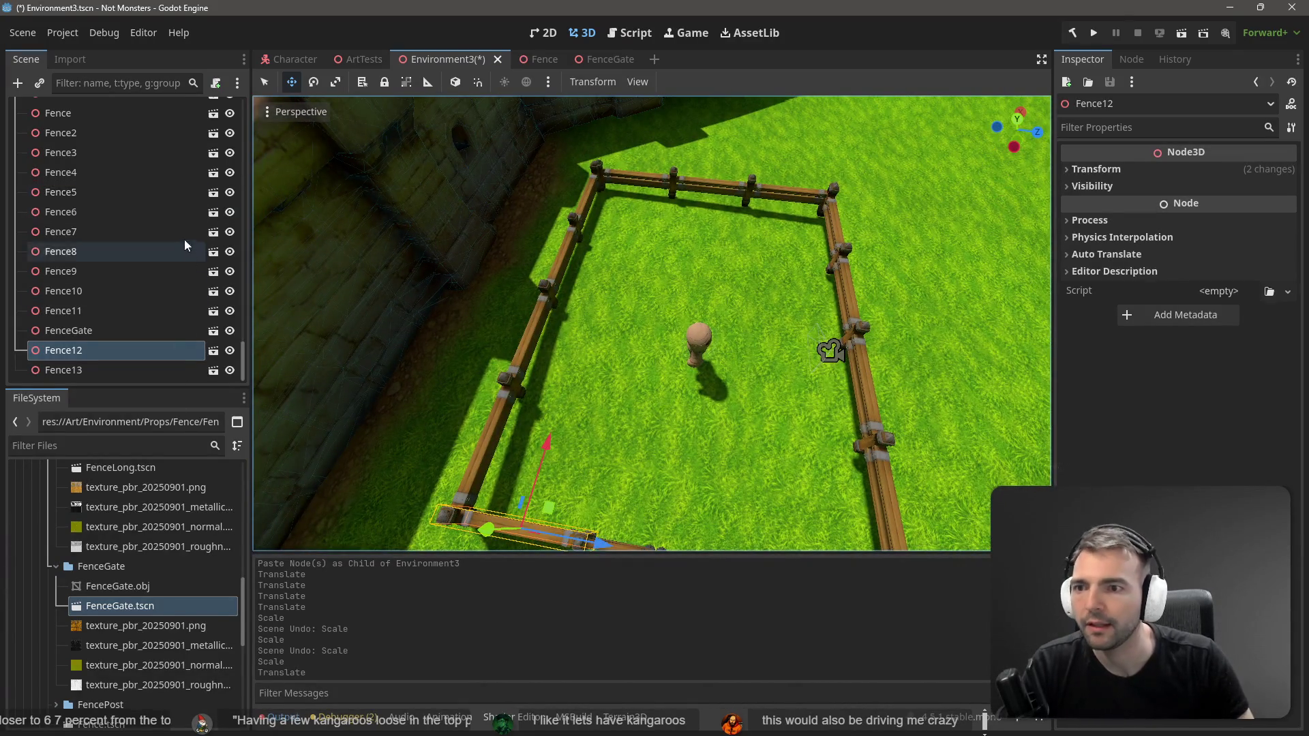
scroll(191, 225, up, 10)
drag(246, 256, 247, 52)
click(101, 225)
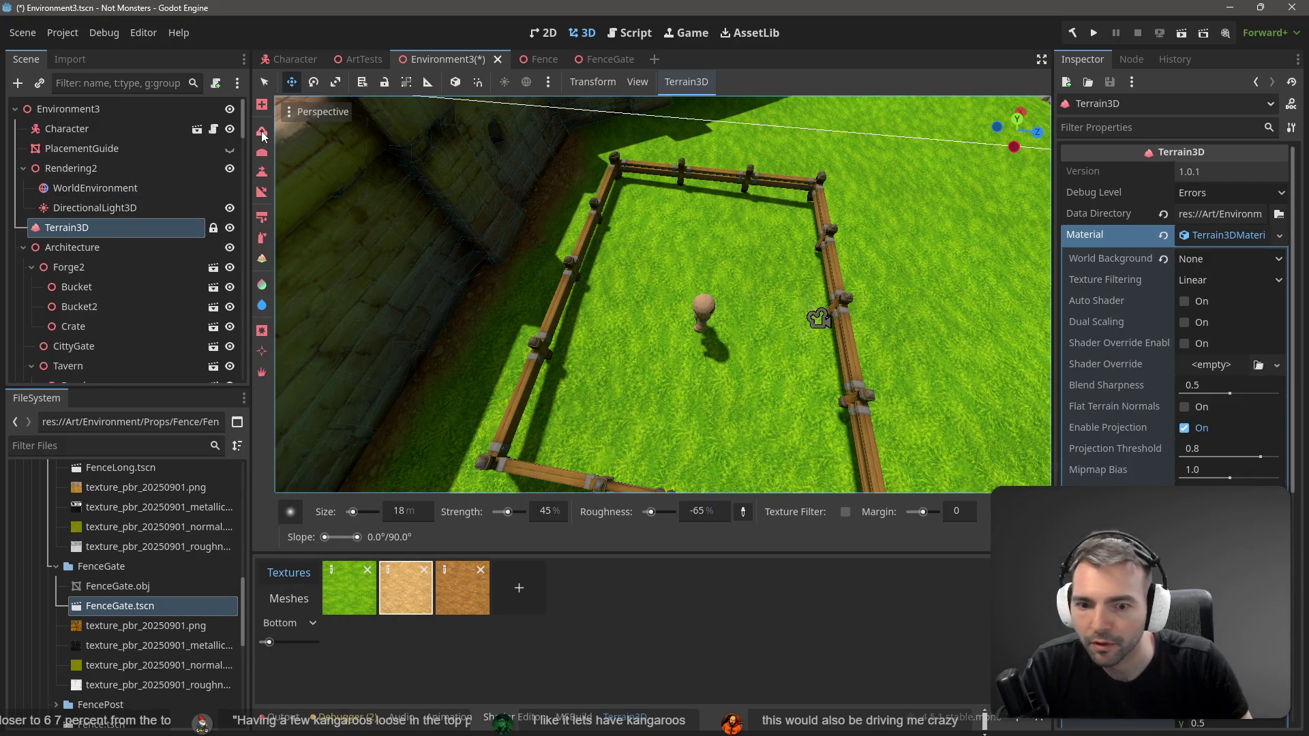
Step: Set the terrain Height tool to 2.8 with a solid round 5 m brush
click(261, 259)
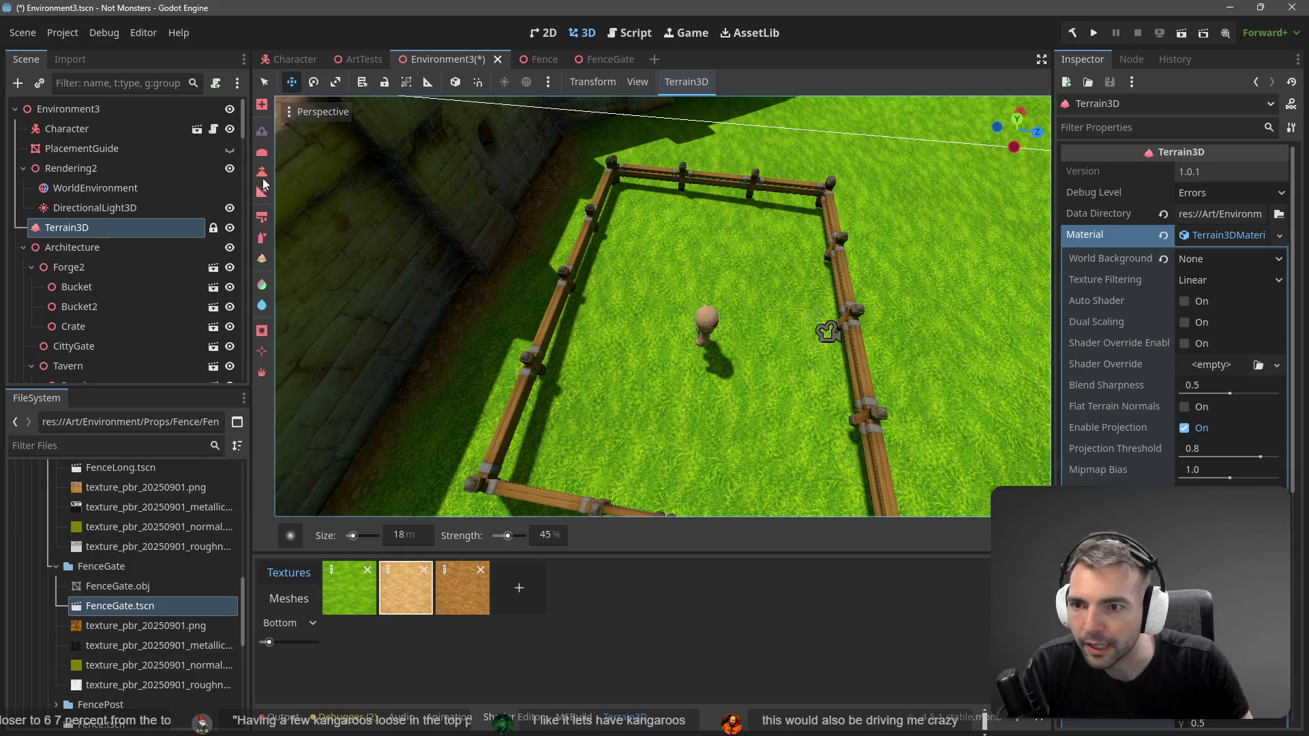
click(261, 172)
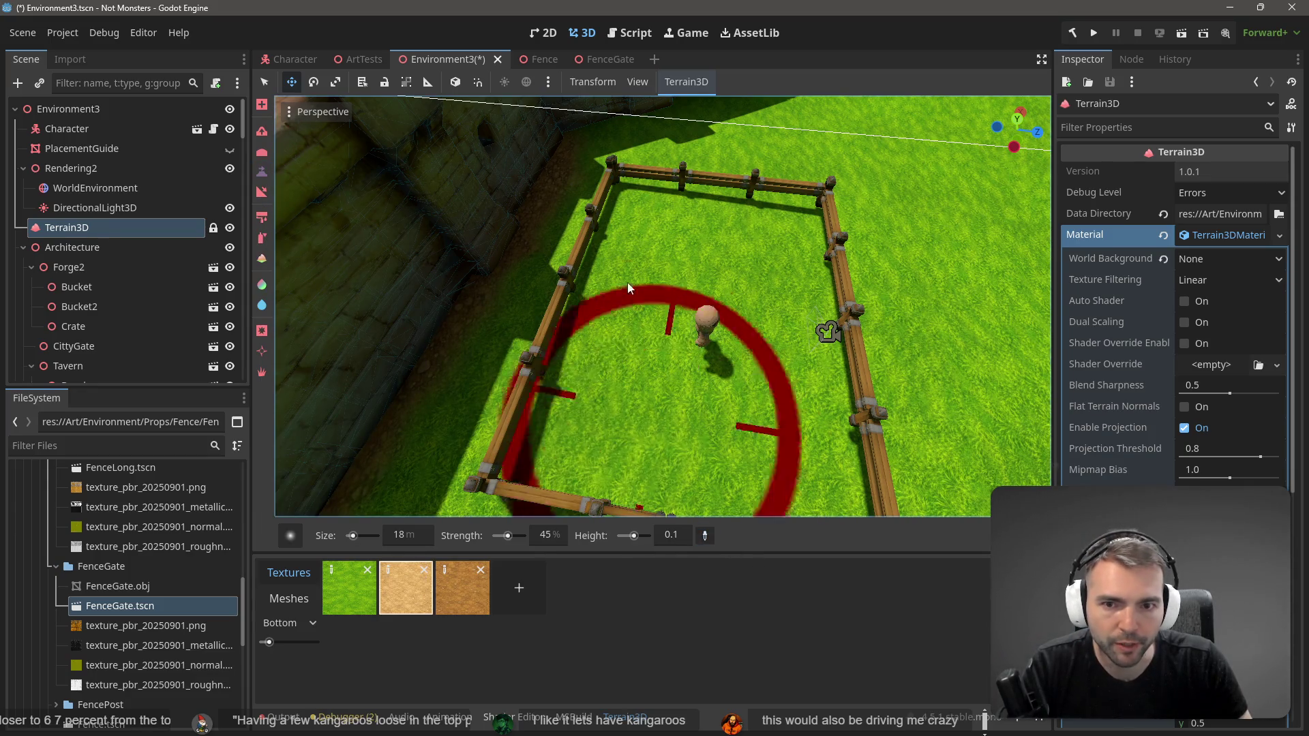
ctrl+click(622, 195)
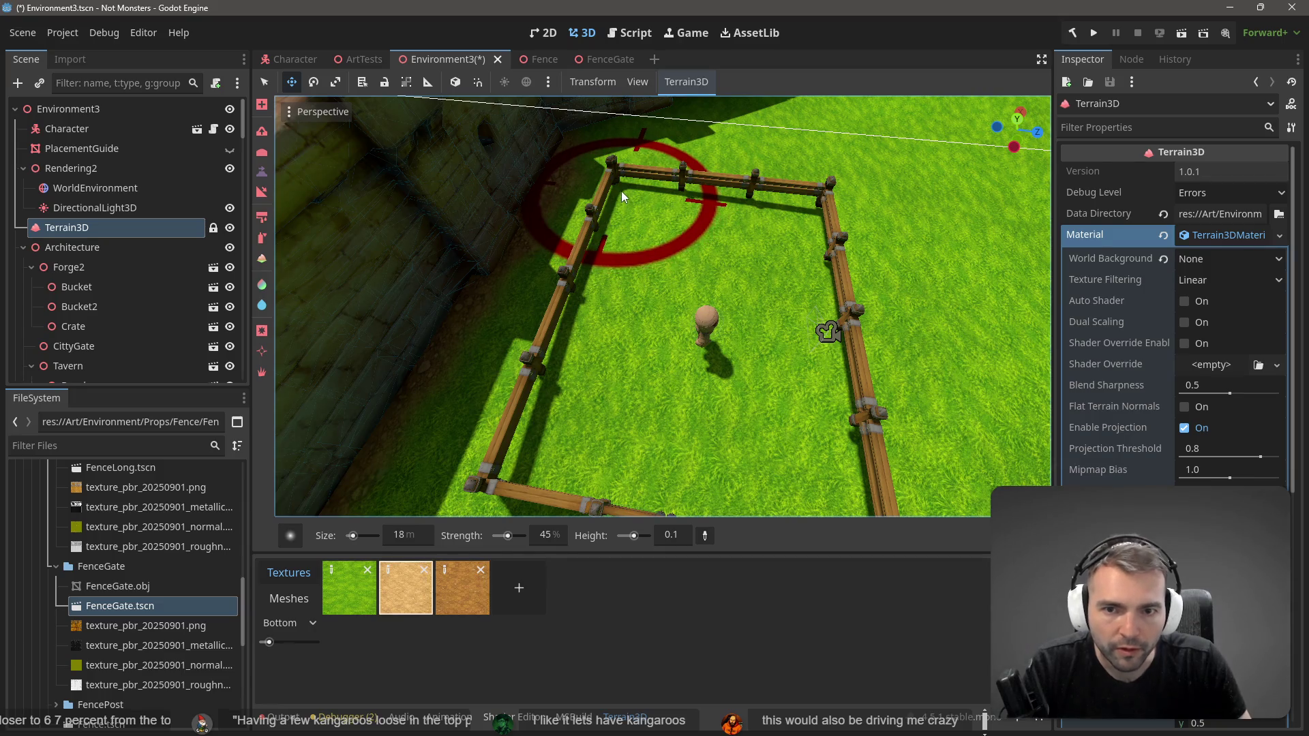
click(290, 535)
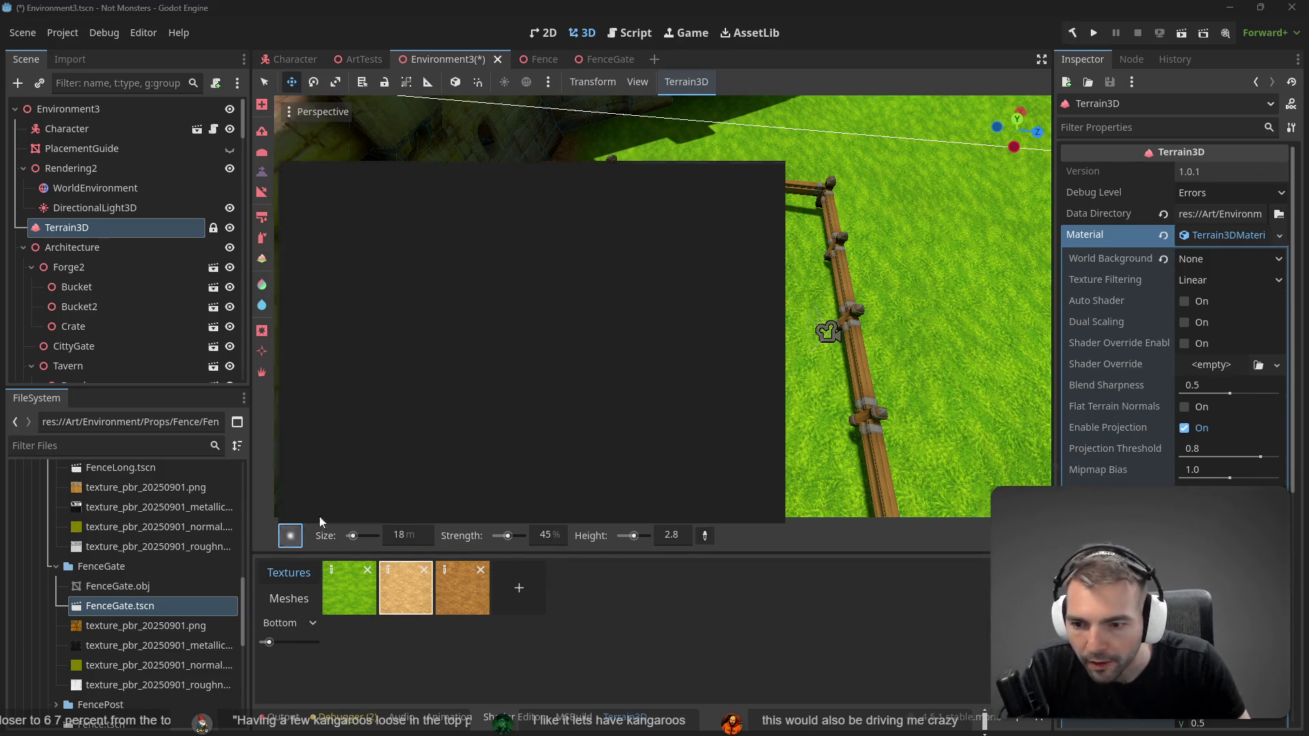
click(453, 203)
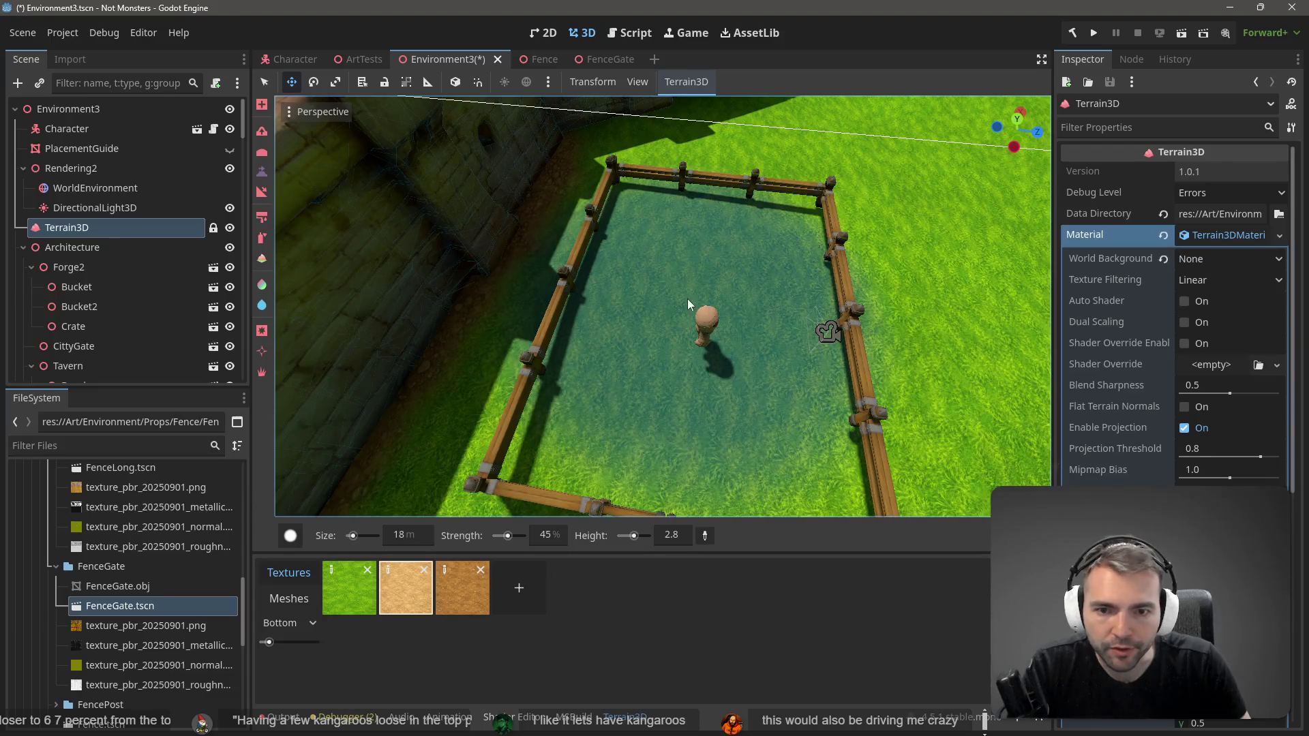
click(407, 542)
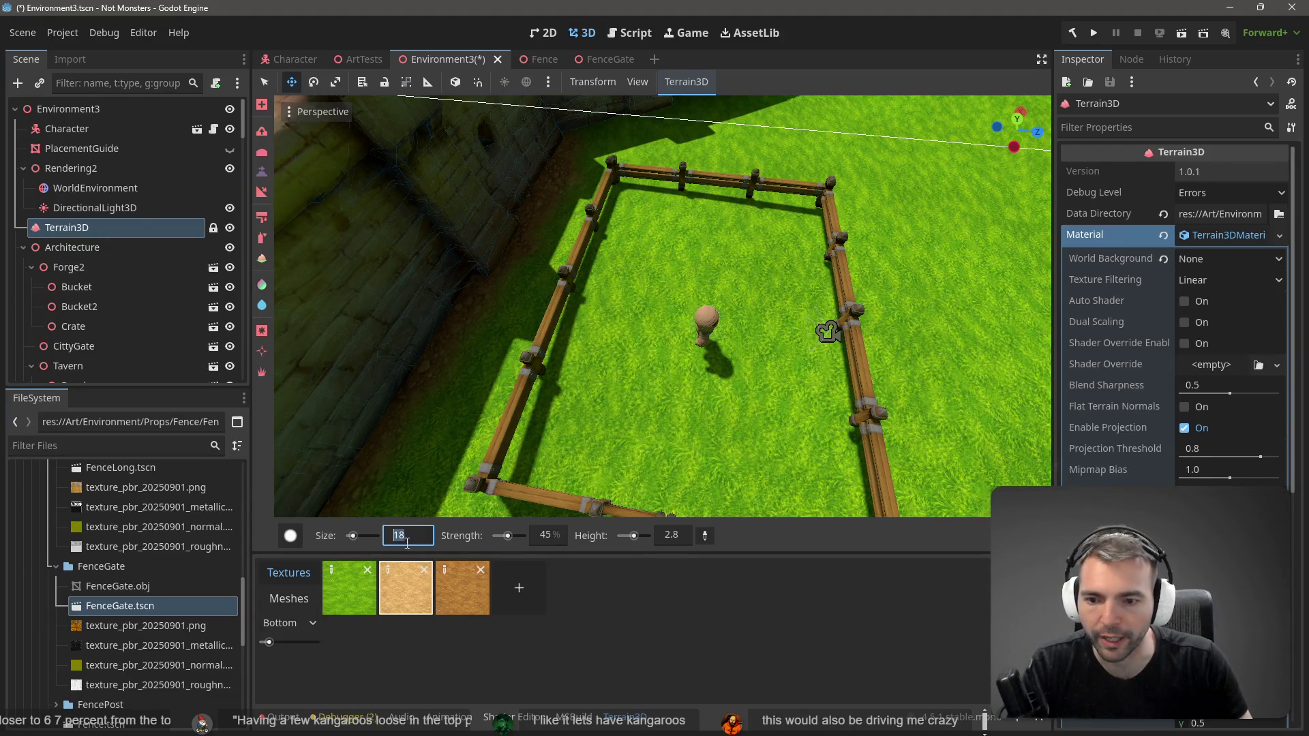
key(Return)
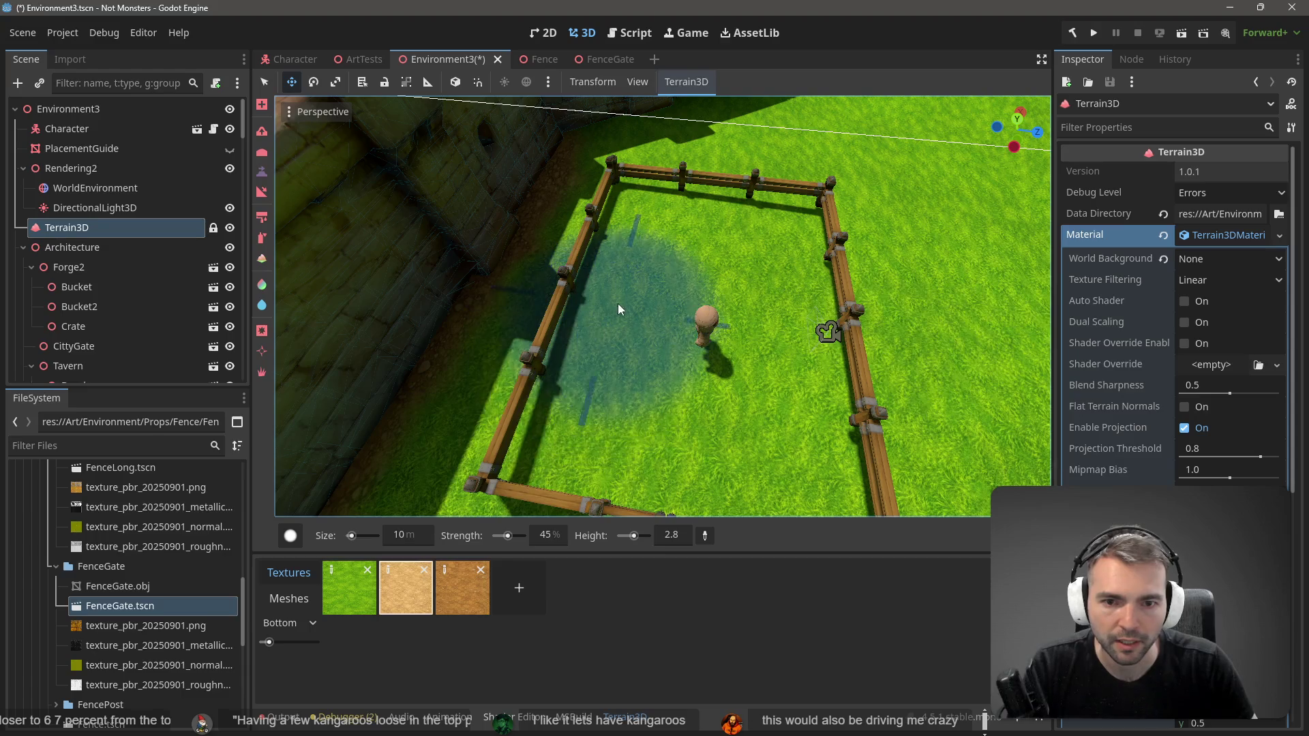
click(402, 535)
text(5)
key(Return)
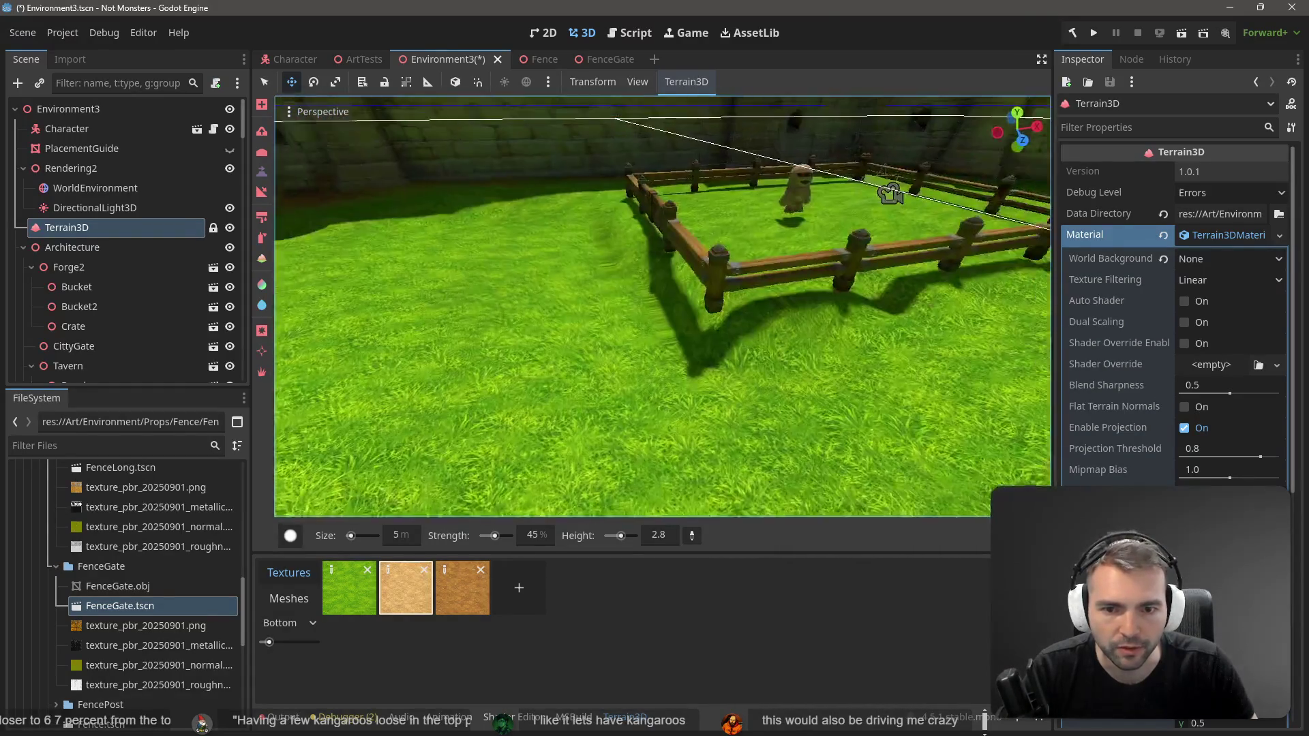
Step: Orbit around the fence pen to inspect the terrain, then deselect it
scroll(822, 374, down, 3)
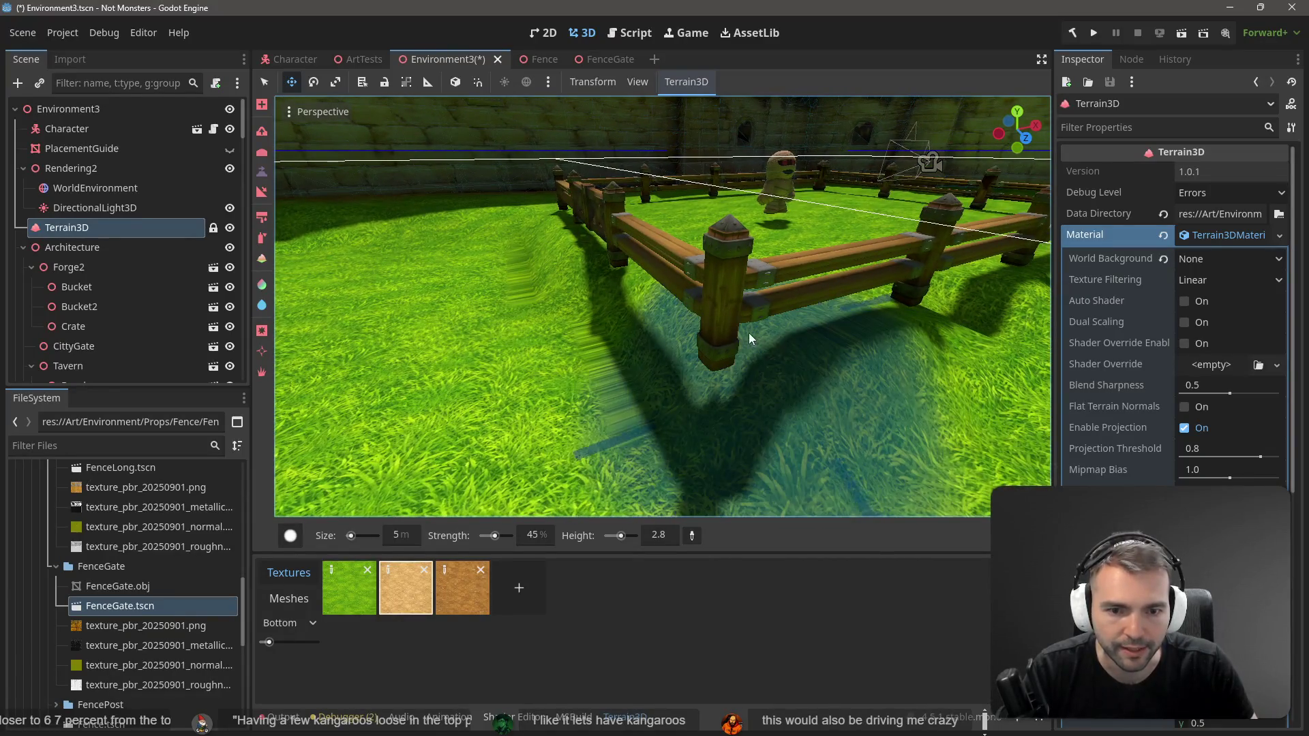
scroll(730, 297, up, 4)
scroll(658, 363, down, 2)
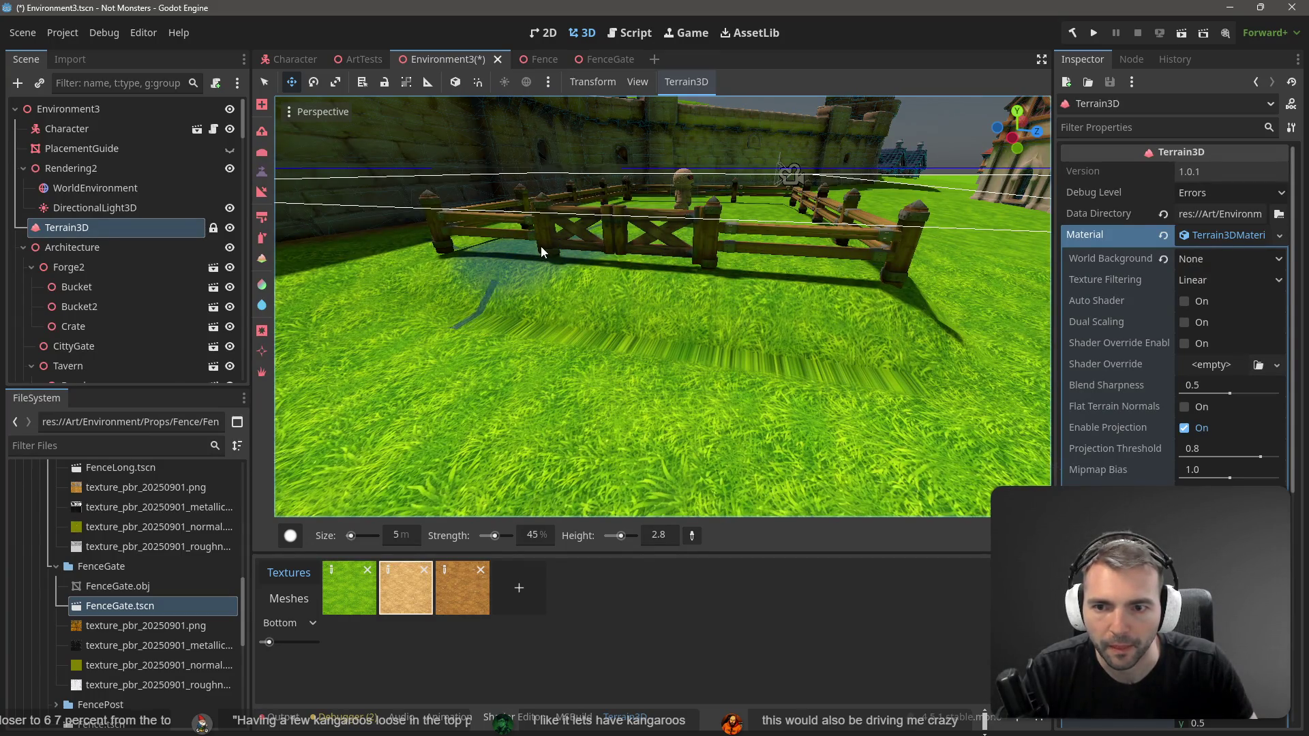
mouse_move(527, 246)
mouse_down()
mouse_move(636, 261)
mouse_move(688, 239)
mouse_move(709, 204)
mouse_move(695, 191)
mouse_move(675, 225)
mouse_up()
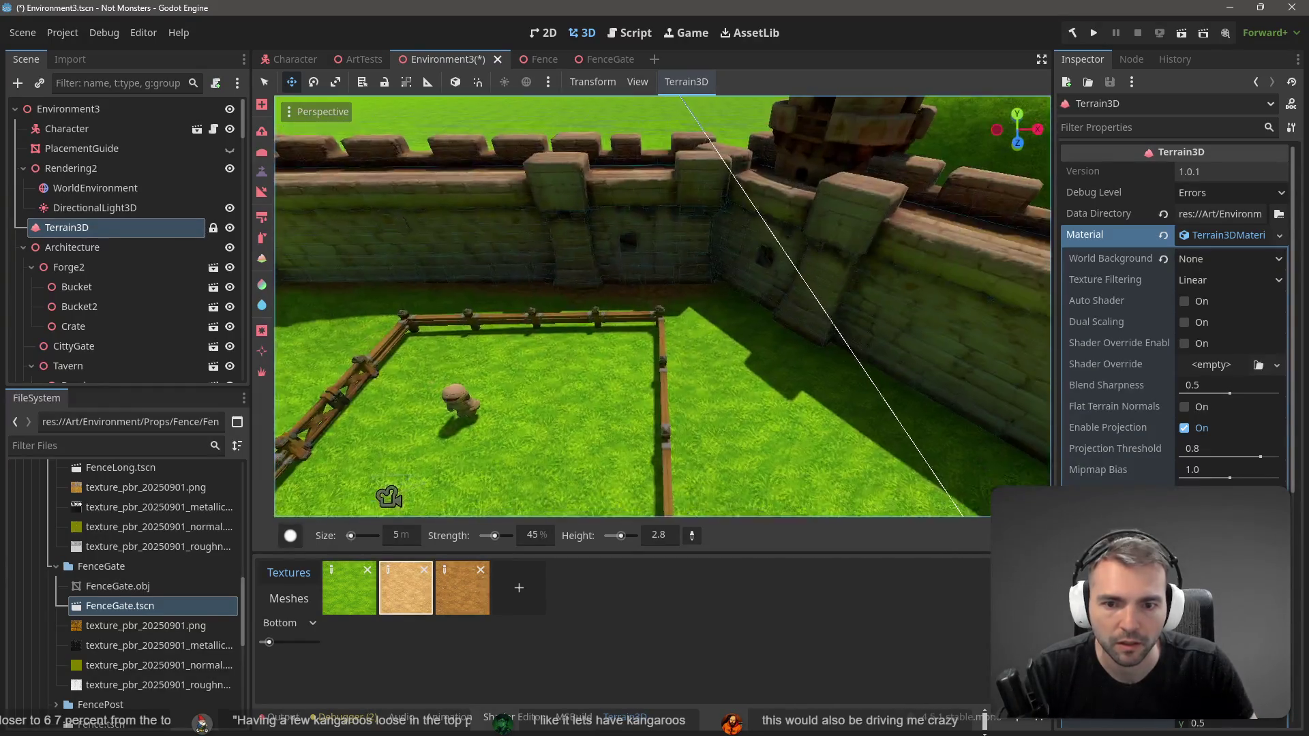
key(w)
key(s)
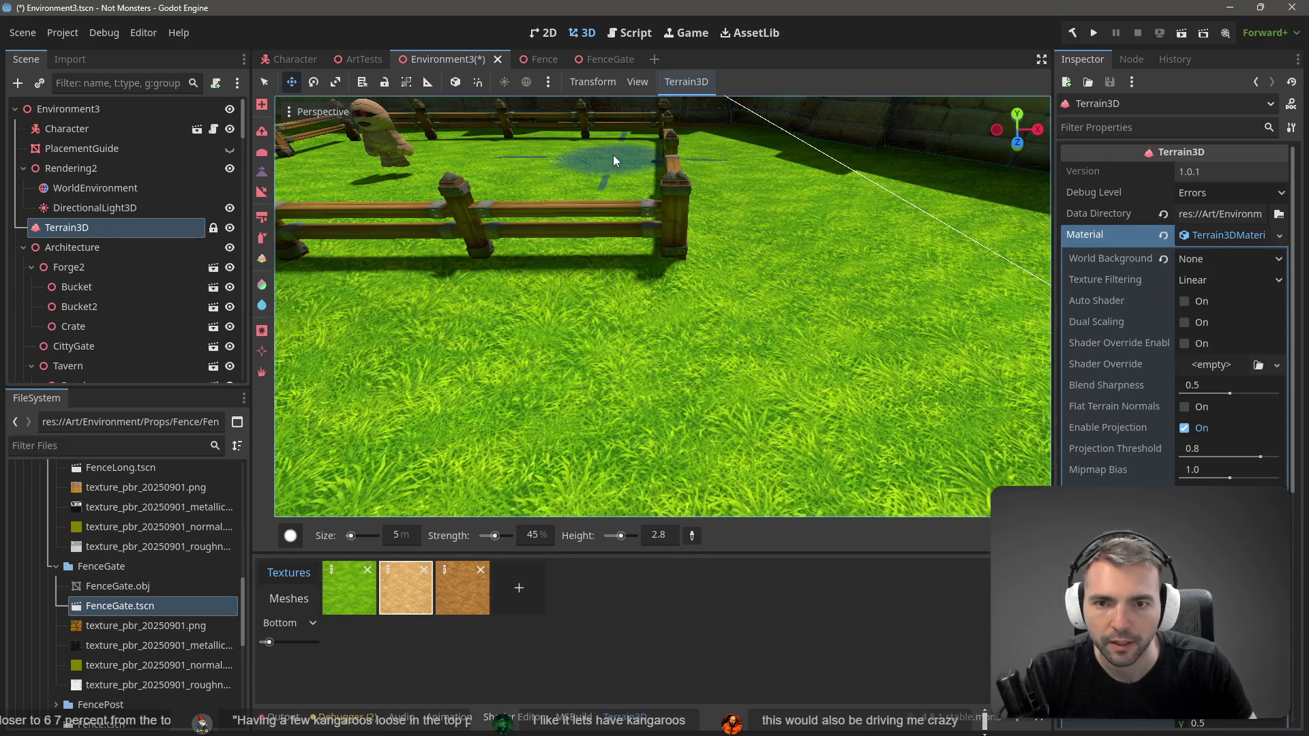
key(Escape)
scroll(238, 155, down, 5)
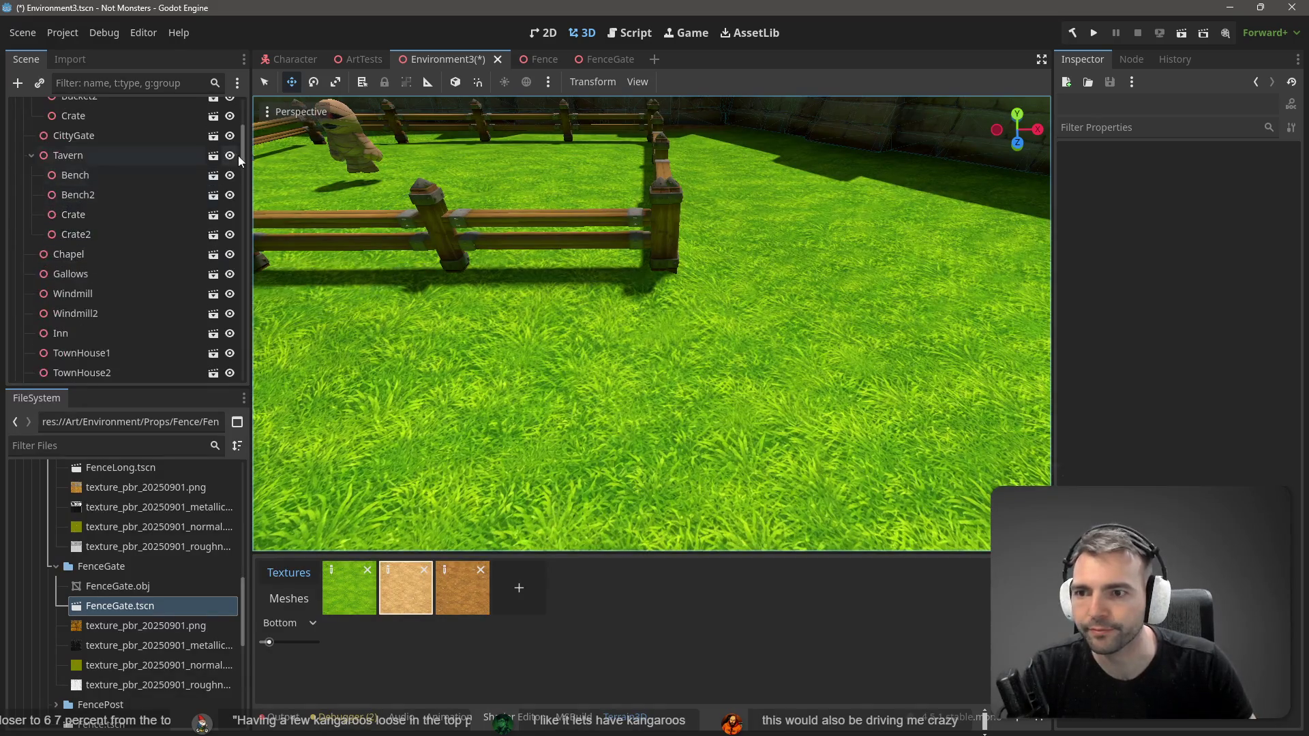
Step: Select all the Fence nodes and wrap them in a new Node3D parent
drag(240, 162, 218, 437)
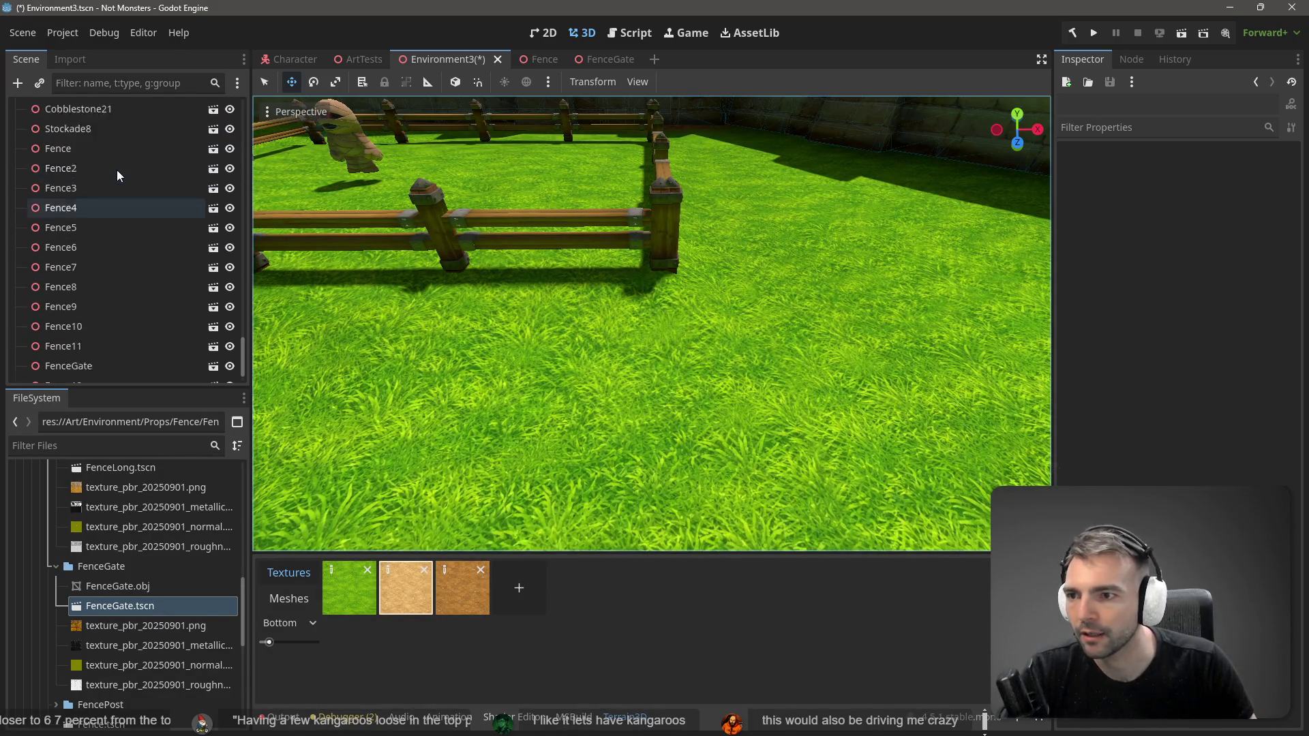
click(100, 182)
scroll(99, 216, down, 3)
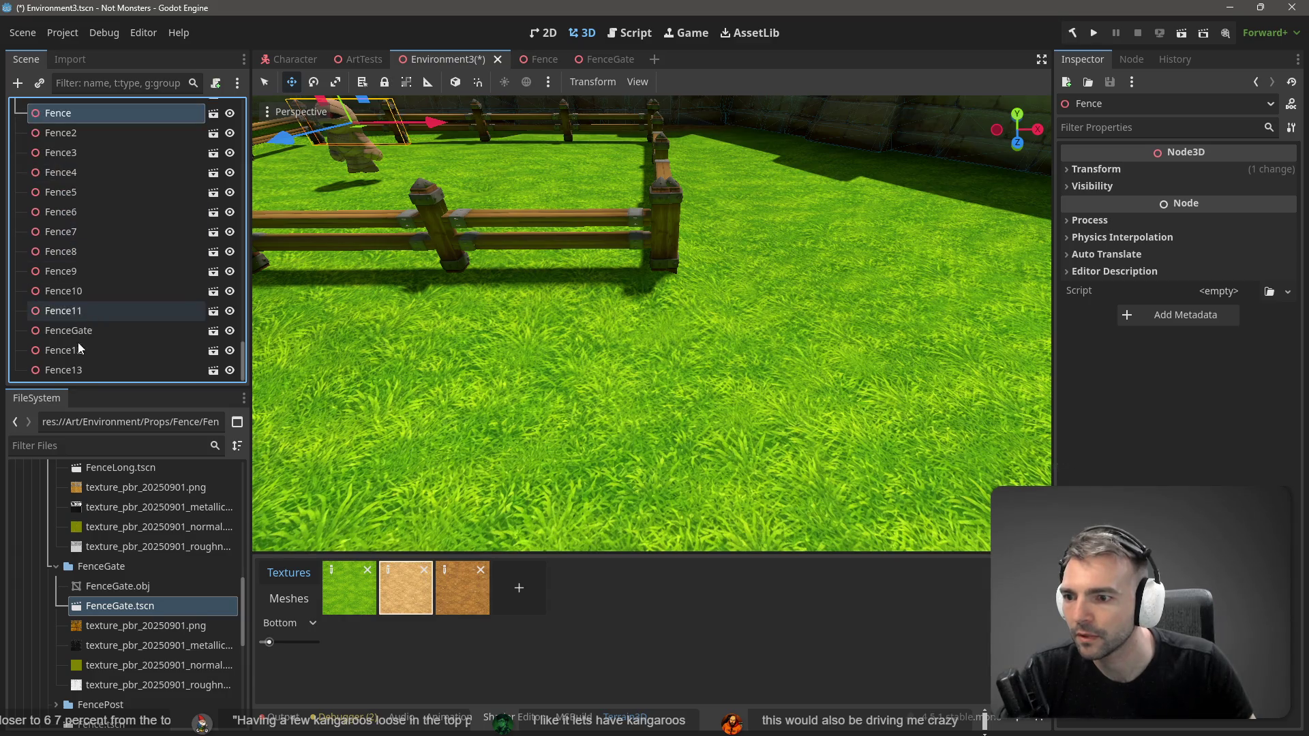
shift+click(76, 366)
right_click(76, 365)
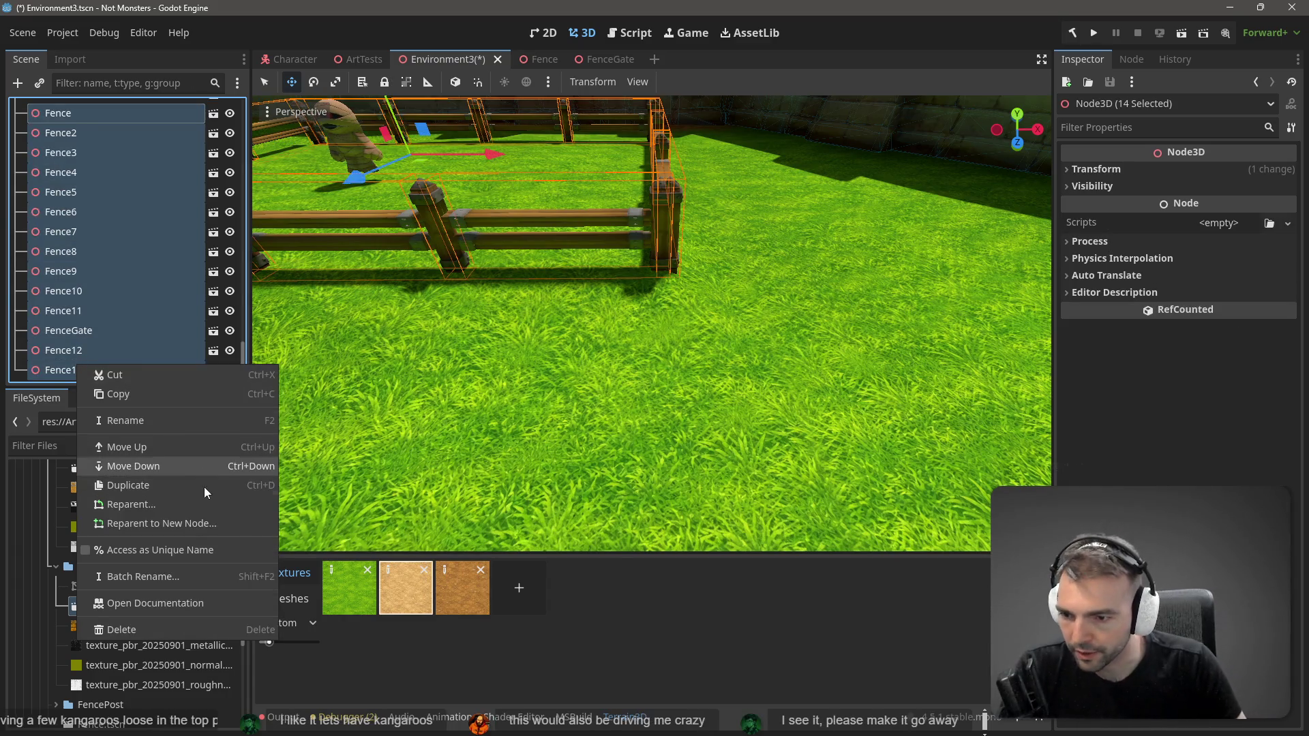
click(198, 523)
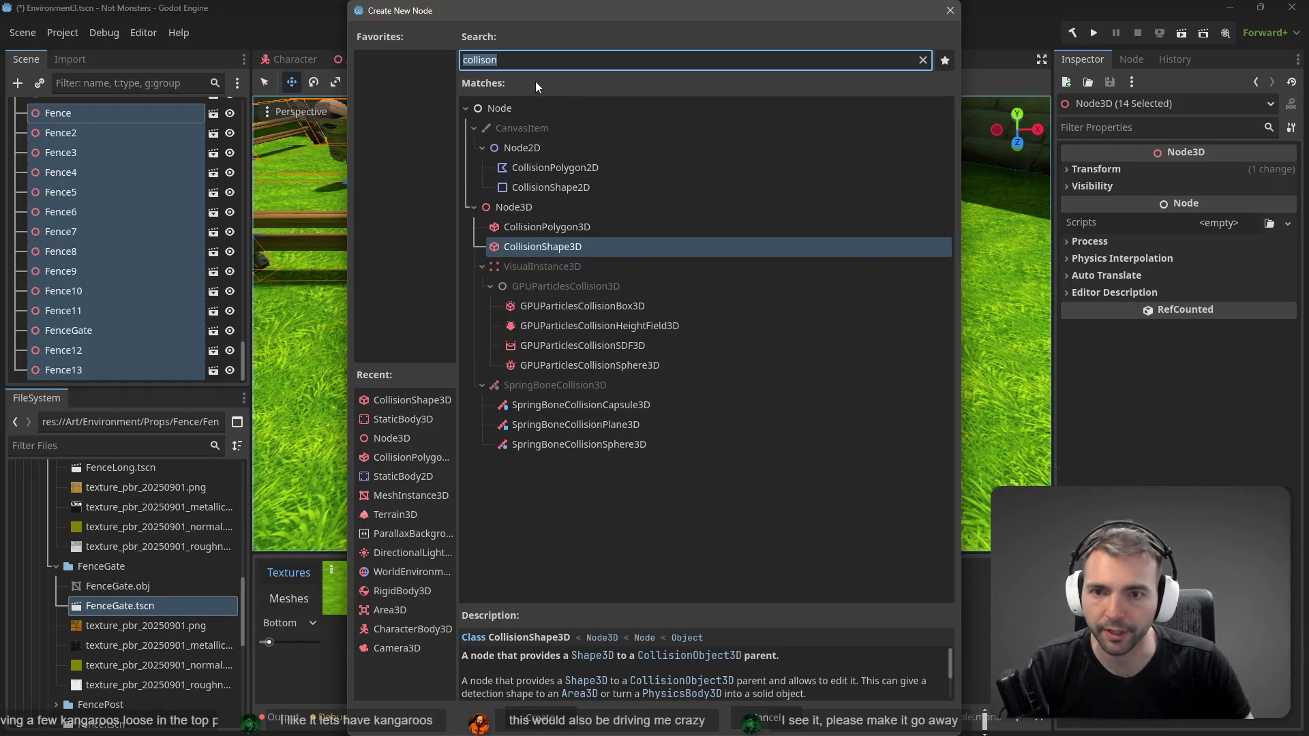
text(node3d)
key(Return)
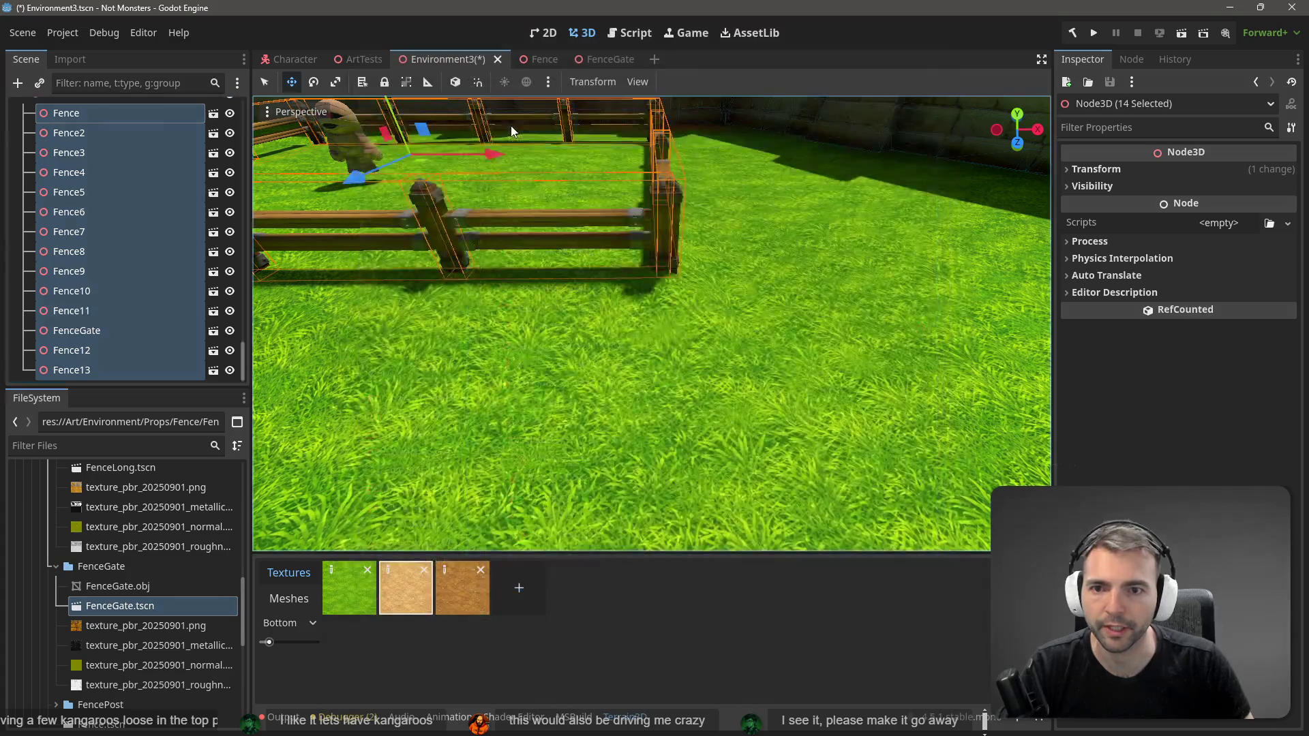
Step: Rename the new Node3D to Farm, then to CornFarm
scroll(151, 151, up, 2)
double_click(67, 198)
text(Farm)
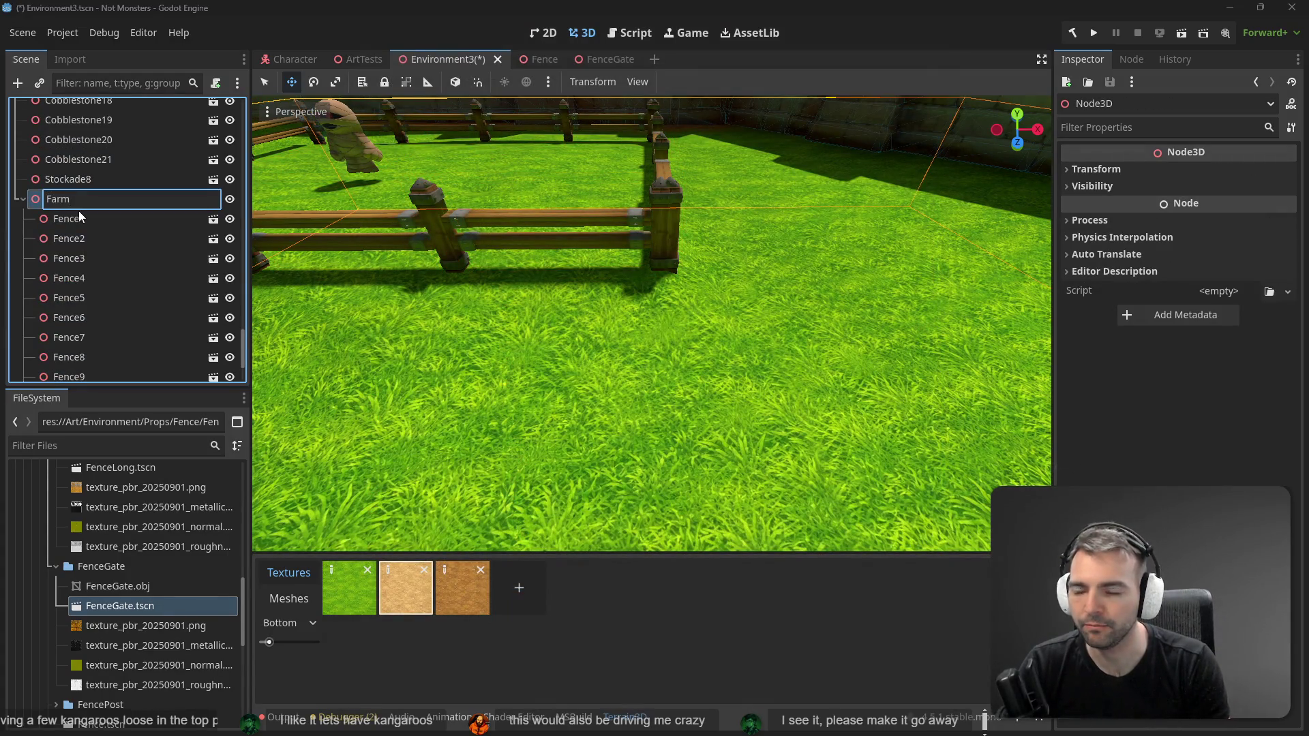
key(Return)
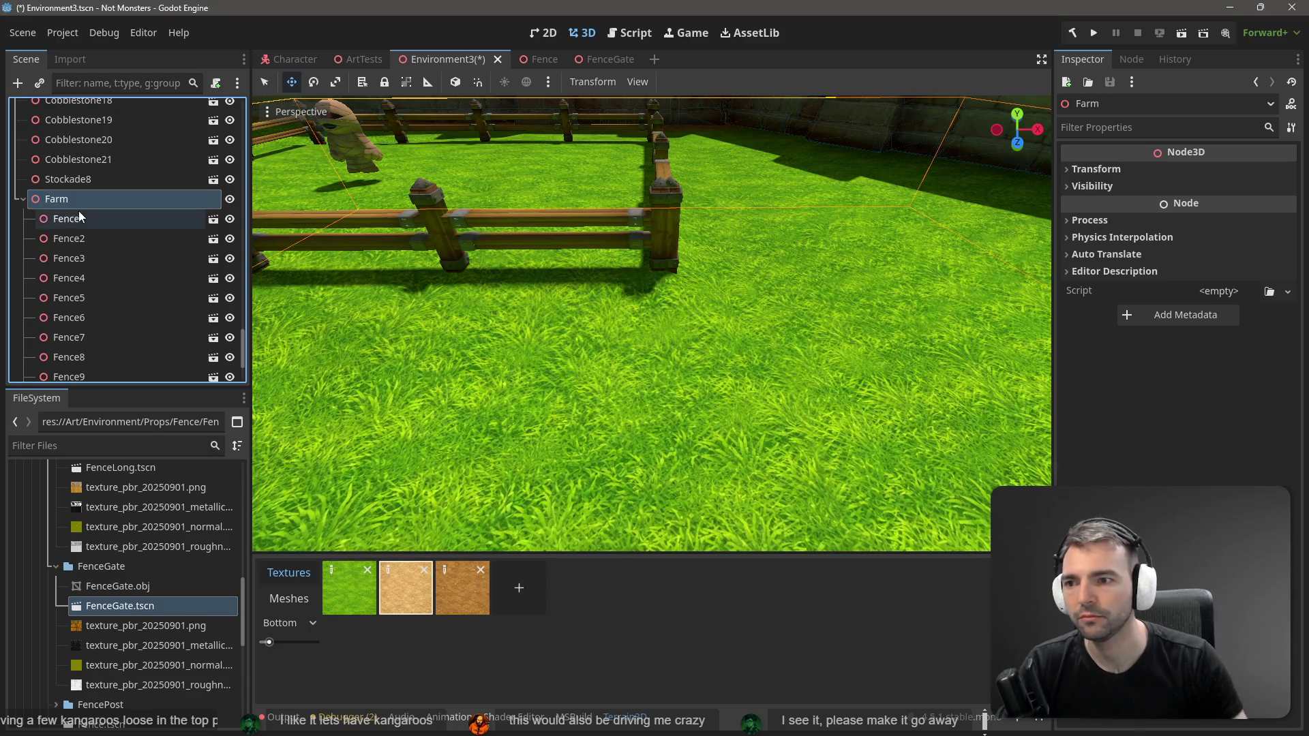
double_click(87, 198)
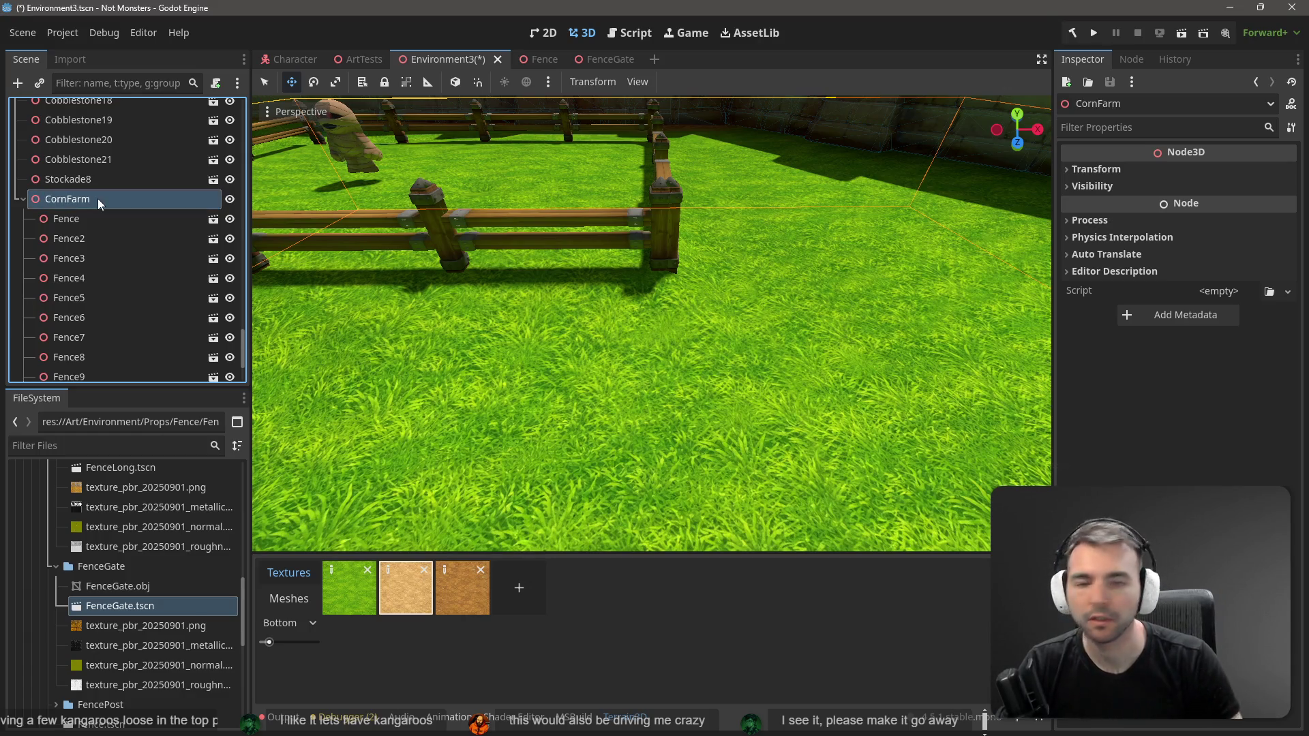
key(Return)
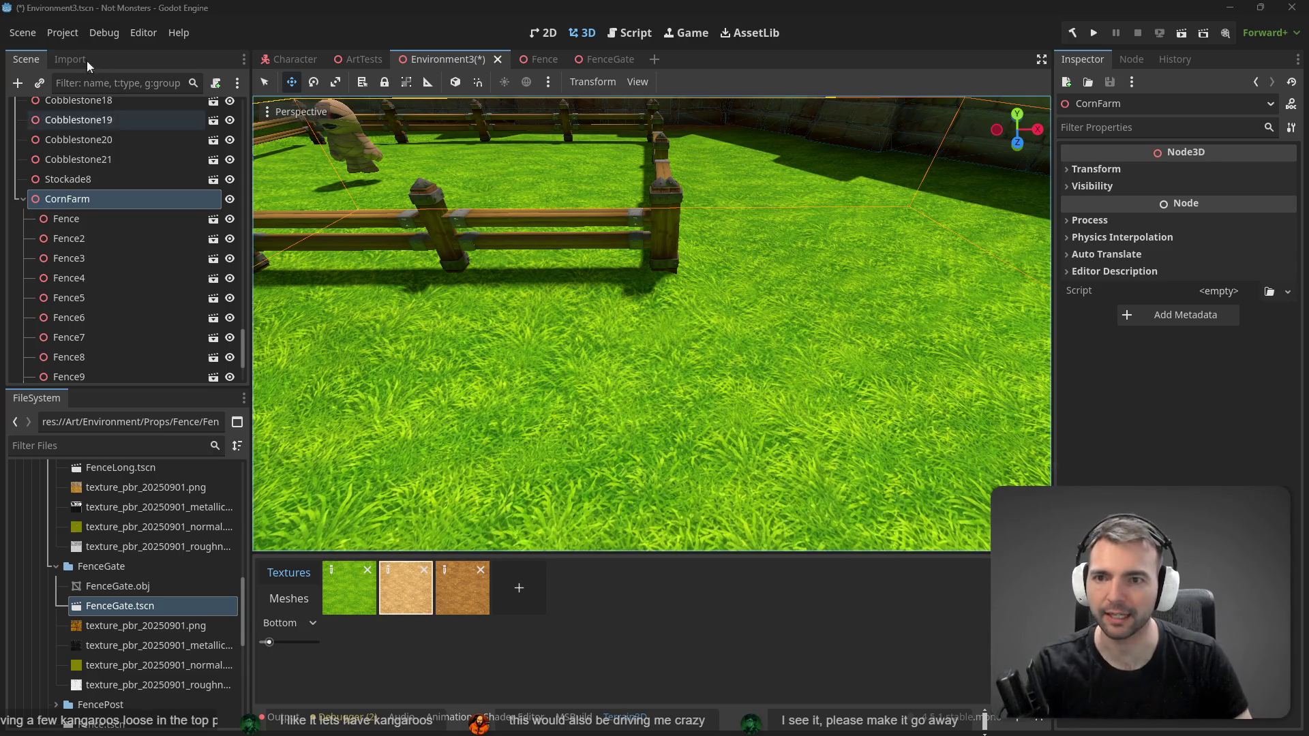
click(416, 58)
Step: Save Environment3, run the scene, and jump the character over the fence
key(ctrl+s)
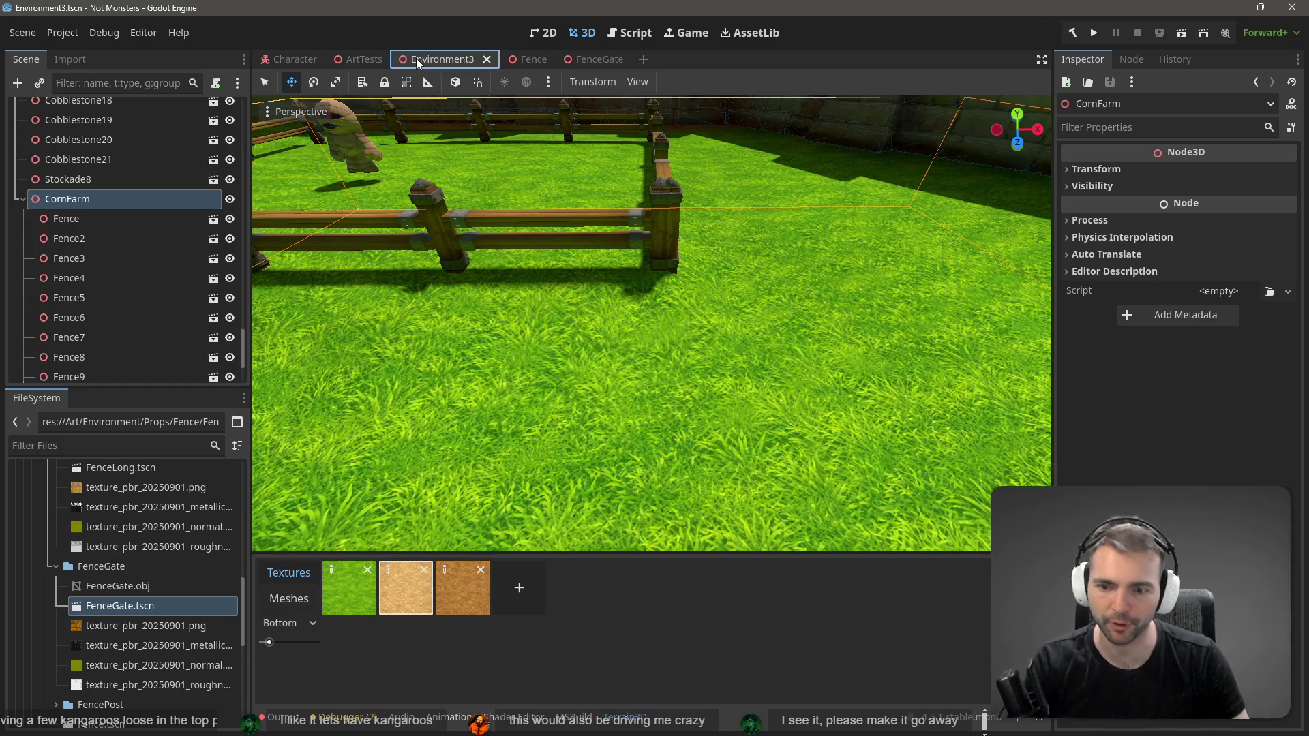
key(F6)
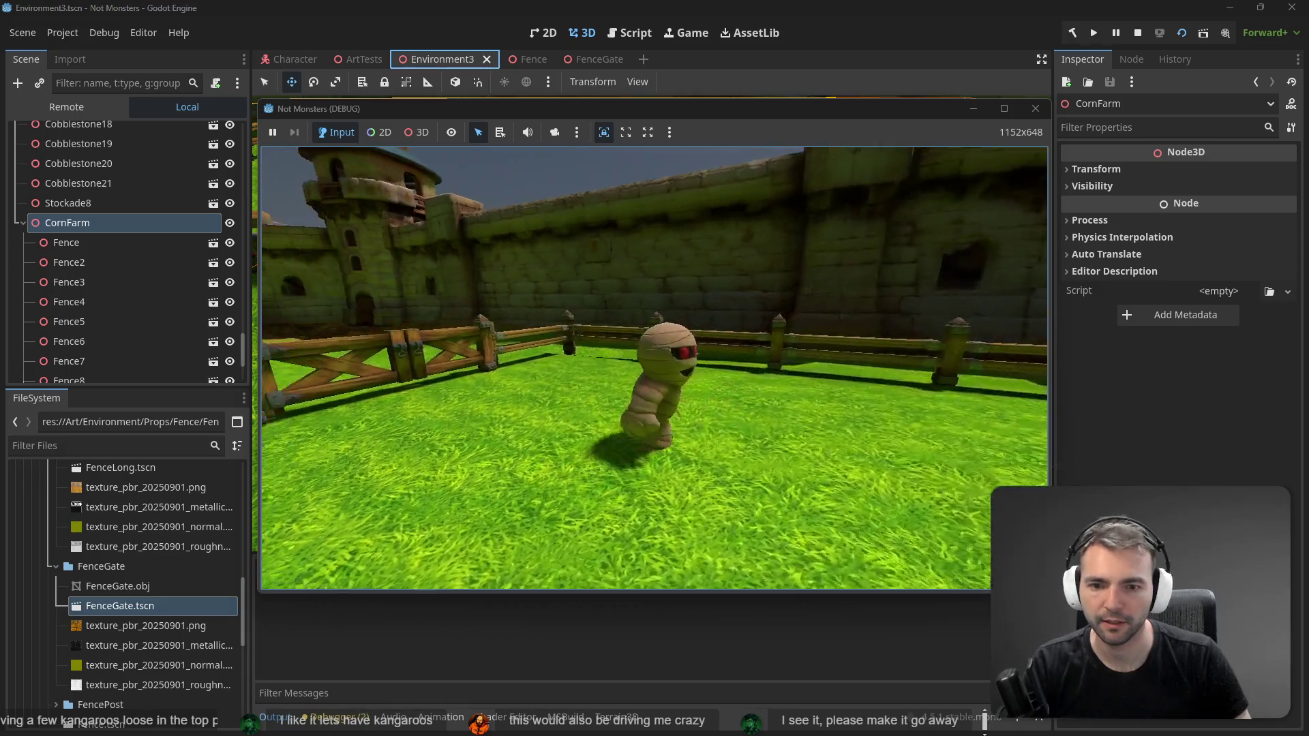
key(w)
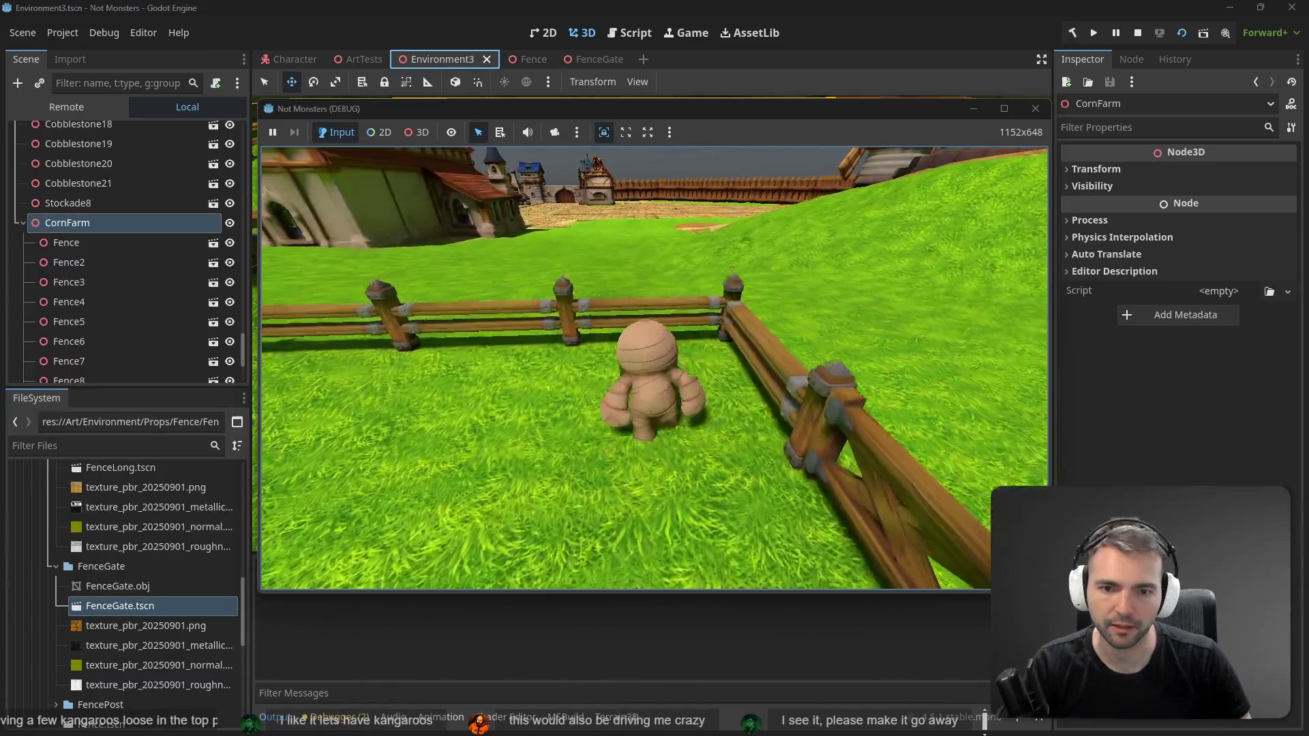
key(d)
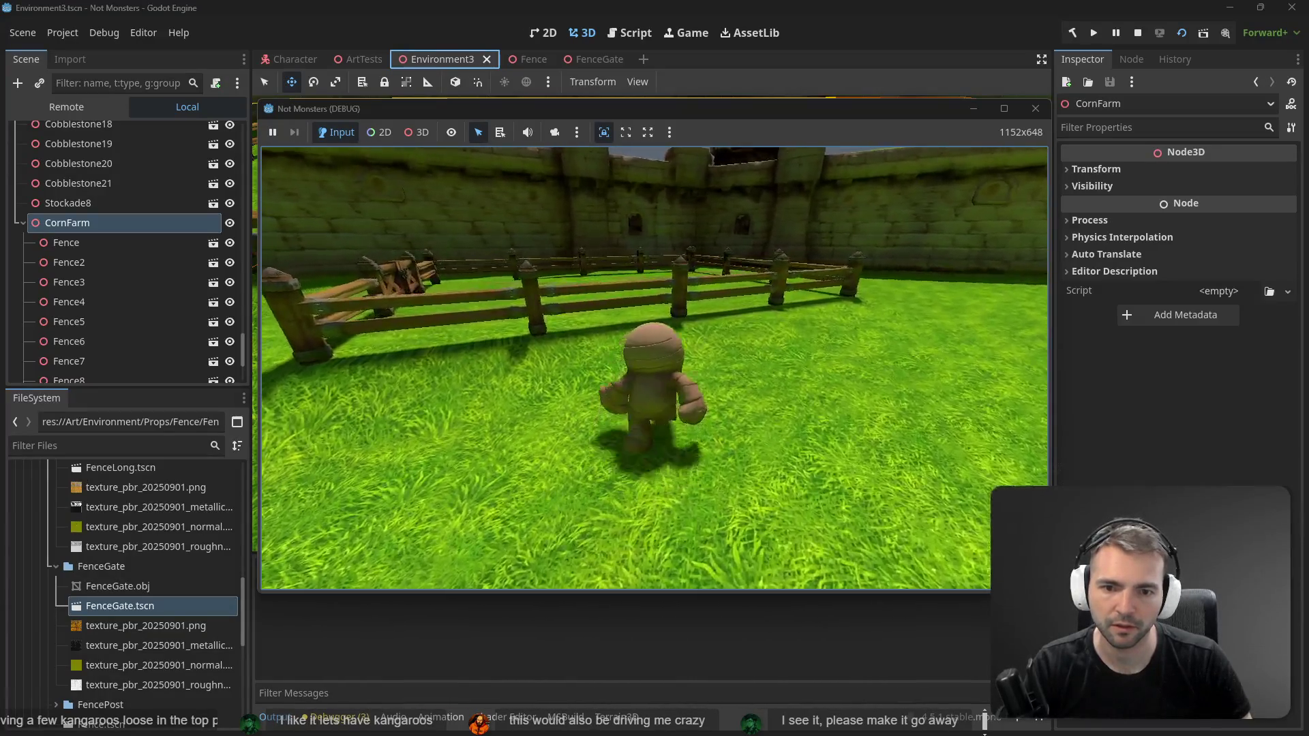
key(space)
key(a)
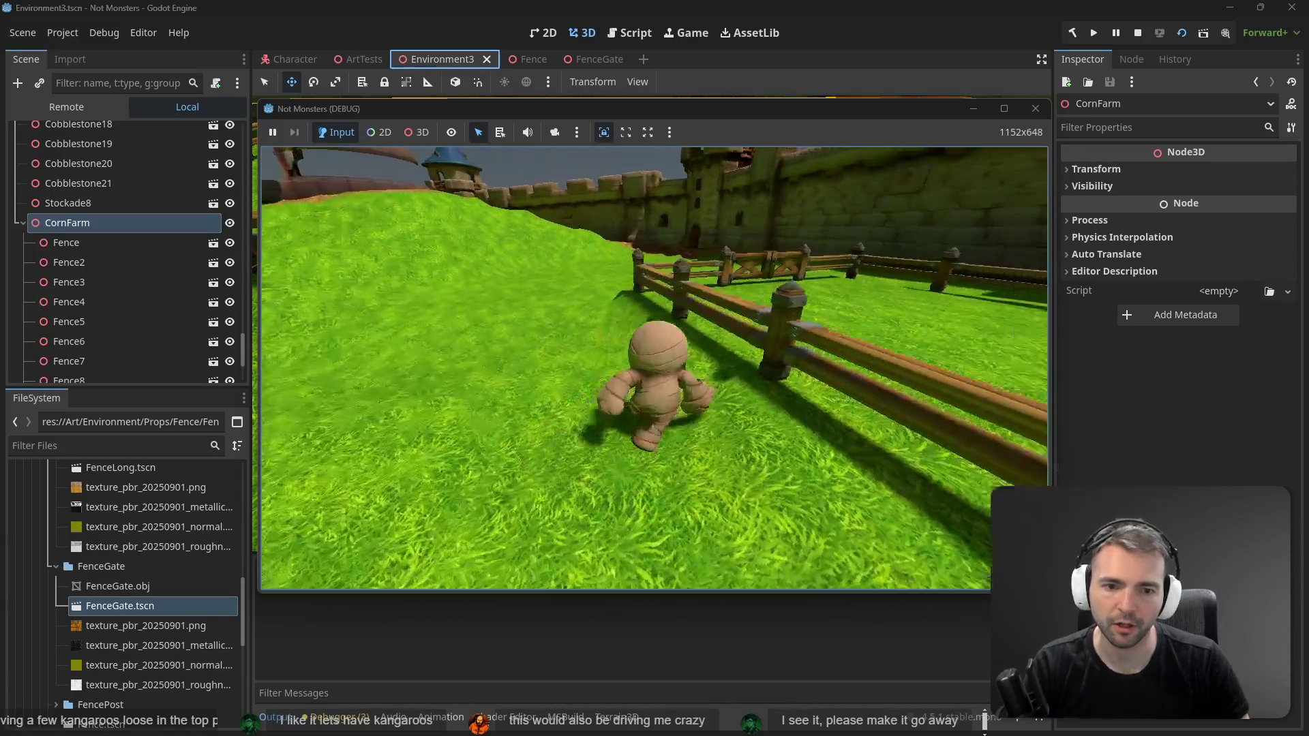
Step: Walk the character up to and around the fence, then stop the game
key(space)
key(w)
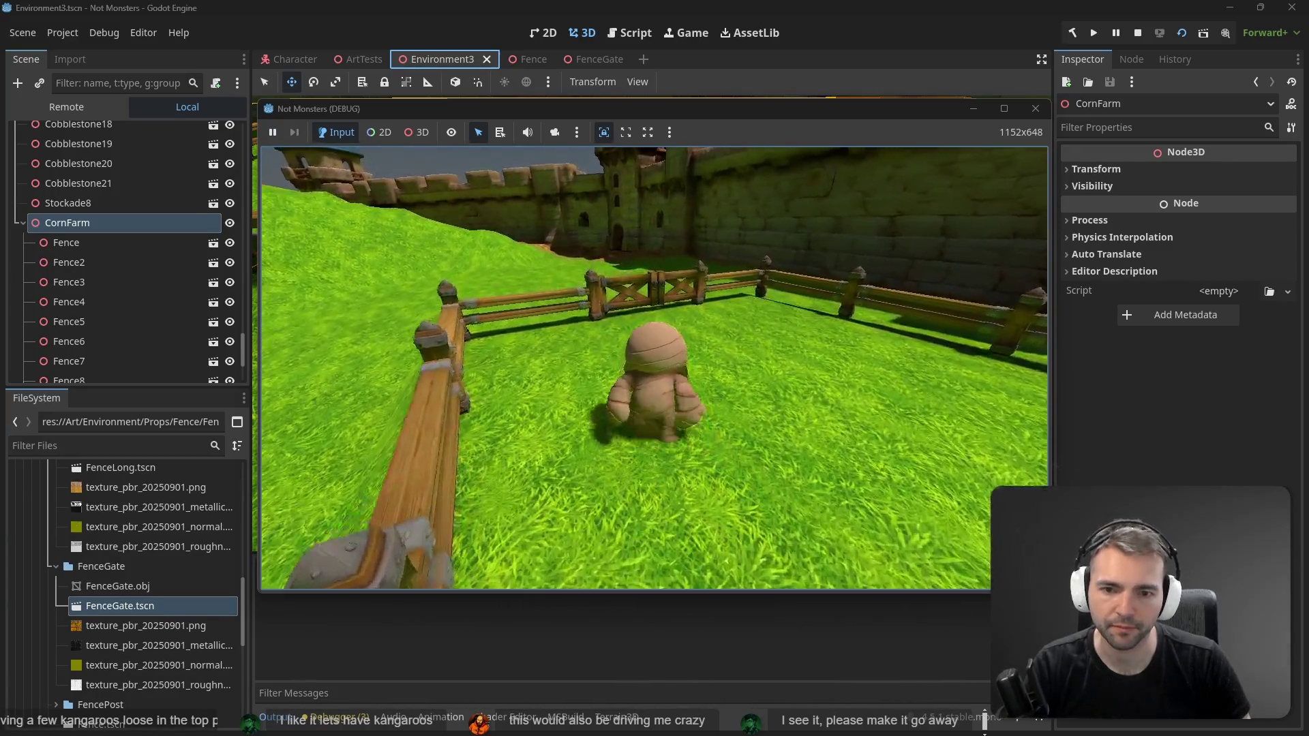
key(d)
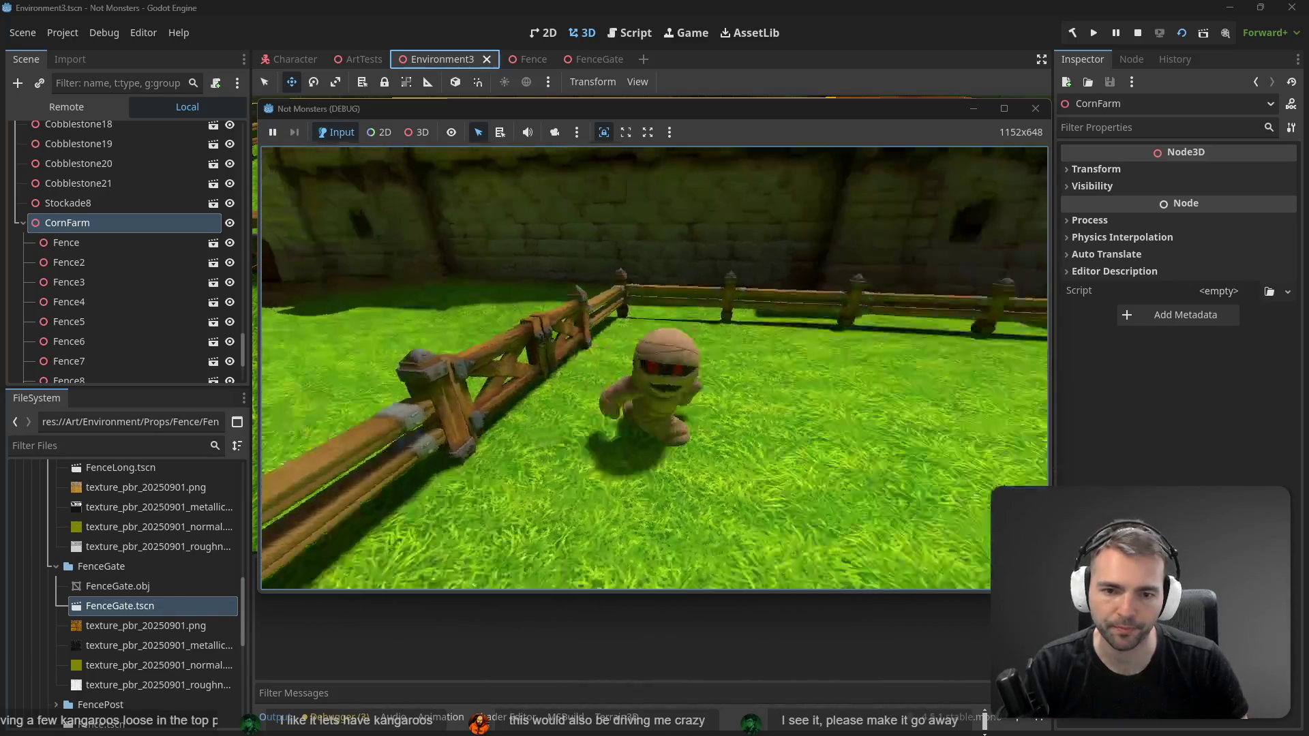
key(d)
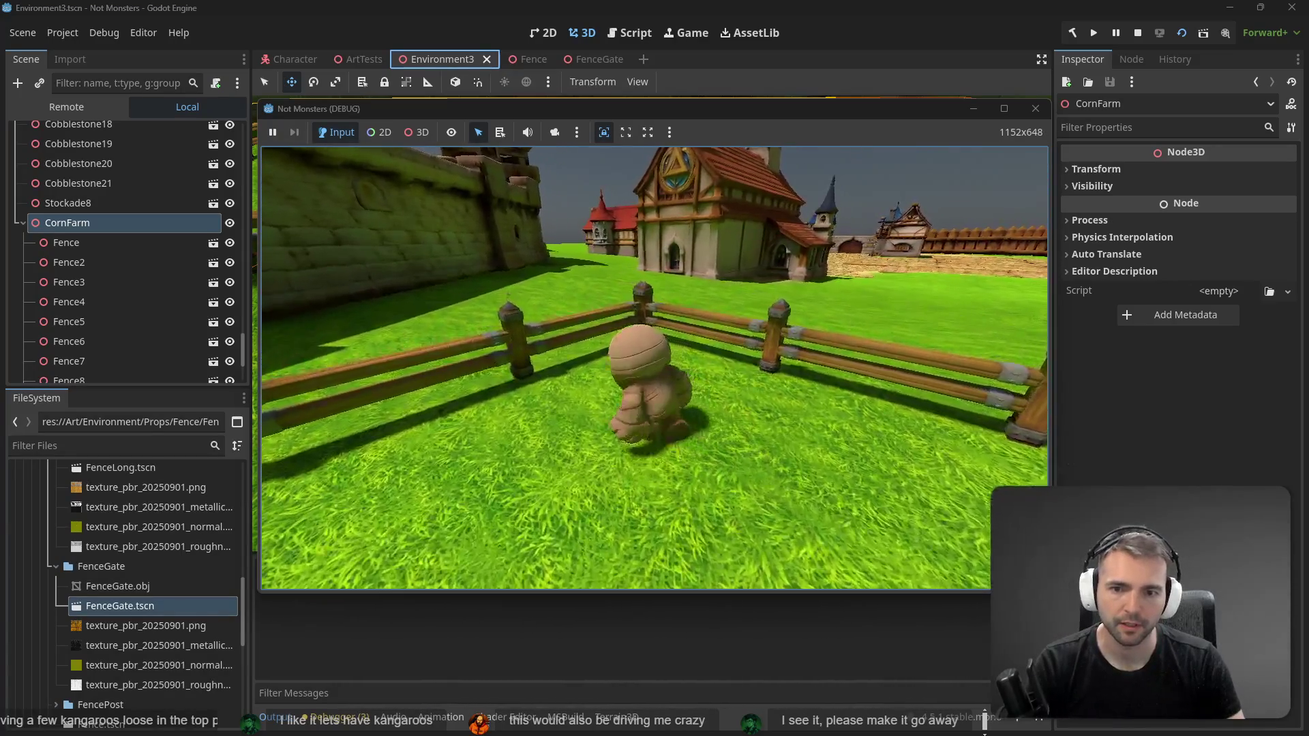
key(a)
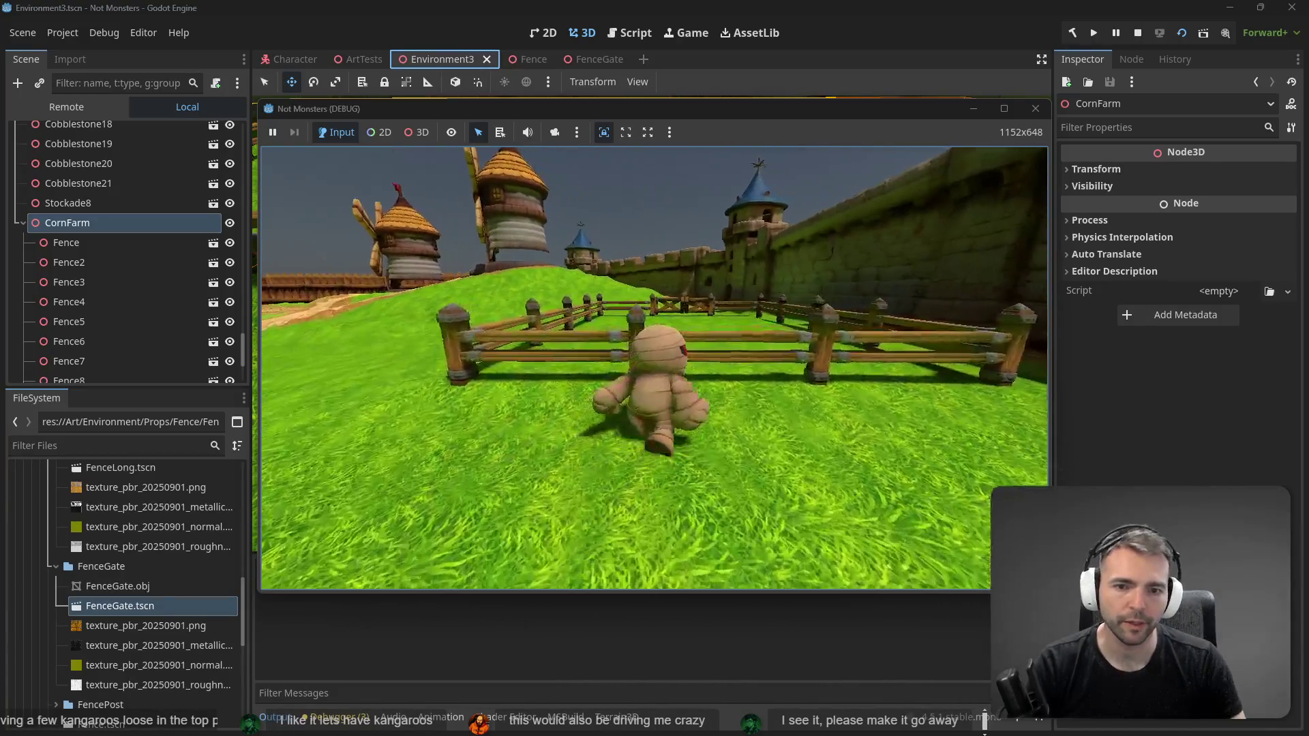
key(F8)
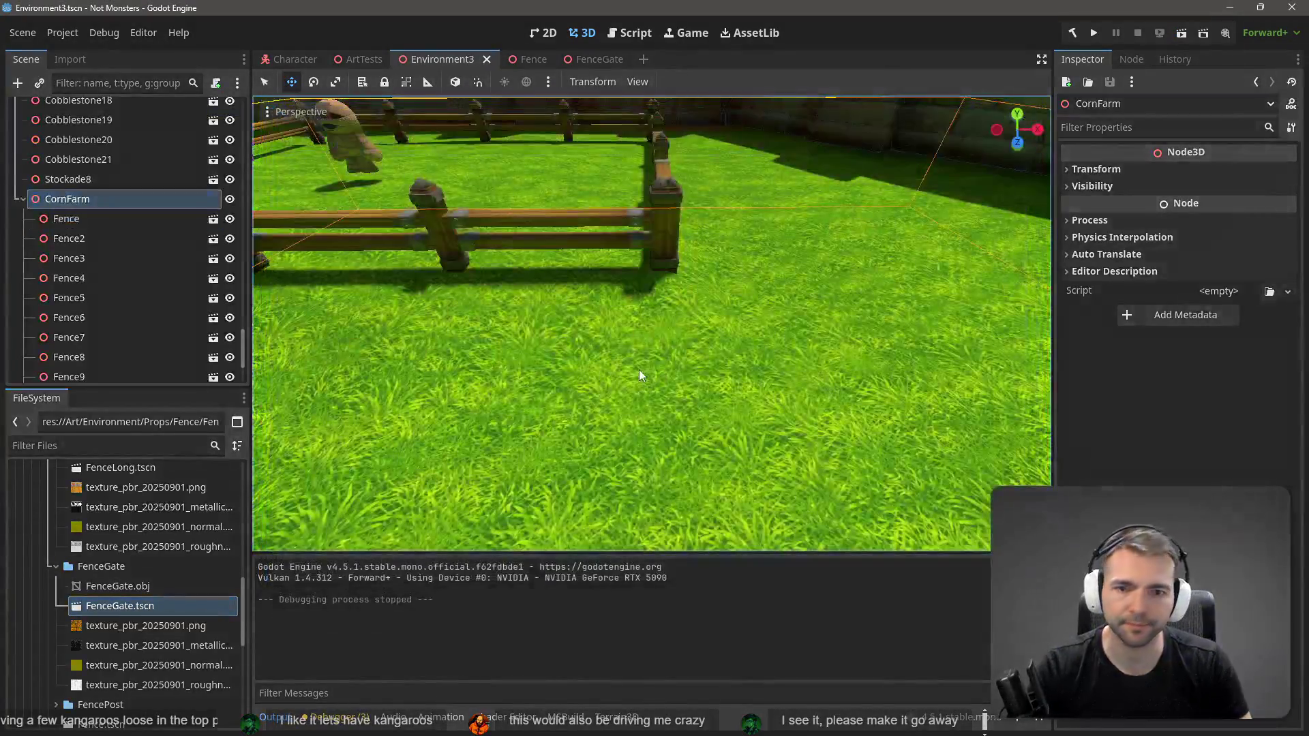
Step: Open the Fence scene and add a CollisionShape3D under its root node
key(f)
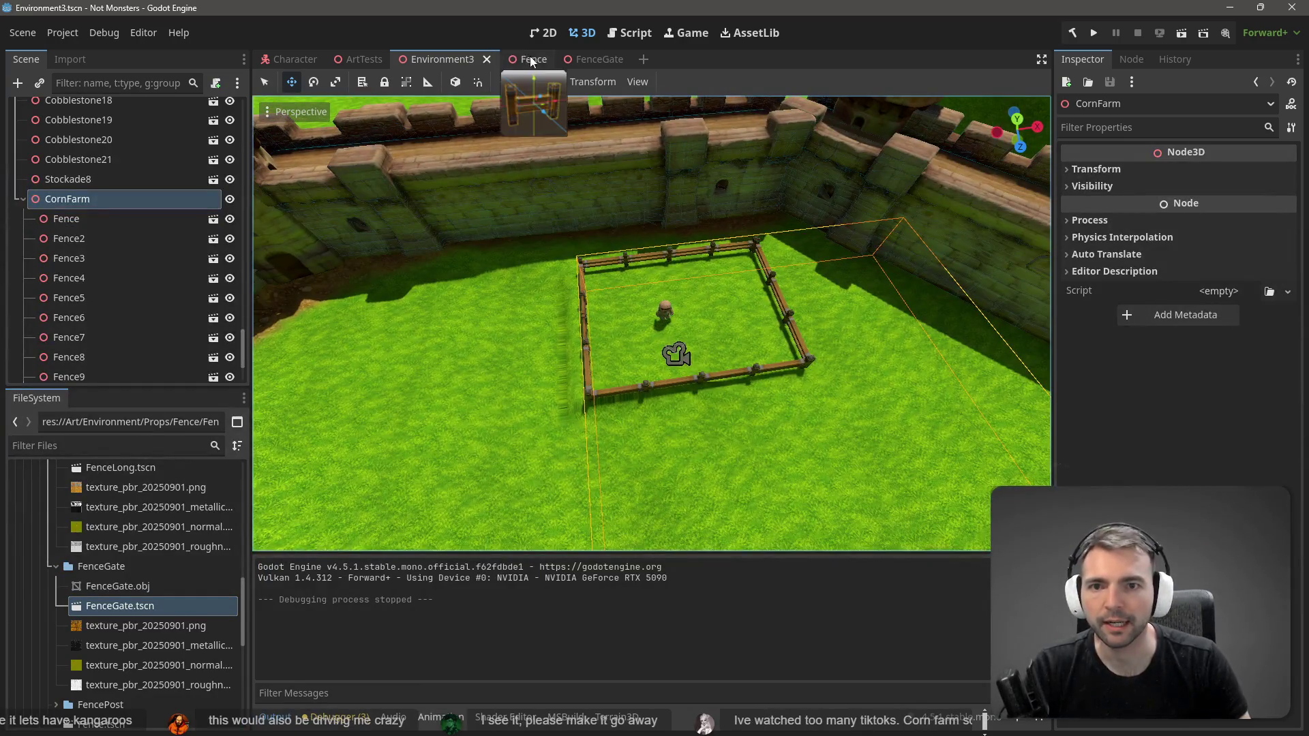
click(530, 64)
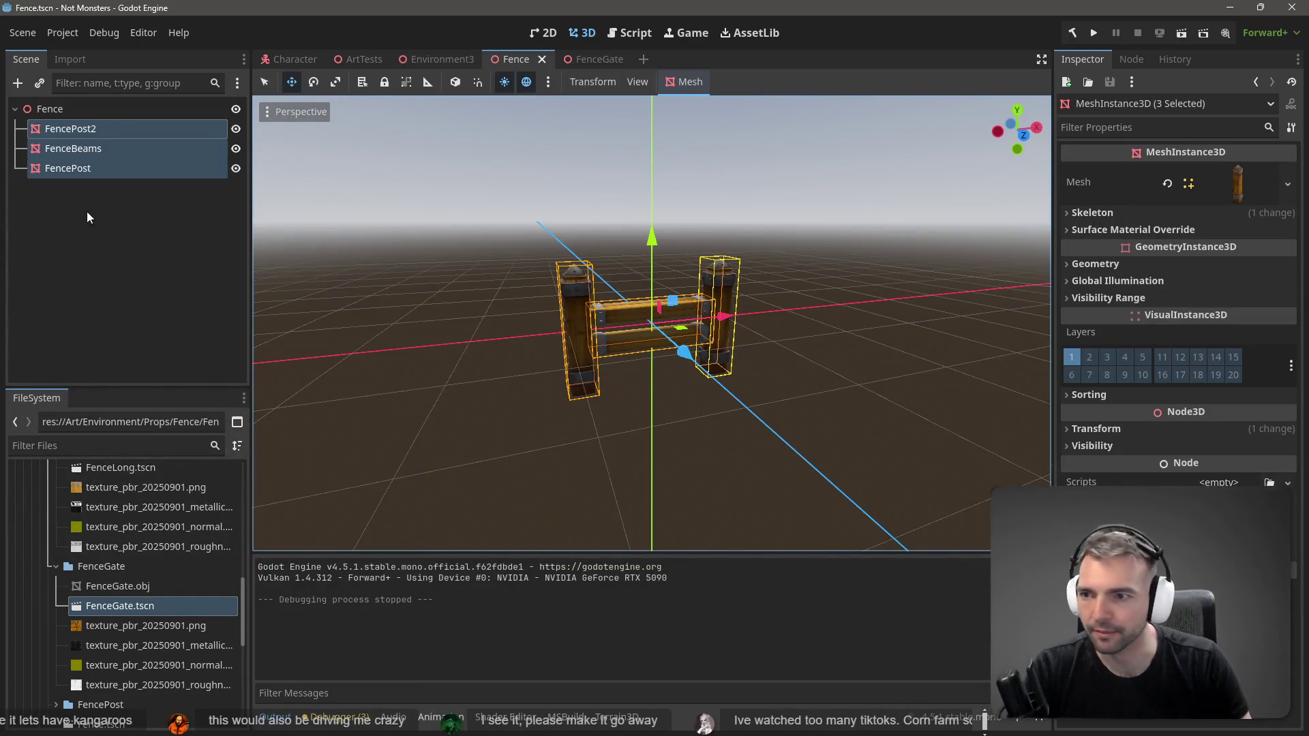
click(95, 244)
click(72, 104)
key(ctrl+a)
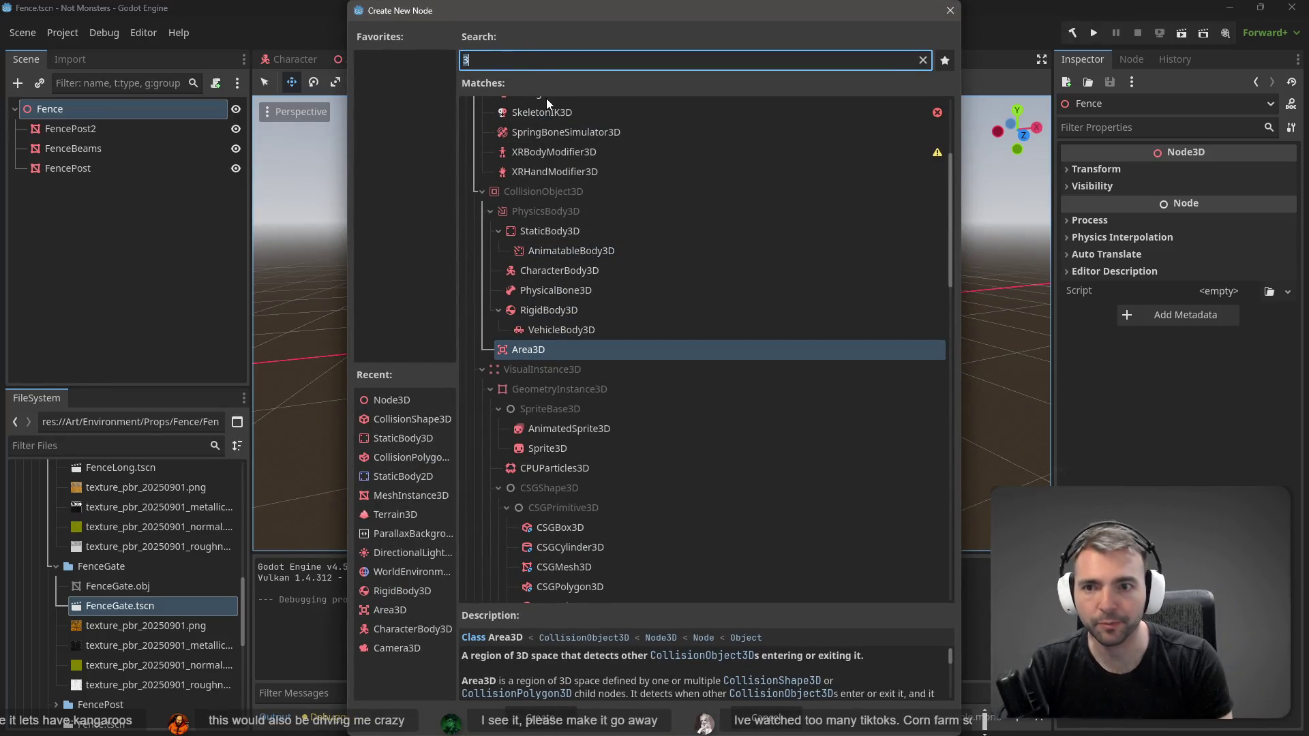
key(BackSpace)
text(Collisi)
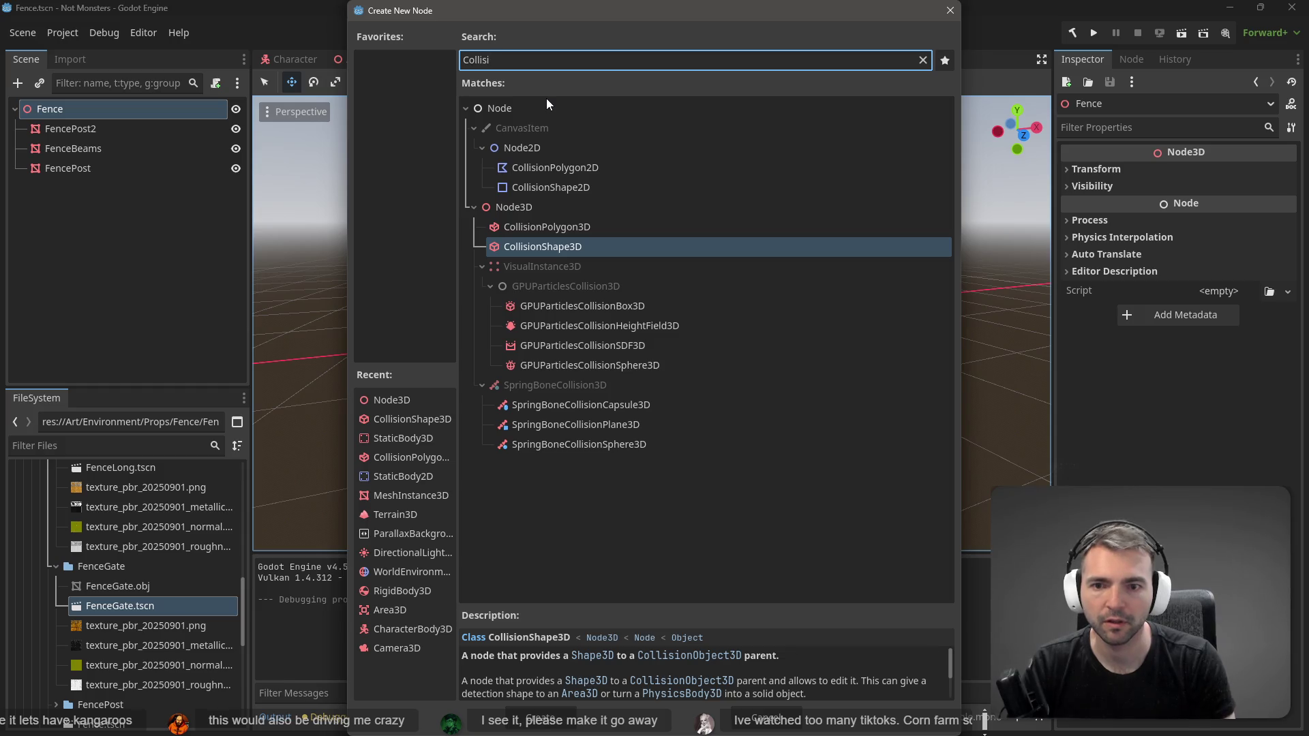
key(Return)
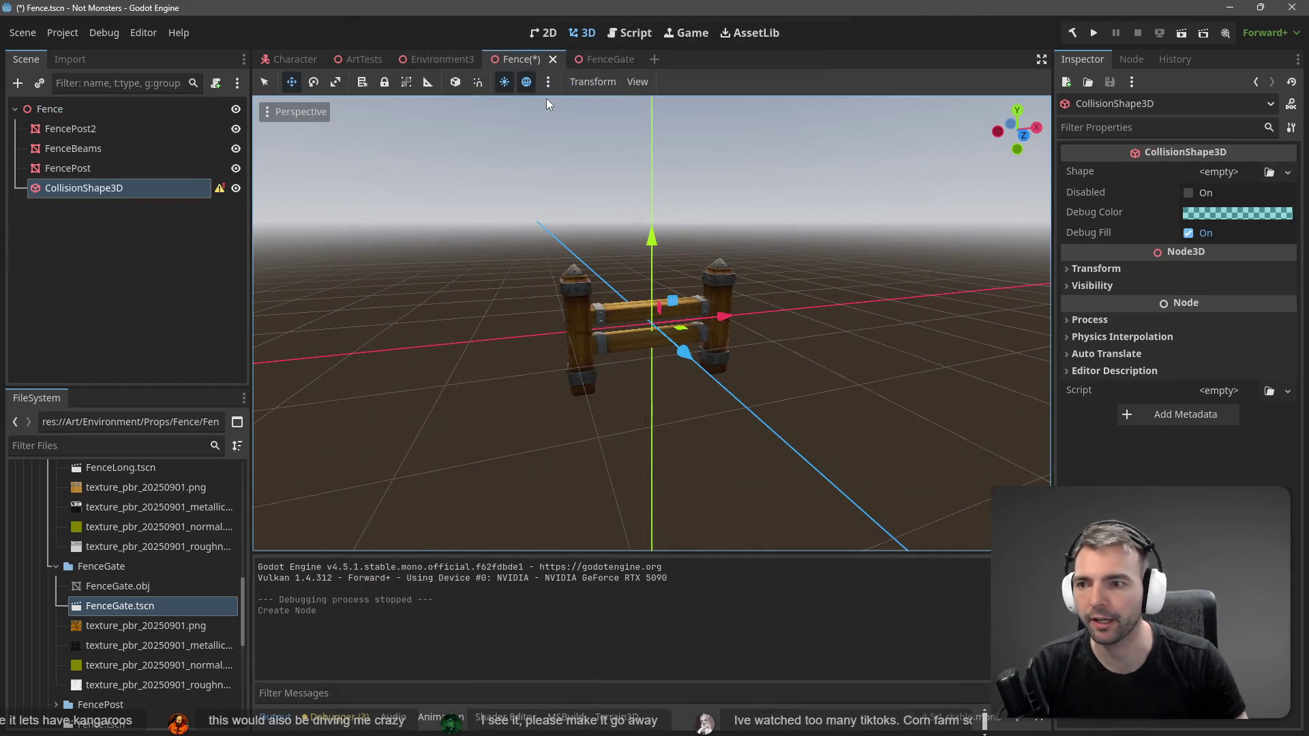
Step: Add a StaticBody3D under Fence and nest the CollisionShape3D inside it
right_click(91, 287)
click(135, 297)
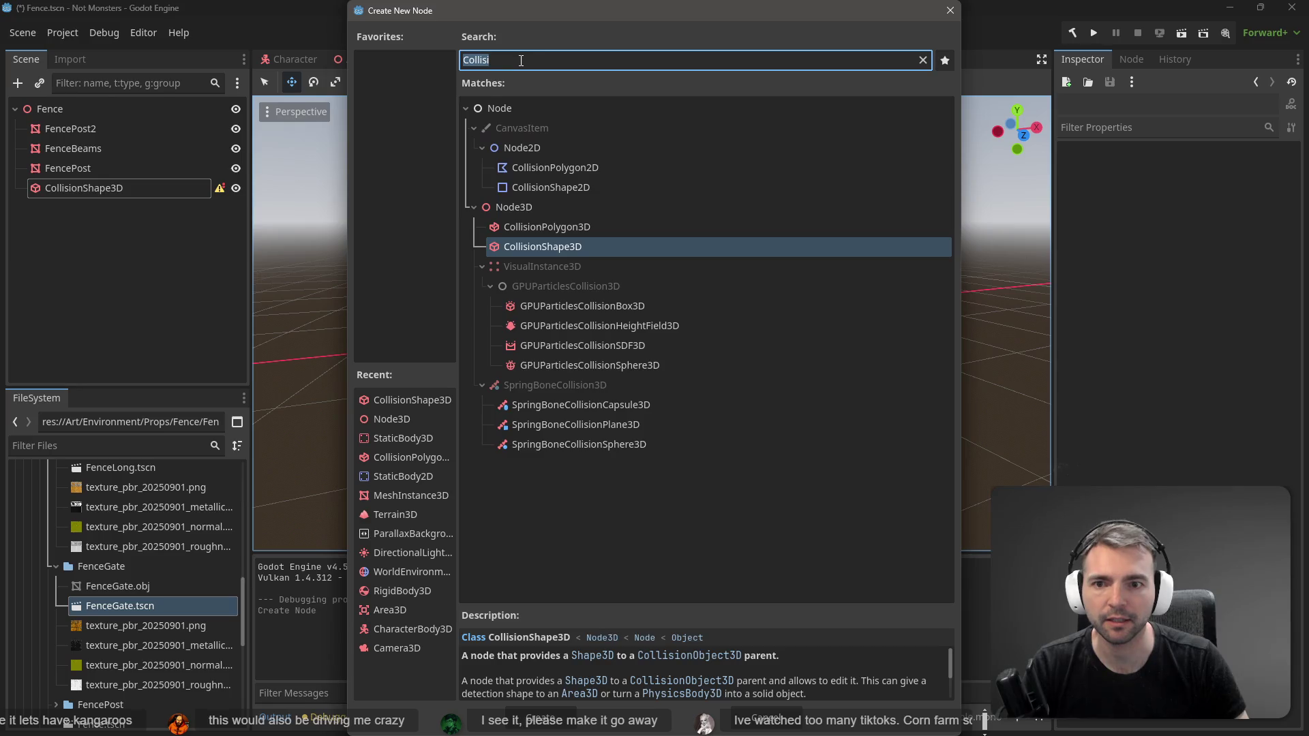
text(Stat)
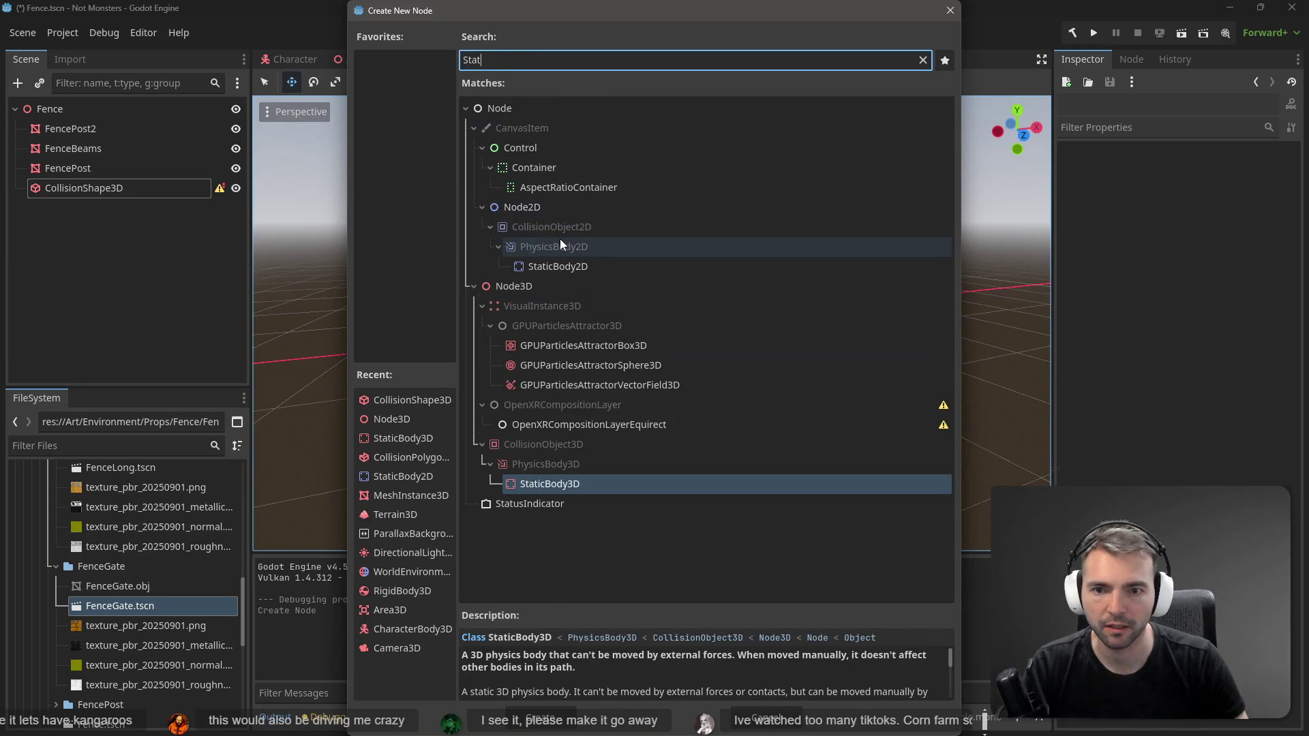
click(559, 266)
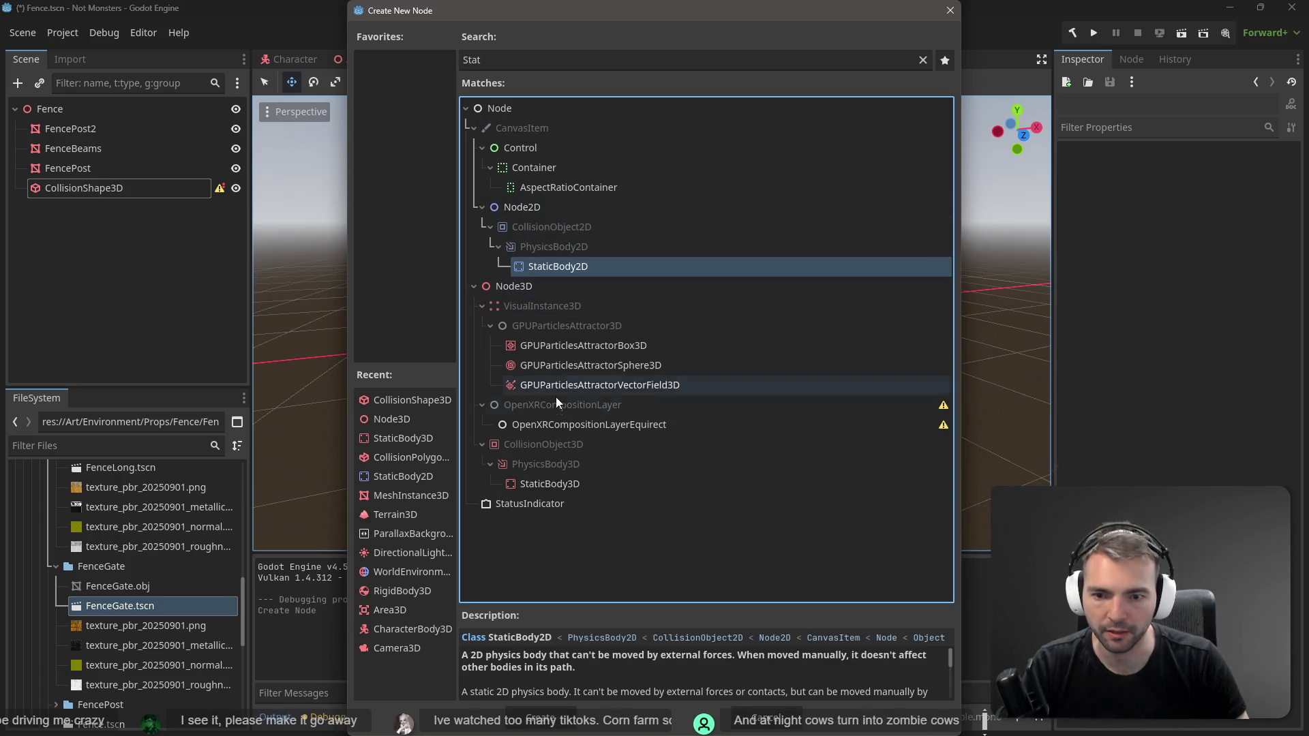
double_click(567, 481)
drag(82, 189, 88, 207)
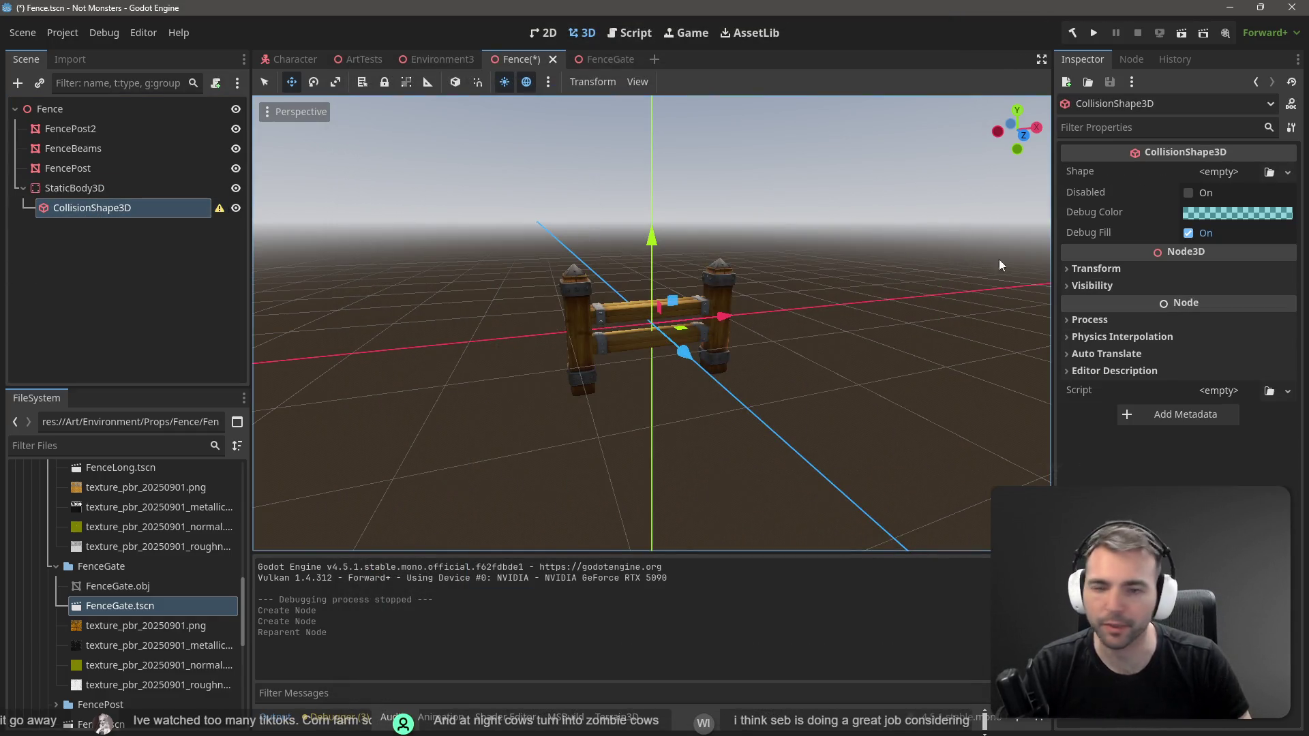
Step: Give the collision shape a new BoxShape3D and start reducing its depth
click(1287, 171)
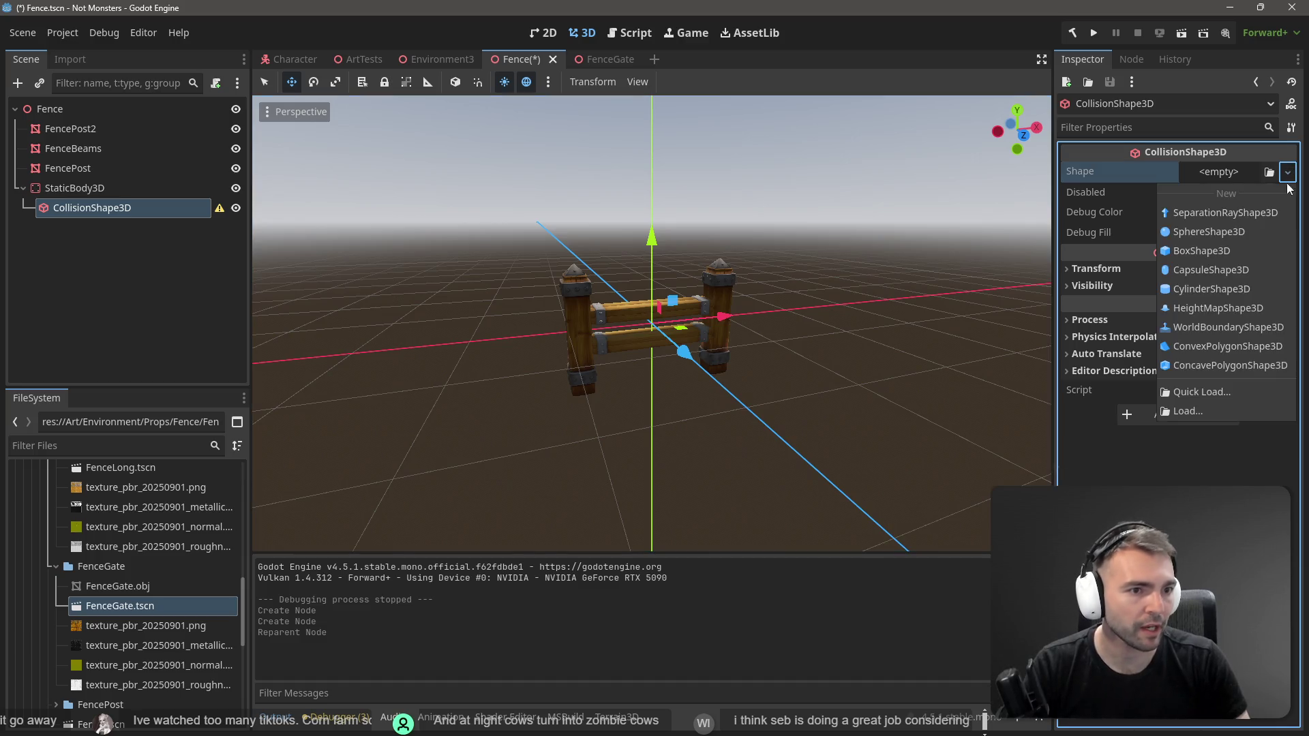
click(1242, 248)
drag(668, 344, 658, 334)
key(f)
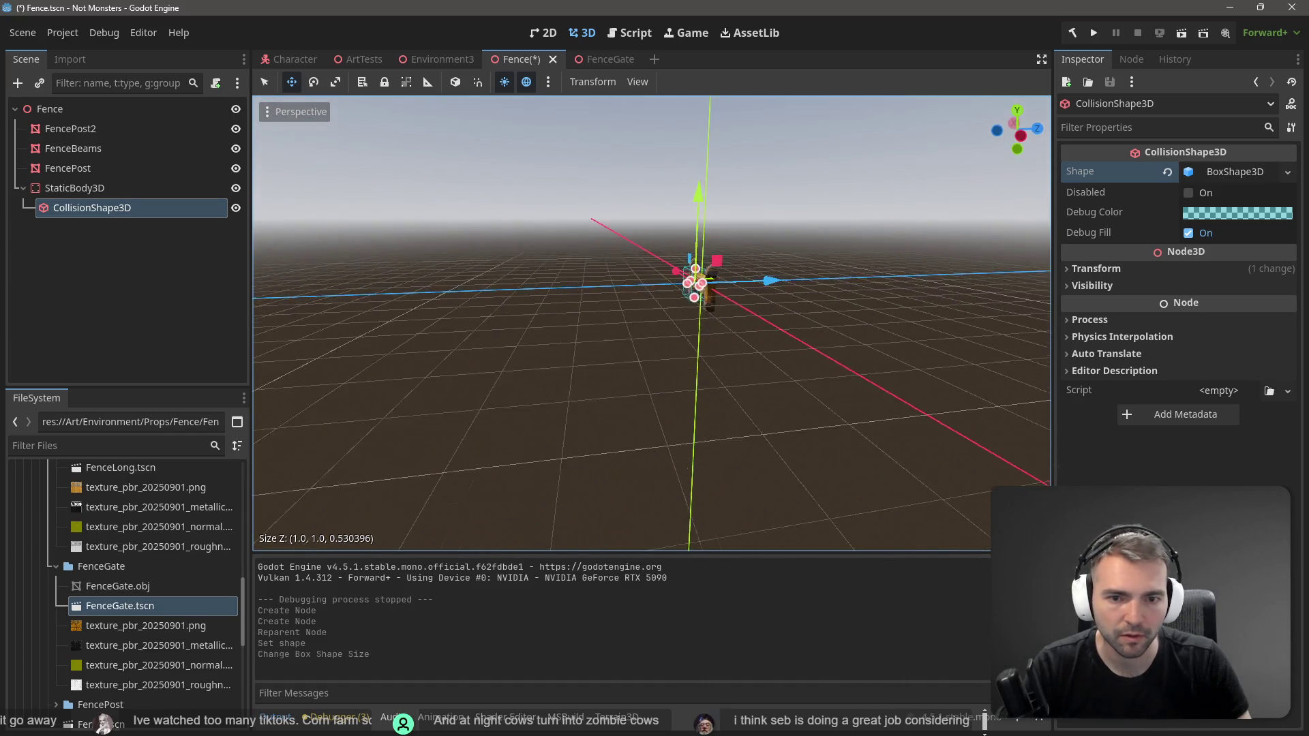
key(s)
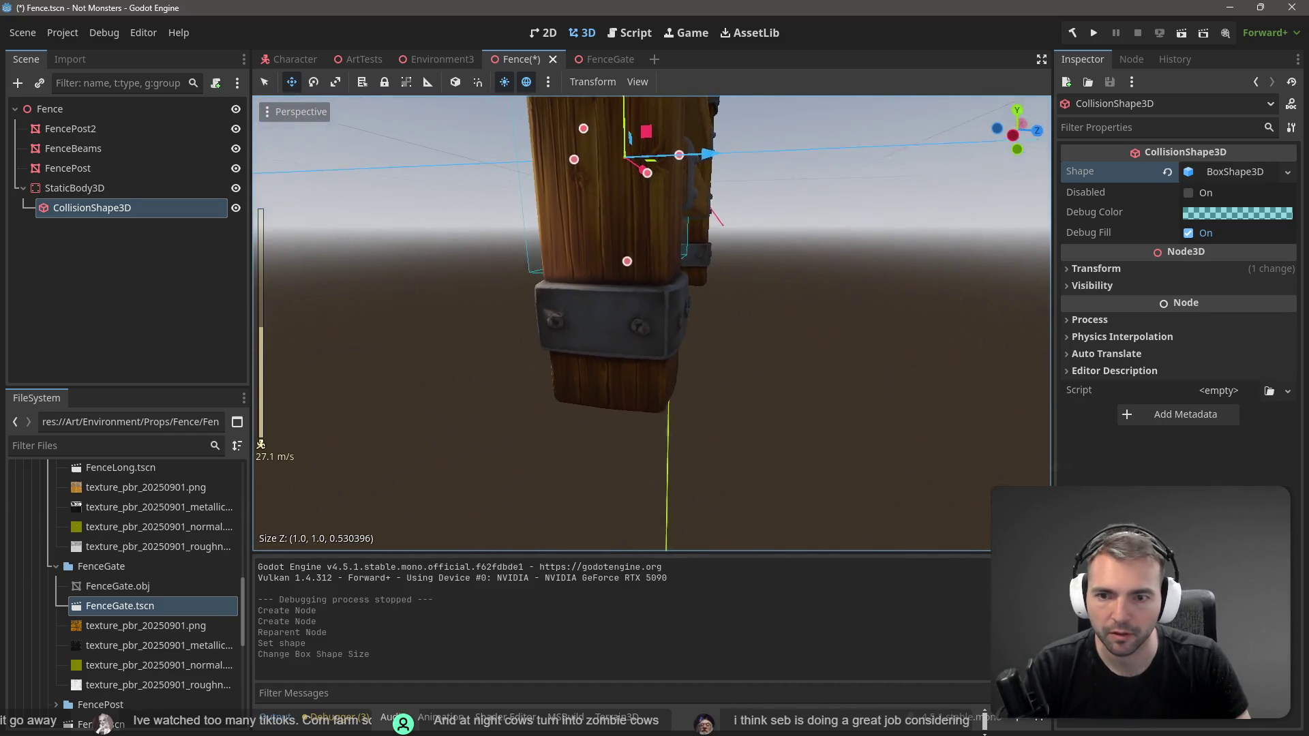
scroll(652, 323, down, 12)
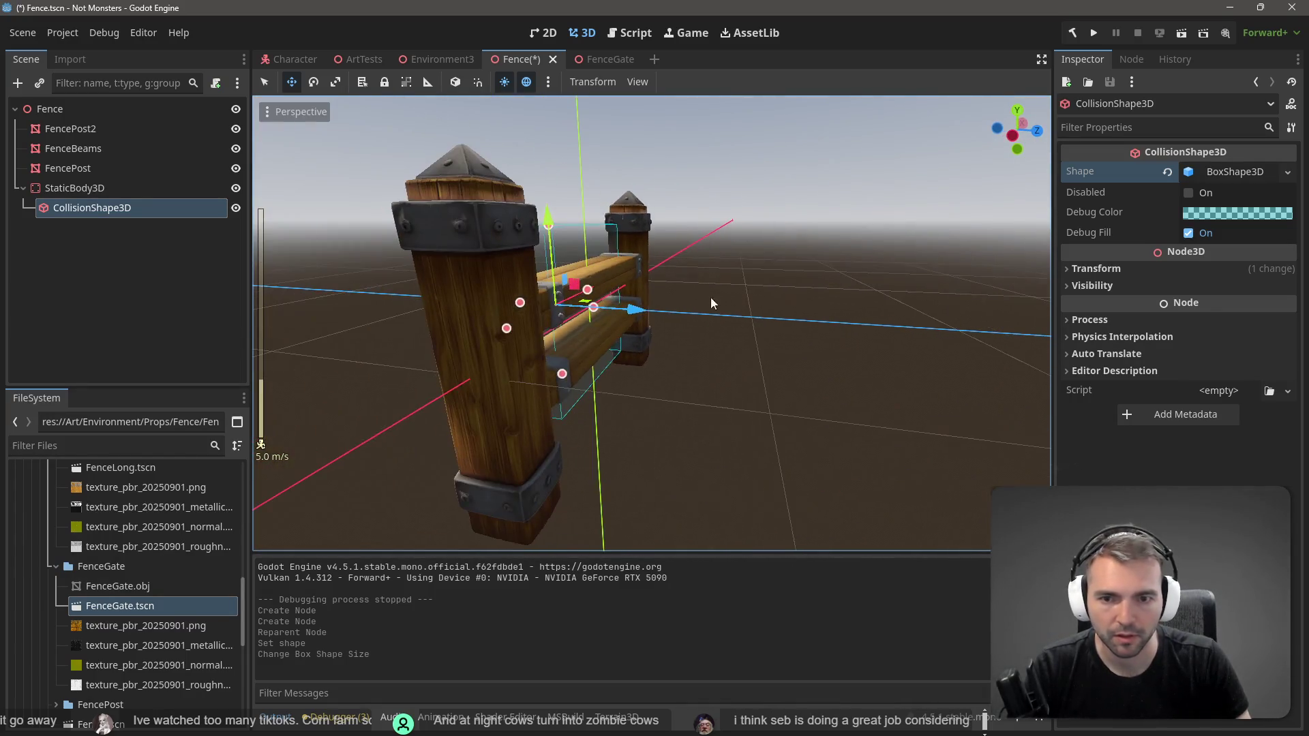
Step: Fit the box around the two rails, about 1.5 × 0.53 × 0.29, shifted left along X
mouse_move(600, 307)
mouse_down()
mouse_move(680, 340)
mouse_move(727, 349)
mouse_move(724, 335)
mouse_up()
mouse_move(587, 322)
mouse_down()
mouse_move(583, 382)
mouse_move(335, 526)
mouse_up()
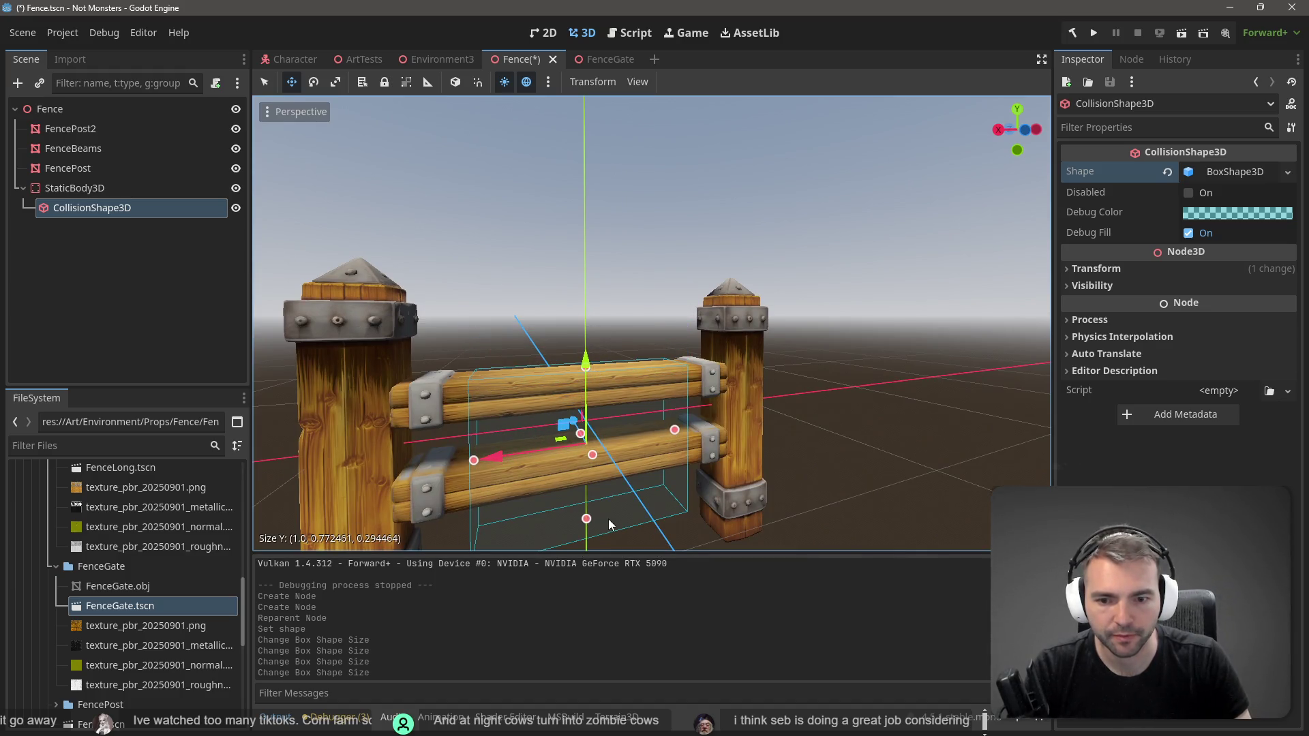
drag(592, 524, 586, 471)
drag(472, 432, 424, 442)
drag(630, 414, 713, 419)
click(113, 190)
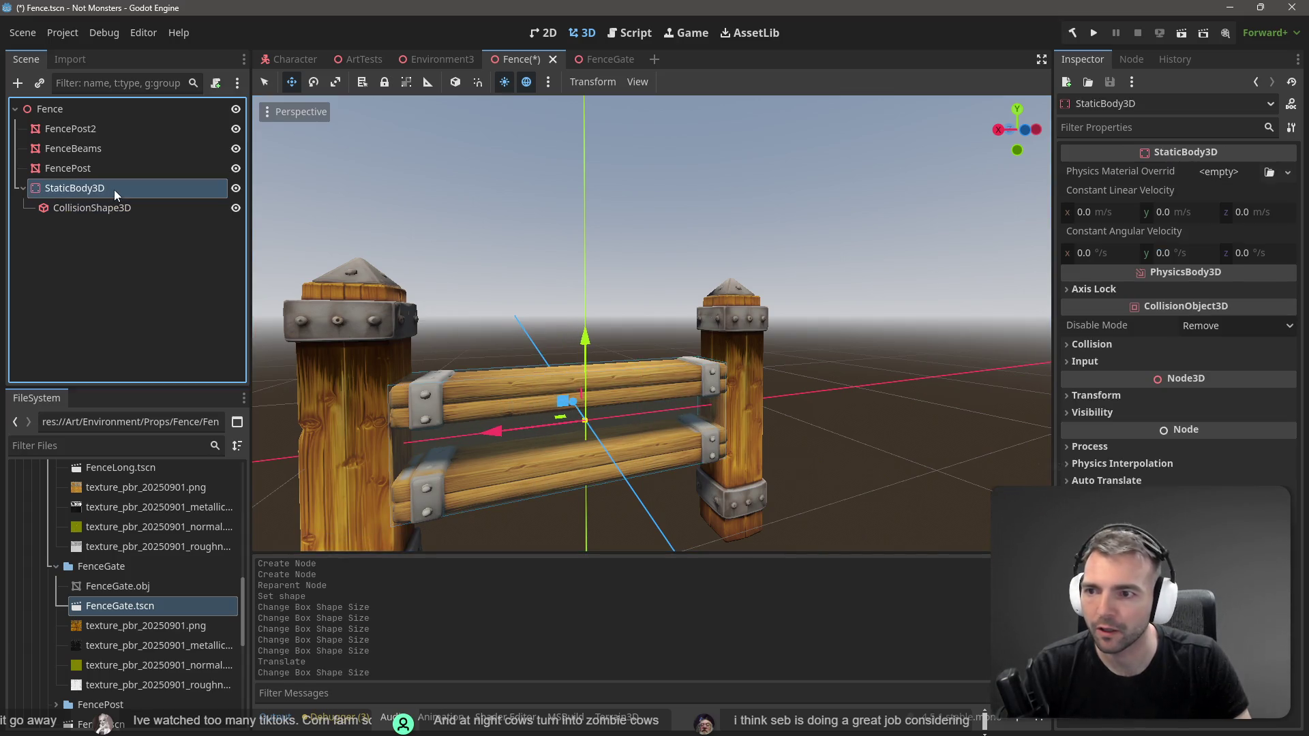
Step: Paste a copy of the static body, move it along the fence, and undo attempted box resizes
key(ctrl+v)
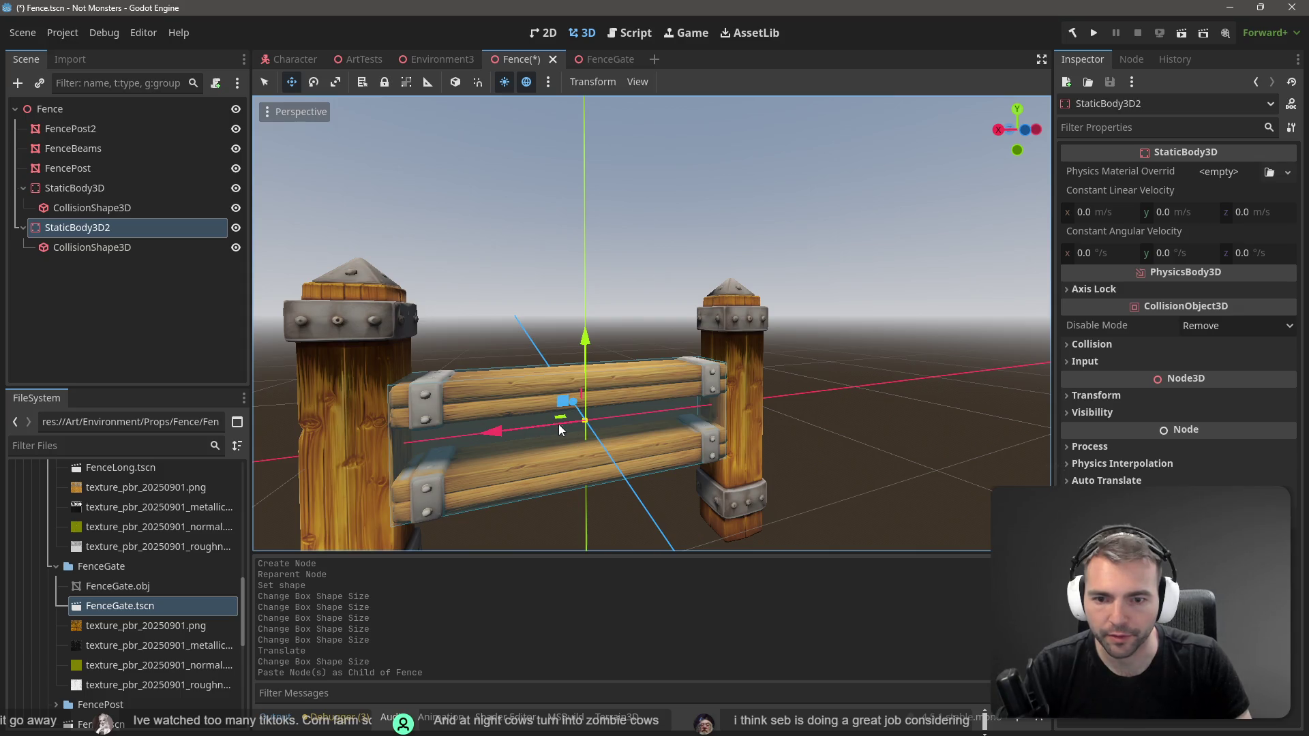
drag(503, 431, 216, 451)
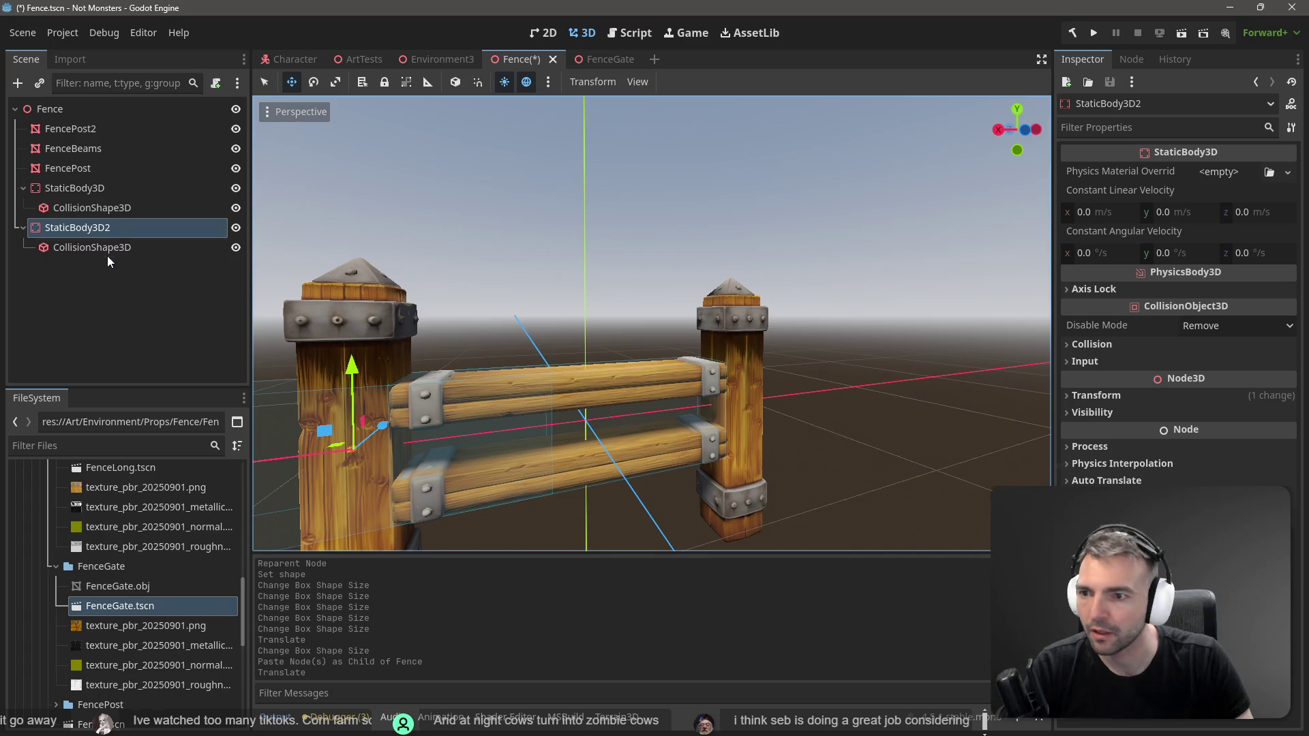
click(113, 247)
drag(548, 425, 409, 446)
key(ctrl+z)
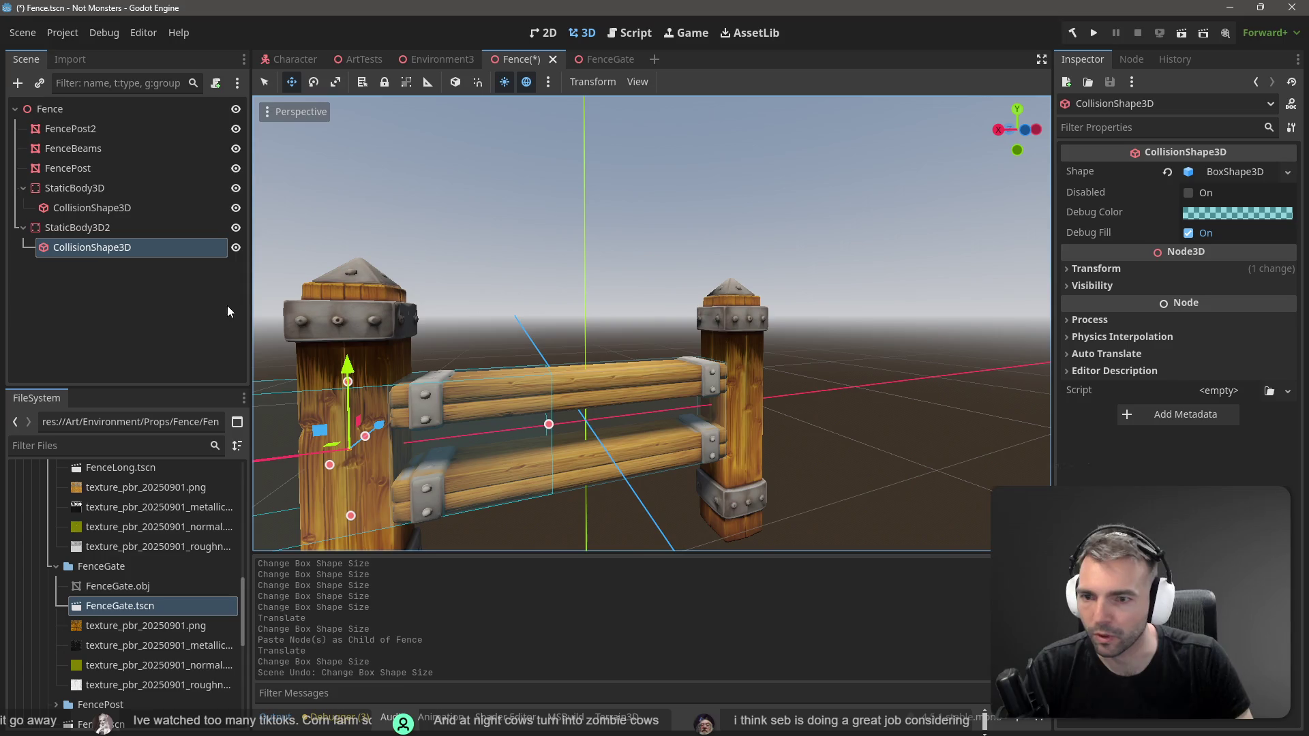
scroll(594, 380, down, 4)
drag(549, 394, 451, 411)
key(ctrl+z)
Step: Delete StaticBody3D2 together with its collision shape
click(100, 227)
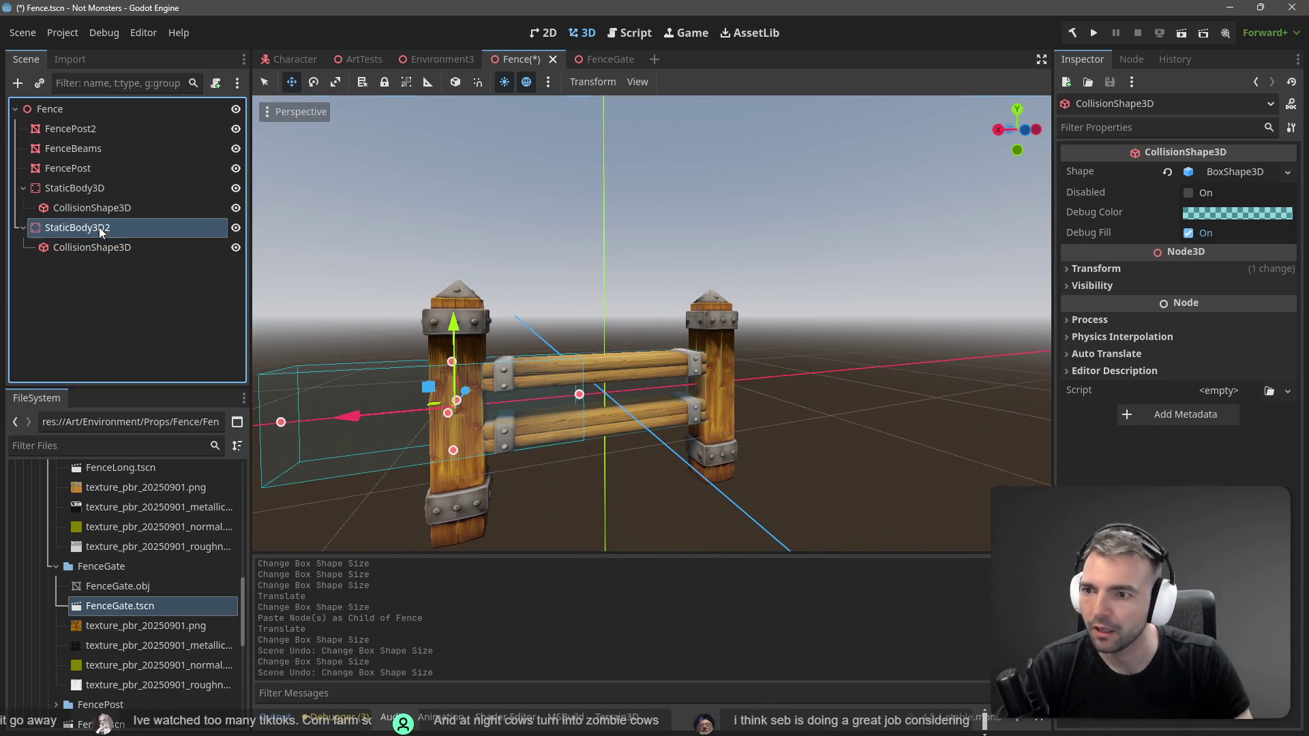
click(106, 252)
click(97, 232)
key(Delete)
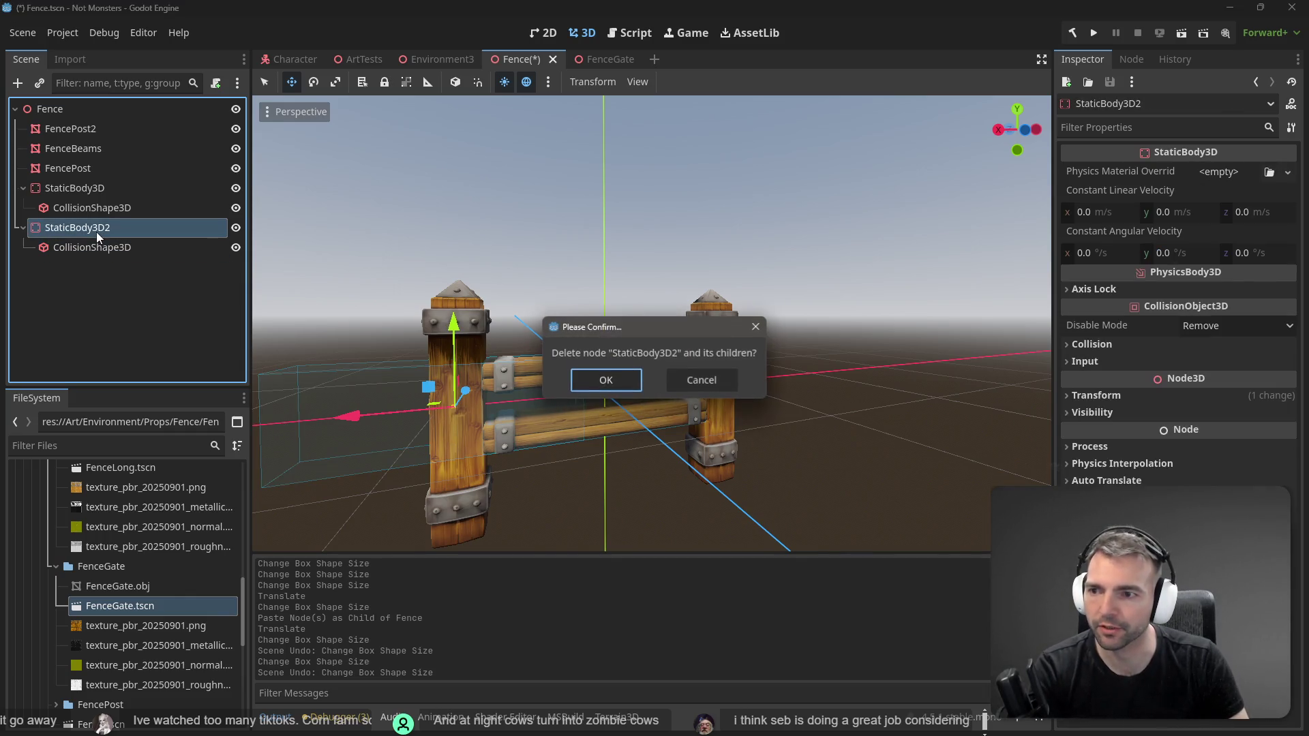
click(600, 376)
Step: Add a fresh StaticBody3D under the Fence root
click(79, 184)
click(86, 231)
right_click(87, 244)
click(133, 256)
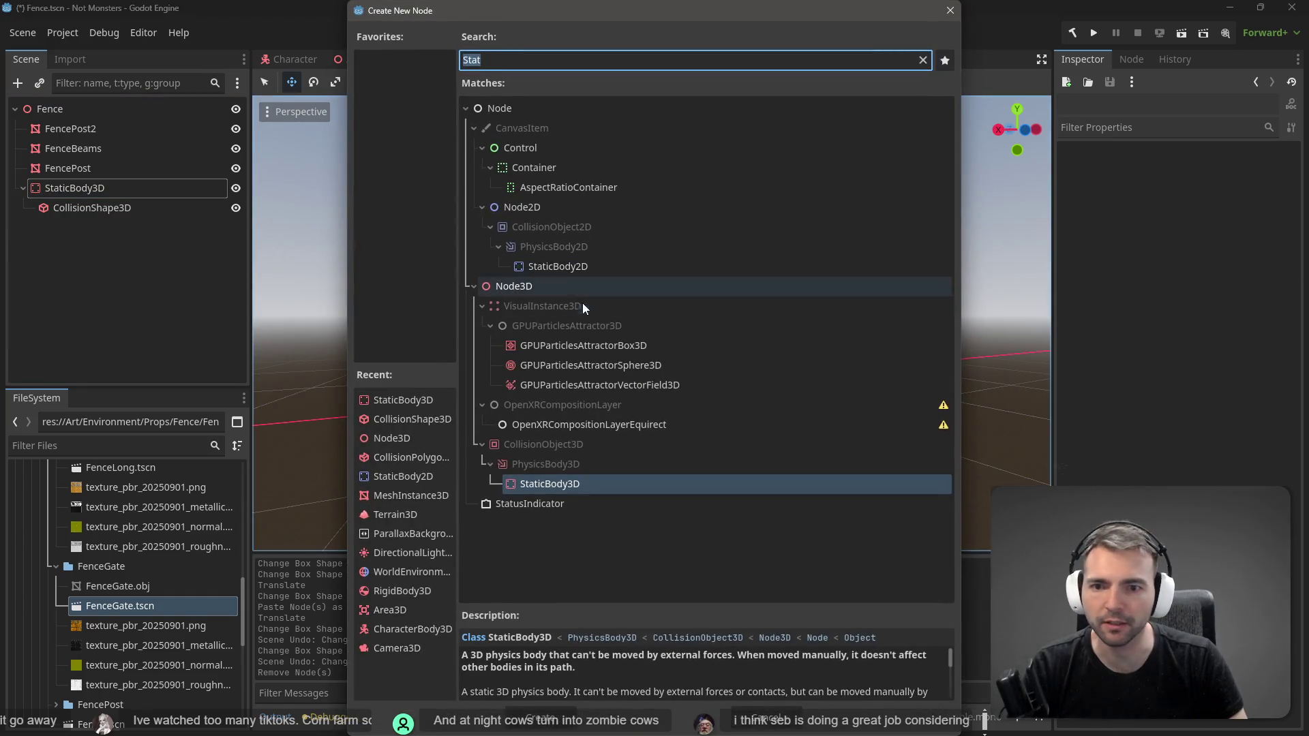
double_click(573, 481)
Step: Add a CollisionShape3D child to the new StaticBody3D2
right_click(110, 227)
click(113, 240)
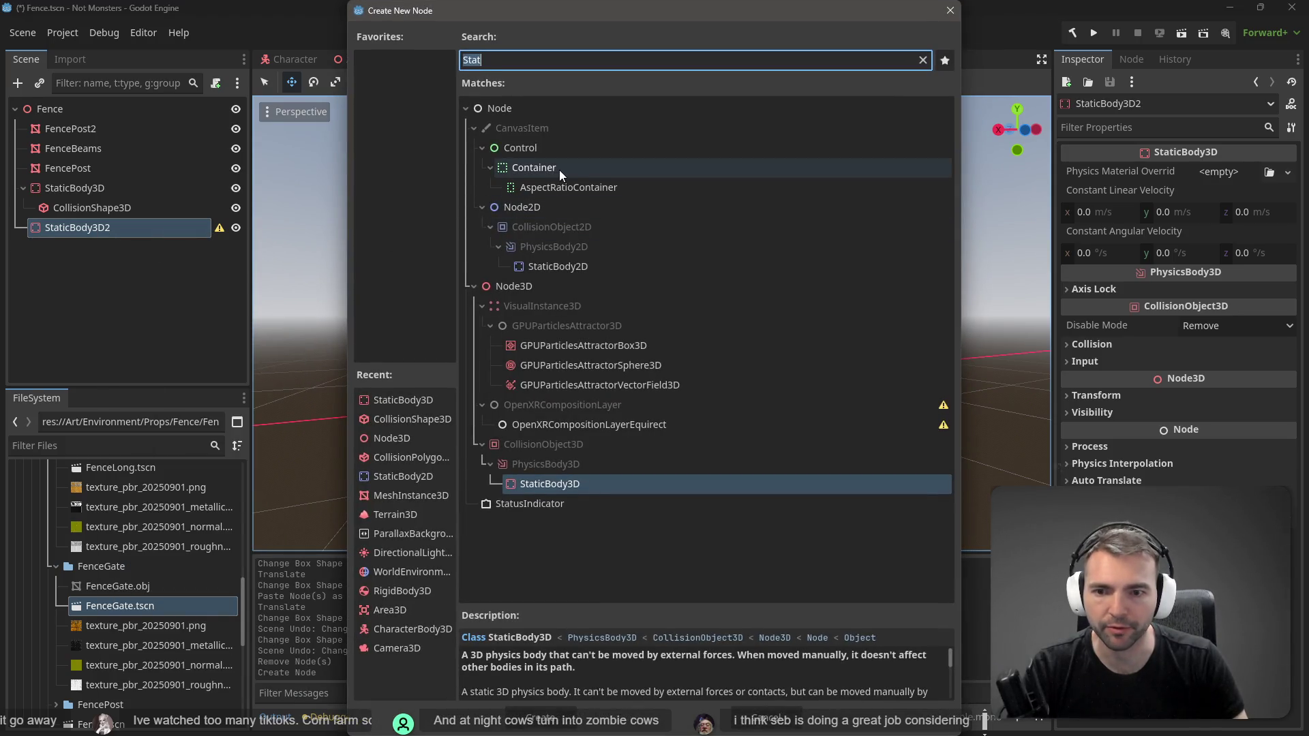
text(Collisi)
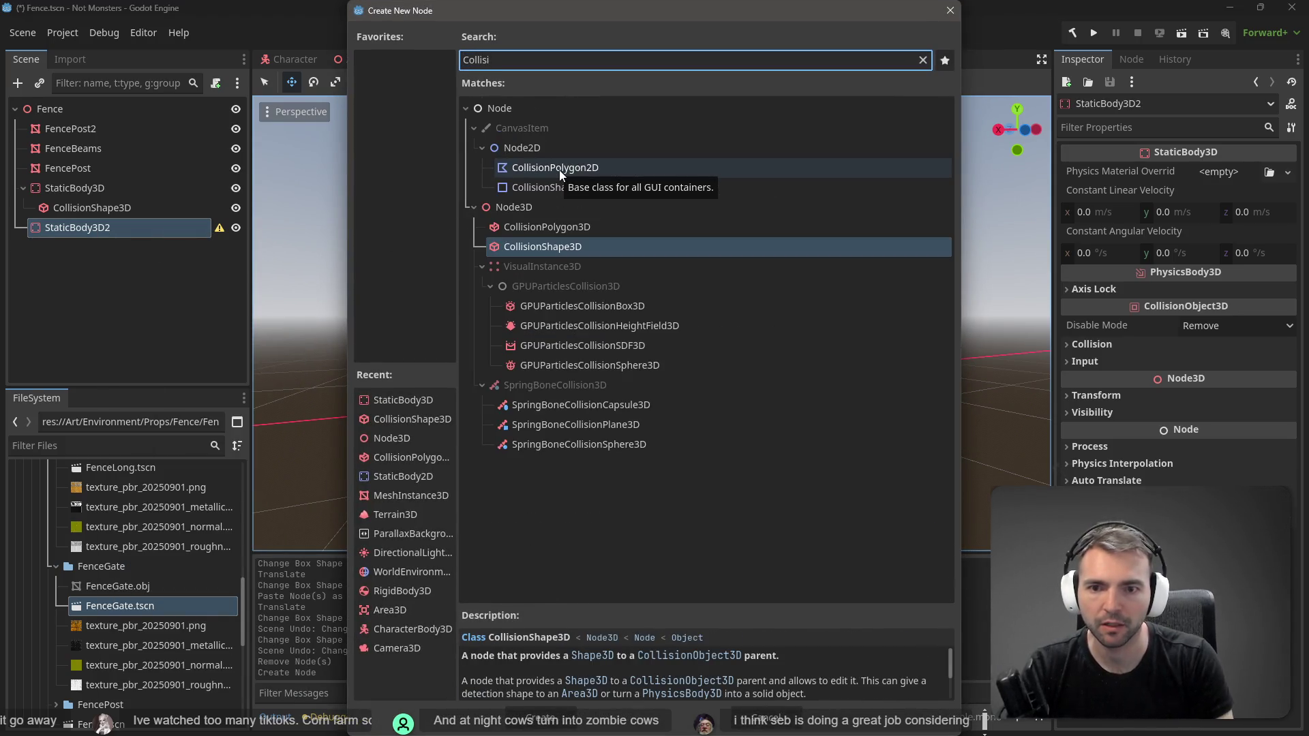
key(Return)
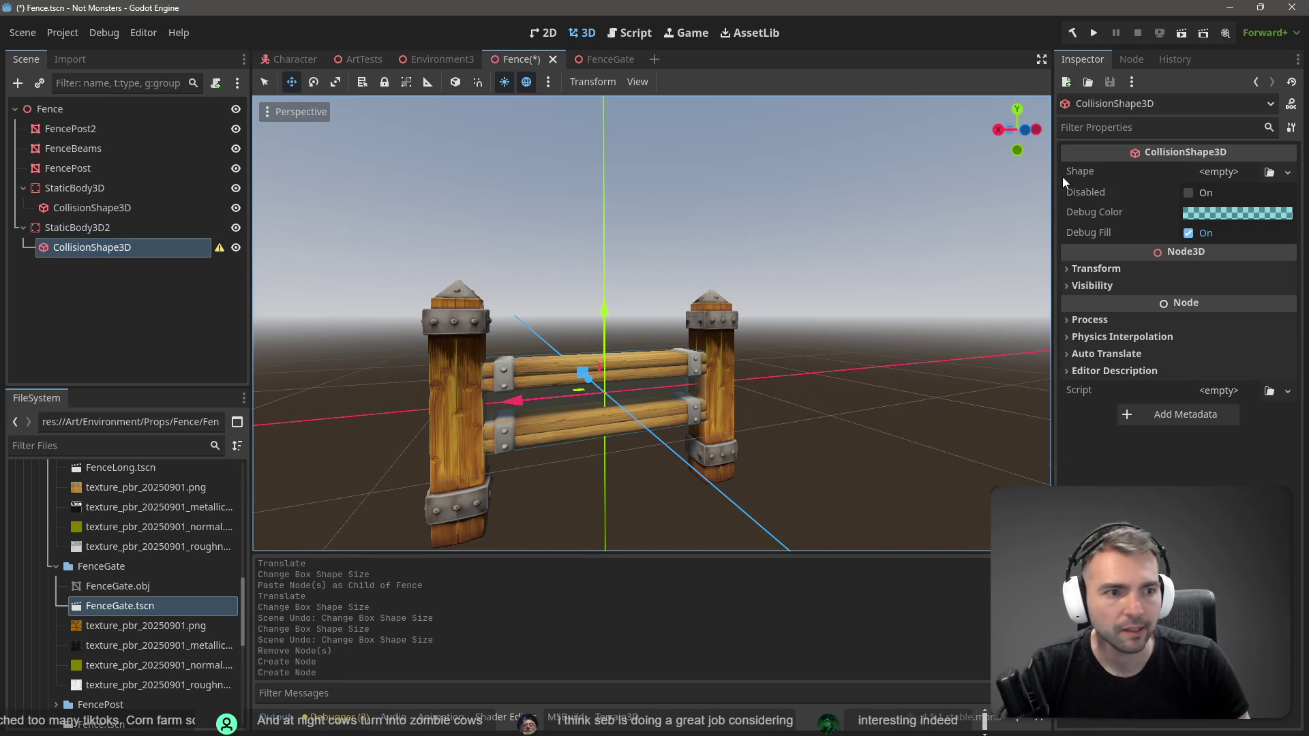
Step: Give the new collision shape a BoxShape3D sized about 0.23 × 1.04 × 0.65 around the left post
click(1288, 174)
click(1233, 247)
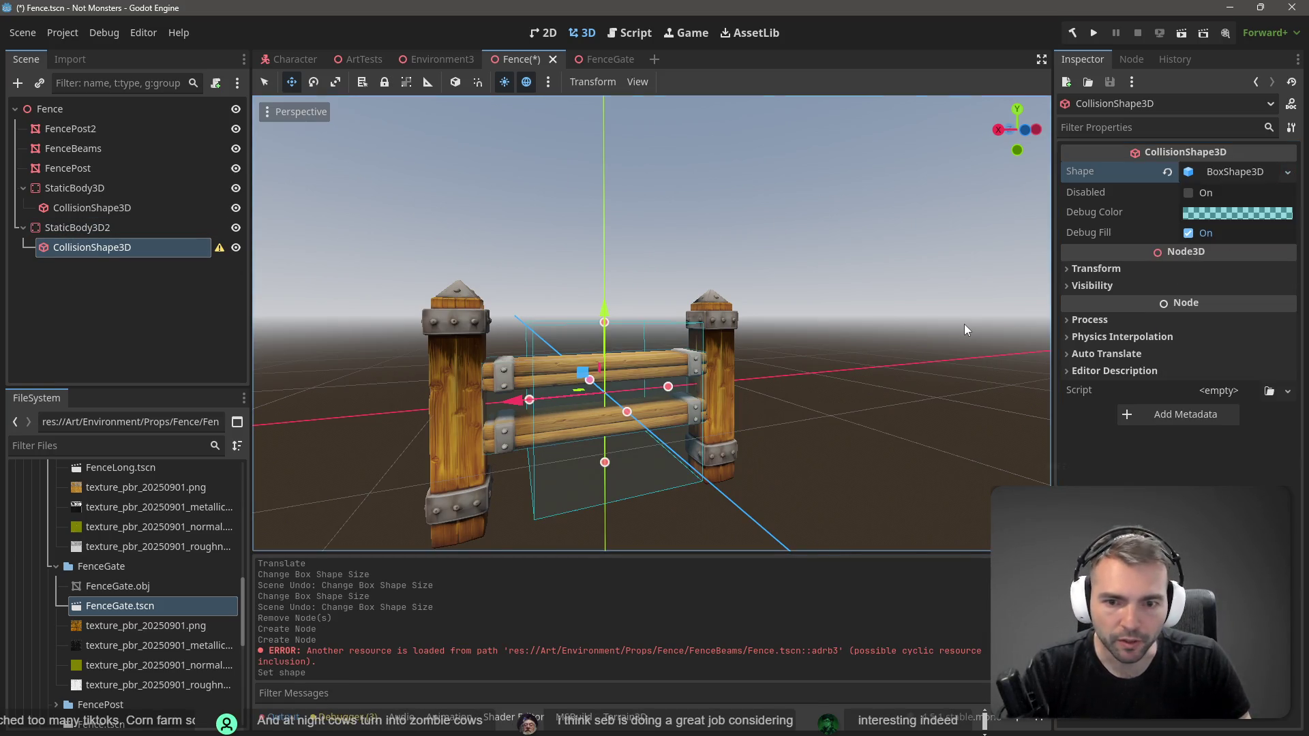
drag(530, 401, 448, 407)
drag(684, 403, 491, 431)
drag(470, 486, 471, 492)
drag(477, 326, 480, 326)
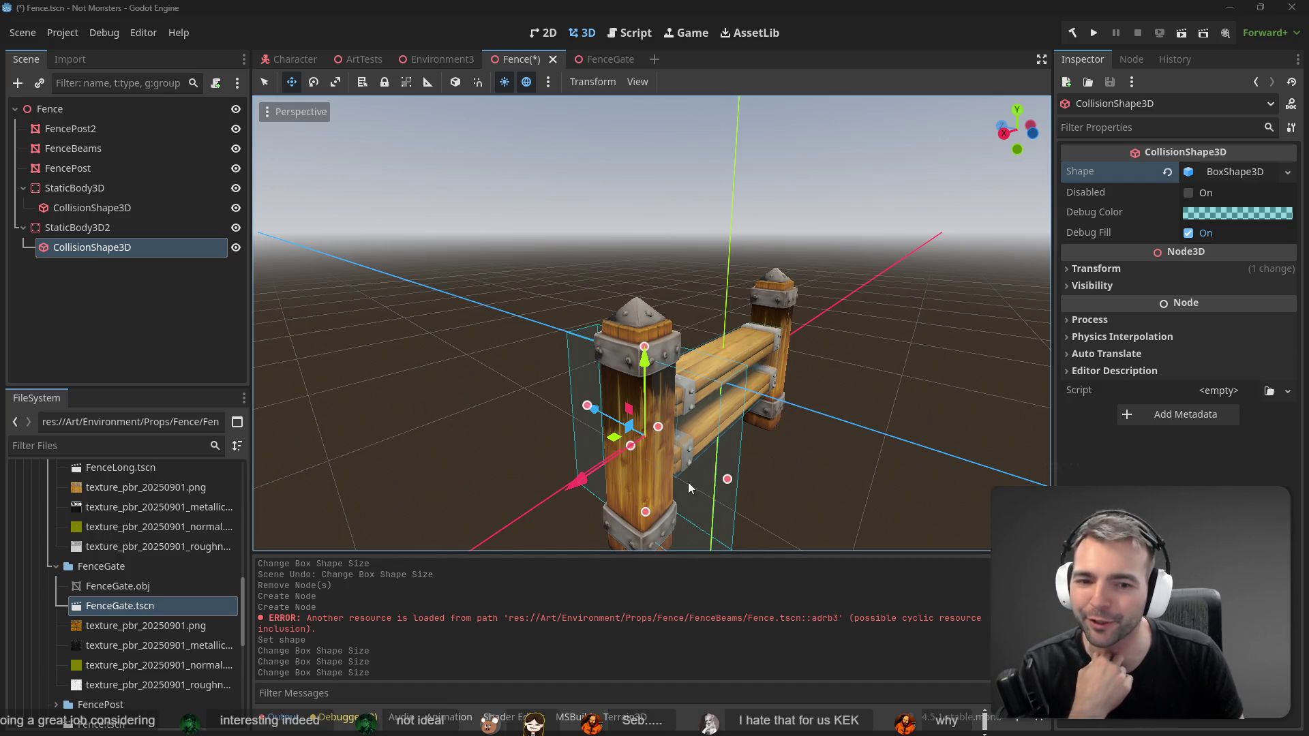
drag(727, 479, 667, 451)
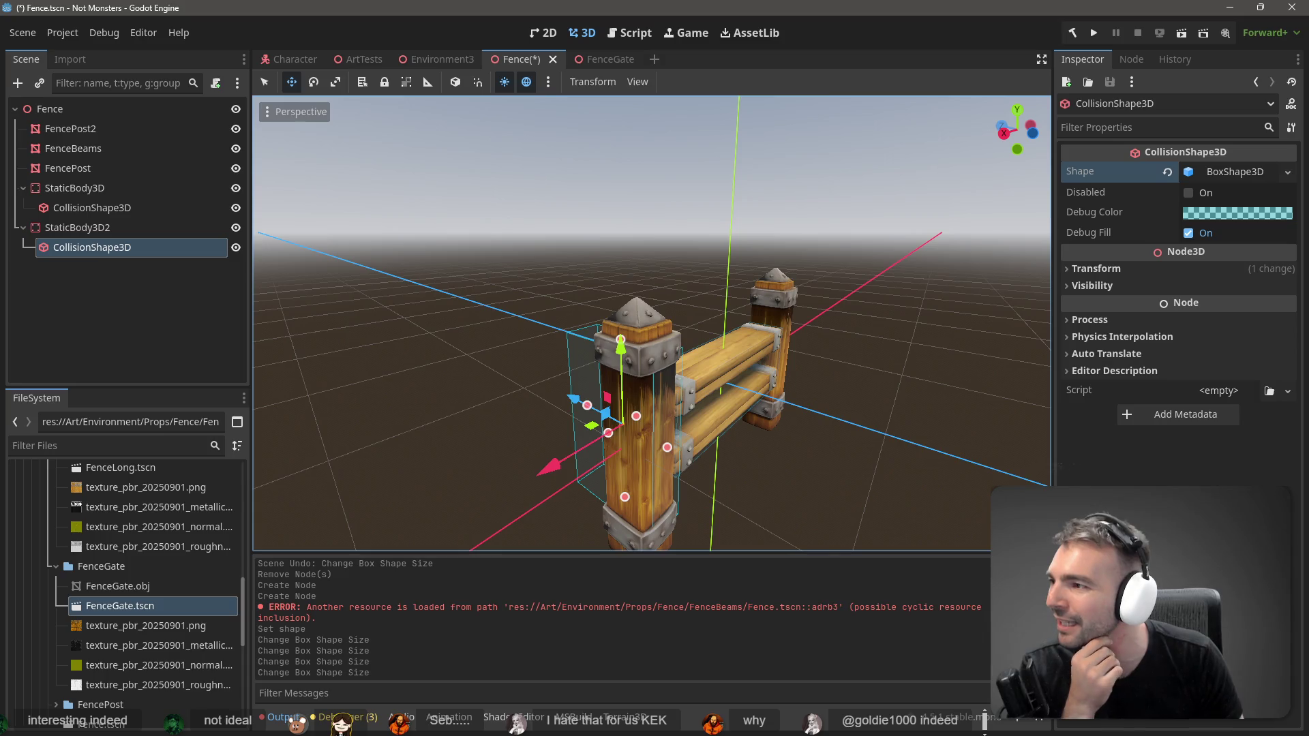
Step: Enlarge the post's collision box to about 0.30 × 1.27 × 0.33, covering its full height and depth
mouse_move(589, 406)
mouse_down()
mouse_move(586, 473)
mouse_move(641, 521)
mouse_move(641, 475)
mouse_move(621, 455)
mouse_up()
drag(637, 348, 642, 303)
scroll(644, 422, down, 2)
drag(645, 461, 650, 490)
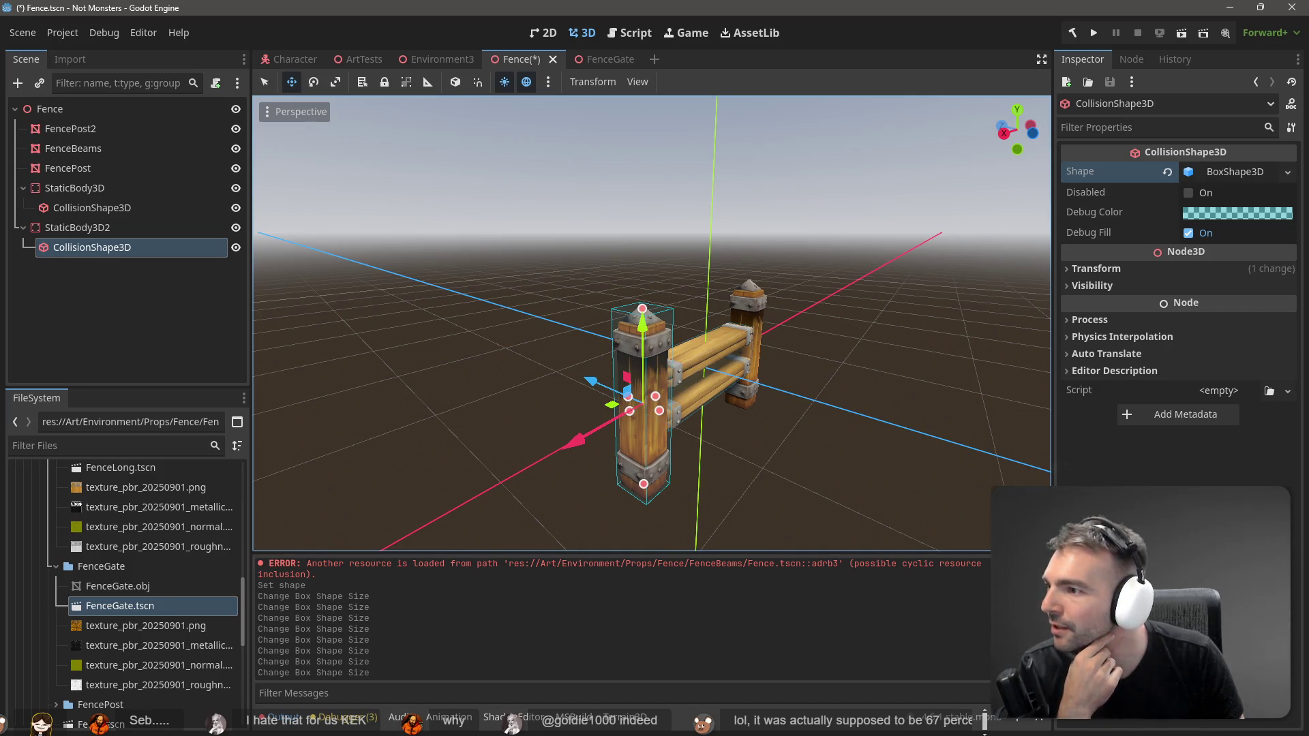
drag(627, 392, 307, 379)
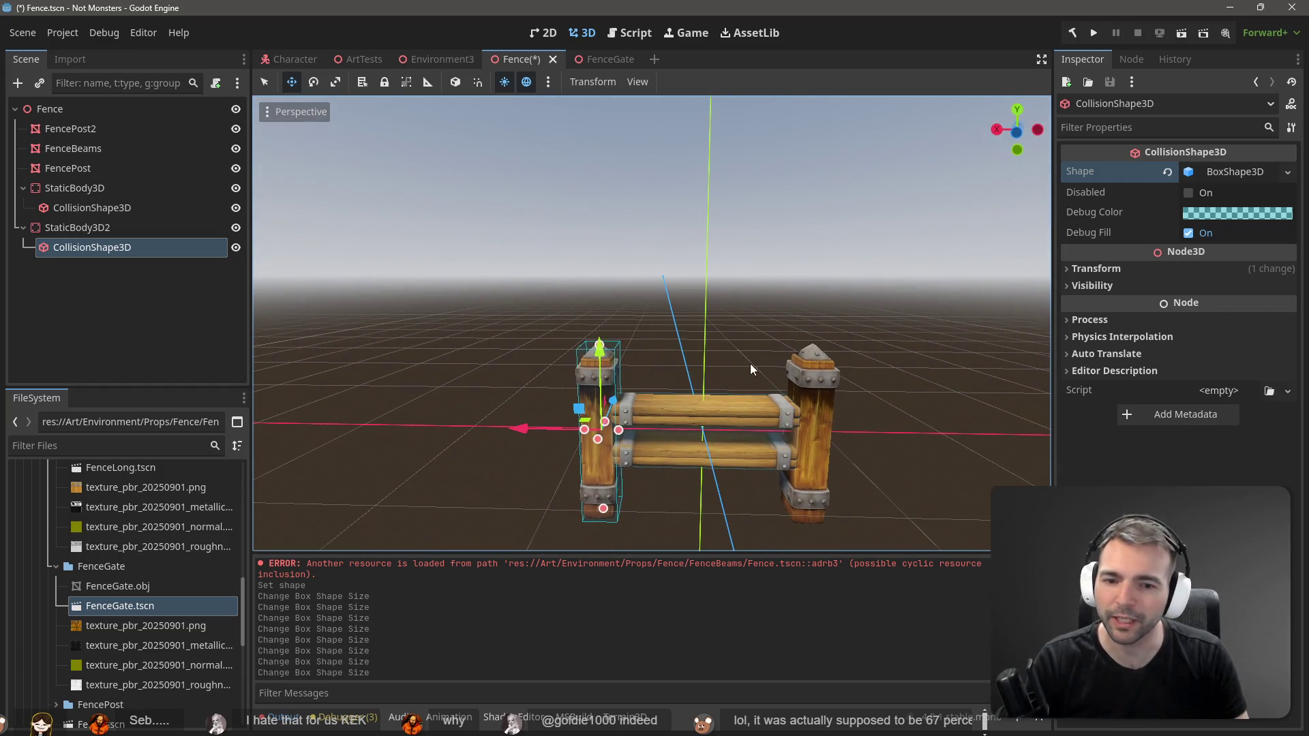
Step: Deselect the collision shape and save Fence.tscn
click(132, 308)
key(ctrl+s)
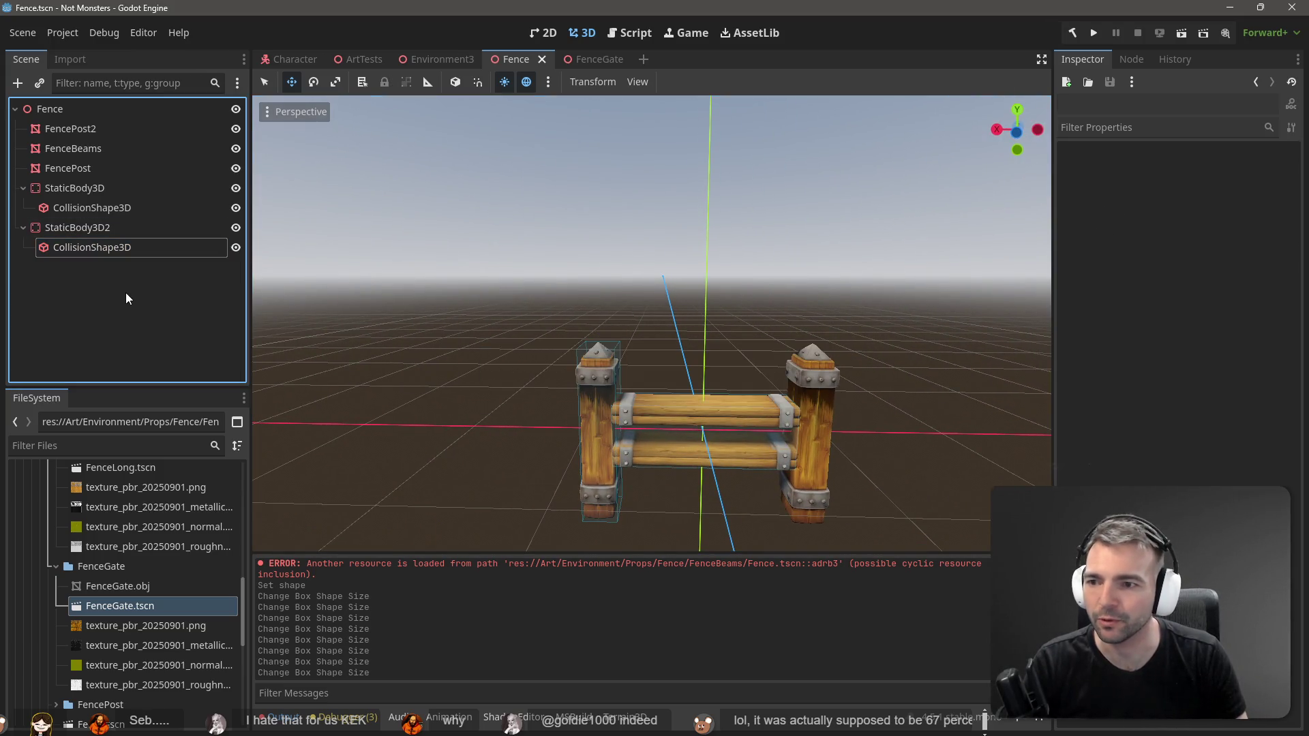
right_click(87, 304)
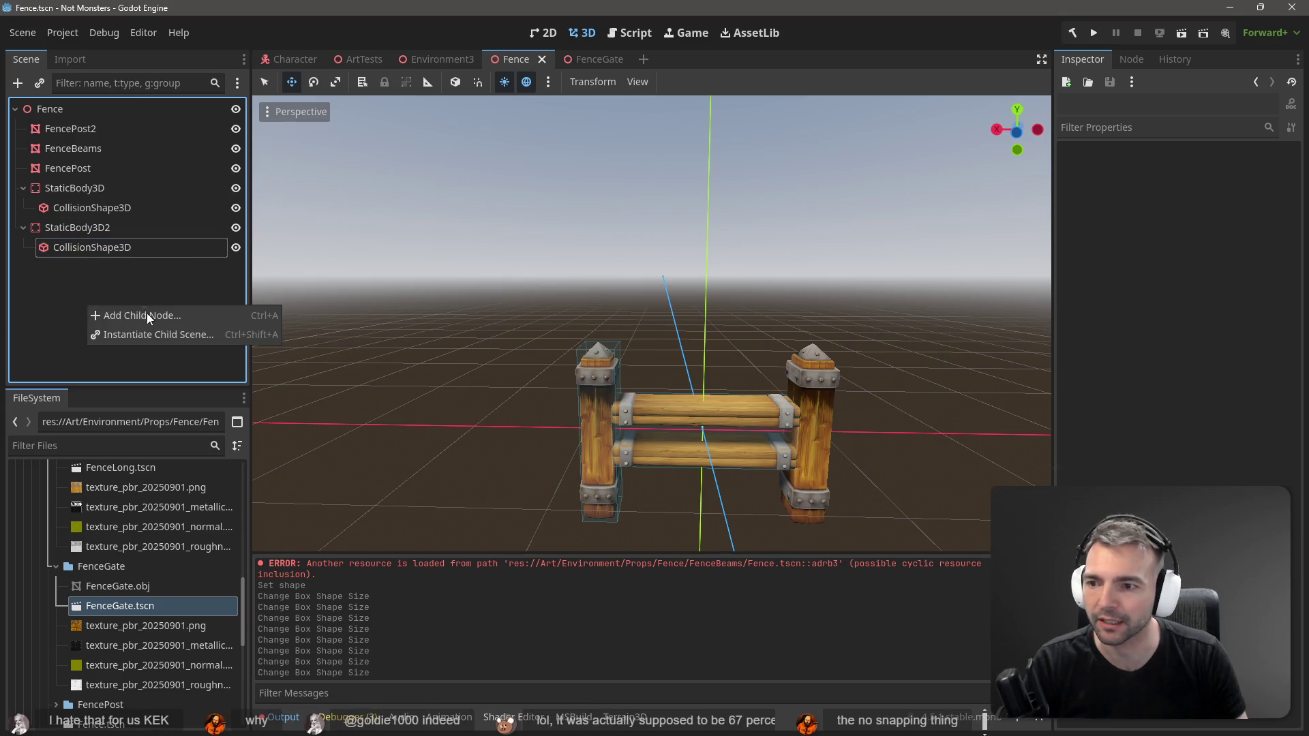
Step: Duplicate StaticBody3D2 under Fence and move the copy onto the right post
click(188, 323)
key(Escape)
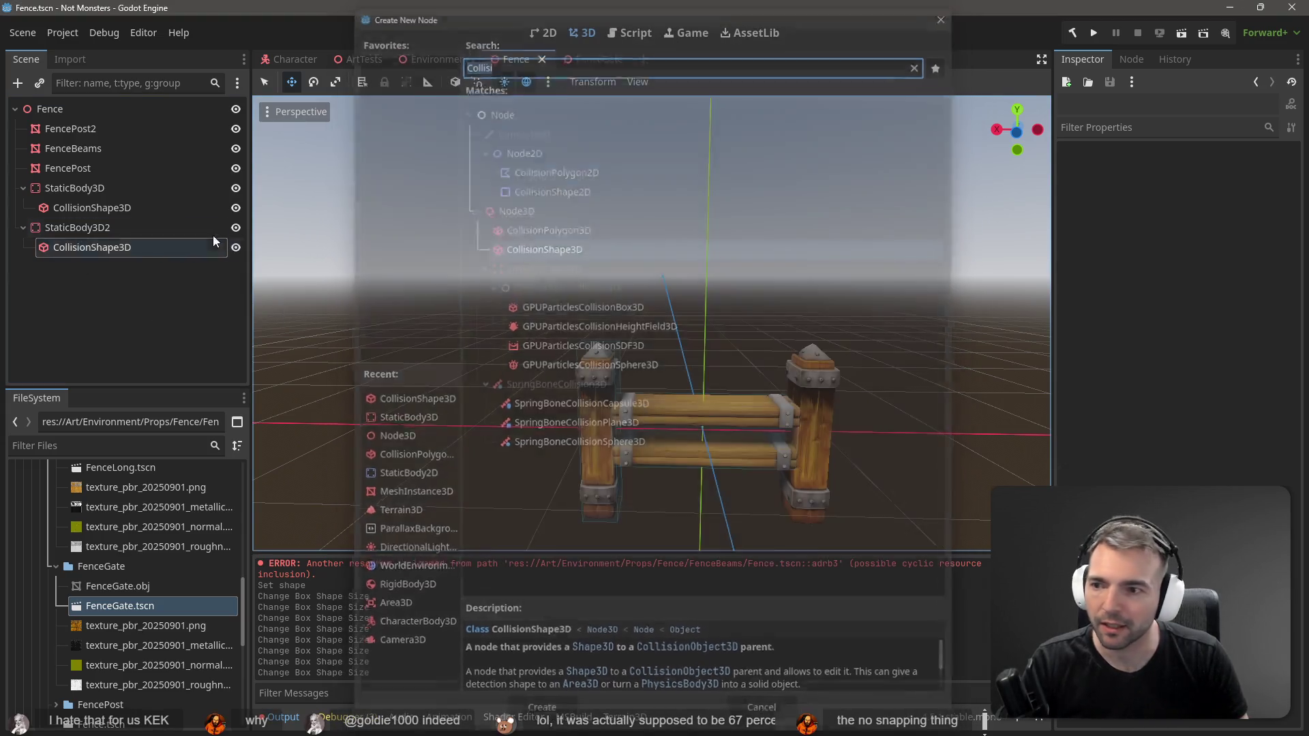
click(153, 227)
key(ctrl+c)
click(545, 162)
key(ctrl+v)
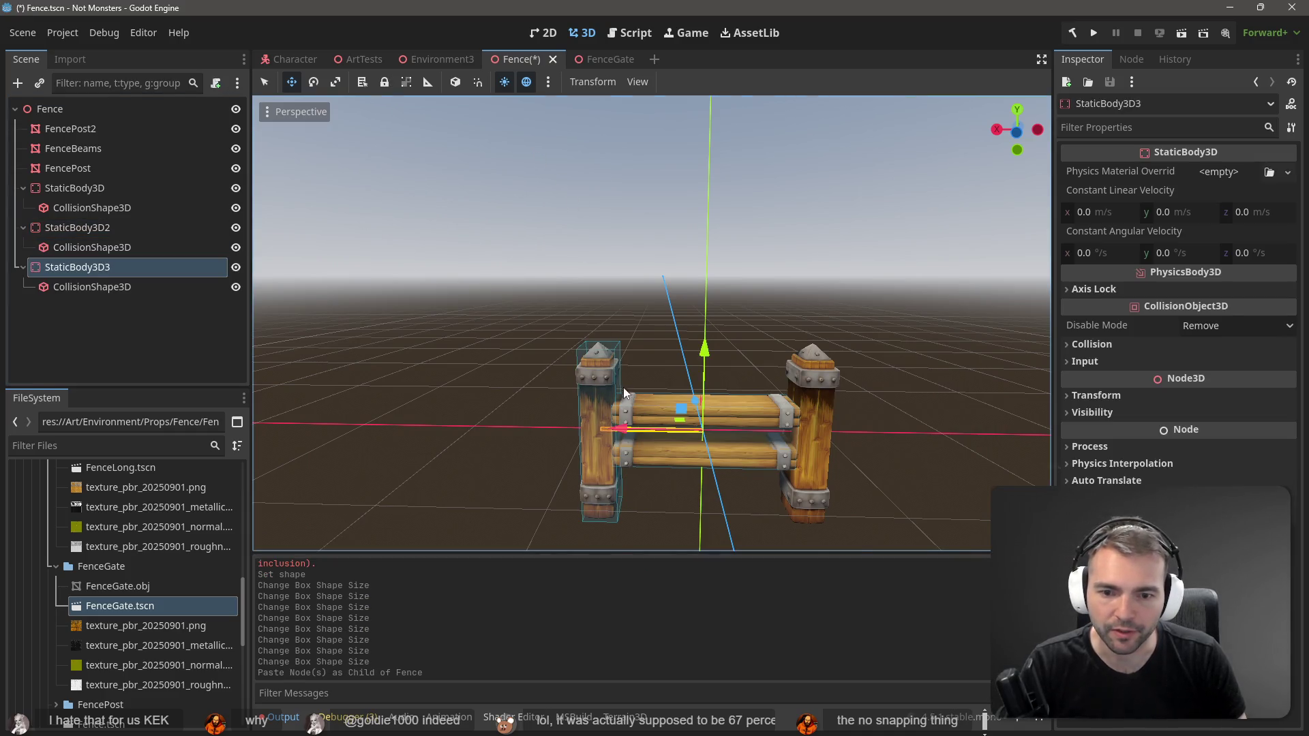
drag(620, 430, 823, 443)
Step: Save the Fence scene, then select all three collision bodies and shapes
click(101, 285)
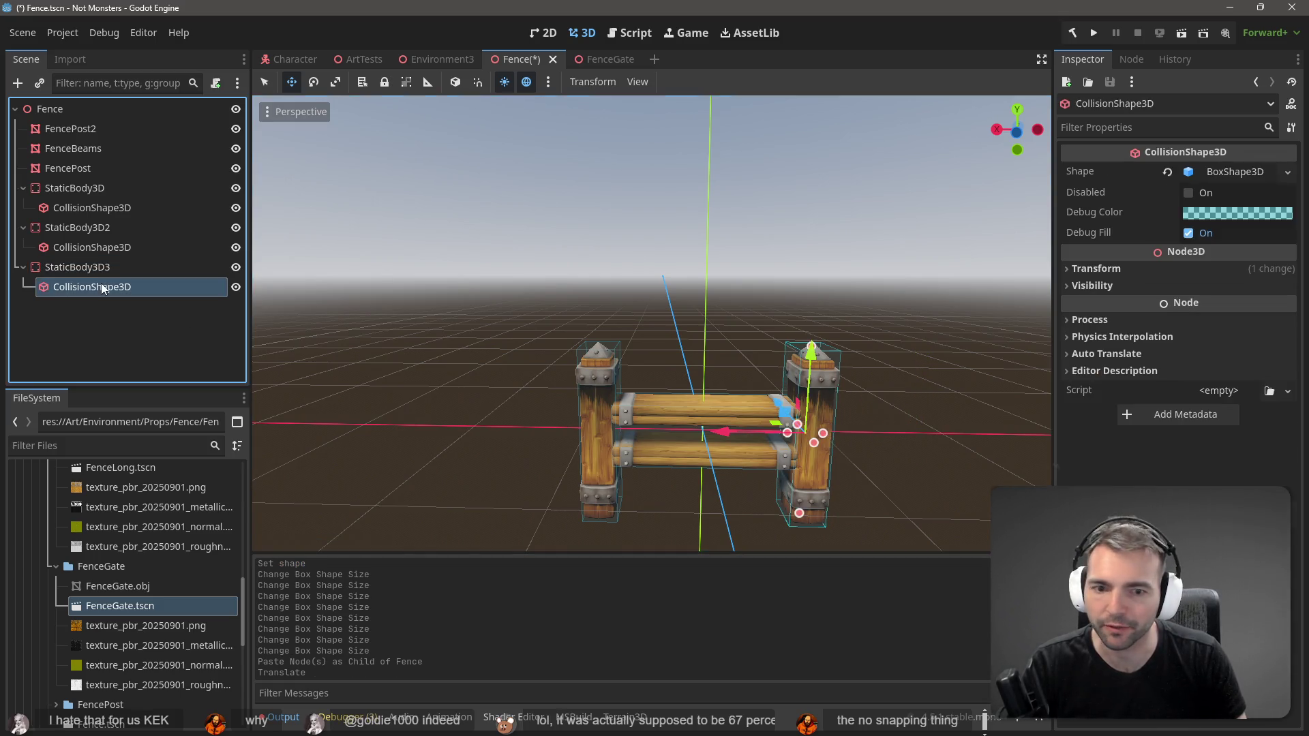
click(758, 263)
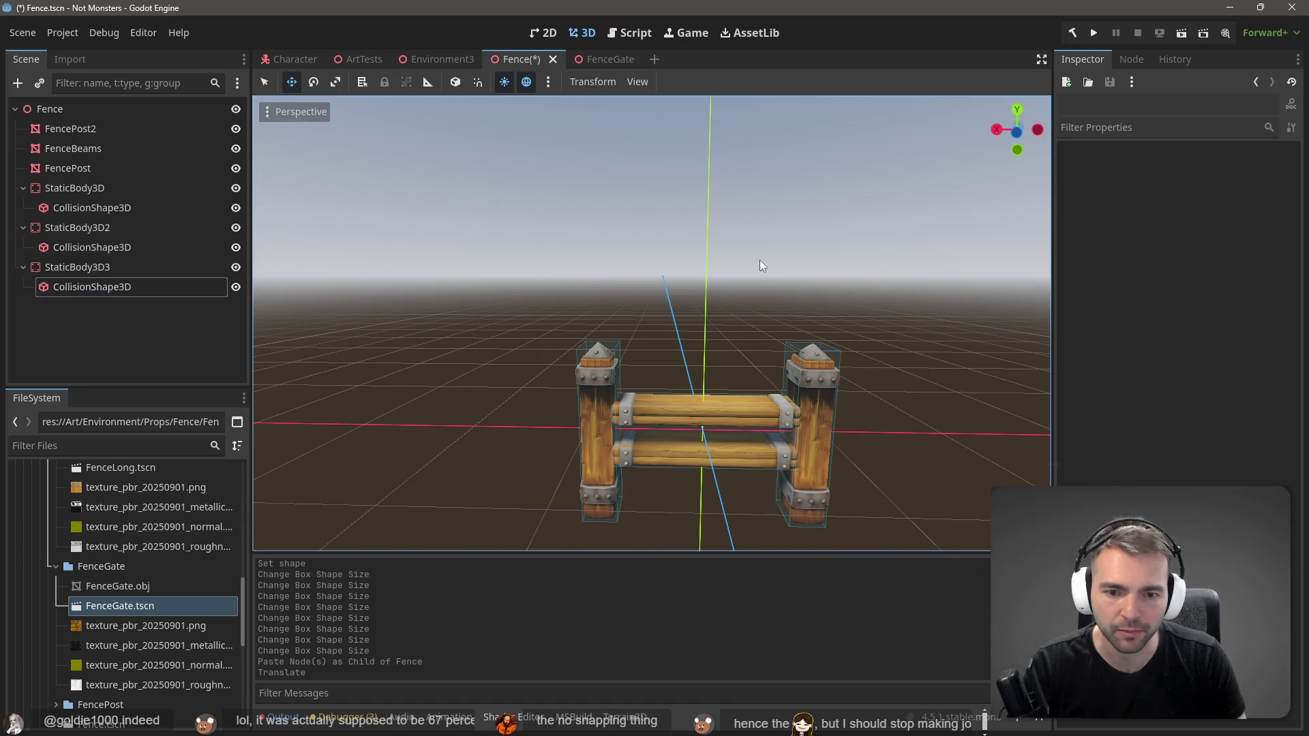
key(ctrl+s)
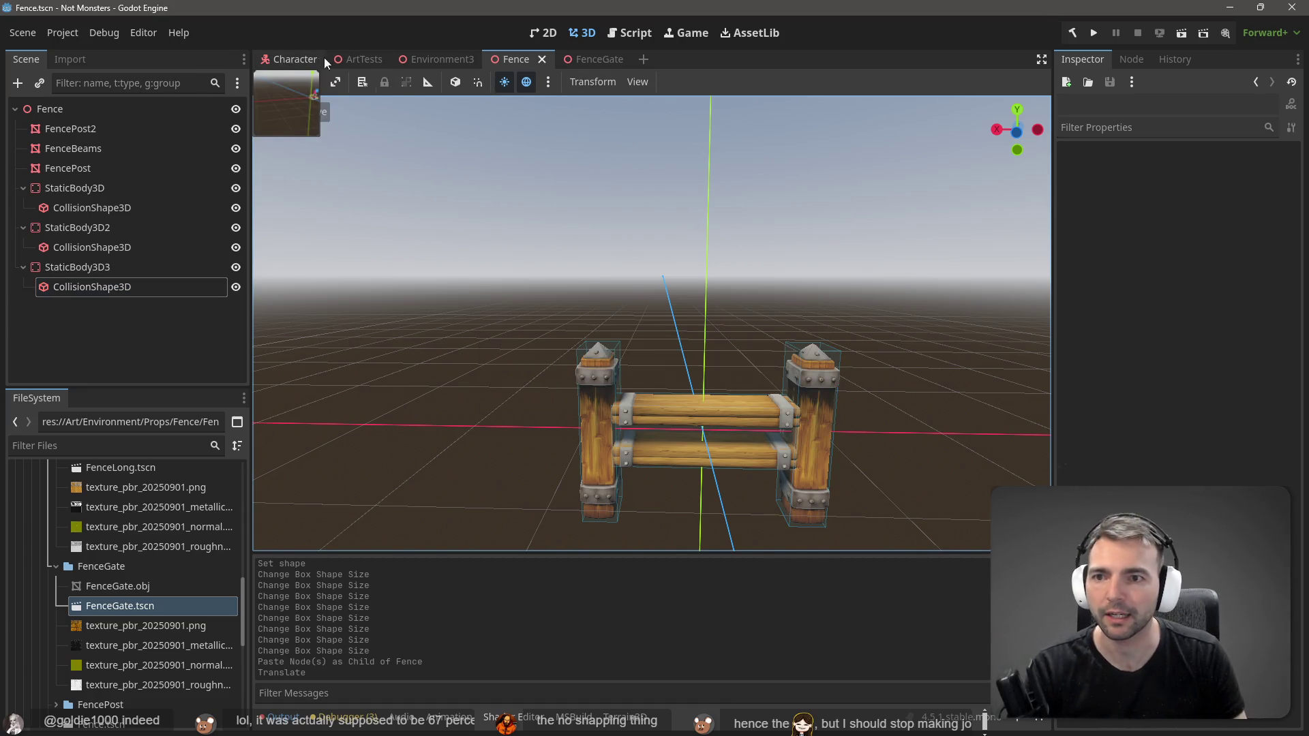
click(441, 57)
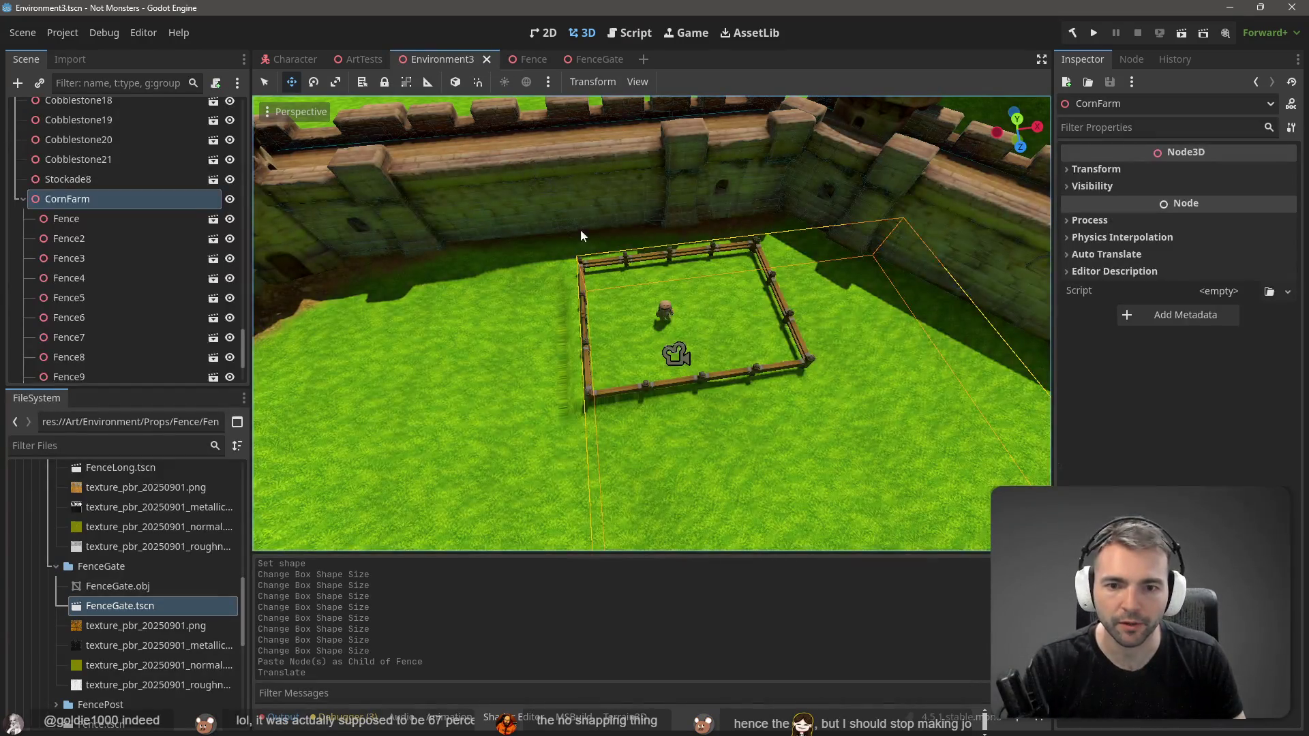
scroll(573, 224, up, 2)
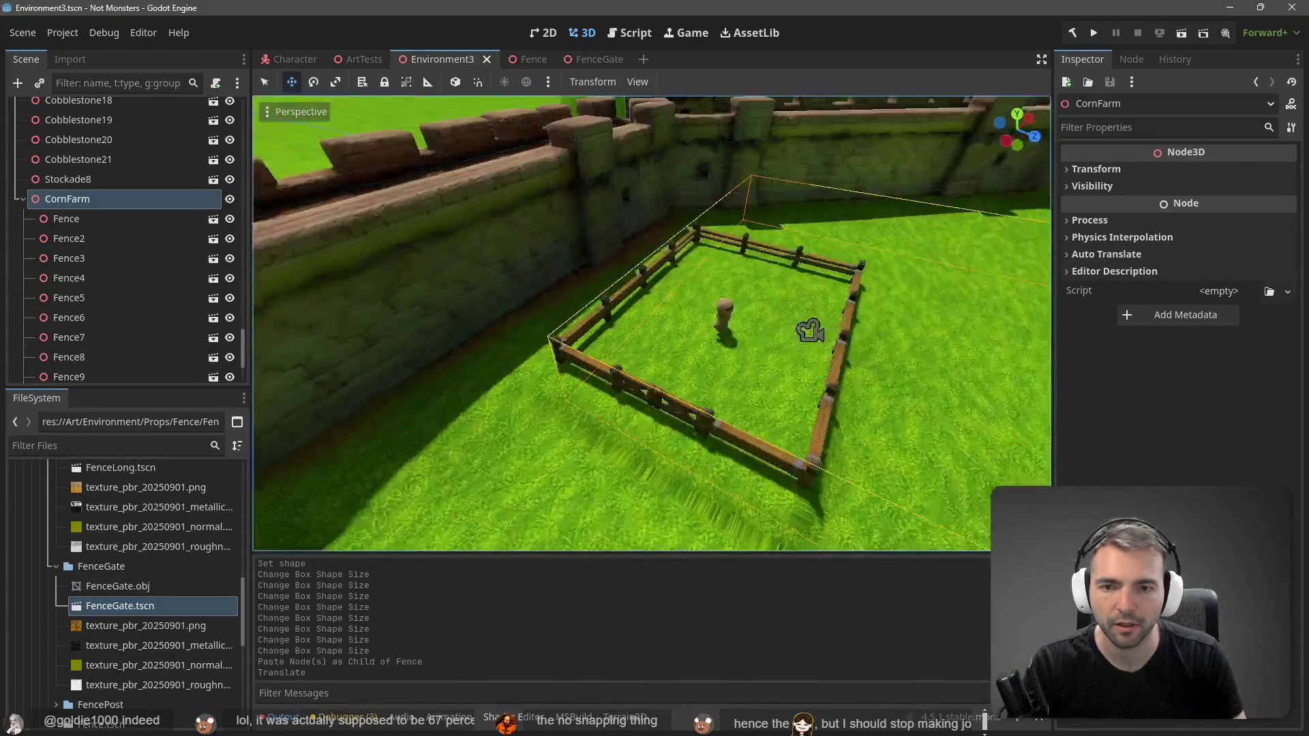
click(527, 60)
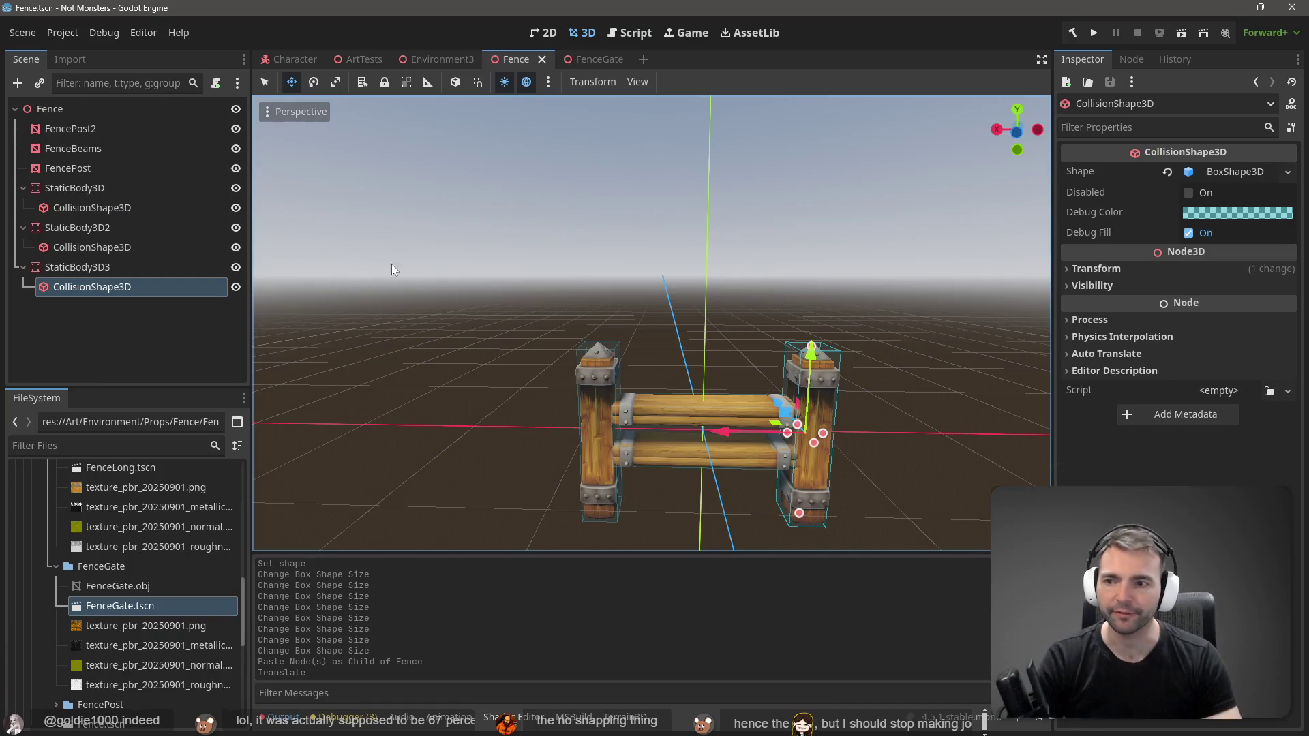
shift+click(70, 185)
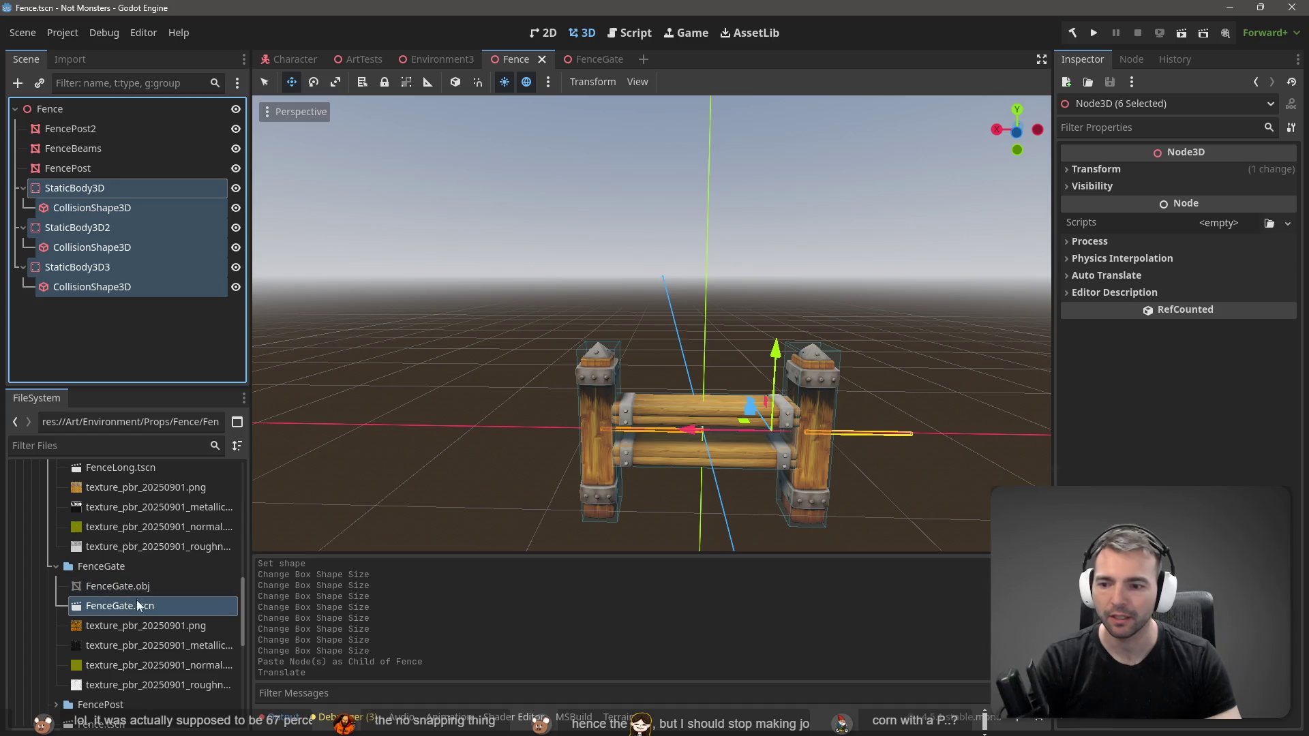
scroll(171, 596, up, 3)
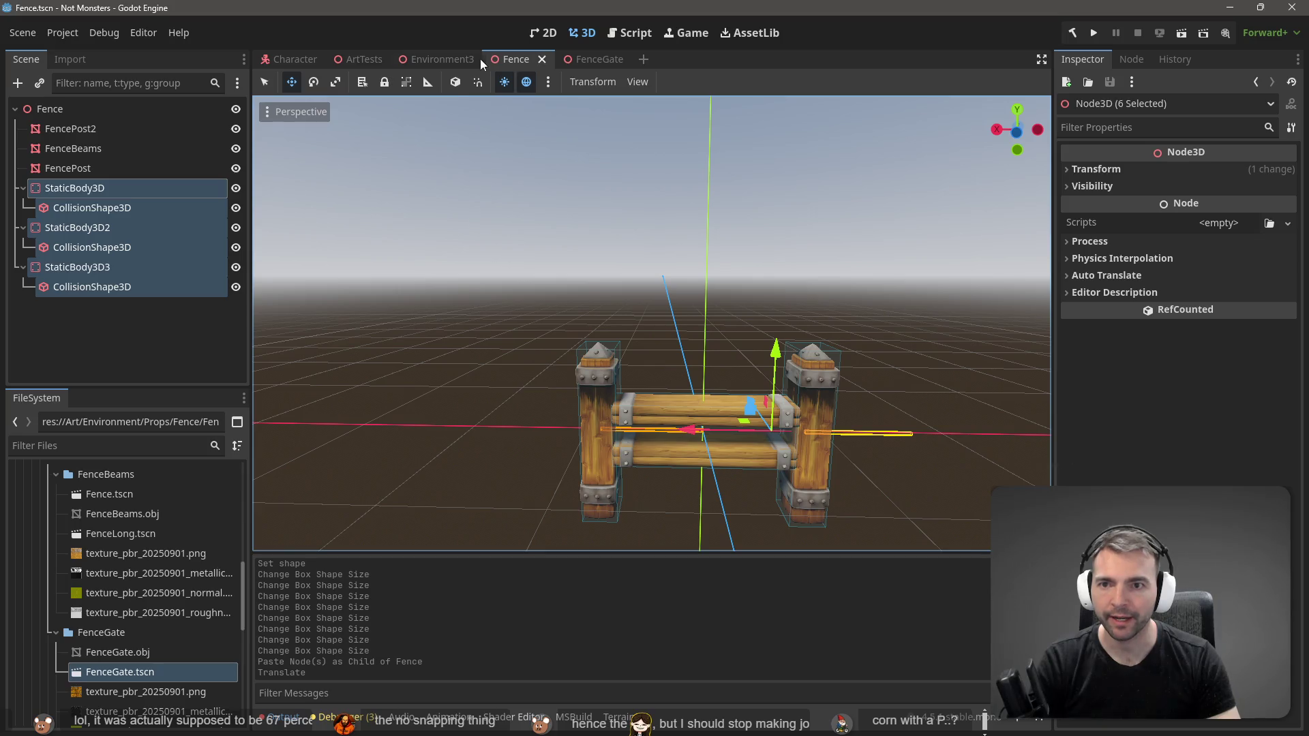
Step: Paste the three collision bodies into FenceLong.tscn and move the post bodies onto its posts
double_click(120, 533)
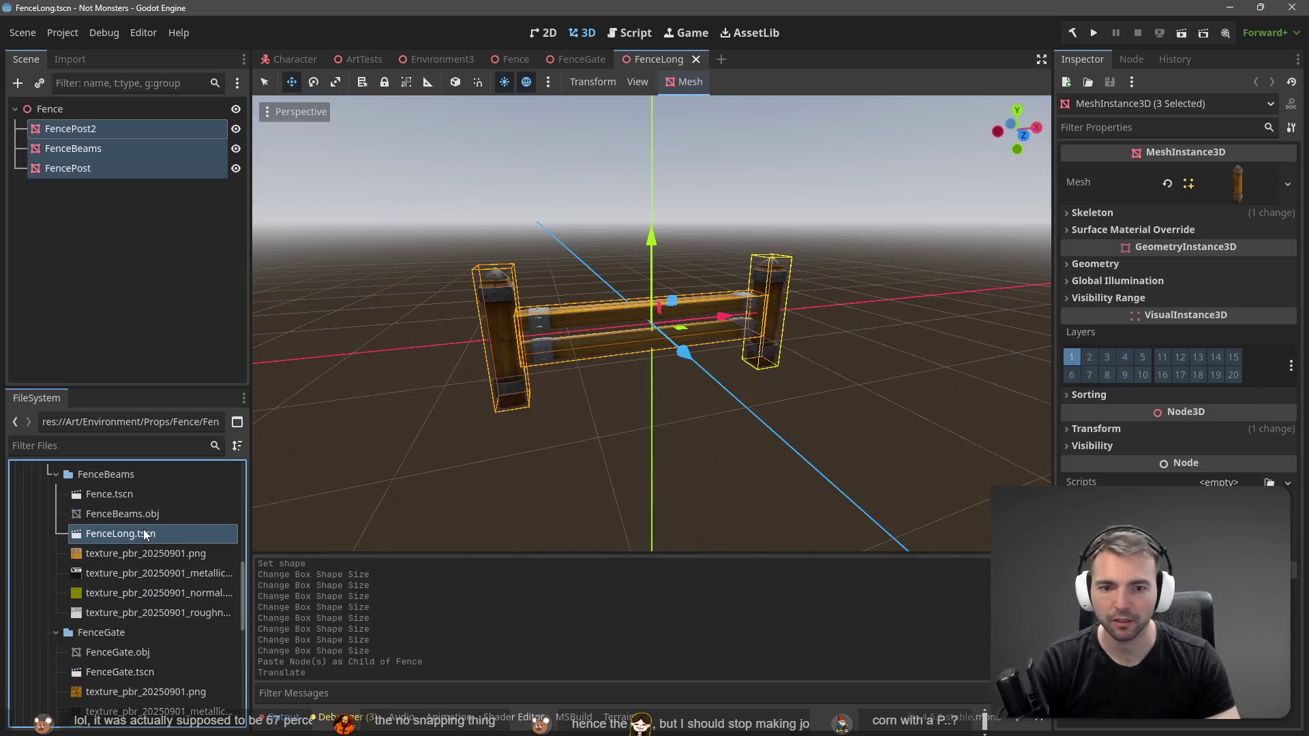
key(ctrl+v)
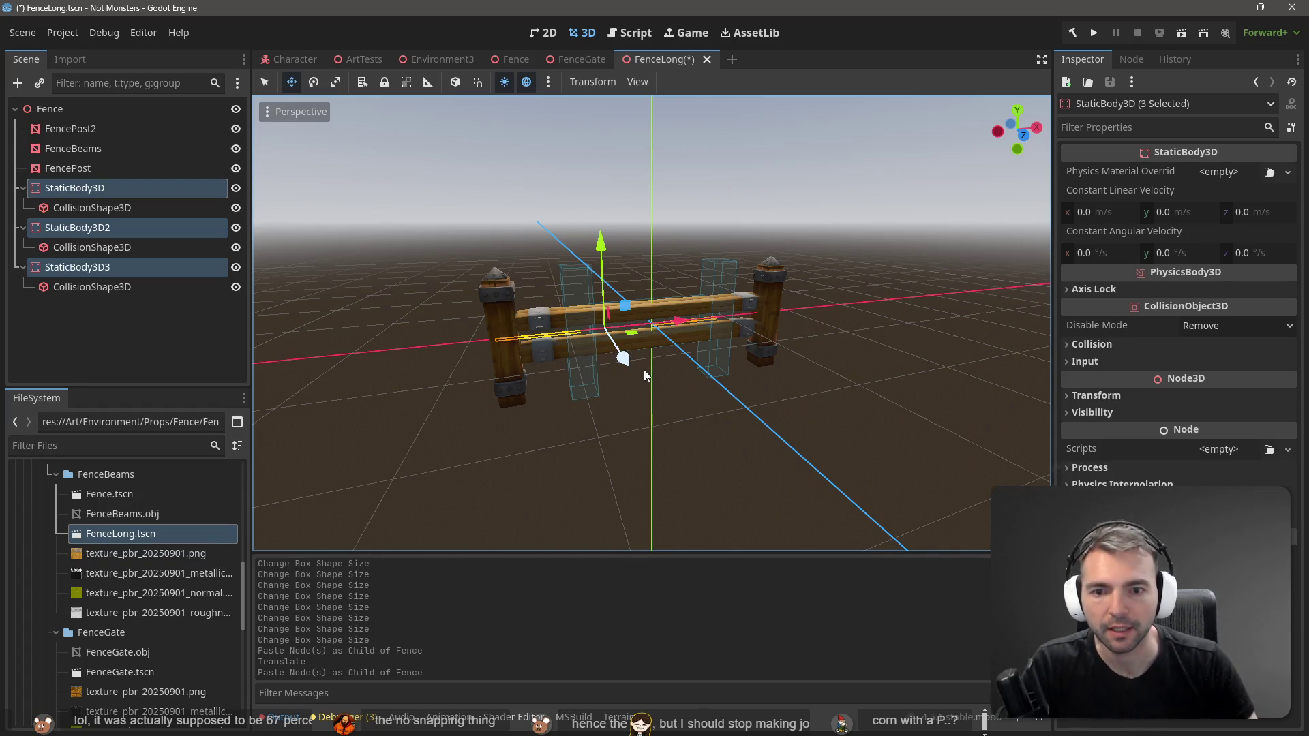
click(109, 271)
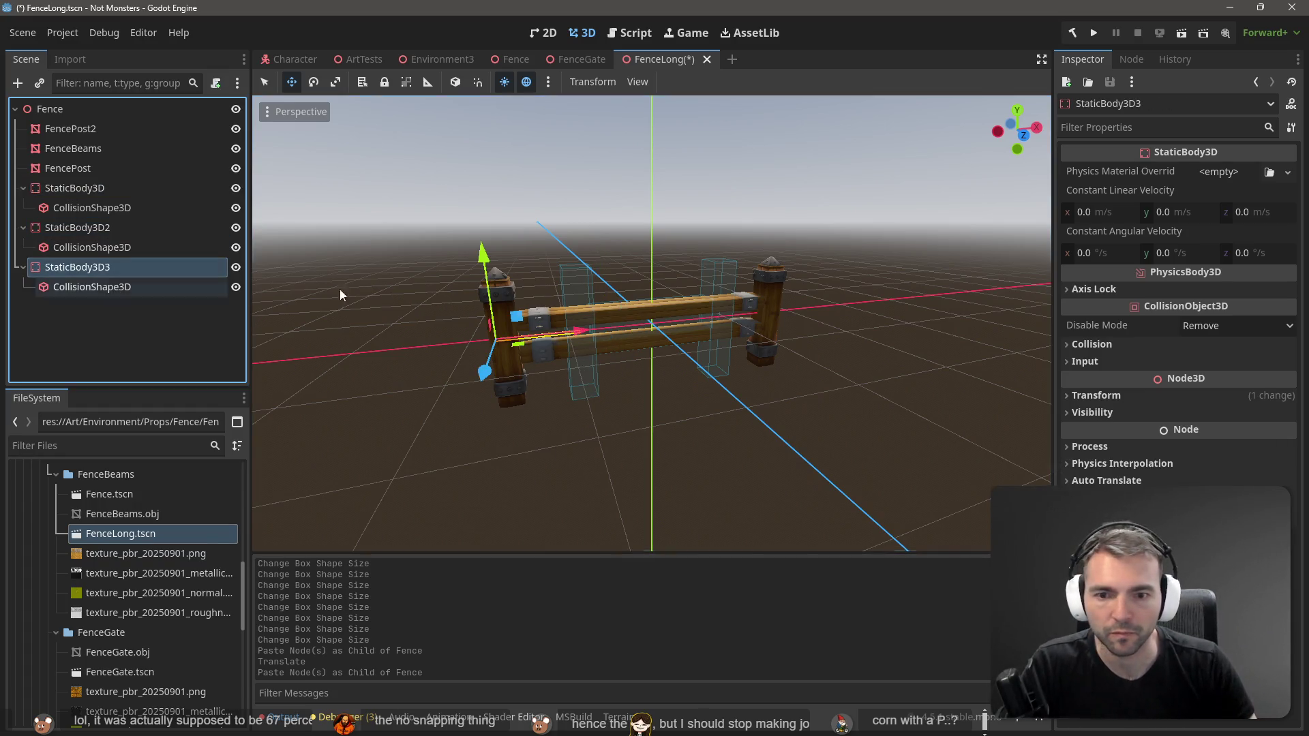
drag(583, 330, 509, 338)
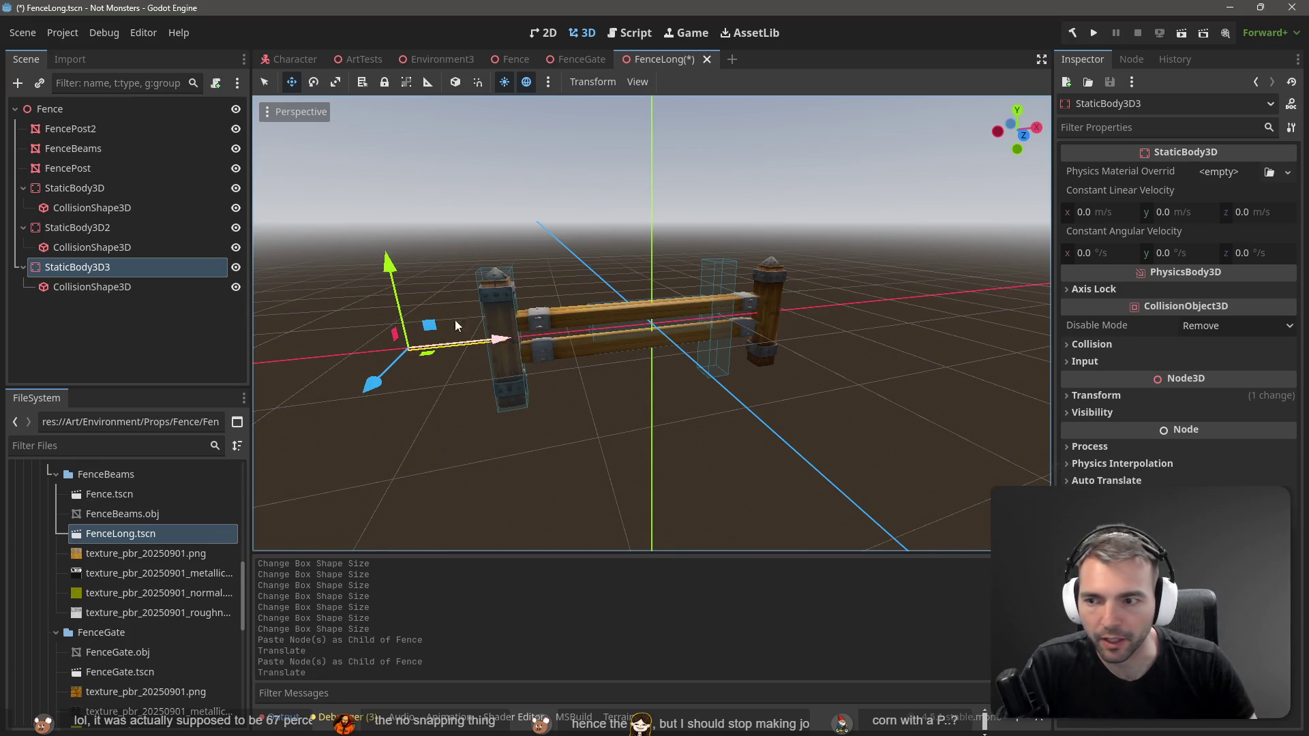
click(77, 227)
drag(725, 322, 771, 317)
Step: Stretch the rail collision box to about 3.08 wide and save FenceLong
click(137, 208)
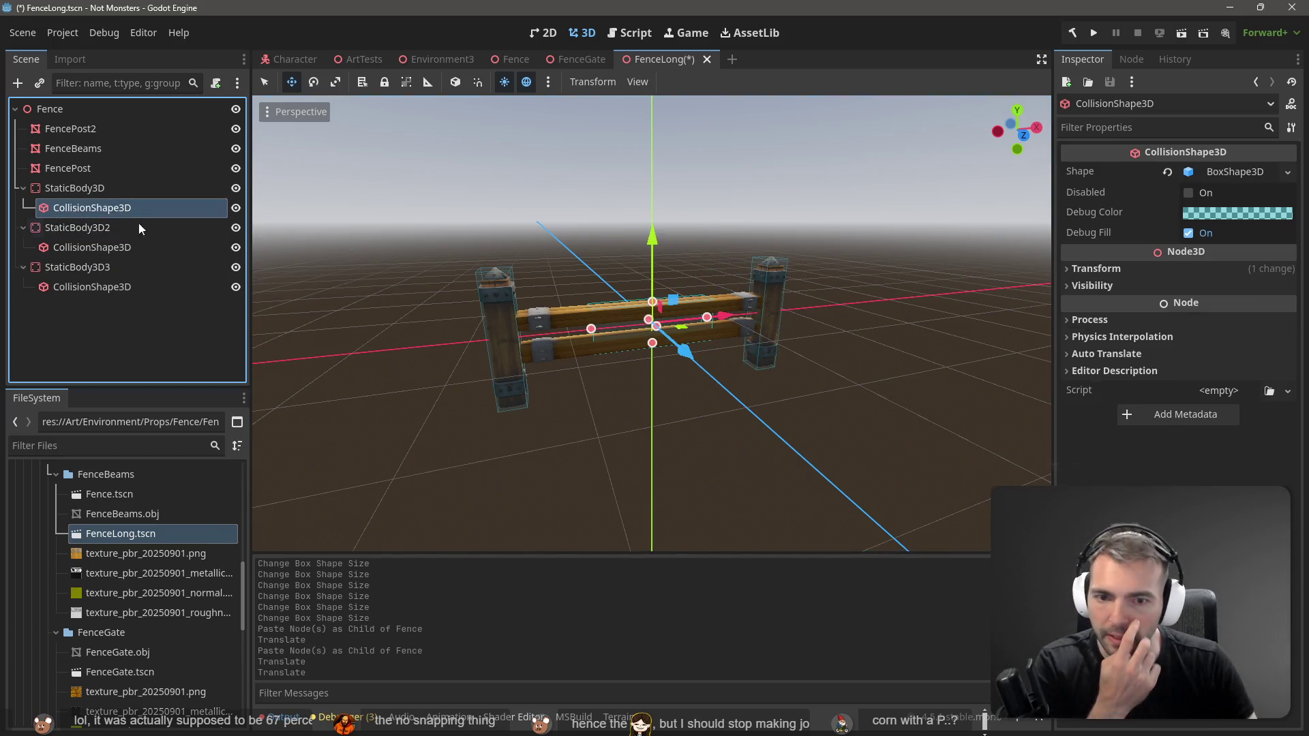
drag(528, 334, 515, 341)
drag(710, 325, 760, 326)
key(ctrl+s)
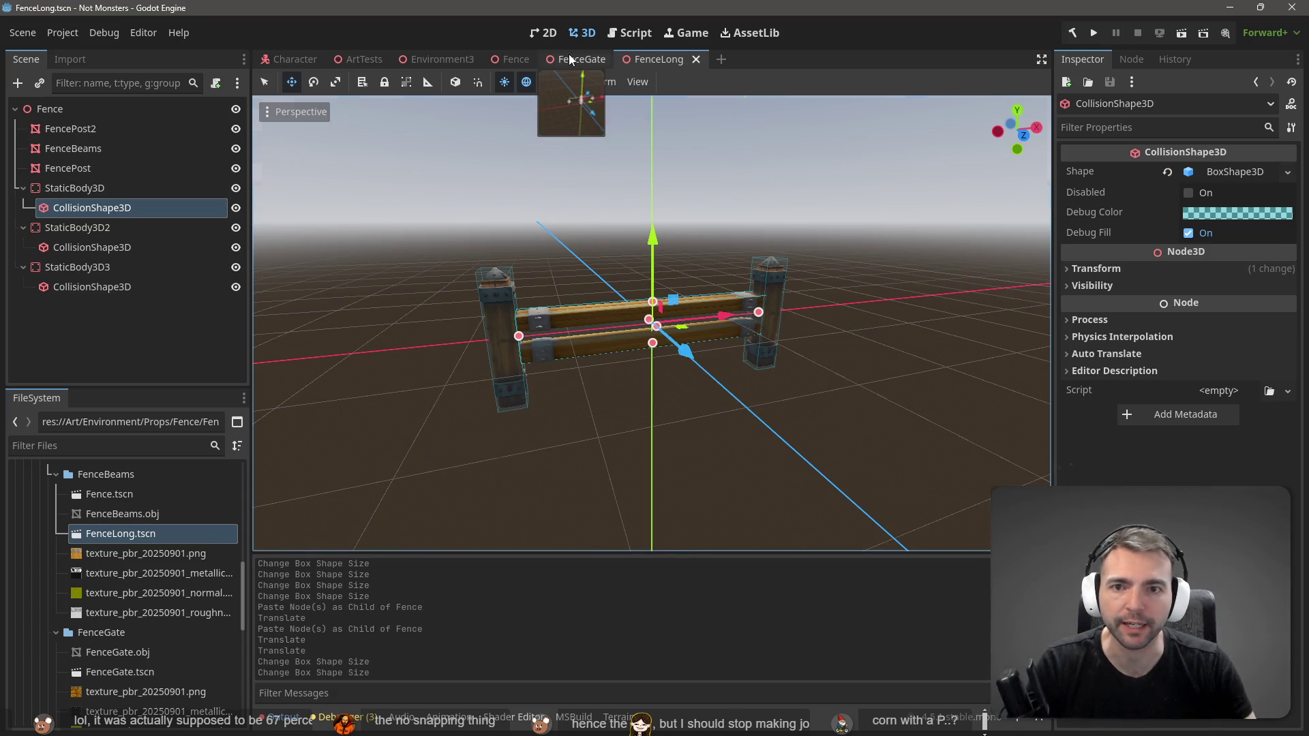
Step: Move through the FenceGate, Fence and FenceLong scenes, then return to Environment3
click(569, 57)
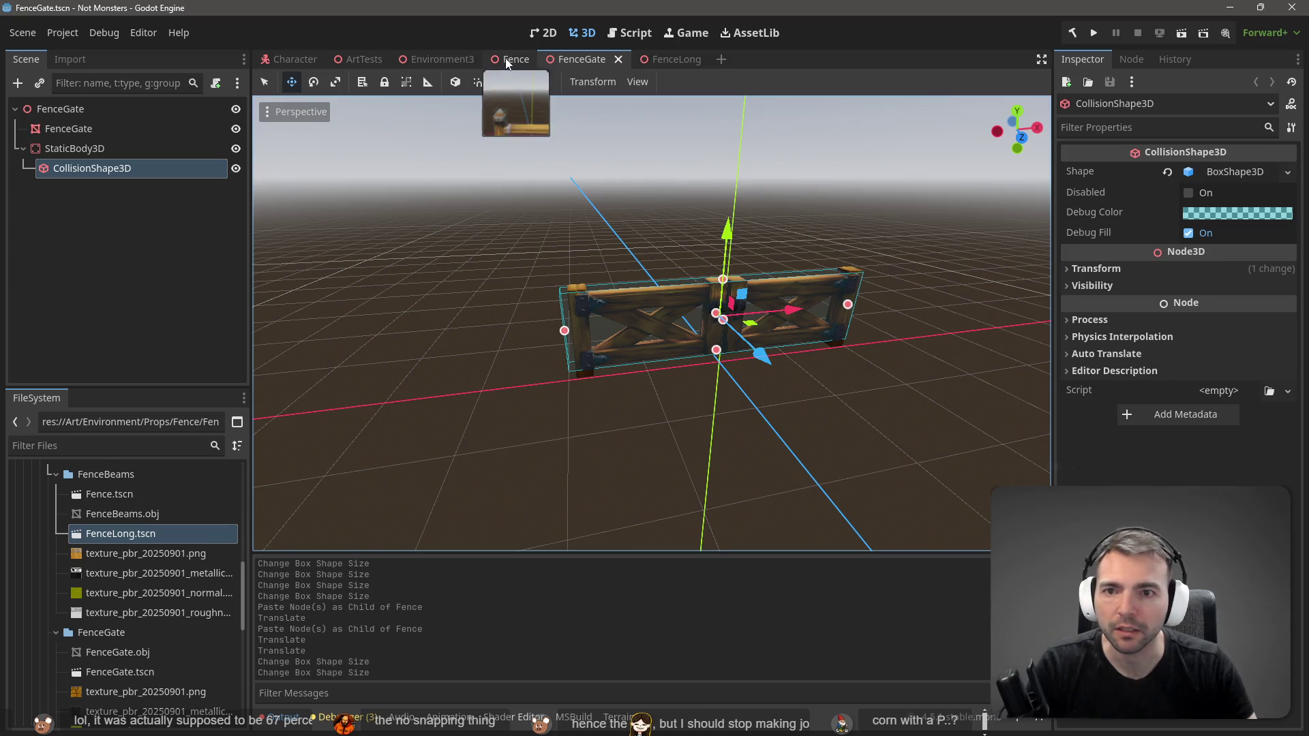
click(506, 60)
click(675, 60)
mouse_move(697, 138)
mouse_down()
mouse_move(791, 171)
mouse_move(698, 154)
mouse_up()
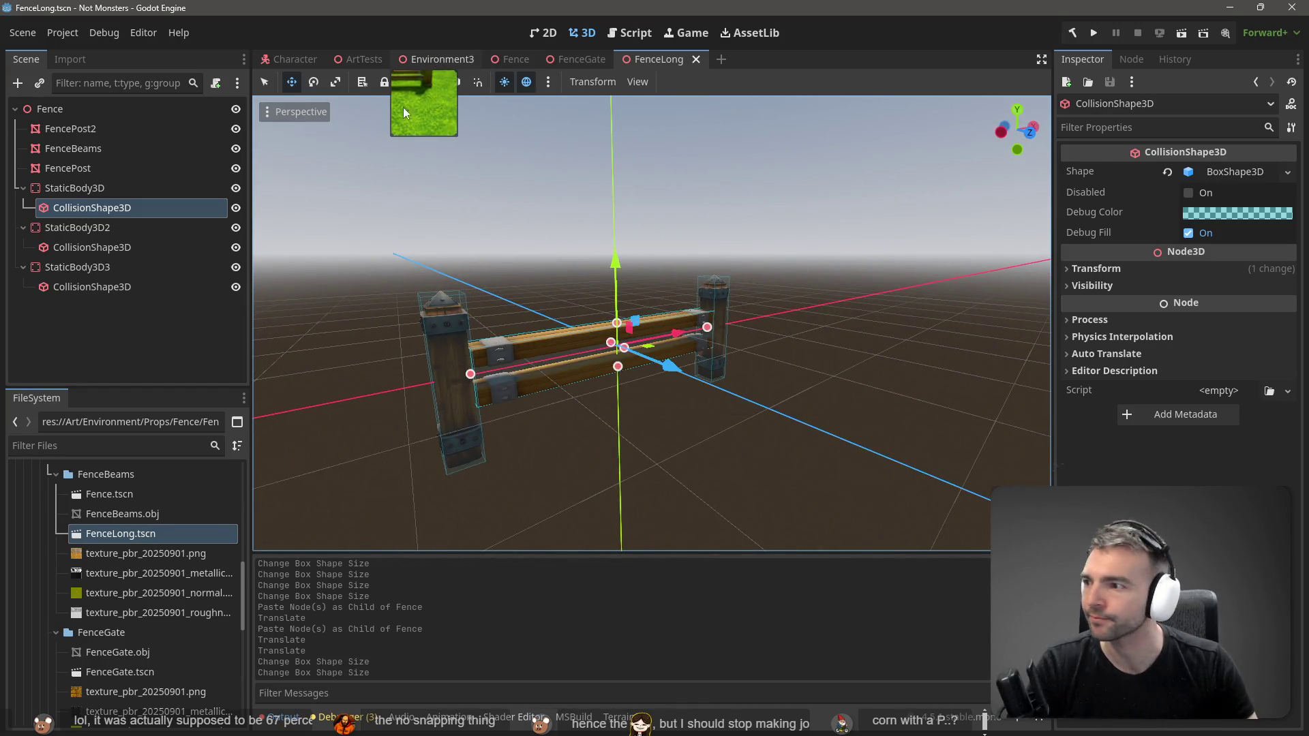
click(435, 57)
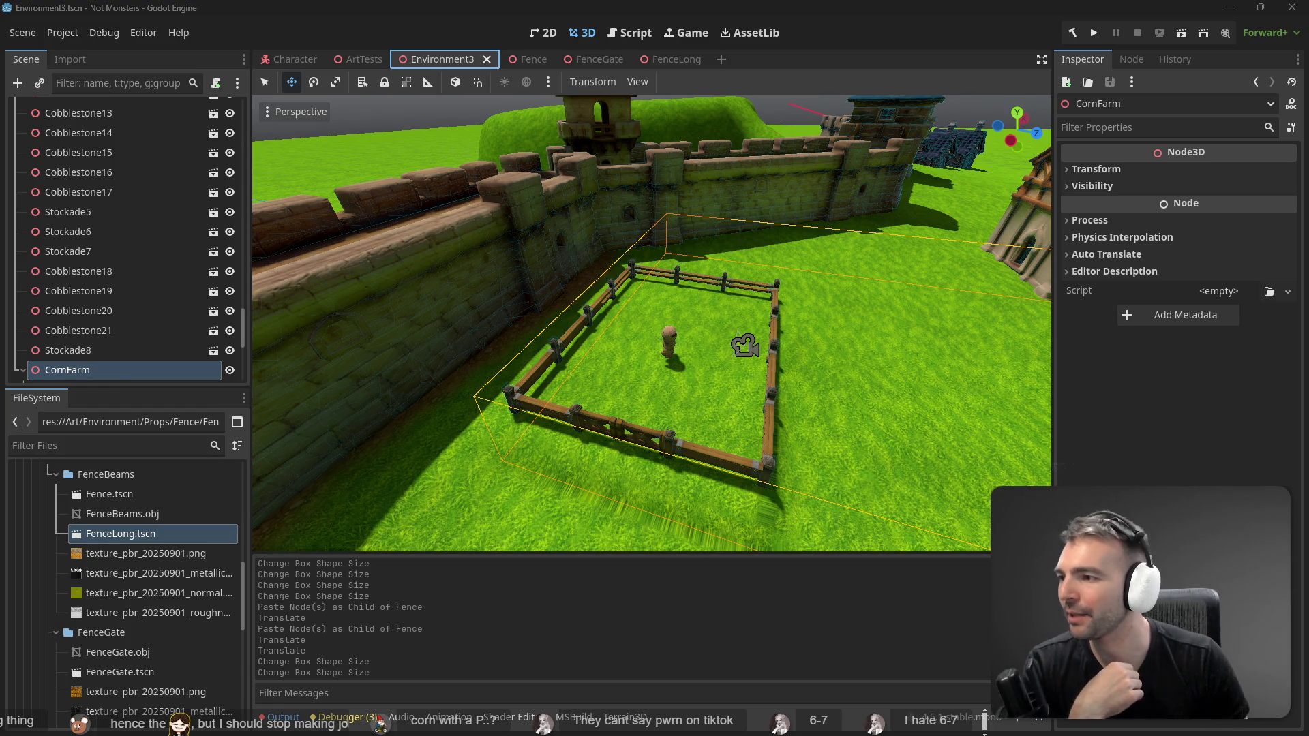
mouse_move(645, 317)
mouse_down()
mouse_move(790, 326)
mouse_move(669, 341)
mouse_move(672, 354)
mouse_move(791, 341)
mouse_move(694, 329)
mouse_up()
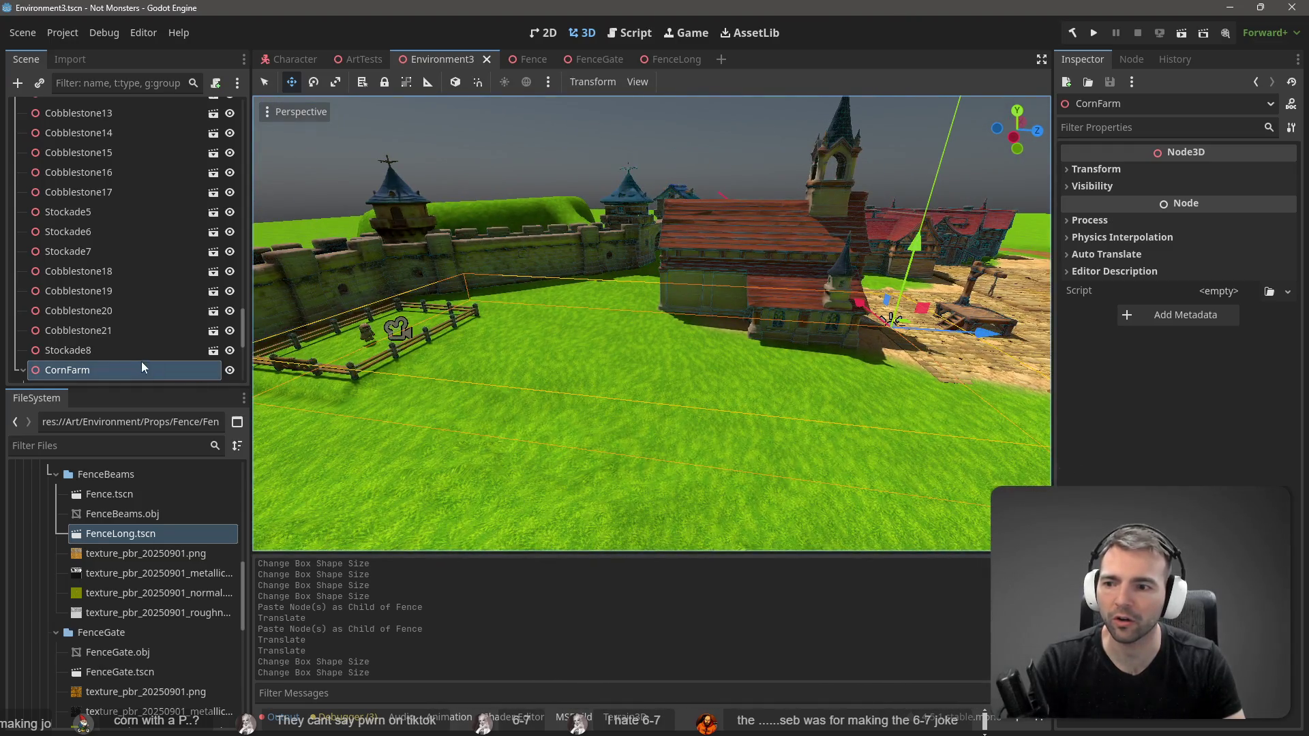
Step: Wrap CornFarm's fences Fence through Fence13 in a new Node3D parent
scroll(42, 362, down, 3)
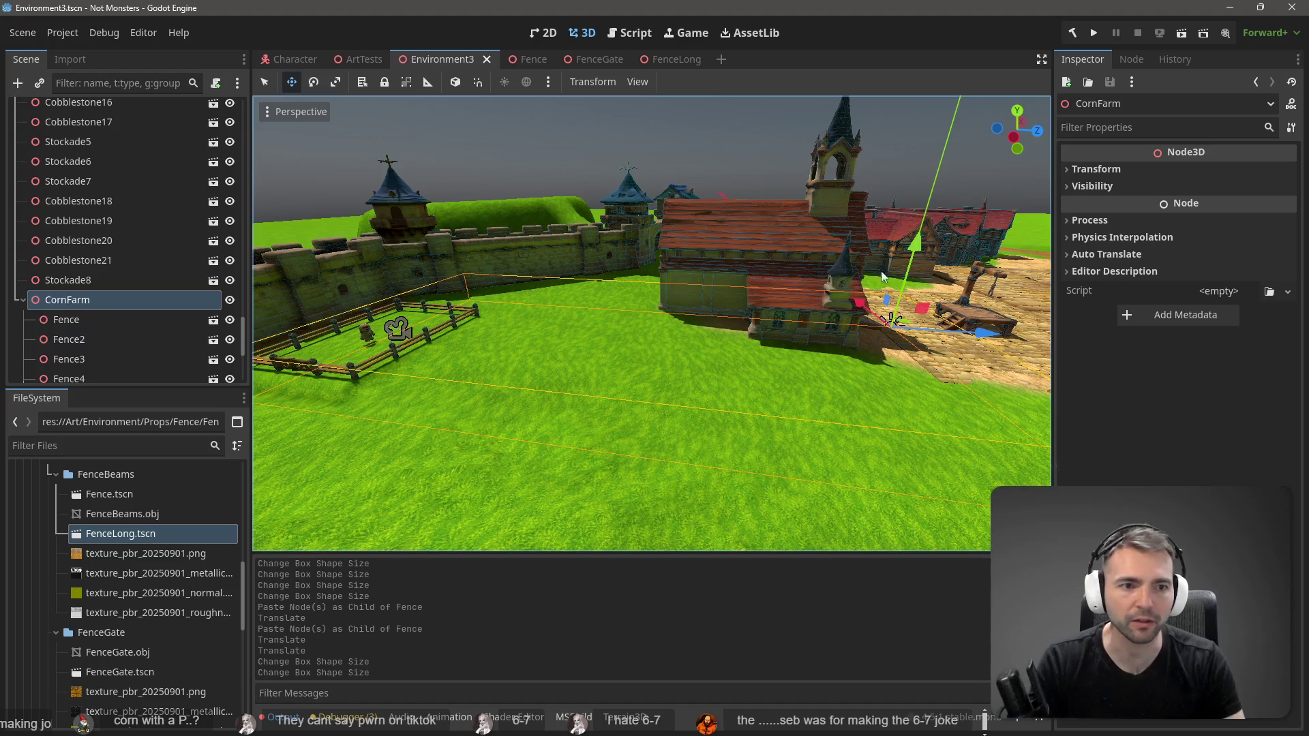
click(1096, 170)
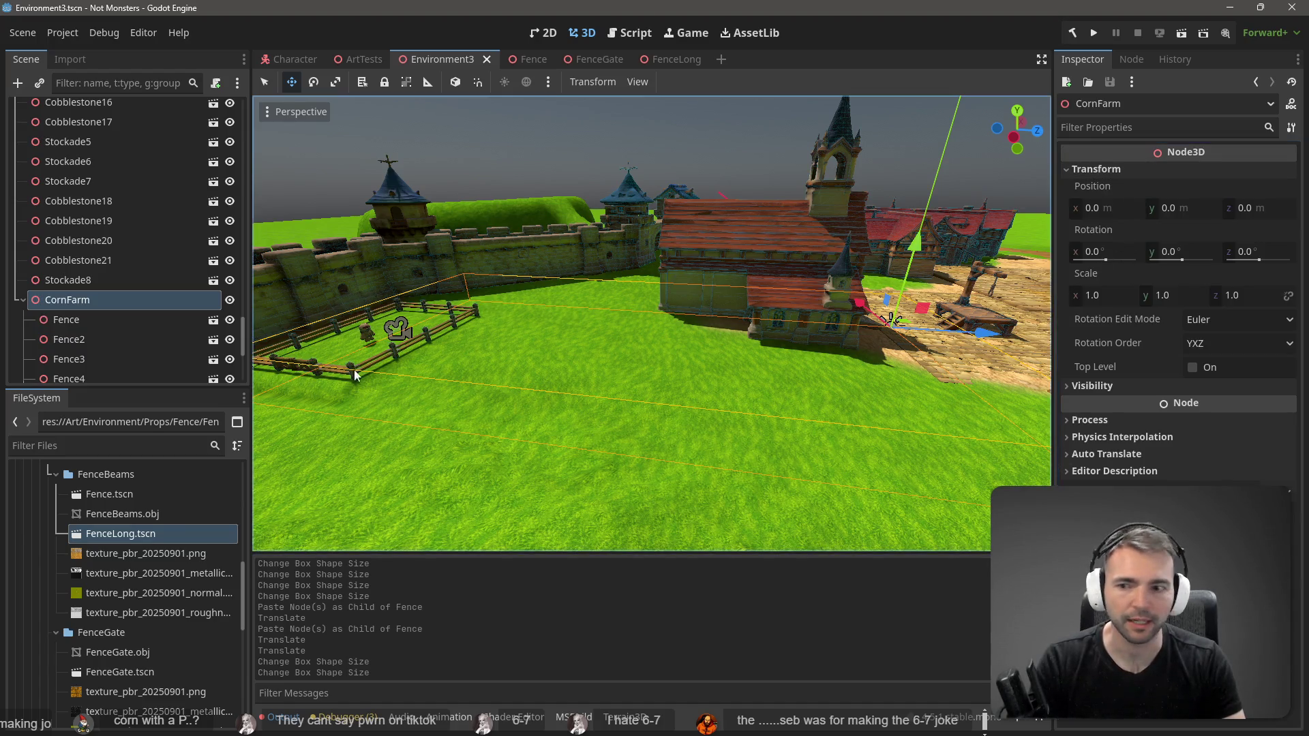
click(82, 320)
scroll(97, 337, down, 3)
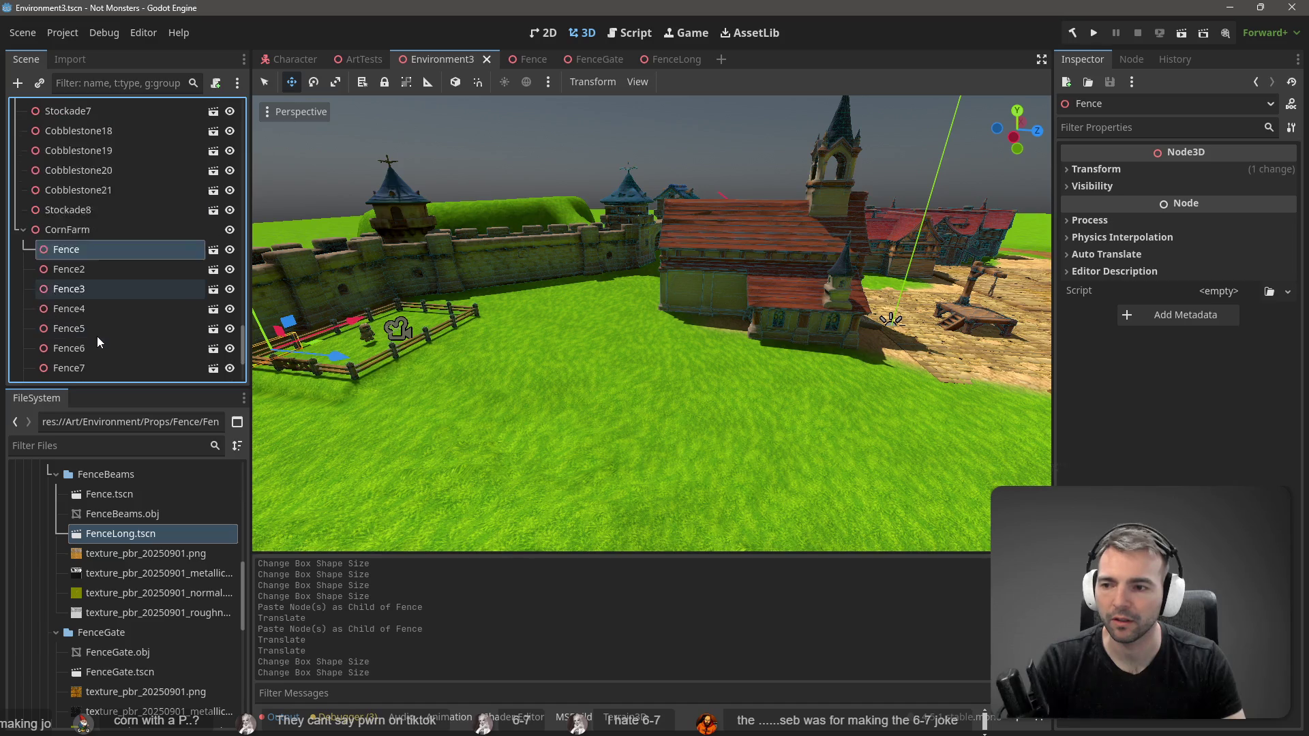
scroll(97, 336, down, 5)
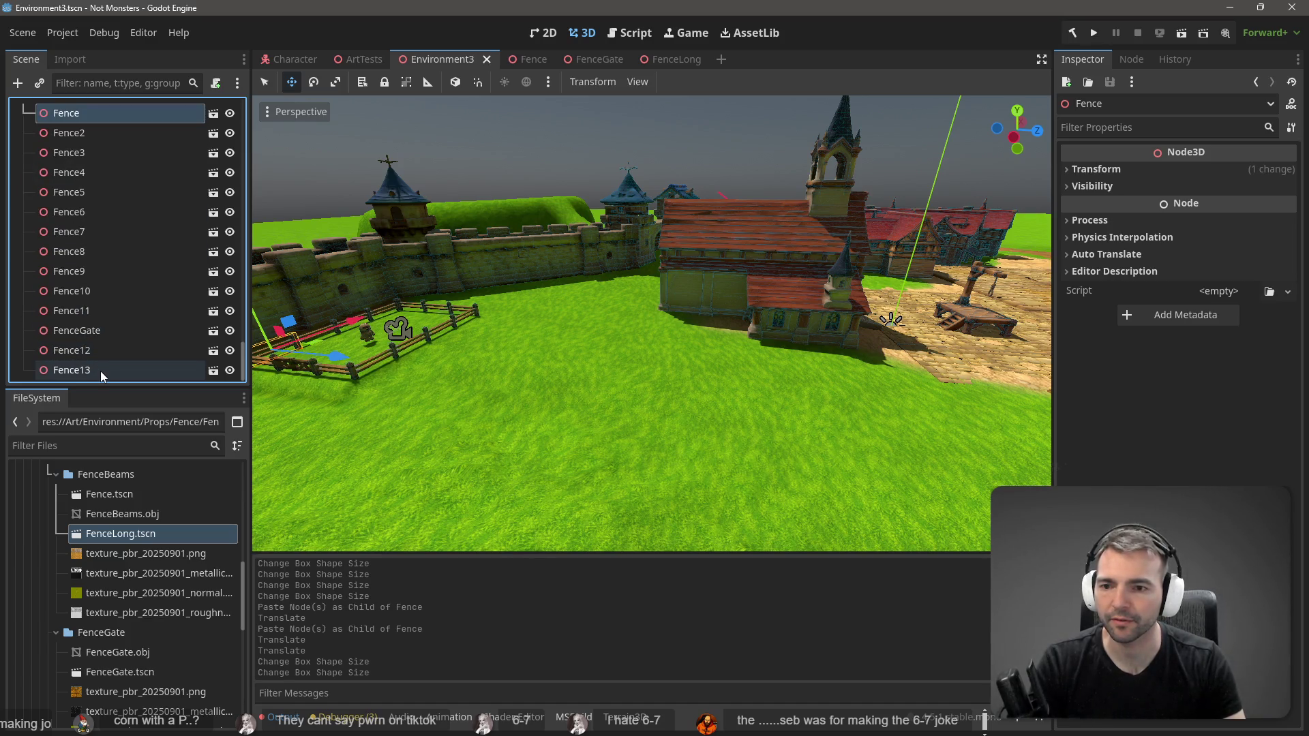
scroll(93, 283, up, 5)
scroll(84, 284, down, 5)
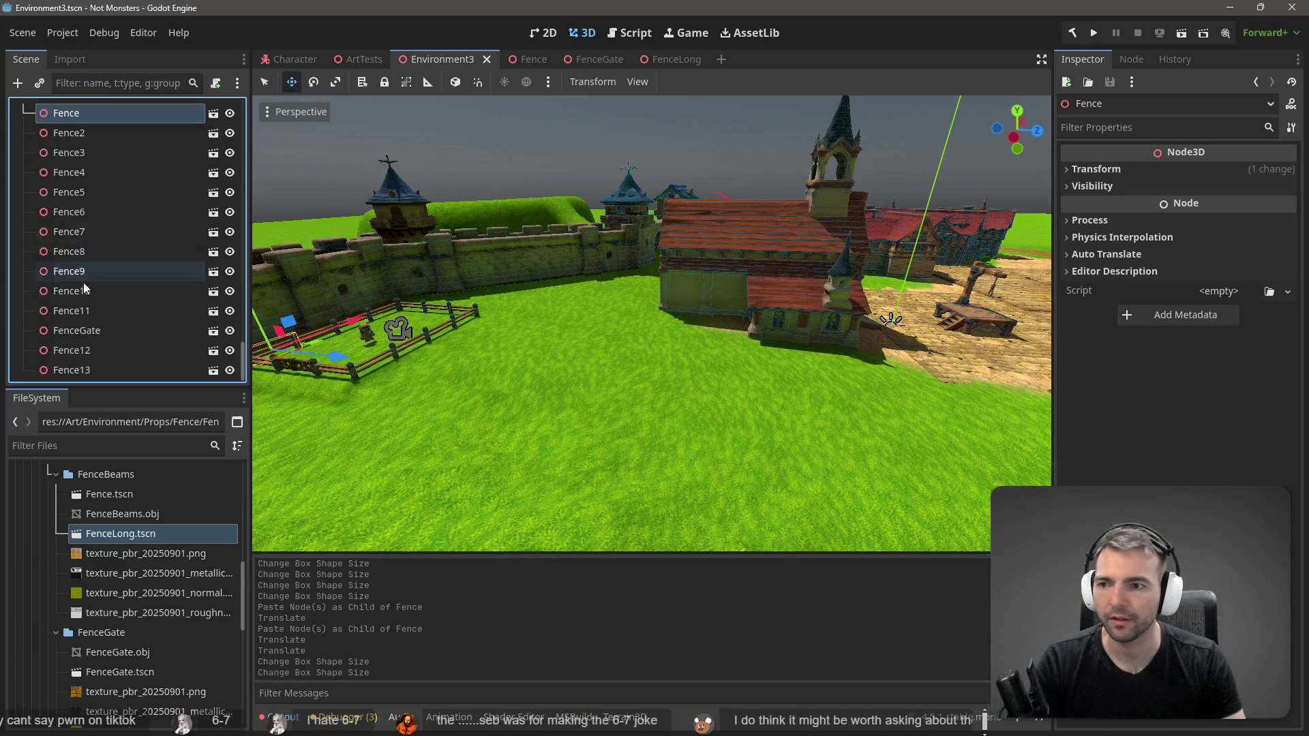
shift+click(87, 370)
right_click(87, 370)
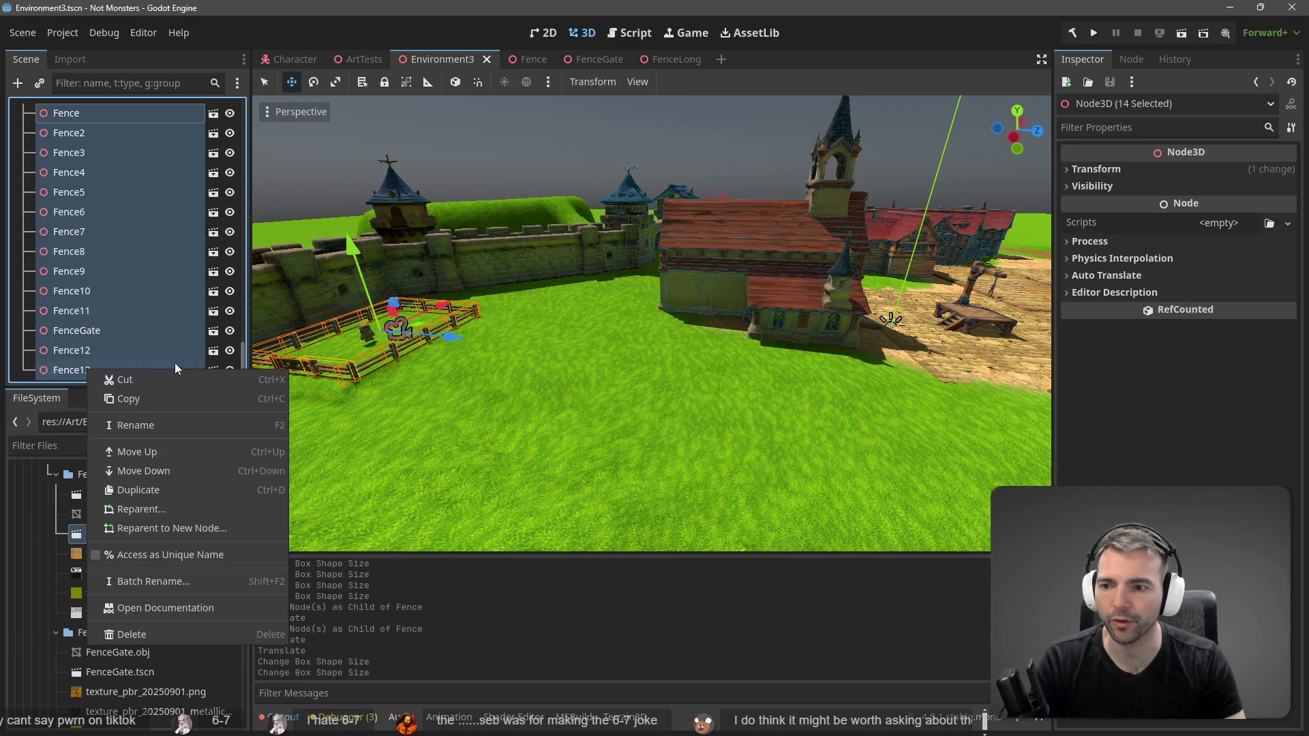
click(222, 532)
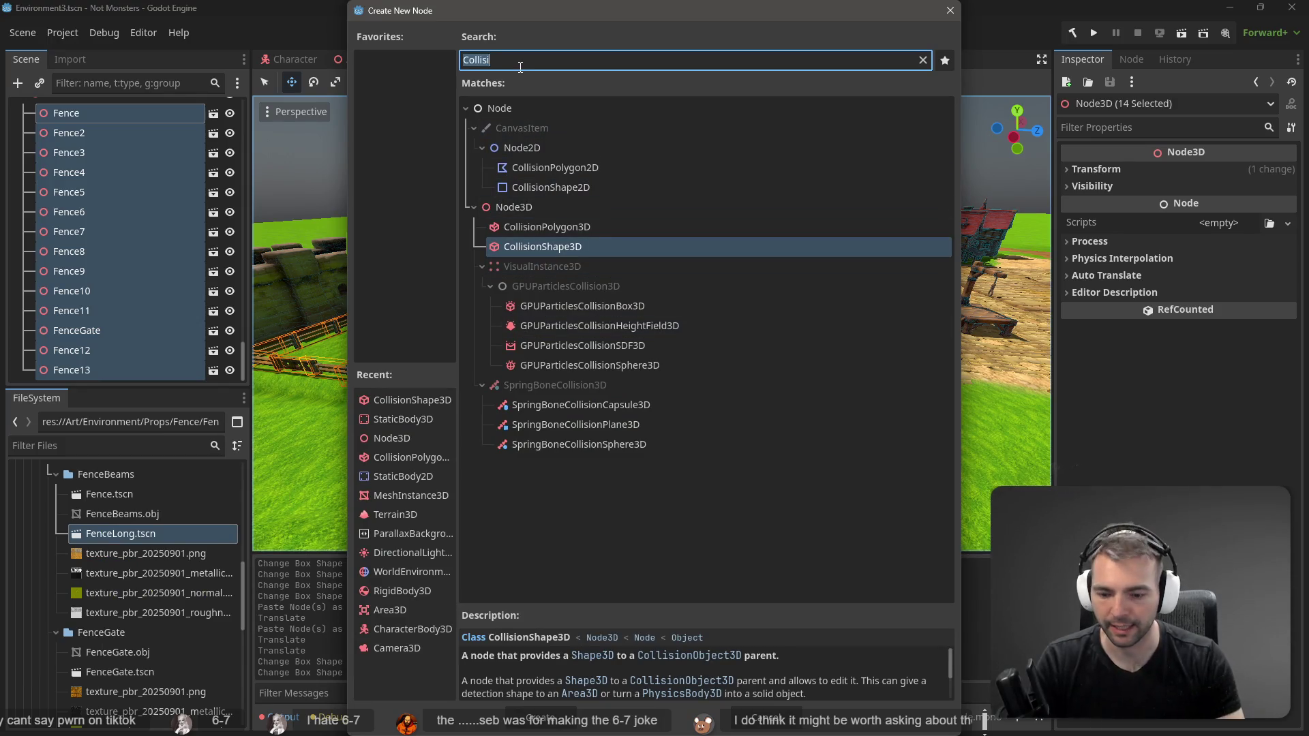
text(Node3e)
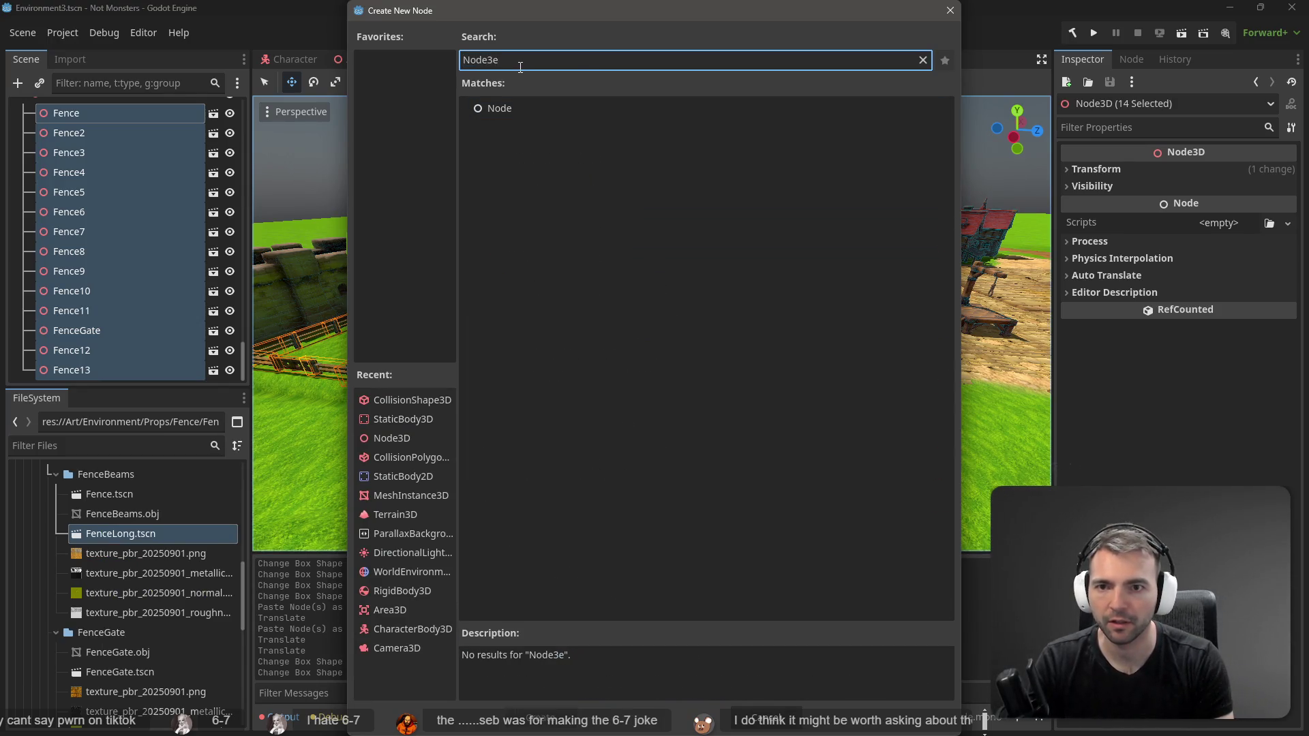
key(BackSpace)
key(Return)
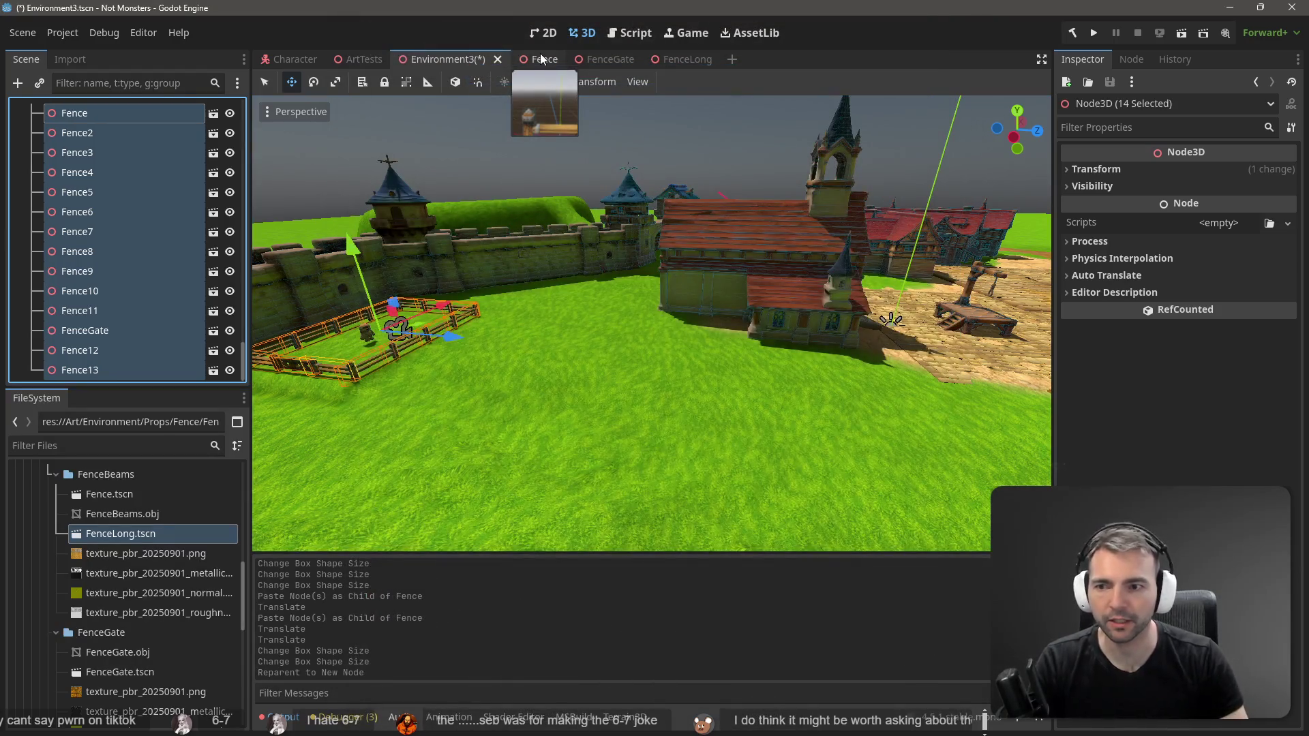
Step: Slide the Node3D fence group about 31 m along Z toward the town square
scroll(118, 148, up, 2)
click(93, 201)
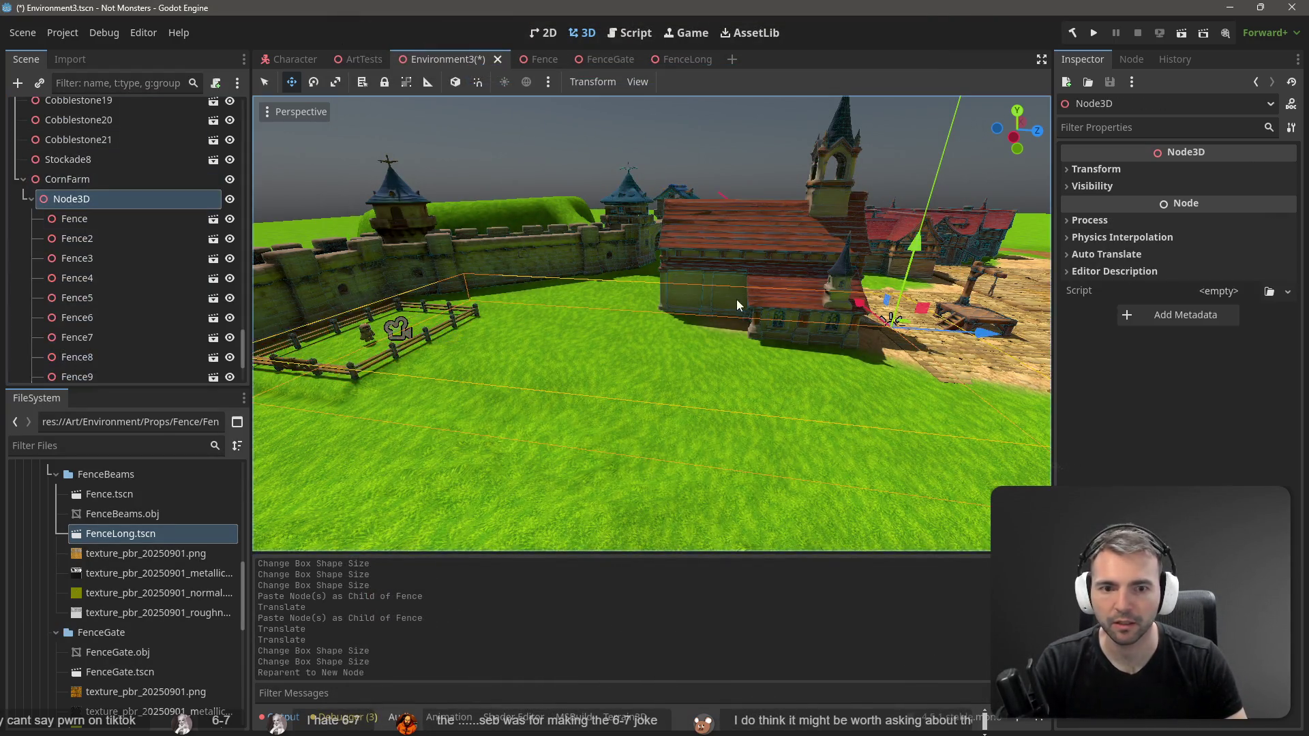
key(f)
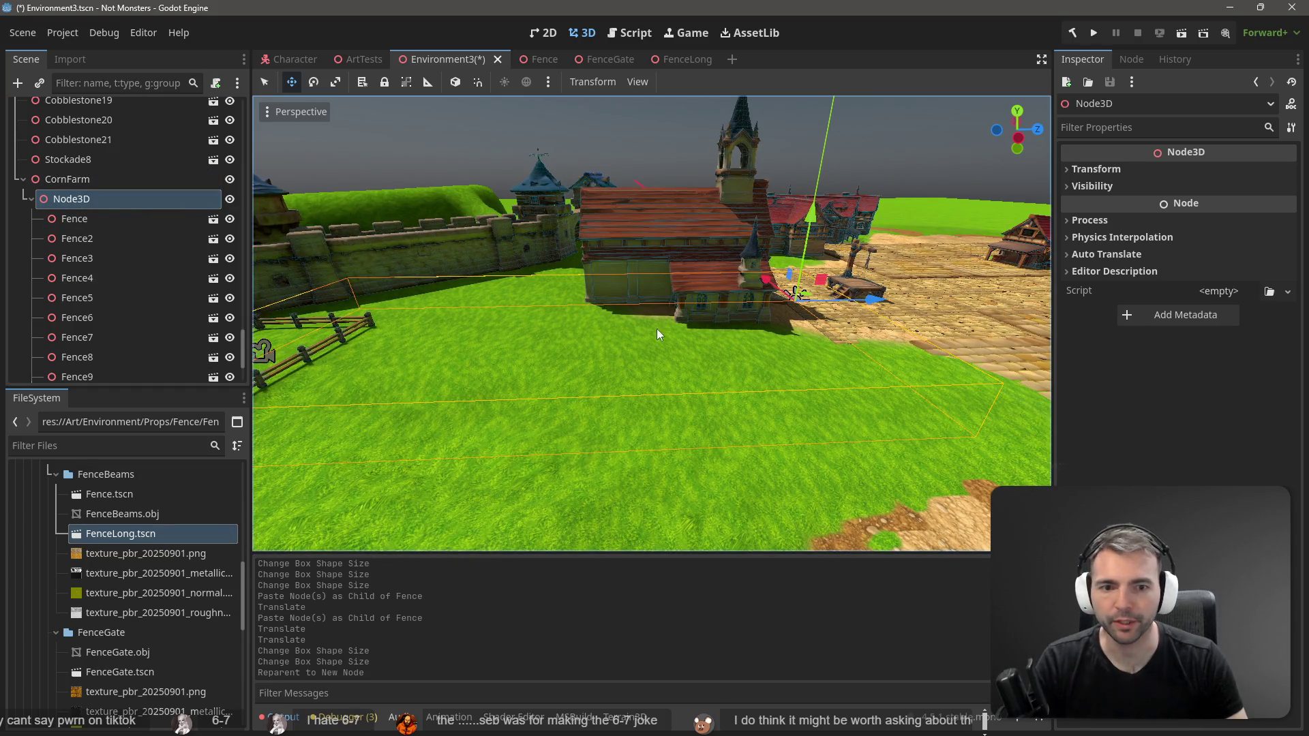
scroll(699, 320, down, 5)
drag(799, 310, 1020, 320)
Step: Return all 14 fences directly under CornFarm and delete the empty Node3D
click(88, 217)
scroll(85, 273, down, 3)
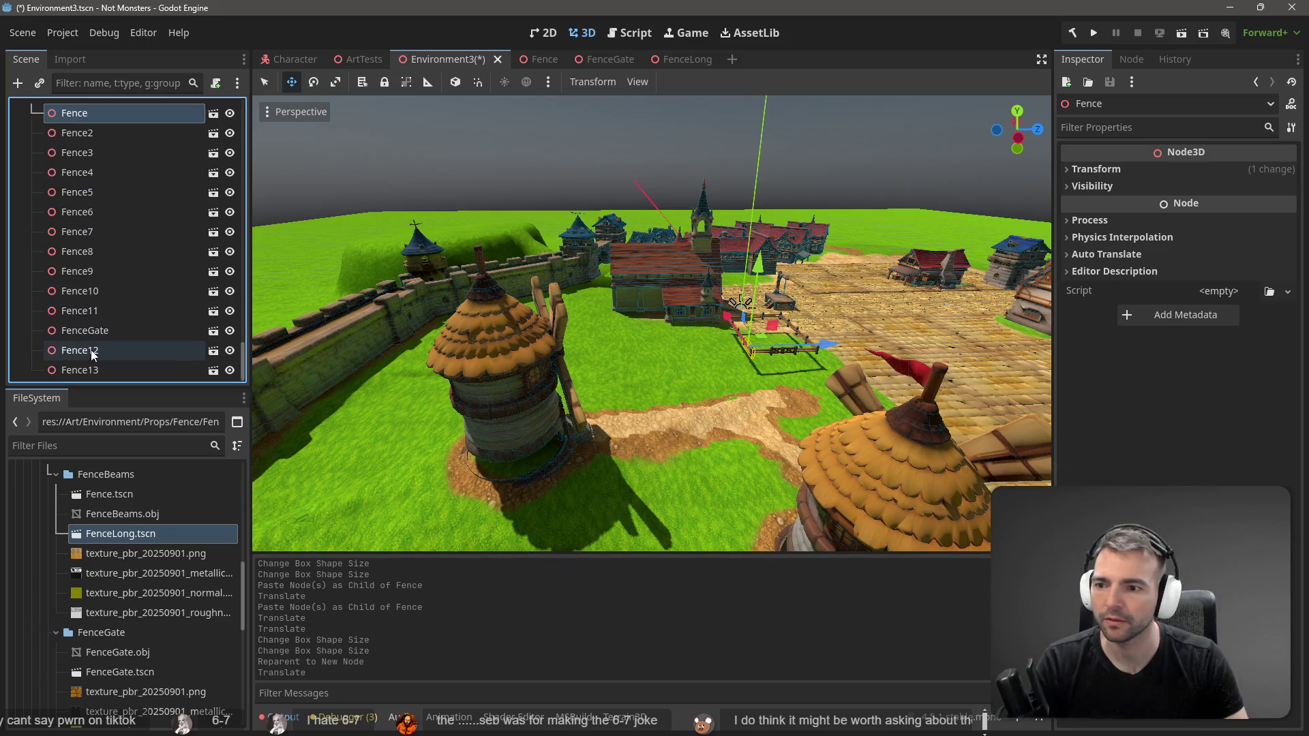
shift+click(94, 364)
scroll(102, 341, up, 3)
drag(76, 325, 82, 313)
click(83, 310)
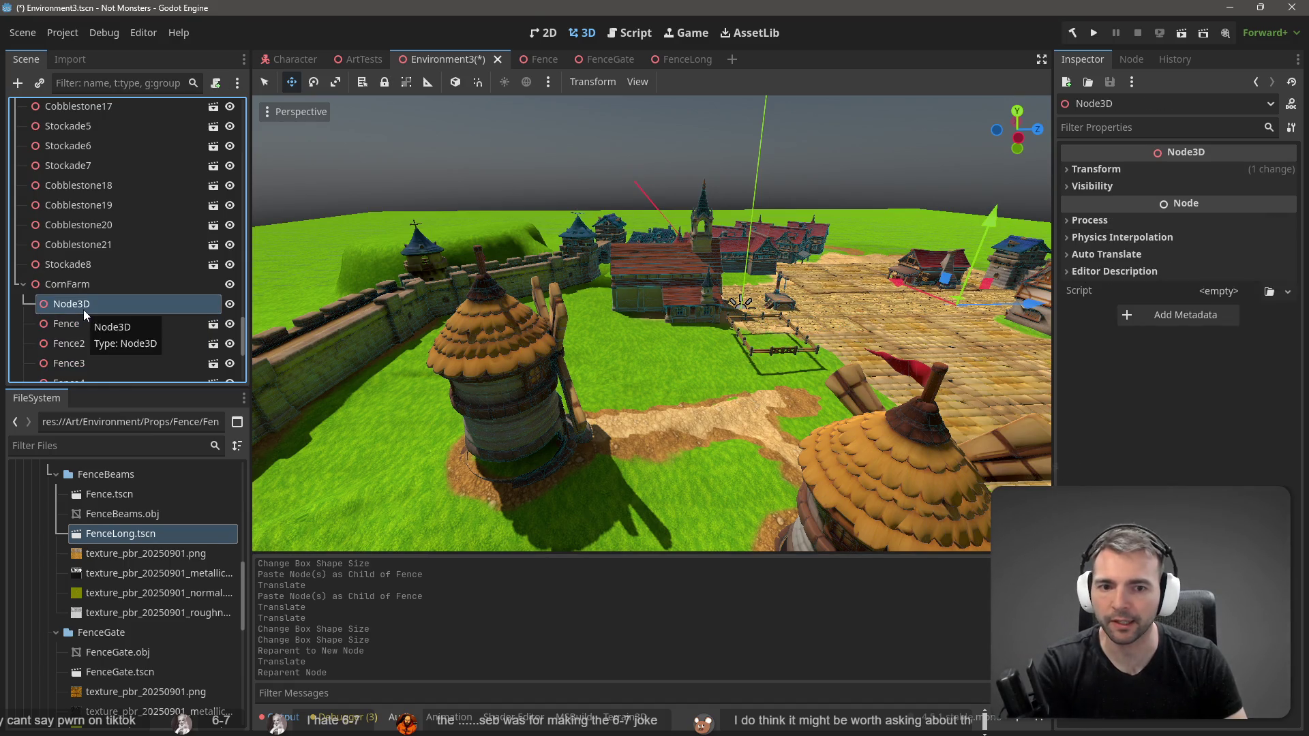
key(Delete)
key(Return)
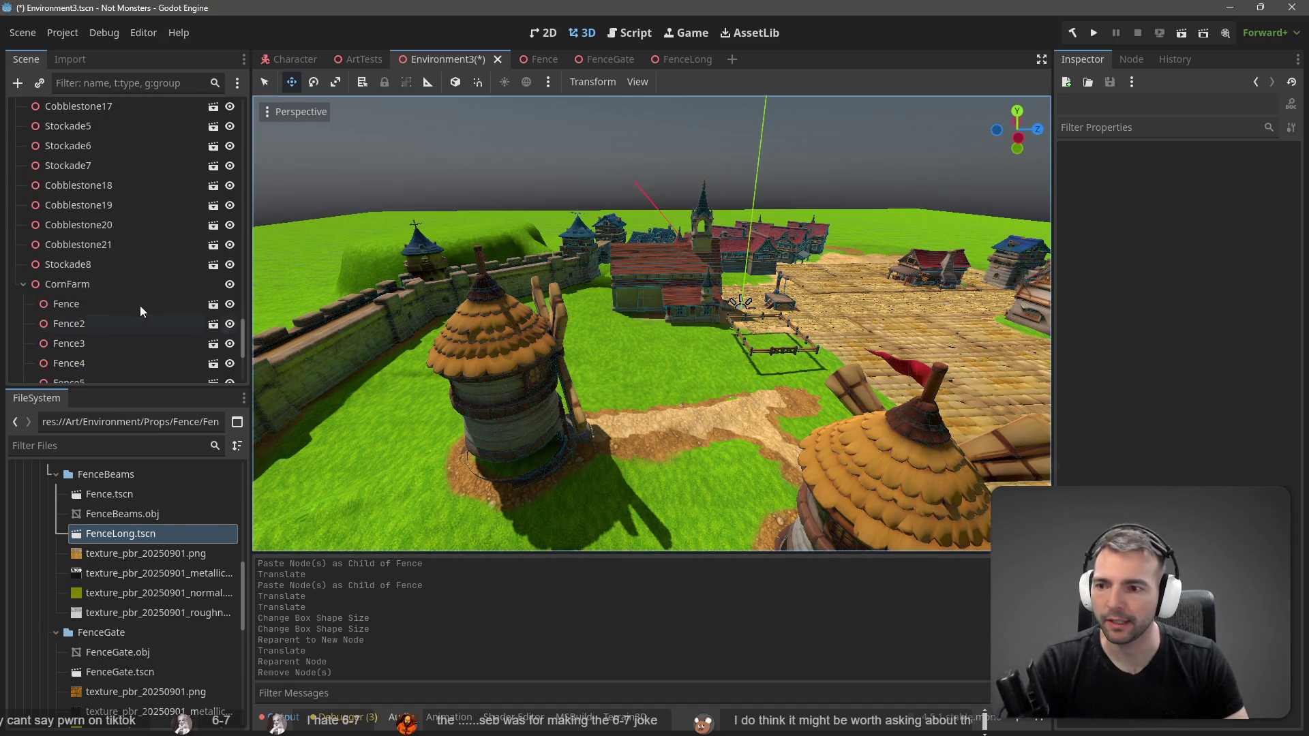
click(156, 286)
Step: Move the whole CornFarm along Z toward the castle wall
mouse_move(775, 317)
mouse_down()
mouse_move(569, 323)
mouse_move(583, 325)
mouse_up()
scroll(729, 335, down, 3)
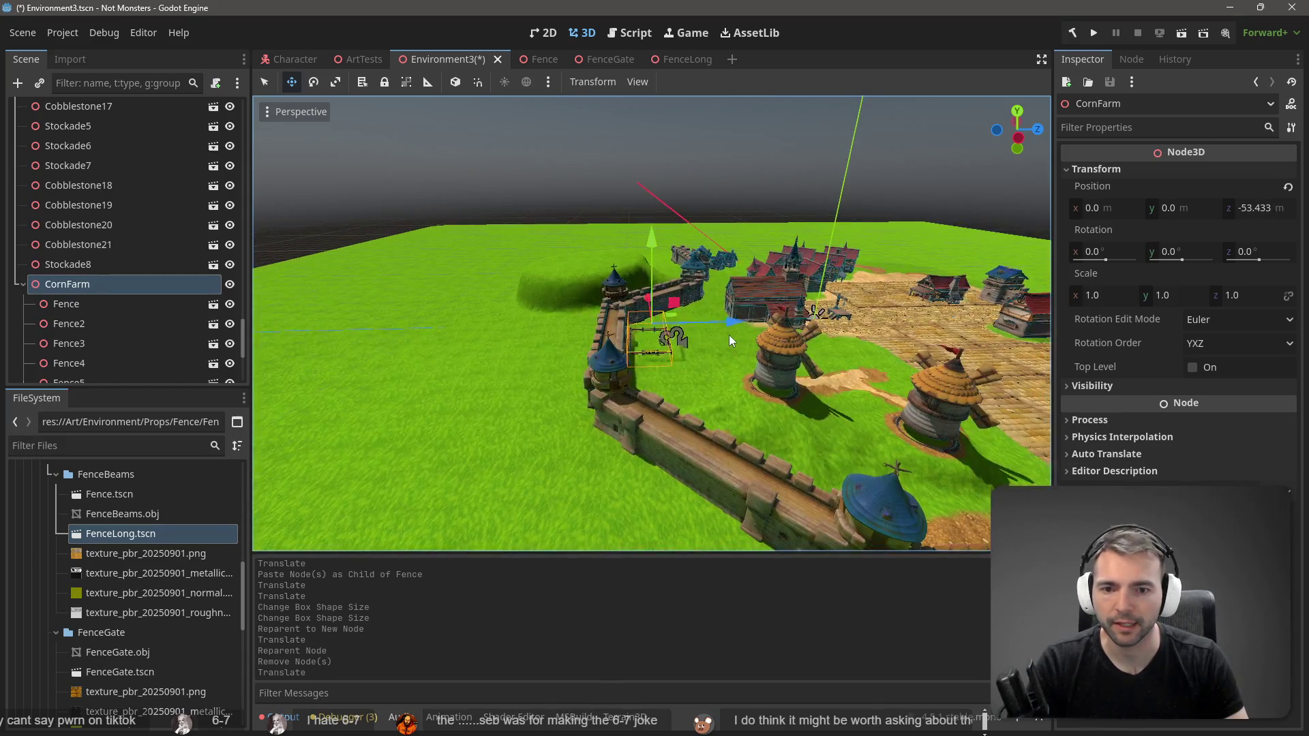
scroll(694, 326, up, 10)
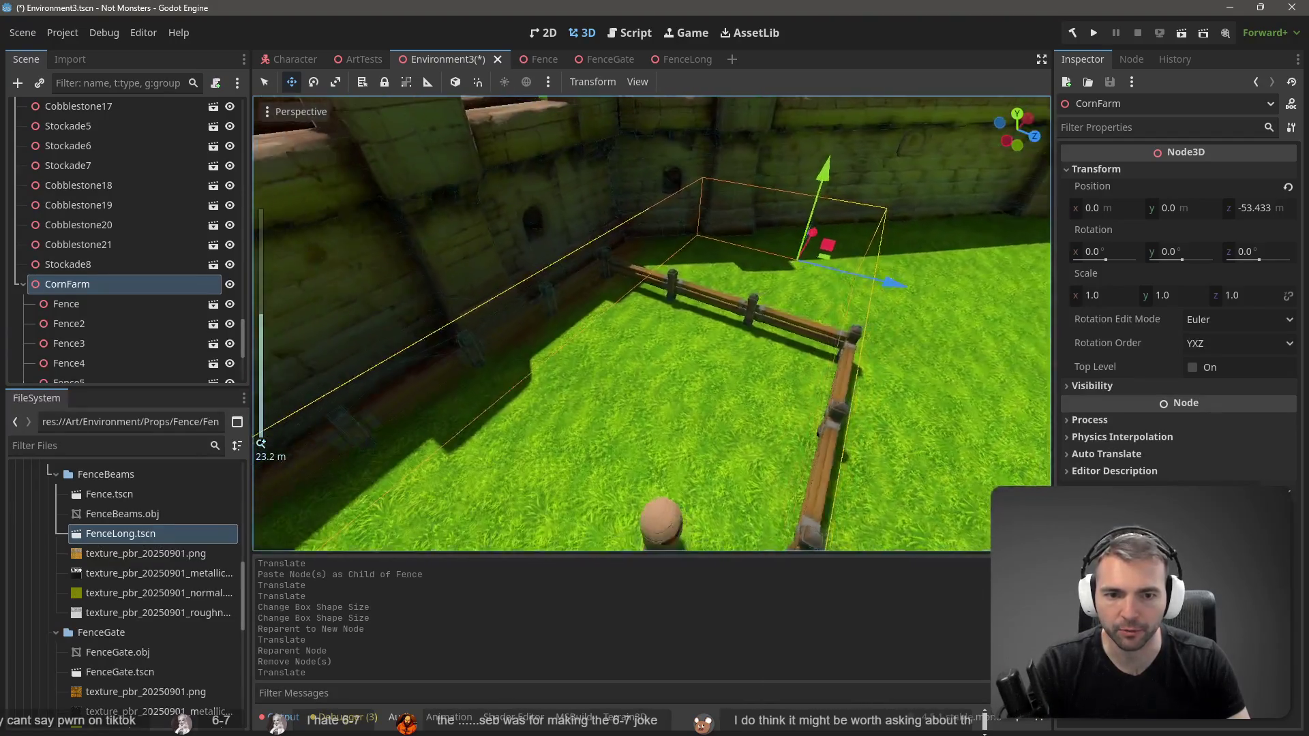
scroll(651, 324, down, 5)
mouse_move(877, 367)
mouse_down()
mouse_move(860, 374)
mouse_move(868, 395)
mouse_up()
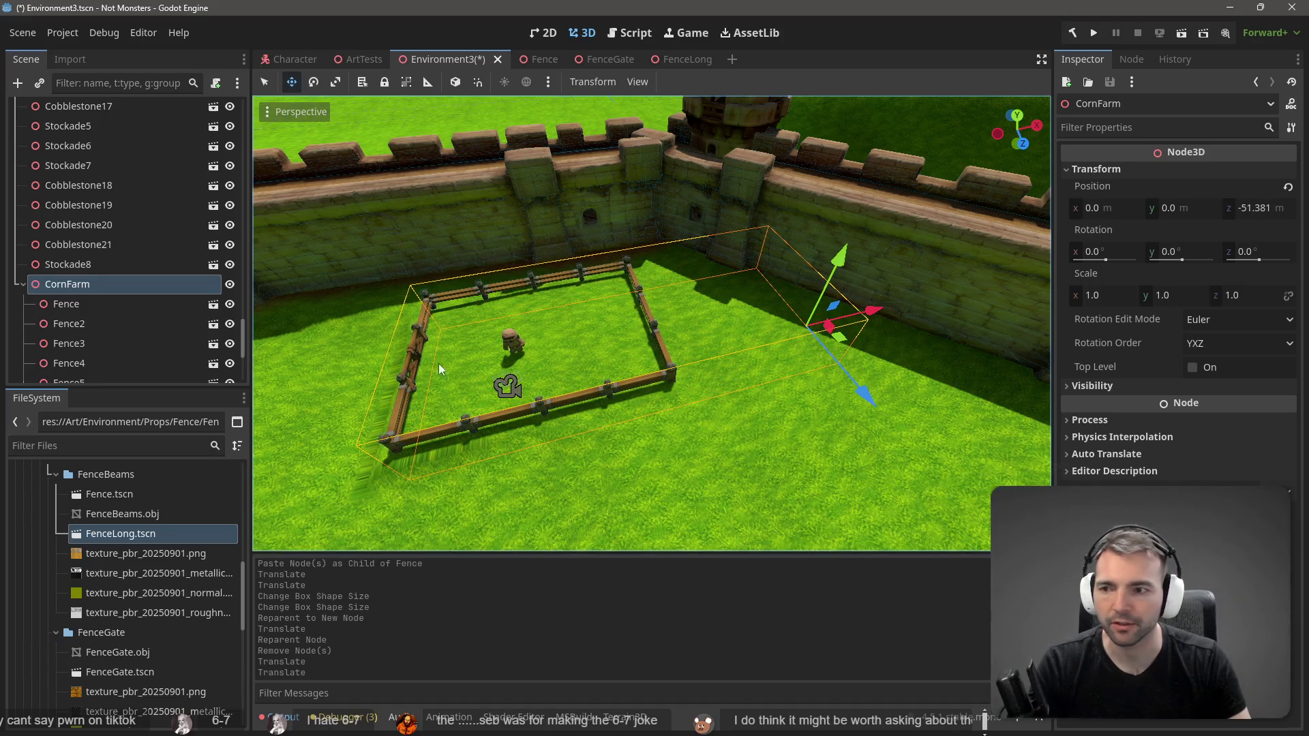
Step: Shift fences Fence through Fence13 about 13.7 m along X
click(102, 304)
scroll(120, 315, down, 3)
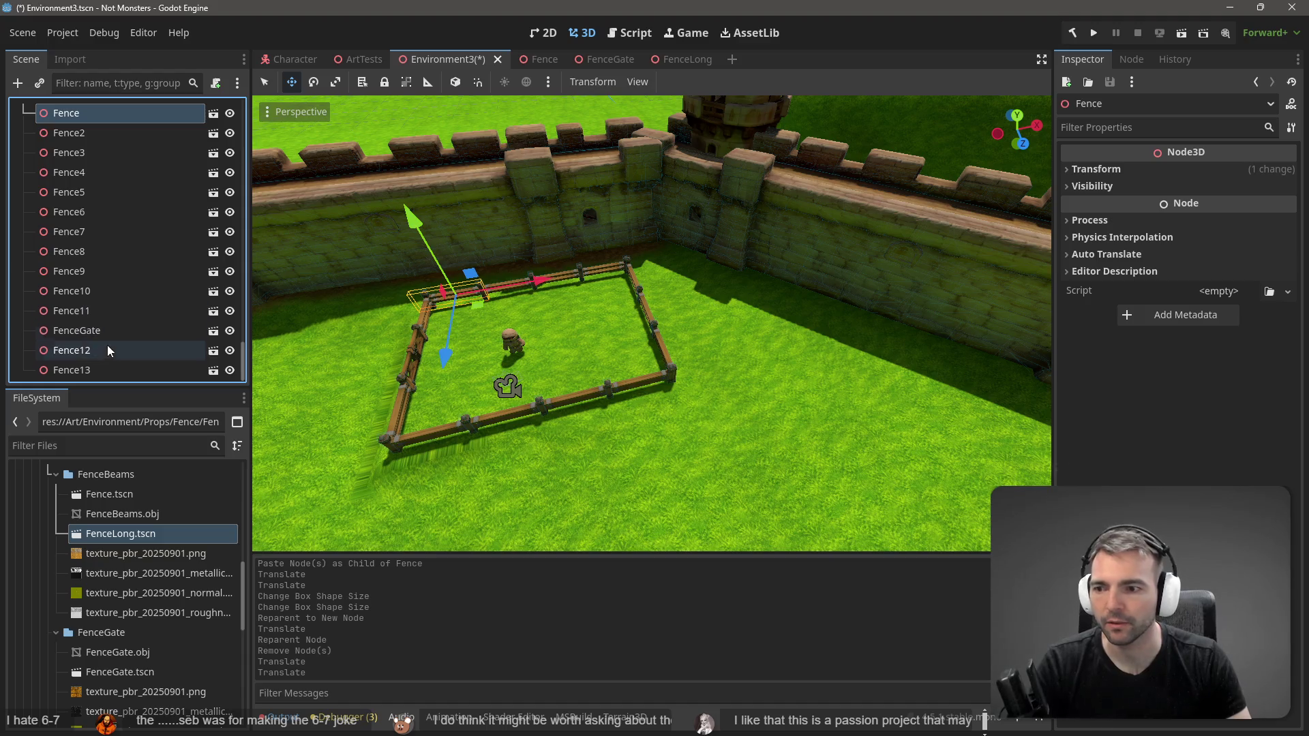
shift+click(102, 370)
mouse_move(629, 321)
mouse_down()
mouse_move(821, 307)
mouse_move(716, 358)
mouse_up()
scroll(109, 273, up, 4)
click(75, 339)
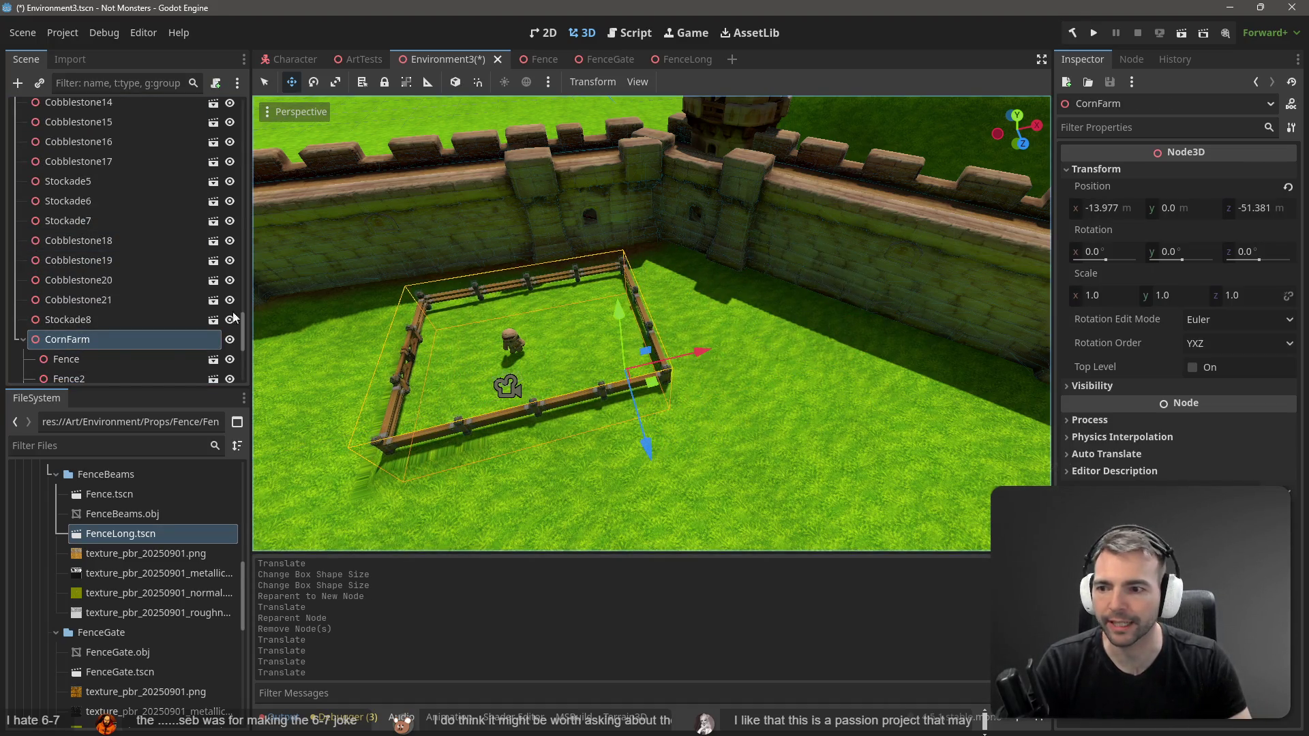
Step: Nudge the fences further on X, settle CornFarm at X -16.842, Z -53.919, and save Environment3
click(66, 359)
scroll(98, 351, down, 5)
scroll(97, 352, down, 2)
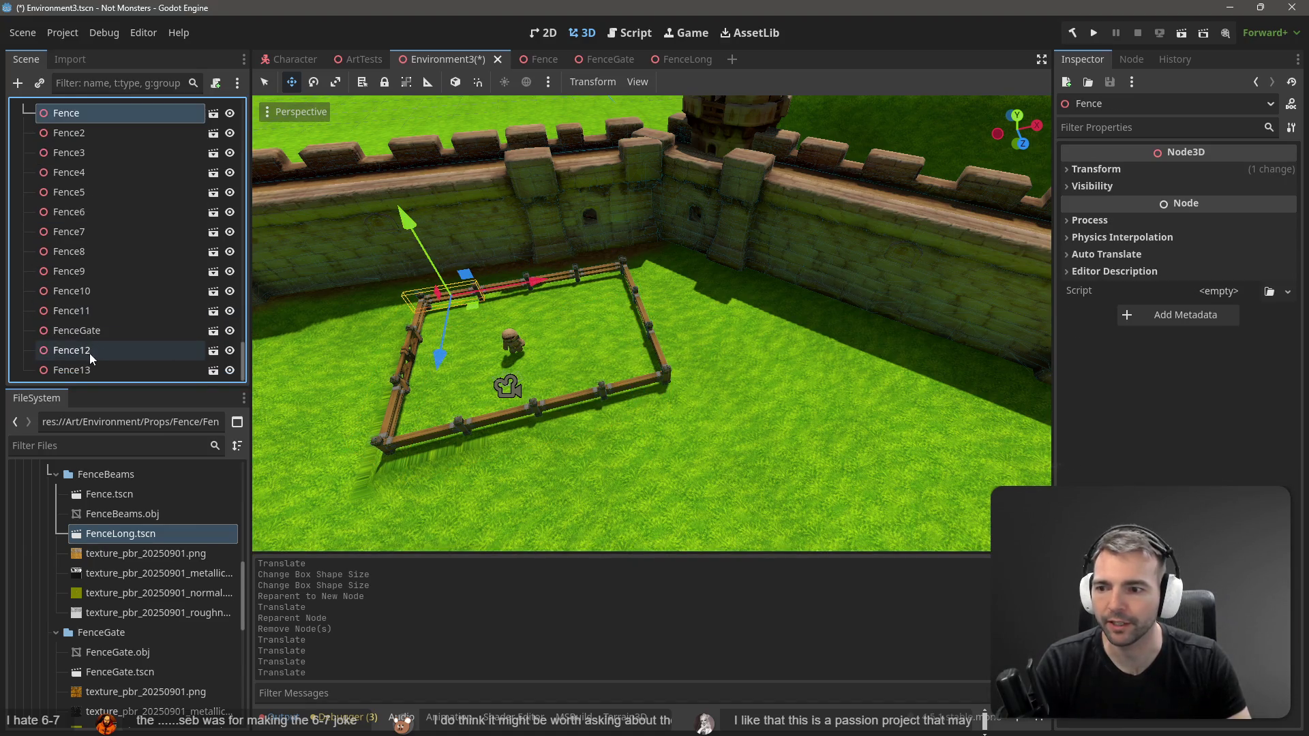
shift+click(87, 370)
mouse_move(537, 409)
mouse_down()
mouse_move(535, 371)
mouse_move(678, 356)
mouse_move(656, 359)
mouse_up()
scroll(105, 236, up, 5)
click(68, 304)
mouse_move(596, 459)
mouse_down()
mouse_move(590, 412)
mouse_move(604, 414)
mouse_up()
key(ctrl+s)
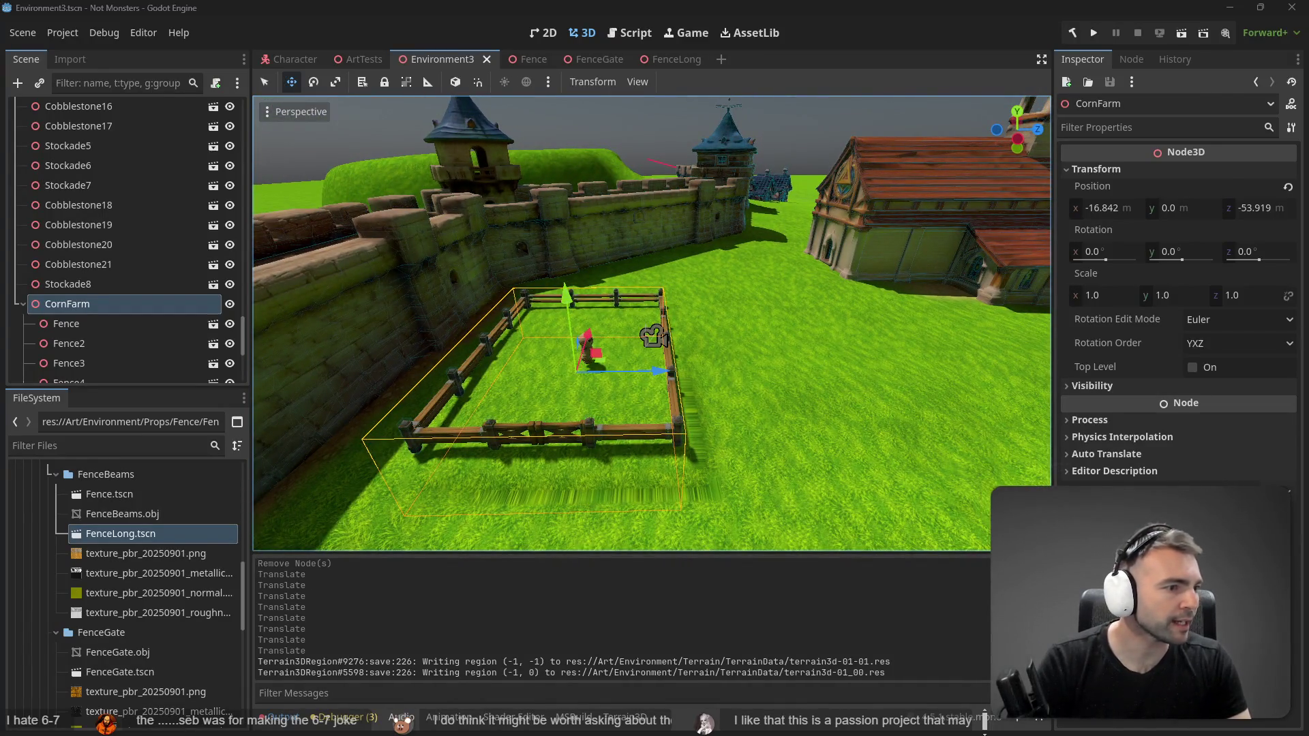
key(alt+Tab)
Step: Zoom into the central Town Layout map, then scroll down to the lower row of town maps
right_click(634, 412)
key(Escape)
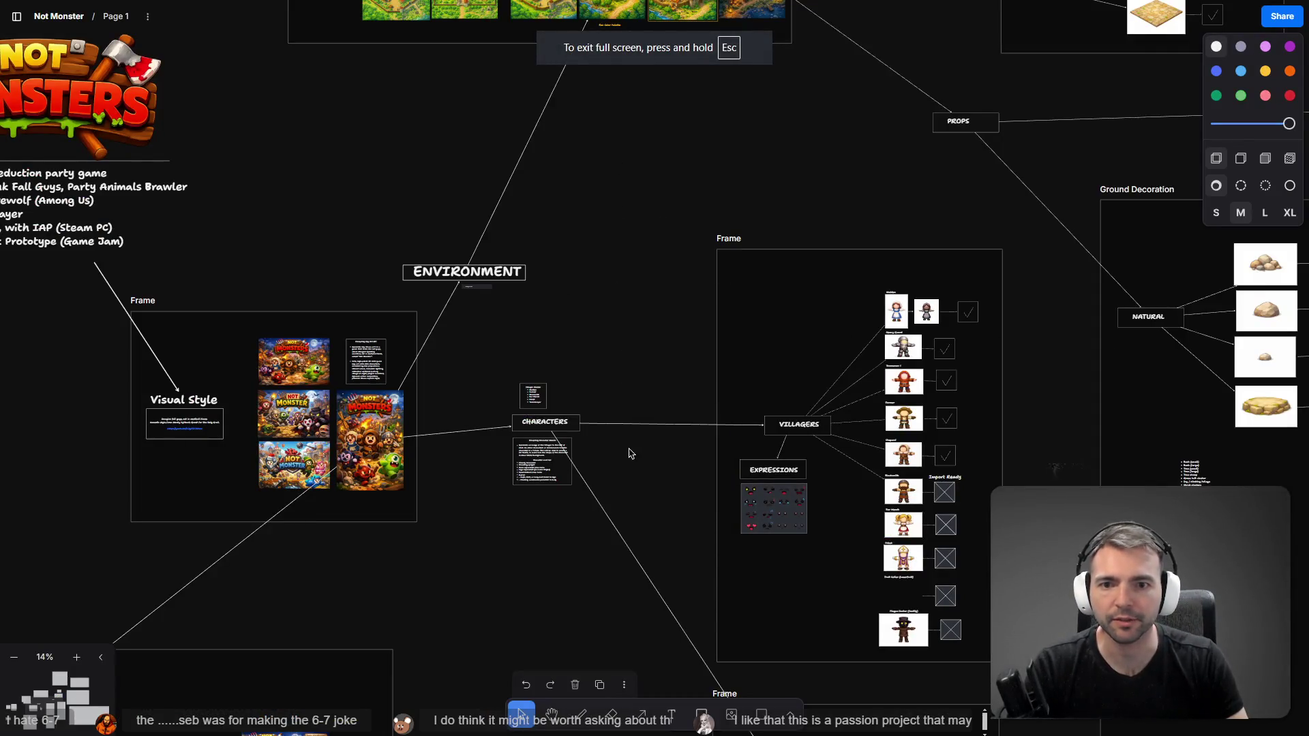
scroll(626, 412, up, 5)
scroll(549, 230, up, 10)
click(549, 230)
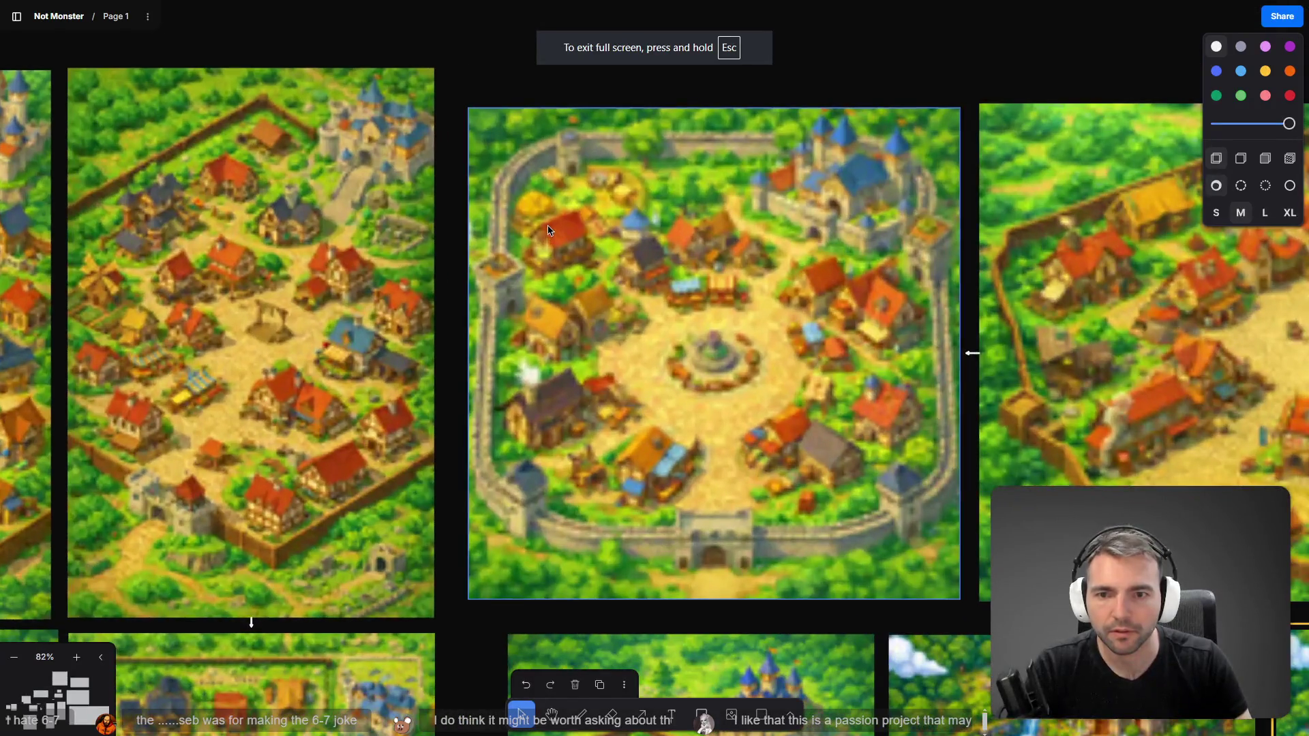
scroll(549, 230, left, 3)
scroll(747, 376, left, 8)
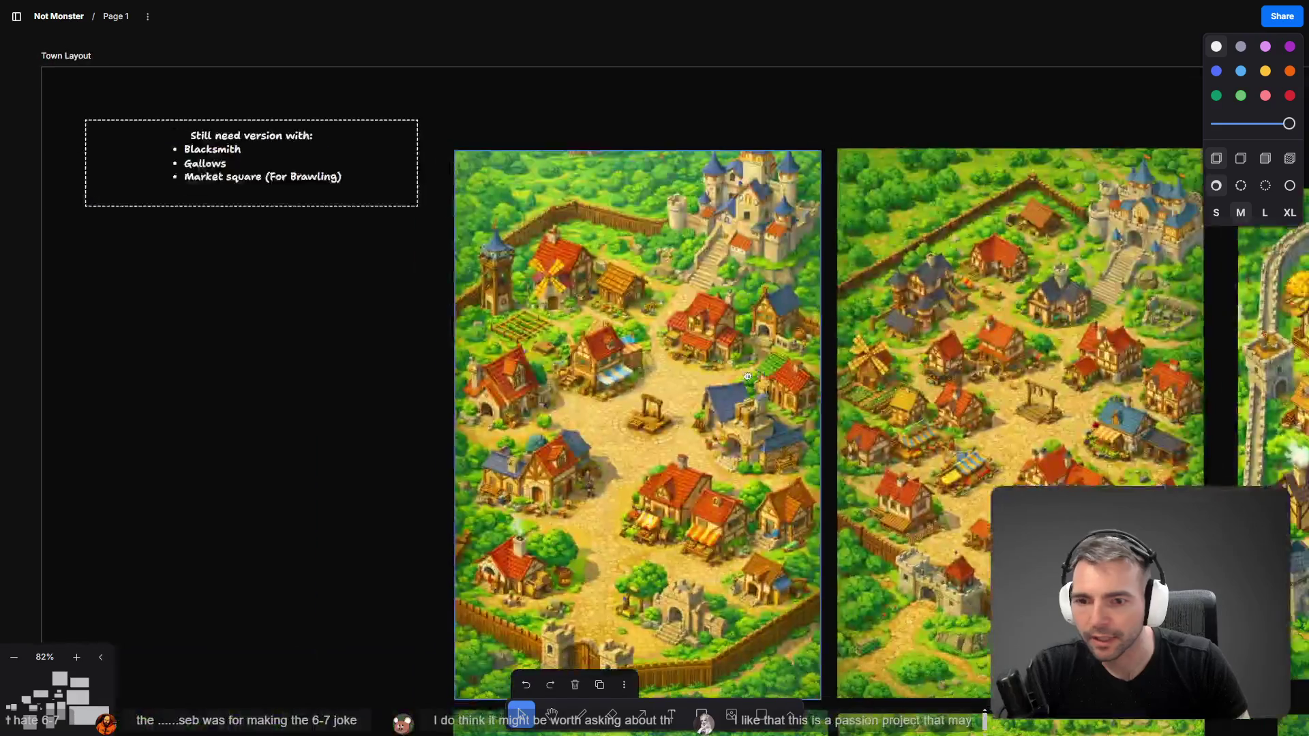
scroll(747, 375, right, 2)
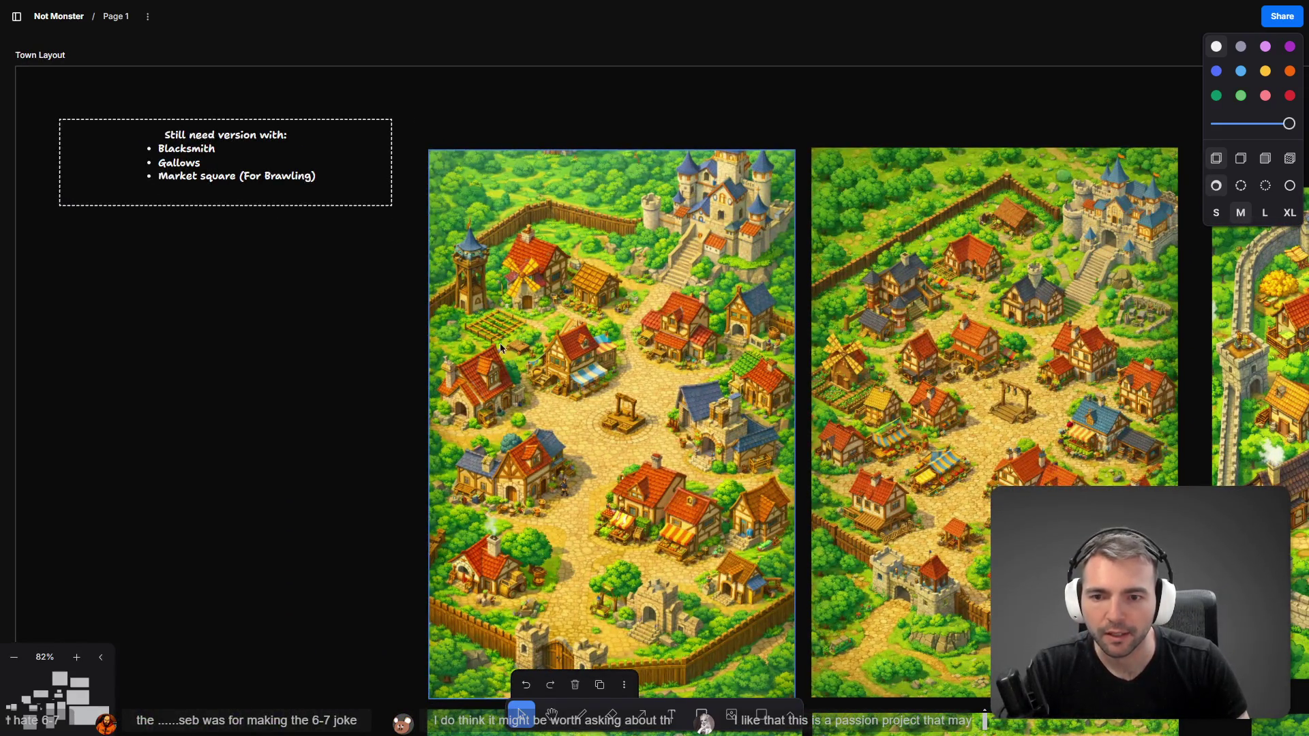
scroll(721, 543, down, 10)
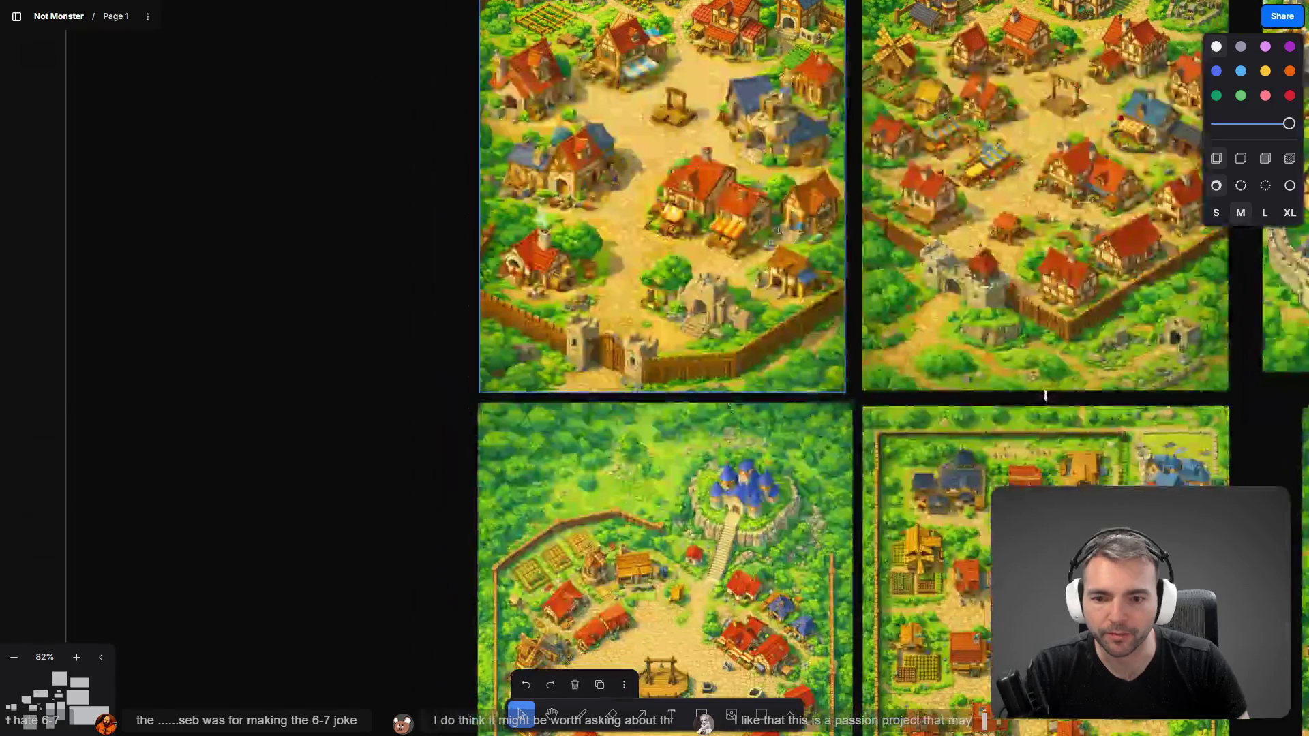
click(442, 244)
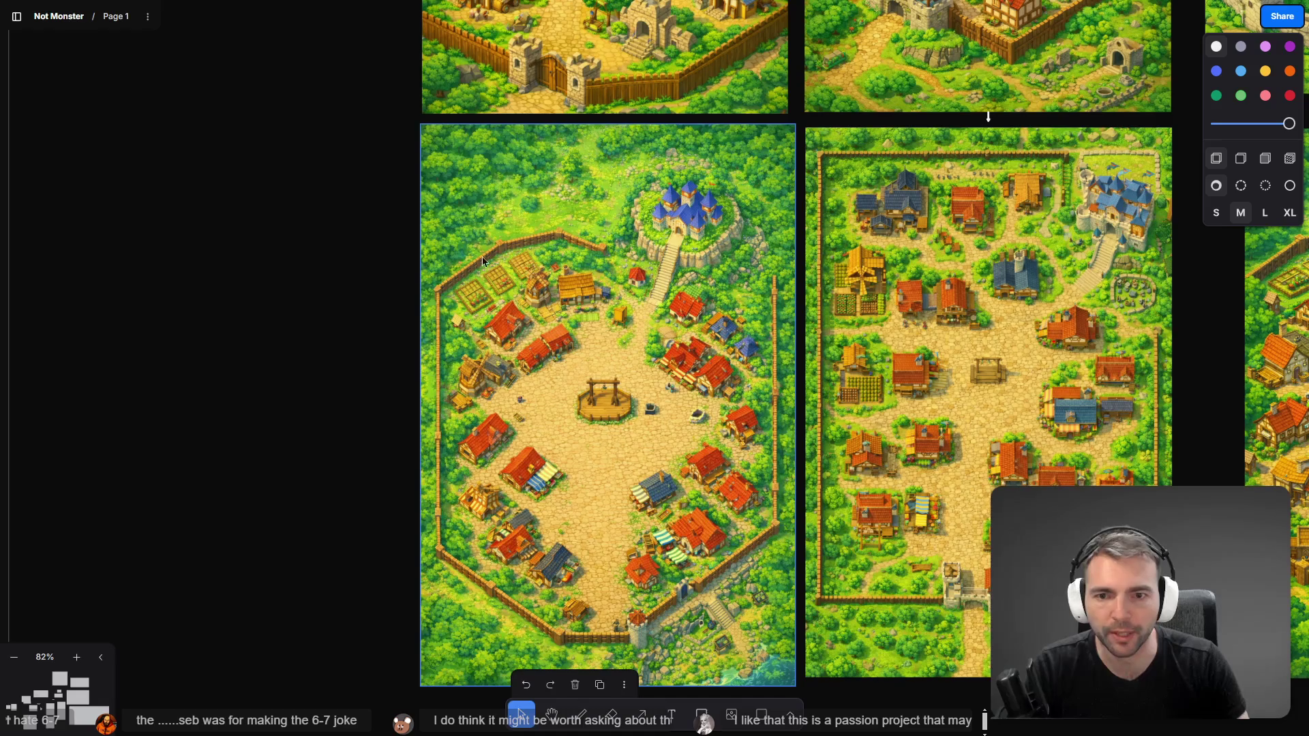
Step: Back in Godot, rotate the CornFarm enclosure 90° about the Y axis
key(alt+Tab)
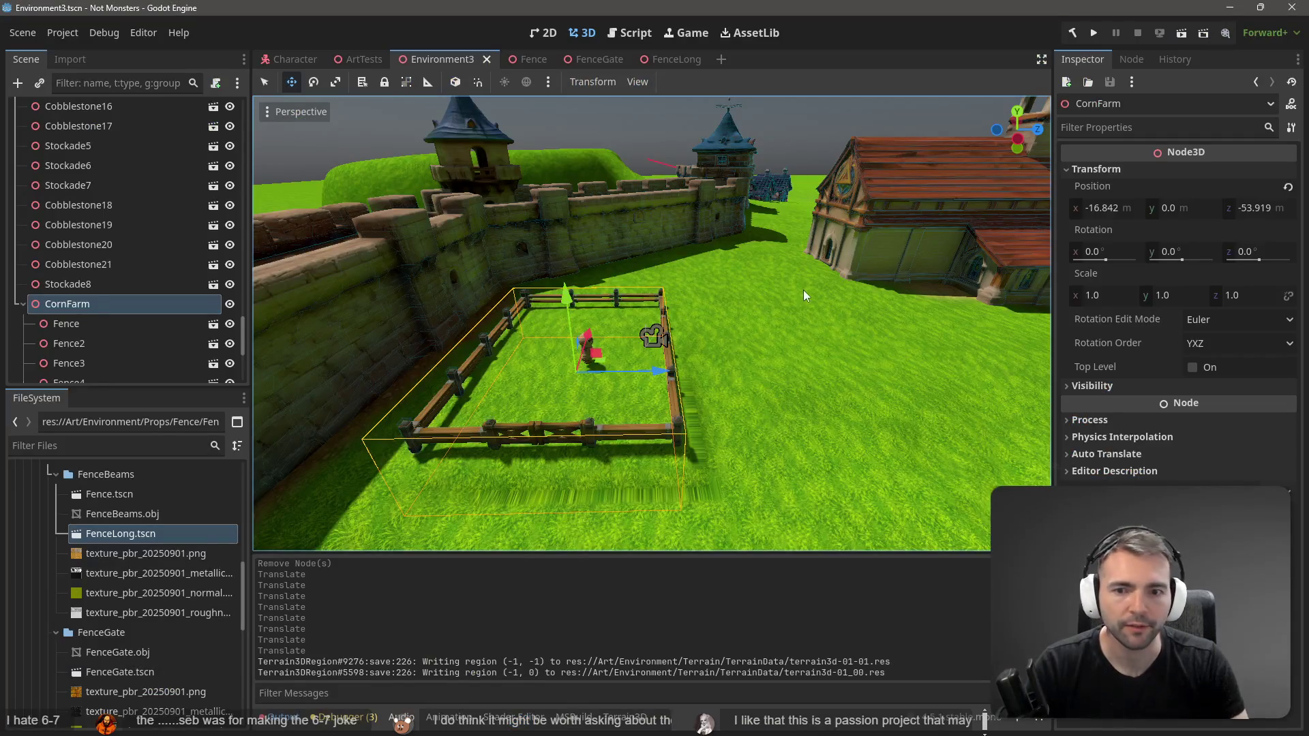
key(alt+Tab)
key(alt+Tab)
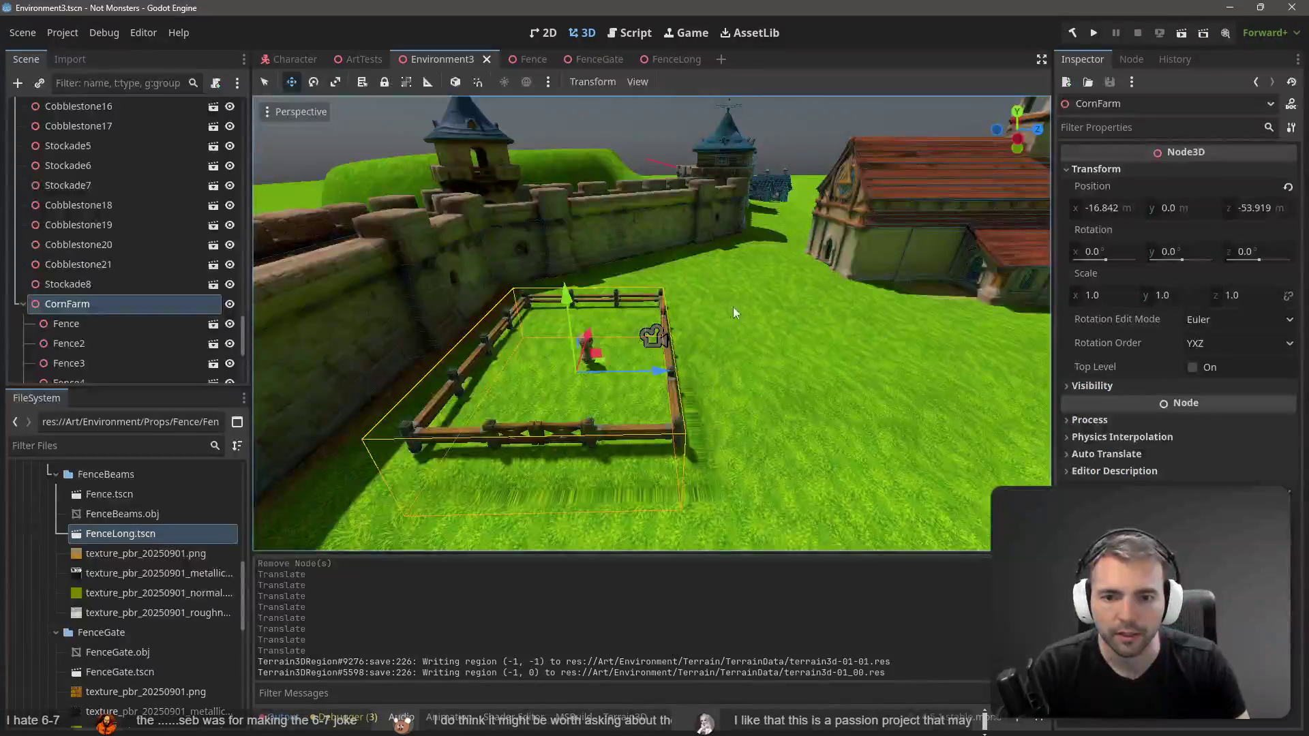
mouse_move(743, 308)
mouse_down()
mouse_move(900, 276)
mouse_move(836, 314)
mouse_up()
key(e)
mouse_move(658, 338)
mouse_down()
mouse_move(799, 317)
mouse_move(946, 190)
mouse_up()
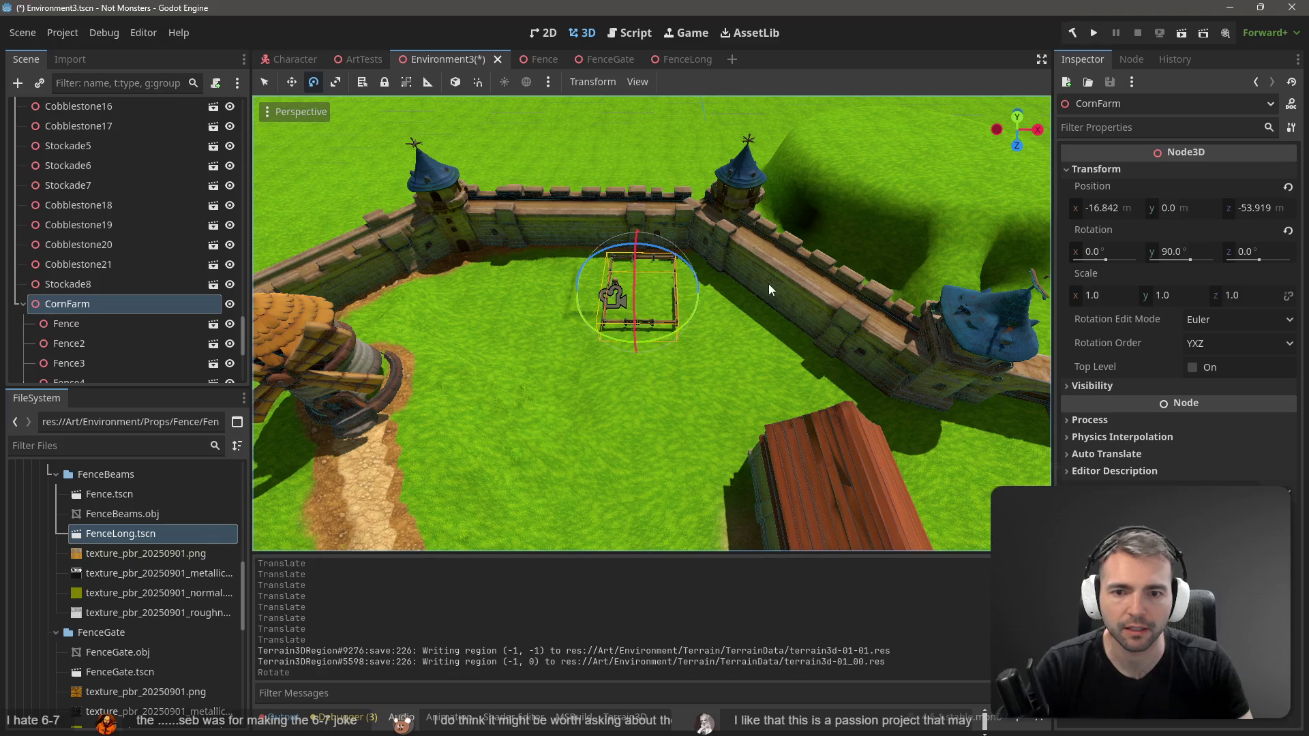
Step: Slide CornFarm along Z to -51.688 inside the palisade walls
key(w)
drag(634, 366, 634, 379)
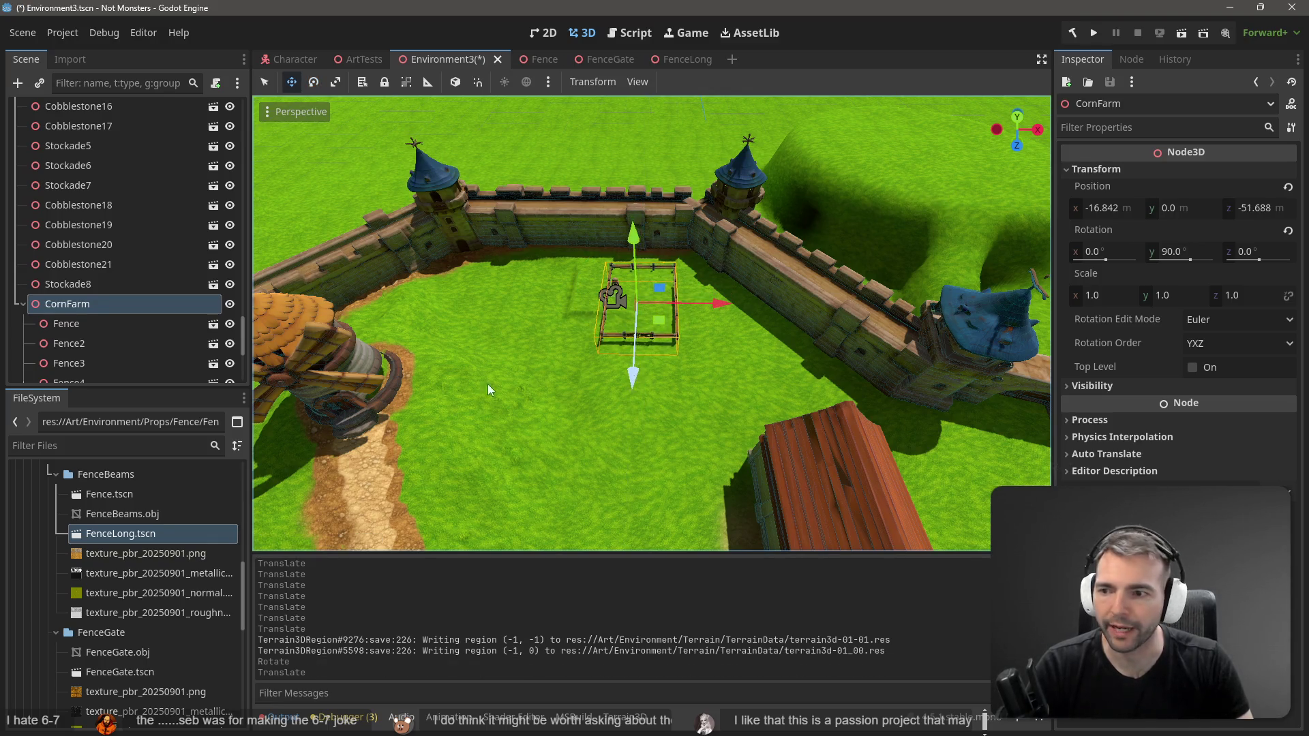
click(99, 304)
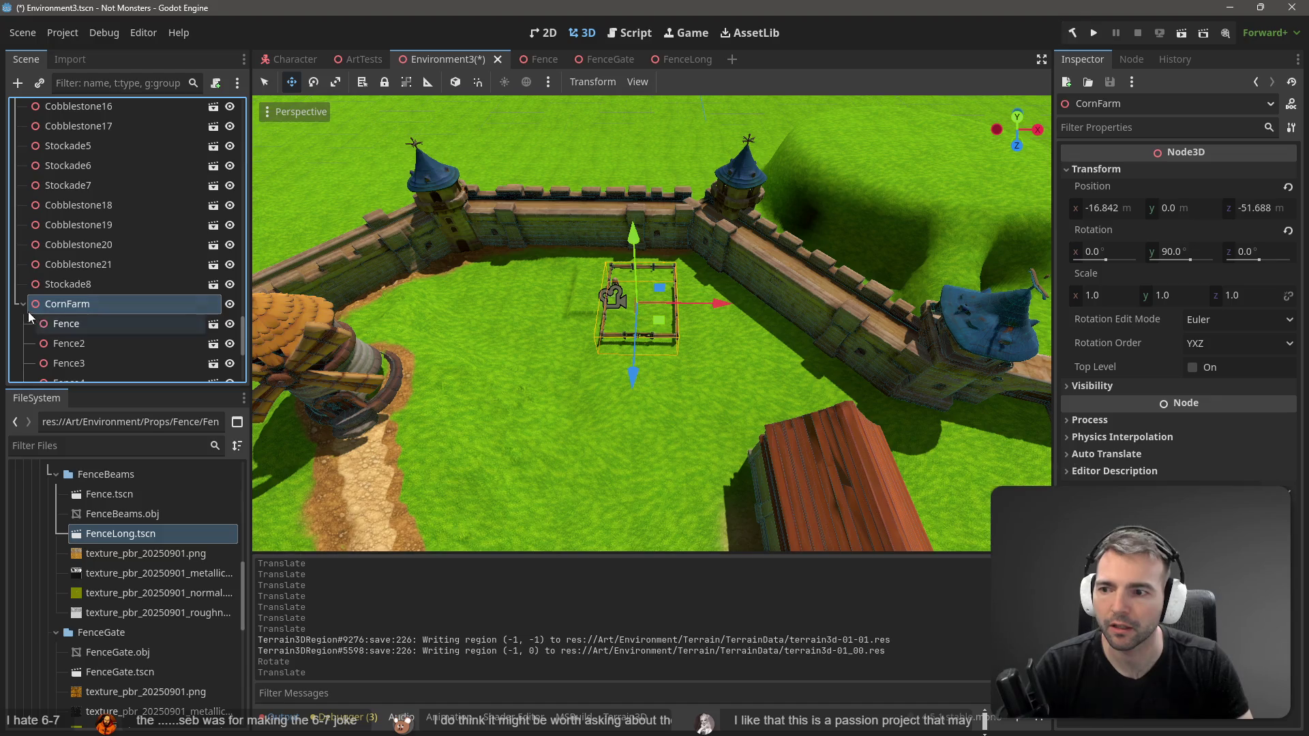
right_click(68, 304)
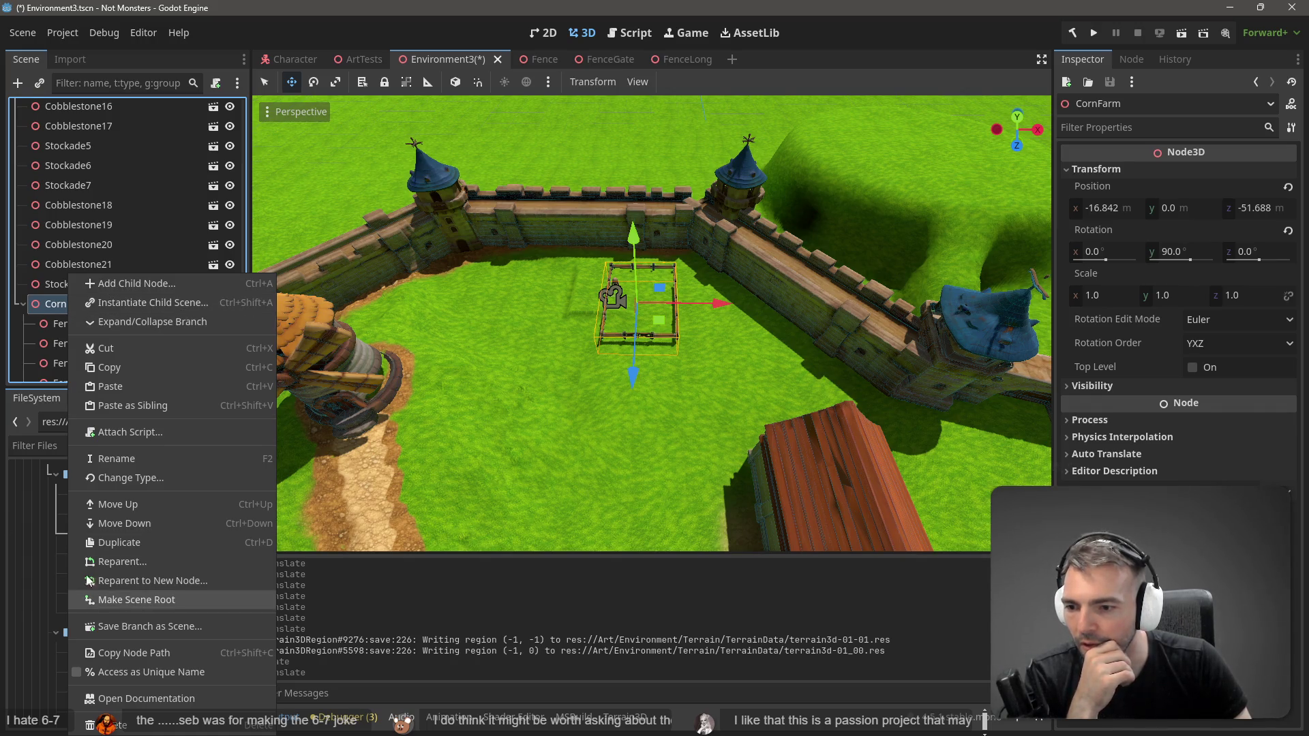
Step: Collapse the fence folders and create a new CornFarm folder under Props
click(56, 305)
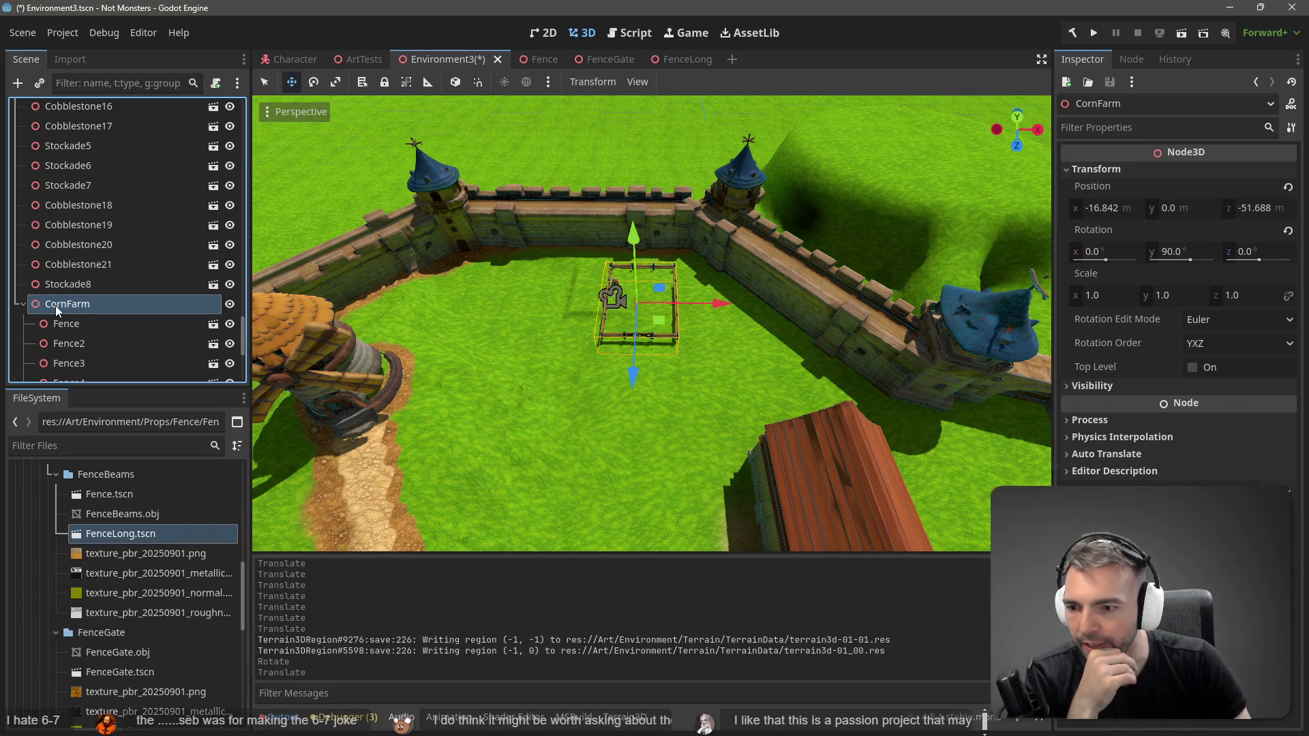
click(55, 475)
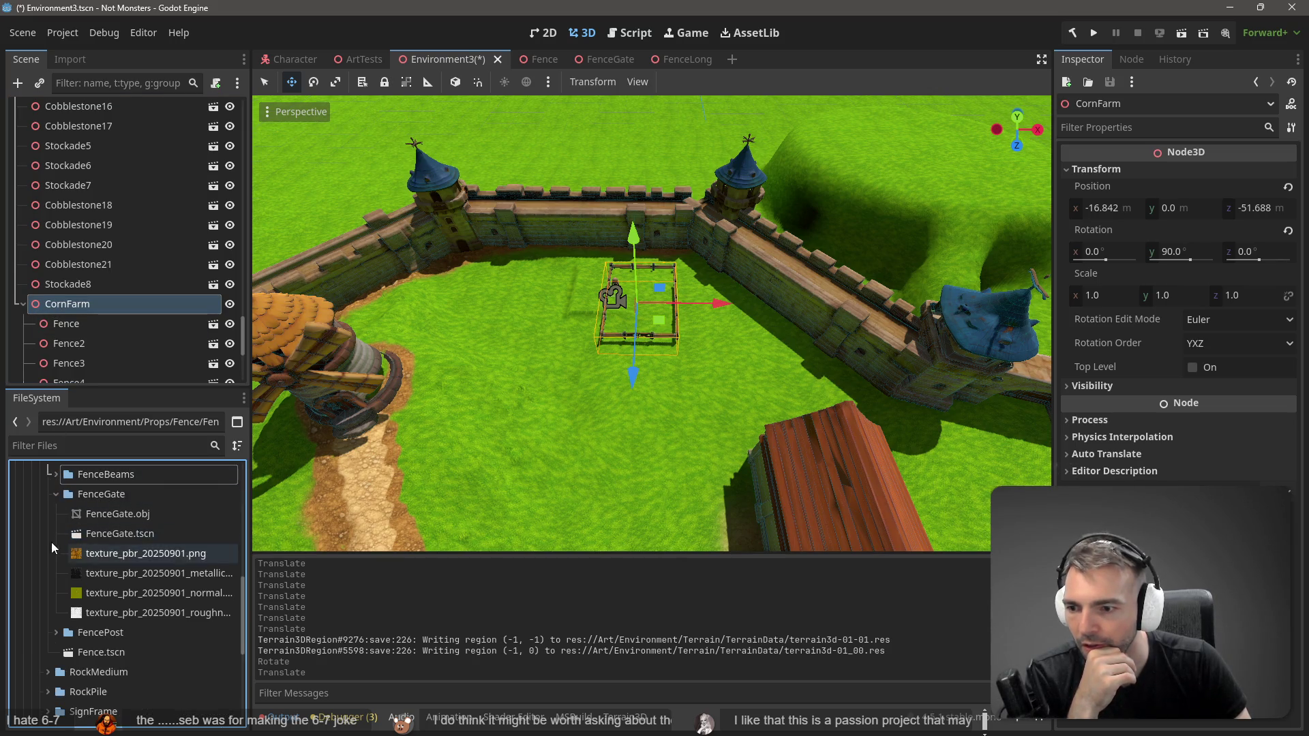
click(56, 495)
scroll(108, 524, up, 3)
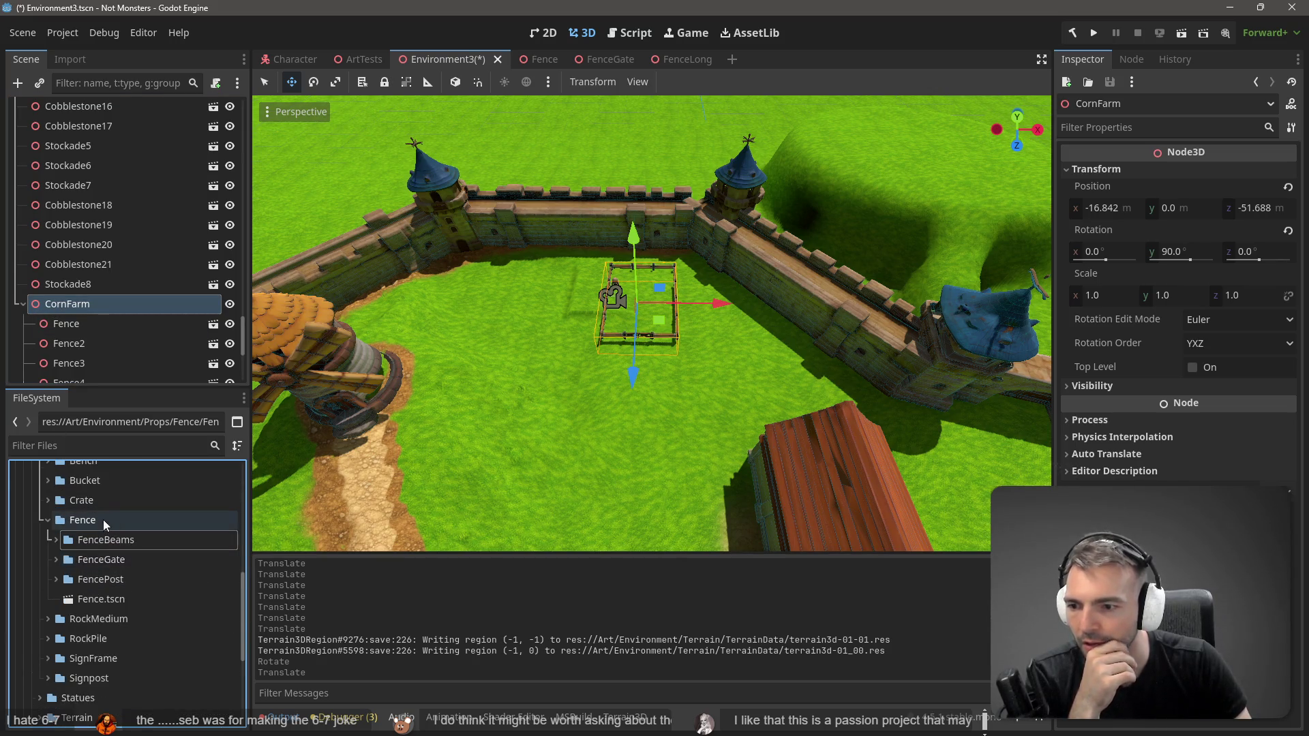
click(51, 518)
scroll(107, 533, up, 3)
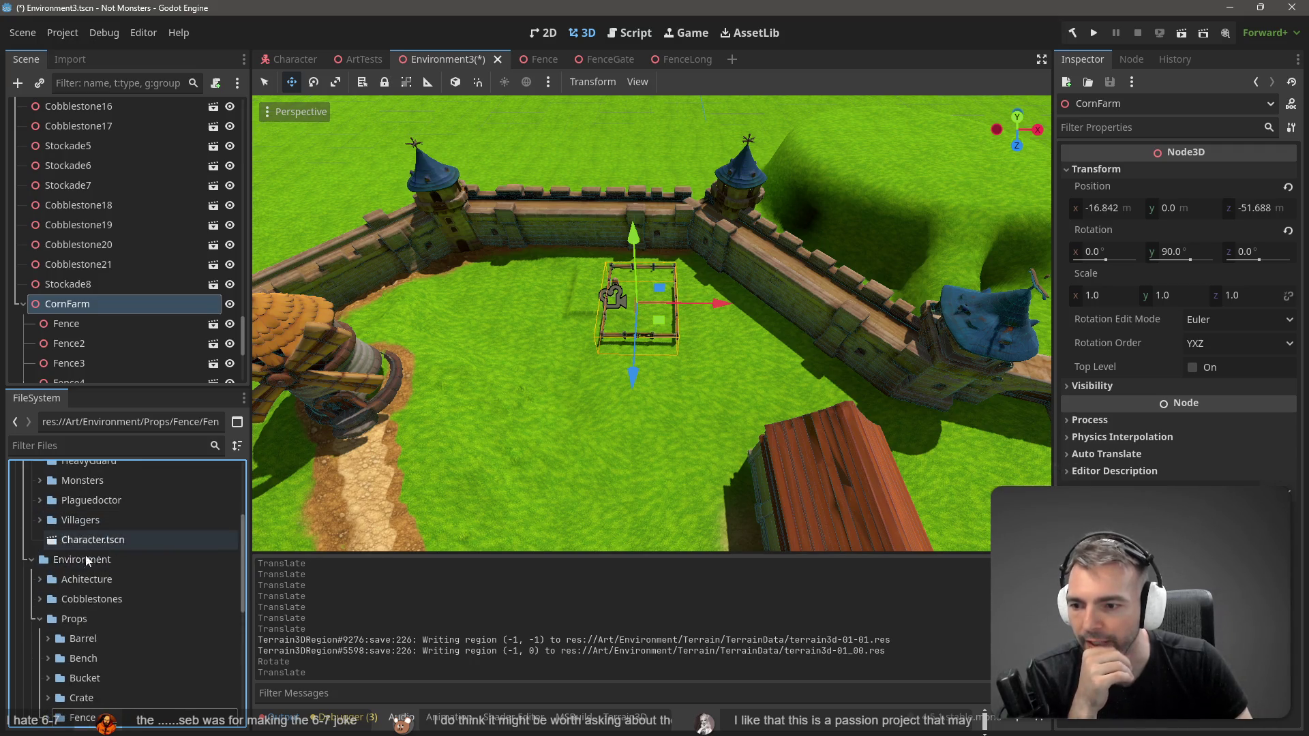
right_click(88, 551)
mouse_move(161, 448)
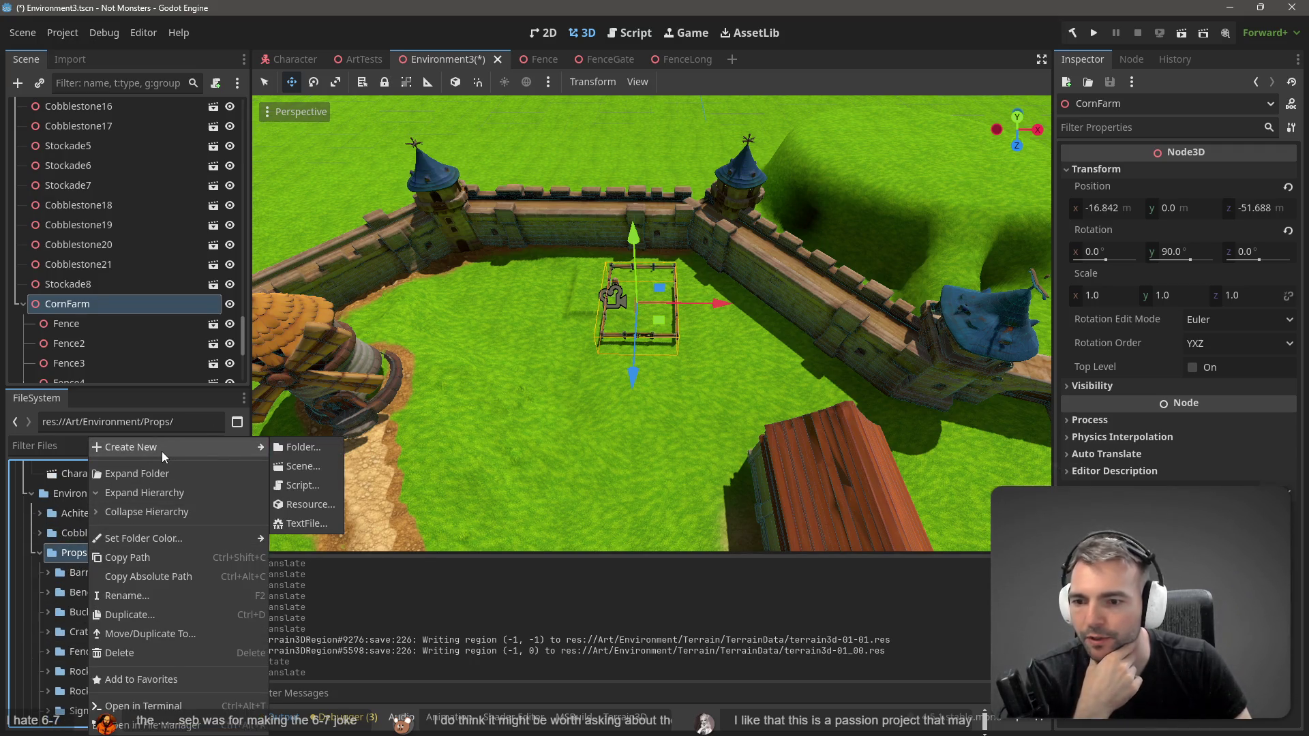
click(291, 447)
text(CornFarm)
key(Return)
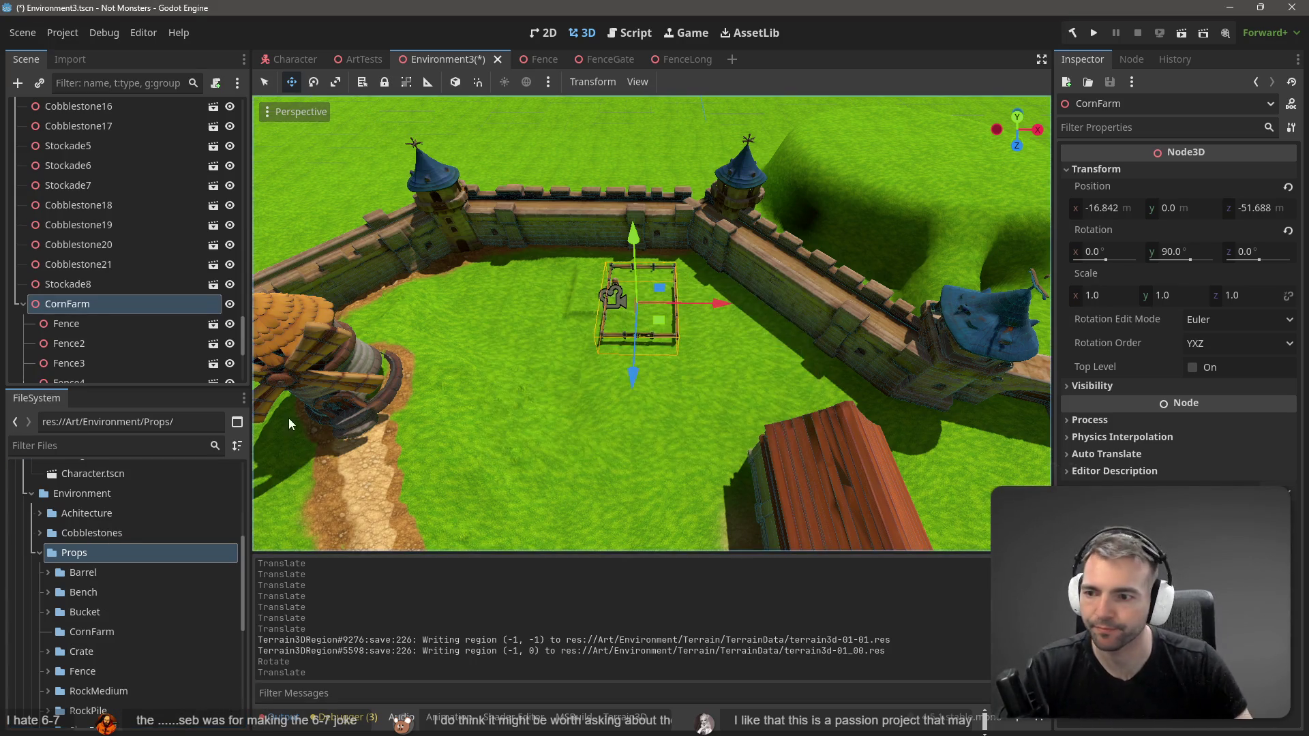
Step: Save the CornFarm node as CornFarm.tscn in the CornFarm folder
drag(70, 309, 86, 644)
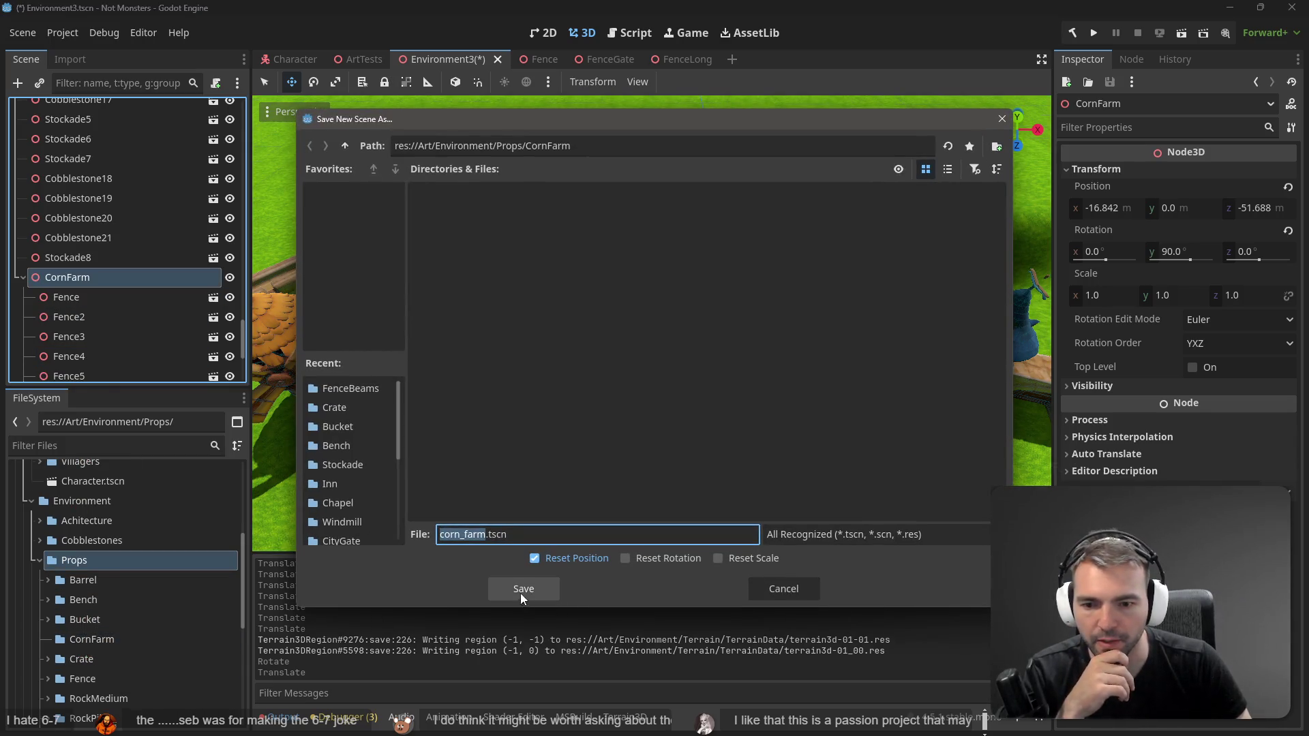
text(CornFarm)
key(ctrl+BackSpace)
text(CornFarm.)
click(521, 598)
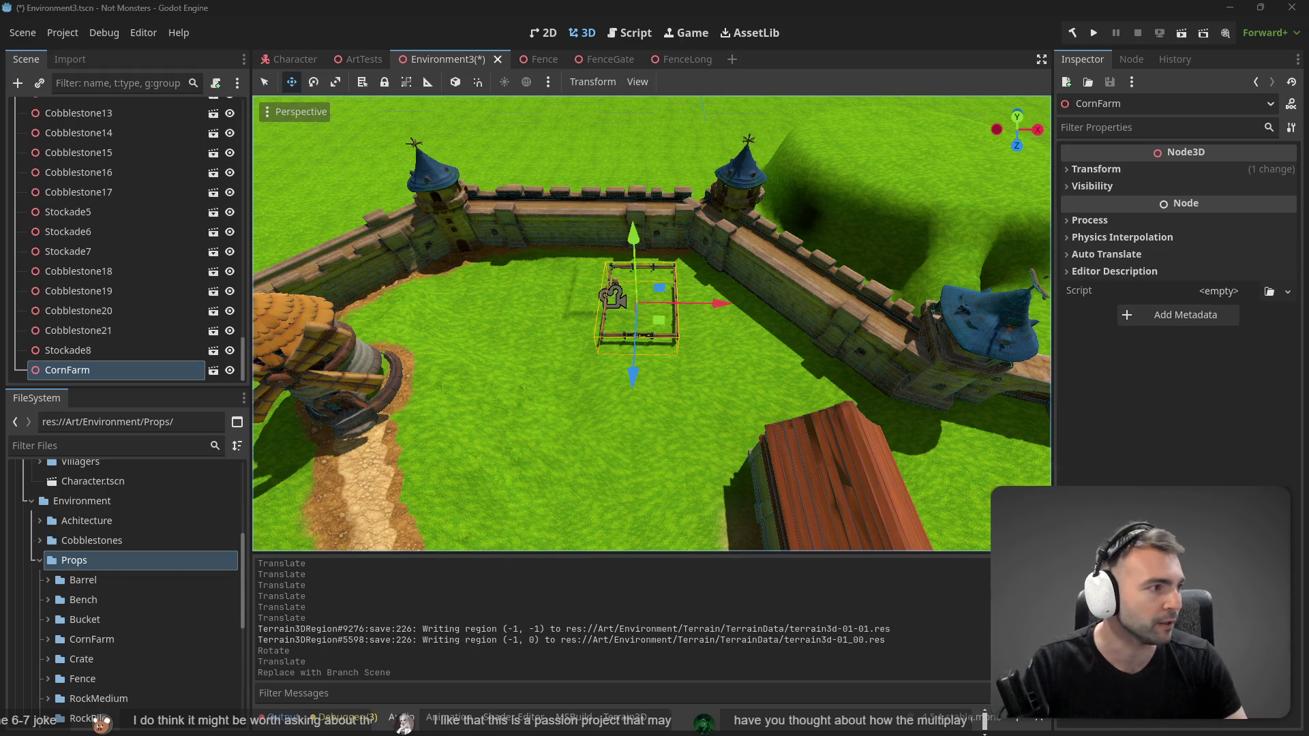
Step: Pan the tldraw board to the Architecture frame's building references and open File Explorer
key(alt+Tab)
scroll(456, 477, down, 5)
scroll(456, 478, down, 3)
scroll(557, 465, up, 2)
scroll(557, 465, up, 10)
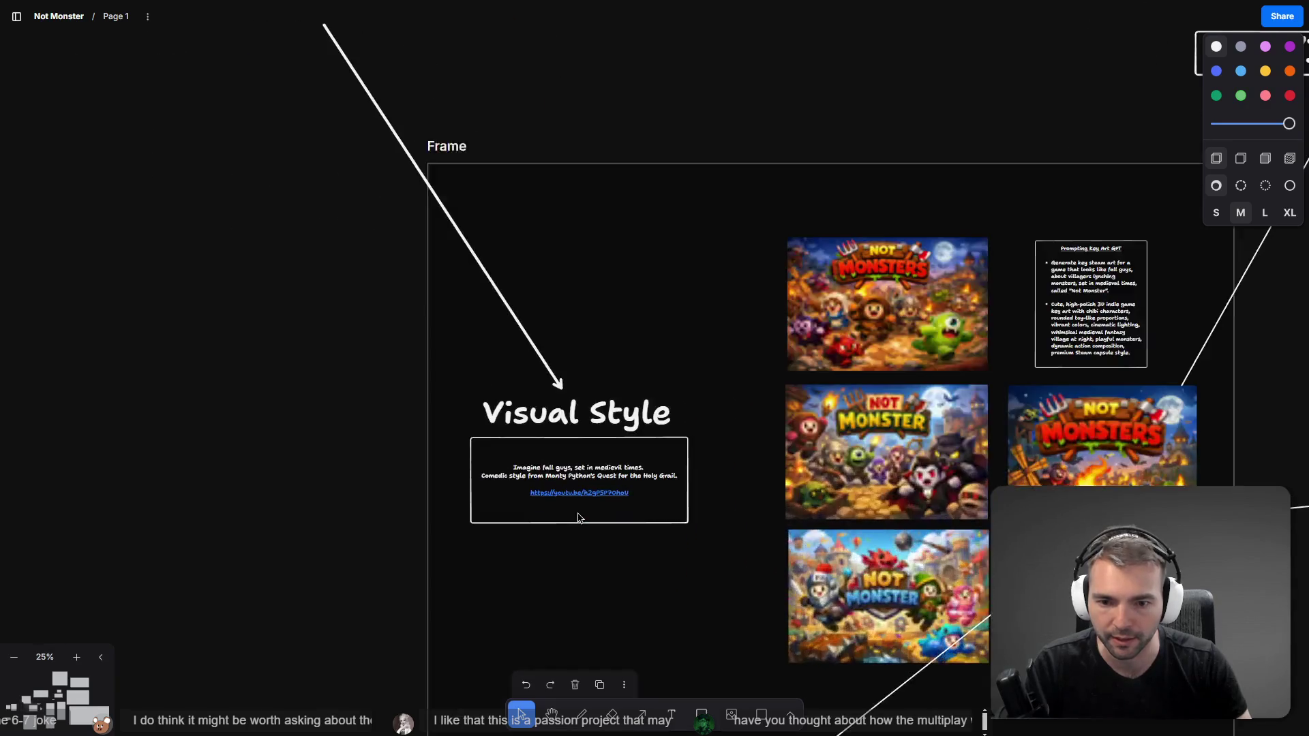
scroll(626, 448, left, 2)
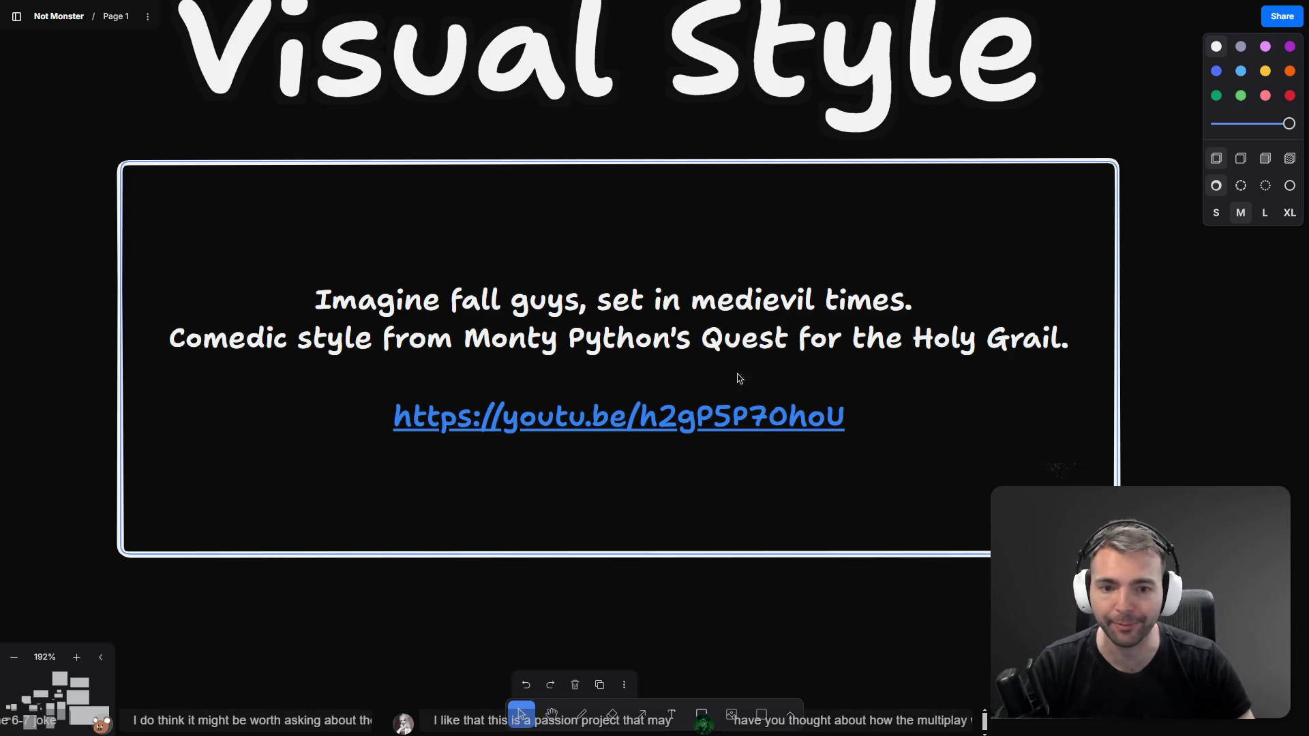
scroll(743, 353, down, 10)
scroll(765, 337, down, 5)
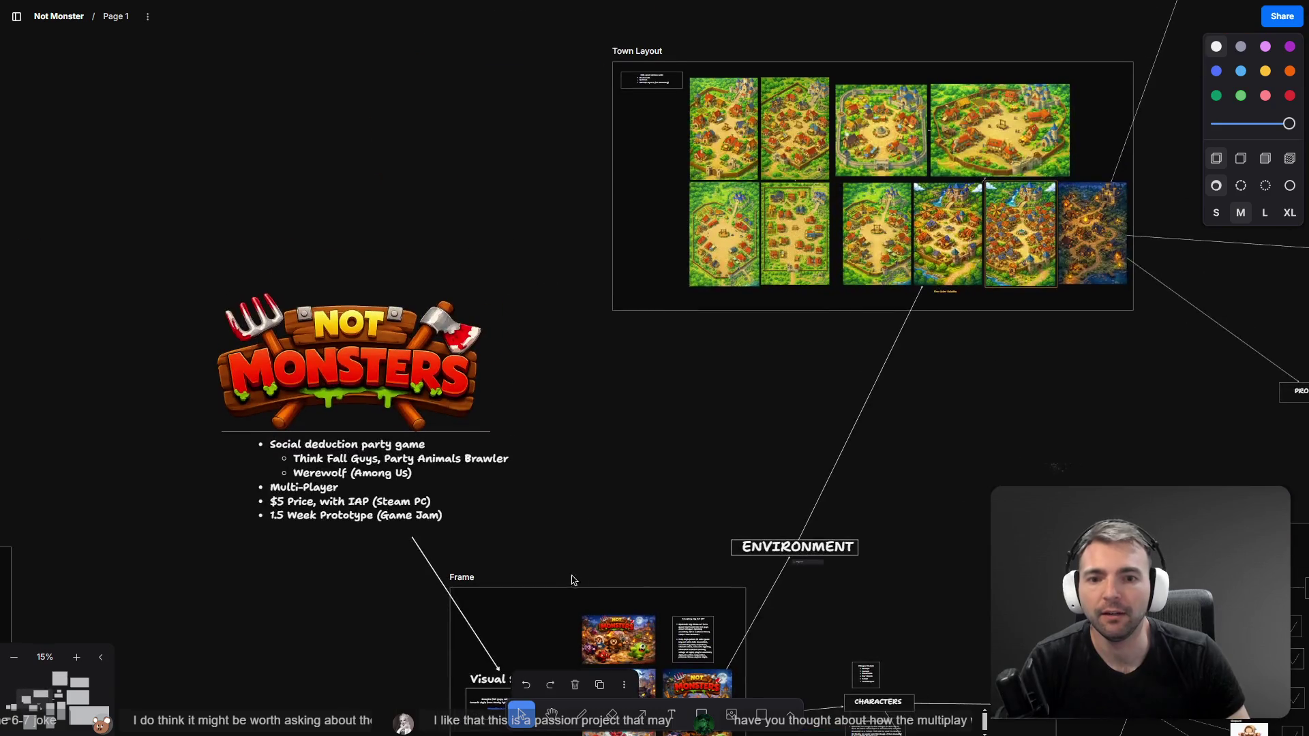
drag(706, 250, 636, 525)
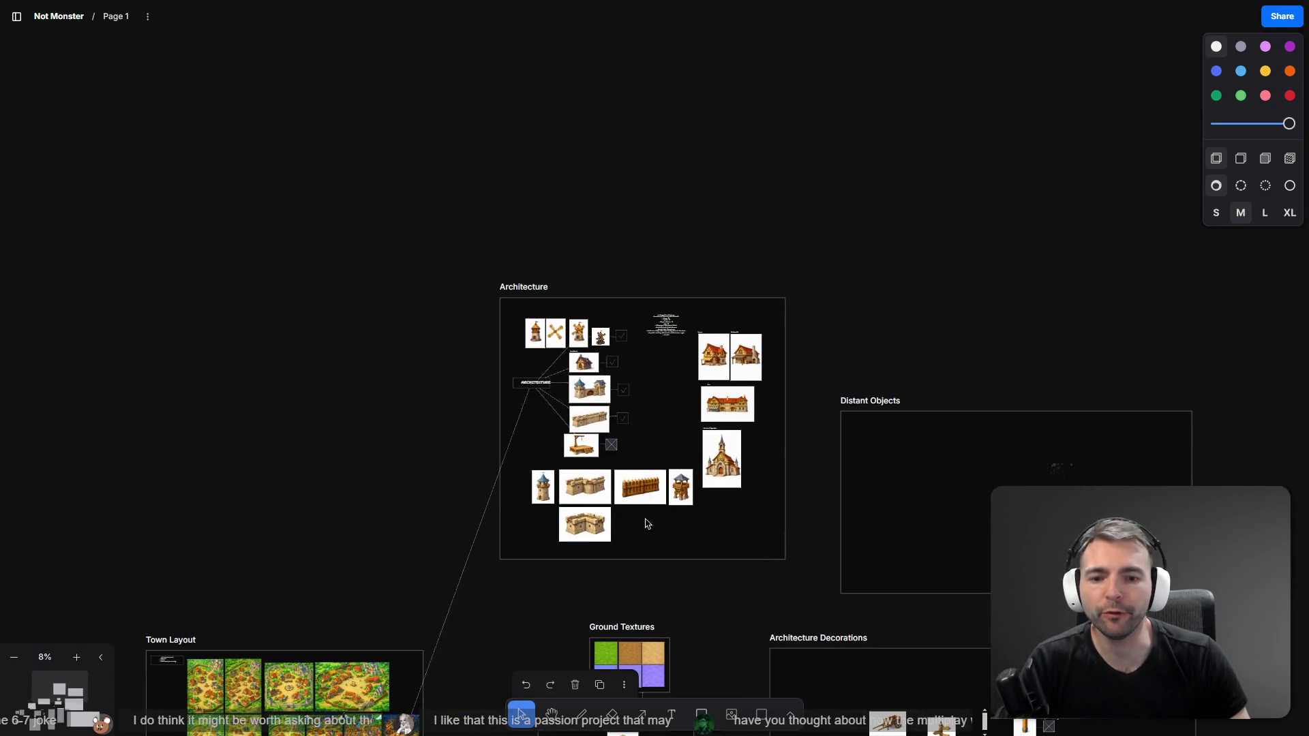
scroll(636, 525, up, 5)
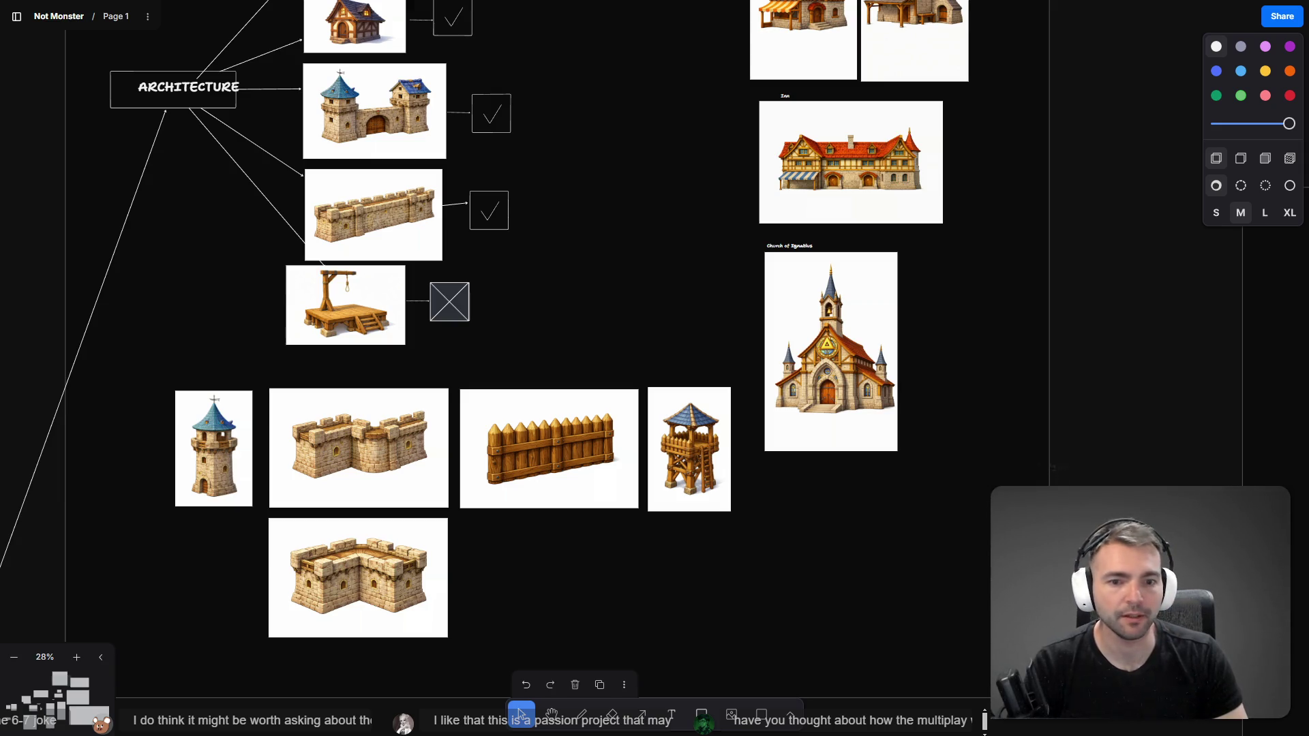
key(super+e)
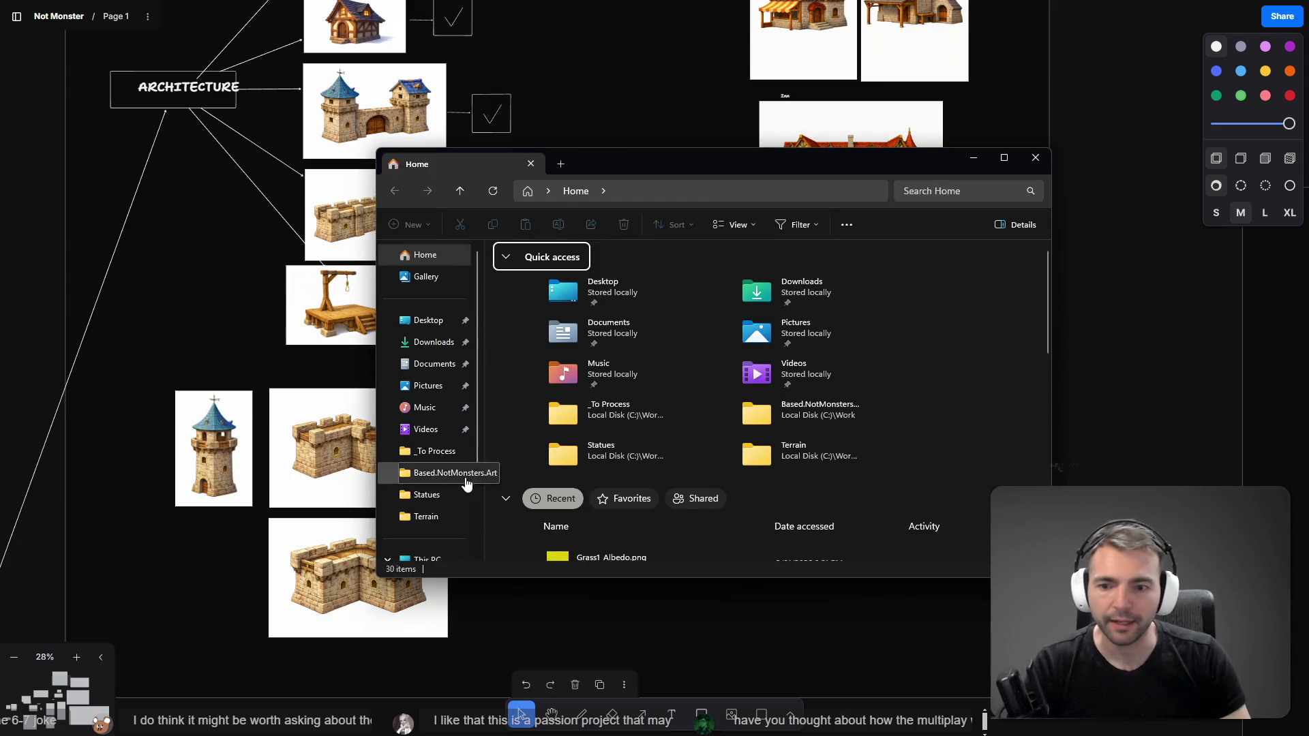
Step: Move the downloaded zip into _To Process, rename it Watchtower.zip, and return to tldraw
click(436, 453)
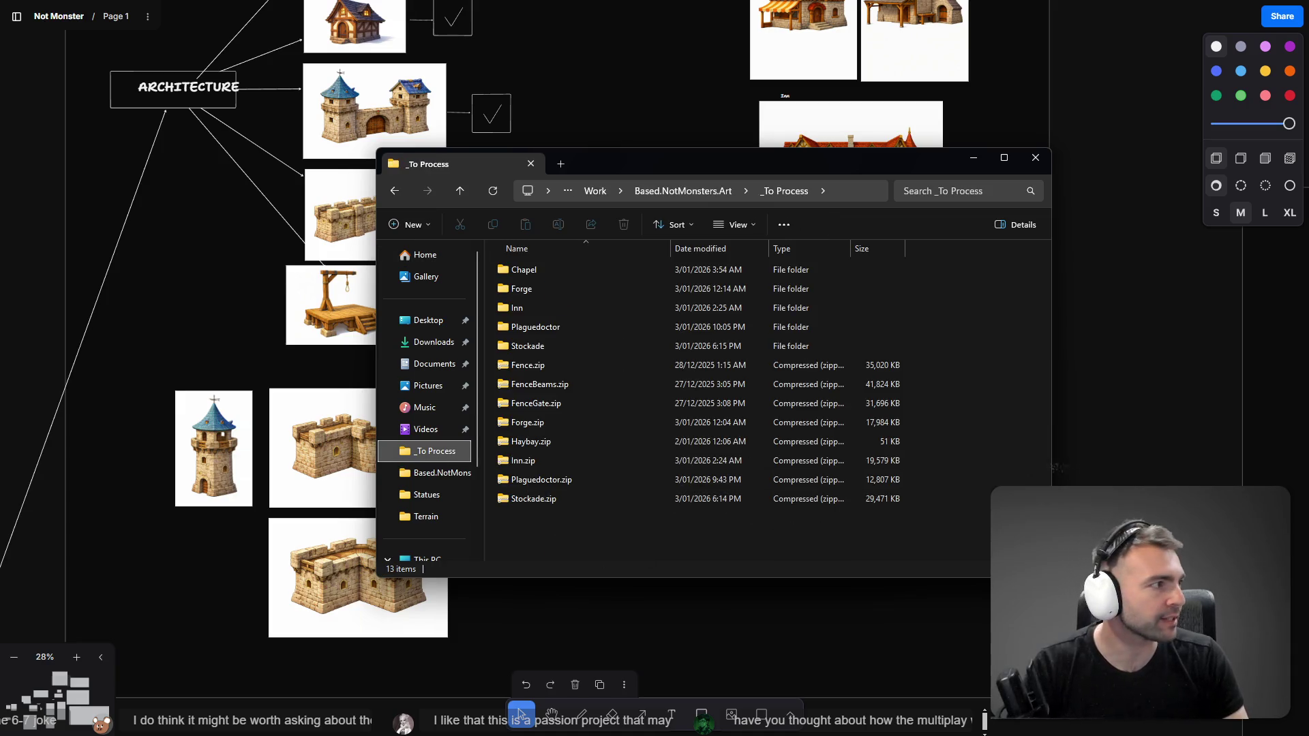
drag(688, 586, 641, 553)
key(F2)
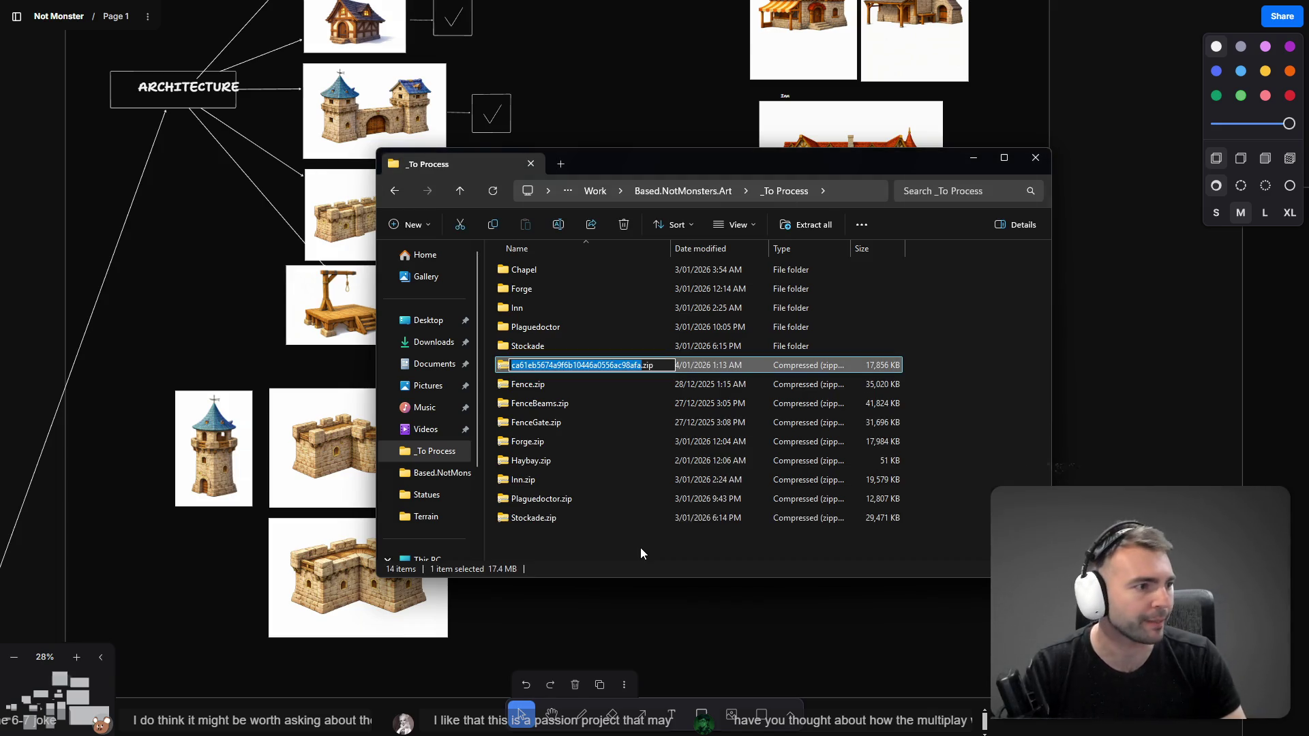
text(Watchtro)
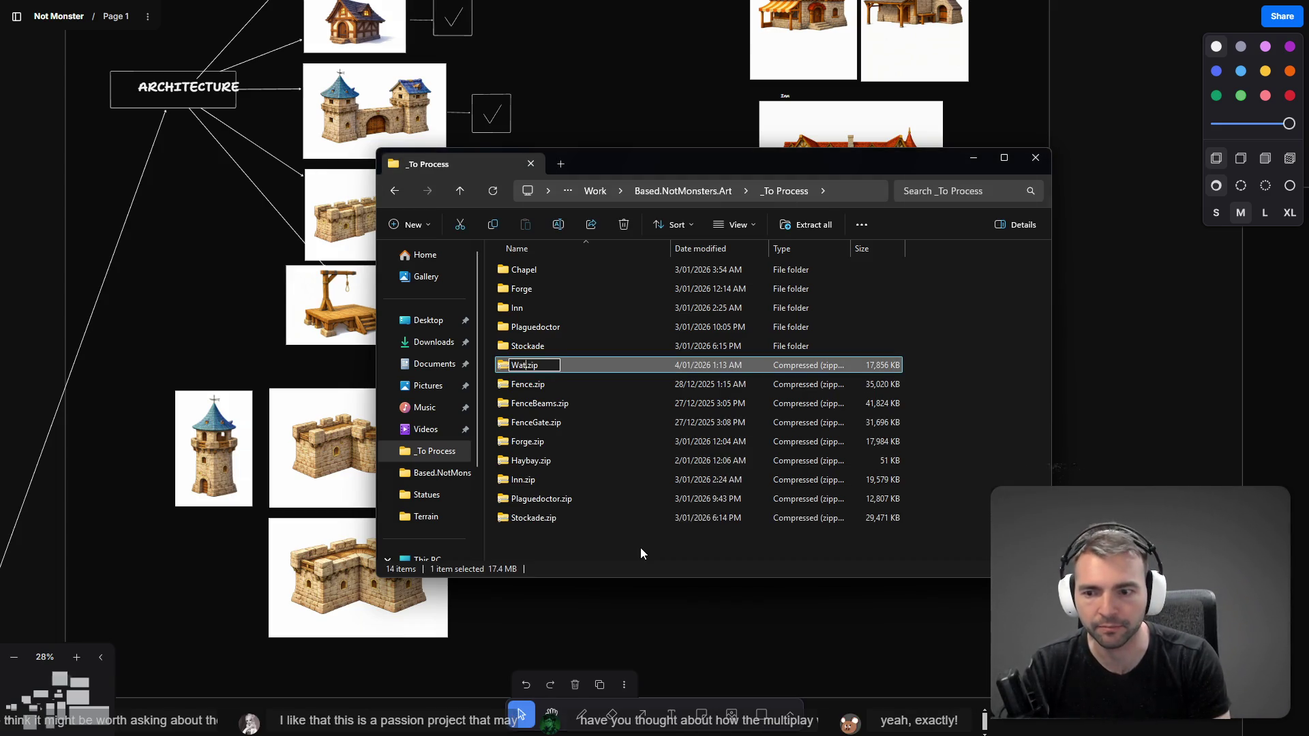
key(BackSpace)
key(BackSpace)
text(wer)
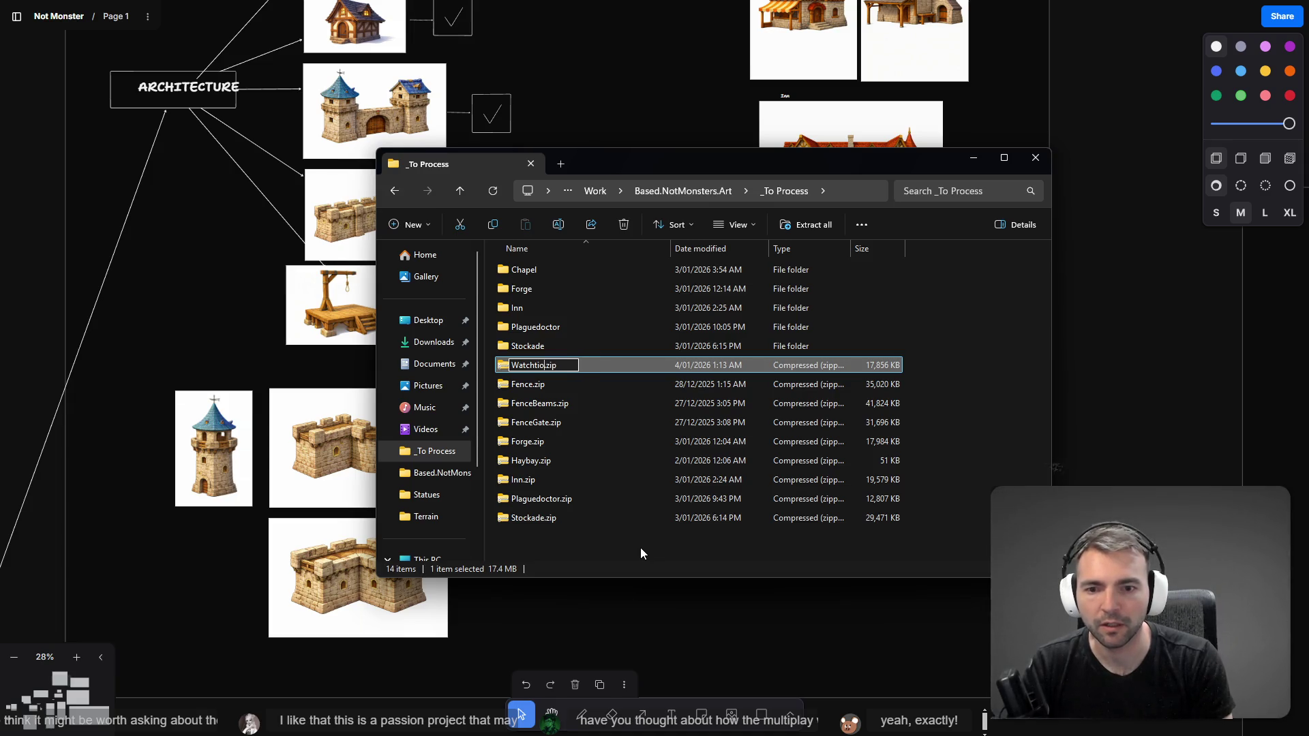
key(BackSpace)
key(BackSpace)
key(BackSpace)
text(ower)
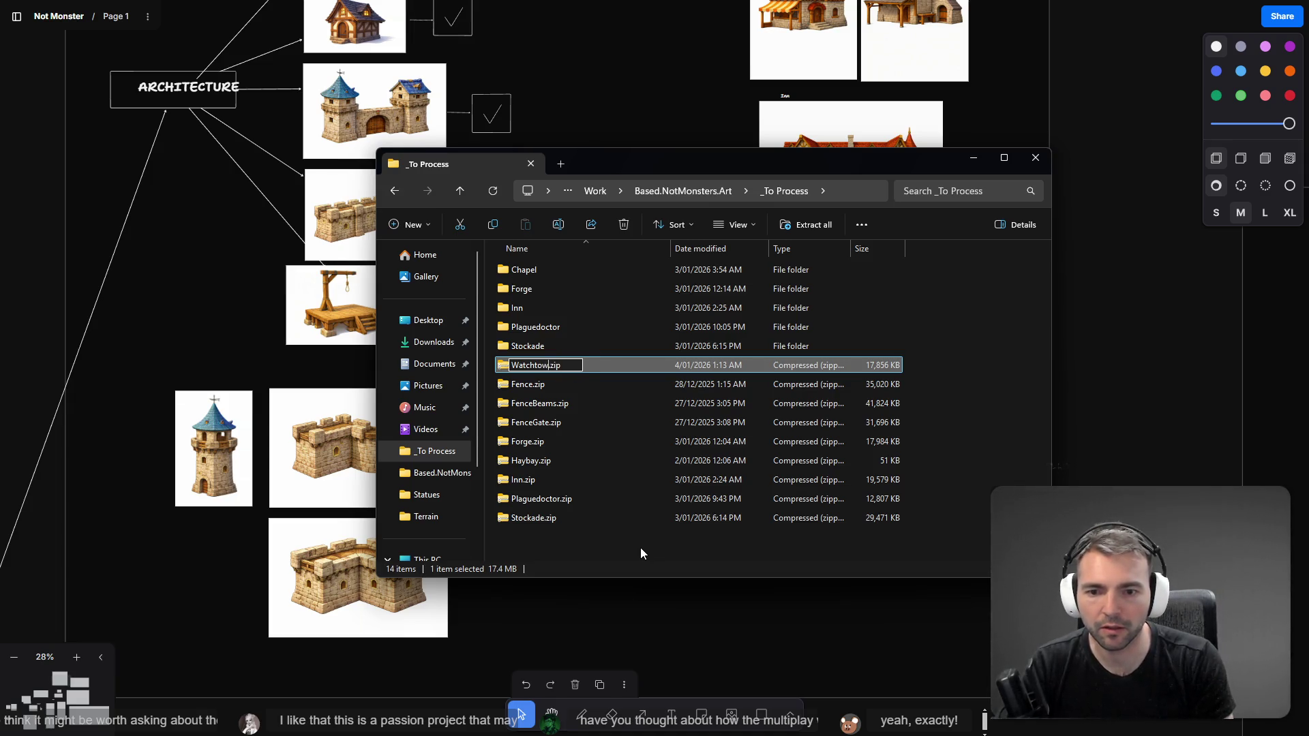
key(Return)
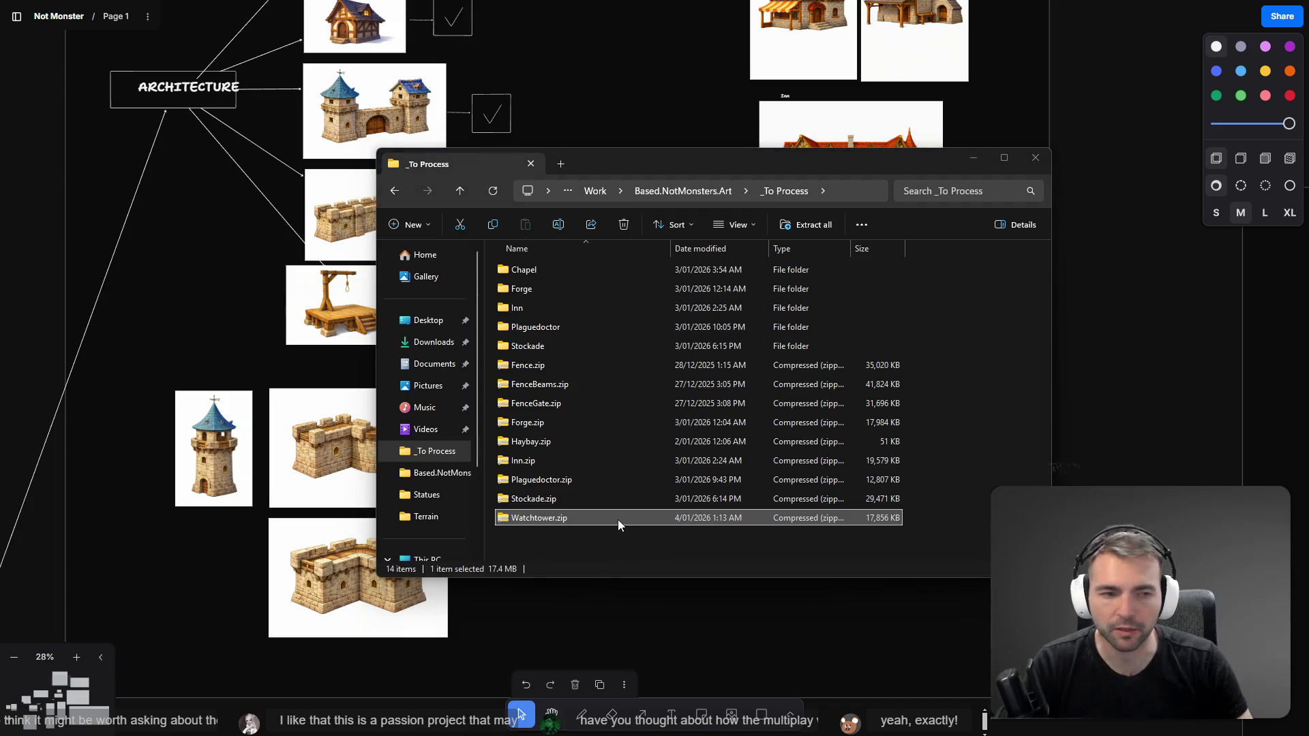
key(alt+Tab)
click(214, 450)
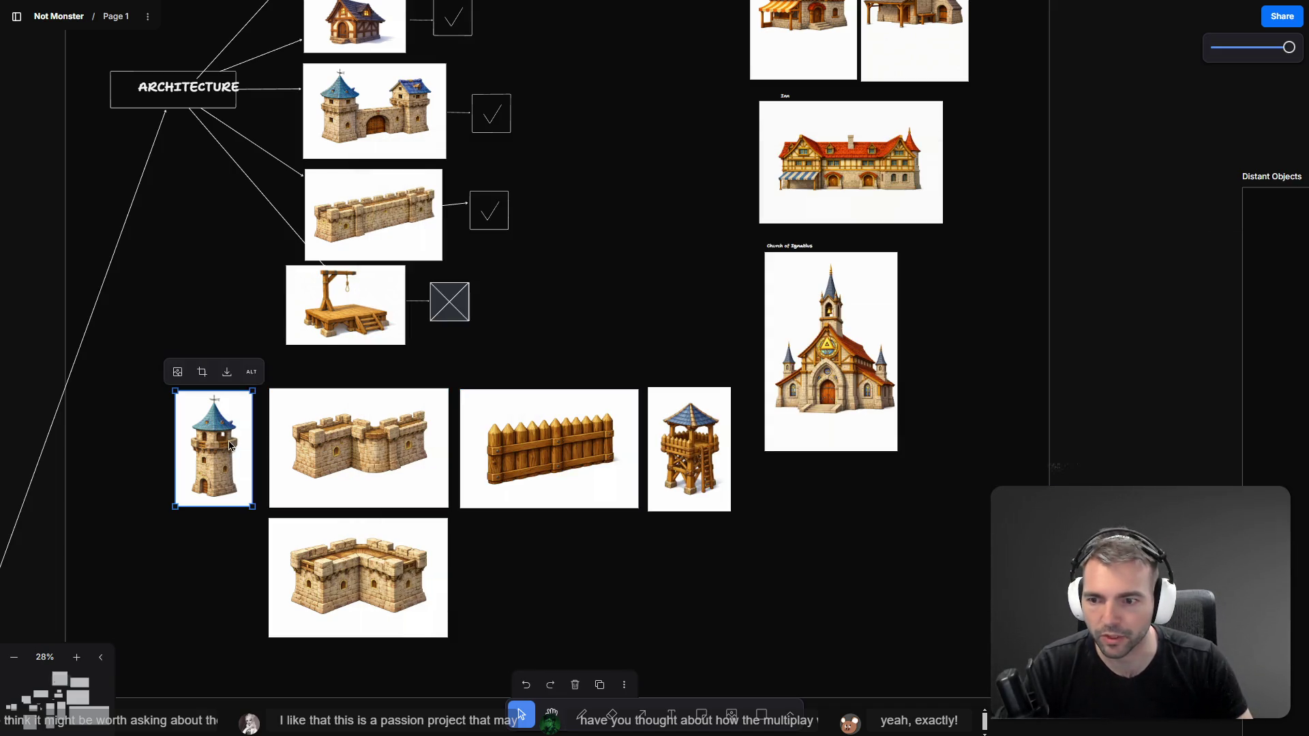
Step: In Godot's FileSystem, collapse Props and expand the Achitecture folder
key(alt+Tab)
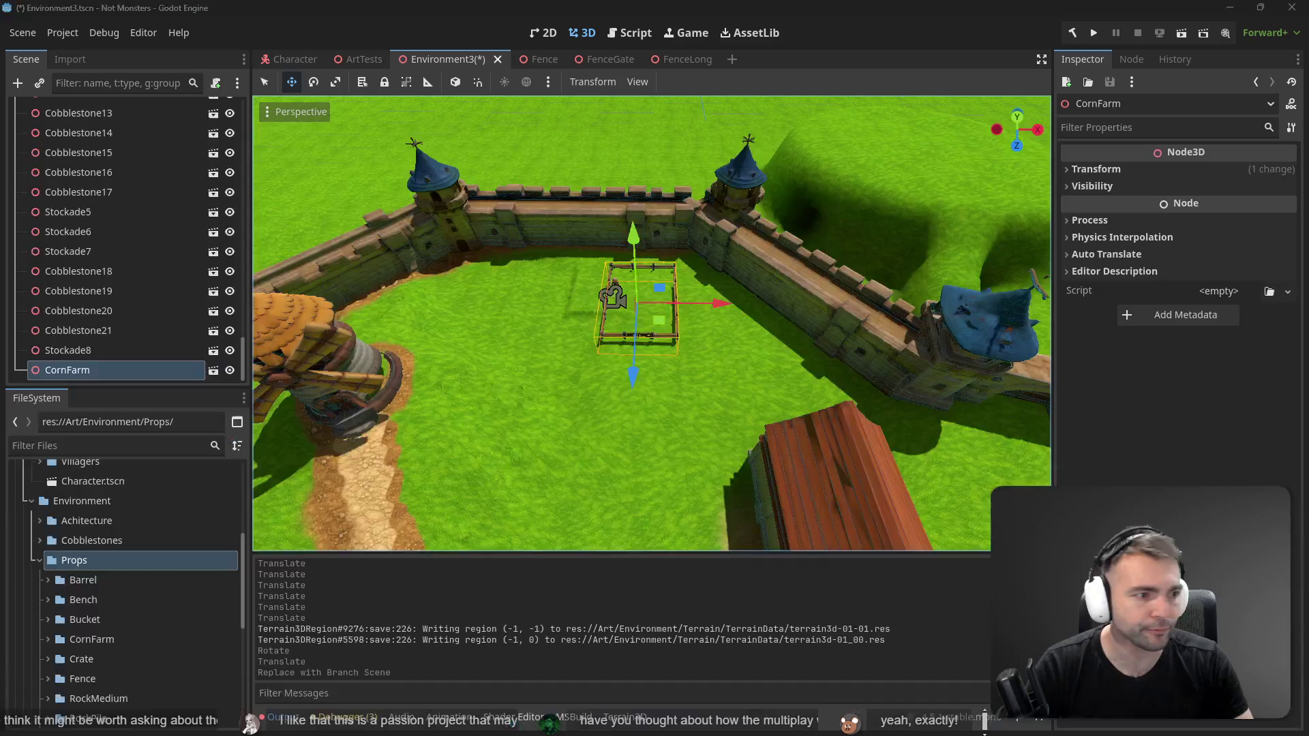
scroll(117, 589, down, 5)
scroll(119, 571, up, 2)
scroll(103, 545, up, 4)
click(40, 489)
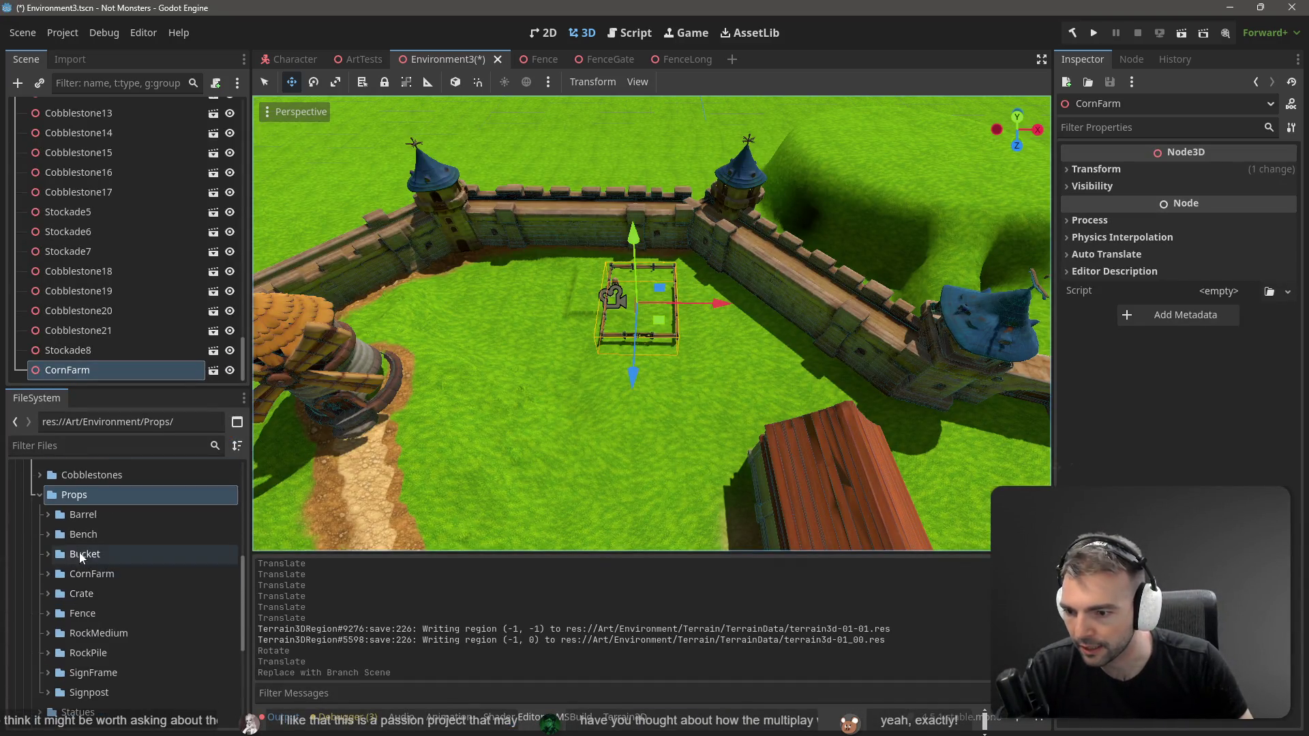
click(41, 492)
scroll(62, 530, up, 2)
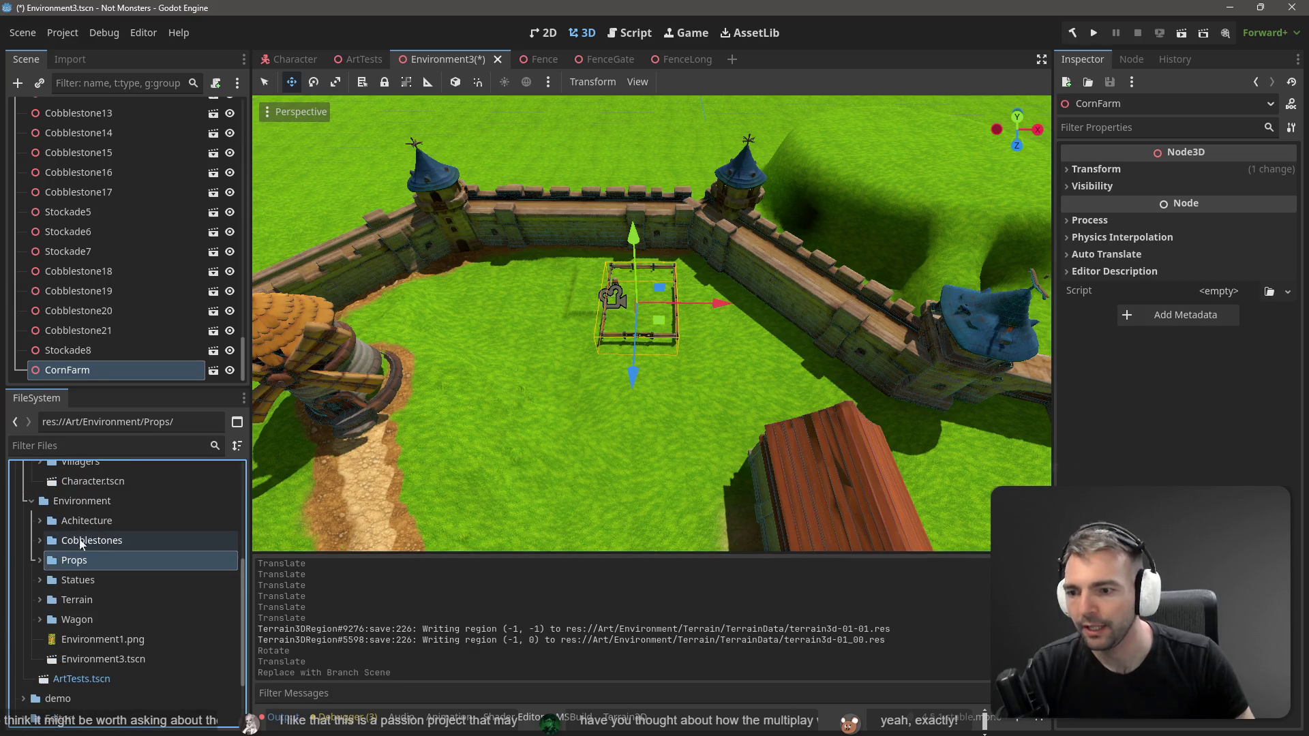
click(40, 521)
scroll(102, 600, down, 3)
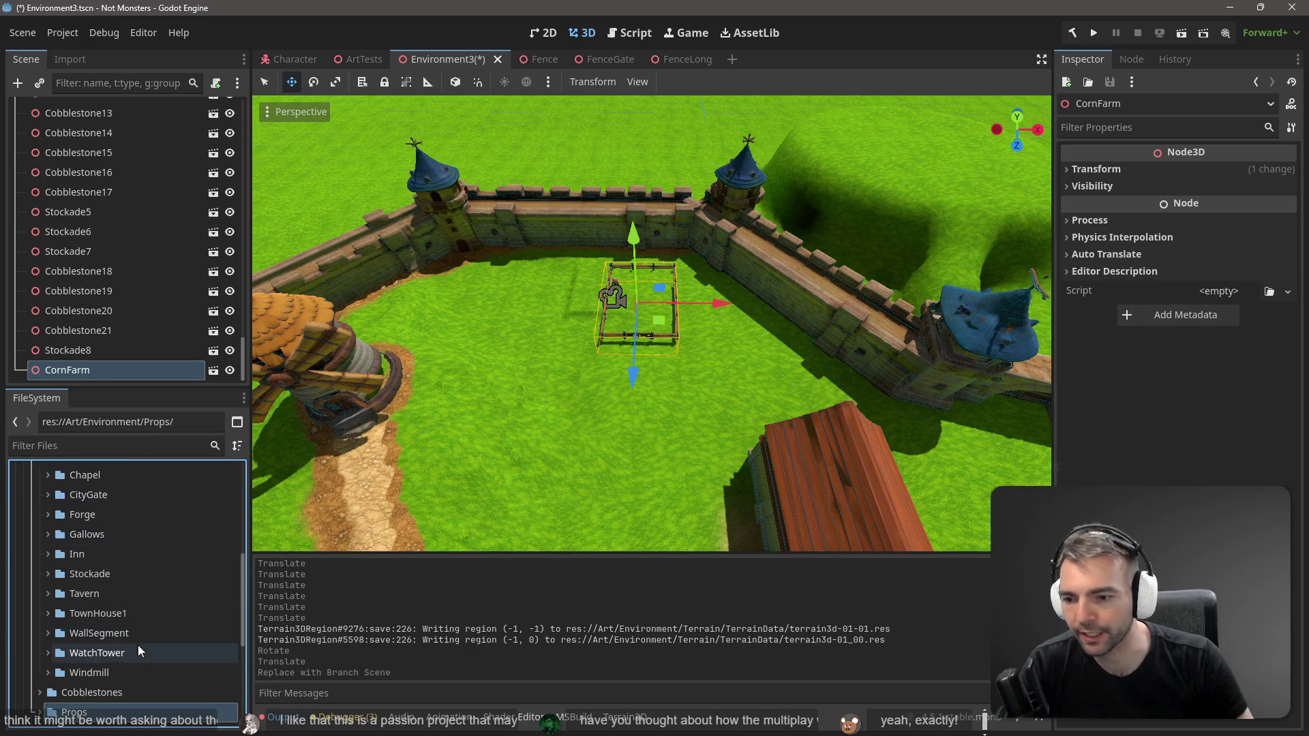
Step: Cycle windows through the tldraw board and the _To Process folder to the watchtower-names chat
key(alt+Tab)
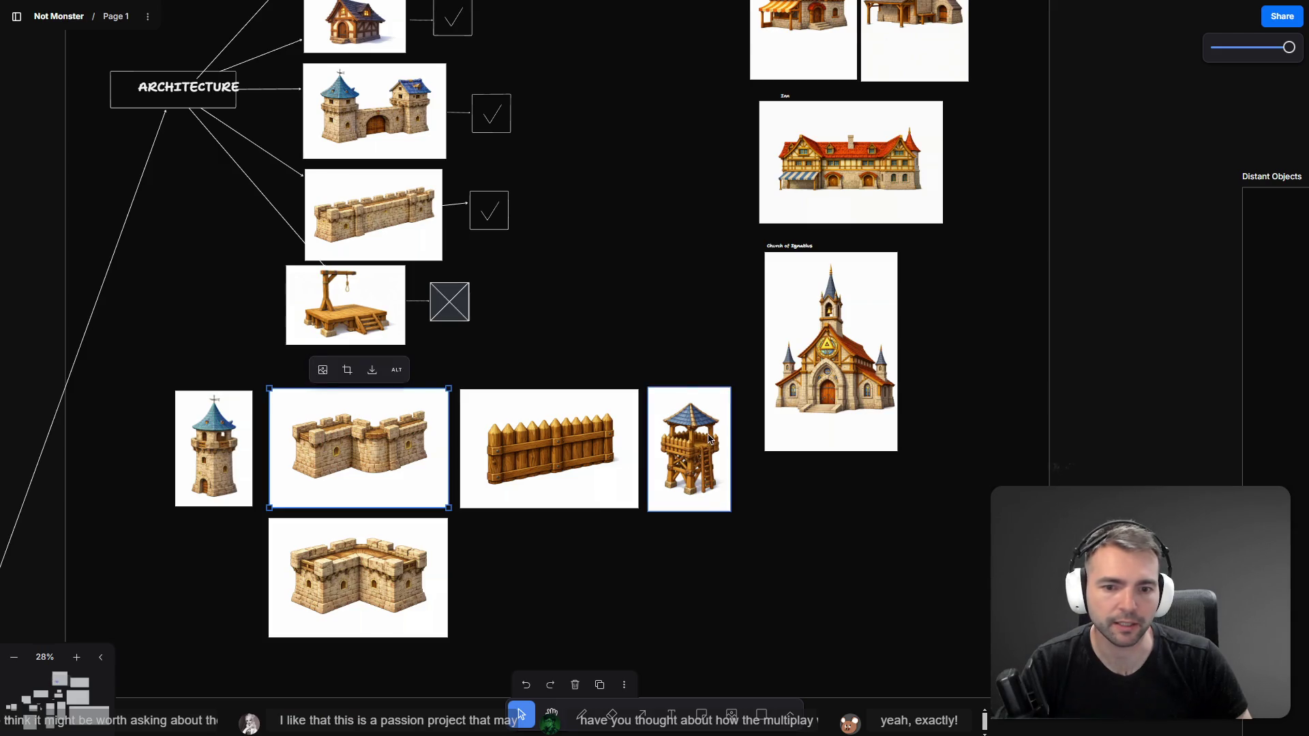
key(alt+Tab)
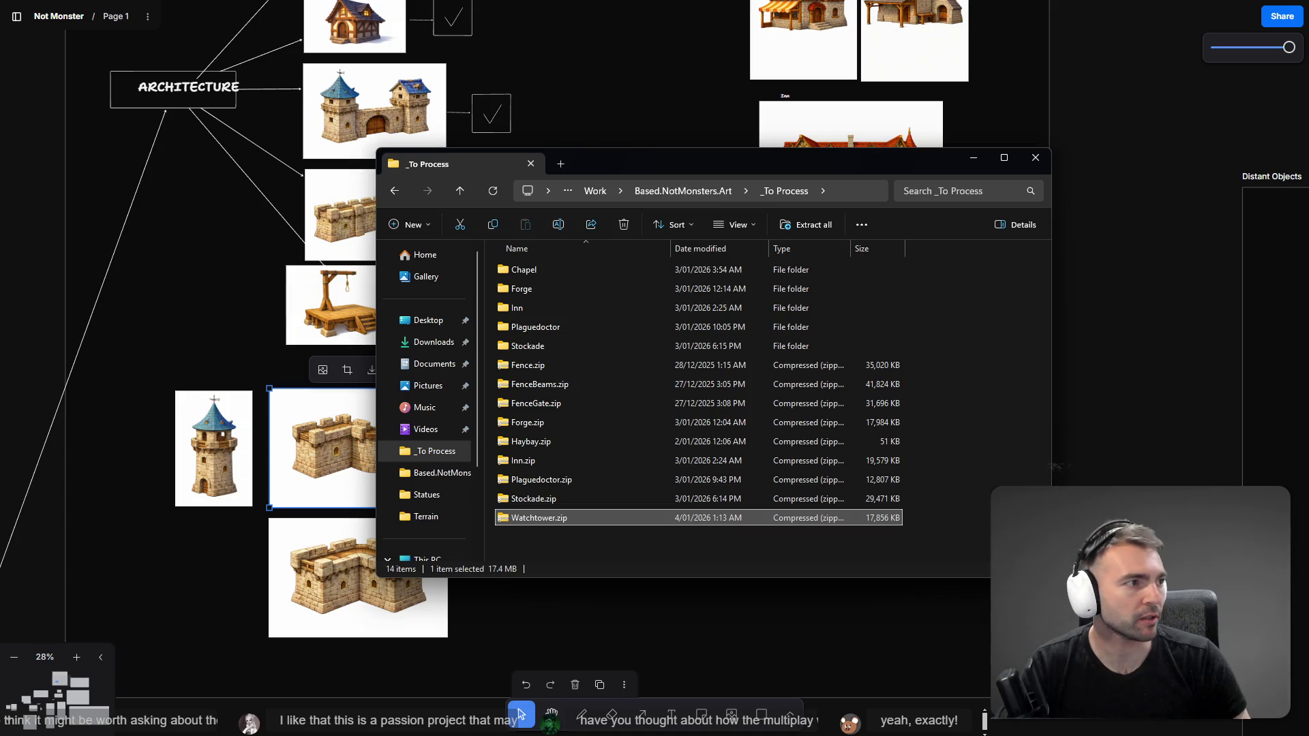
key(alt+Tab)
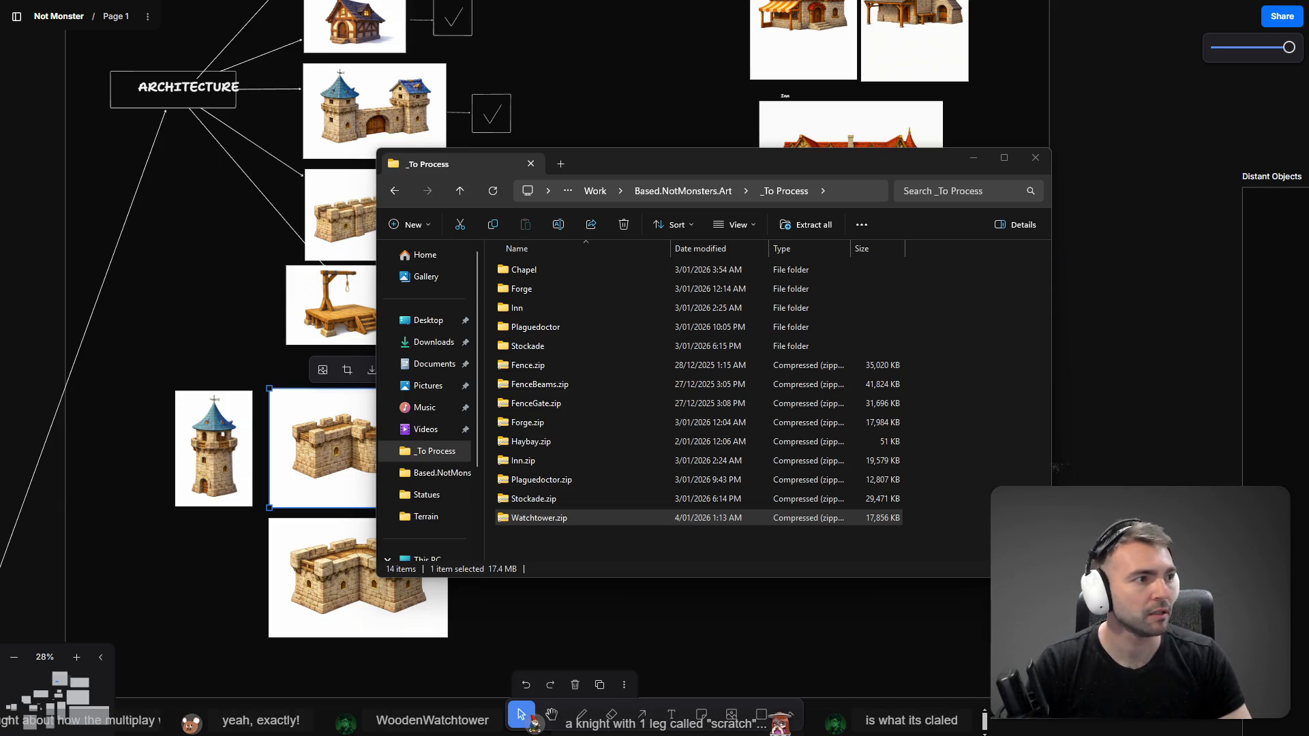
key(alt+Tab)
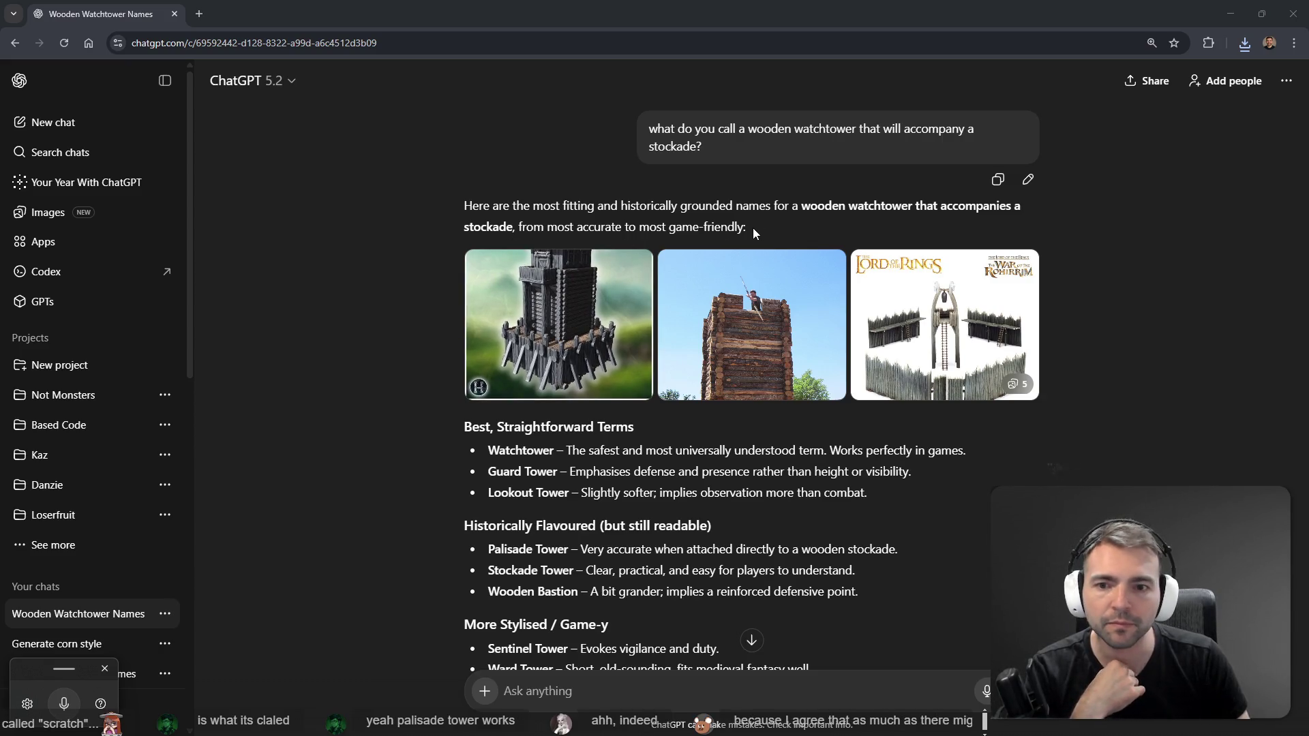
Step: Read ChatGPT's watchtower name suggestions, highlight 'Palisade Tower', and return to File Explorer
scroll(645, 220, down, 1)
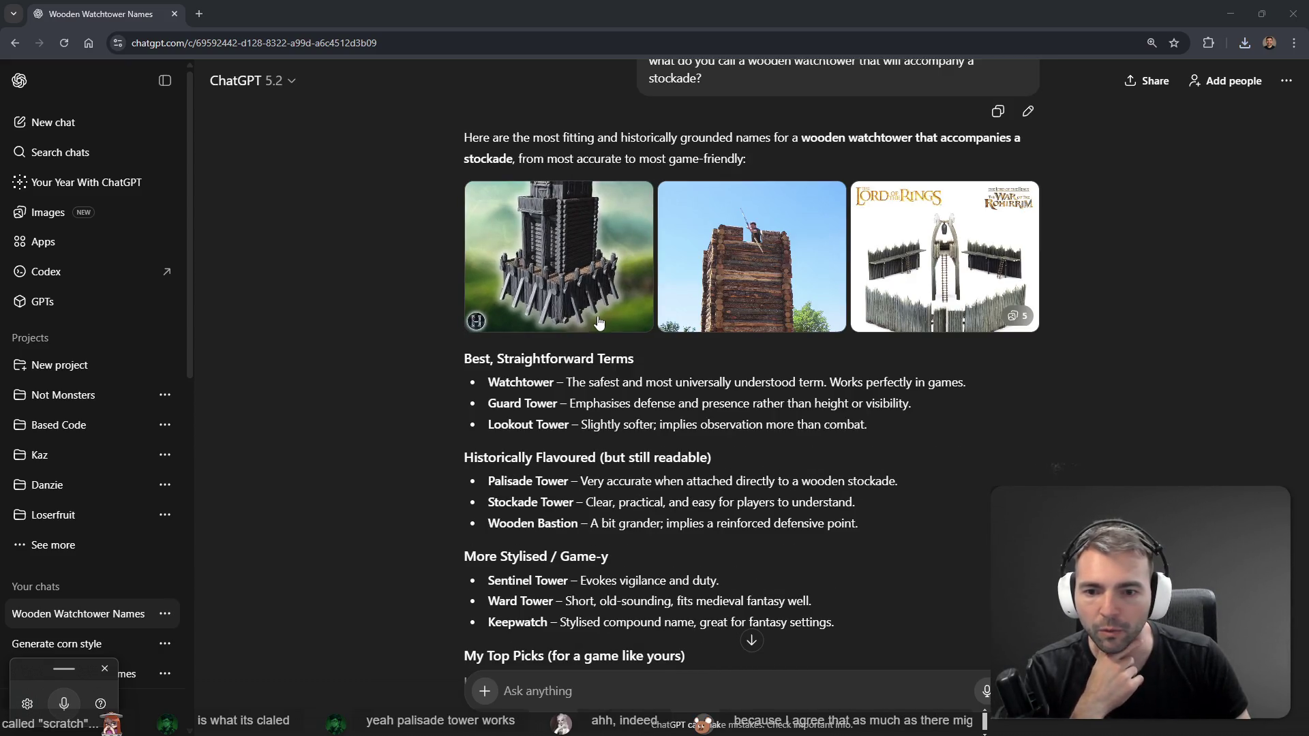
scroll(585, 333, down, 1)
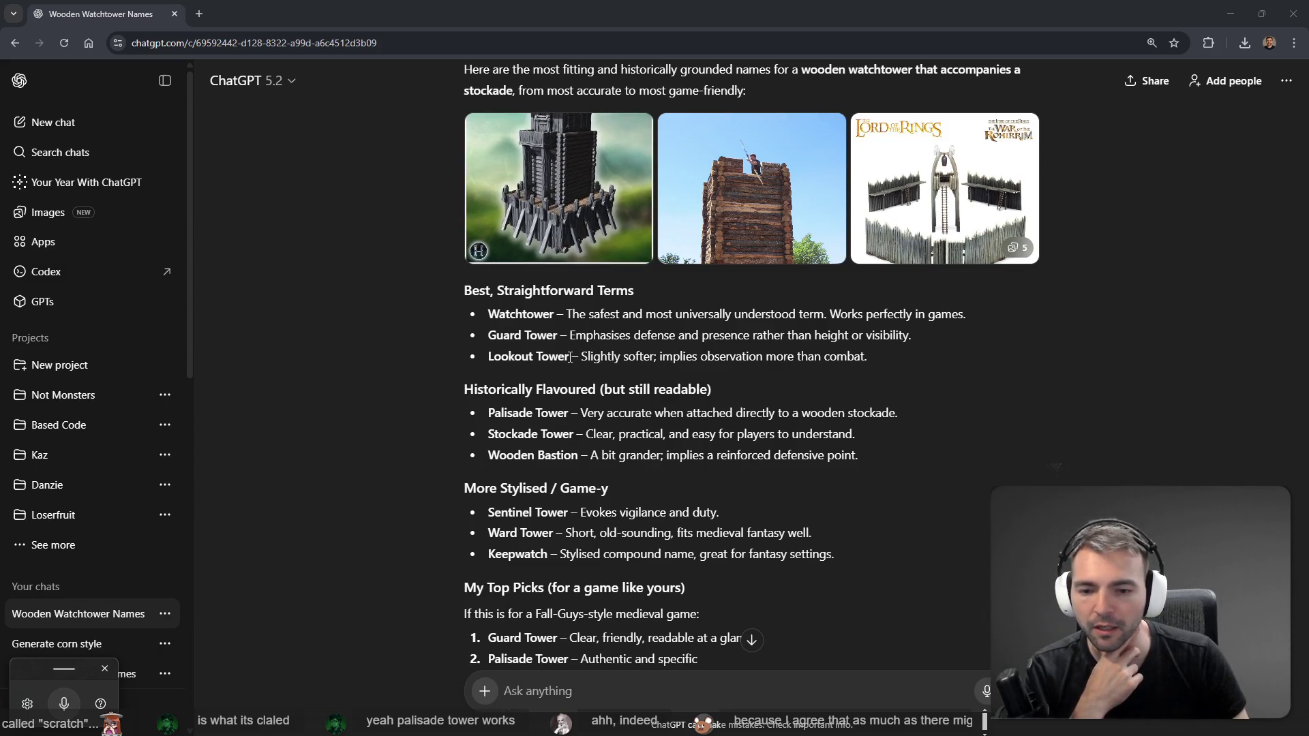
scroll(570, 357, down, 3)
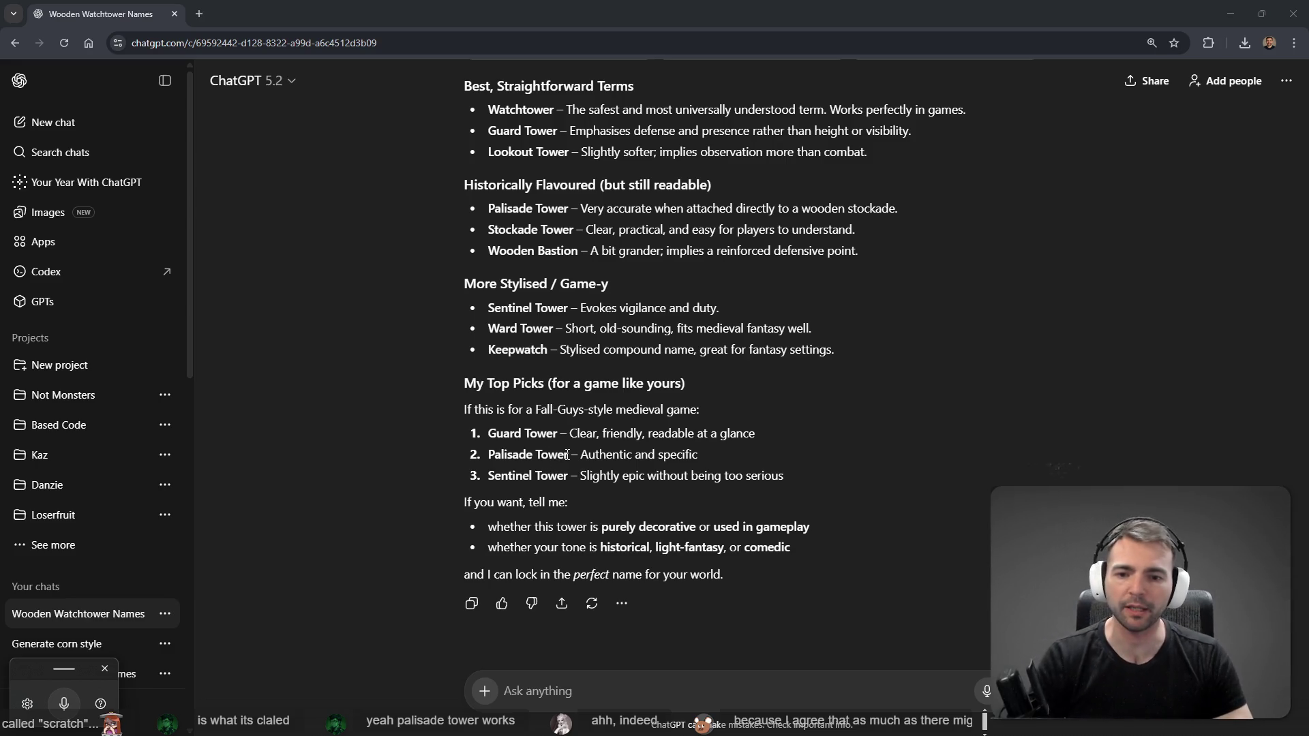
drag(569, 455, 488, 455)
key(alt+Tab)
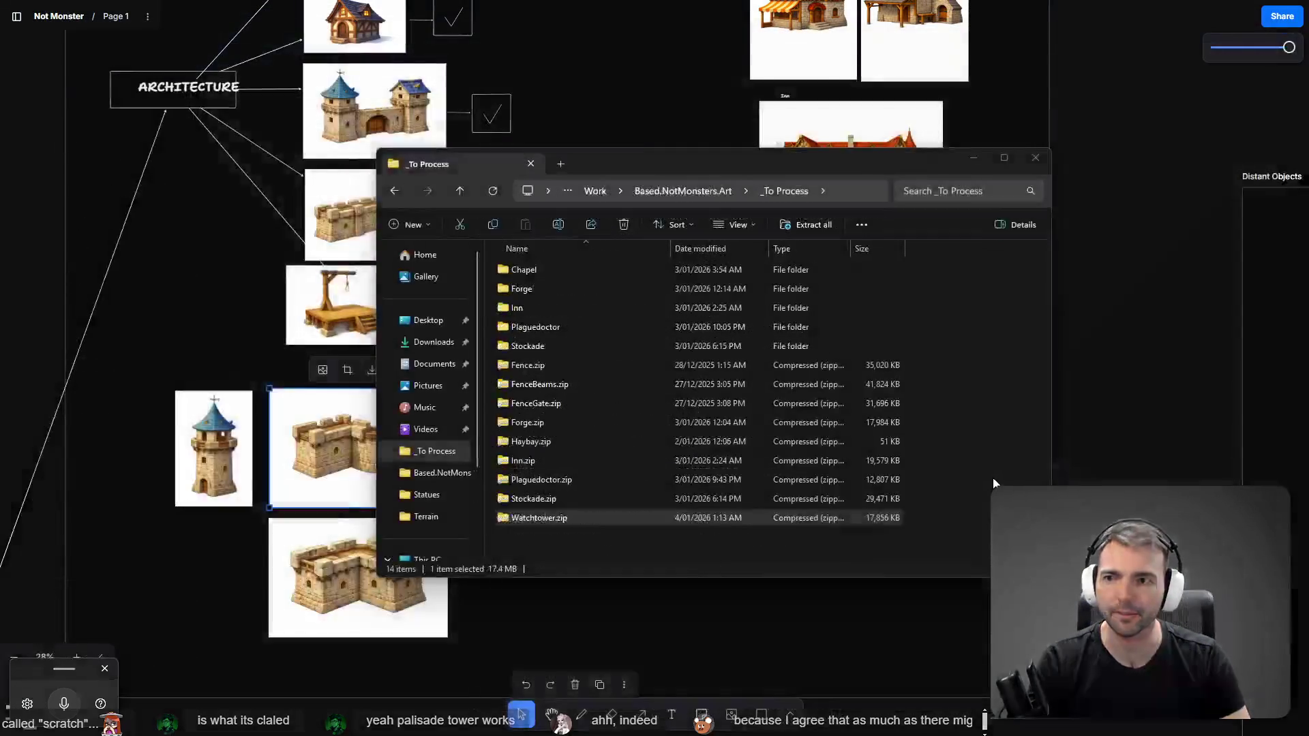
Step: Rename the Watchtower archive to PalisadeTower.zip and extract its contents
key(F2)
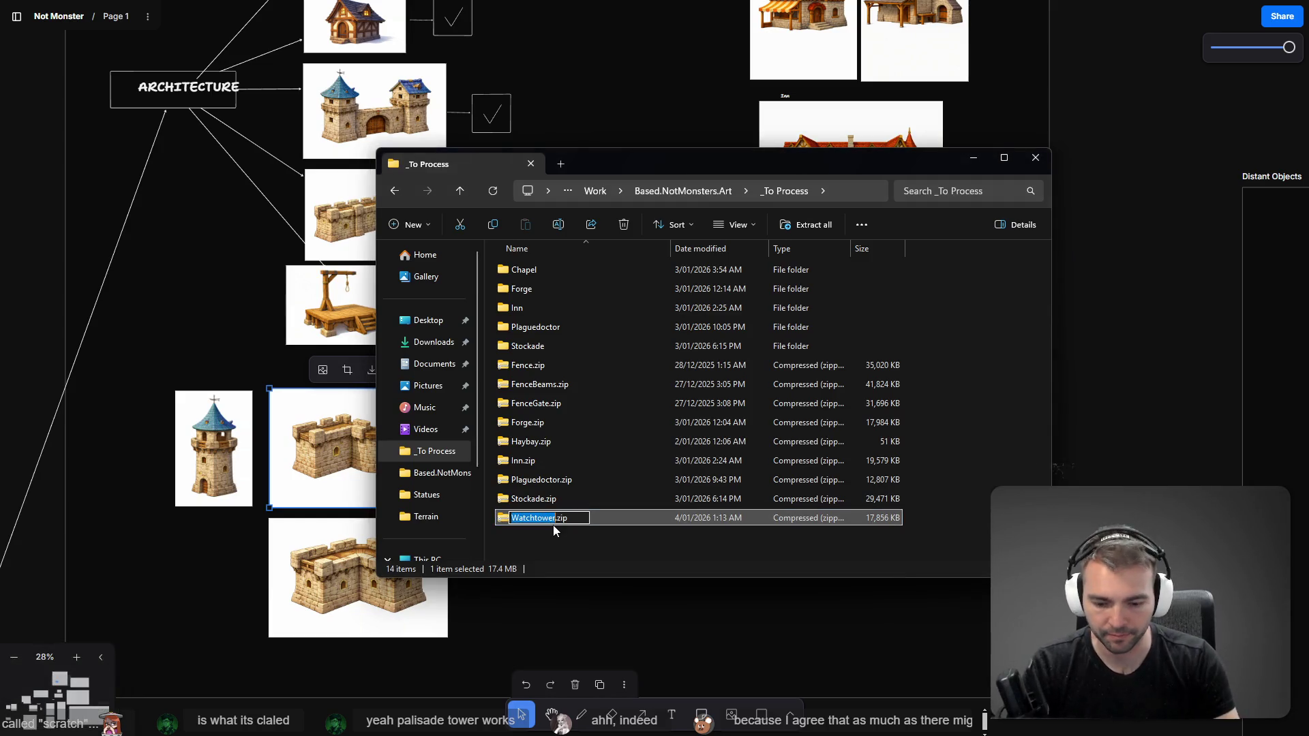
text(PalisadeTower)
key(Return)
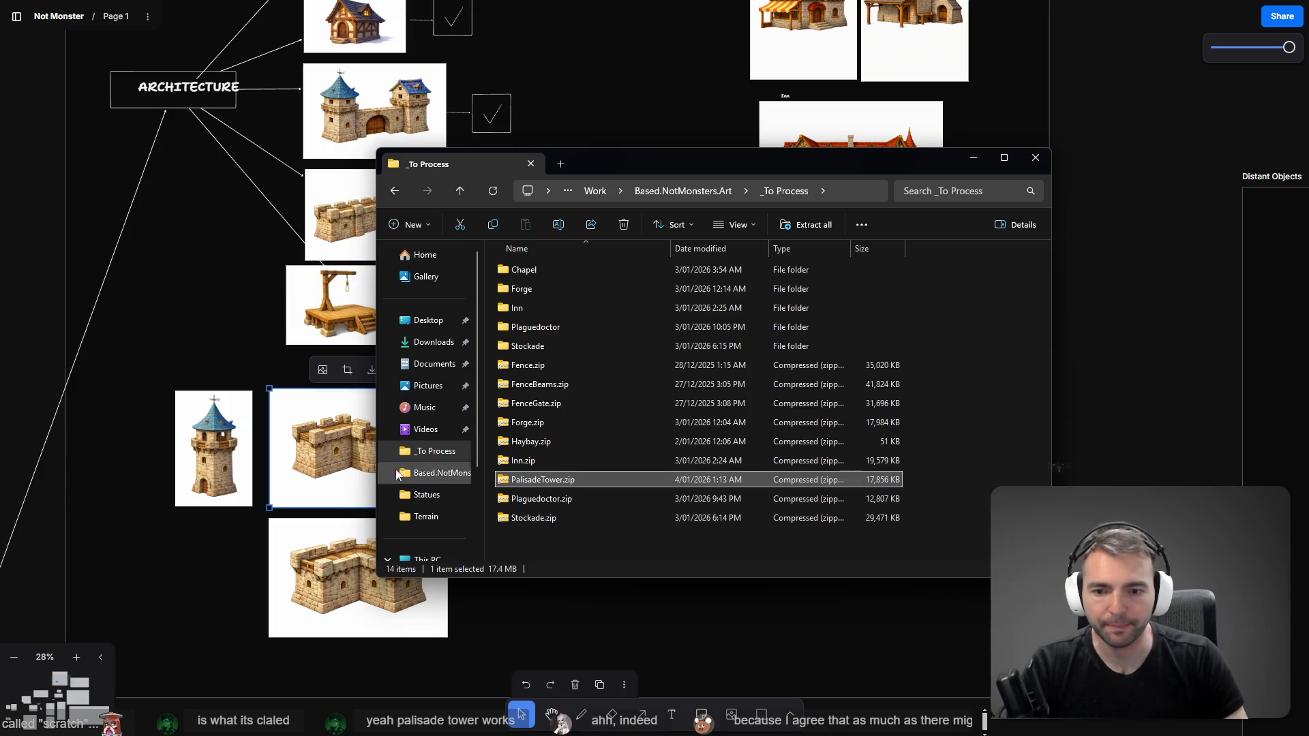
shift+click(535, 522)
click(553, 487)
right_click(552, 487)
key(Escape)
drag(551, 484, 556, 539)
click(640, 546)
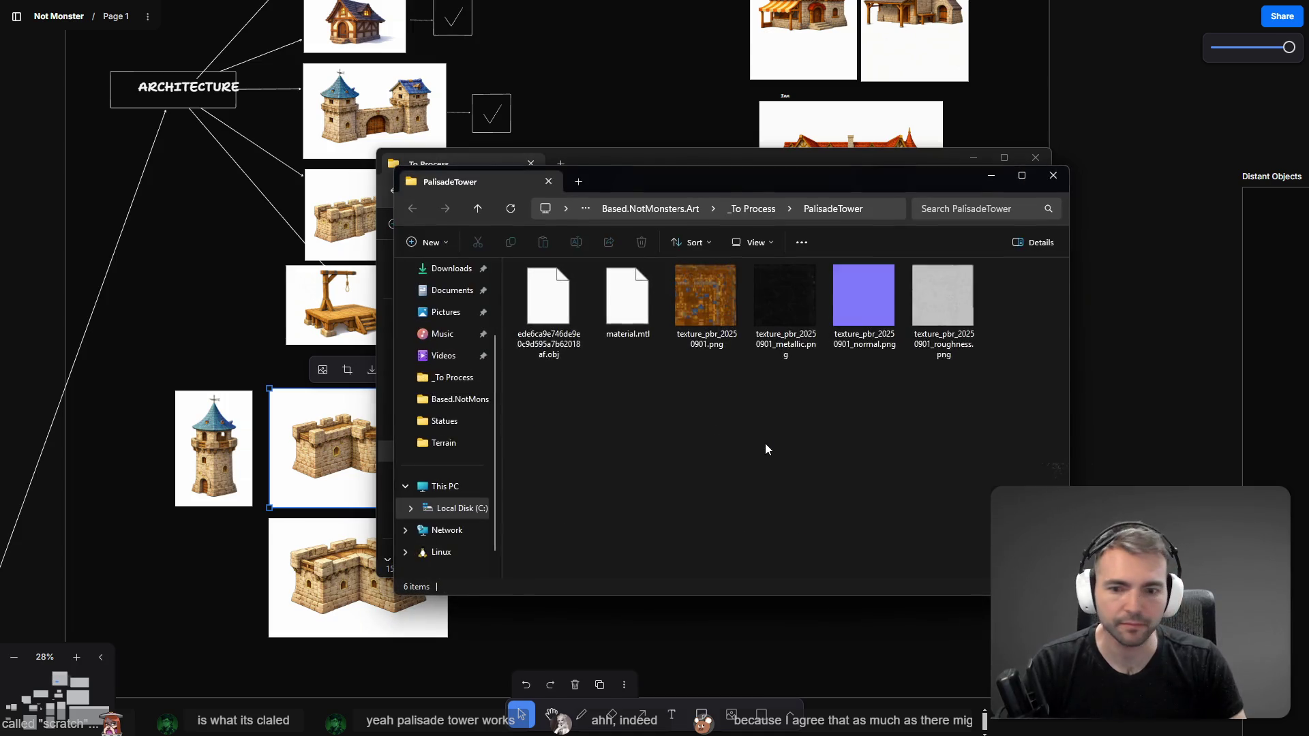
Step: Rename the extracted model file to PalisadeTower.obj
click(562, 325)
key(alt+d)
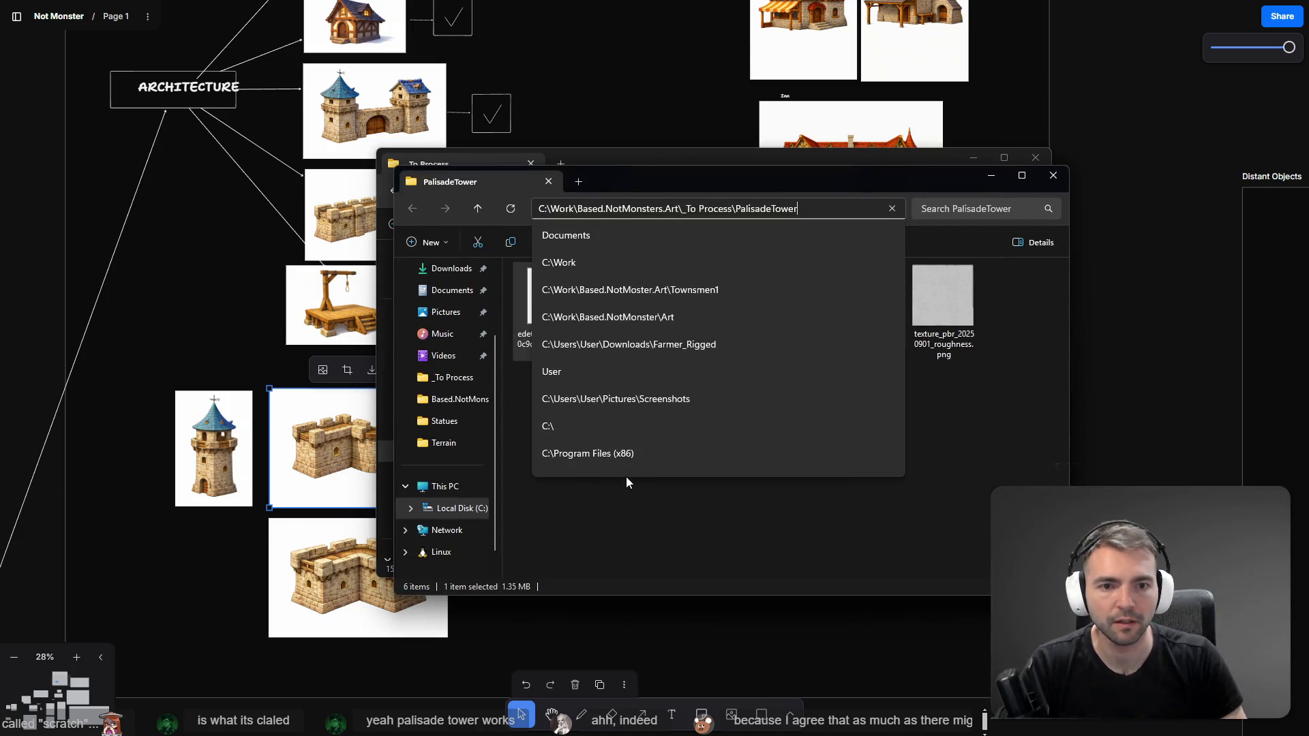
key(Escape)
key(F2)
text(PalisadeTower.obj)
click(603, 371)
Step: Copy the PalisadeTower folder into the Godot project's Achitecture folder
mouse_move(818, 213)
mouse_down()
mouse_move(774, 255)
mouse_move(795, 259)
mouse_up()
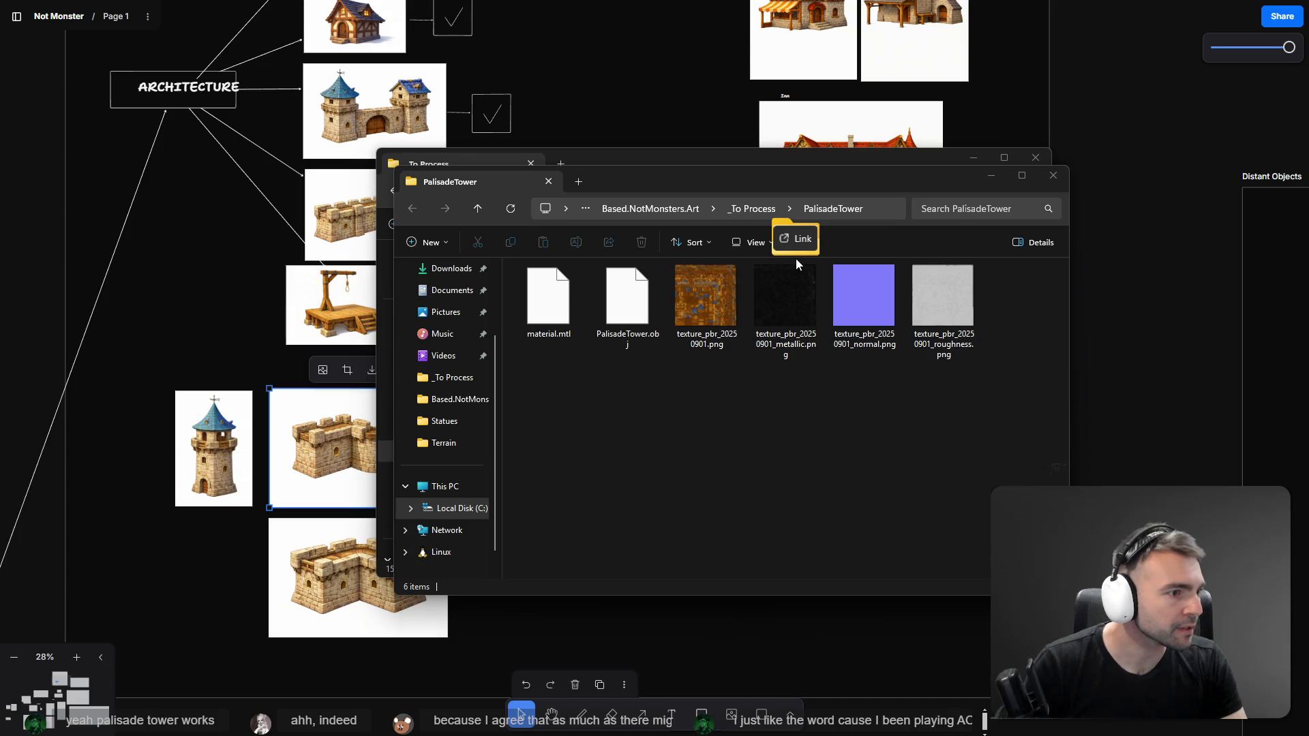
mouse_move(796, 259)
mouse_down()
mouse_move(399, 528)
mouse_move(188, 521)
mouse_move(102, 594)
mouse_move(92, 627)
mouse_up()
key(alt+Tab)
scroll(188, 521, up, 3)
drag(79, 619, 82, 622)
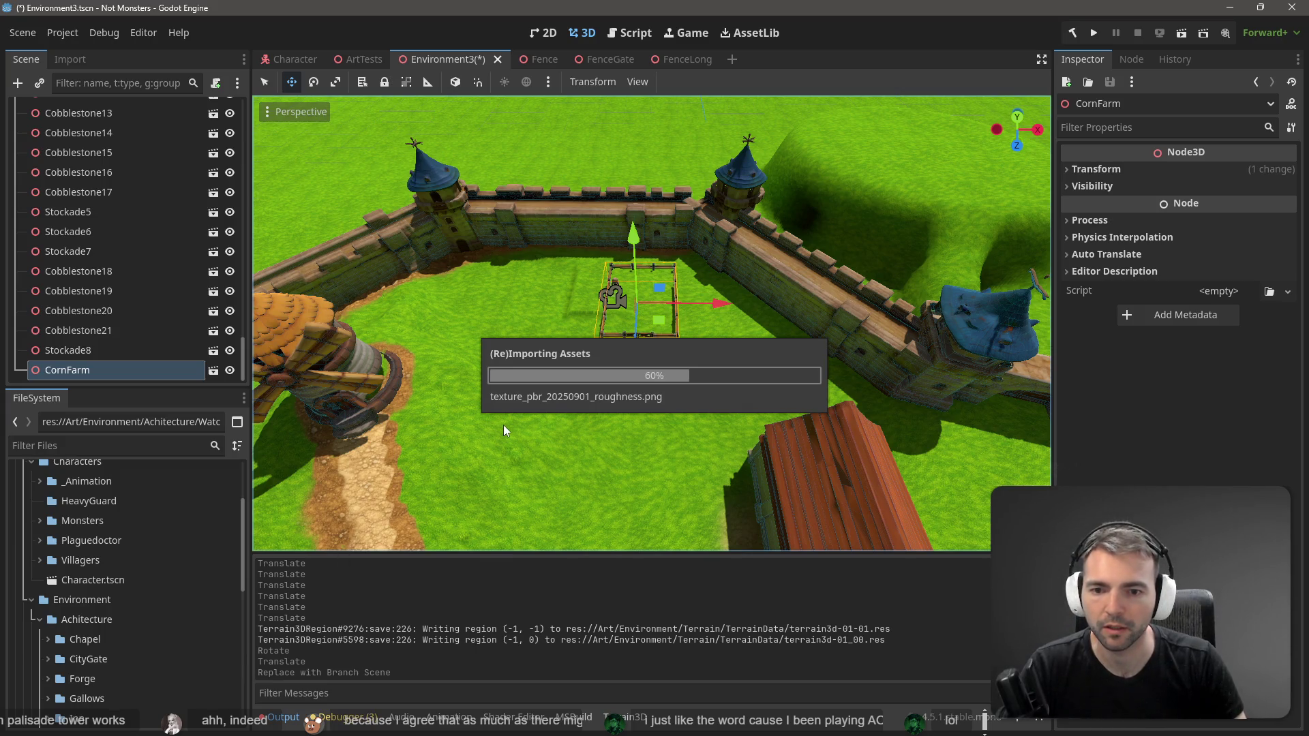
Step: Switch to the ArtTests scene, fly the camera into the town, and expand the PalisadeTower folder
click(349, 59)
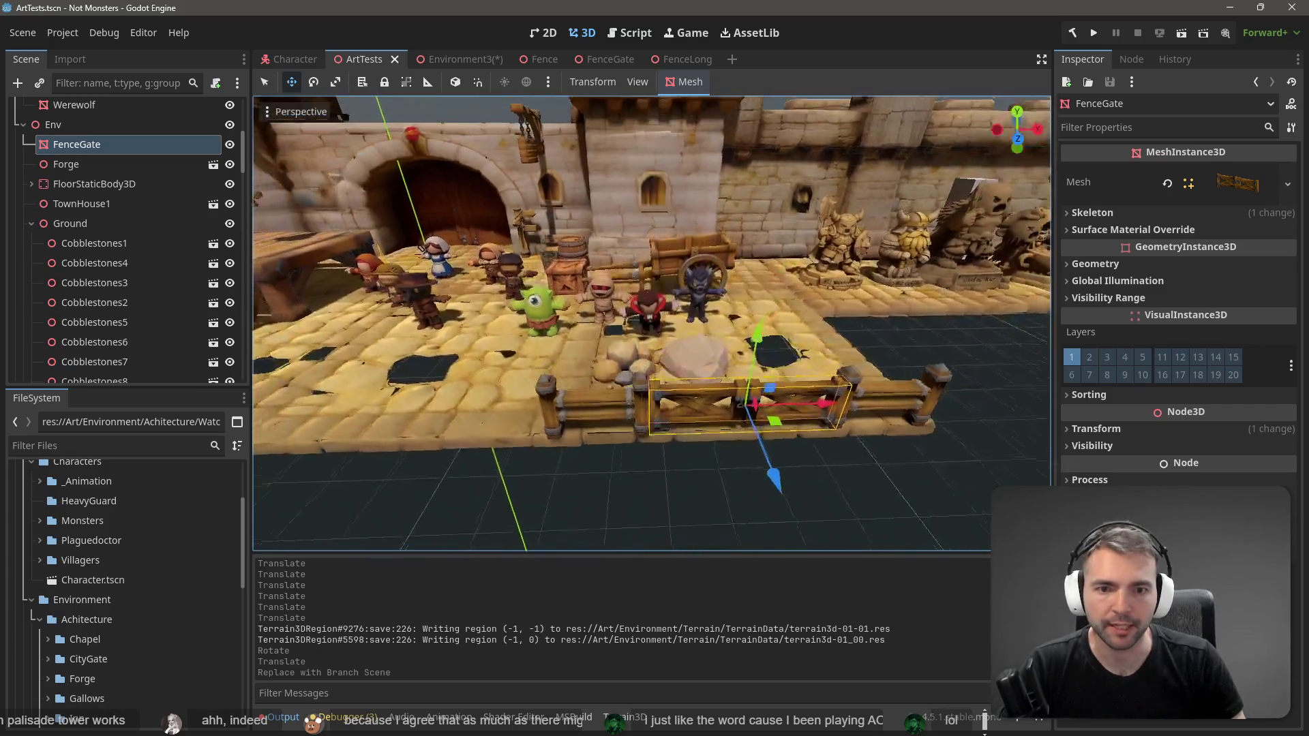
scroll(651, 324, down, 5)
drag(651, 324, 314, 312)
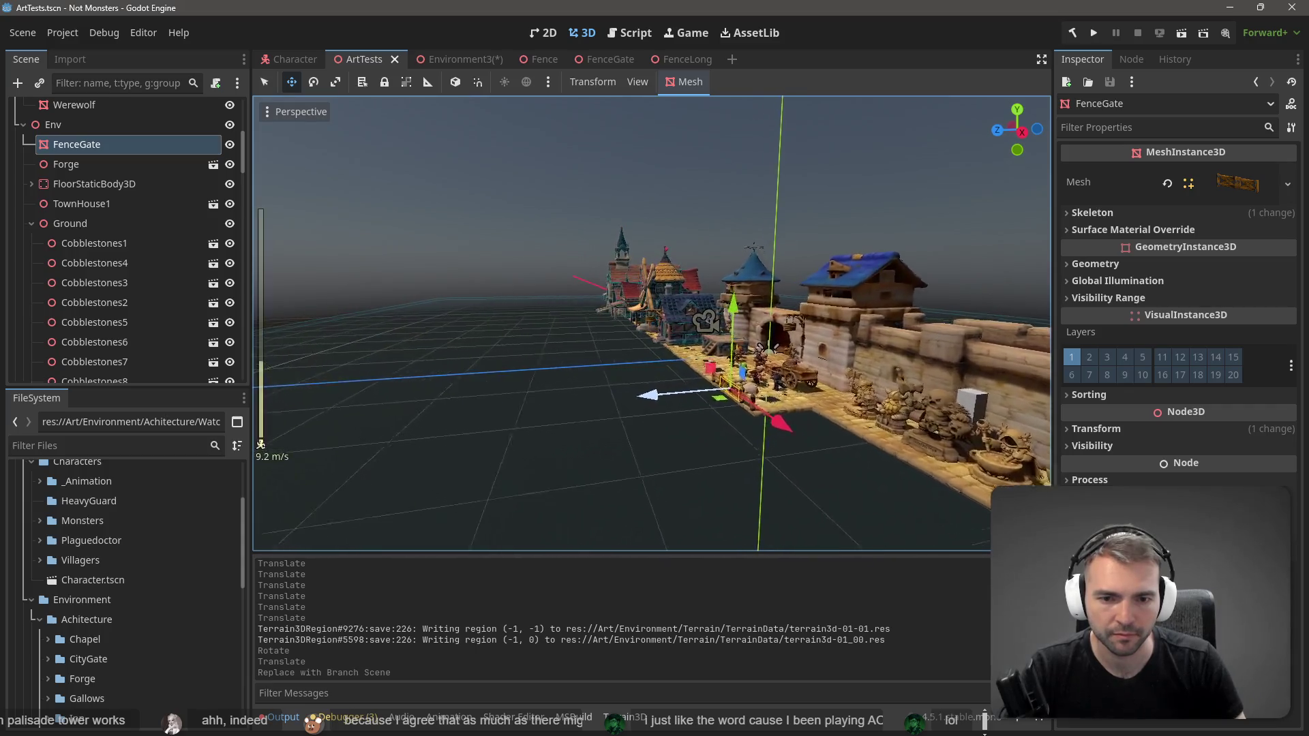
key(w)
drag(654, 162, 641, 163)
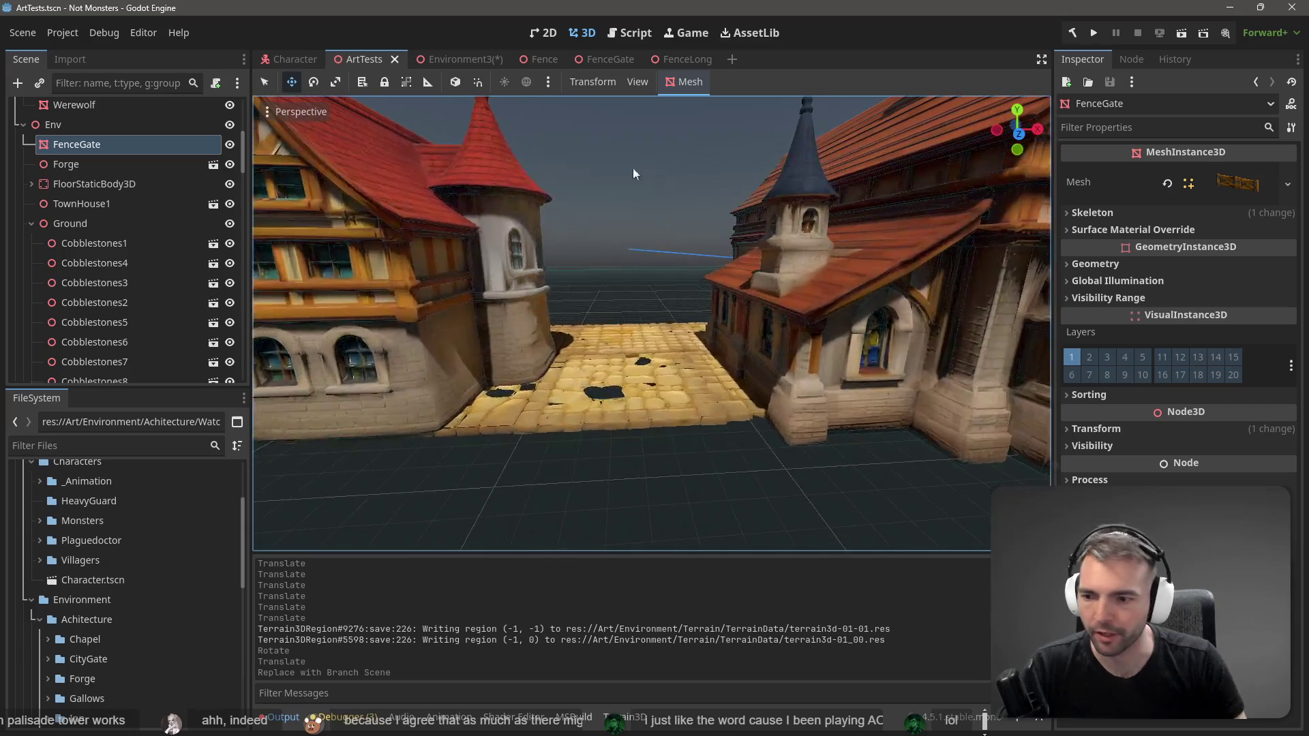
scroll(111, 610, down, 5)
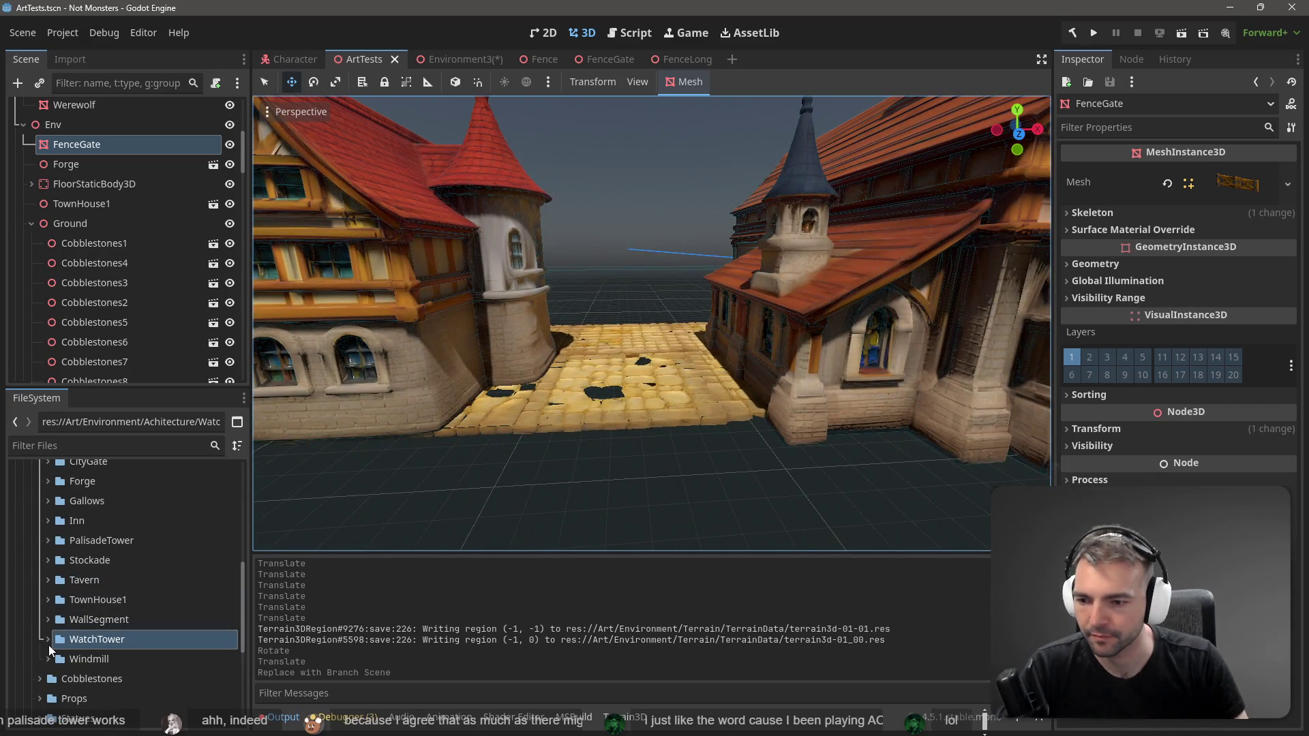
click(47, 540)
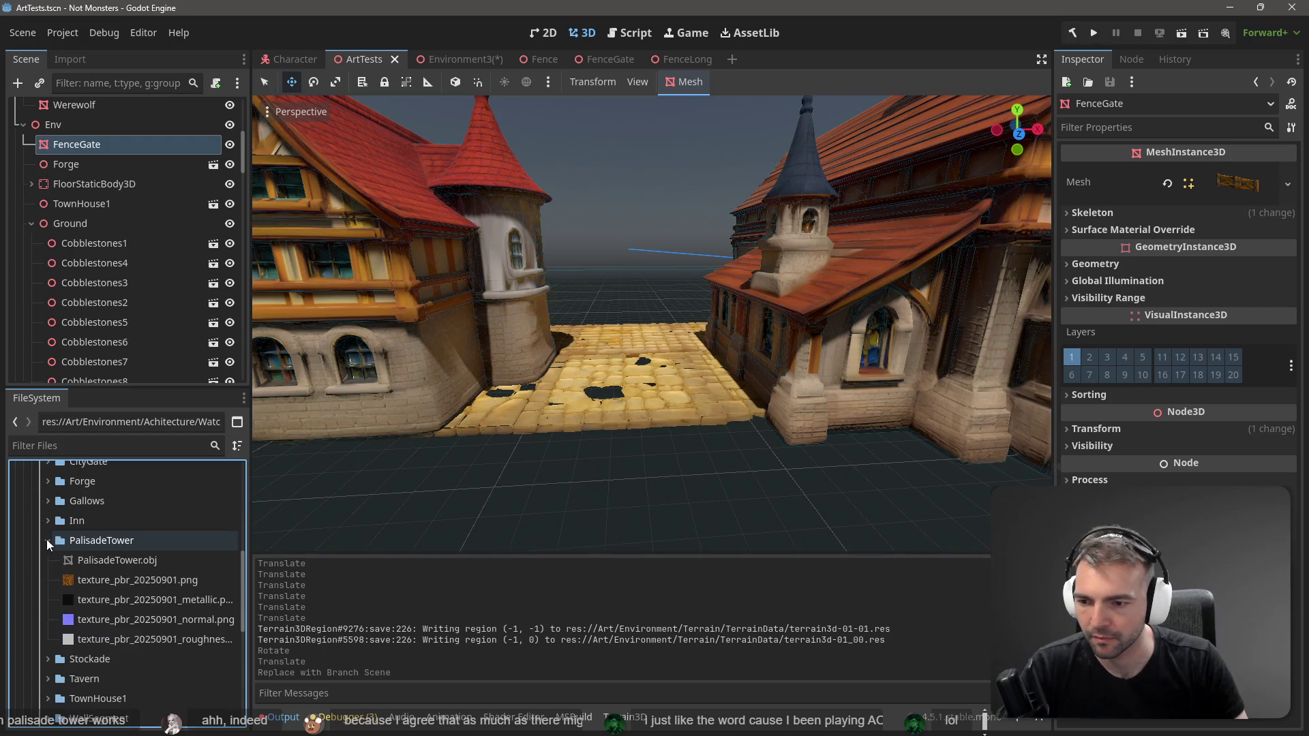
Step: Place PalisadeTower.obj on the cobbled street and reimport it at mesh scale 10.0
click(109, 560)
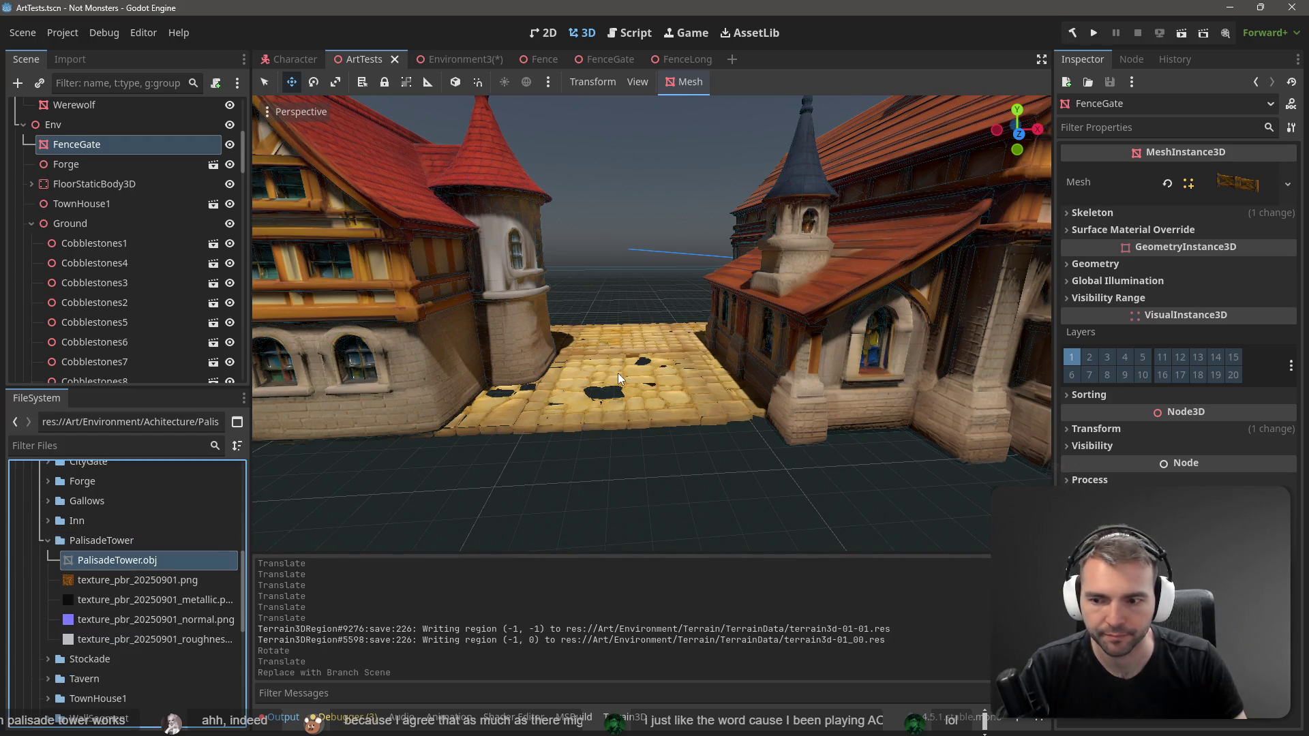
drag(621, 372, 629, 370)
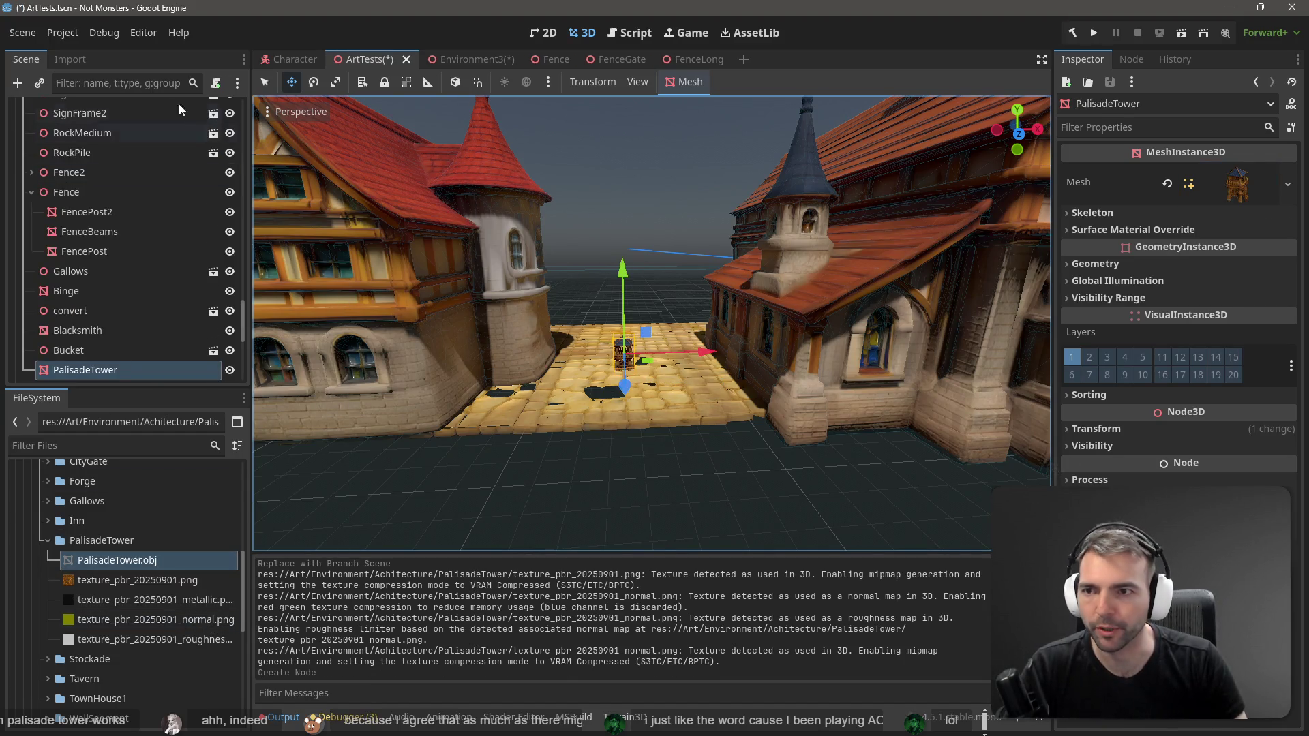
click(67, 61)
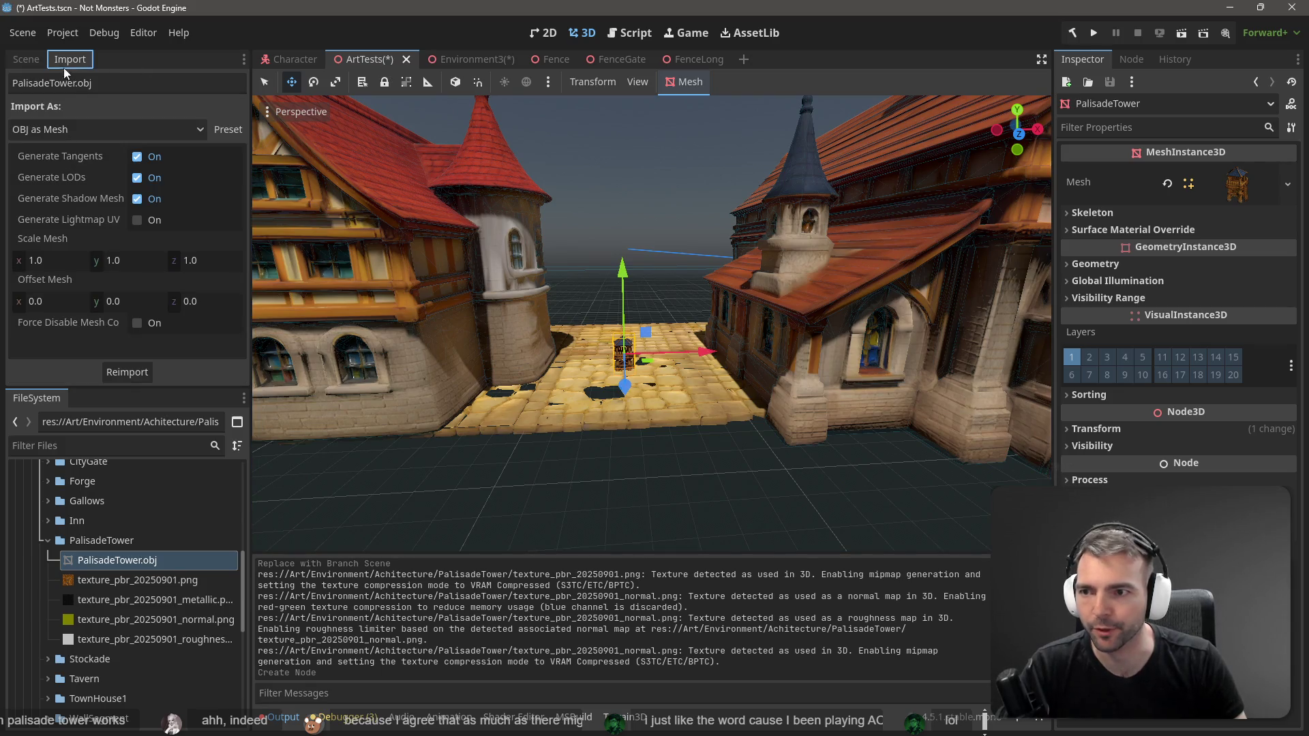
click(63, 262)
text(10)
key(Tab)
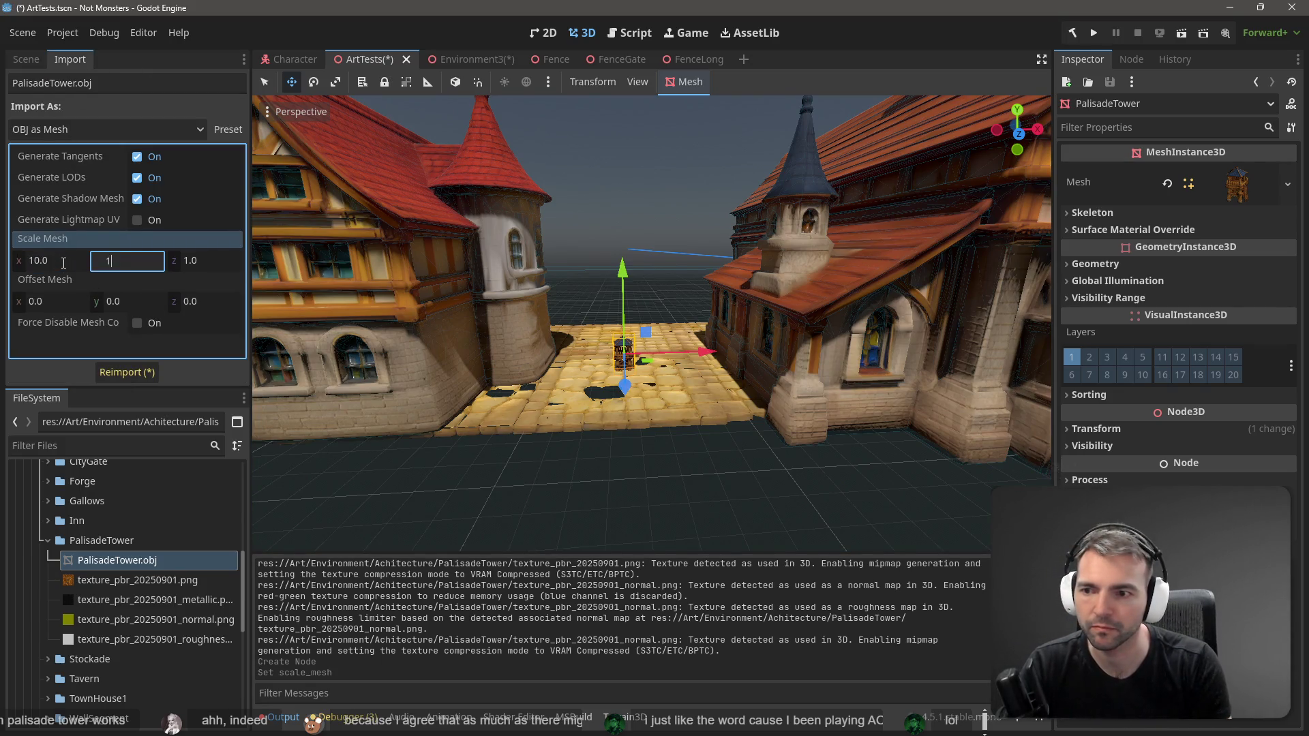
text(0)
key(Tab)
text(10.0)
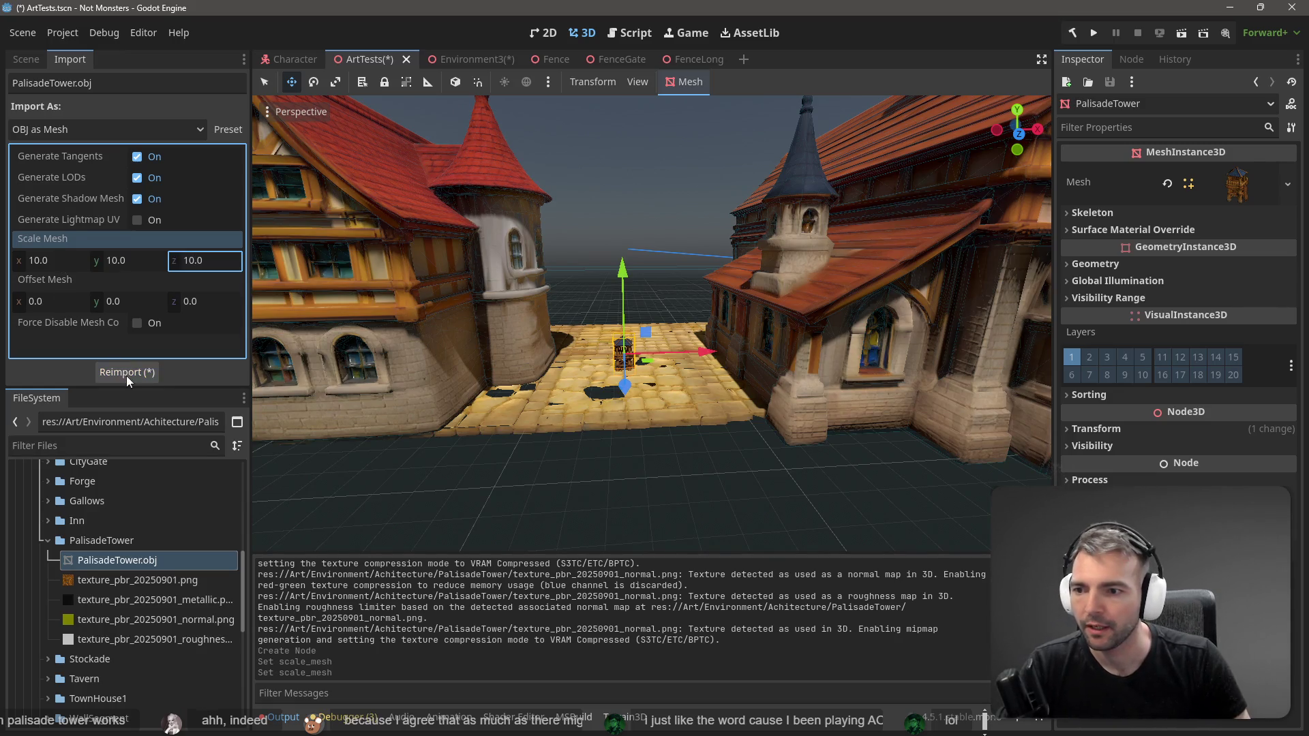
click(126, 374)
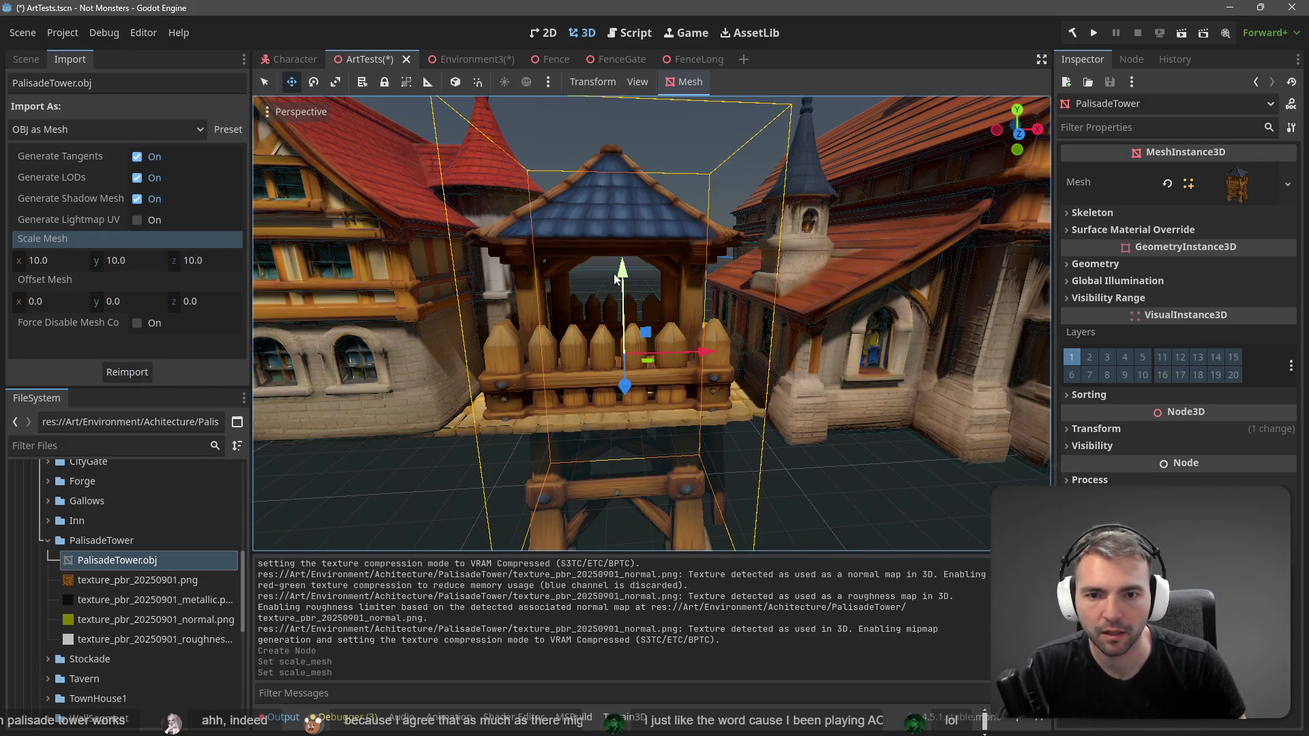
Step: Raise the tower about 8.4 units and reimport it at mesh scale 8.0
drag(612, 279, 658, 70)
scroll(660, 115, down, 10)
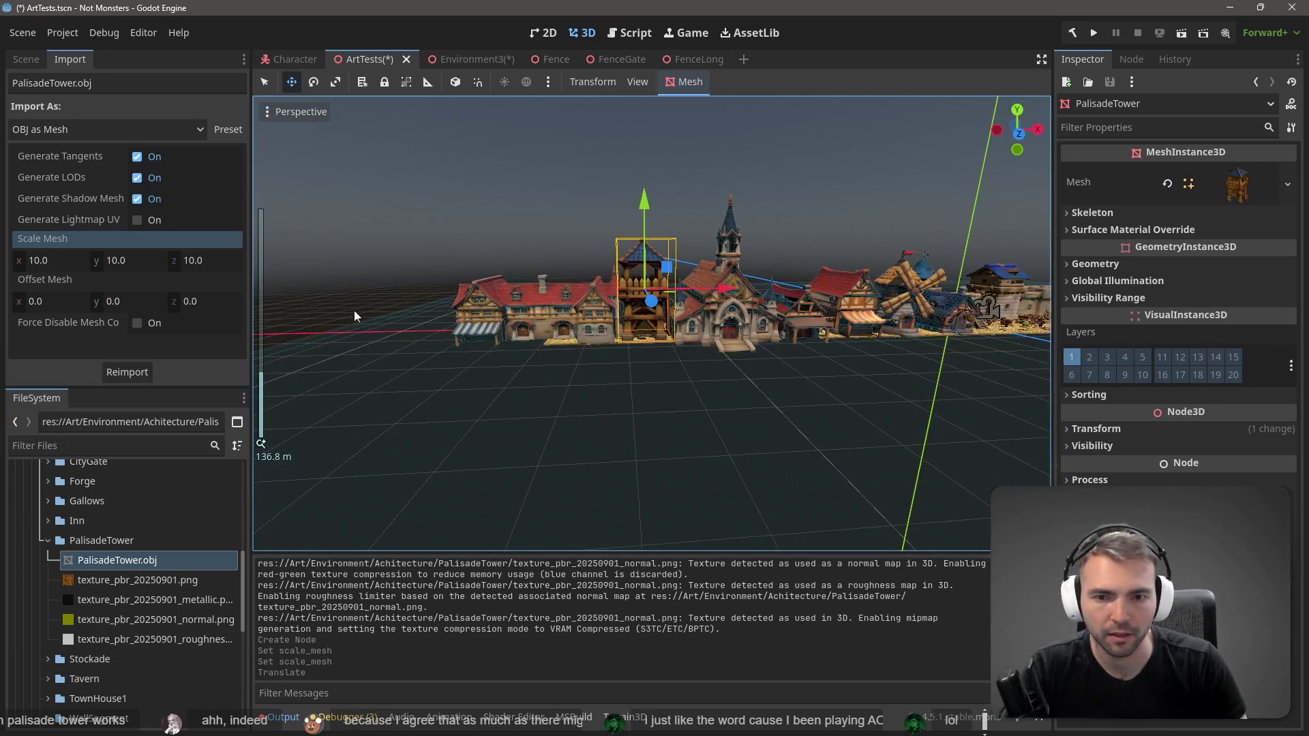
click(69, 262)
text(8)
key(Tab)
text(8)
key(Tab)
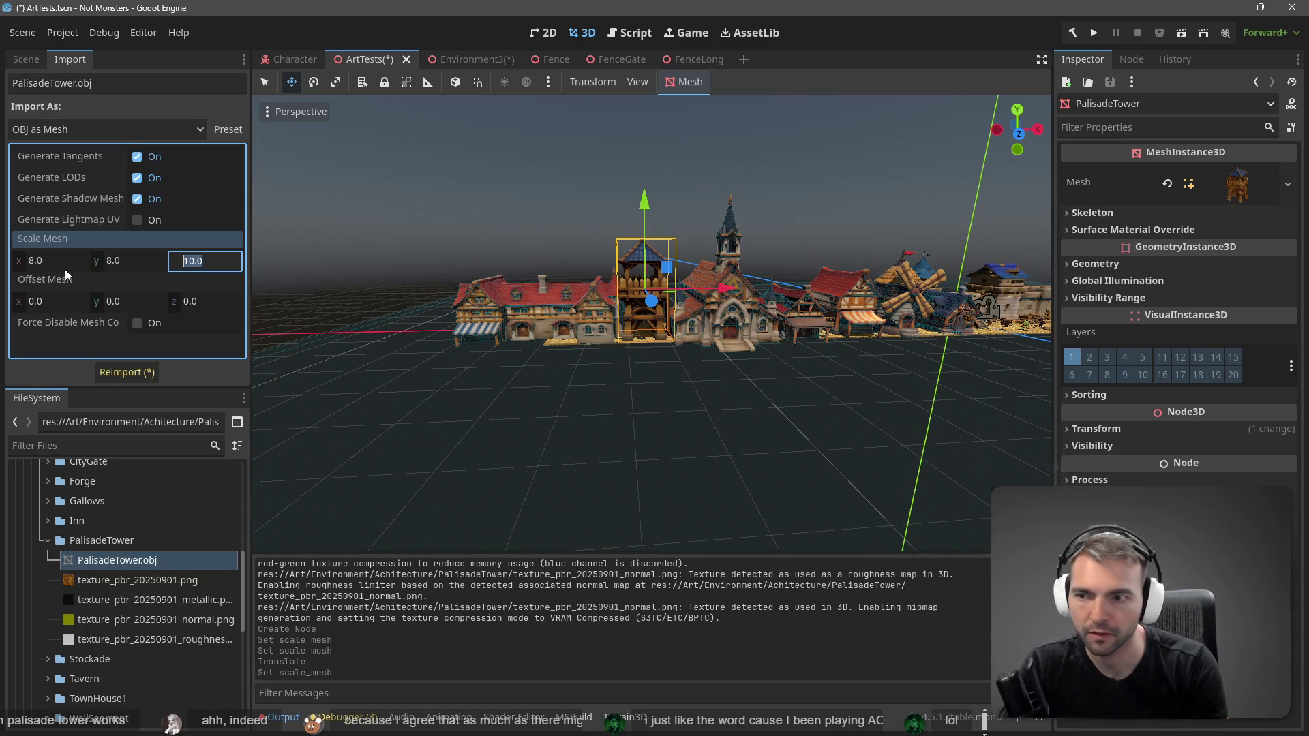
text(8)
key(Return)
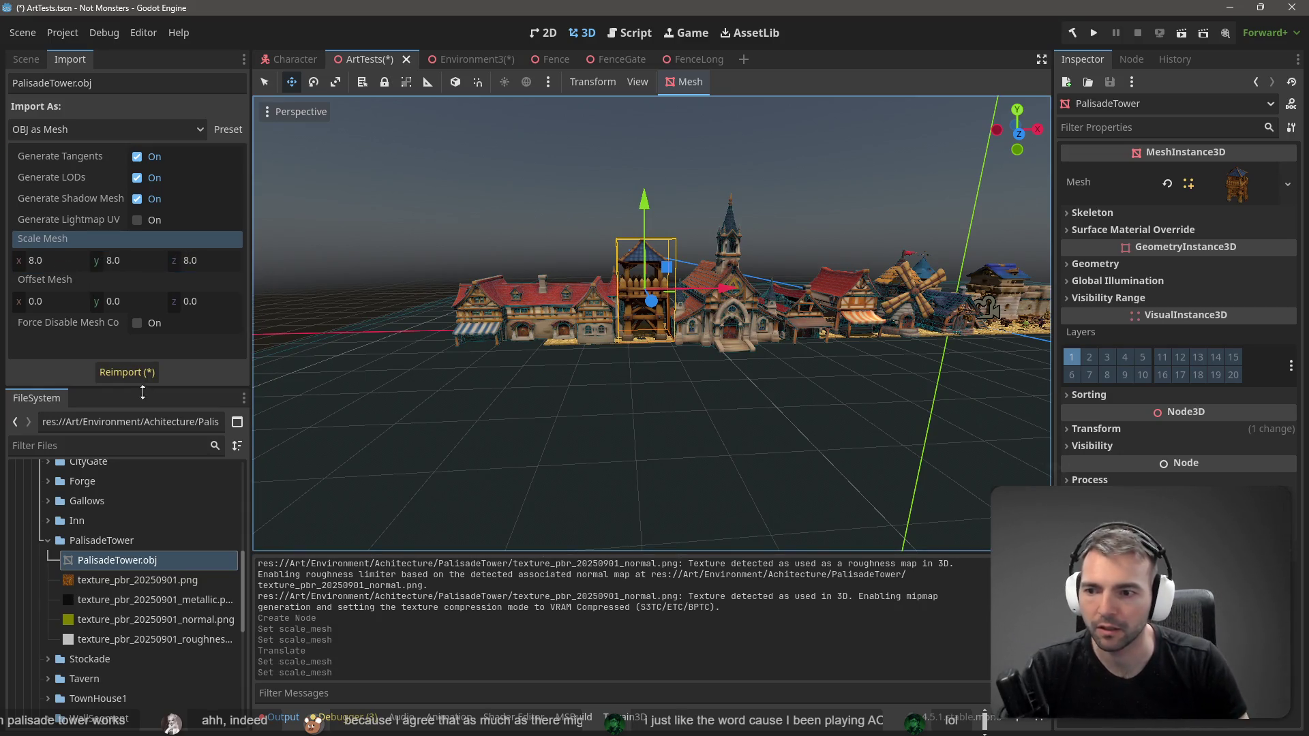
click(134, 374)
Step: Lower the tower about 1.9 units, slide it along X, then fly back and reselect it
drag(646, 202, 649, 211)
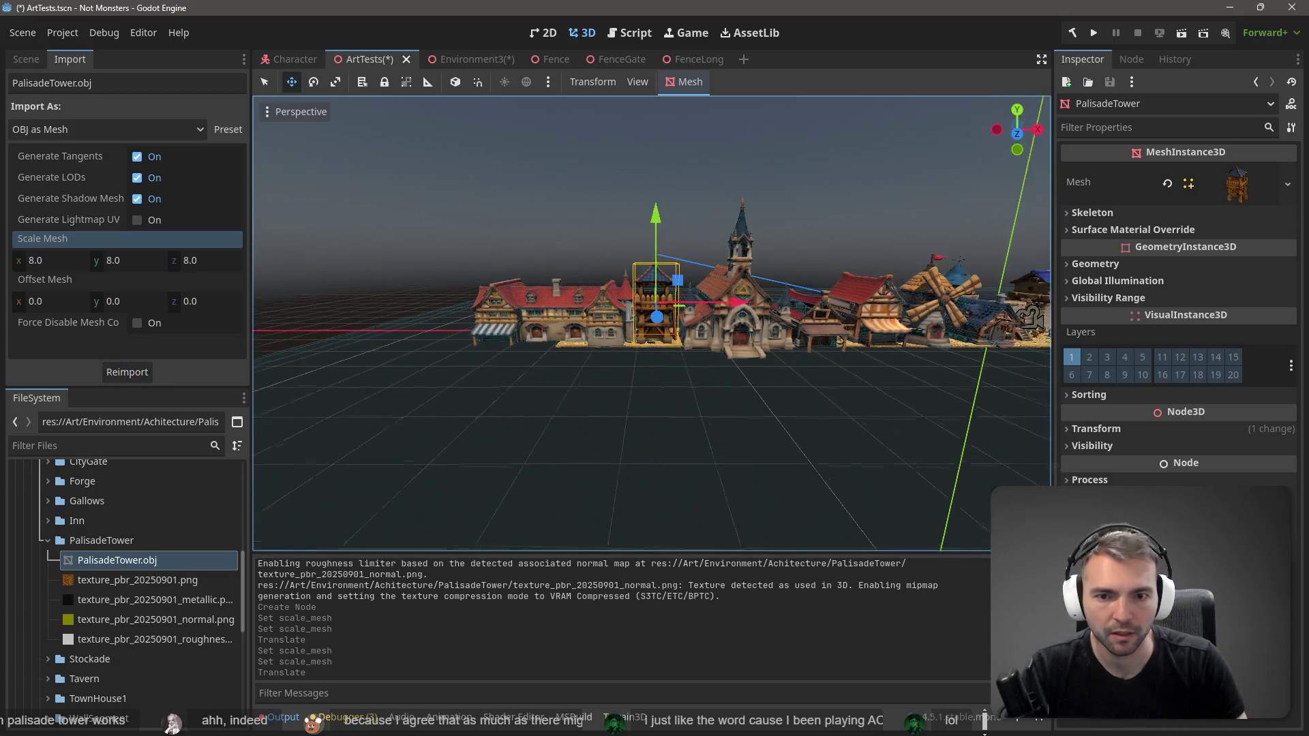
drag(693, 315, 750, 310)
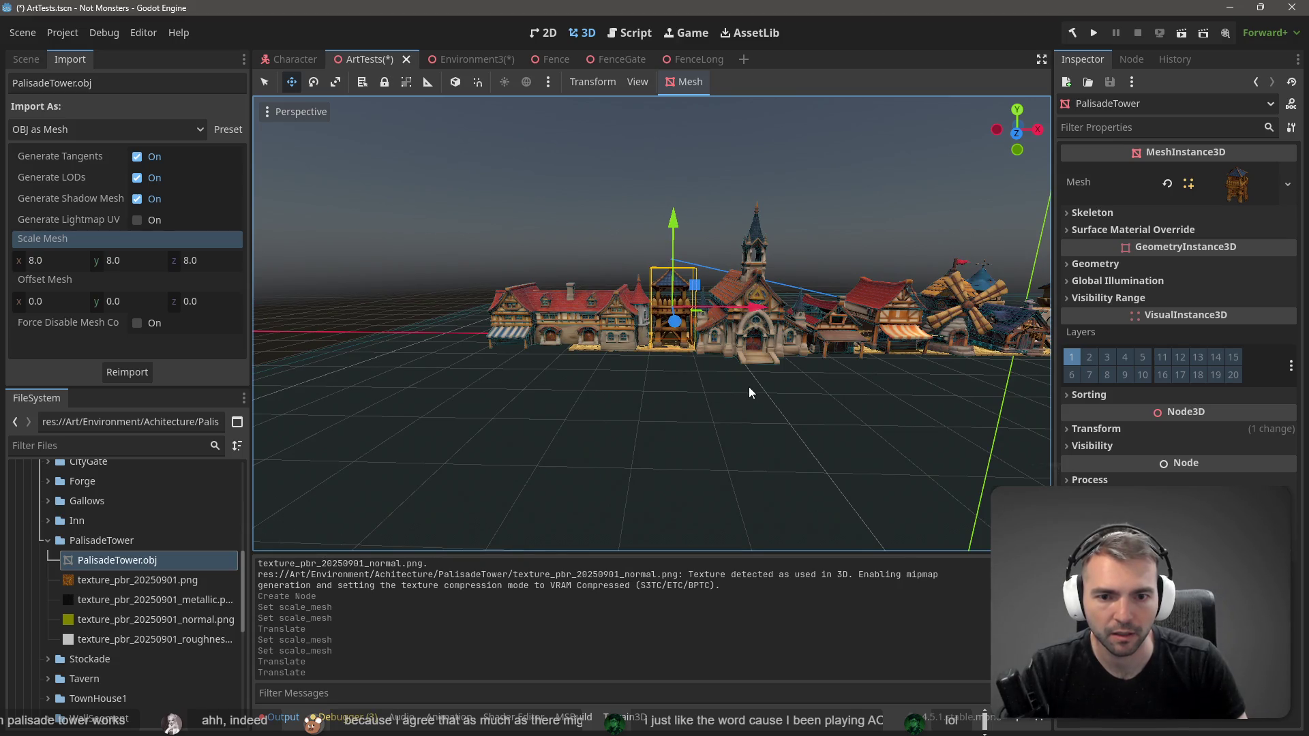
click(750, 387)
key(d)
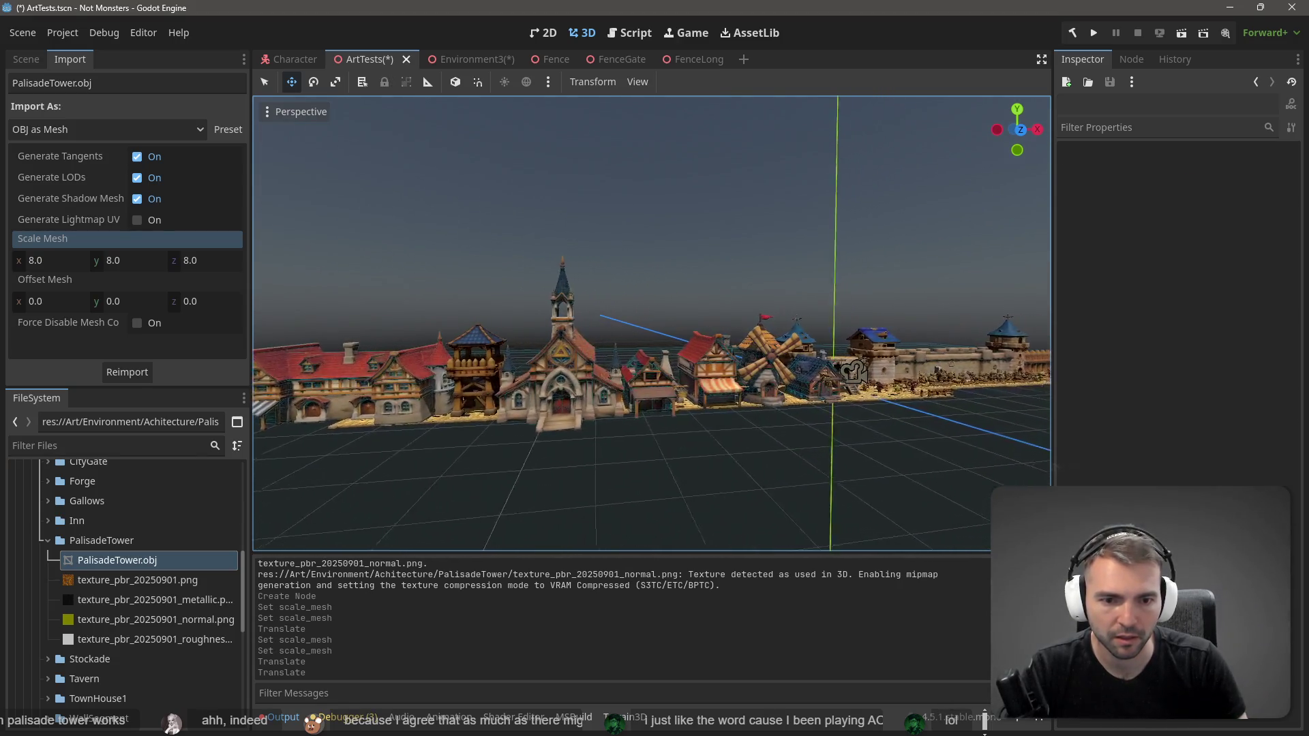
key(a)
key(w)
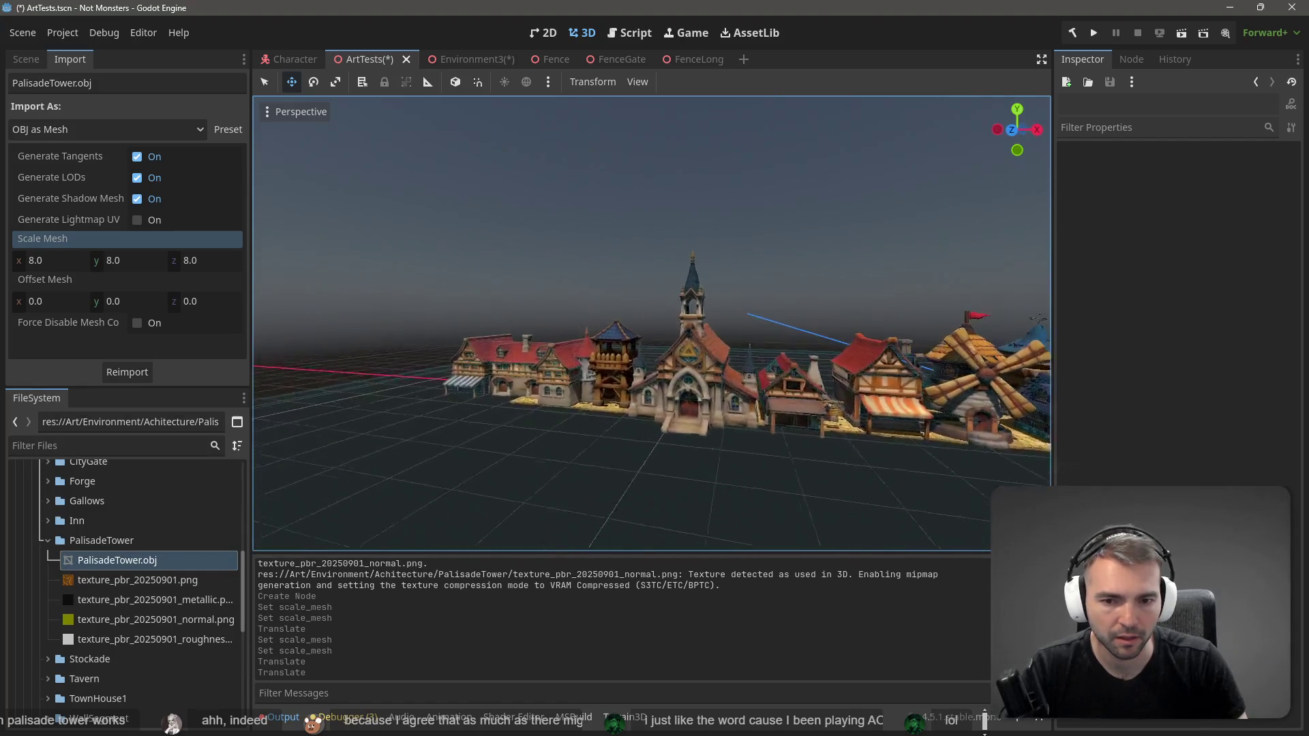
key(w)
click(654, 393)
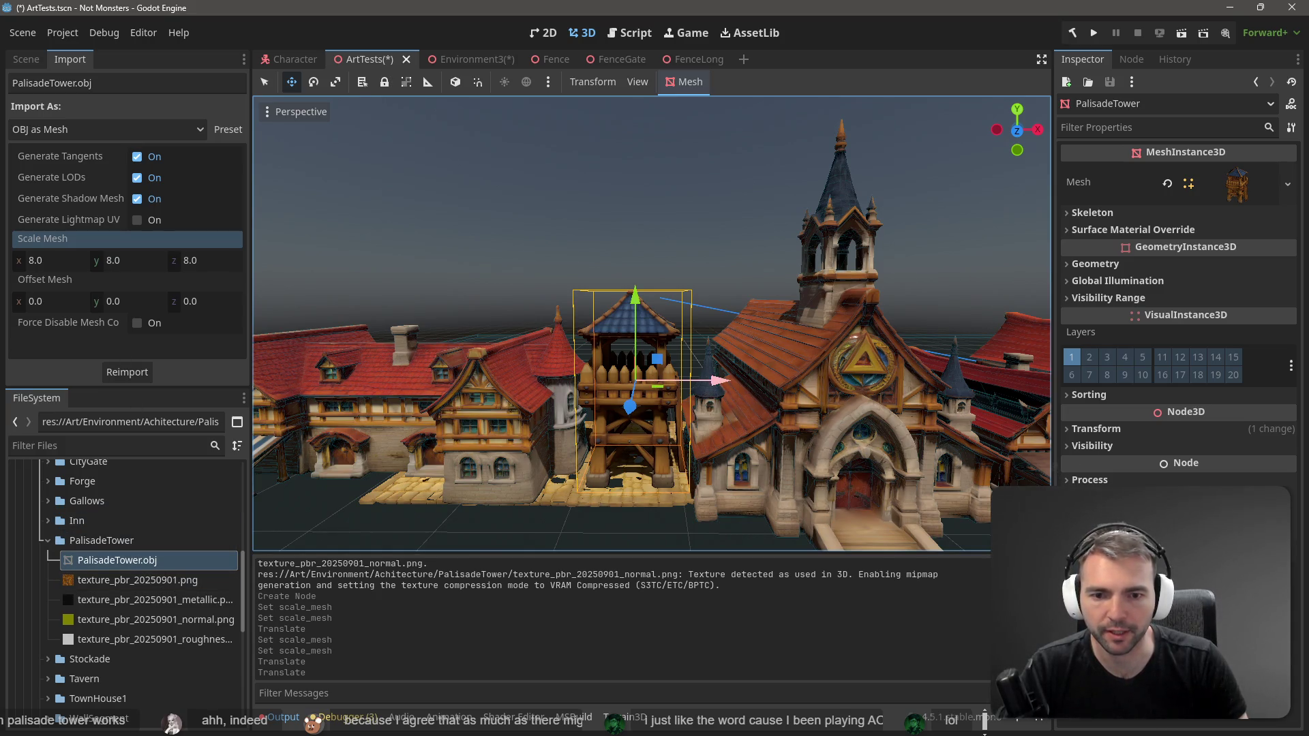
Step: Move the tower along X and Z into the palisade wall line
scroll(813, 397, down, 10)
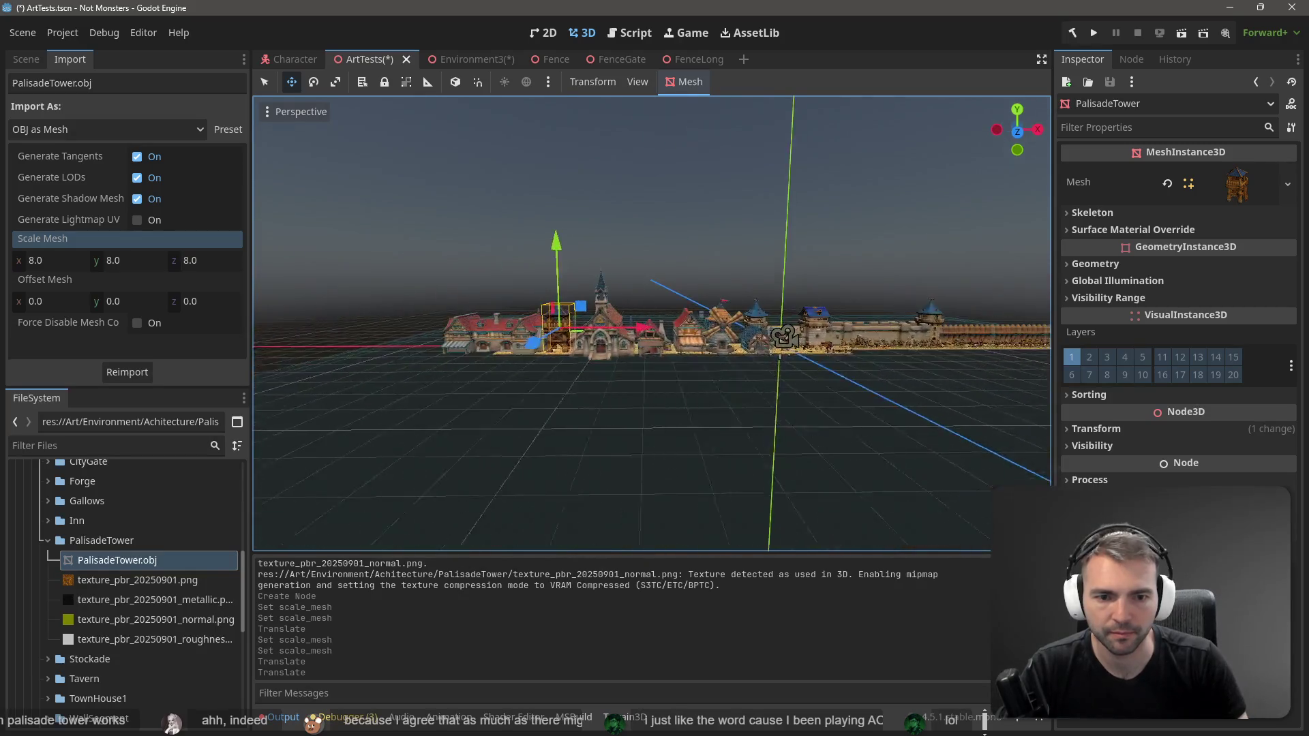
drag(617, 328, 1031, 329)
key(f)
scroll(688, 338, up, 10)
scroll(733, 344, down, 5)
drag(736, 345, 654, 353)
scroll(683, 377, up, 5)
drag(722, 382, 727, 392)
scroll(727, 391, up, 8)
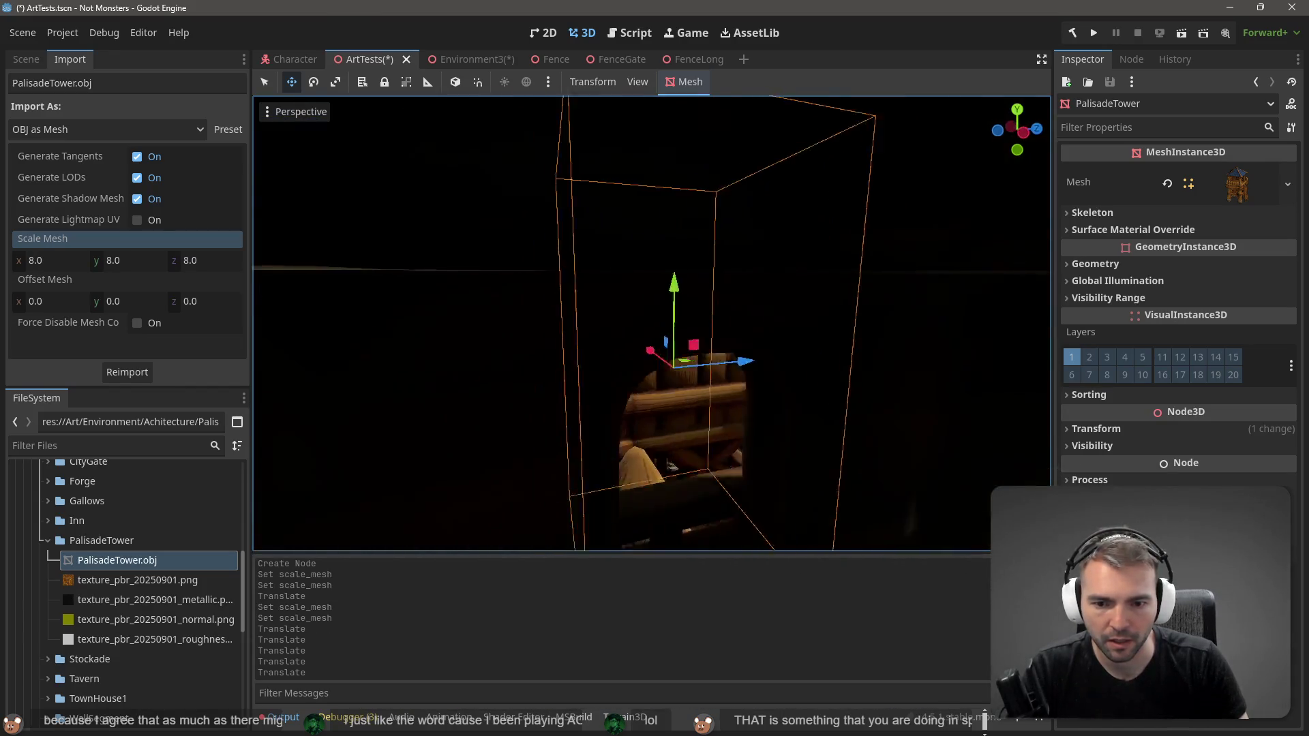
scroll(727, 391, down, 8)
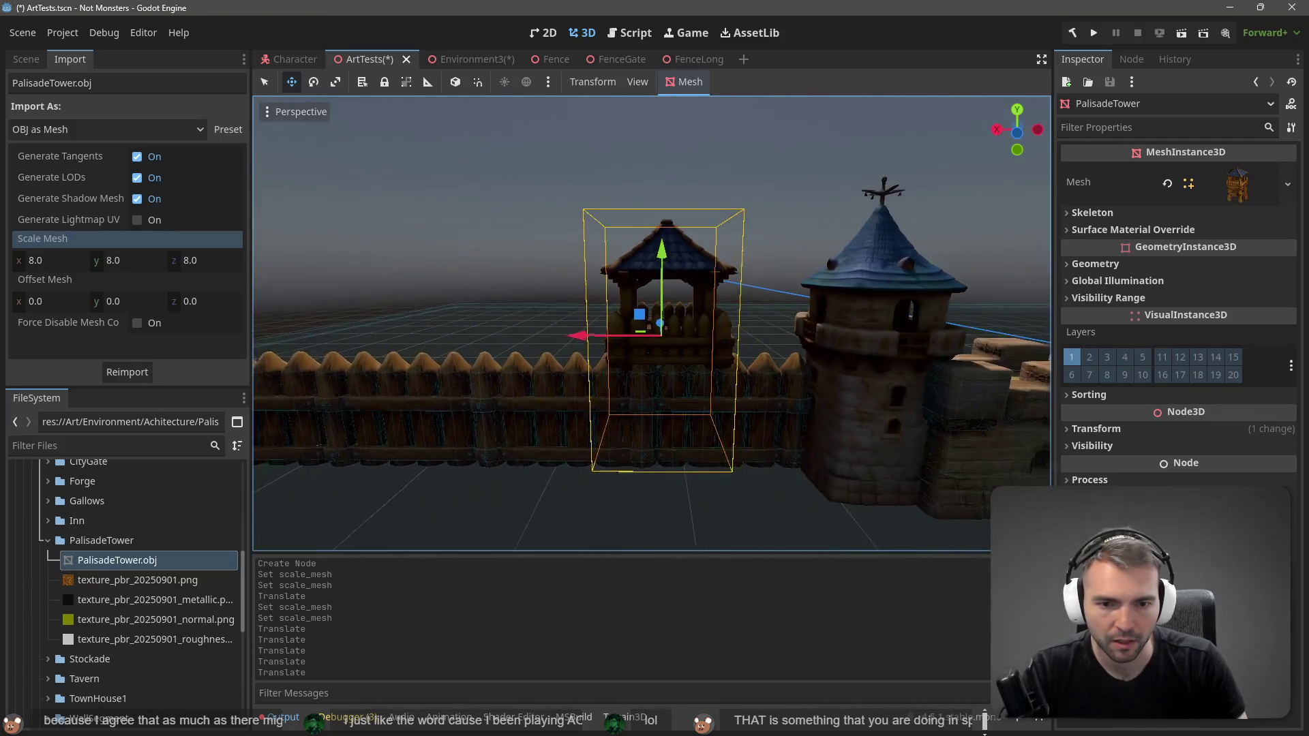
click(705, 194)
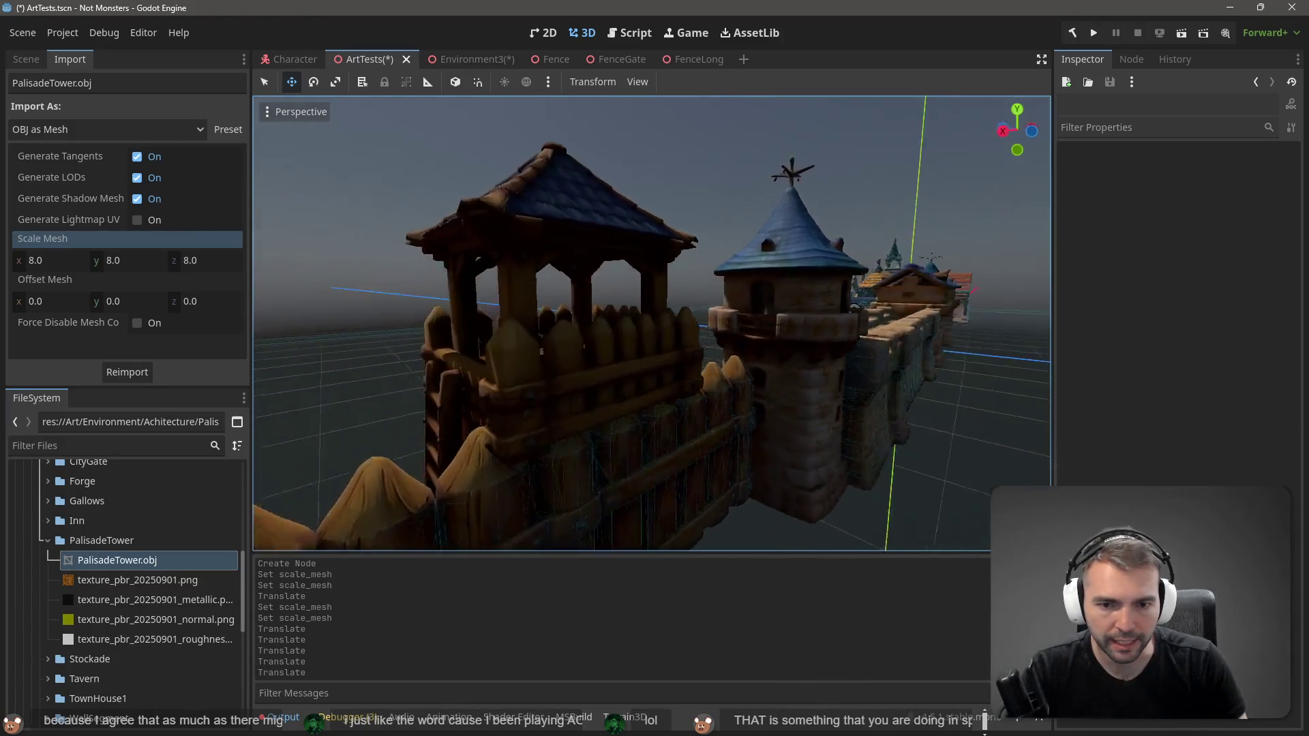
key(s)
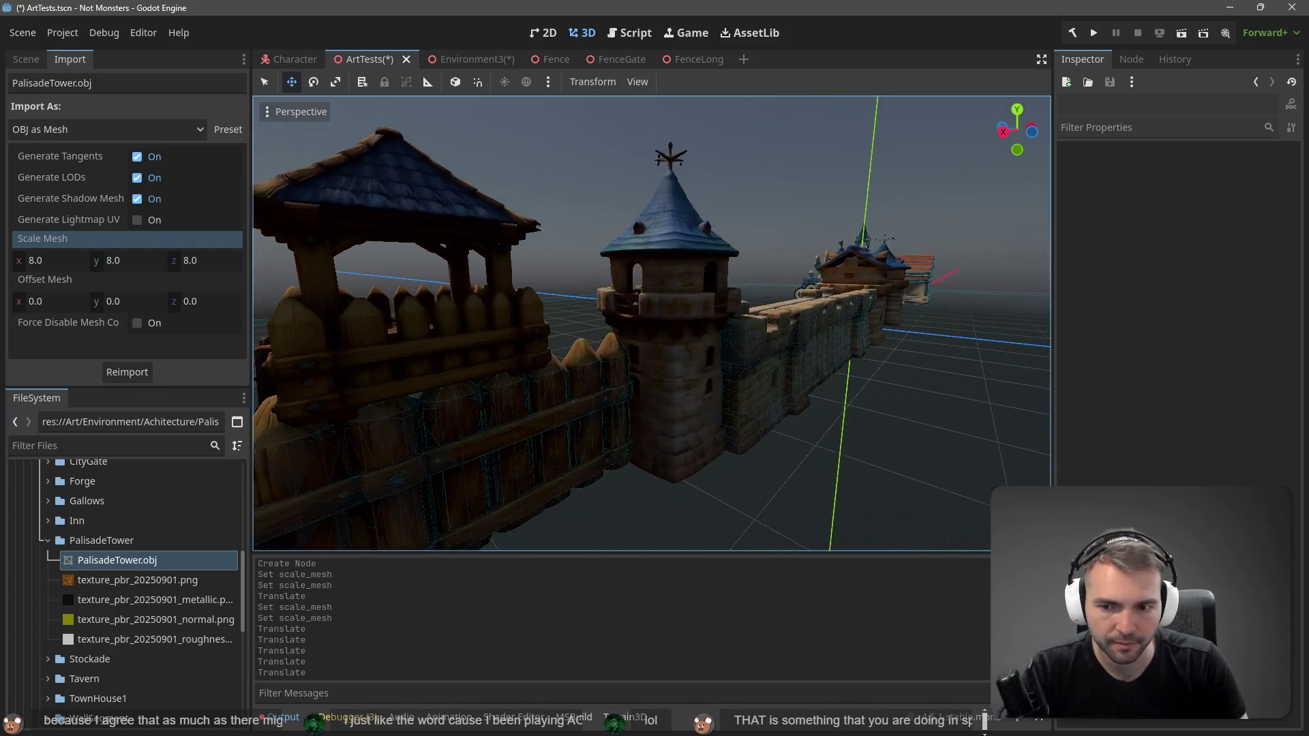
key(w)
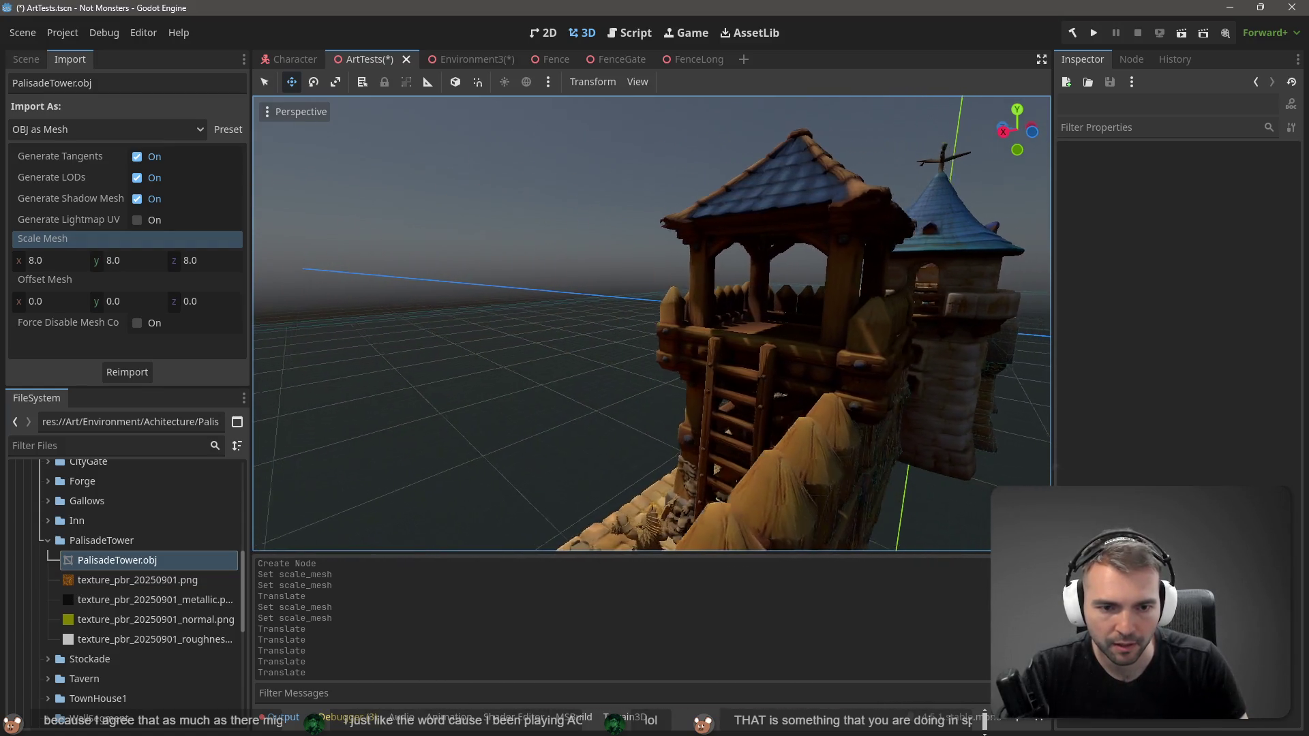
Step: Reimport the tower at mesh import scale 7.0 instead of 8.0
click(664, 308)
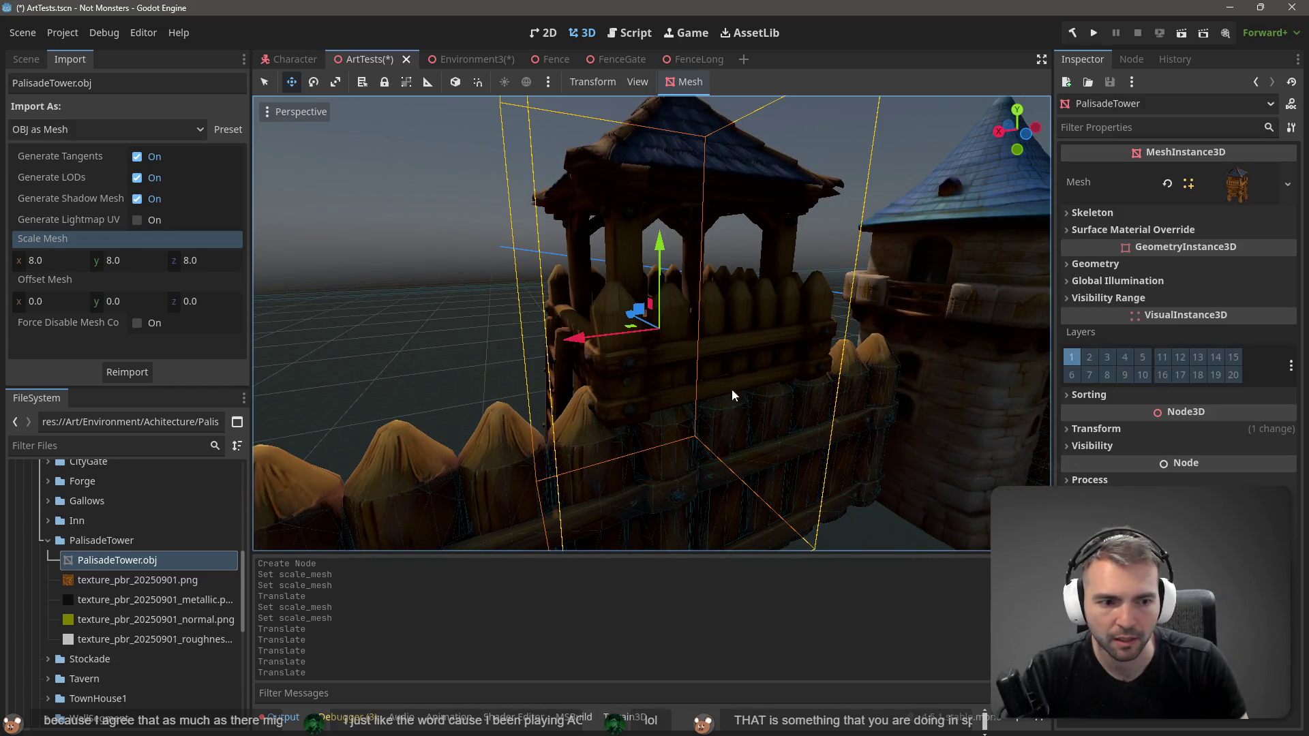
click(96, 268)
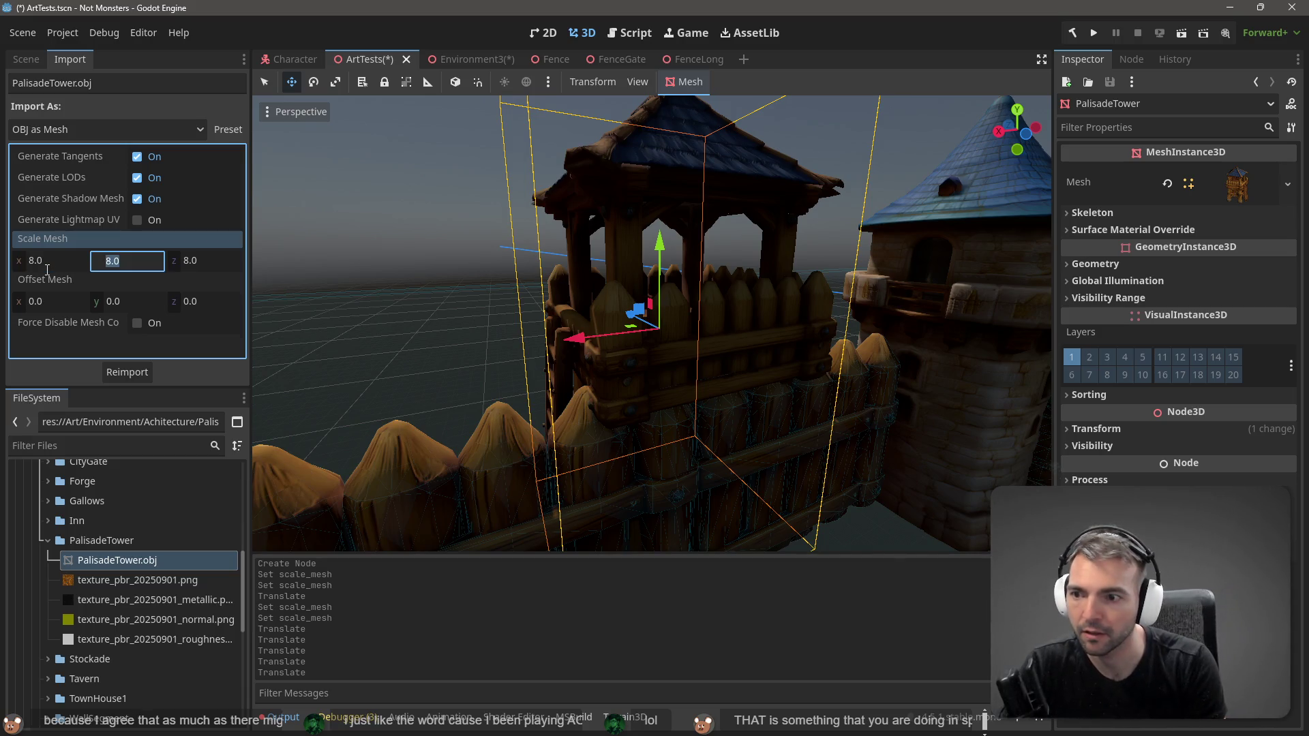
click(47, 270)
text(7)
key(Tab)
text(7)
key(Tab)
text(7)
key(Return)
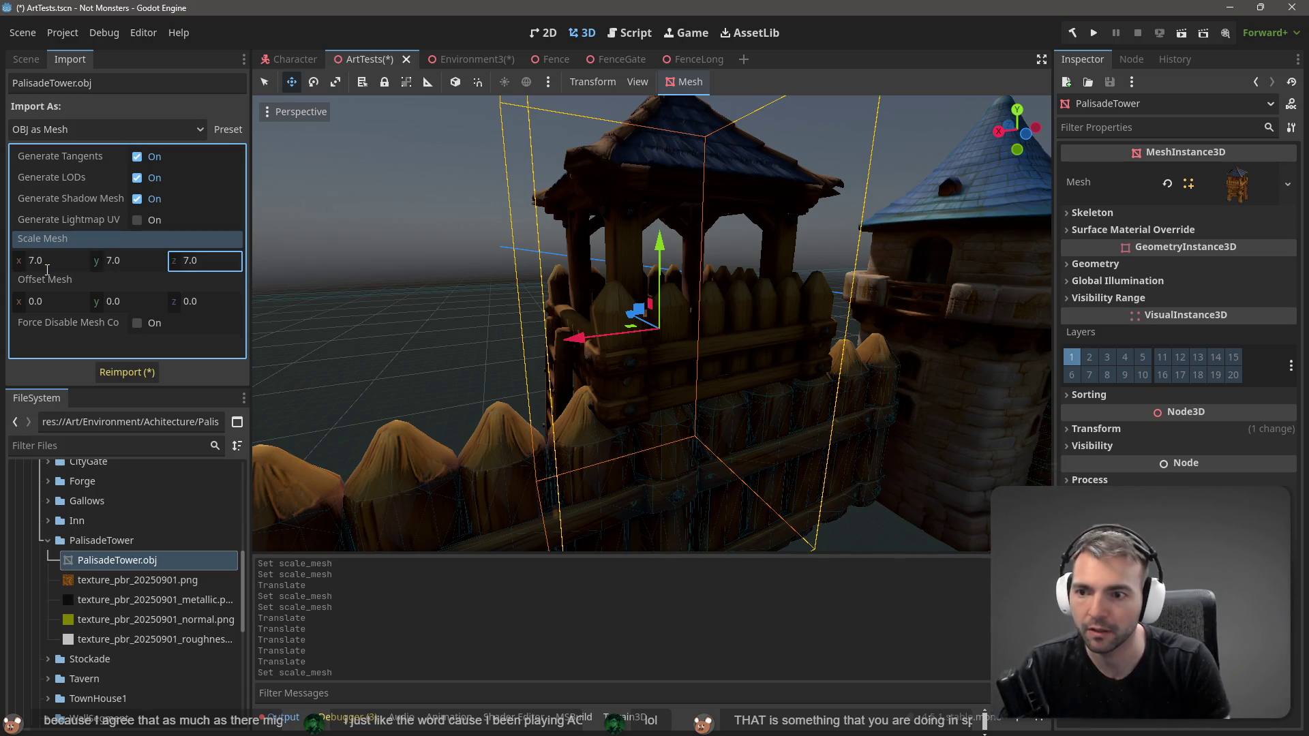
click(132, 373)
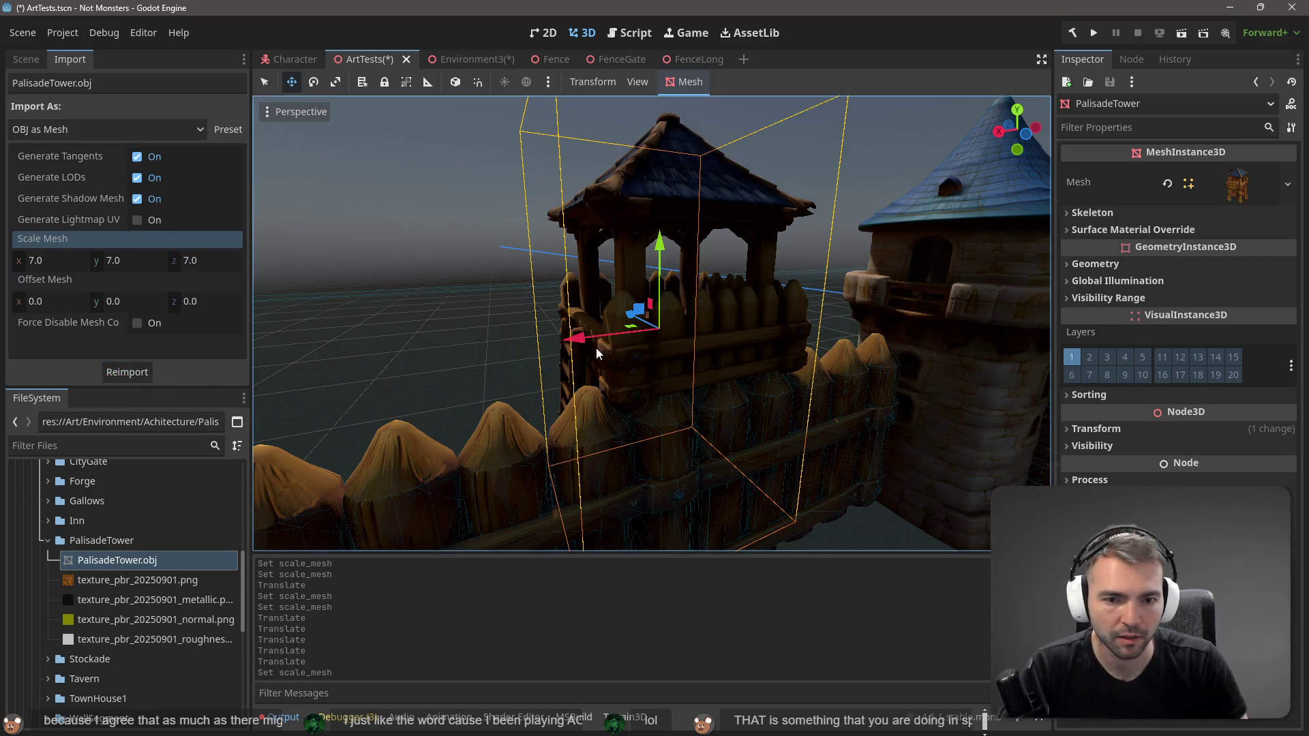
Step: Lower the tower slightly into the ground along the Y axis
key(s)
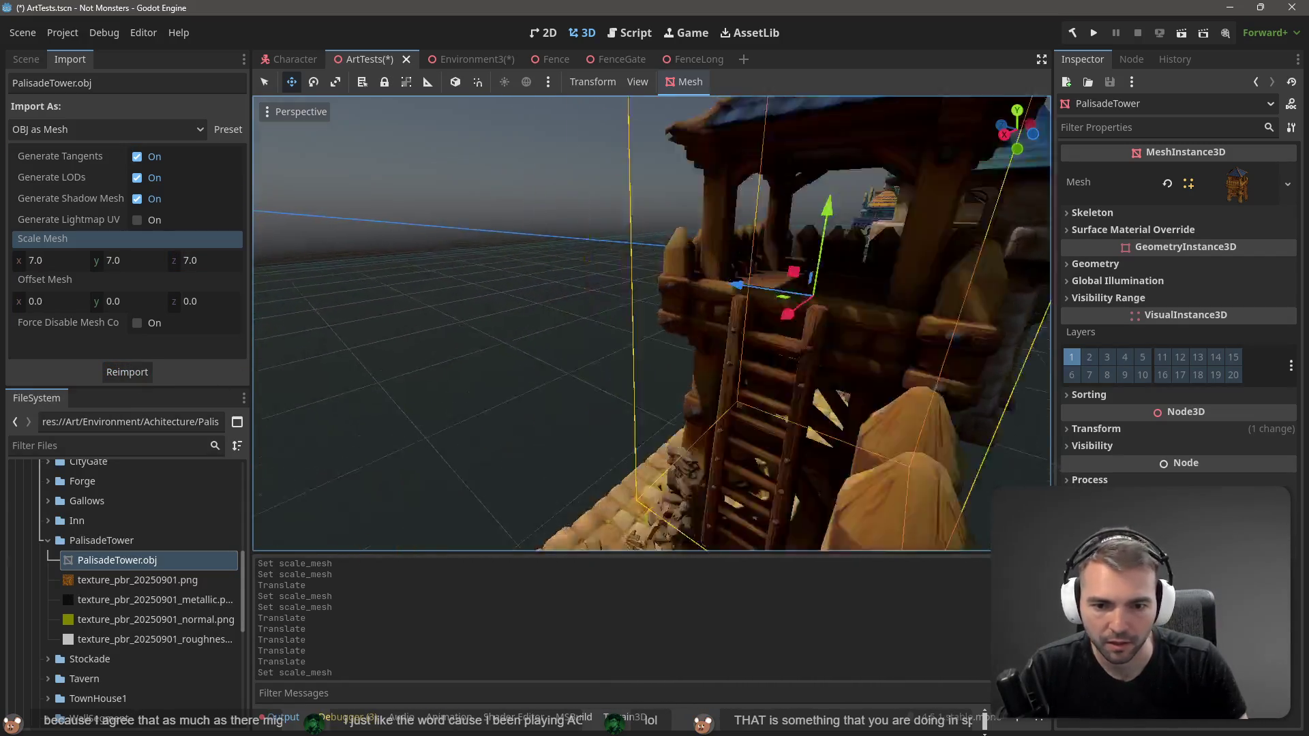
key(w)
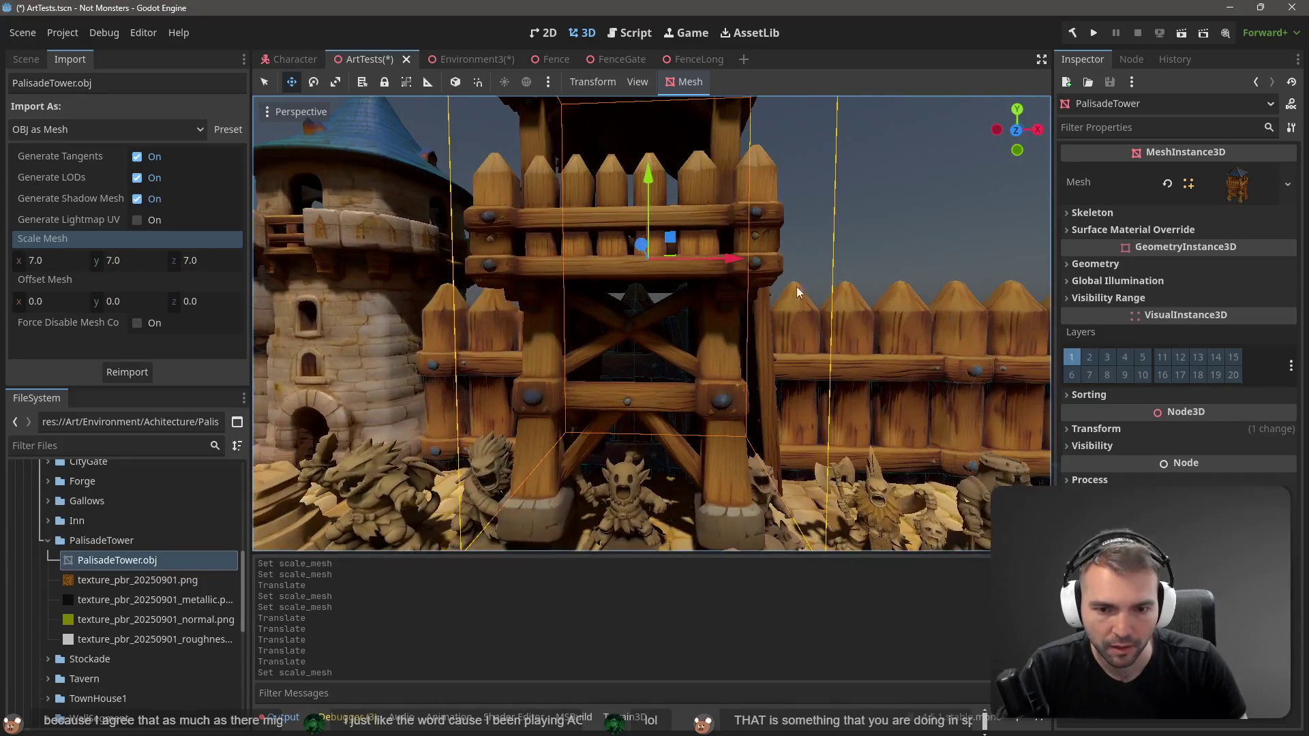
mouse_move(649, 178)
mouse_down()
mouse_move(653, 210)
mouse_move(626, 219)
mouse_up()
click(26, 60)
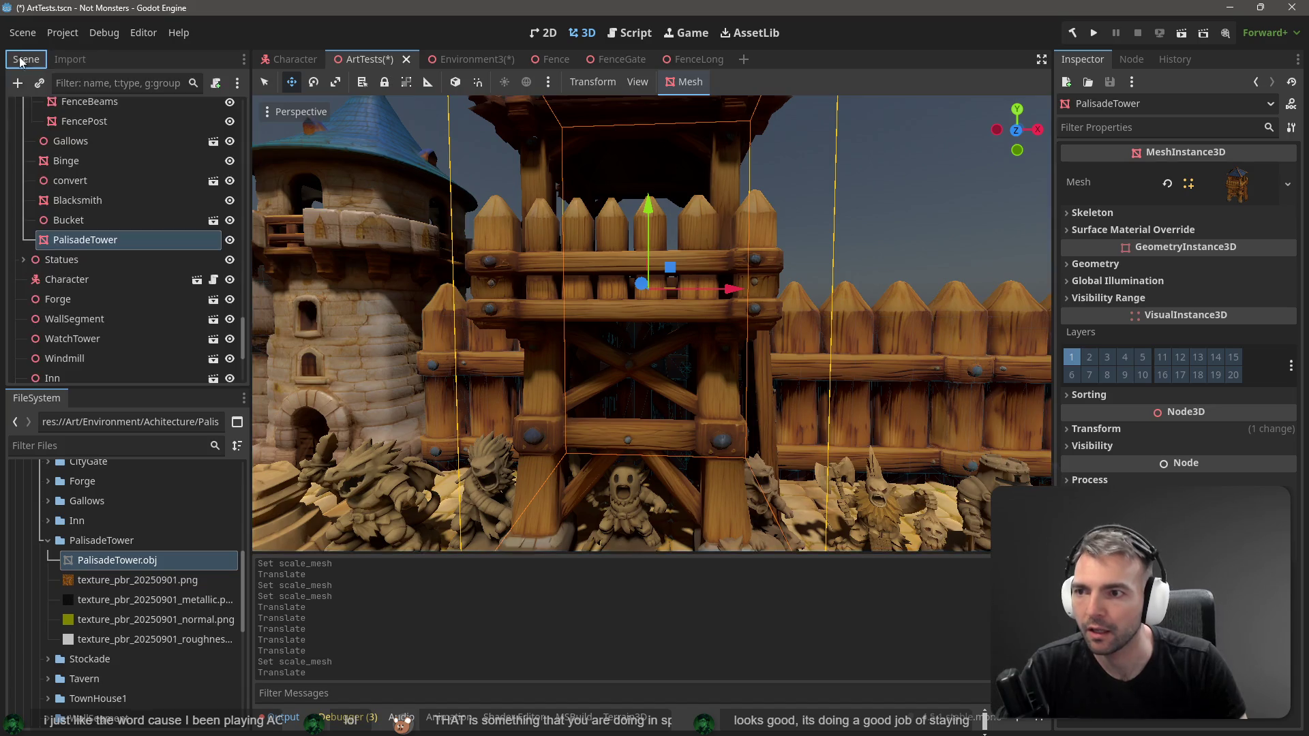
Step: Reparent the tower mesh node under a new Node3D
right_click(145, 240)
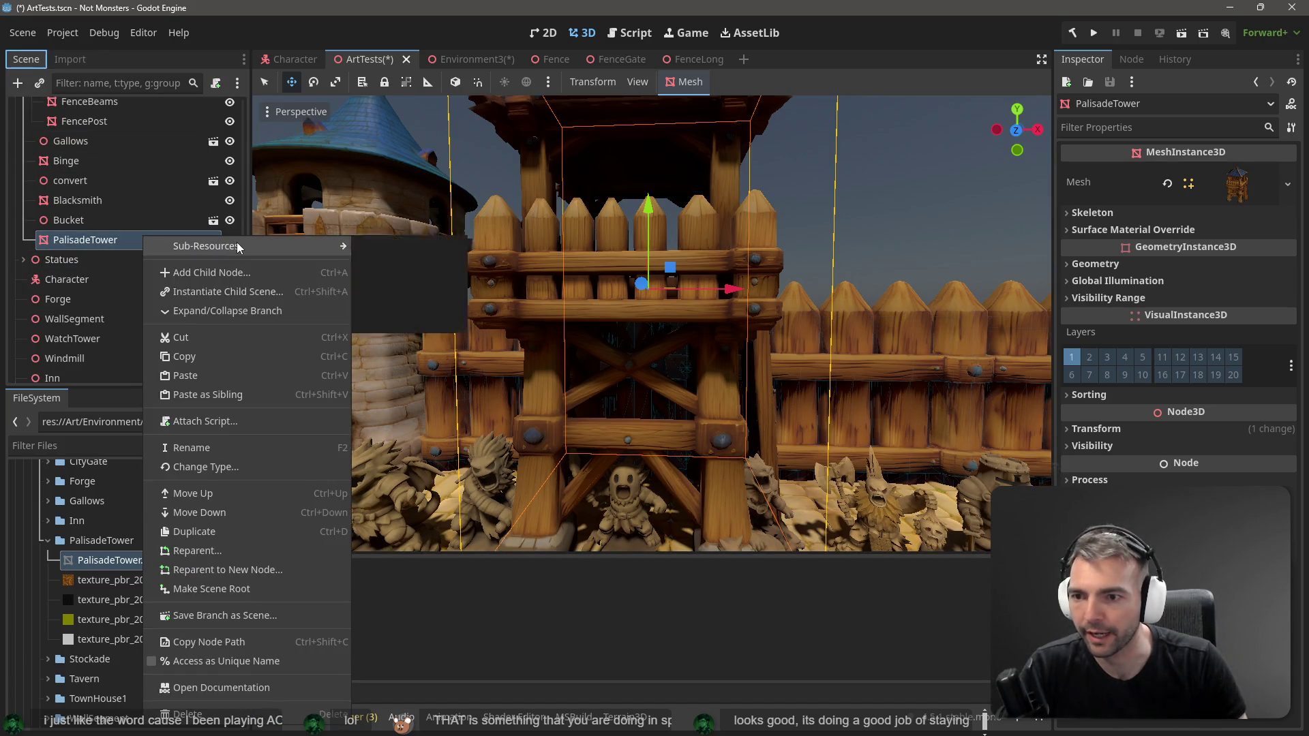
mouse_move(314, 254)
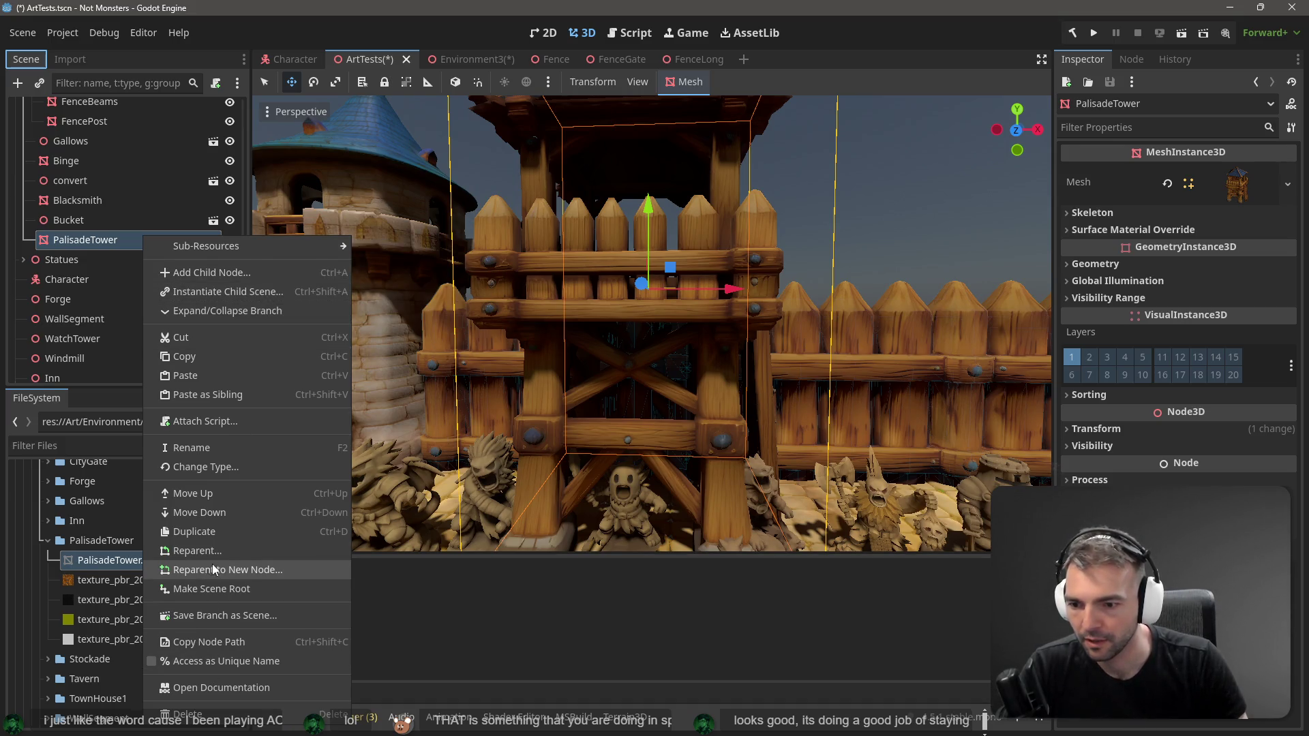
click(278, 575)
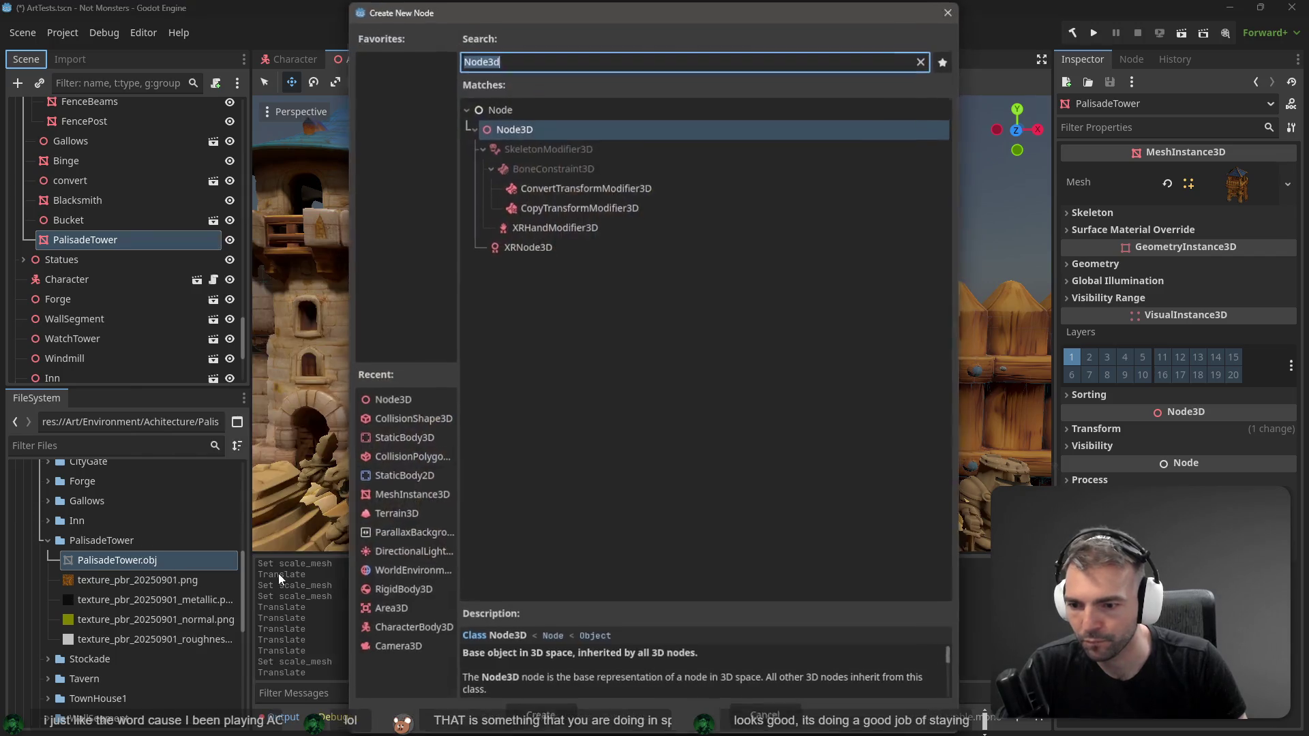
double_click(531, 58)
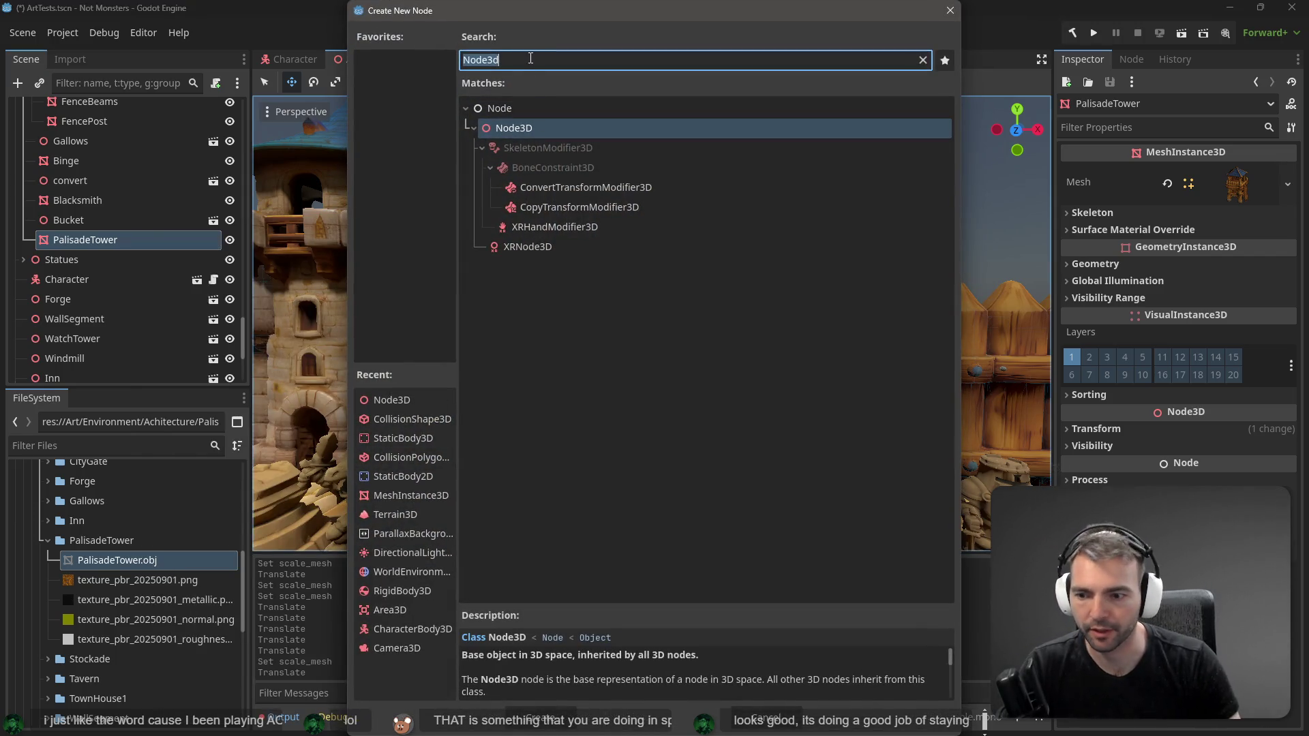
text(PalisadeTower)
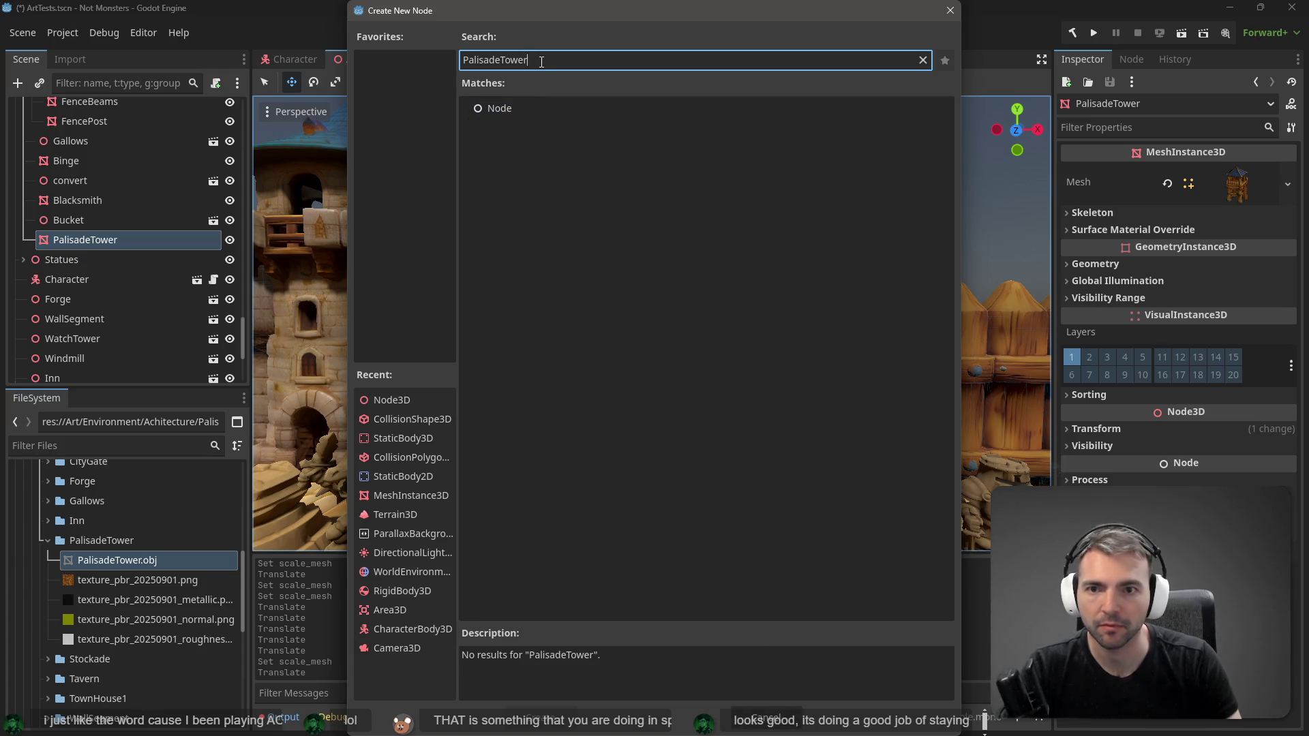
double_click(542, 63)
text(Node)
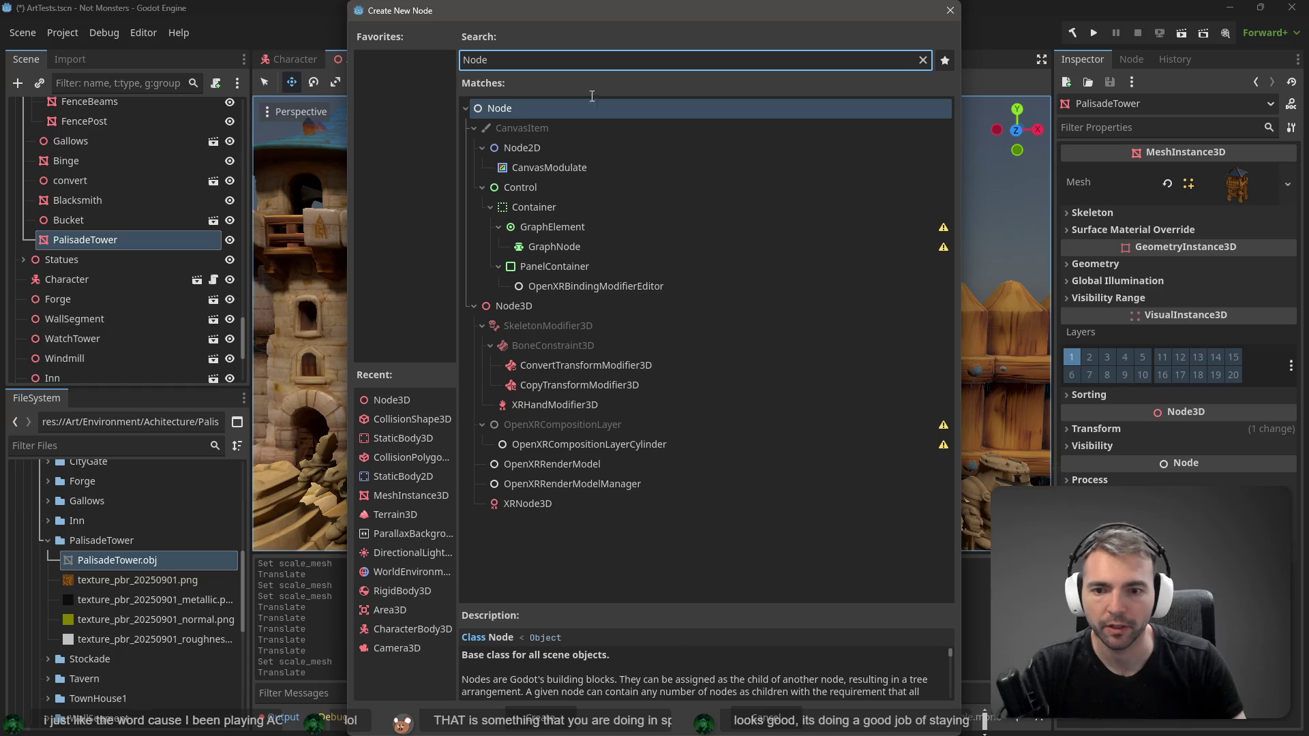
text(3)
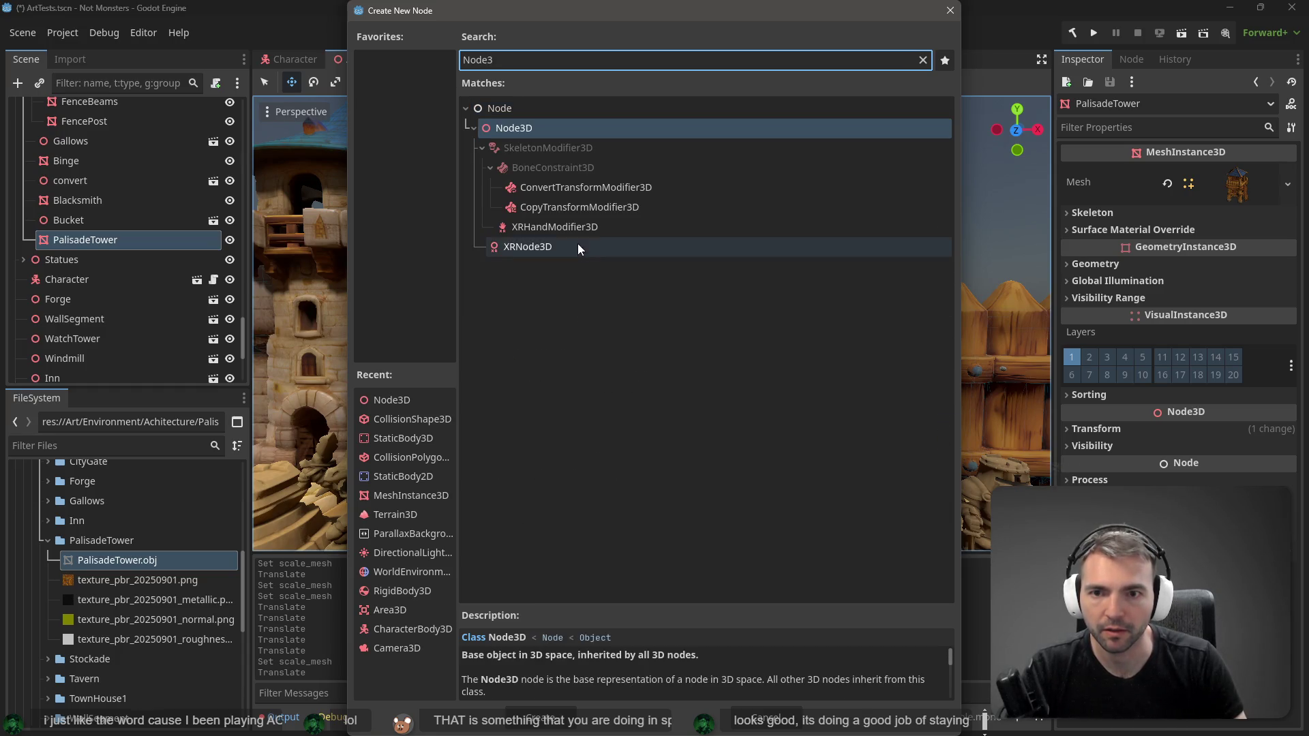
double_click(532, 131)
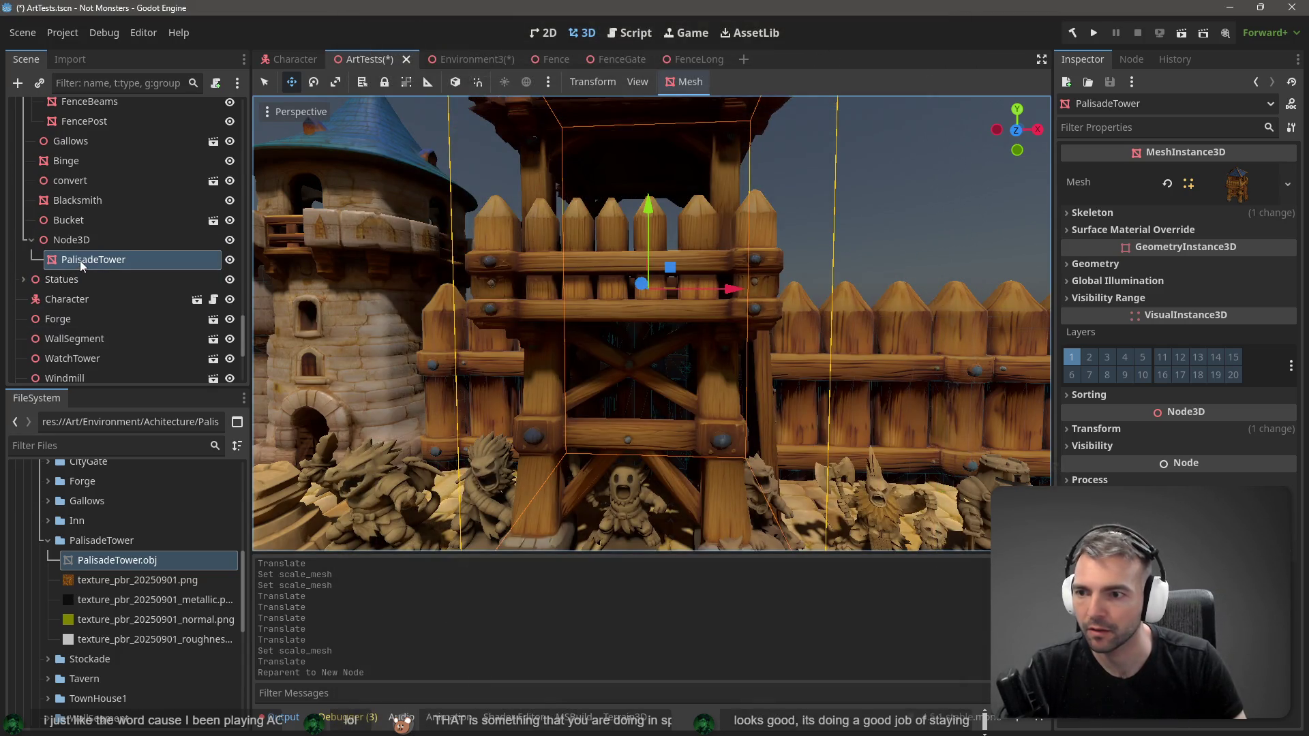
Step: Name the parent PalisadeTower and the child Mesh, then save the branch as palisade_tower.tscn
double_click(90, 240)
text(PalisadeTower)
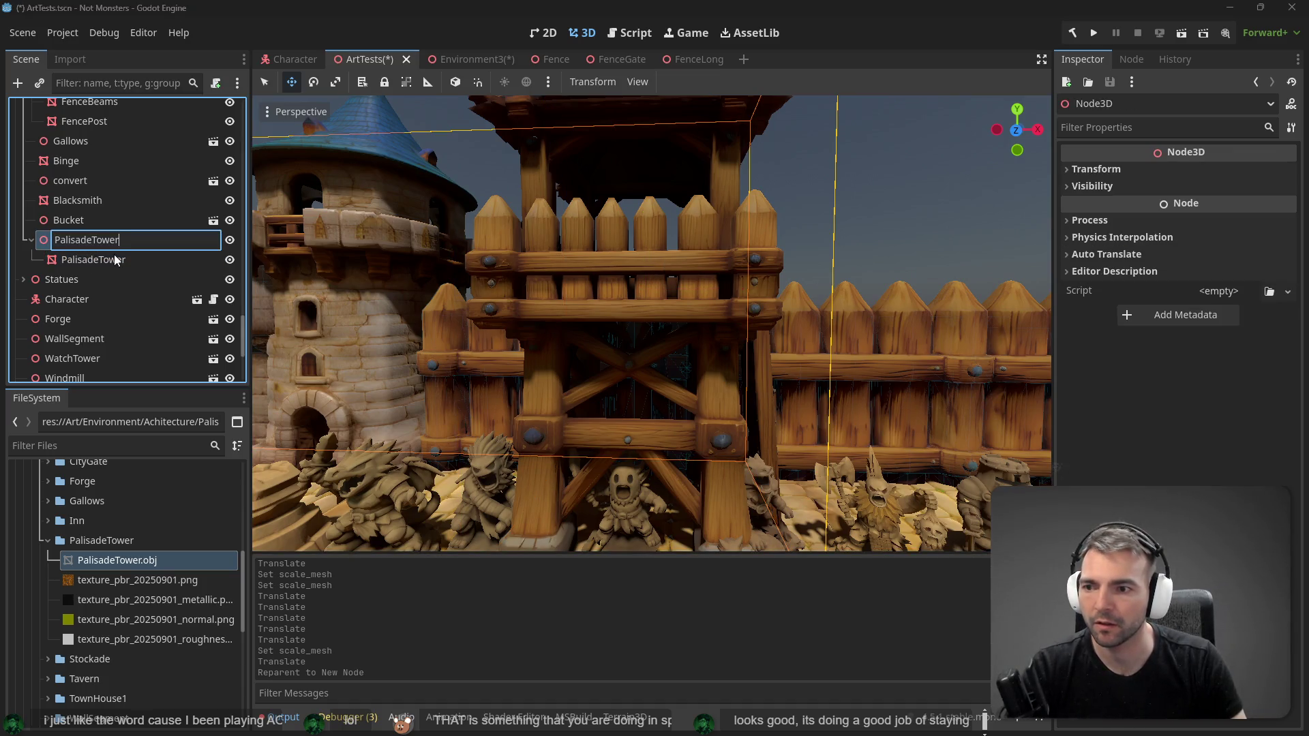
click(113, 258)
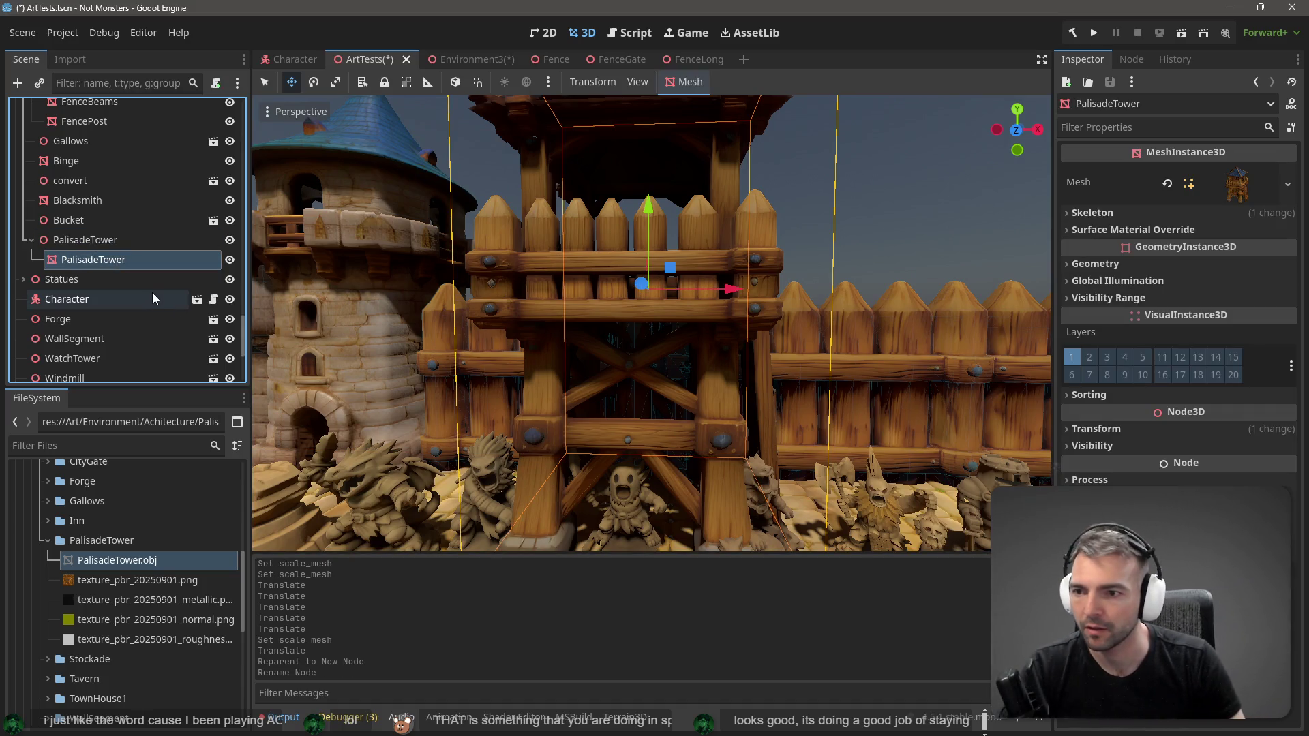
key(F2)
text(Mesh)
key(Return)
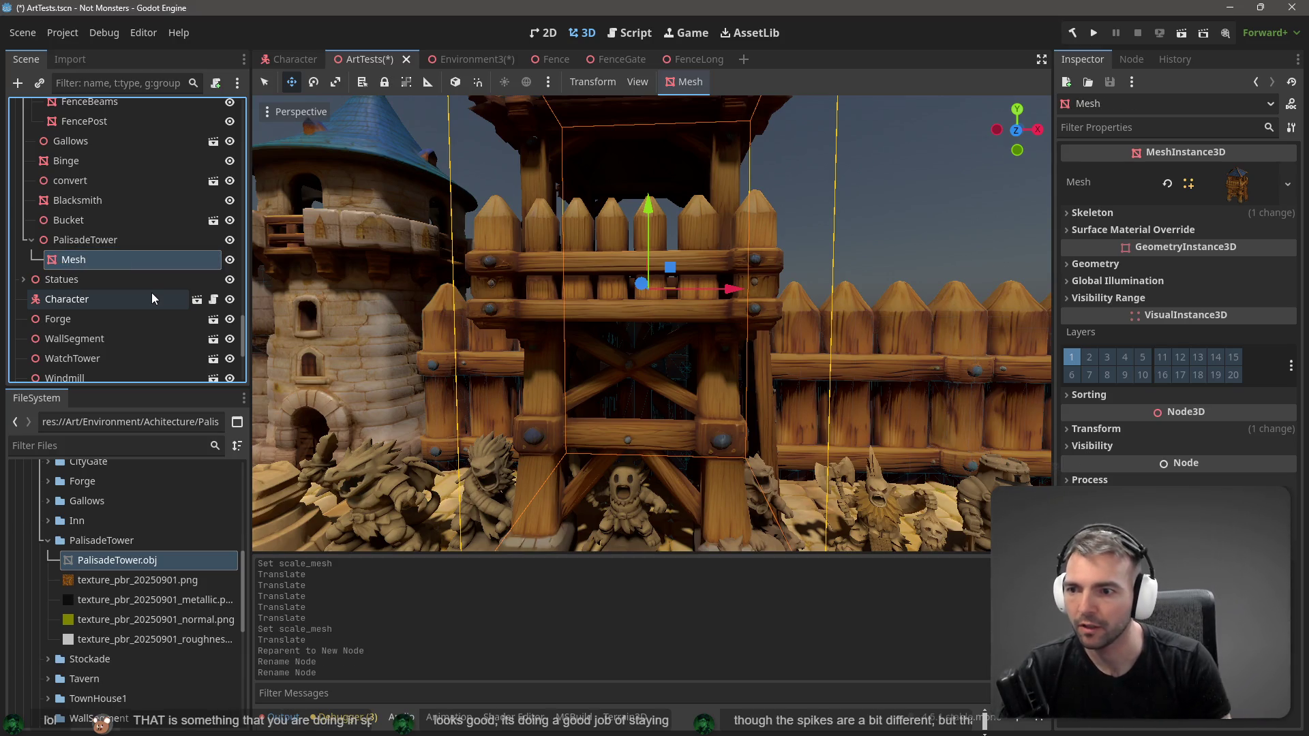
drag(78, 242, 112, 551)
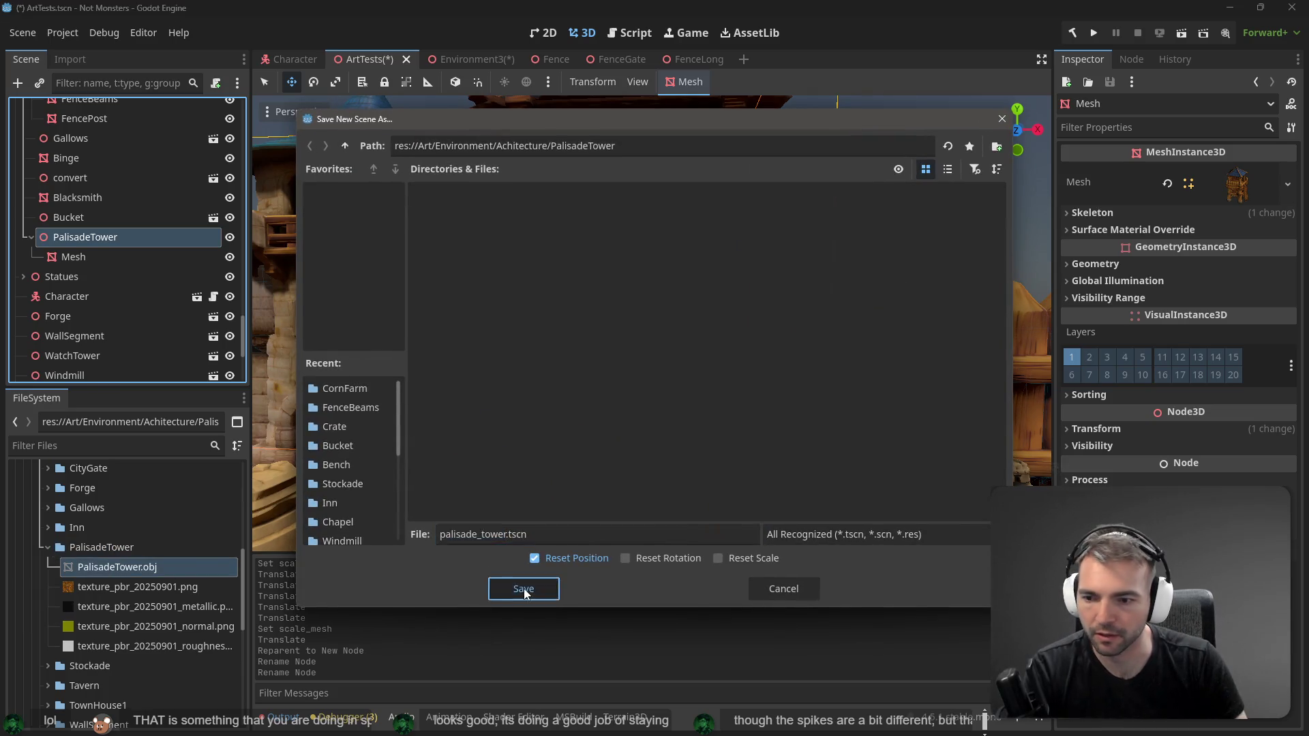
click(523, 588)
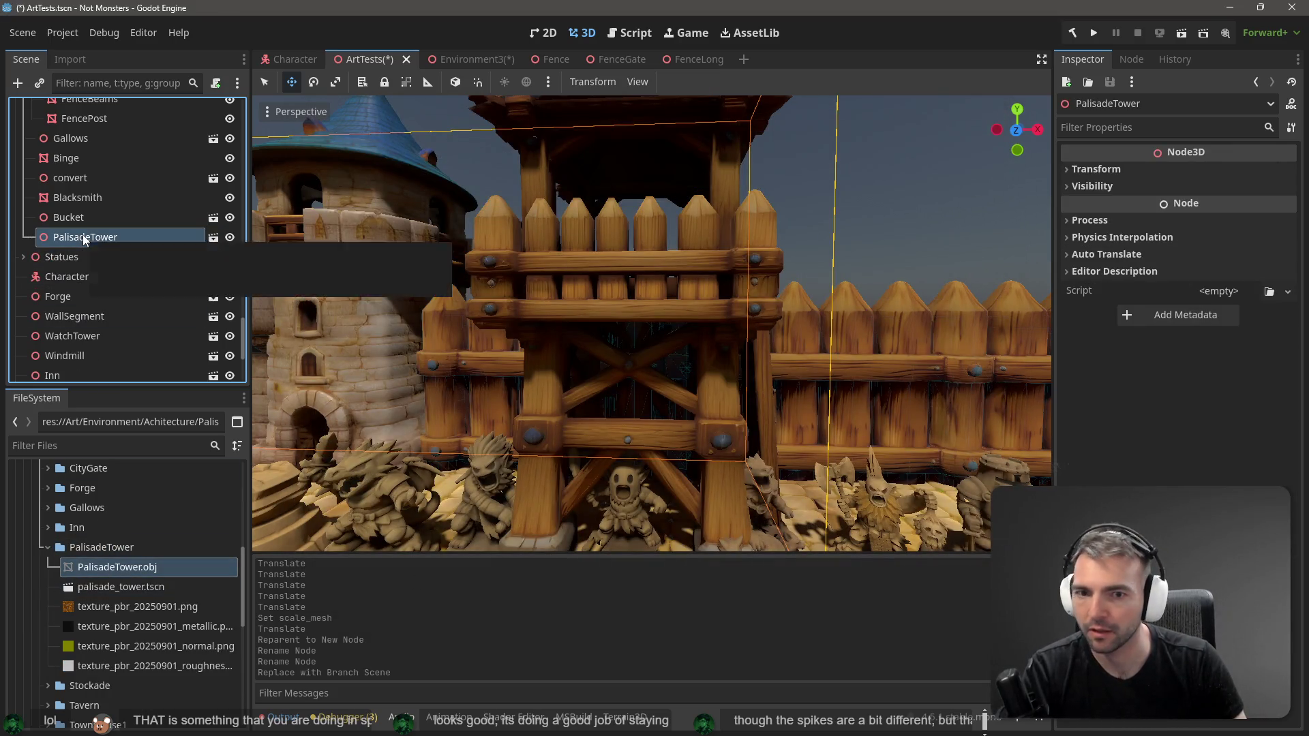
Step: Shift the tower about 6 units along Z within the wall
key(f)
scroll(651, 324, down, 5)
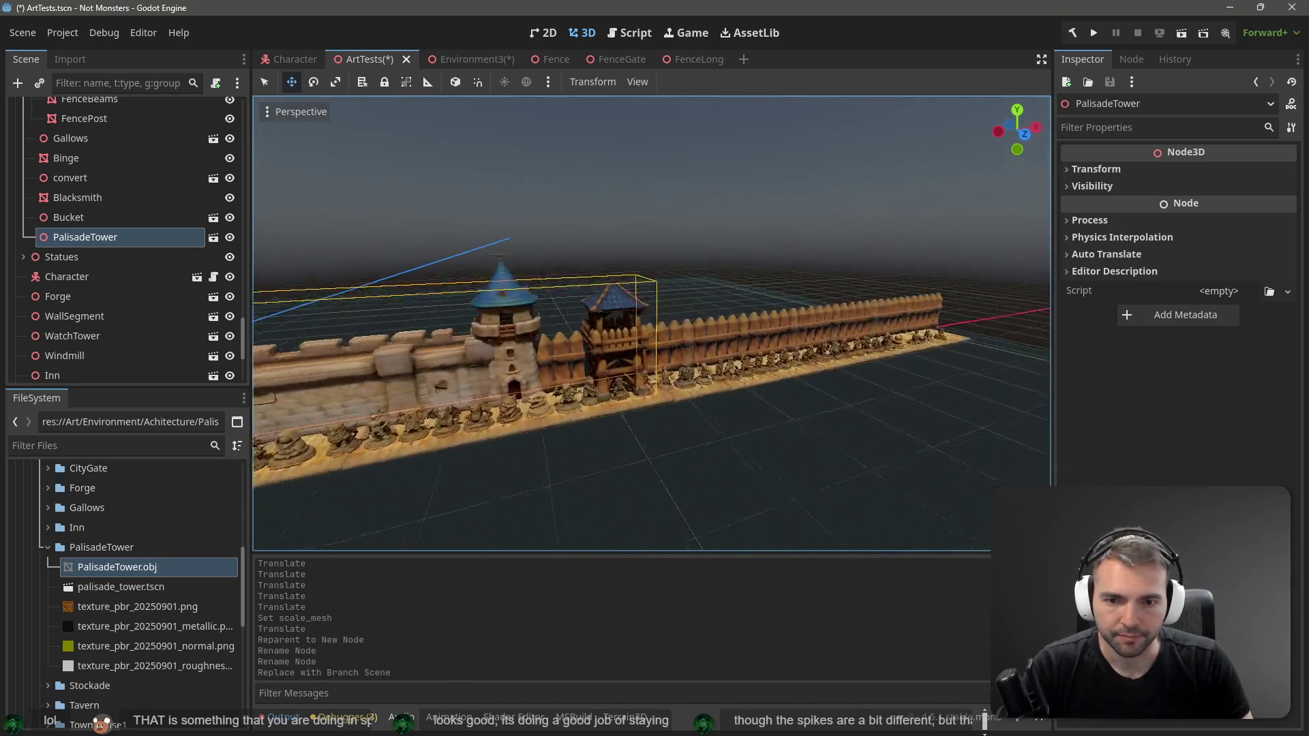
drag(651, 324, 754, 294)
click(742, 313)
click(630, 345)
mouse_move(535, 290)
mouse_down()
mouse_move(566, 287)
mouse_move(546, 287)
mouse_up()
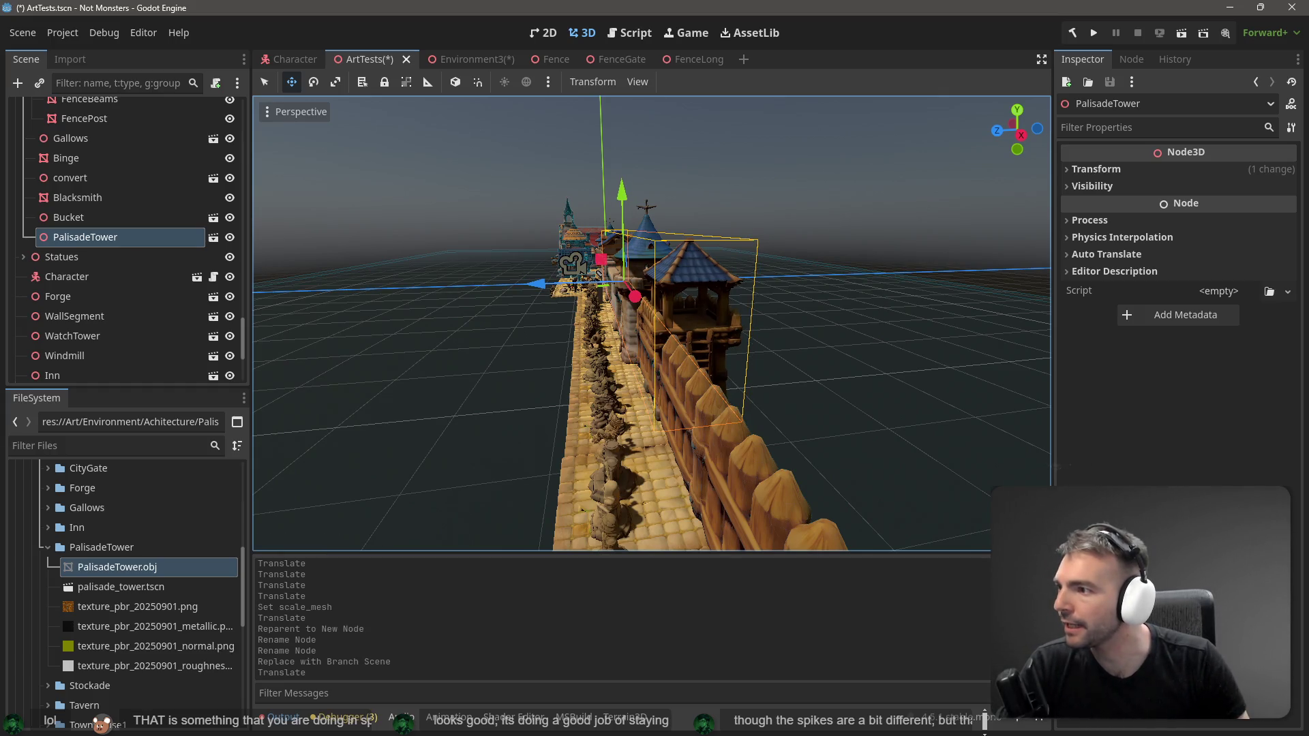